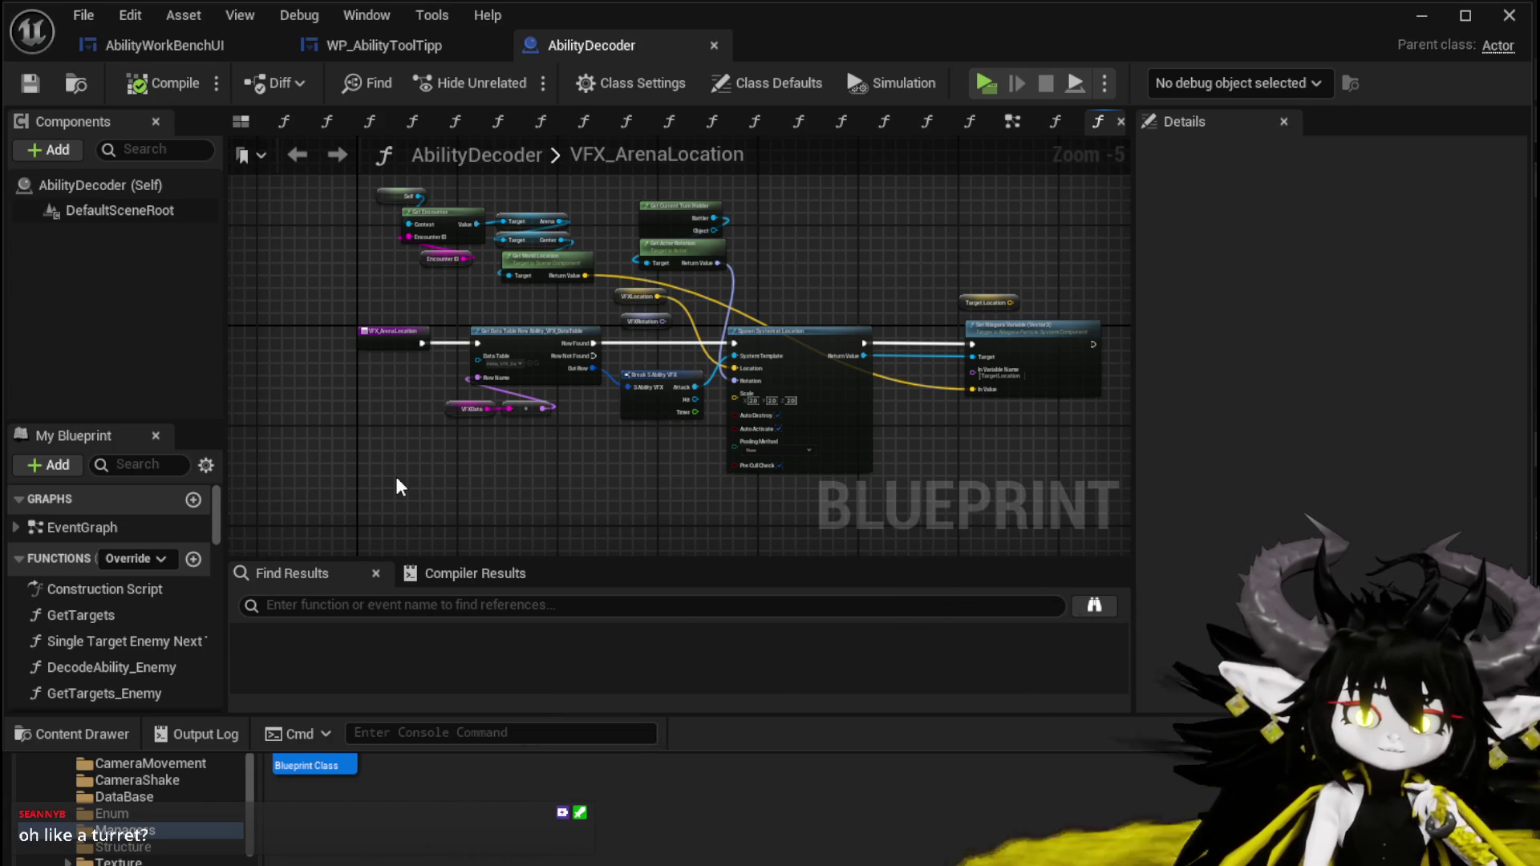
# Save the AbilityDecoder Blueprint, minimize its editor, and fly the level camera to the grey wall.
pyautogui.click(36, 85)
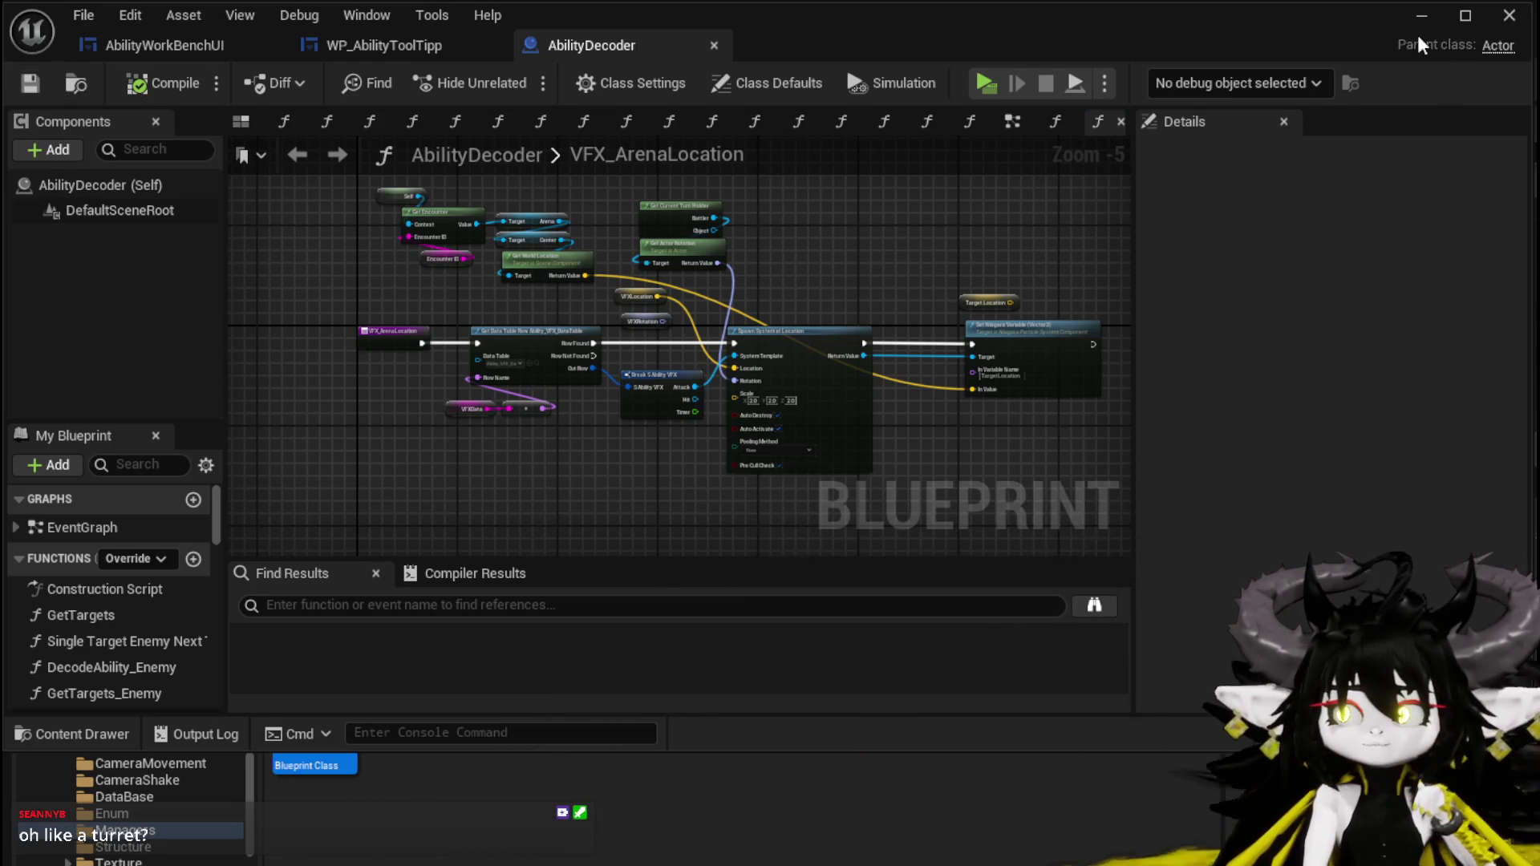
pyautogui.click(1416, 16)
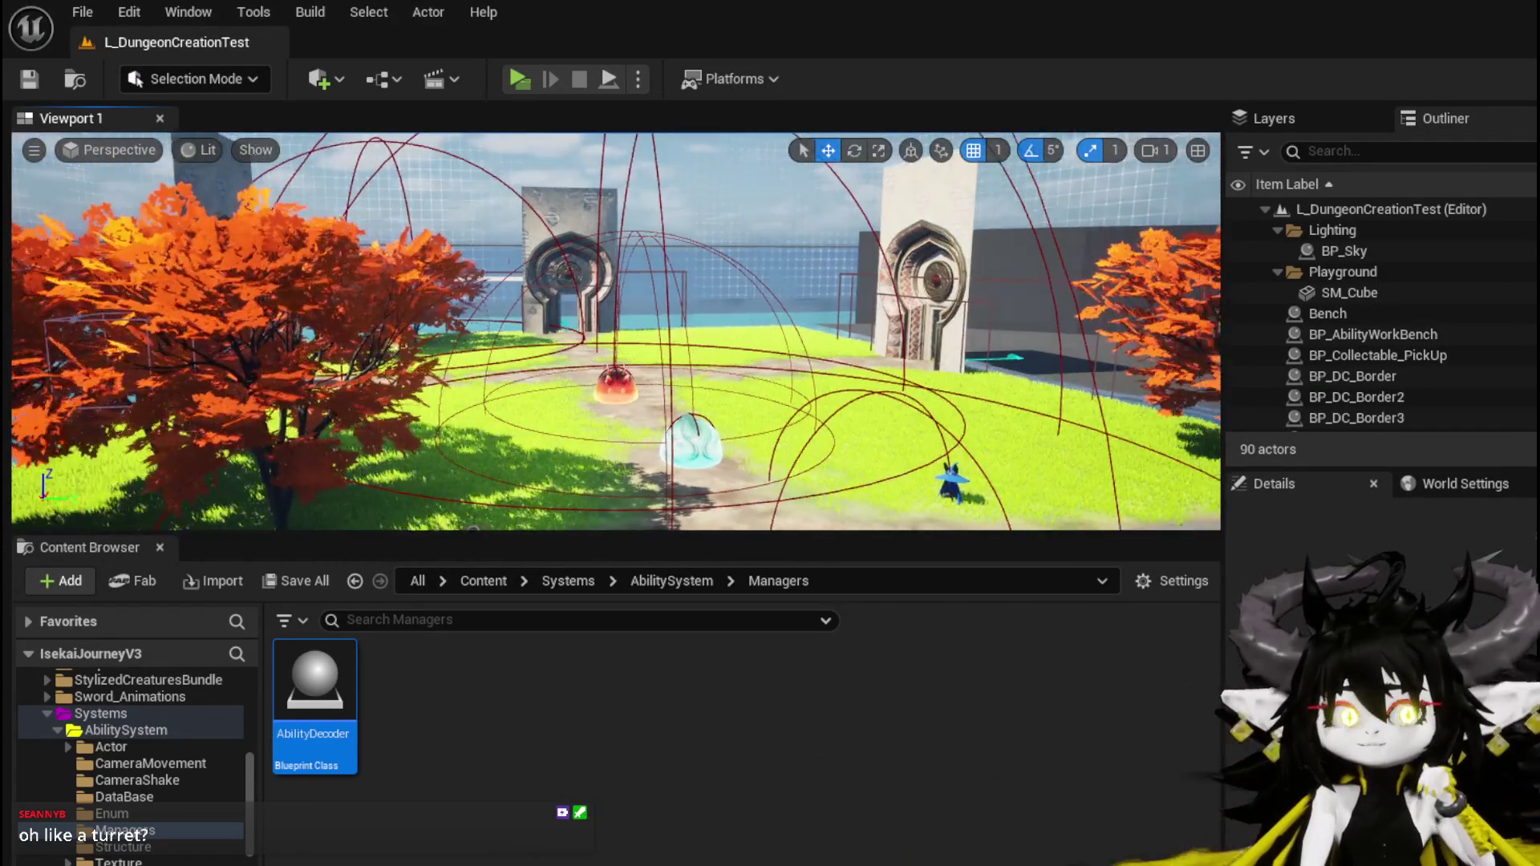
pyautogui.press('w')
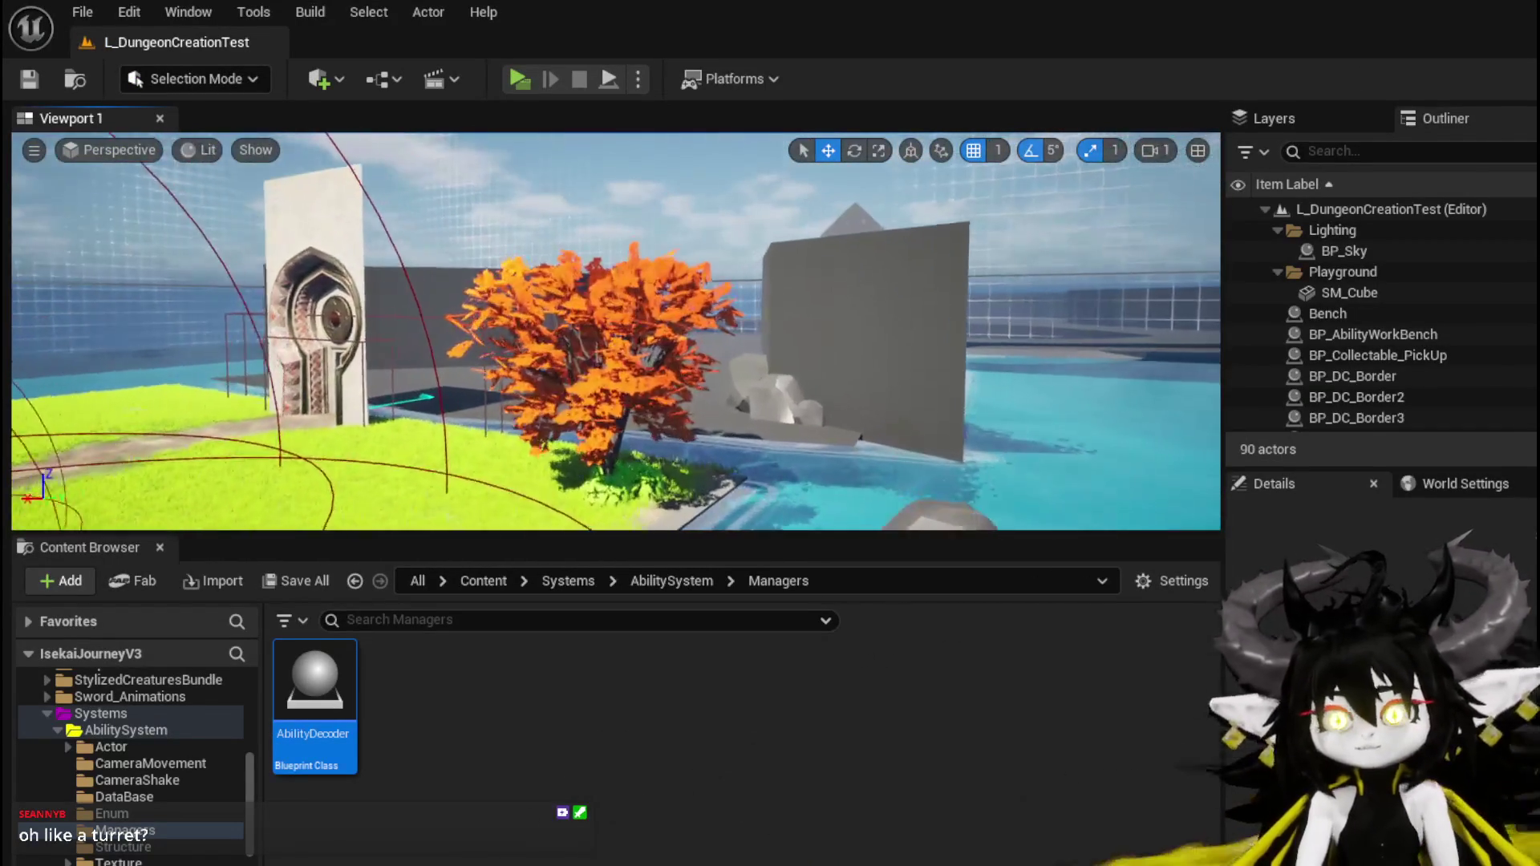
pyautogui.press('w')
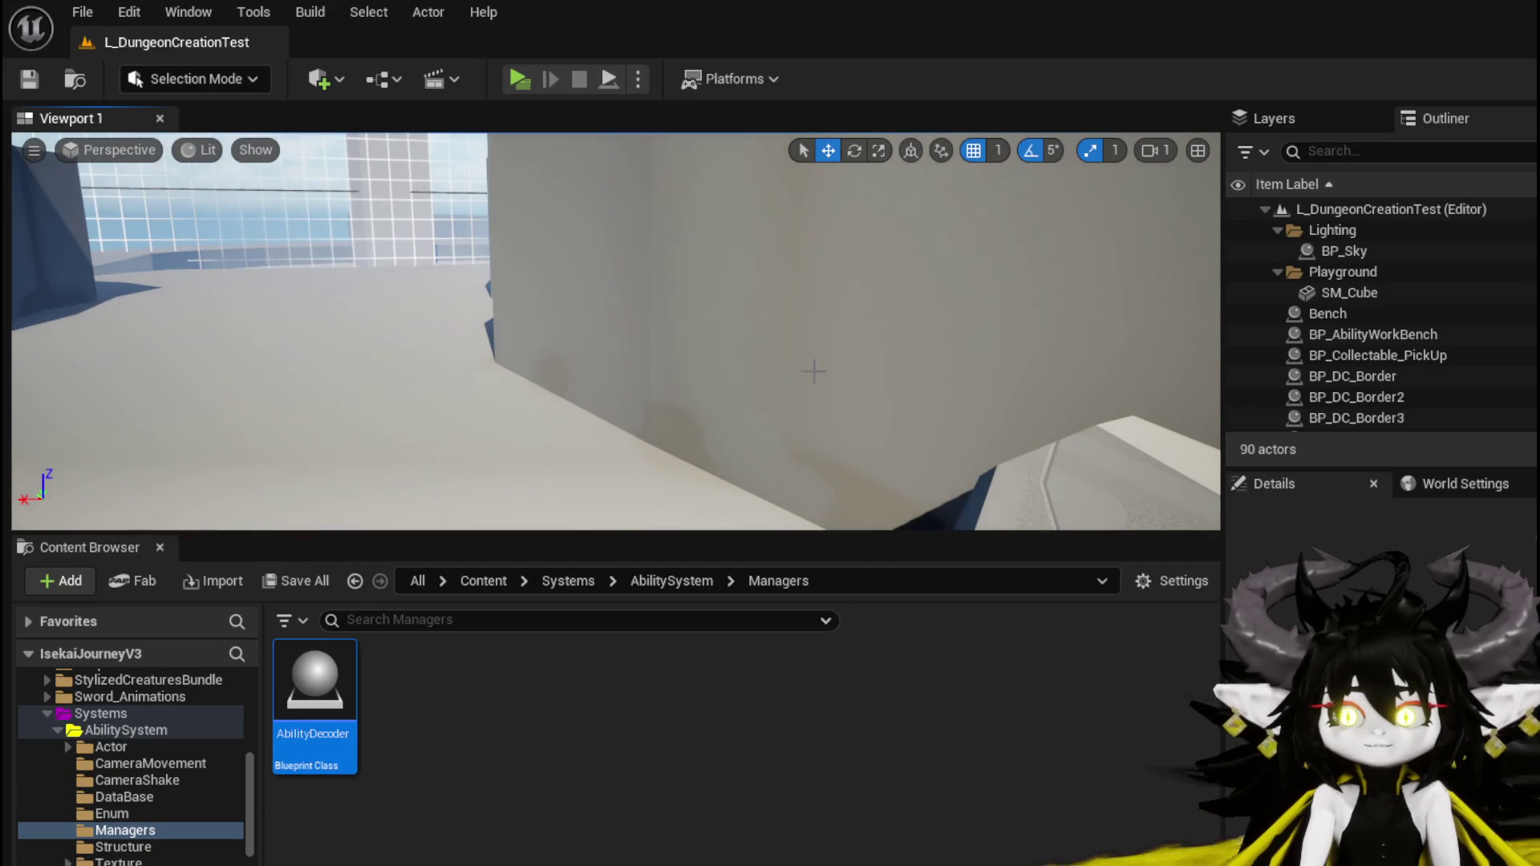
# Select and frame SmallRock_3, then slide it along the grey wall.
pyautogui.click(780, 419)
pyautogui.press('f')
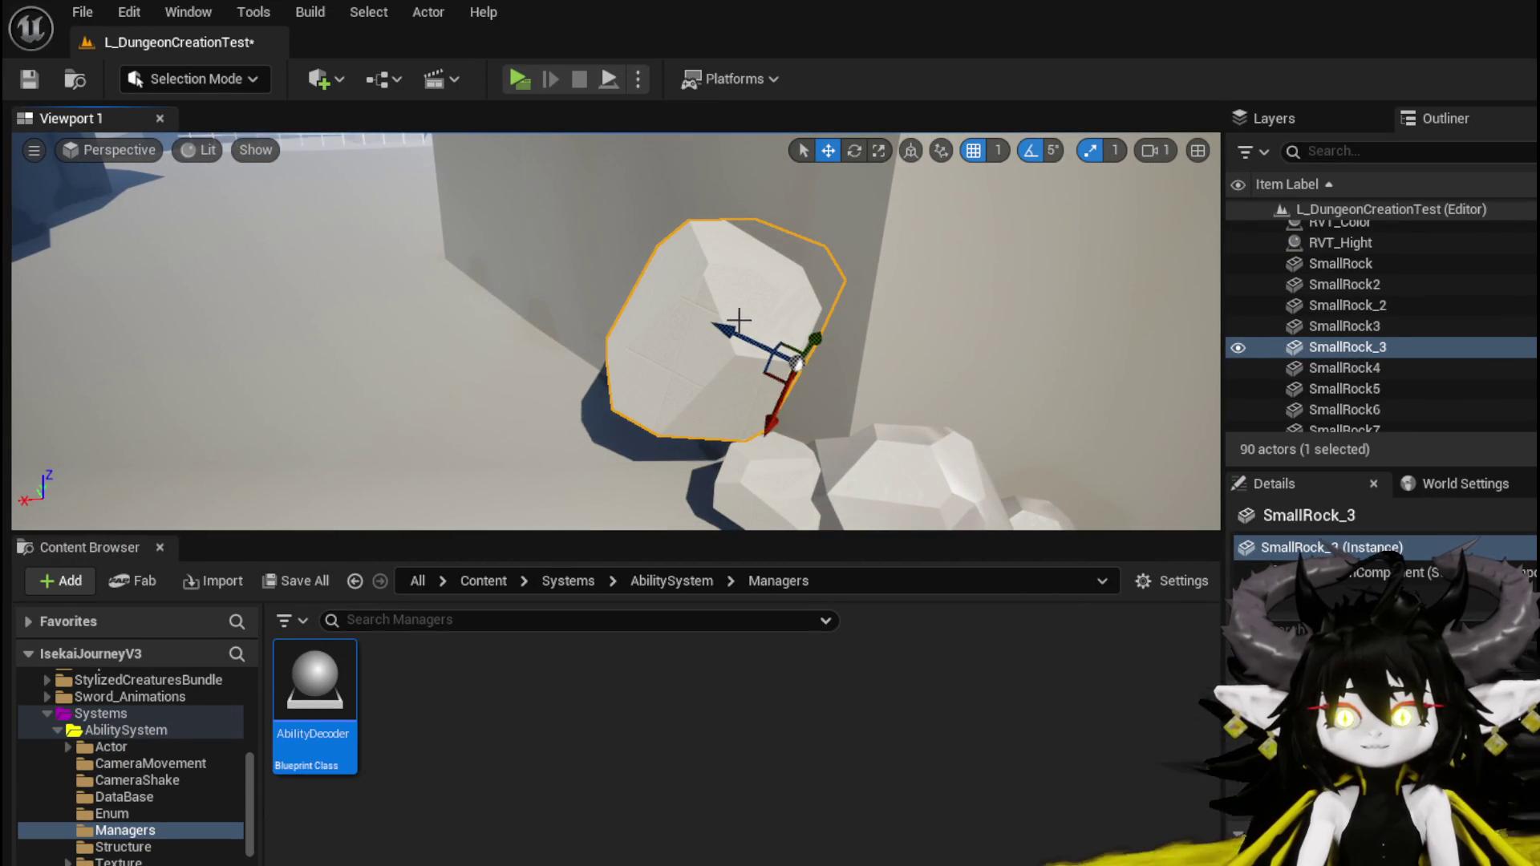
pyautogui.moveTo(768, 427)
pyautogui.mouseDown()
pyautogui.moveTo(786, 402)
pyautogui.moveTo(815, 412)
pyautogui.moveTo(729, 357)
pyautogui.moveTo(919, 348)
pyautogui.moveTo(826, 377)
pyautogui.moveTo(849, 304)
pyautogui.mouseUp()
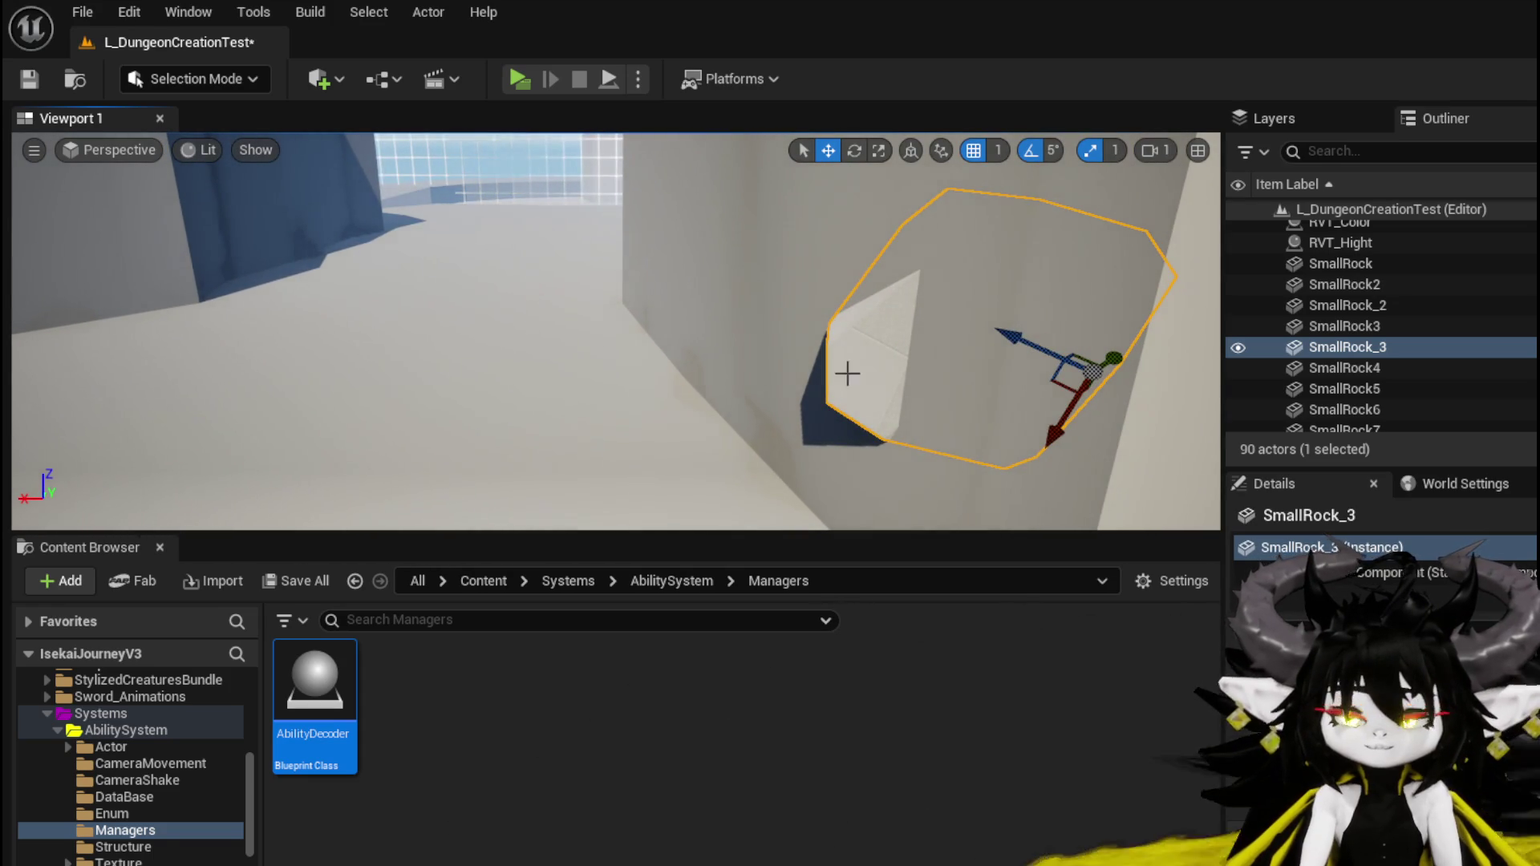
pyautogui.scroll(-6, 867, 382)
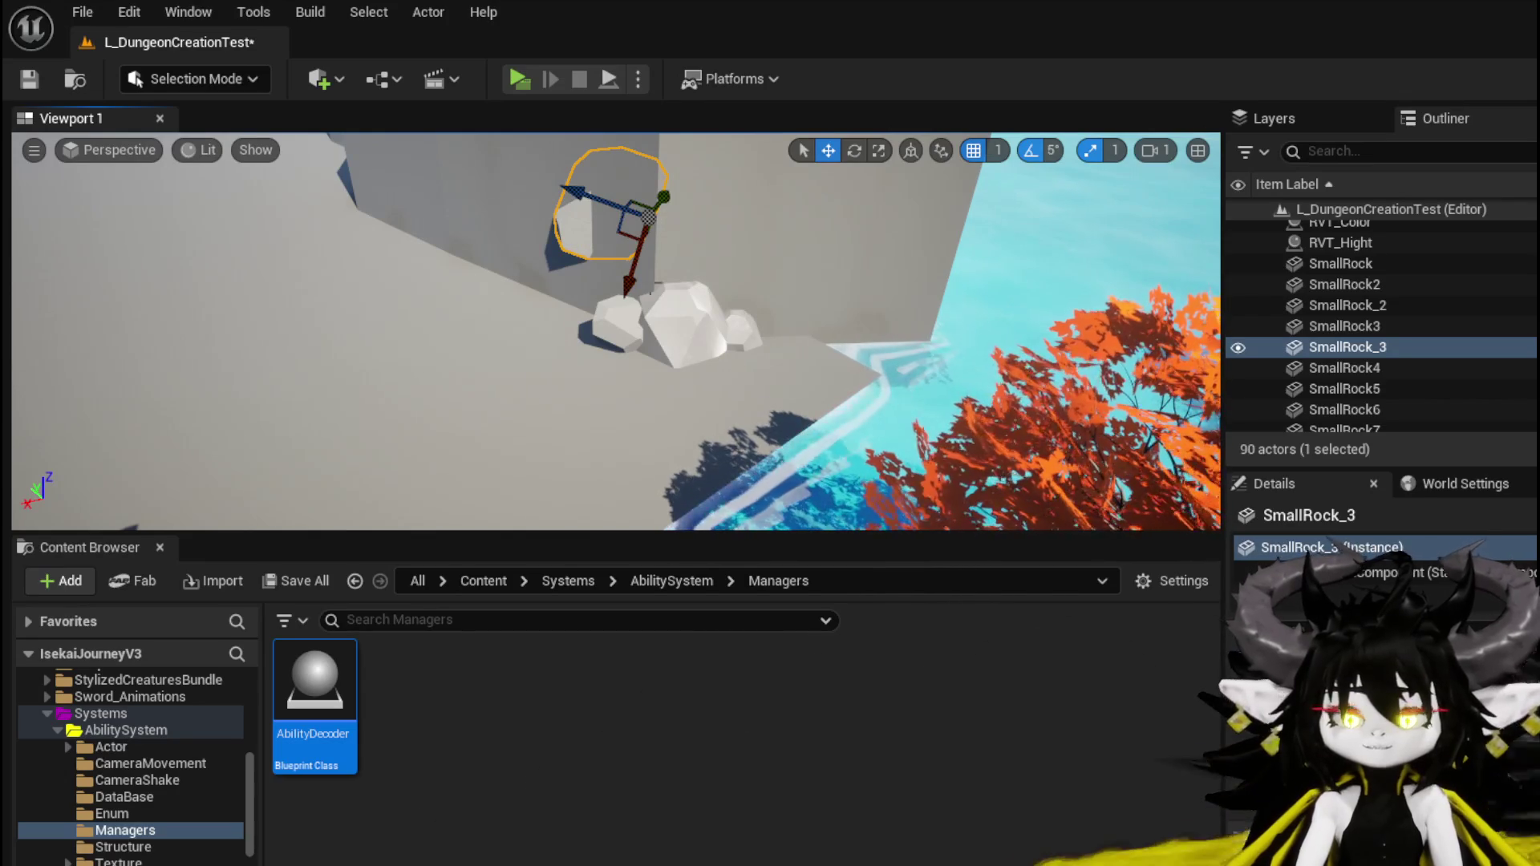
pyautogui.moveTo(786, 347); pyautogui.dragTo(890, 305)
pyautogui.moveTo(612, 290)
pyautogui.mouseDown()
pyautogui.moveTo(568, 283)
pyautogui.moveTo(666, 269)
pyautogui.moveTo(768, 379)
pyautogui.mouseUp()
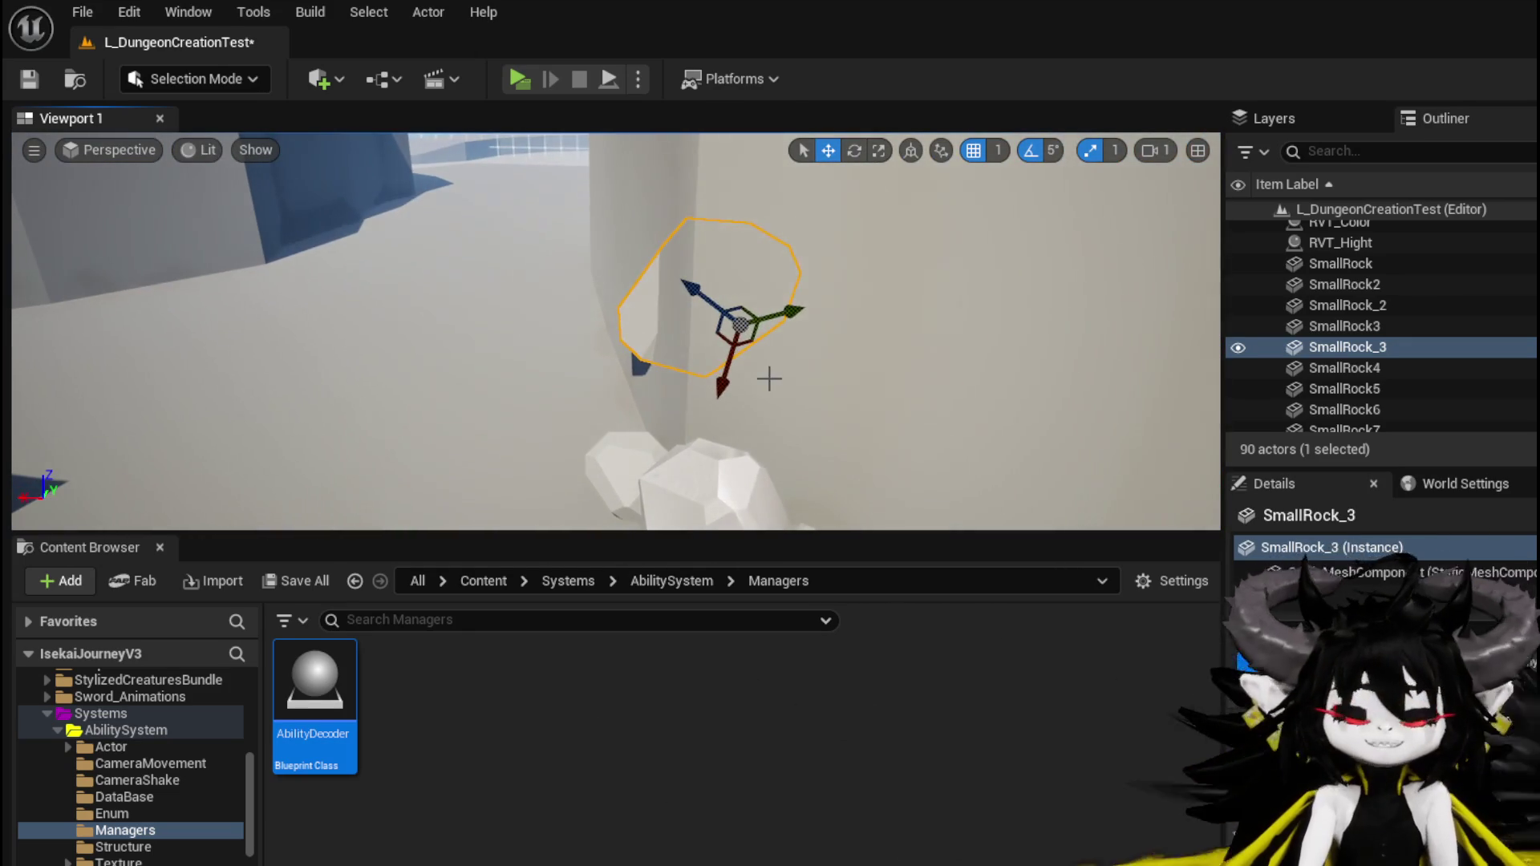
pyautogui.scroll(2, 835, 395)
# Rotate SmallRock_3 and lower it onto the small rocks at the wall's foot.
pyautogui.press('e')
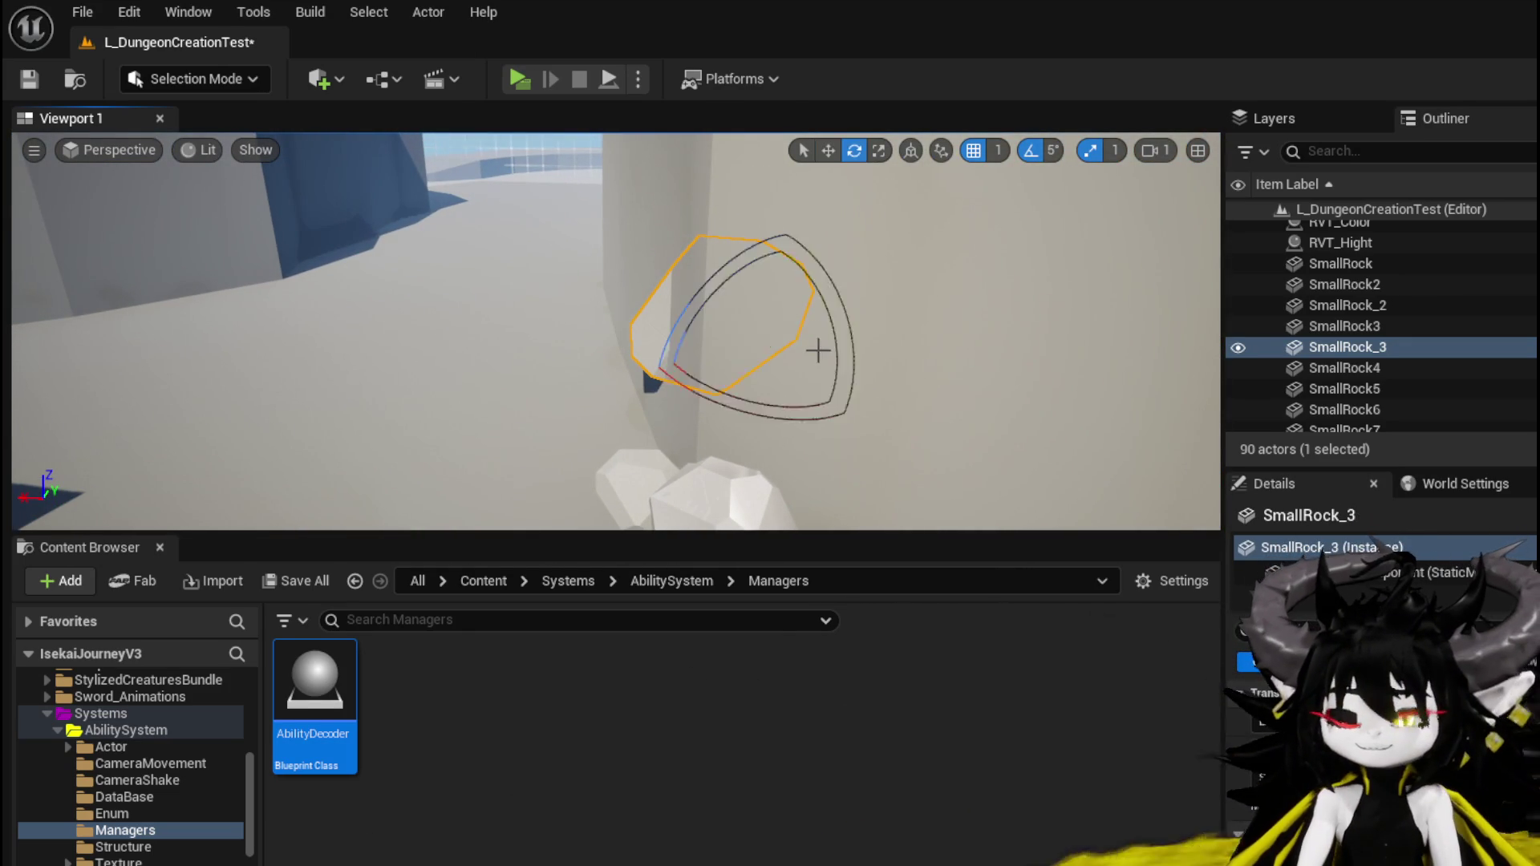
pyautogui.moveTo(526, 309)
pyautogui.mouseDown()
pyautogui.moveTo(577, 315)
pyautogui.moveTo(525, 309)
pyautogui.moveTo(537, 332)
pyautogui.moveTo(625, 321)
pyautogui.mouseUp()
pyautogui.press('w')
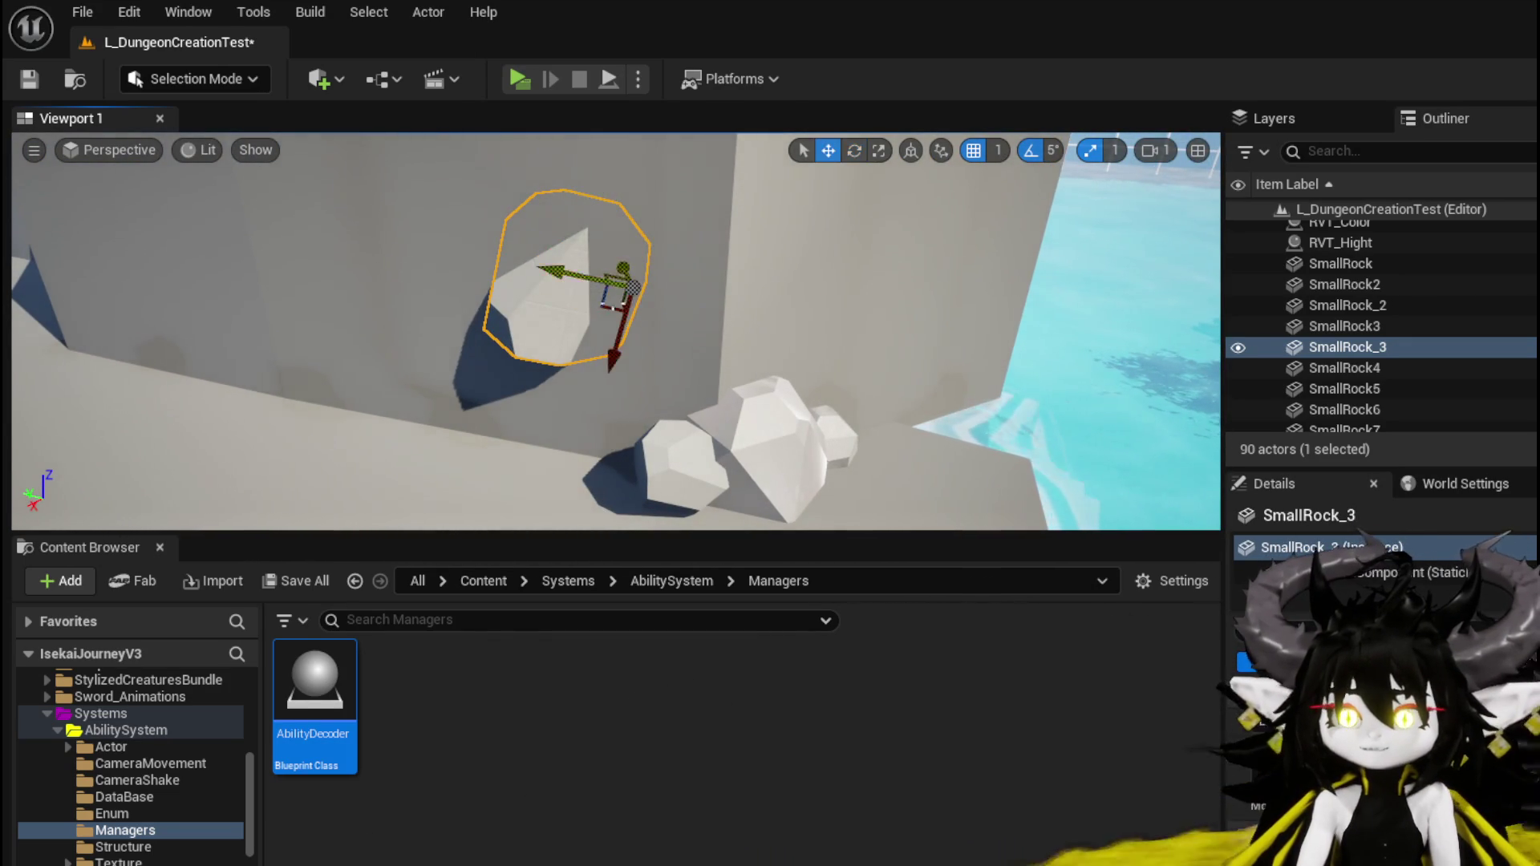
pyautogui.moveTo(610, 378)
pyautogui.mouseDown()
pyautogui.moveTo(590, 449)
pyautogui.moveTo(619, 413)
pyautogui.moveTo(668, 409)
pyautogui.moveTo(641, 405)
pyautogui.moveTo(781, 404)
pyautogui.moveTo(747, 431)
pyautogui.mouseUp()
pyautogui.moveTo(680, 487)
pyautogui.mouseDown()
pyautogui.moveTo(704, 449)
pyautogui.moveTo(629, 407)
pyautogui.moveTo(561, 401)
pyautogui.moveTo(583, 393)
pyautogui.mouseUp()
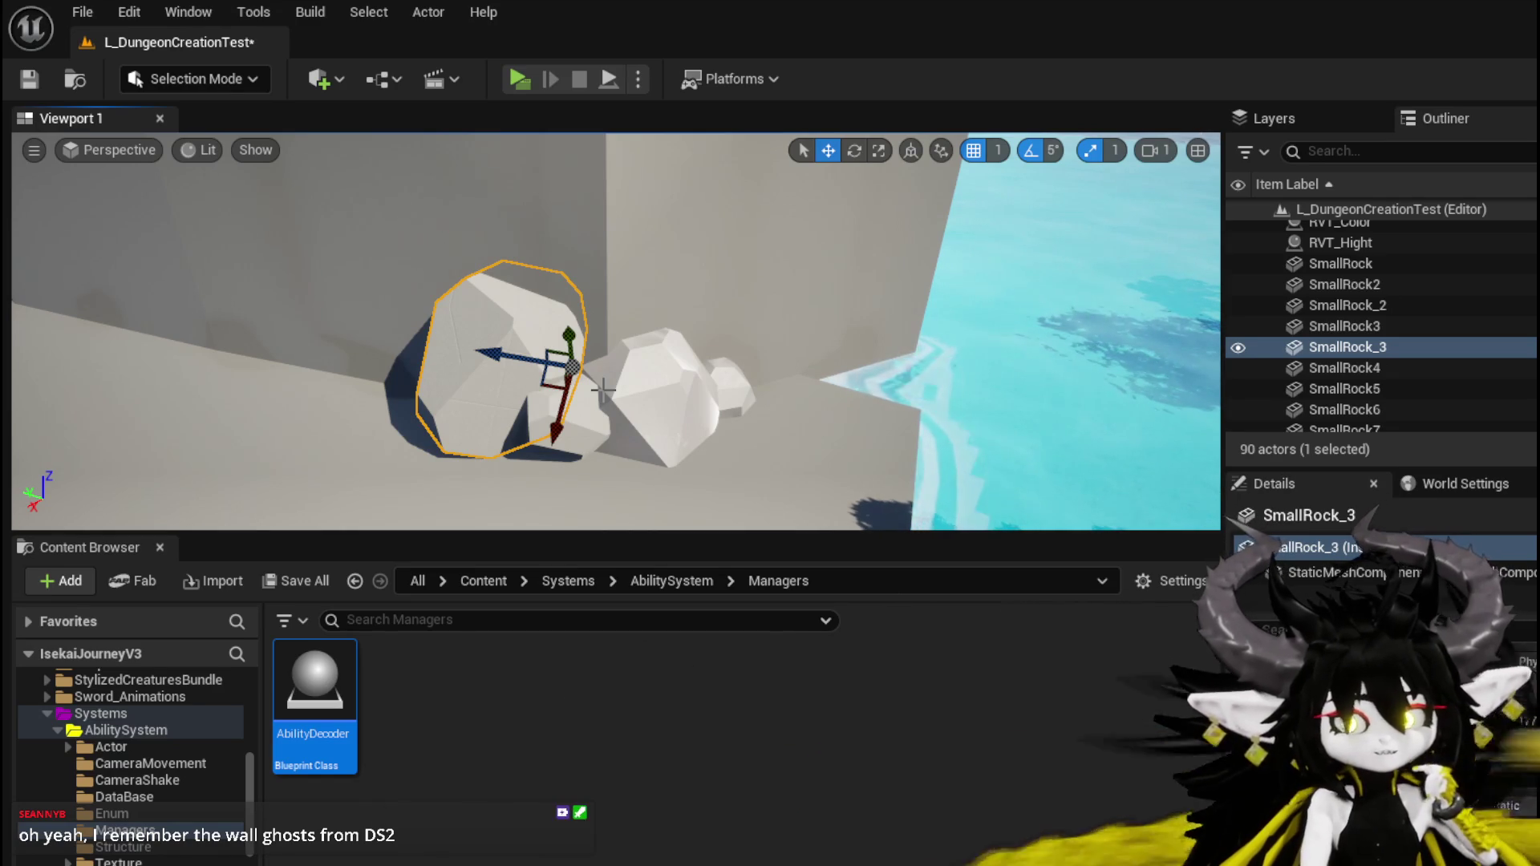
# Swing the view back over the arena and save L_DungeonCreationTest twice.
pyautogui.moveTo(602, 391)
pyautogui.mouseDown()
pyautogui.moveTo(468, 373)
pyautogui.moveTo(445, 421)
pyautogui.mouseUp()
pyautogui.click(29, 80)
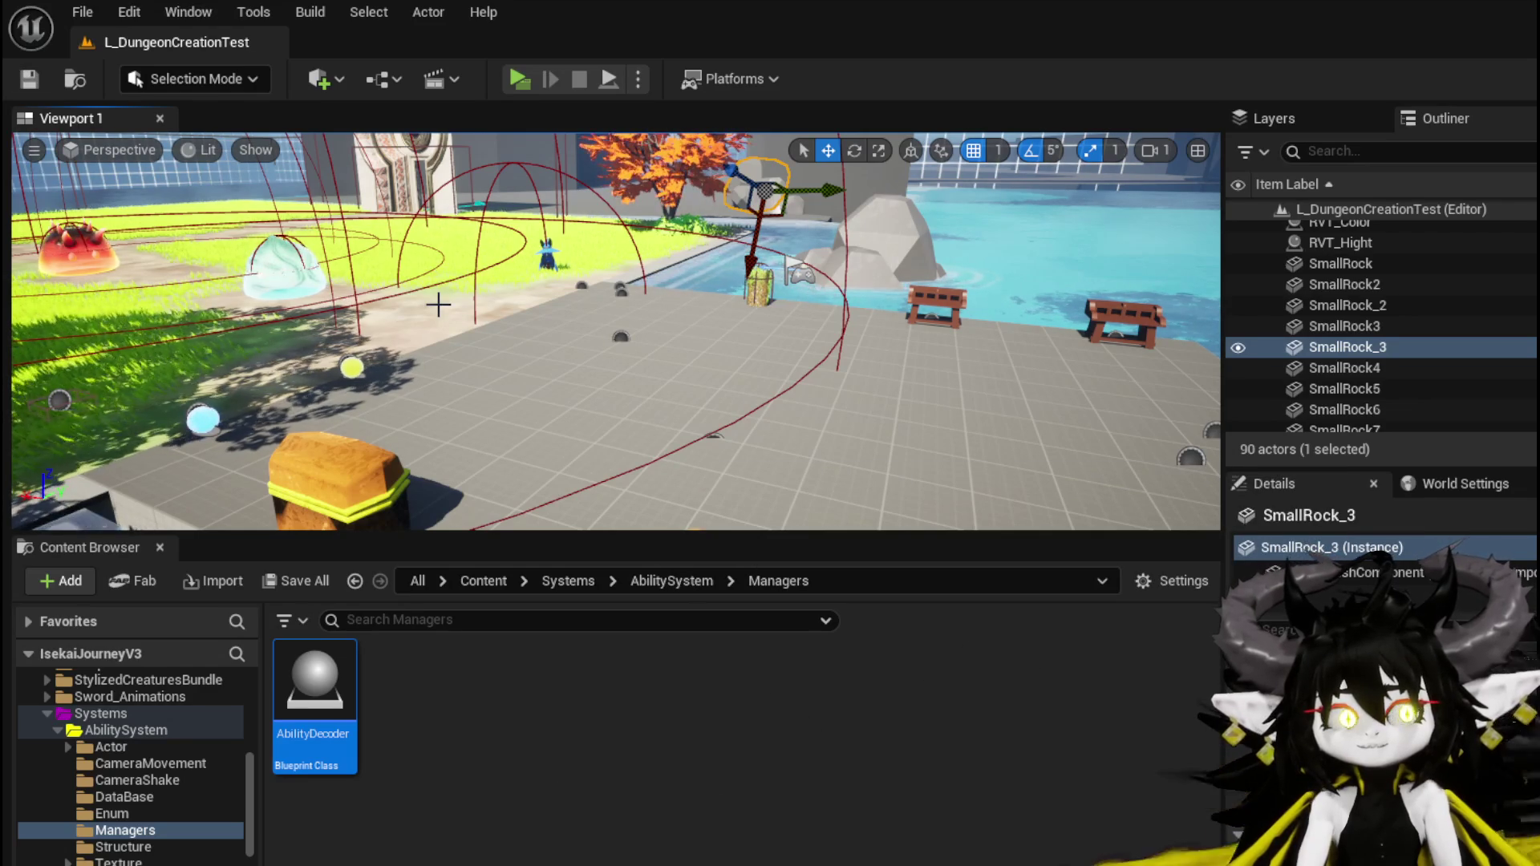
pyautogui.moveTo(438, 303); pyautogui.dragTo(413, 299)
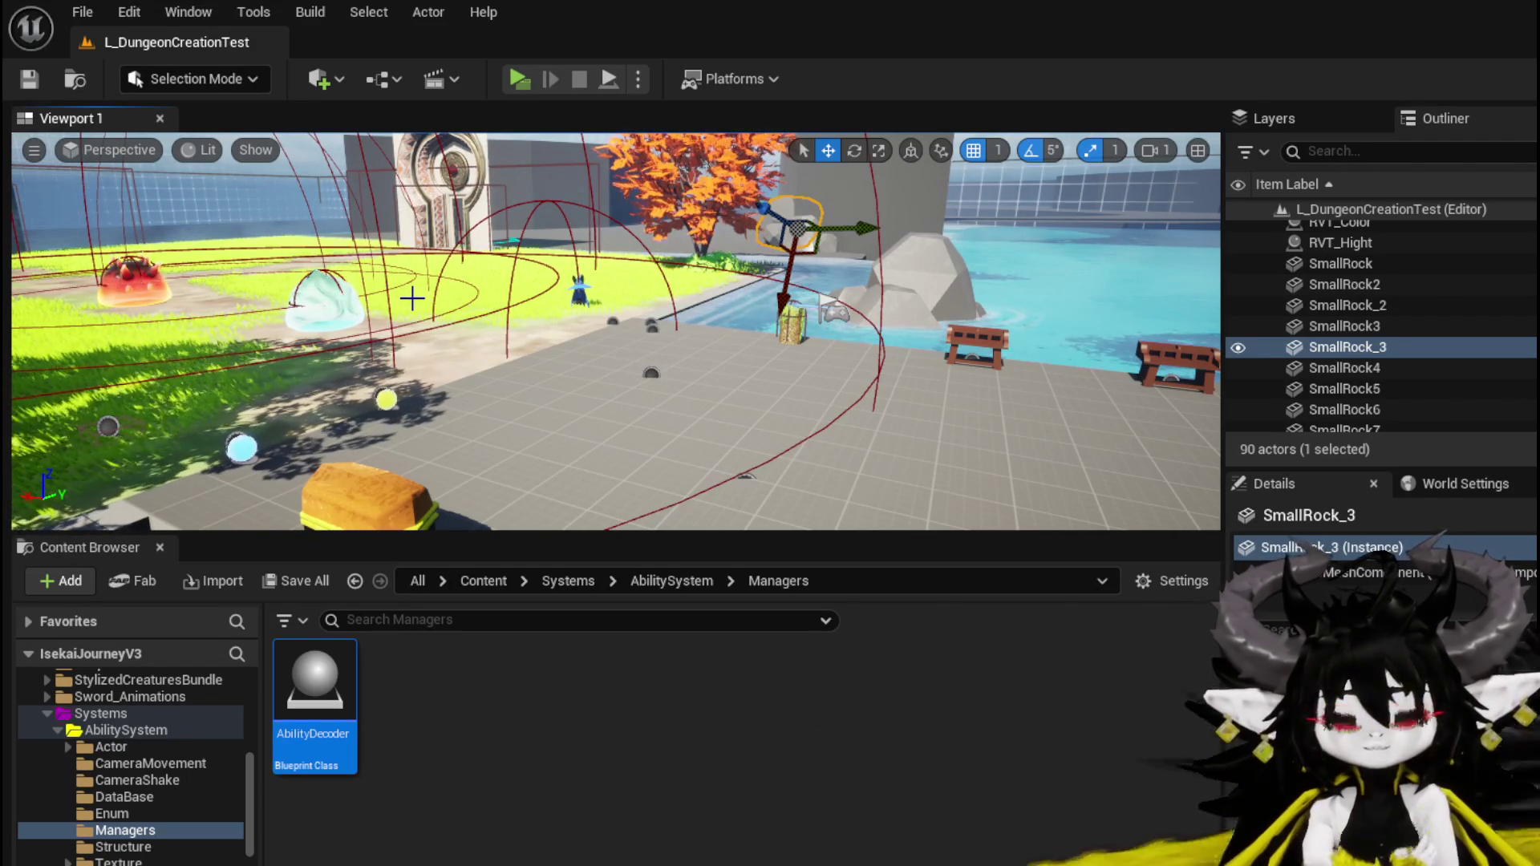
pyautogui.moveTo(595, 201); pyautogui.dragTo(651, 253)
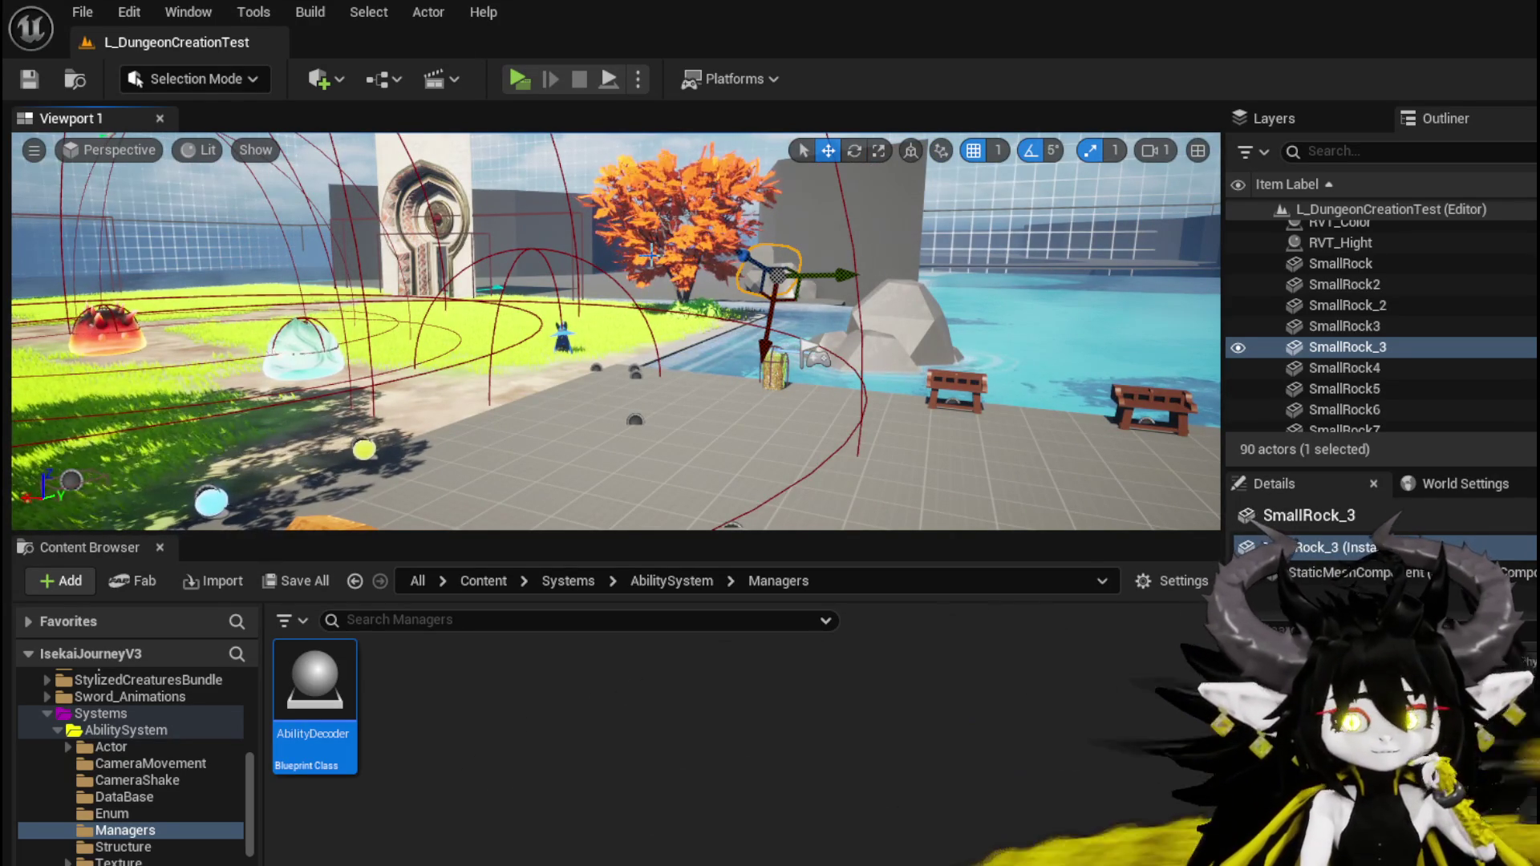
pyautogui.click(31, 80)
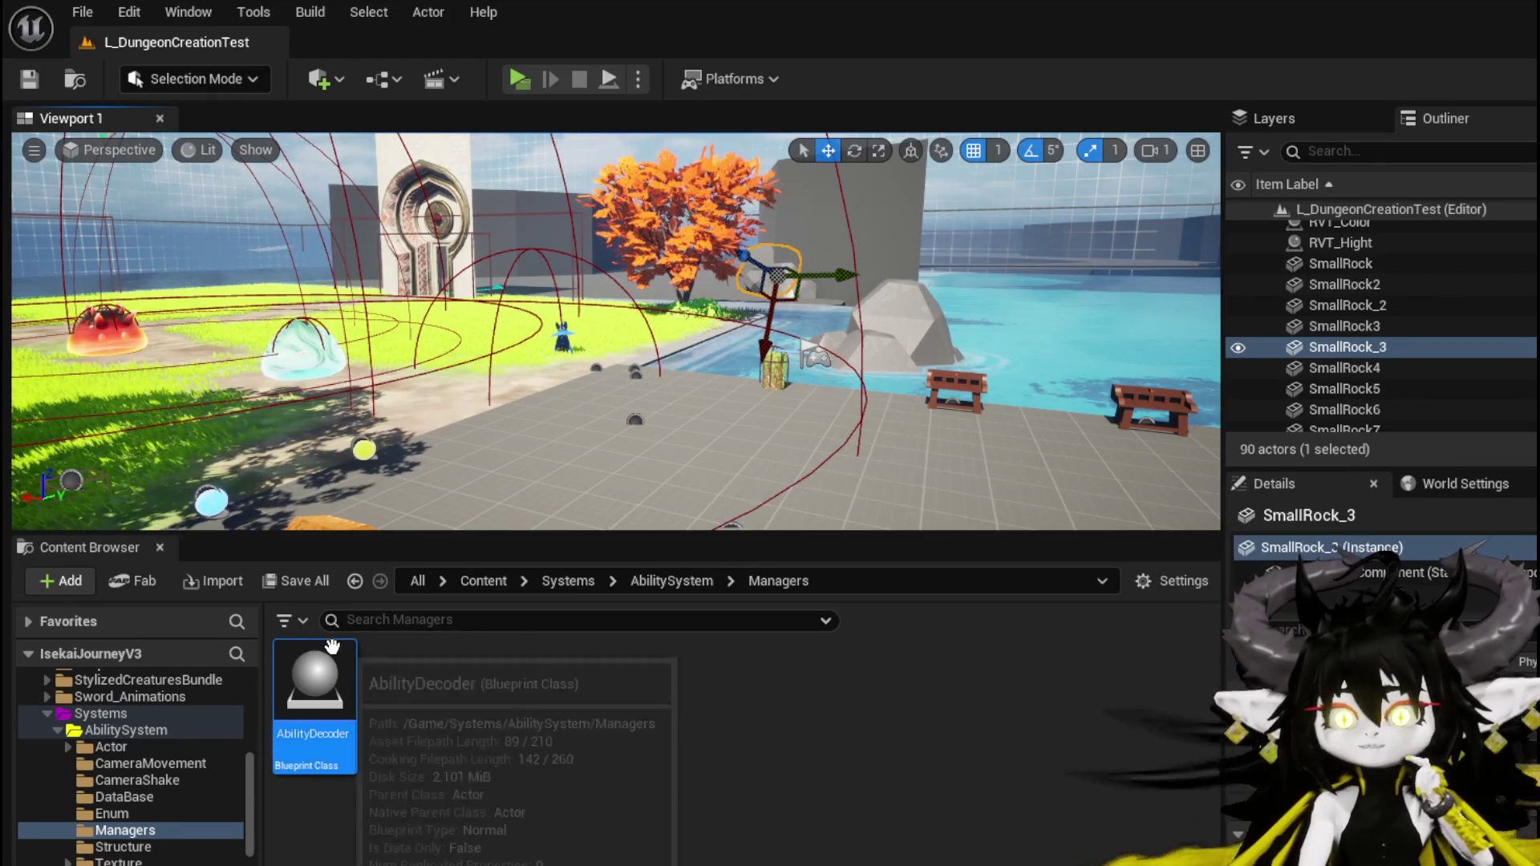
# Open AbilityDecoder and inspect Spawn System at Location and Set Niagara Variable in VFX_ArenaLocation.
pyautogui.doubleClick(331, 648)
pyautogui.scroll(4, 585, 417)
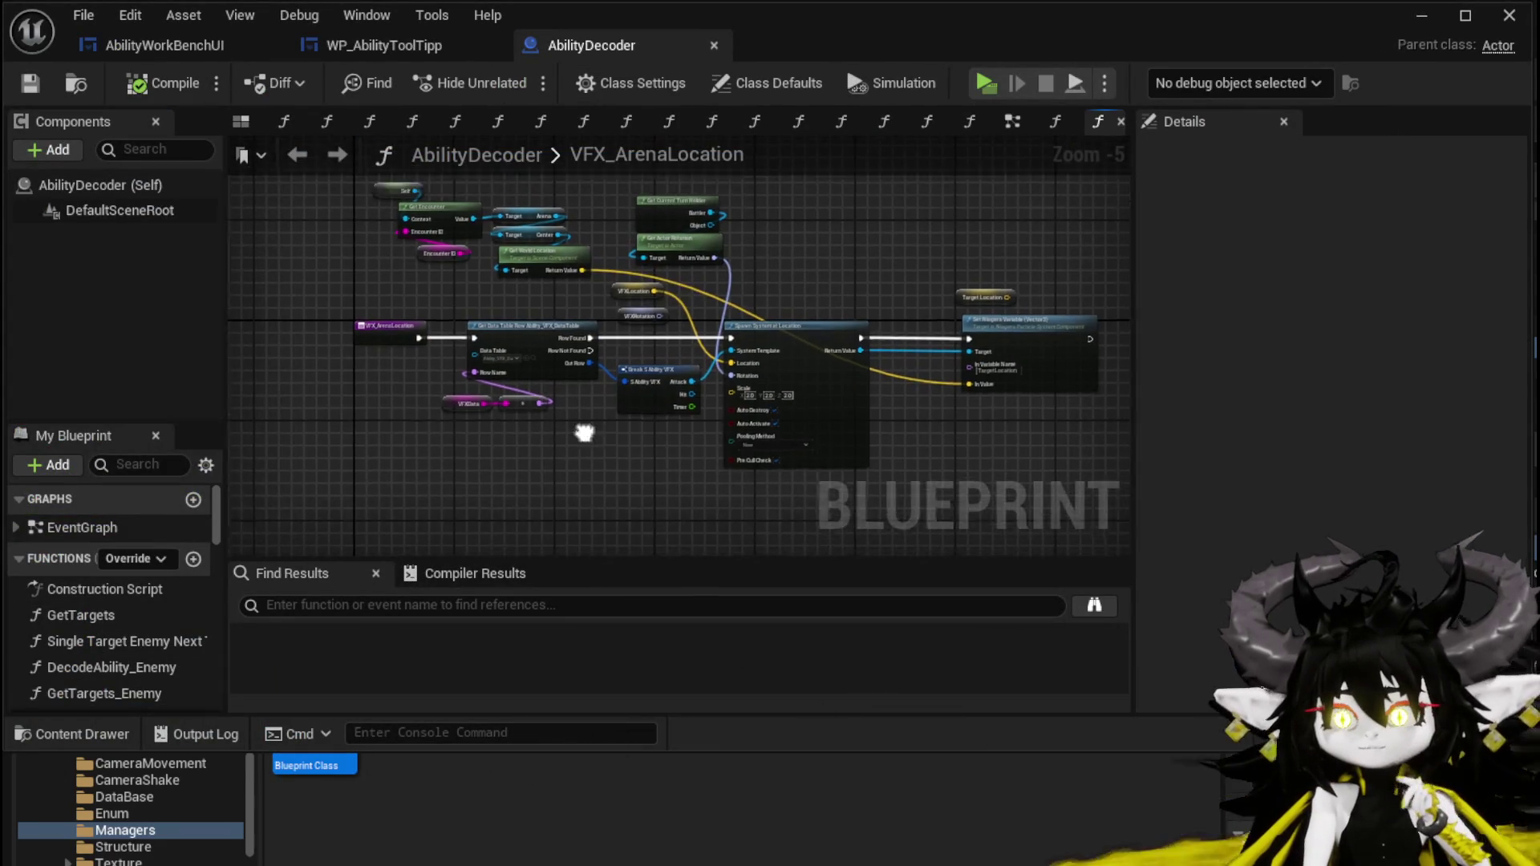
pyautogui.scroll(-1, 579, 480)
pyautogui.moveTo(561, 485); pyautogui.dragTo(517, 508)
pyautogui.scroll(2, 908, 426)
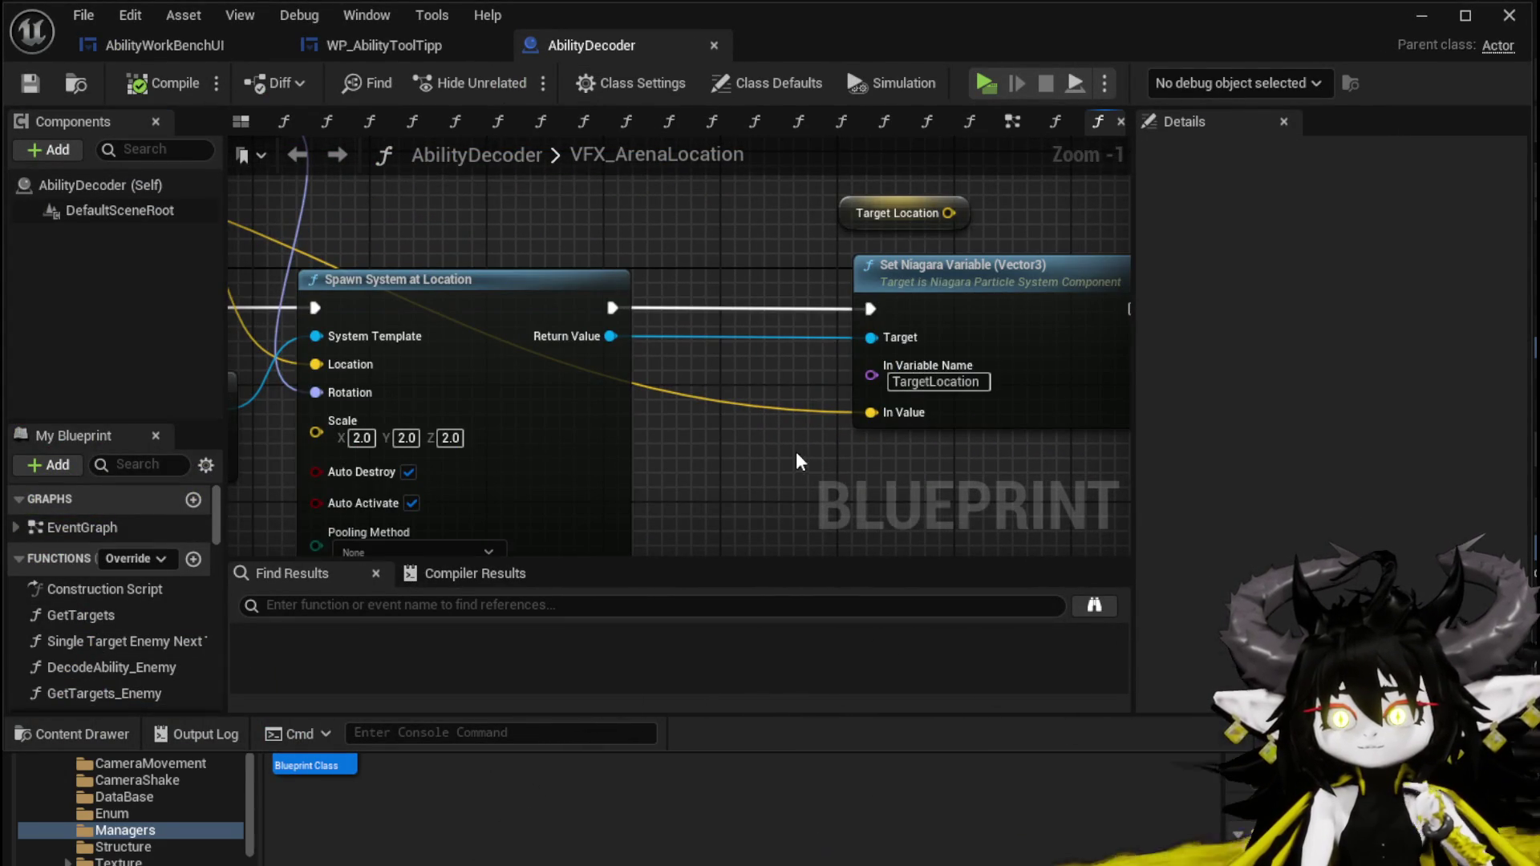
pyautogui.moveTo(797, 452); pyautogui.dragTo(820, 463)
pyautogui.scroll(-1, 820, 463)
pyautogui.moveTo(465, 517)
pyautogui.mouseDown()
pyautogui.moveTo(639, 483)
pyautogui.moveTo(629, 474)
pyautogui.moveTo(653, 460)
pyautogui.mouseUp()
pyautogui.scroll(-1, 599, 502)
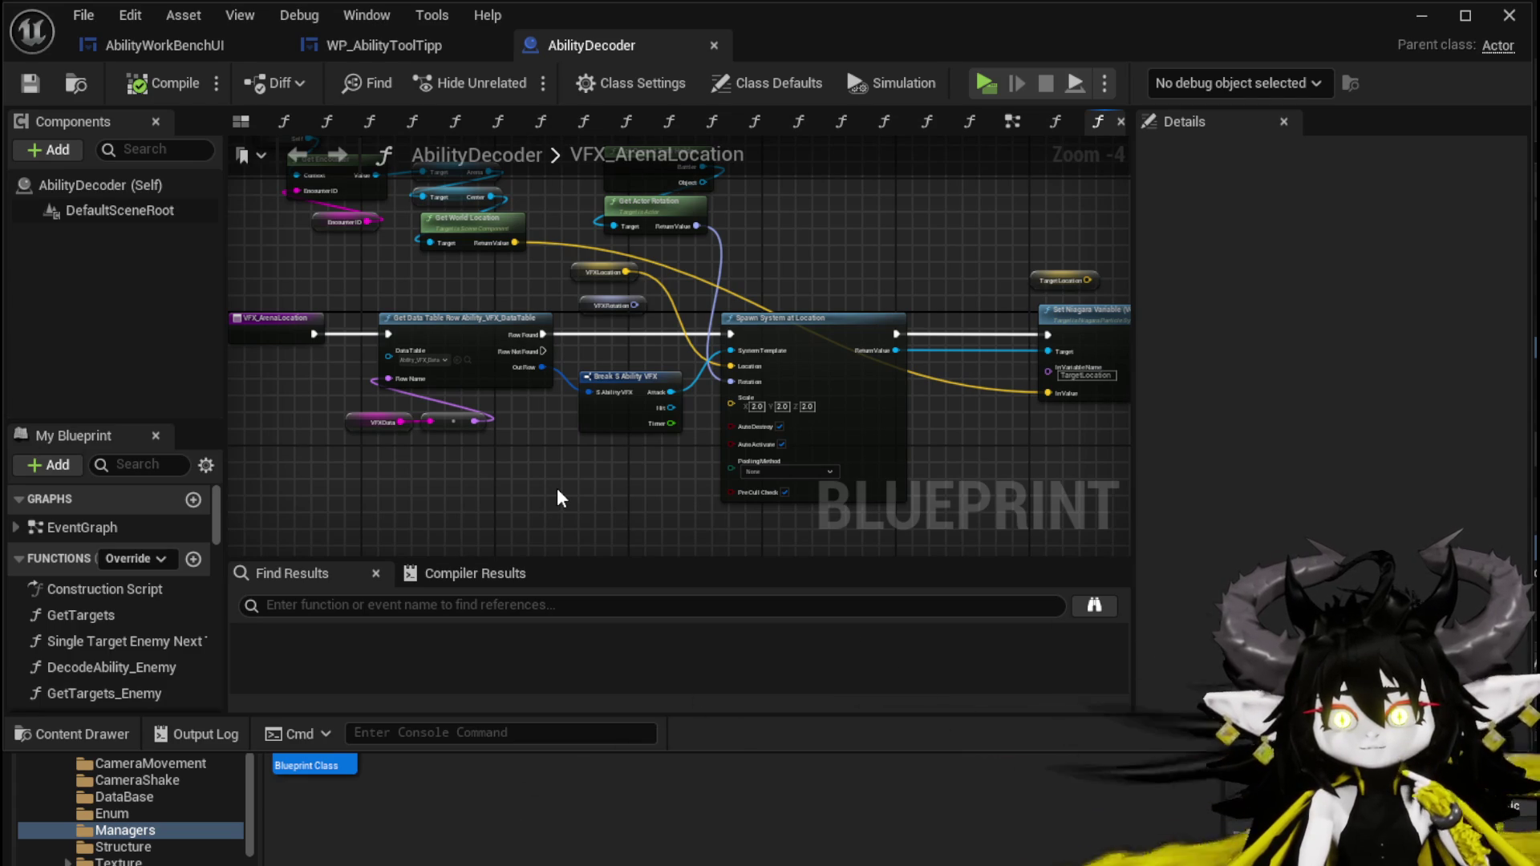
pyautogui.scroll(-1, 125, 599)
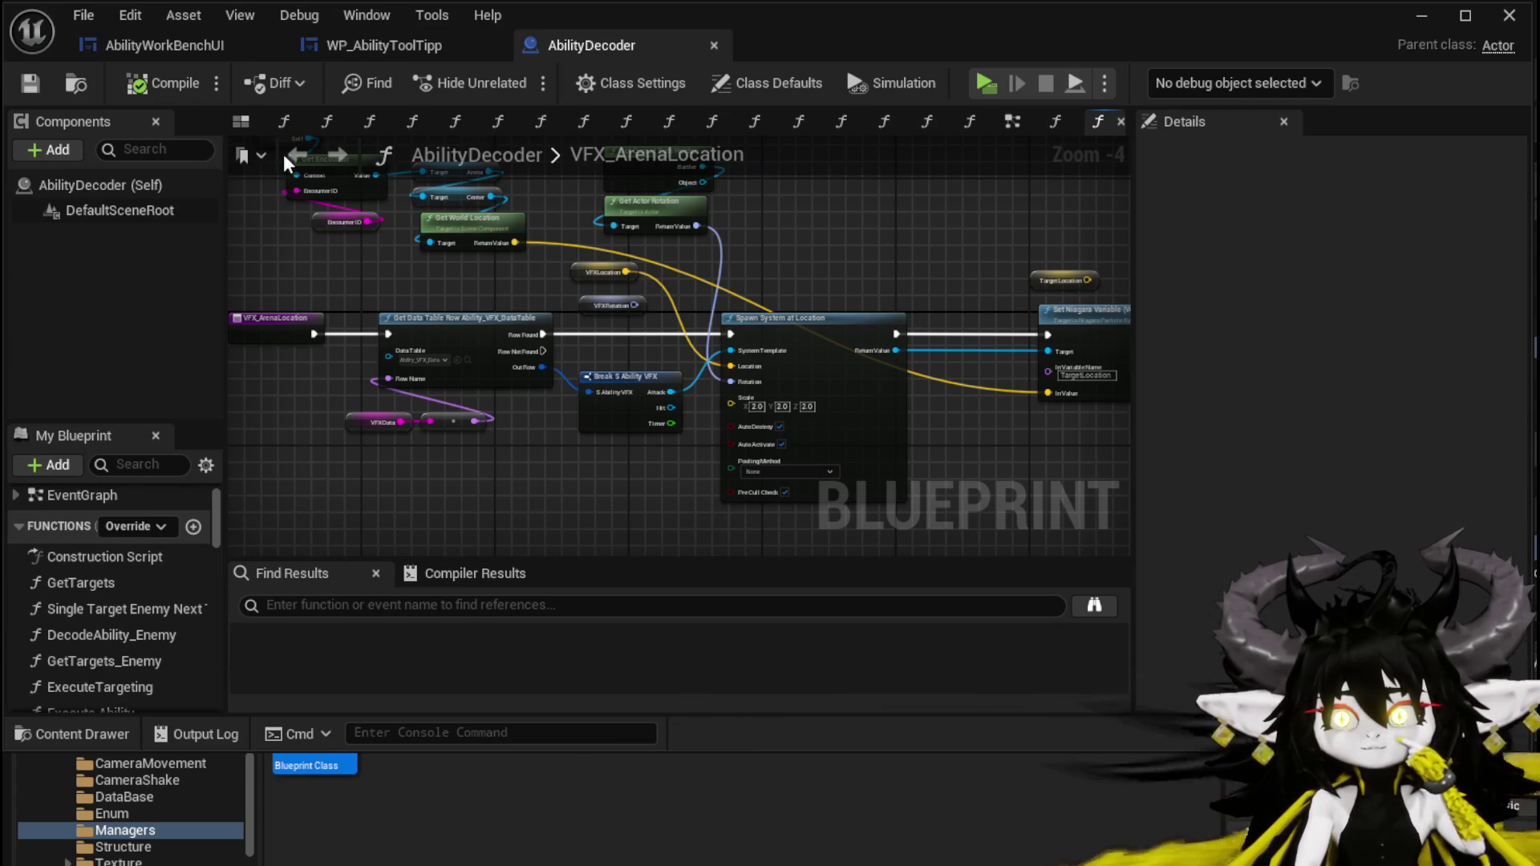
# Switch to the EventGraph and locate the MC_AbilityMontage event node.
pyautogui.click(1015, 119)
pyautogui.scroll(-5, 544, 311)
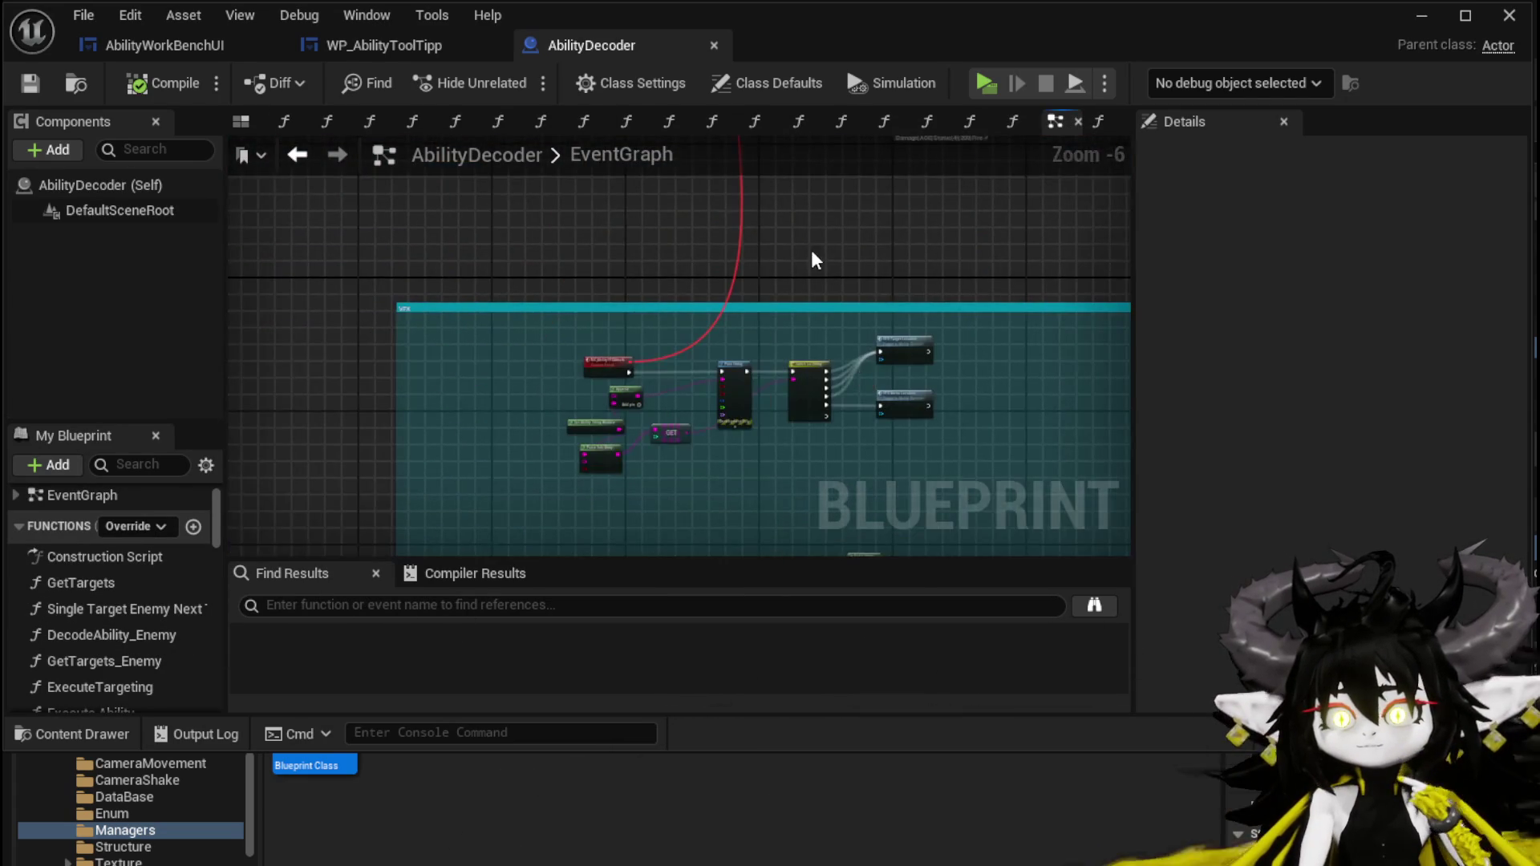
pyautogui.scroll(-3, 618, 326)
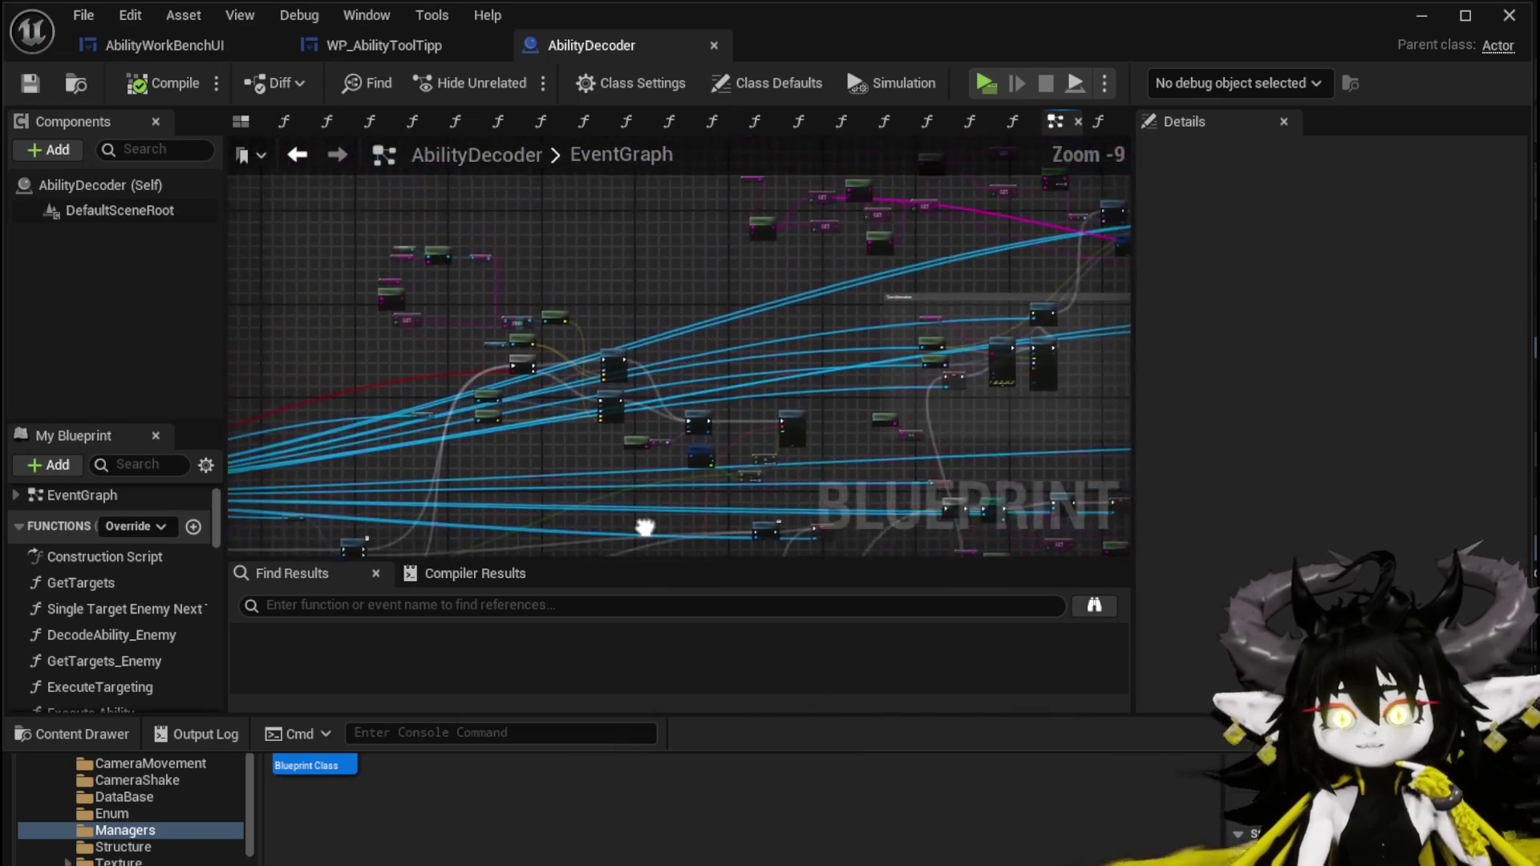
pyautogui.scroll(4, 767, 242)
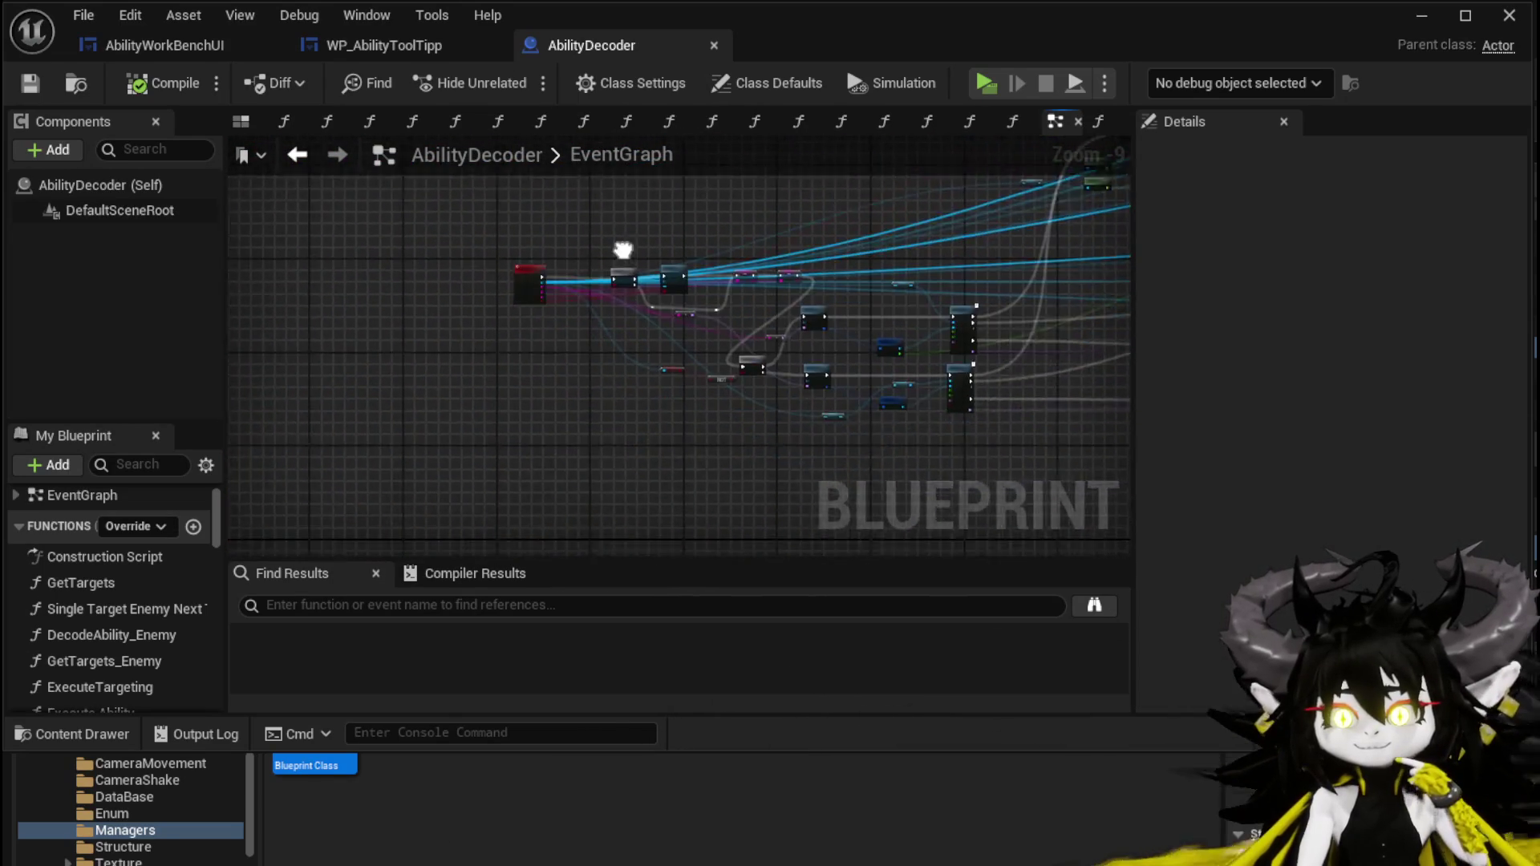
pyautogui.scroll(3, 598, 338)
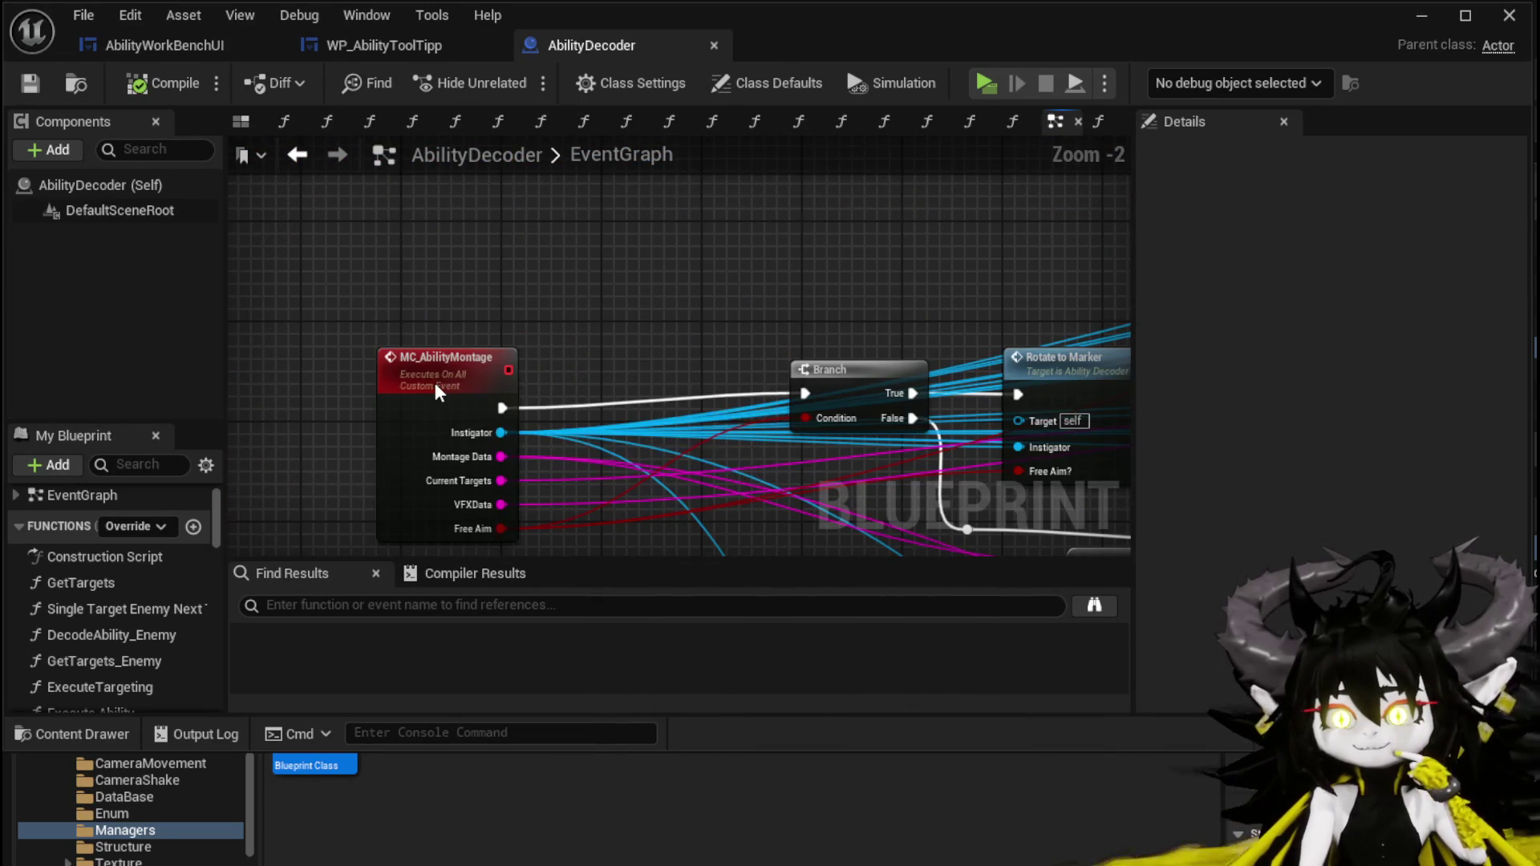
pyautogui.click(435, 372)
pyautogui.click(796, 294)
# Follow MC_AbilityMontage through the character cast, Apply Ability Cost and In Animation nodes.
pyautogui.scroll(-2, 794, 293)
pyautogui.moveTo(776, 292); pyautogui.dragTo(645, 320)
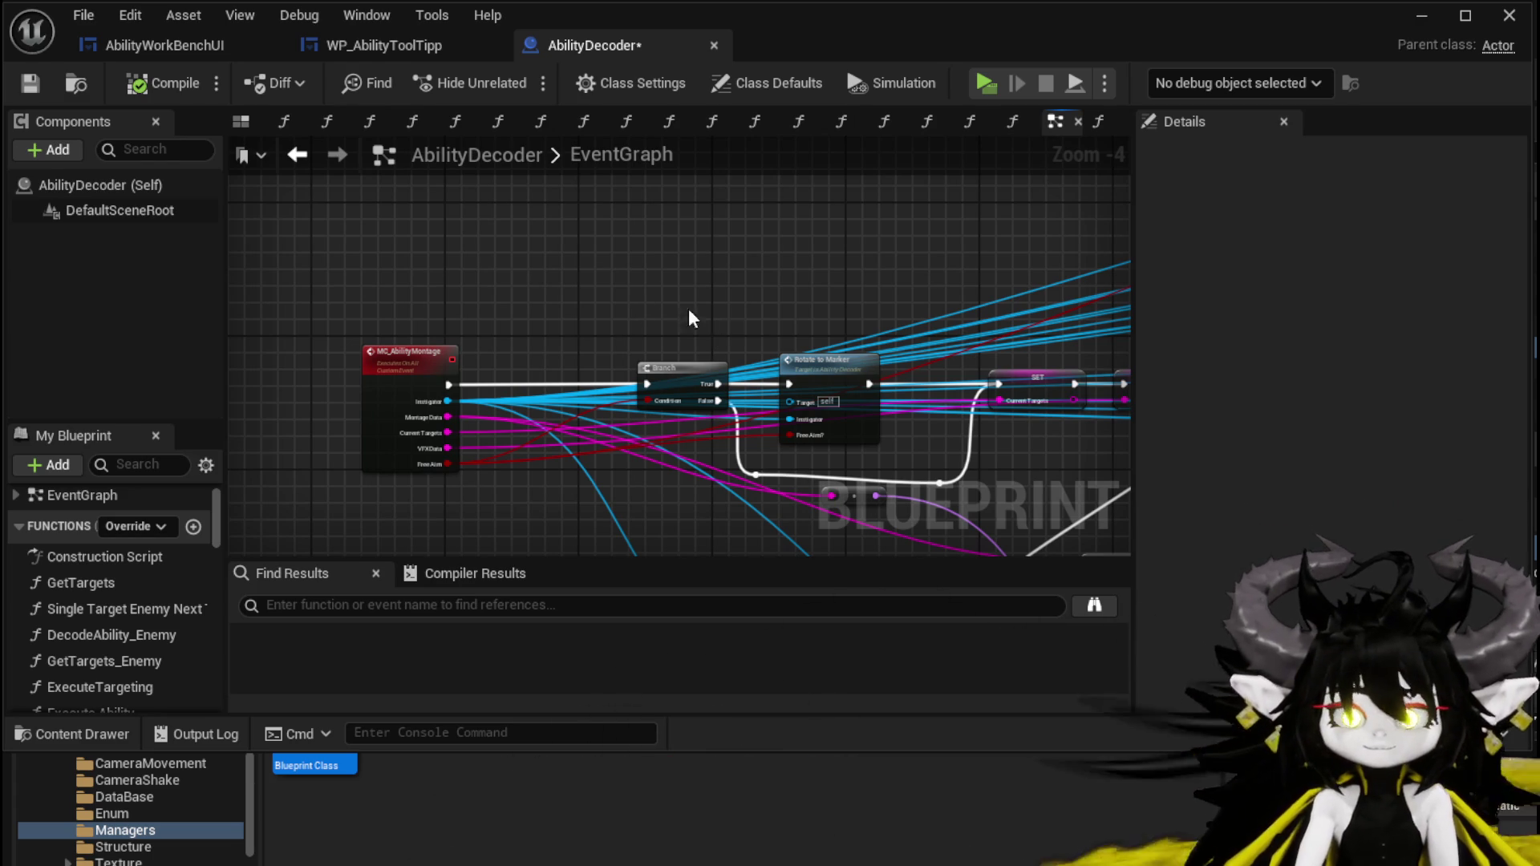
pyautogui.scroll(-2, 669, 307)
pyautogui.scroll(2, 545, 376)
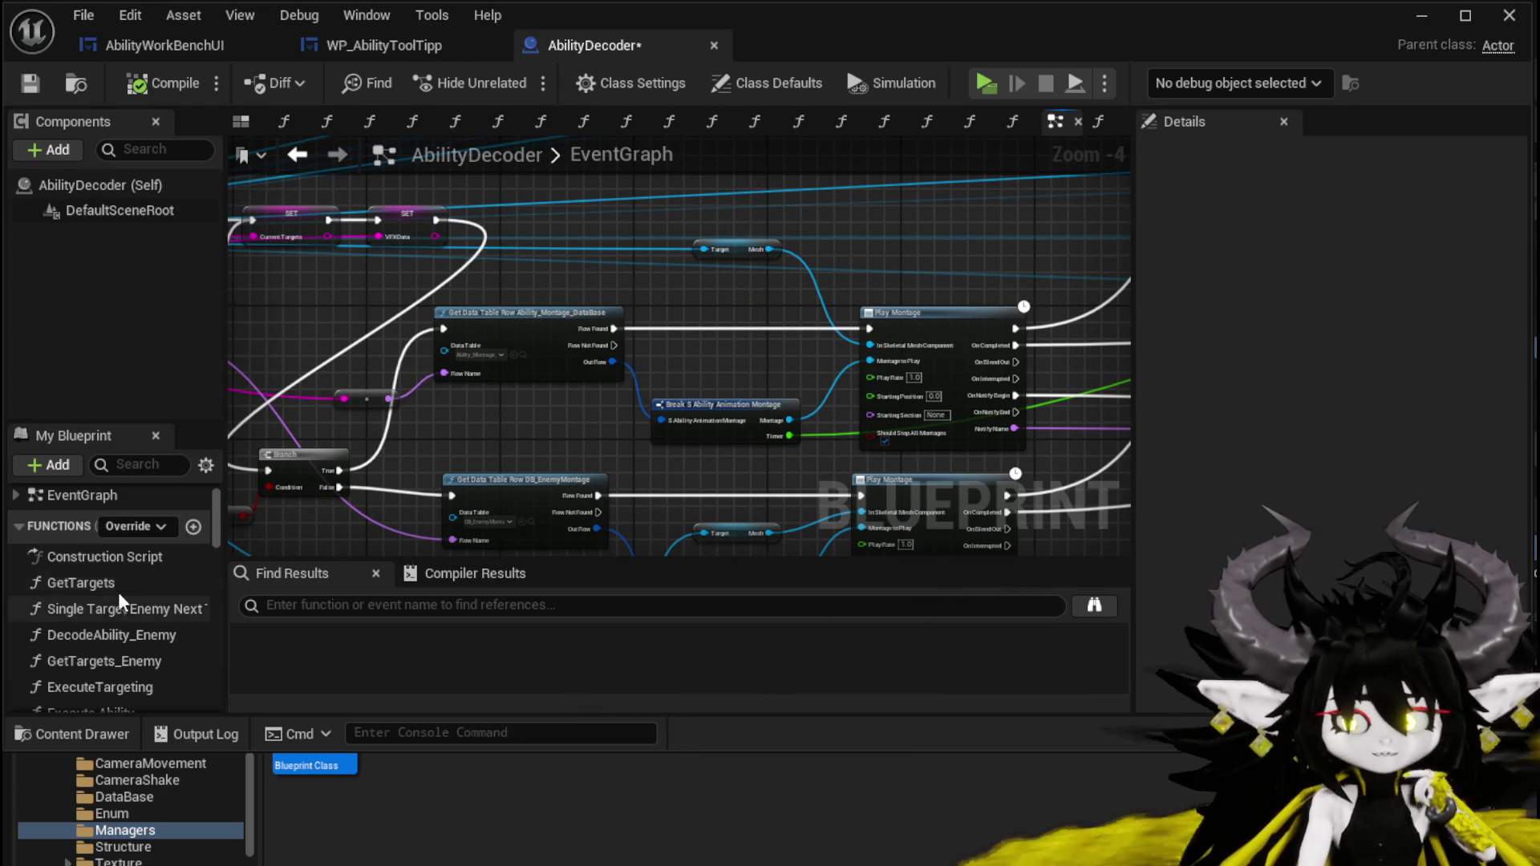
pyautogui.scroll(-2, 120, 577)
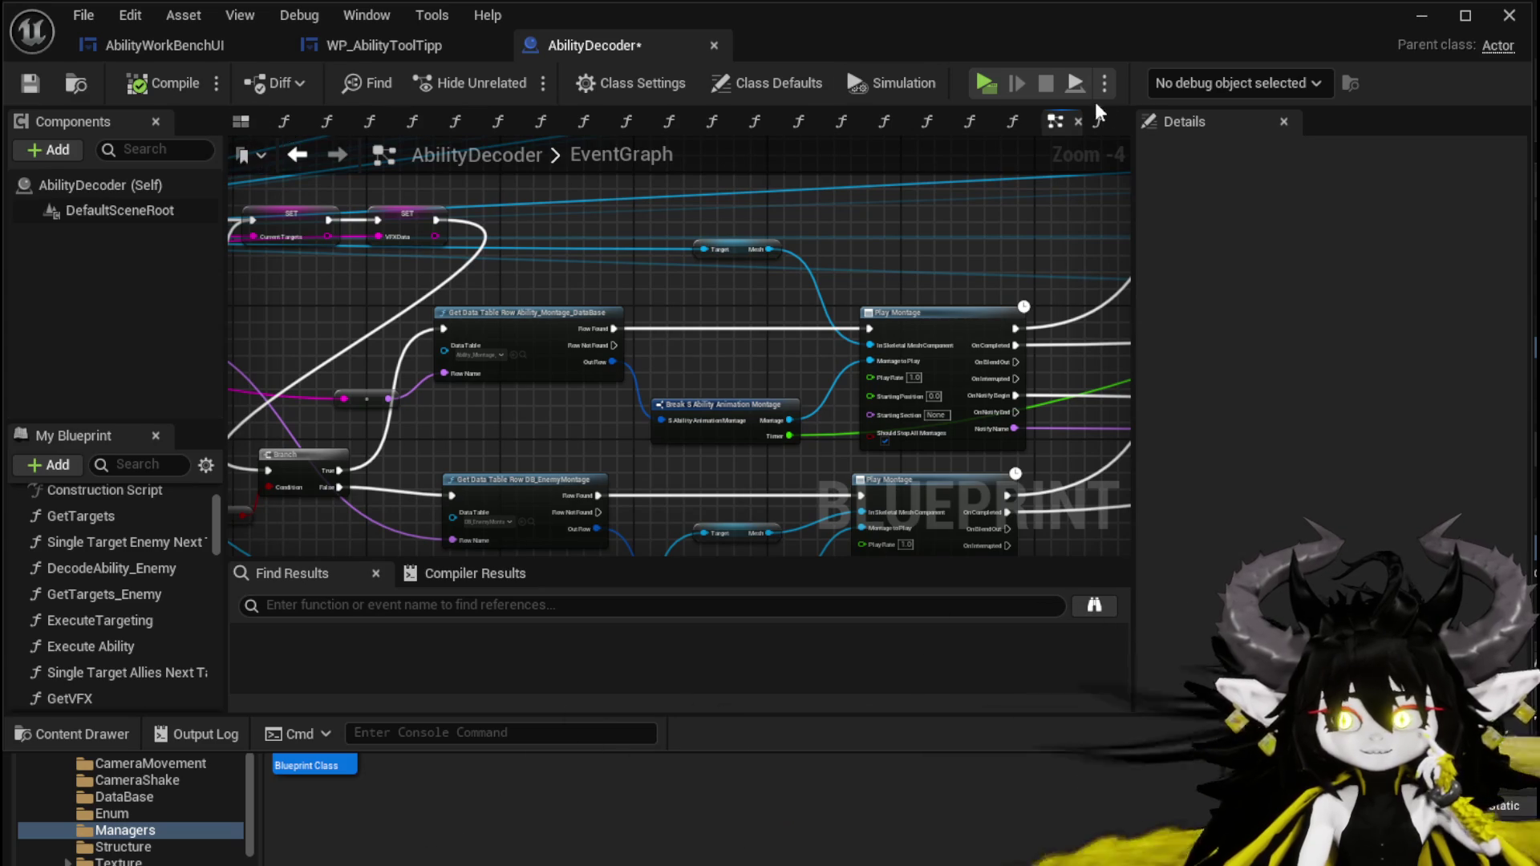
pyautogui.scroll(-8, 505, 265)
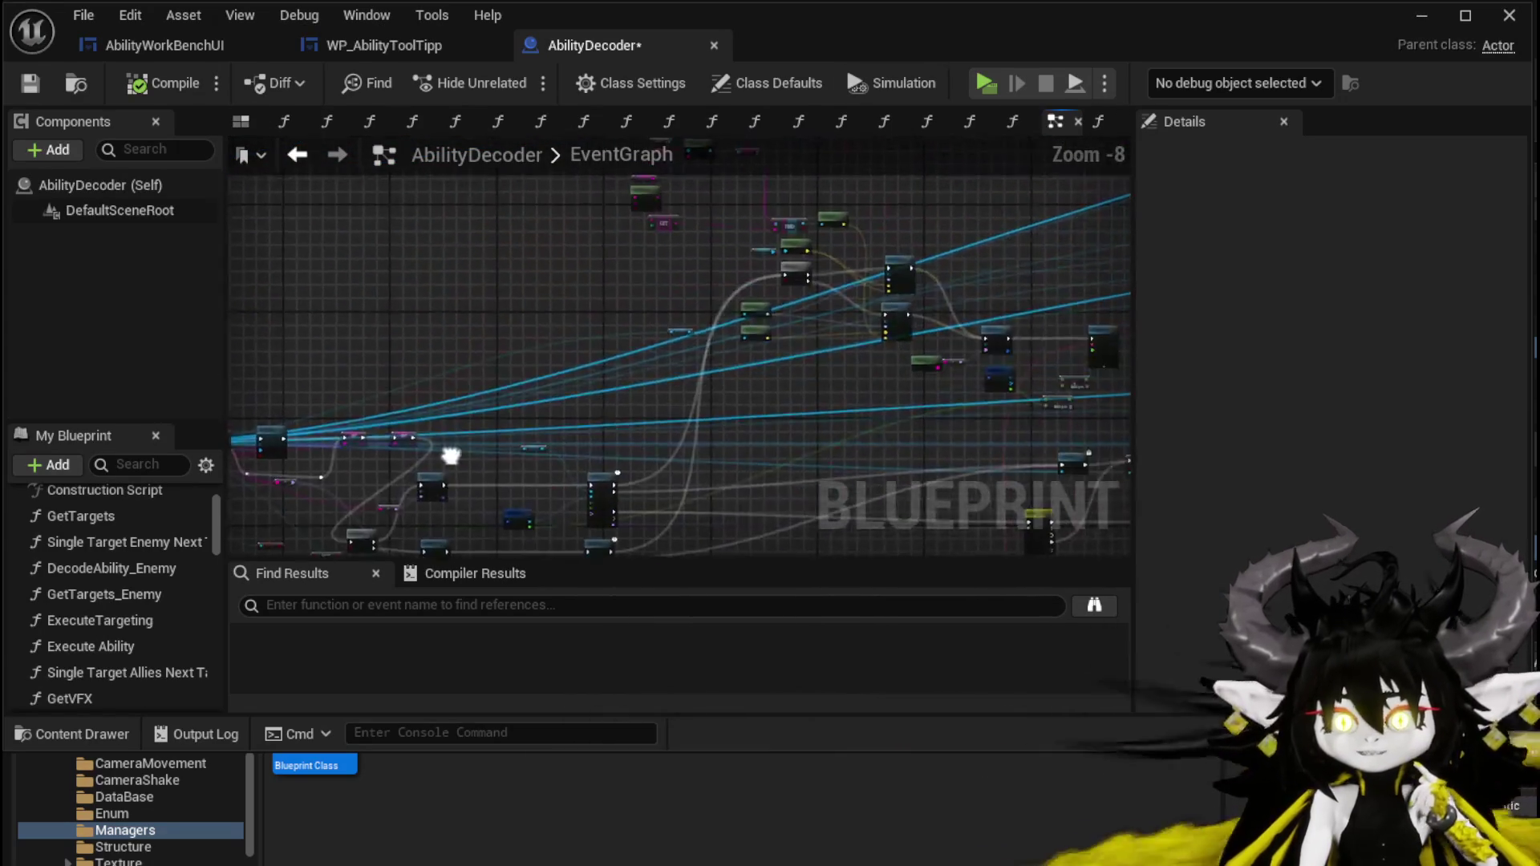
pyautogui.scroll(4, 504, 312)
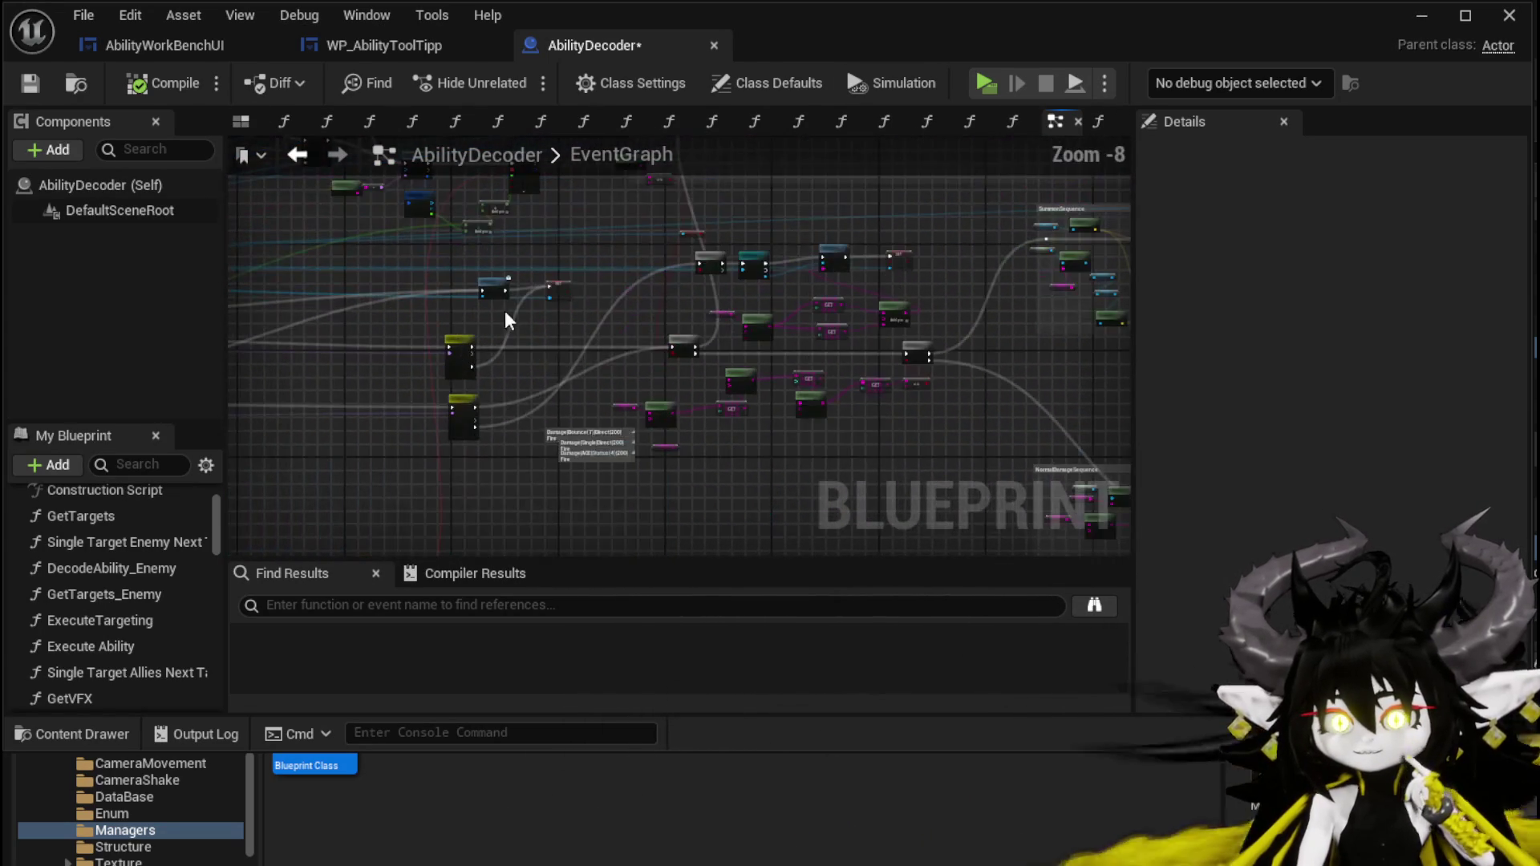
pyautogui.scroll(6, 590, 294)
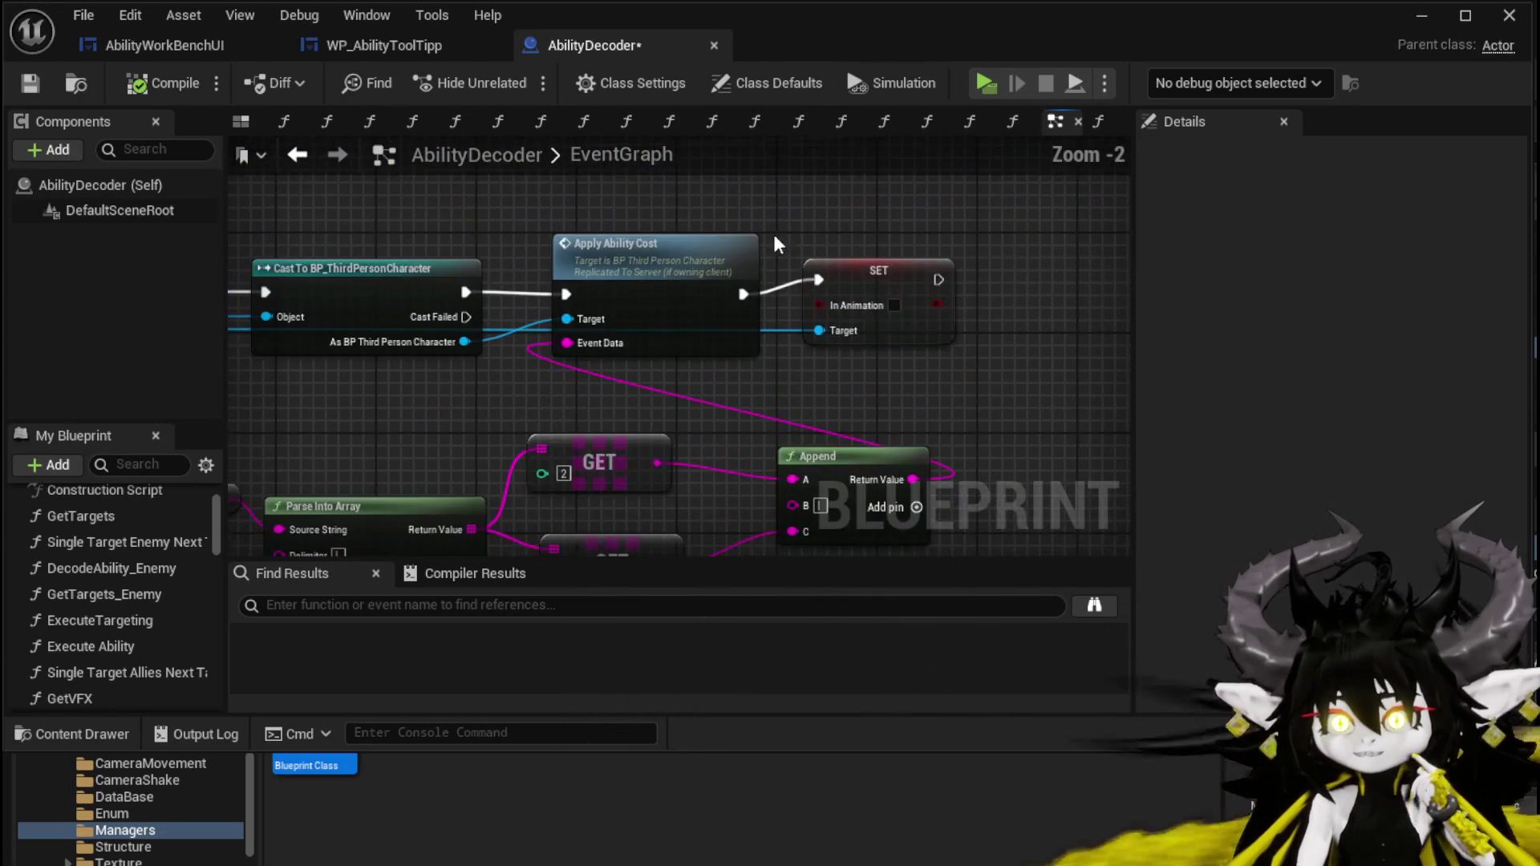
# Browse the Branch, Cast, Parse Into Array and Append nodes of the EventGraph.
pyautogui.moveTo(708, 232); pyautogui.dragTo(1125, 220)
pyautogui.moveTo(681, 431); pyautogui.dragTo(648, 293)
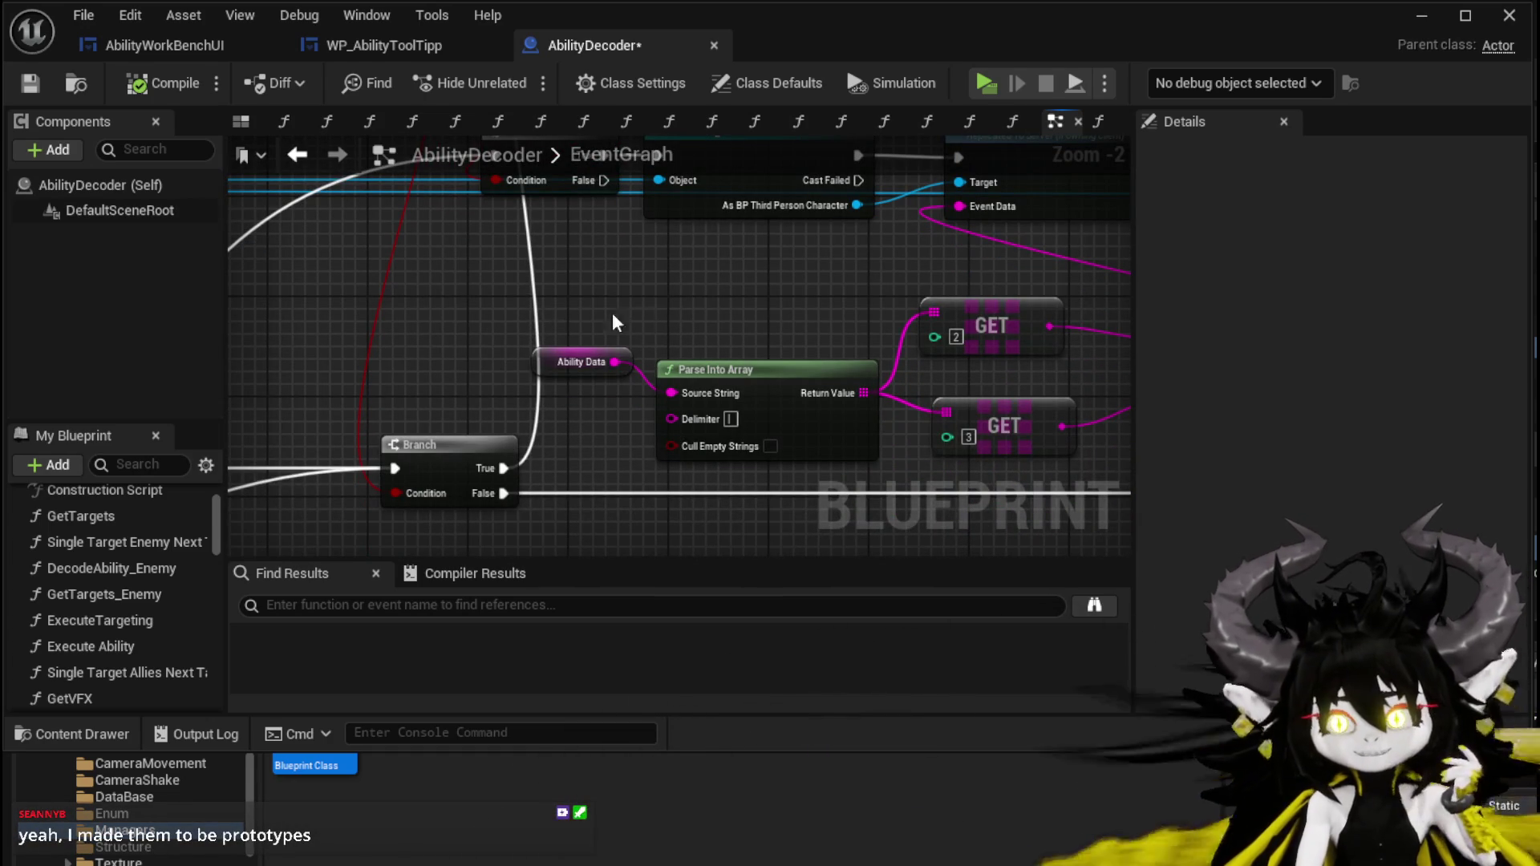
pyautogui.moveTo(648, 303); pyautogui.dragTo(646, 255)
pyautogui.moveTo(710, 441)
pyautogui.mouseDown()
pyautogui.moveTo(498, 401)
pyautogui.moveTo(595, 371)
pyautogui.mouseUp()
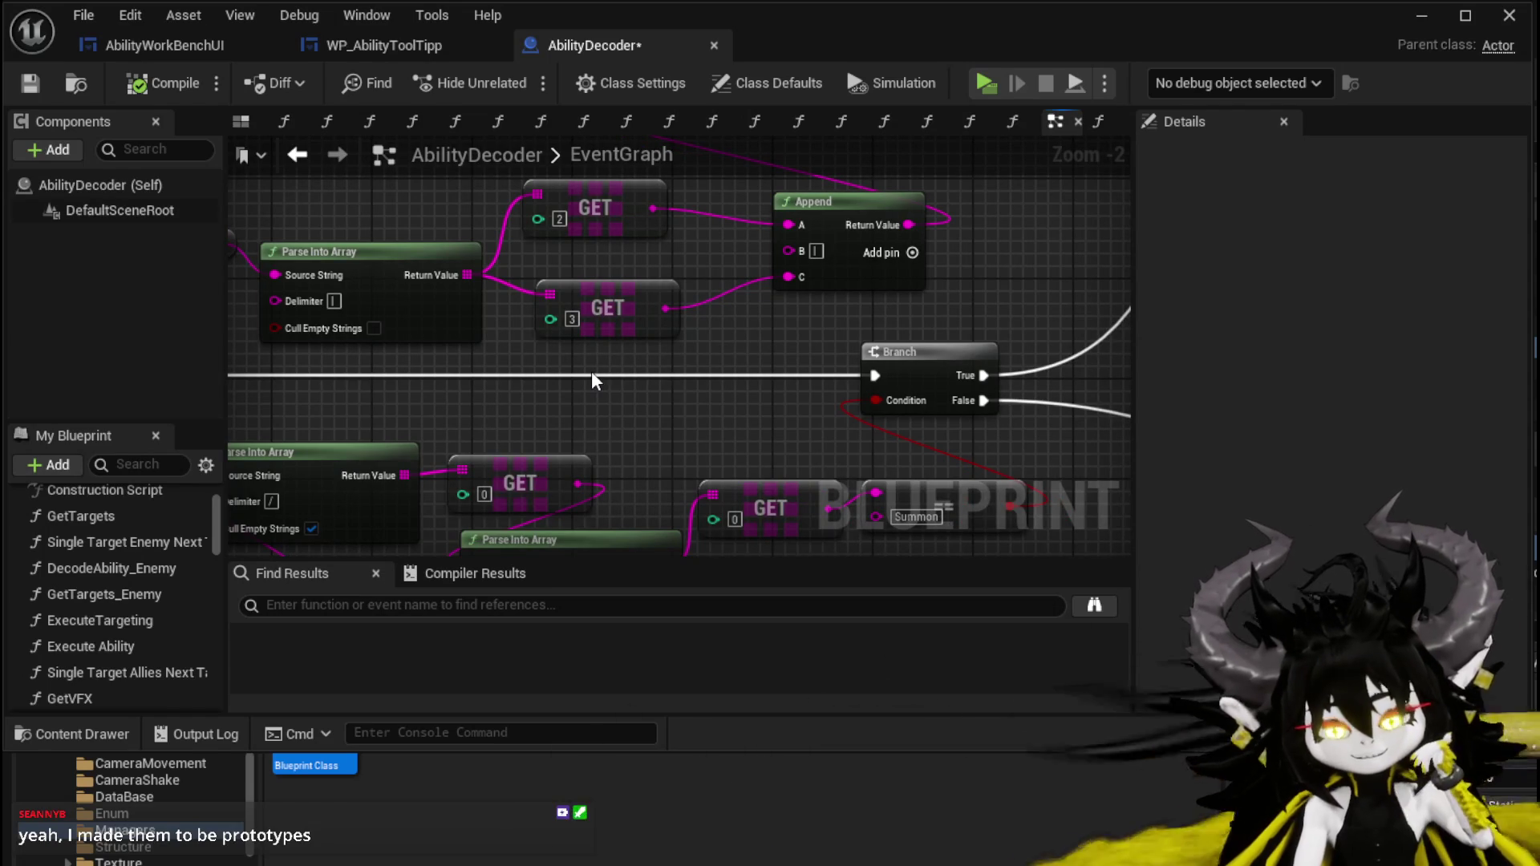
pyautogui.scroll(-1, 589, 368)
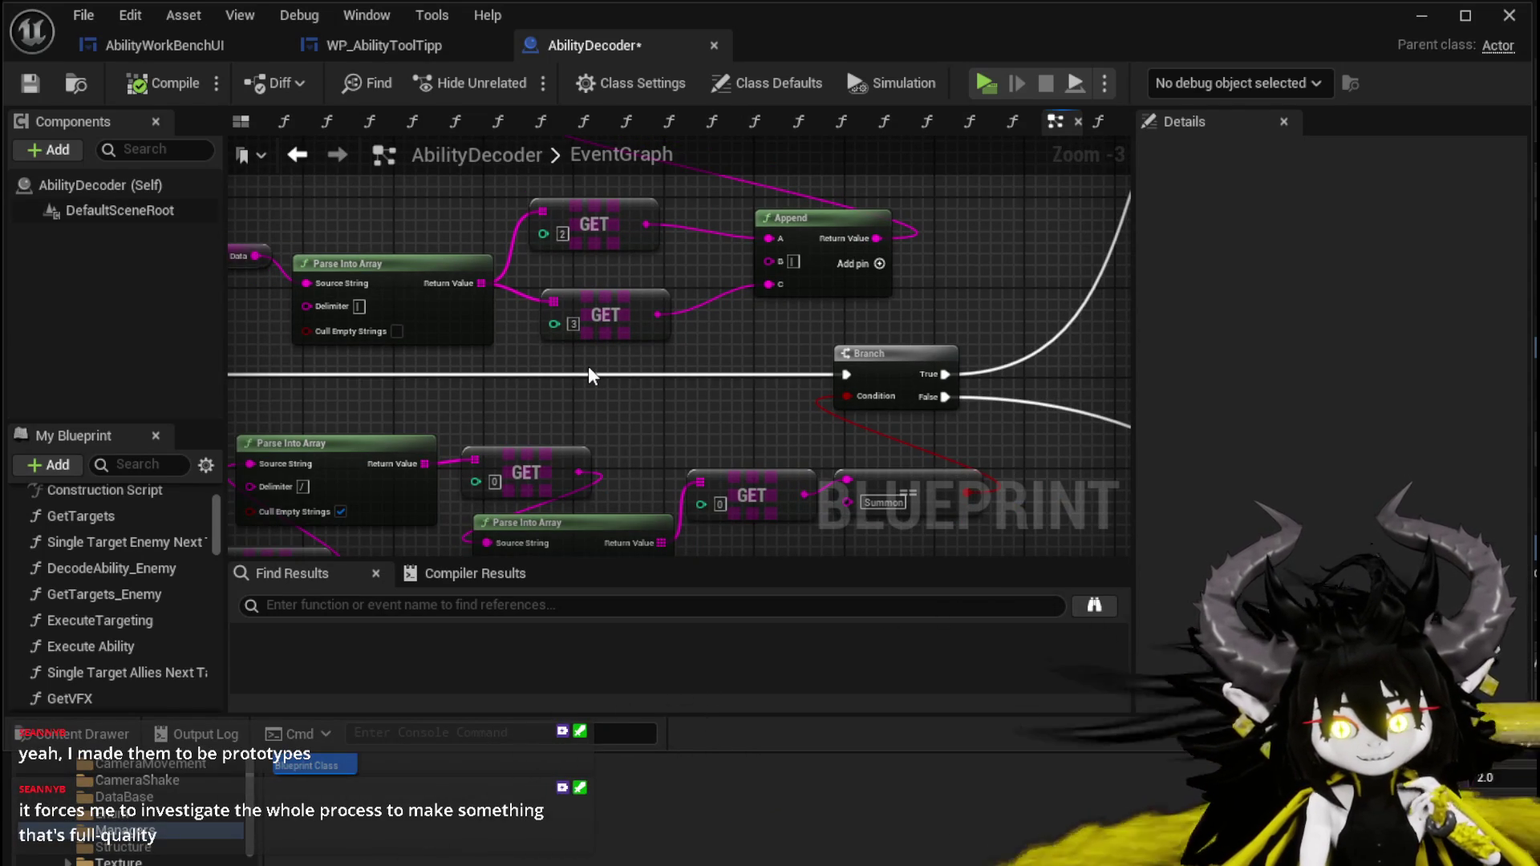
pyautogui.scroll(-1, 589, 376)
pyautogui.moveTo(588, 376)
pyautogui.mouseDown()
pyautogui.moveTo(466, 306)
pyautogui.moveTo(475, 432)
pyautogui.moveTo(232, 545)
pyautogui.mouseUp()
pyautogui.scroll(3, 824, 311)
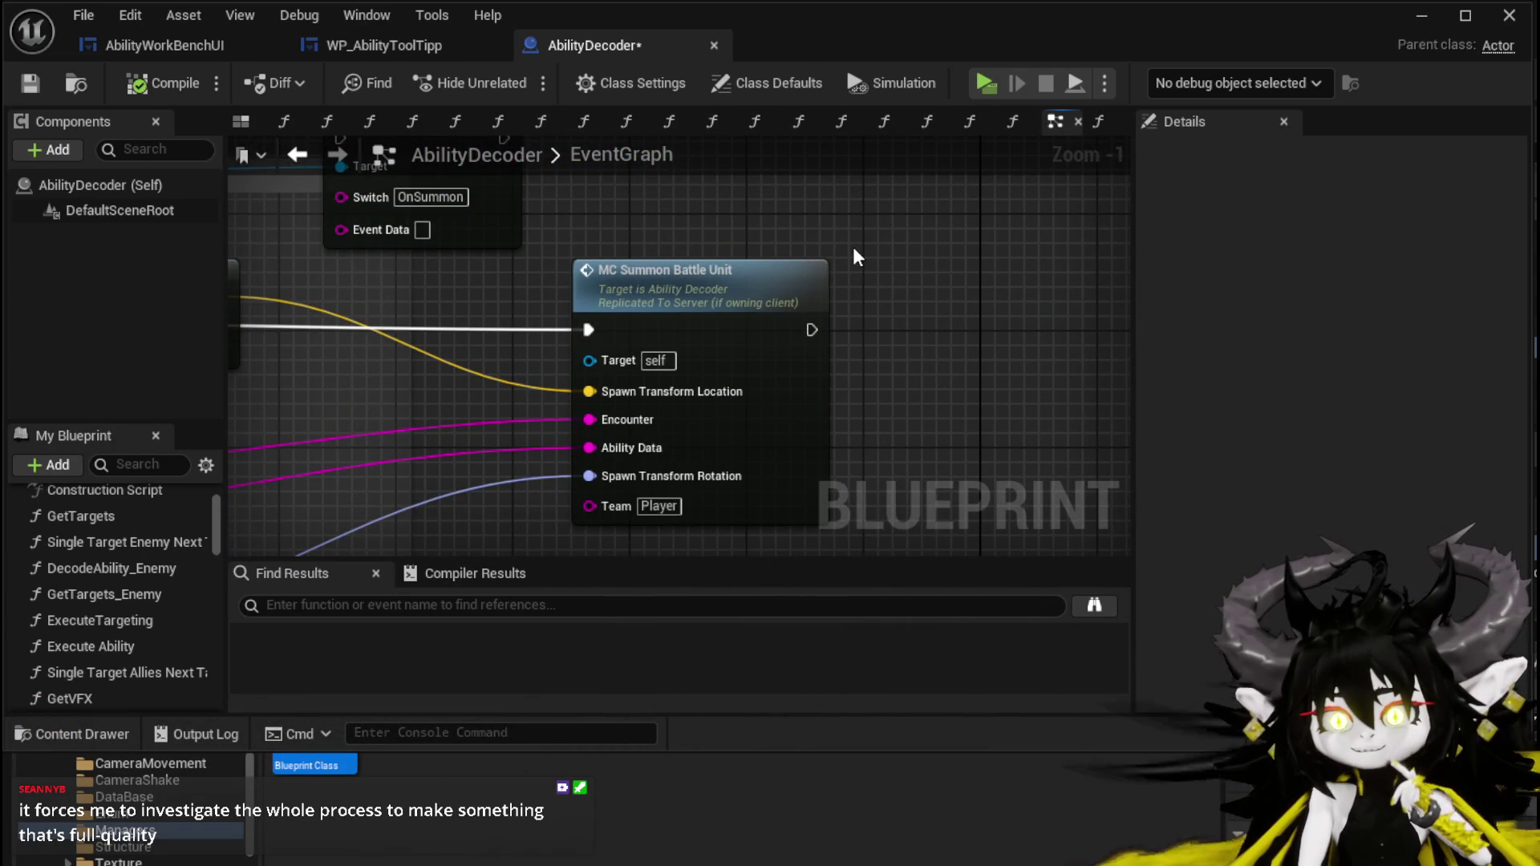
pyautogui.scroll(-1, 853, 252)
# Jump to MC_SummonBattleUnit and nudge the Print String after Server Join Battle.
pyautogui.doubleClick(759, 271)
pyautogui.moveTo(732, 298)
pyautogui.mouseDown()
pyautogui.moveTo(457, 338)
pyautogui.moveTo(467, 349)
pyautogui.moveTo(550, 300)
pyautogui.moveTo(551, 261)
pyautogui.moveTo(409, 231)
pyautogui.mouseUp()
pyautogui.click(574, 266)
pyautogui.moveTo(951, 234); pyautogui.dragTo(624, 225)
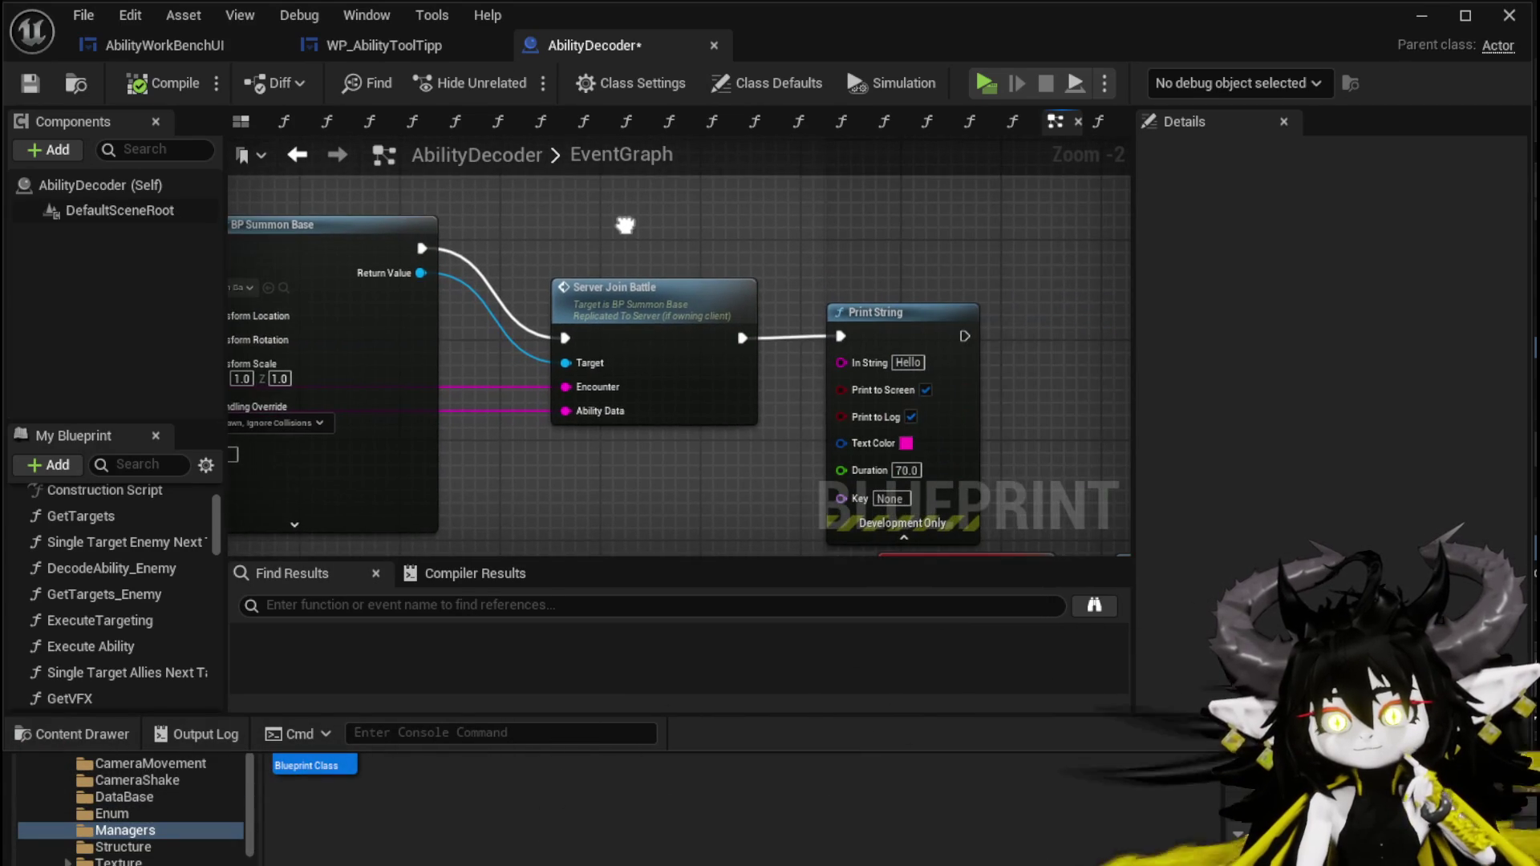
pyautogui.moveTo(923, 316); pyautogui.dragTo(960, 318)
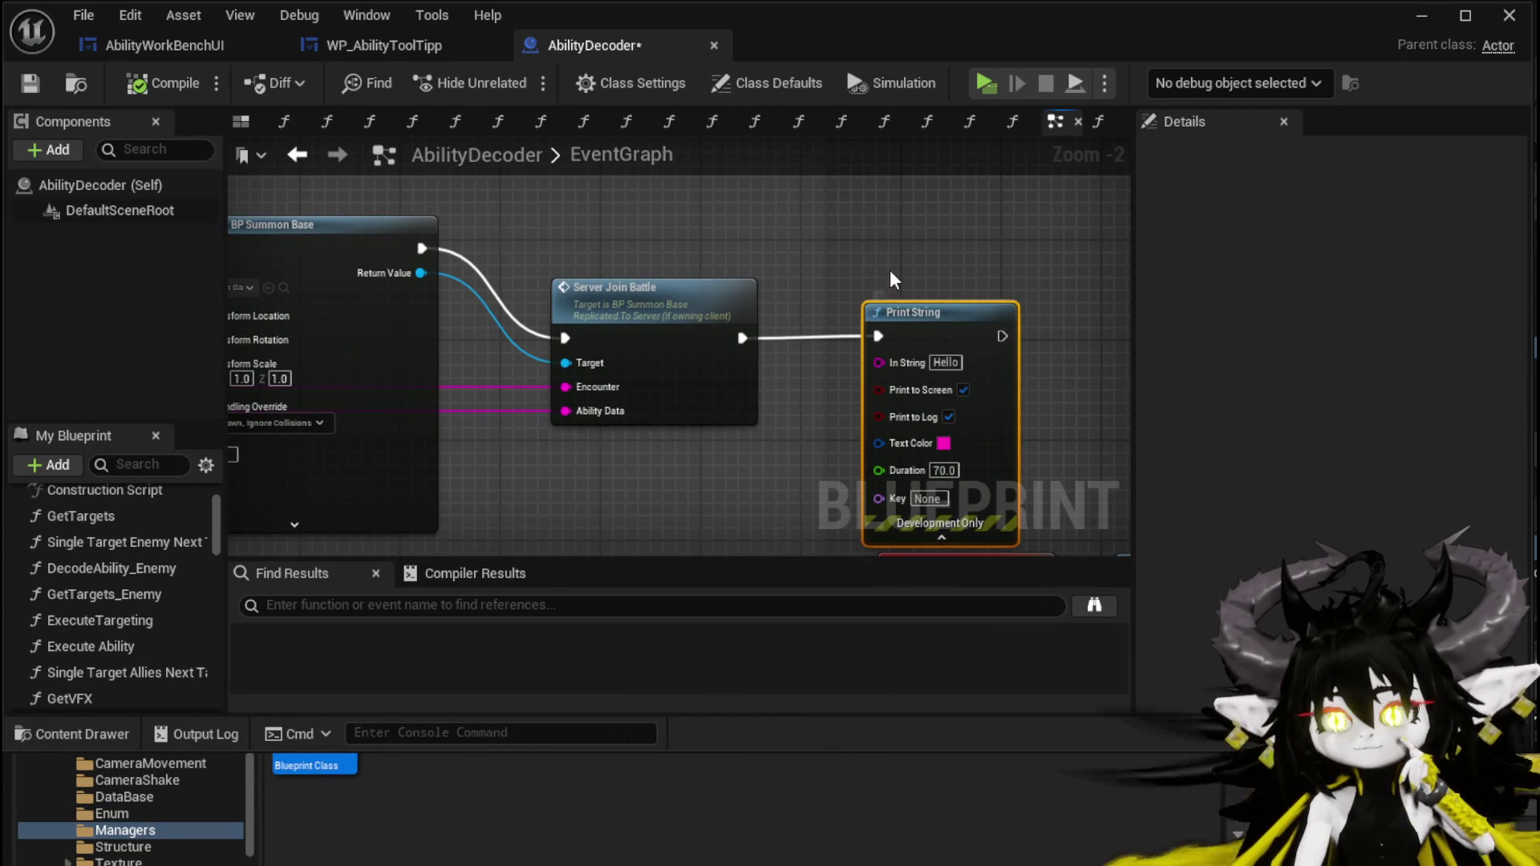
pyautogui.moveTo(890, 278)
pyautogui.mouseDown()
pyautogui.moveTo(1072, 261)
pyautogui.moveTo(964, 243)
pyautogui.mouseUp()
pyautogui.moveTo(863, 357)
pyautogui.mouseDown()
pyautogui.moveTo(962, 337)
pyautogui.moveTo(716, 206)
pyautogui.moveTo(869, 330)
pyautogui.moveTo(950, 340)
pyautogui.mouseUp()
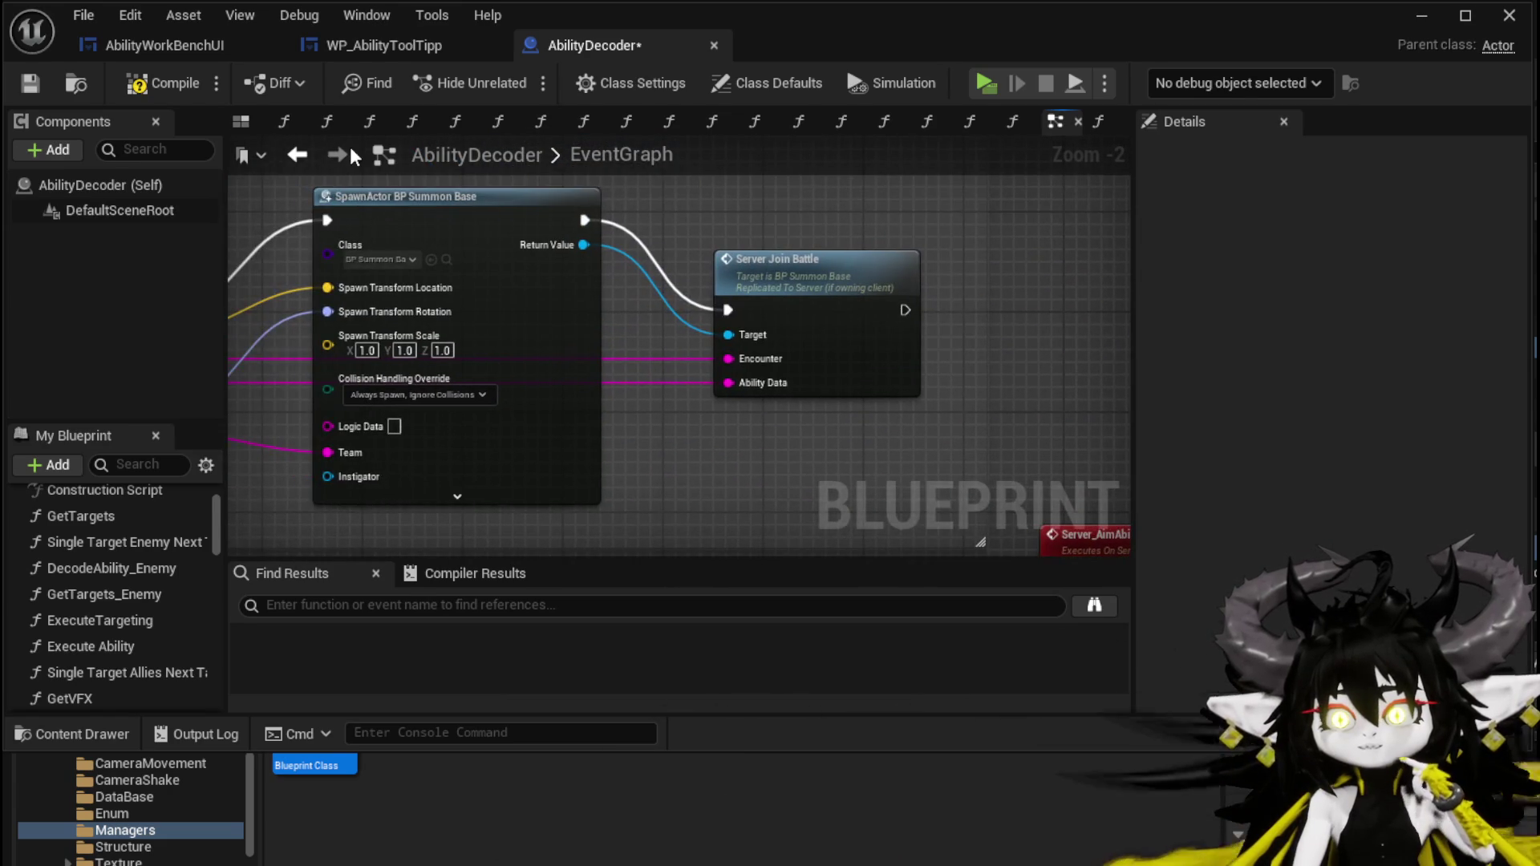
# Save AbilityDecoder and open Server Join Battle's definition in BP_Summon_Base.
pyautogui.click(36, 88)
pyautogui.moveTo(783, 249); pyautogui.dragTo(965, 231)
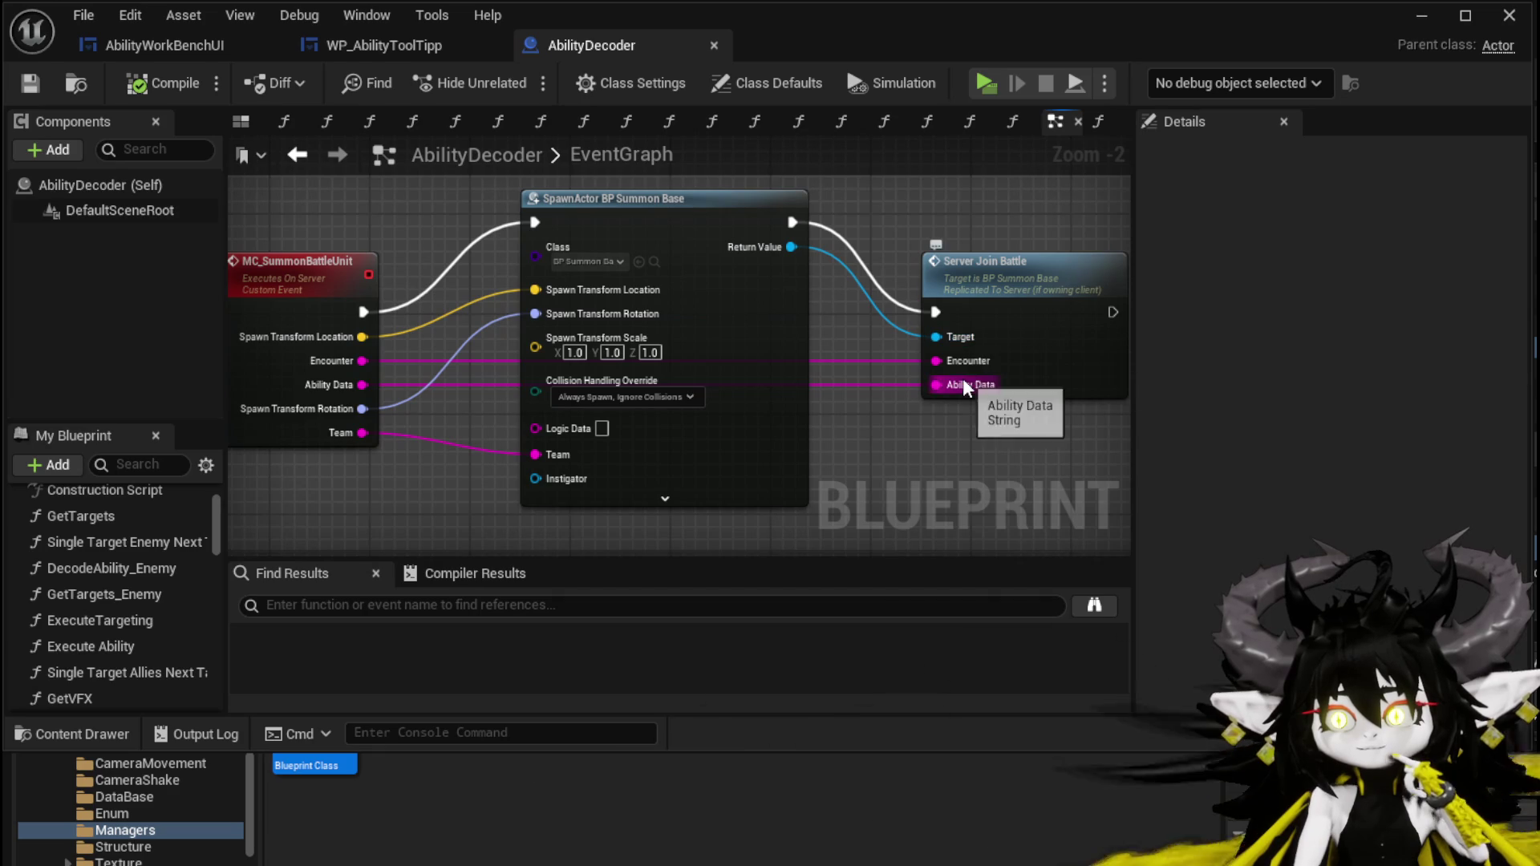
pyautogui.doubleClick(1002, 318)
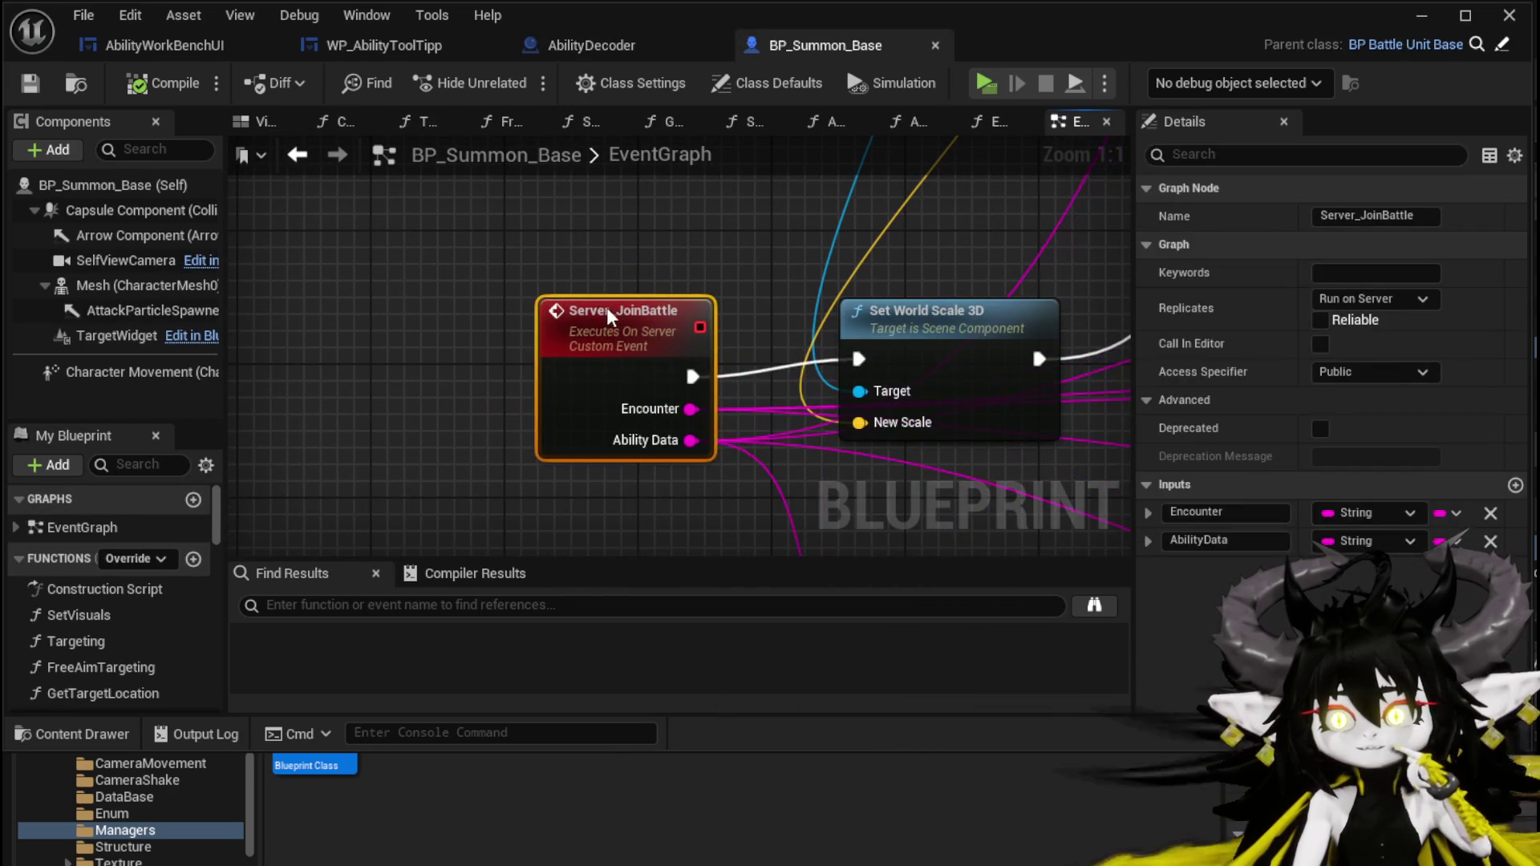
# Survey Server_JoinBattle from Get Data Table Row to the HP and stat setters.
pyautogui.scroll(-5, 595, 302)
pyautogui.moveTo(595, 393)
pyautogui.mouseDown()
pyautogui.moveTo(605, 457)
pyautogui.moveTo(590, 532)
pyautogui.moveTo(618, 405)
pyautogui.moveTo(612, 295)
pyautogui.moveTo(654, 387)
pyautogui.mouseUp()
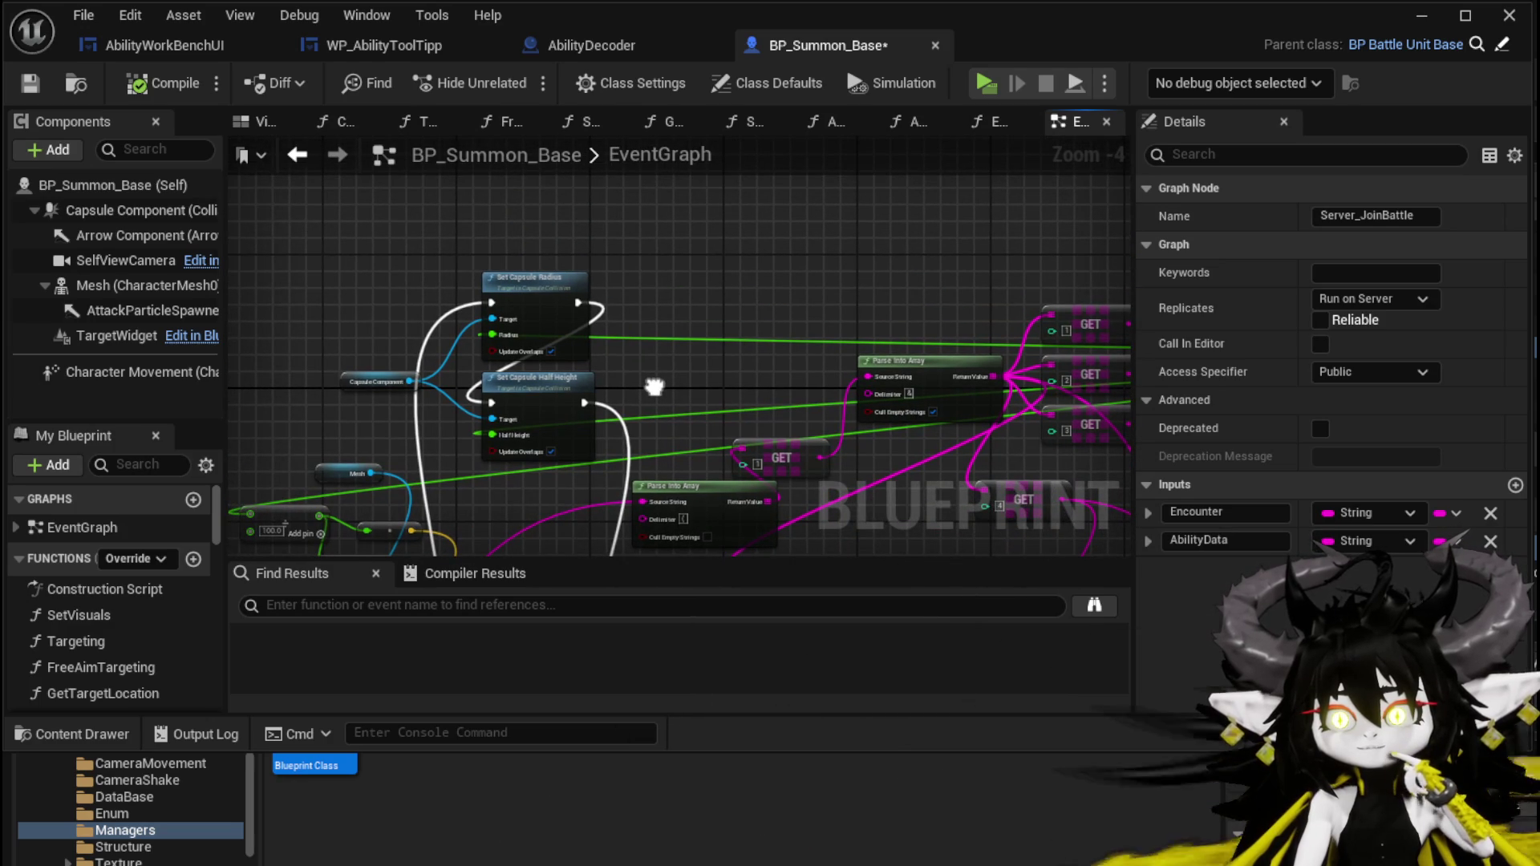
pyautogui.moveTo(654, 387)
pyautogui.mouseDown()
pyautogui.moveTo(481, 216)
pyautogui.moveTo(234, 175)
pyautogui.mouseUp()
pyautogui.scroll(2, 830, 409)
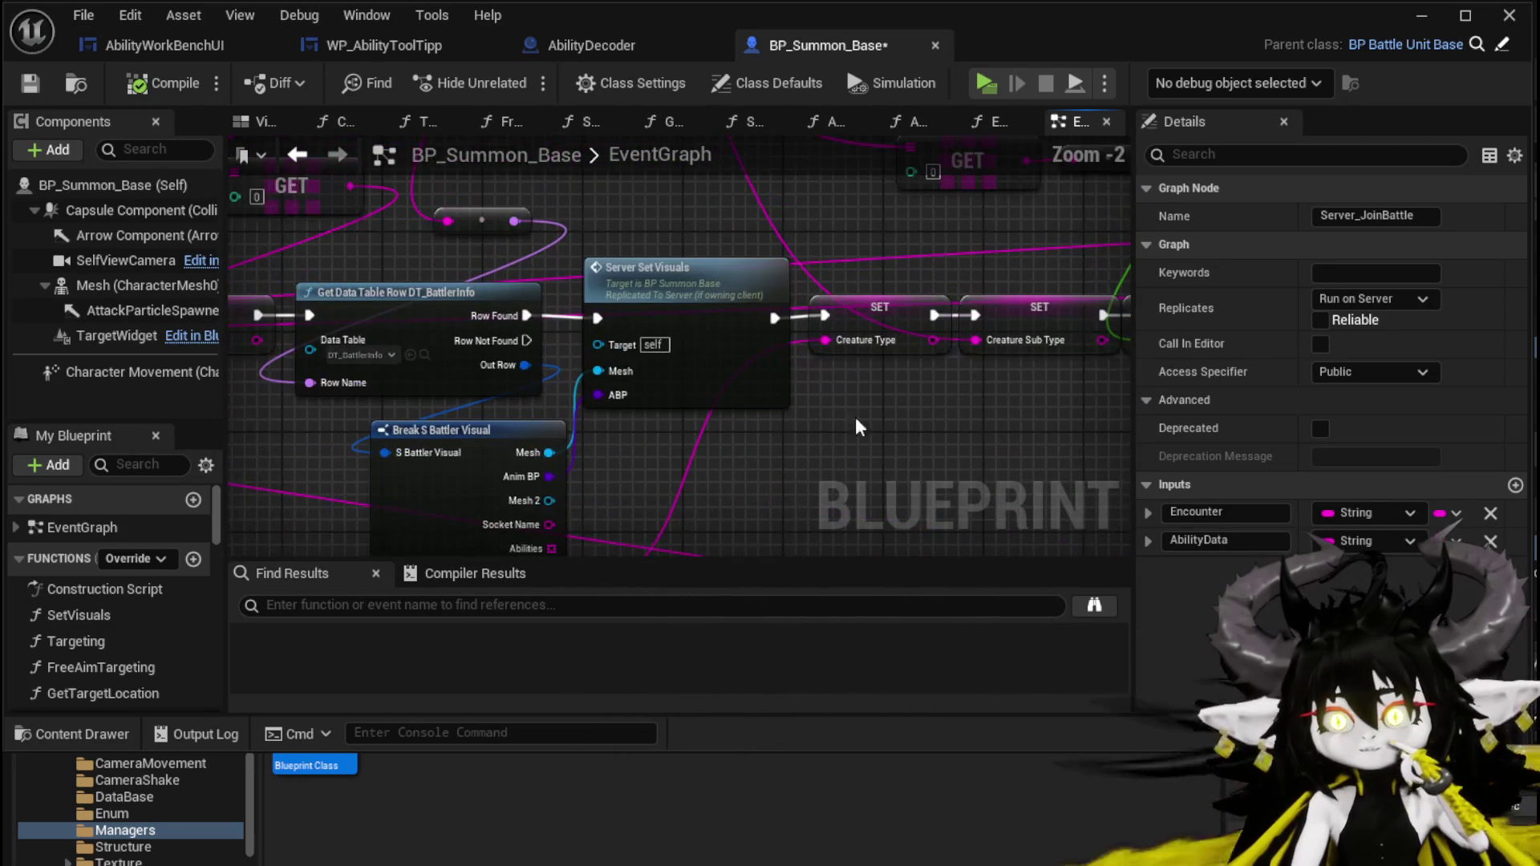
pyautogui.moveTo(882, 438)
pyautogui.mouseDown()
pyautogui.moveTo(883, 380)
pyautogui.moveTo(819, 303)
pyautogui.moveTo(551, 368)
pyautogui.mouseUp()
pyautogui.moveTo(656, 377)
pyautogui.mouseDown()
pyautogui.moveTo(329, 526)
pyautogui.moveTo(668, 447)
pyautogui.moveTo(696, 470)
pyautogui.mouseUp()
pyautogui.scroll(-1, 329, 526)
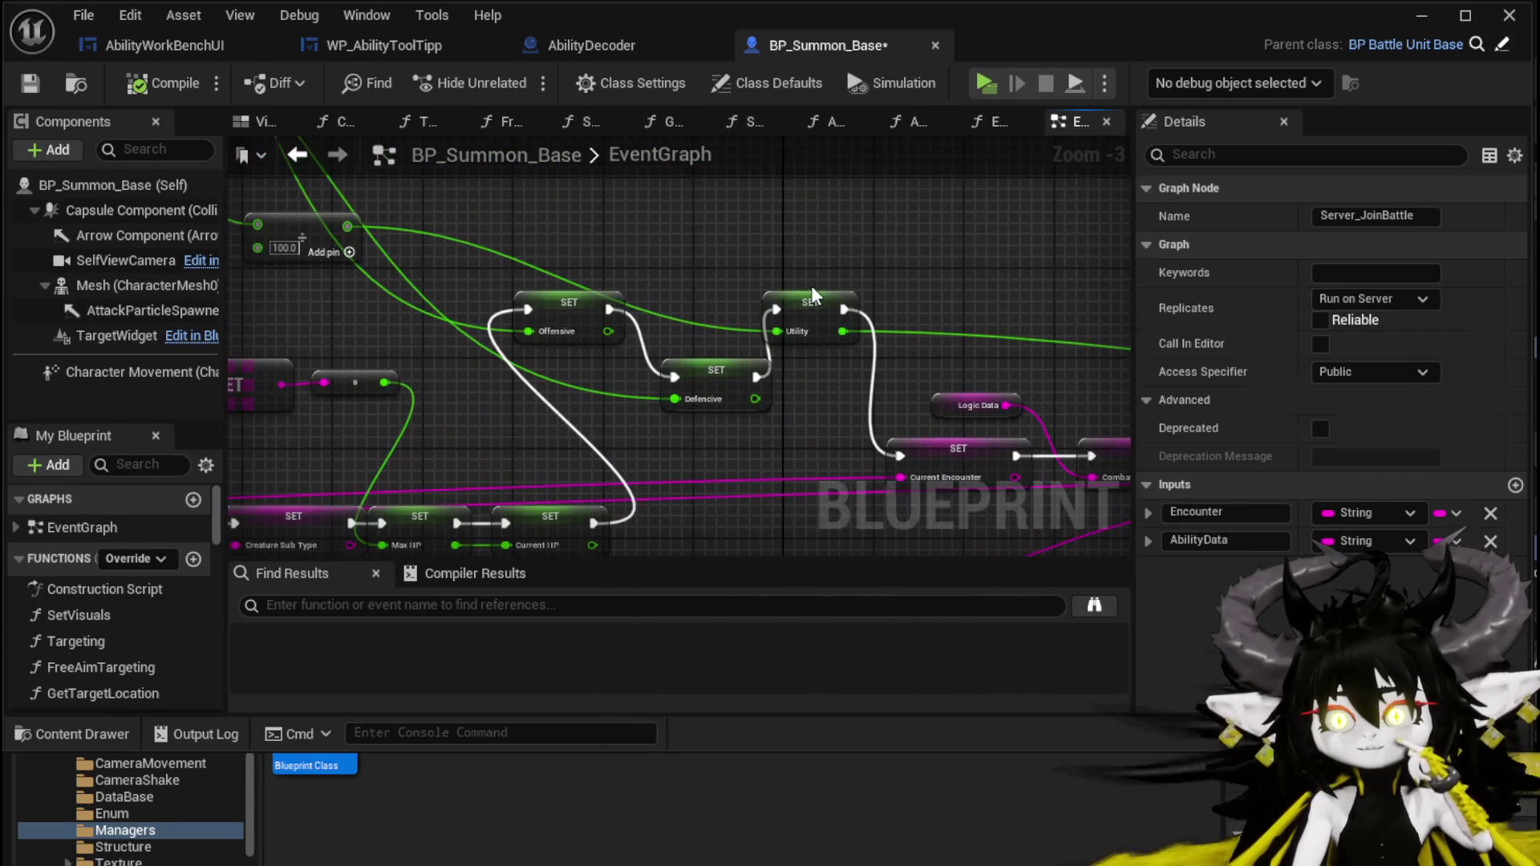
pyautogui.click(648, 315)
pyautogui.moveTo(459, 249)
pyautogui.mouseDown()
pyautogui.moveTo(722, 421)
pyautogui.moveTo(729, 443)
pyautogui.mouseUp()
pyautogui.moveTo(784, 366)
pyautogui.mouseDown()
pyautogui.moveTo(492, 254)
pyautogui.moveTo(639, 271)
pyautogui.mouseUp()
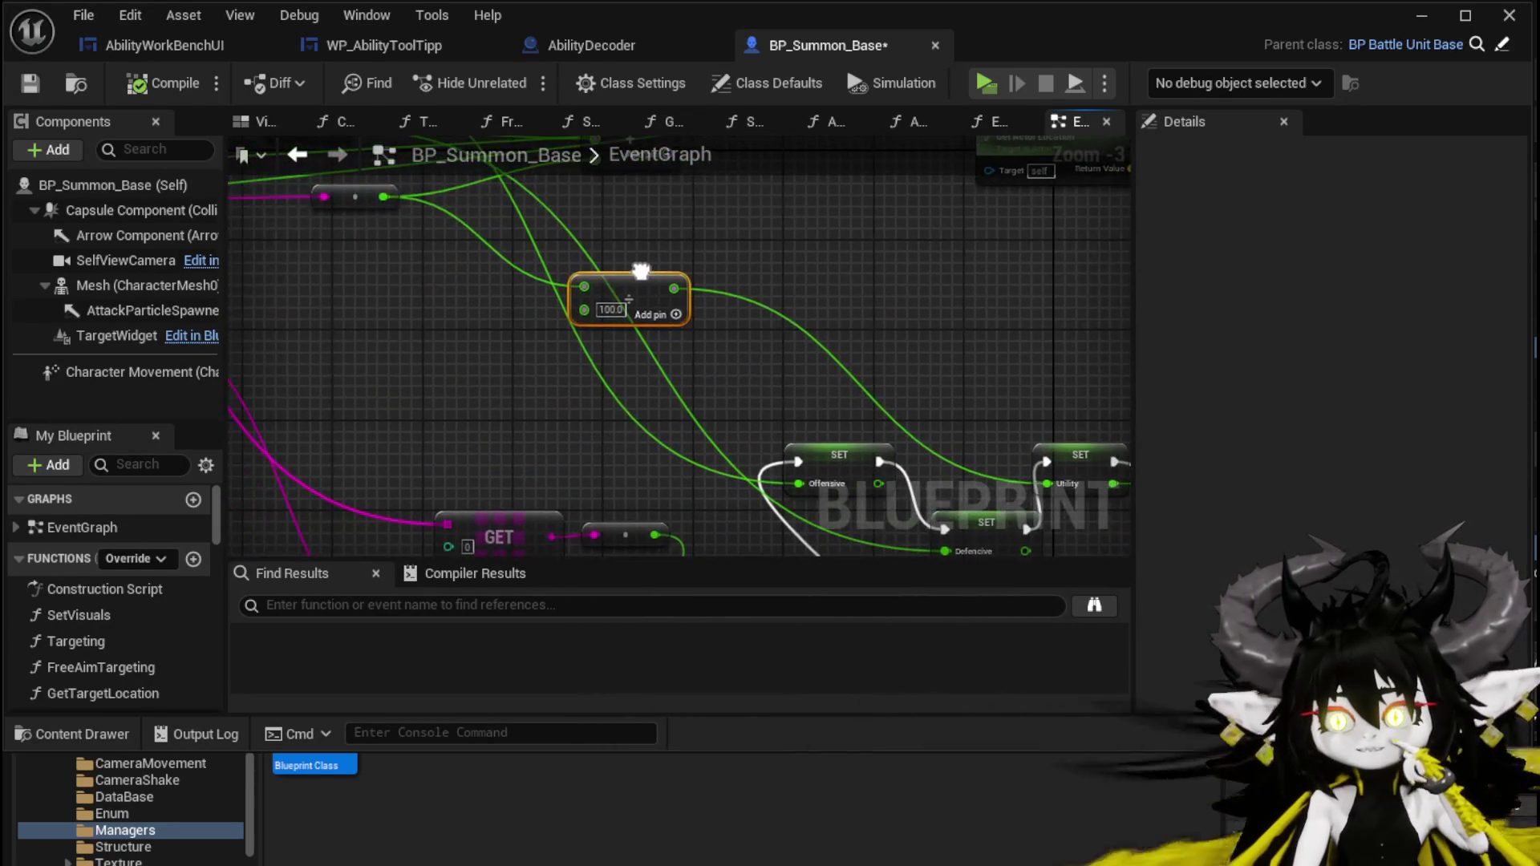
# Wire the multiply result into SET Utility, then compile and save BP_Summon_Base.
pyautogui.moveTo(409, 227)
pyautogui.mouseDown()
pyautogui.moveTo(1094, 488)
pyautogui.moveTo(1062, 477)
pyautogui.mouseUp()
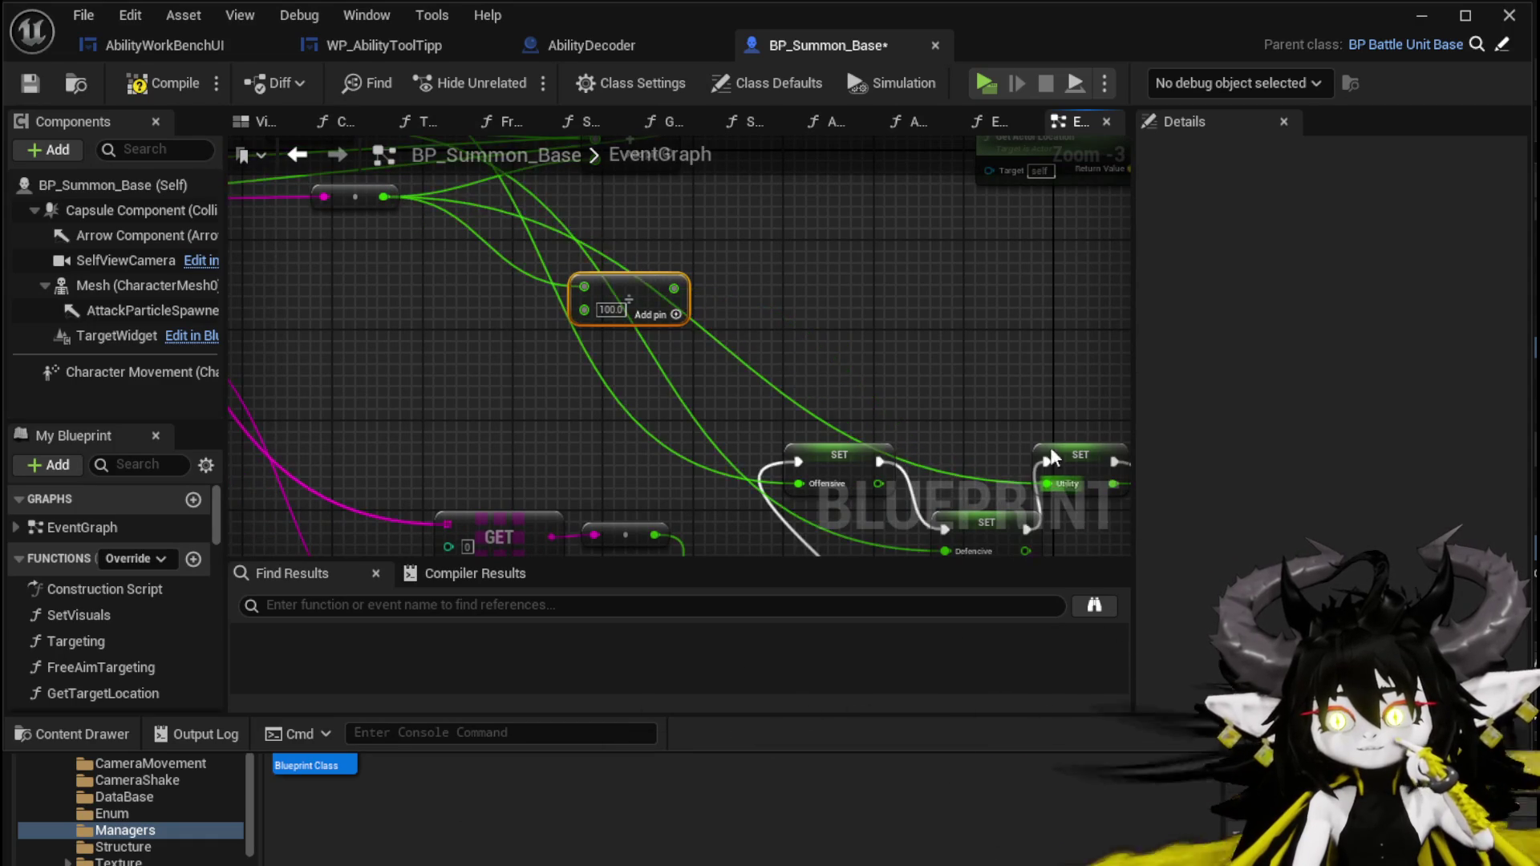
pyautogui.moveTo(1024, 373)
pyautogui.mouseDown()
pyautogui.moveTo(498, 230)
pyautogui.moveTo(618, 246)
pyautogui.mouseUp()
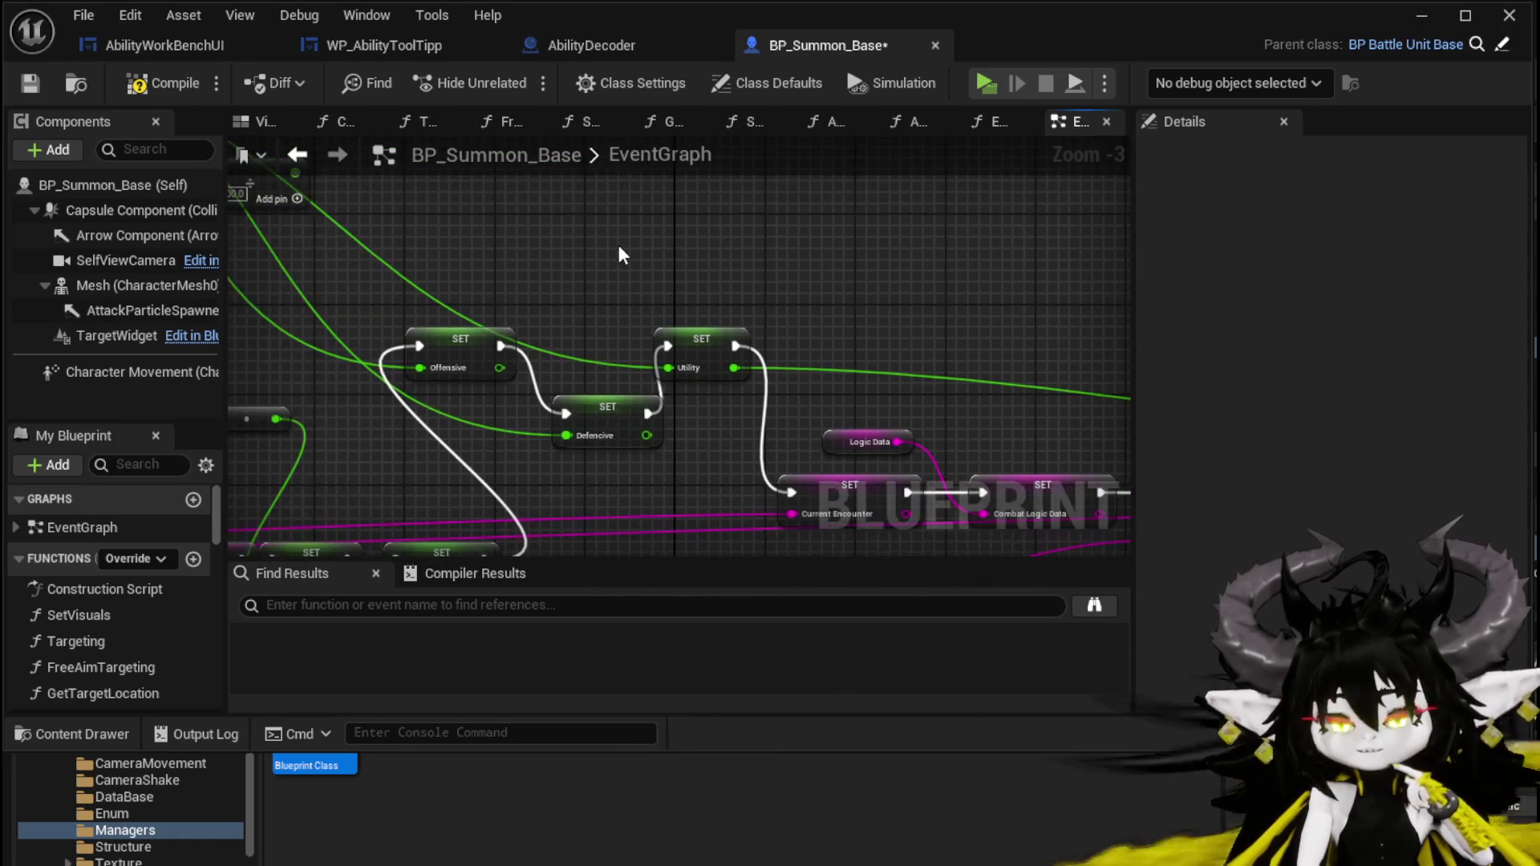
pyautogui.click(163, 84)
pyautogui.click(24, 87)
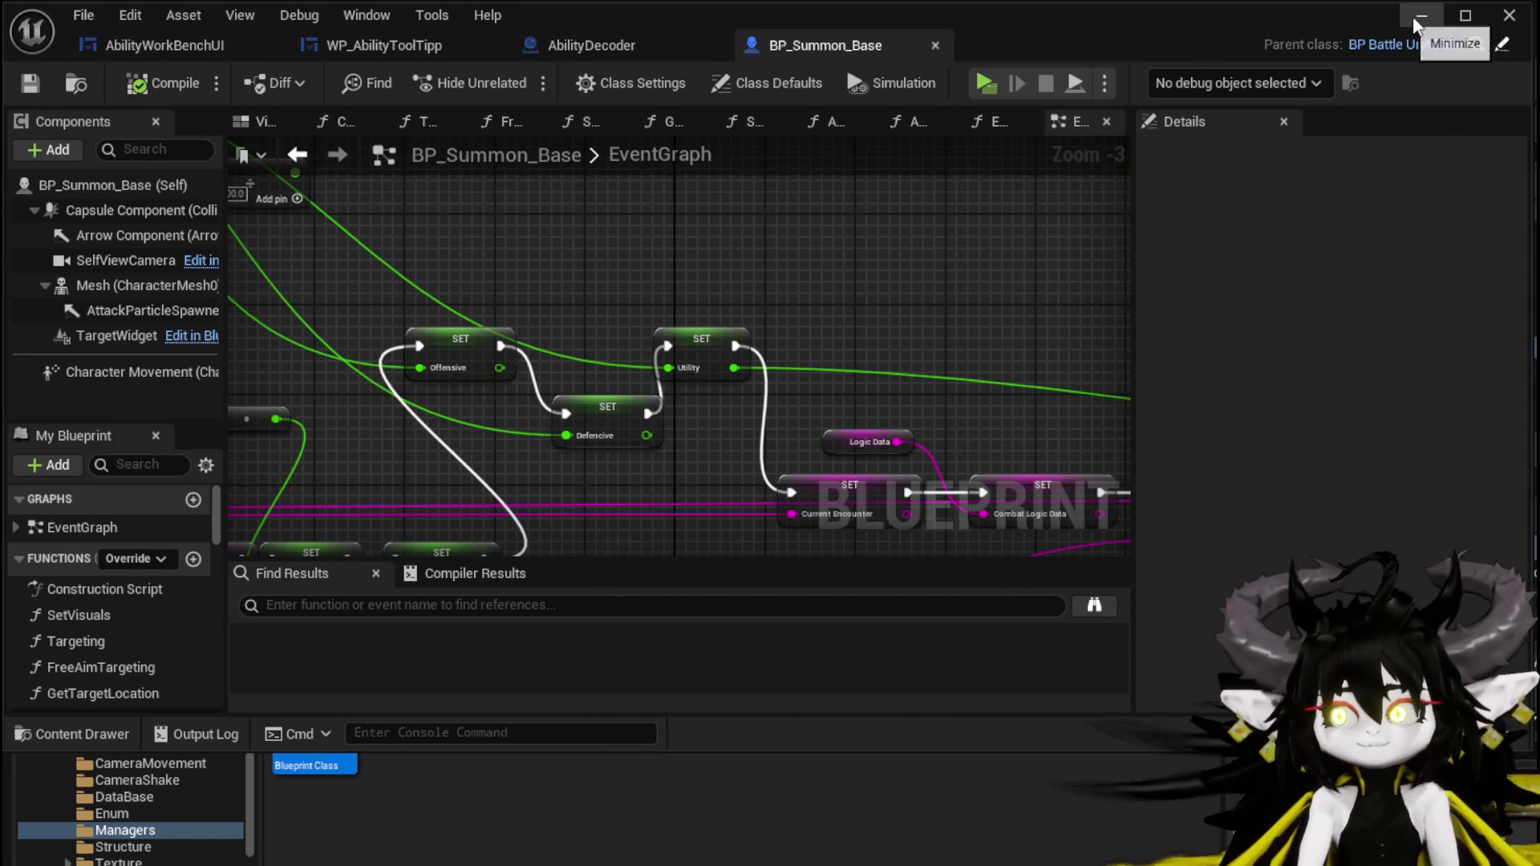
pyautogui.click(1405, 24)
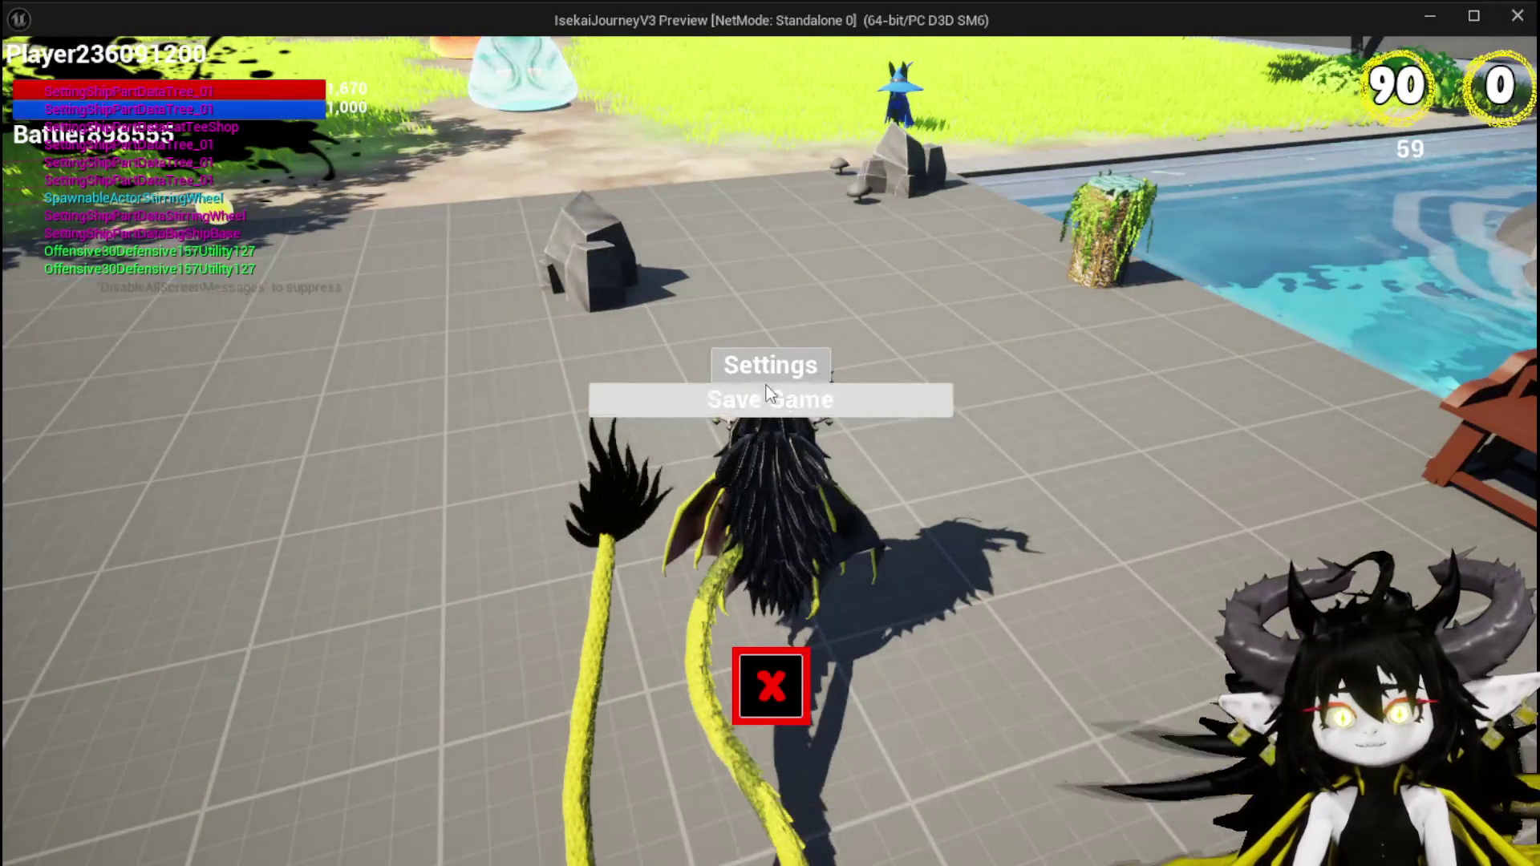
# Equip the Test Summon card from the in-game equipment menu and walk toward the water slimes.
pyautogui.click(763, 702)
pyautogui.press('Tab')
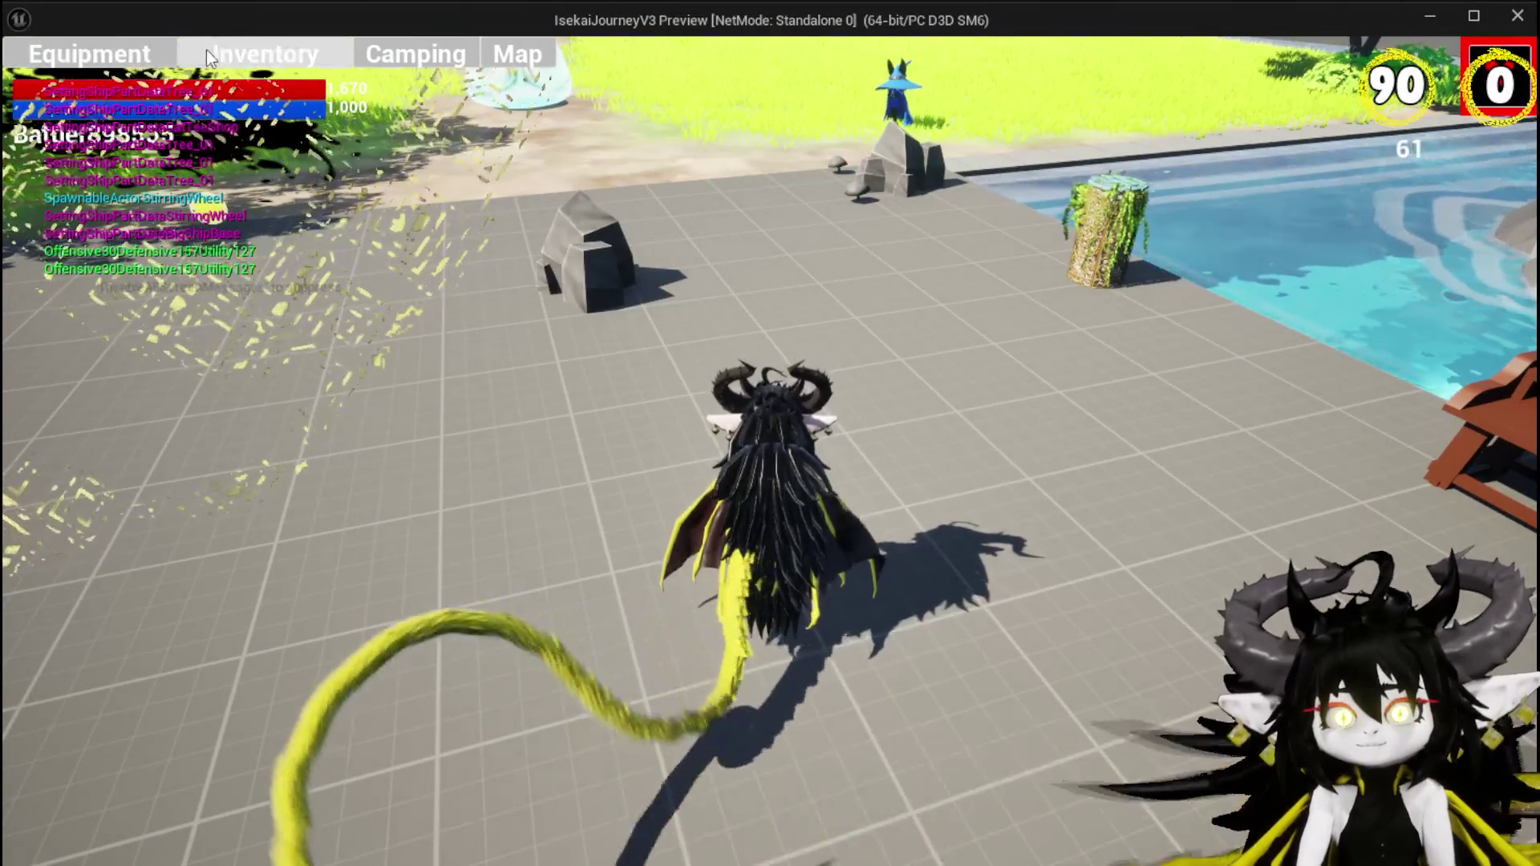
pyautogui.click(205, 49)
pyautogui.click(205, 50)
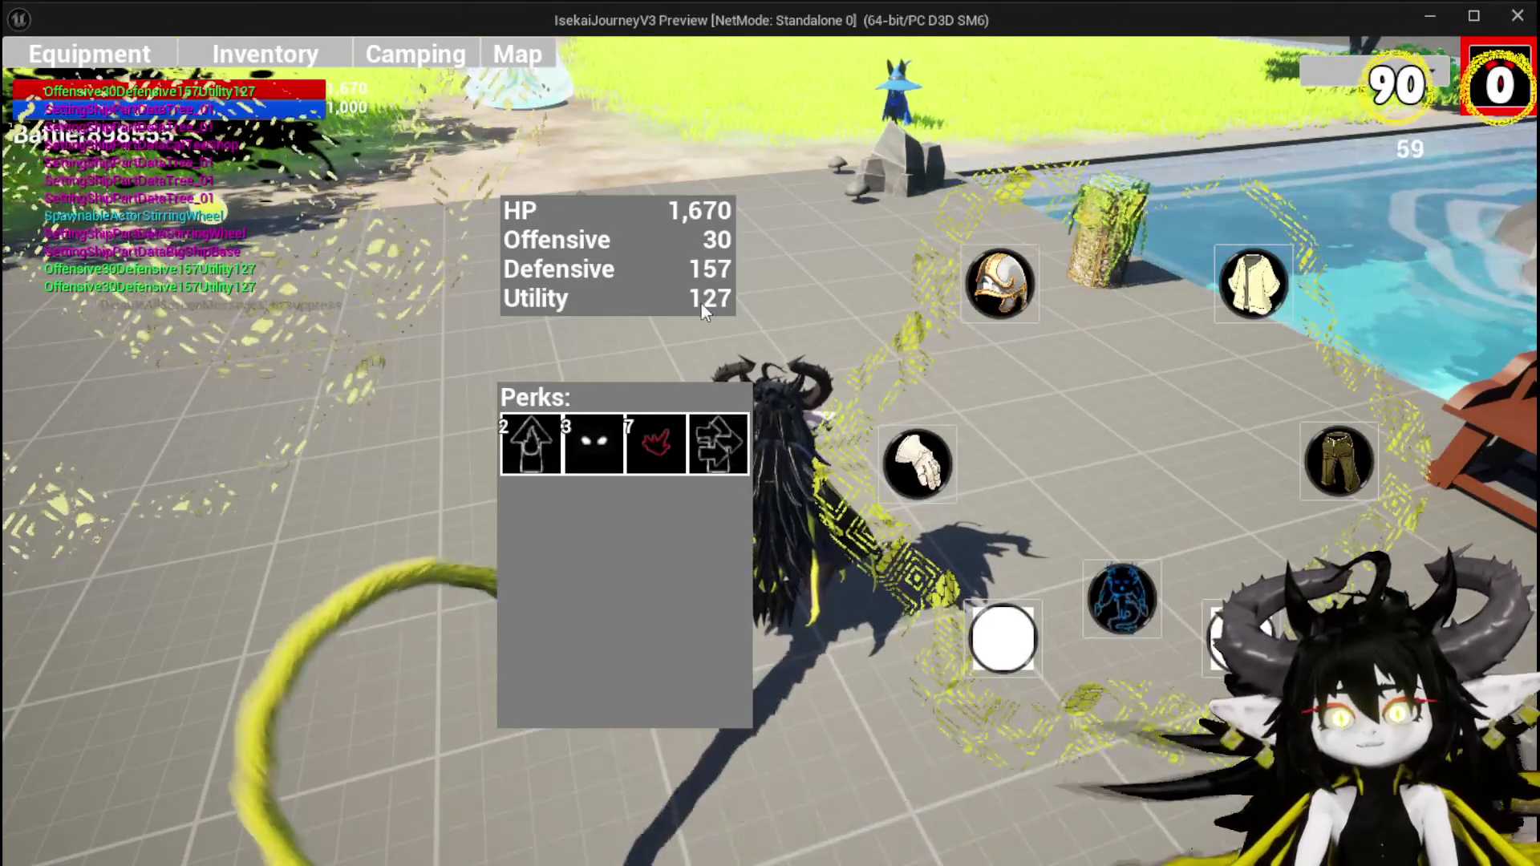
pyautogui.press('Tab')
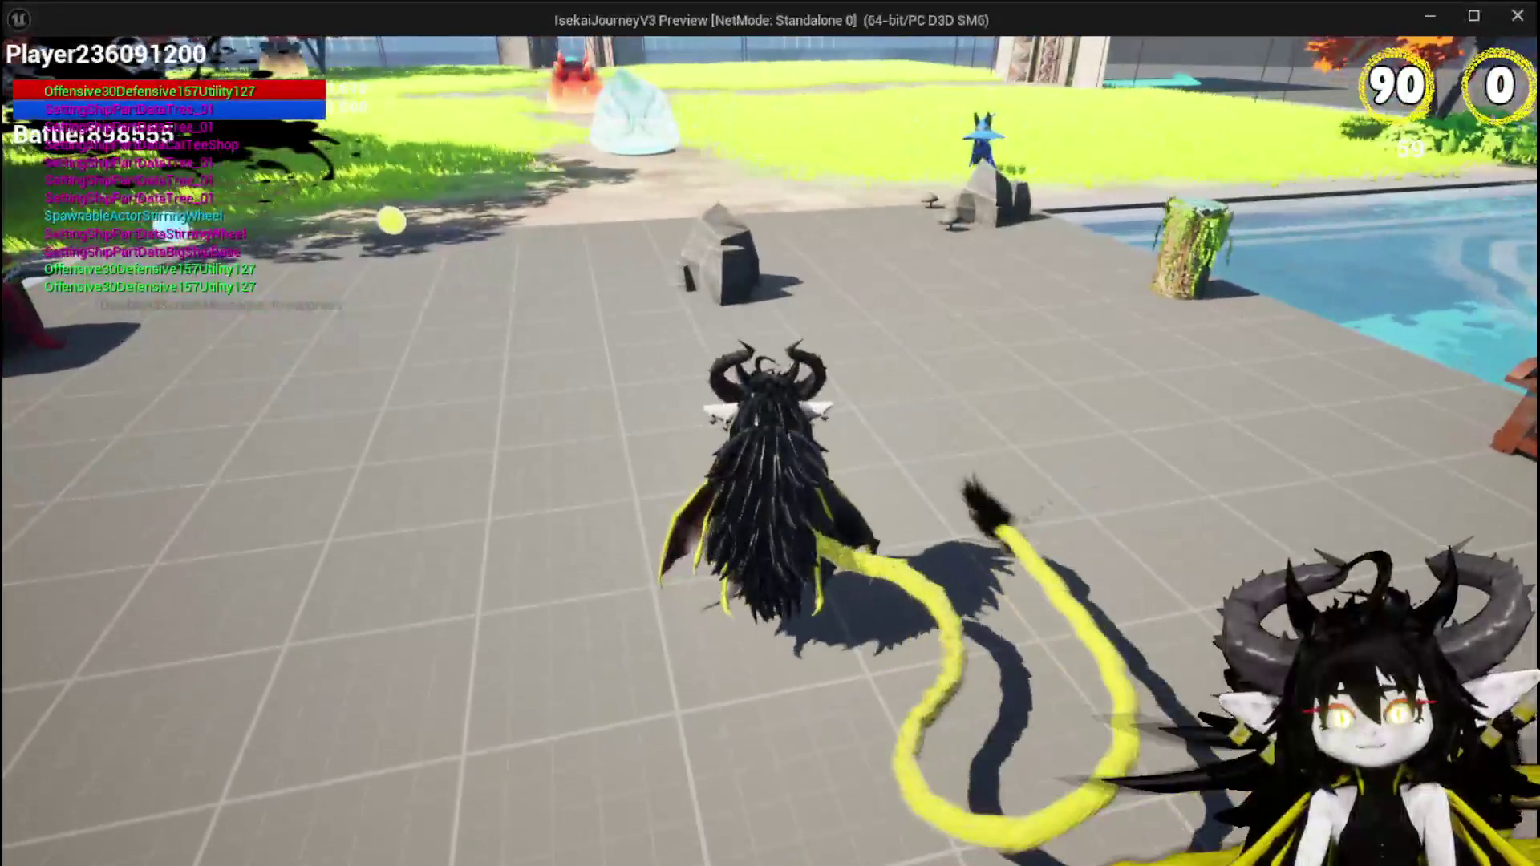
pyautogui.press('Tab')
pyautogui.click(94, 58)
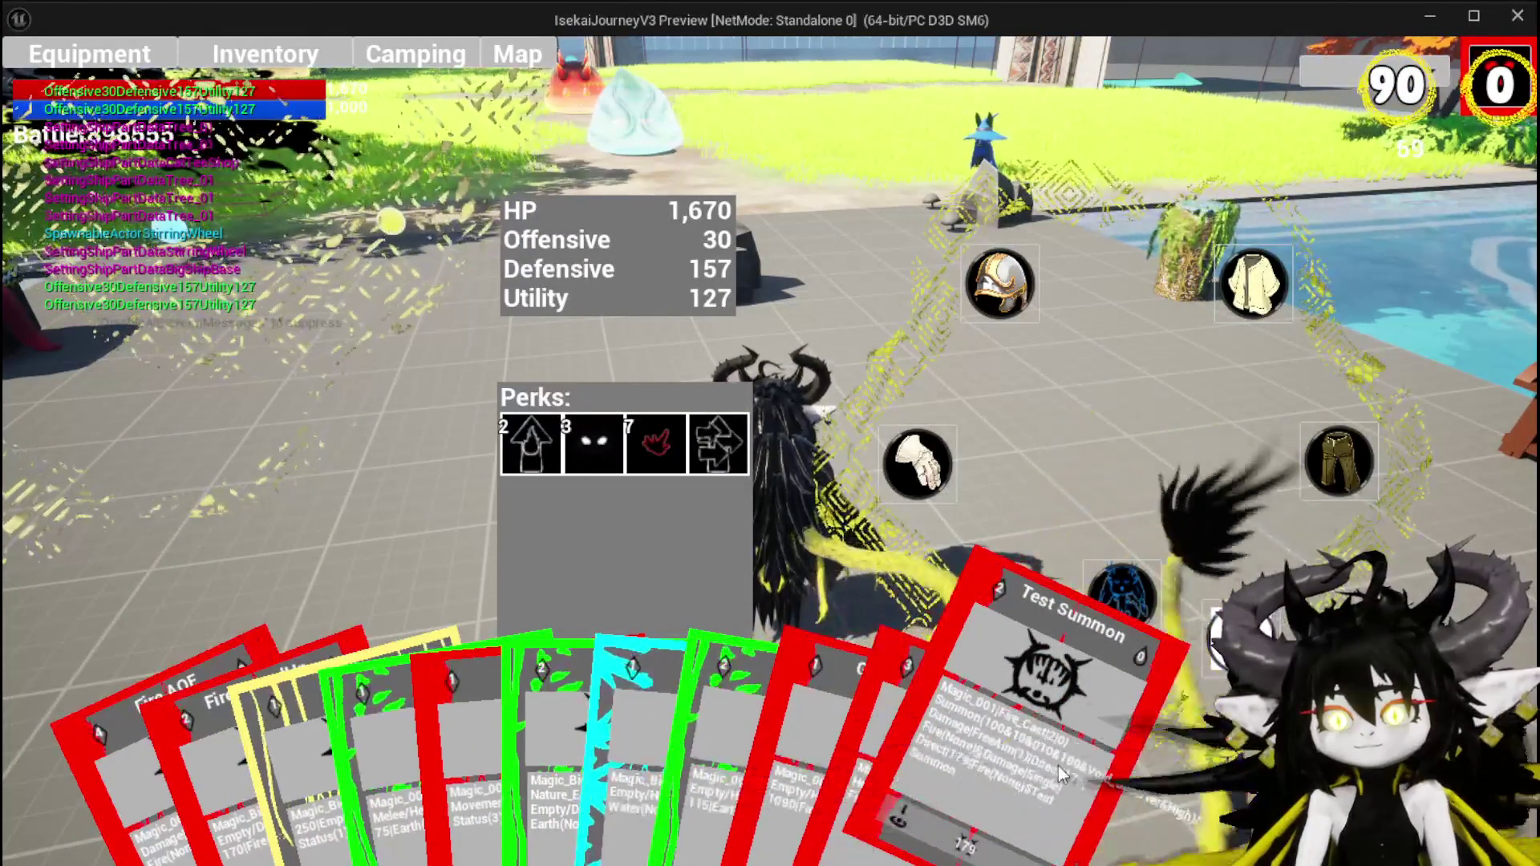
pyautogui.click(1057, 766)
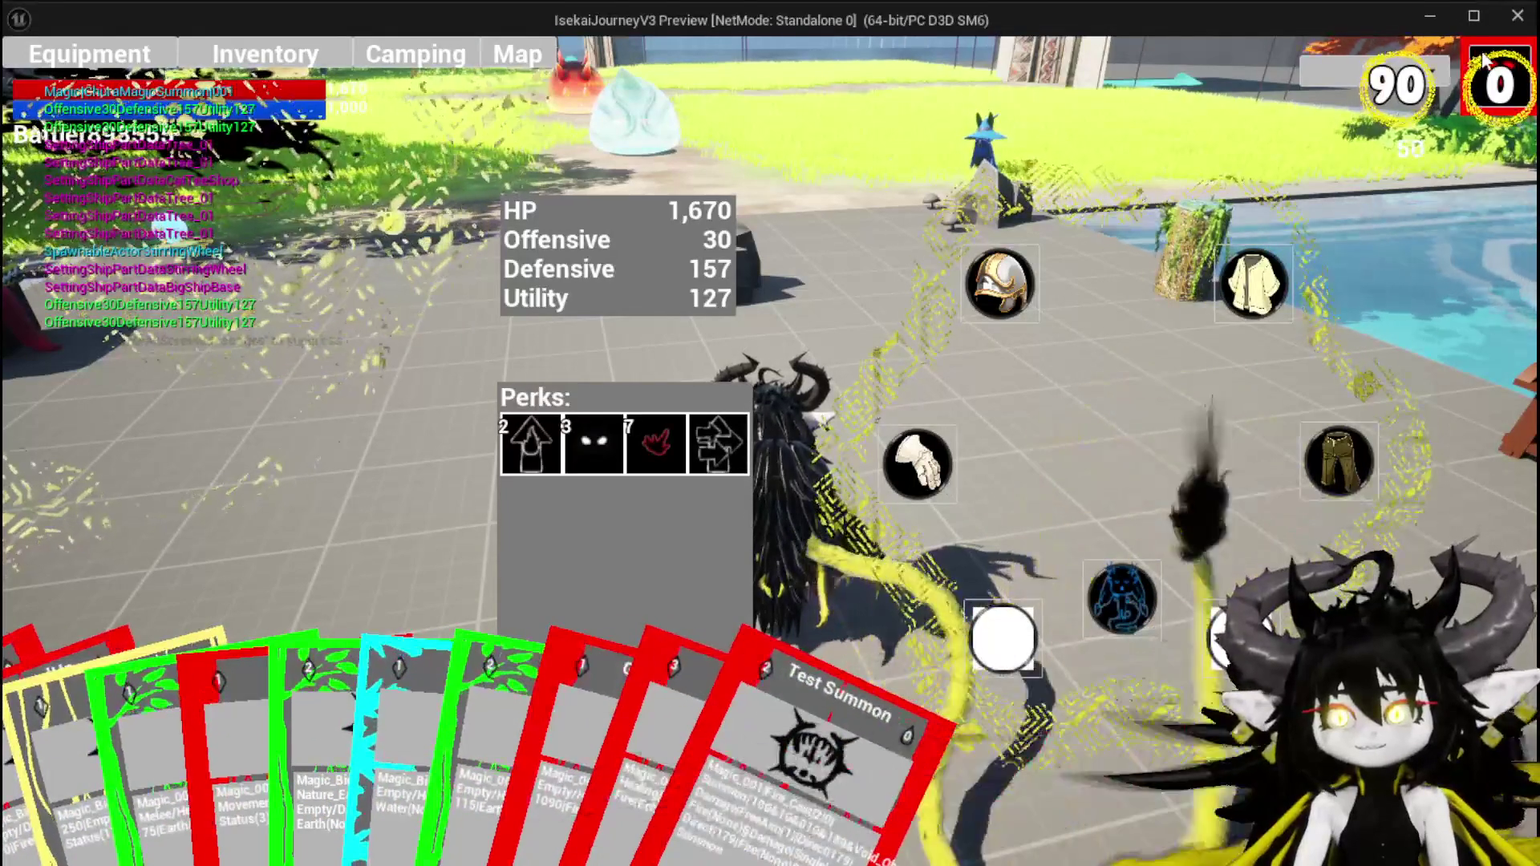
pyautogui.click(1485, 54)
pyautogui.press('w')
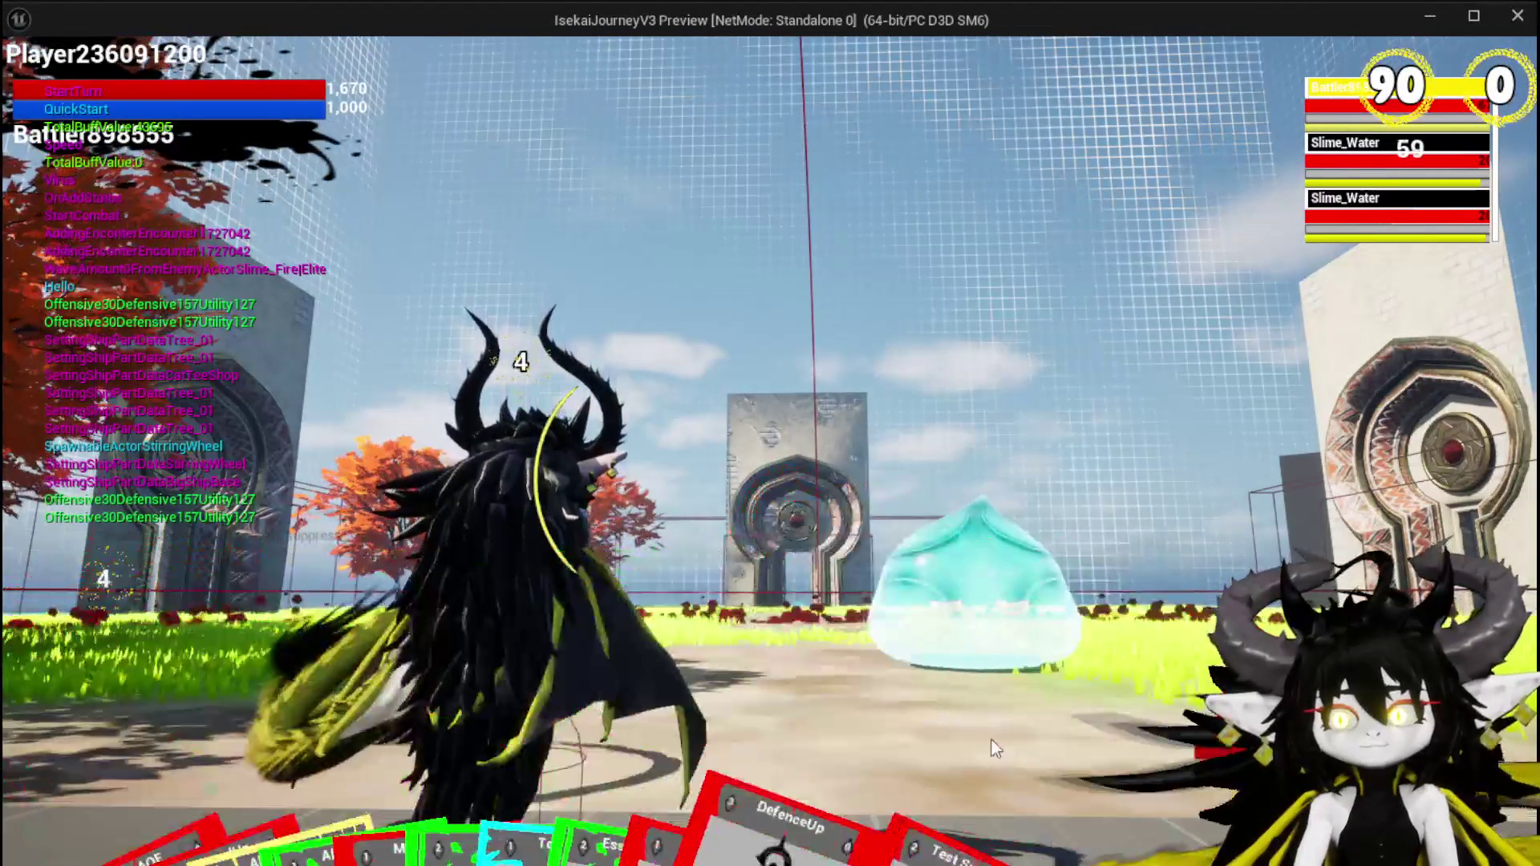
# Play the Test Summon card to spawn the summon, then stop the play session.
pyautogui.moveTo(856, 859)
pyautogui.click(931, 625)
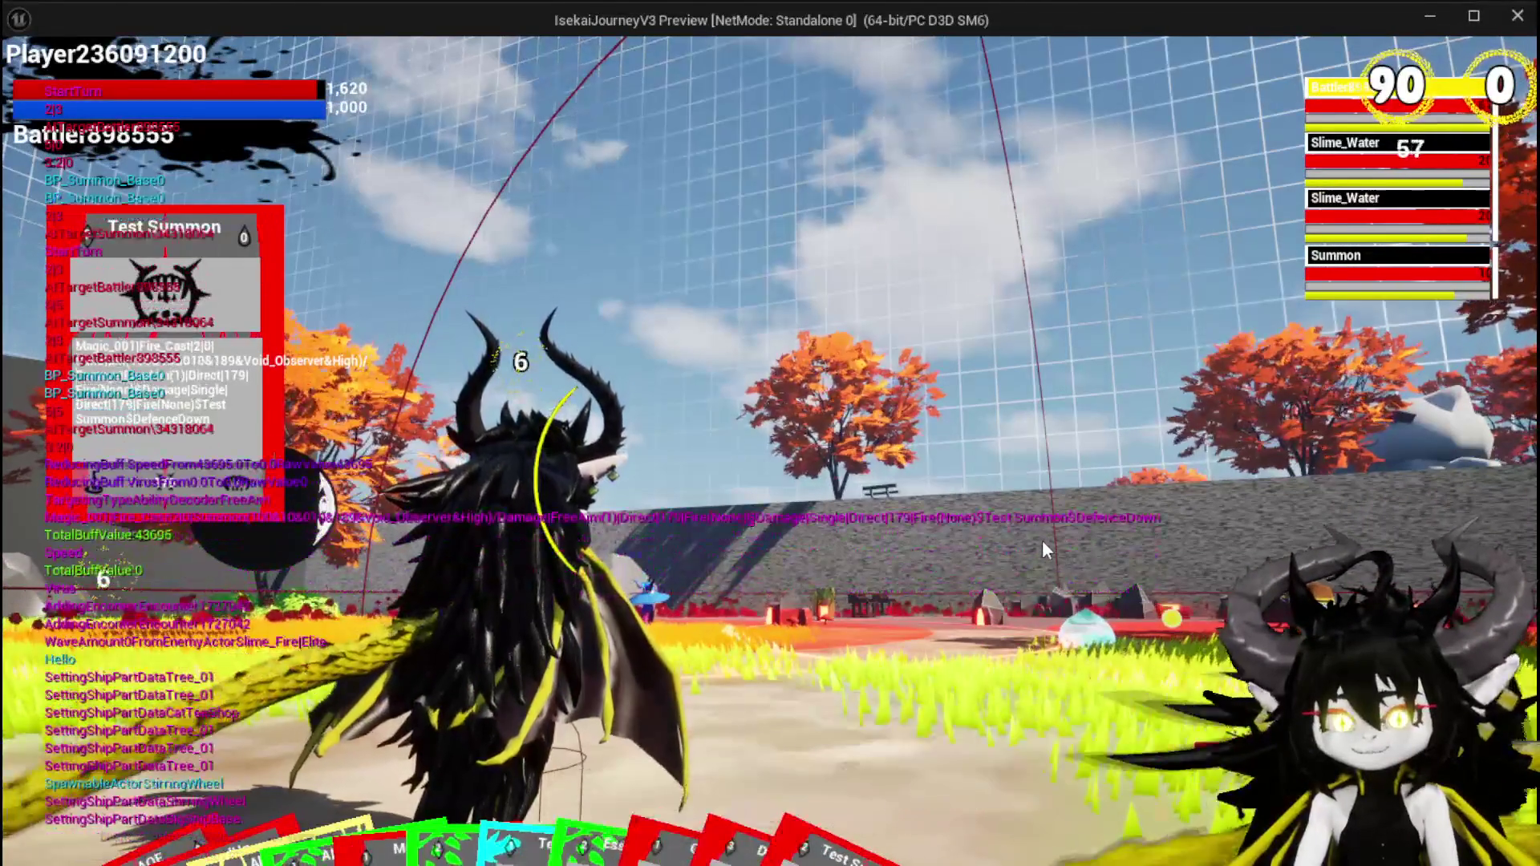
pyautogui.press('Escape')
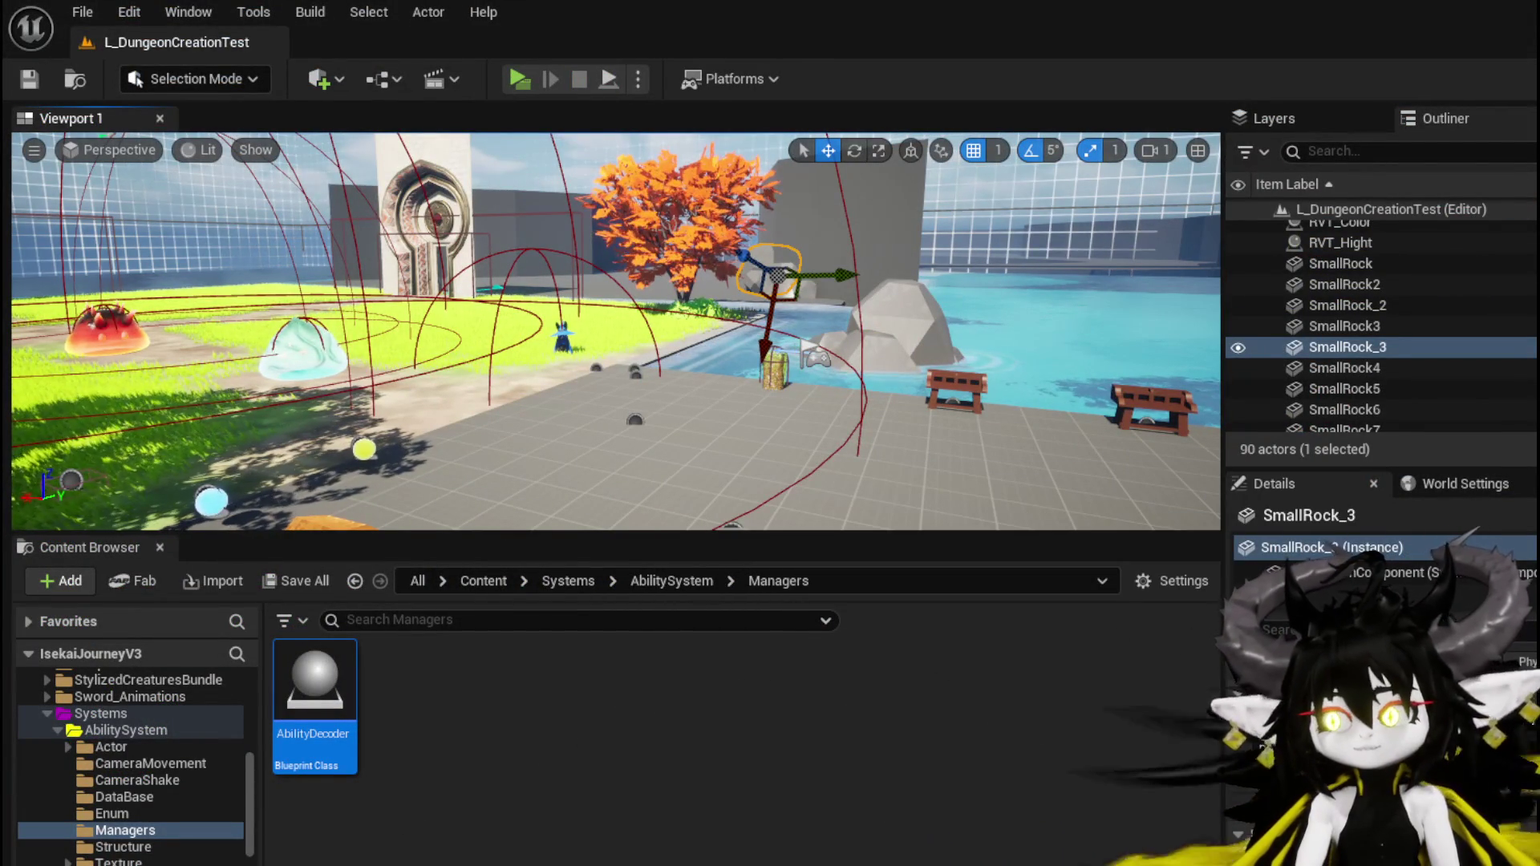
# Return to BP_Summon_Base and locate the Server_CombatSequence event in its EventGraph.
pyautogui.hotkey('alt', 'Tab')
pyautogui.scroll(-5, 632, 314)
pyautogui.scroll(4, 632, 315)
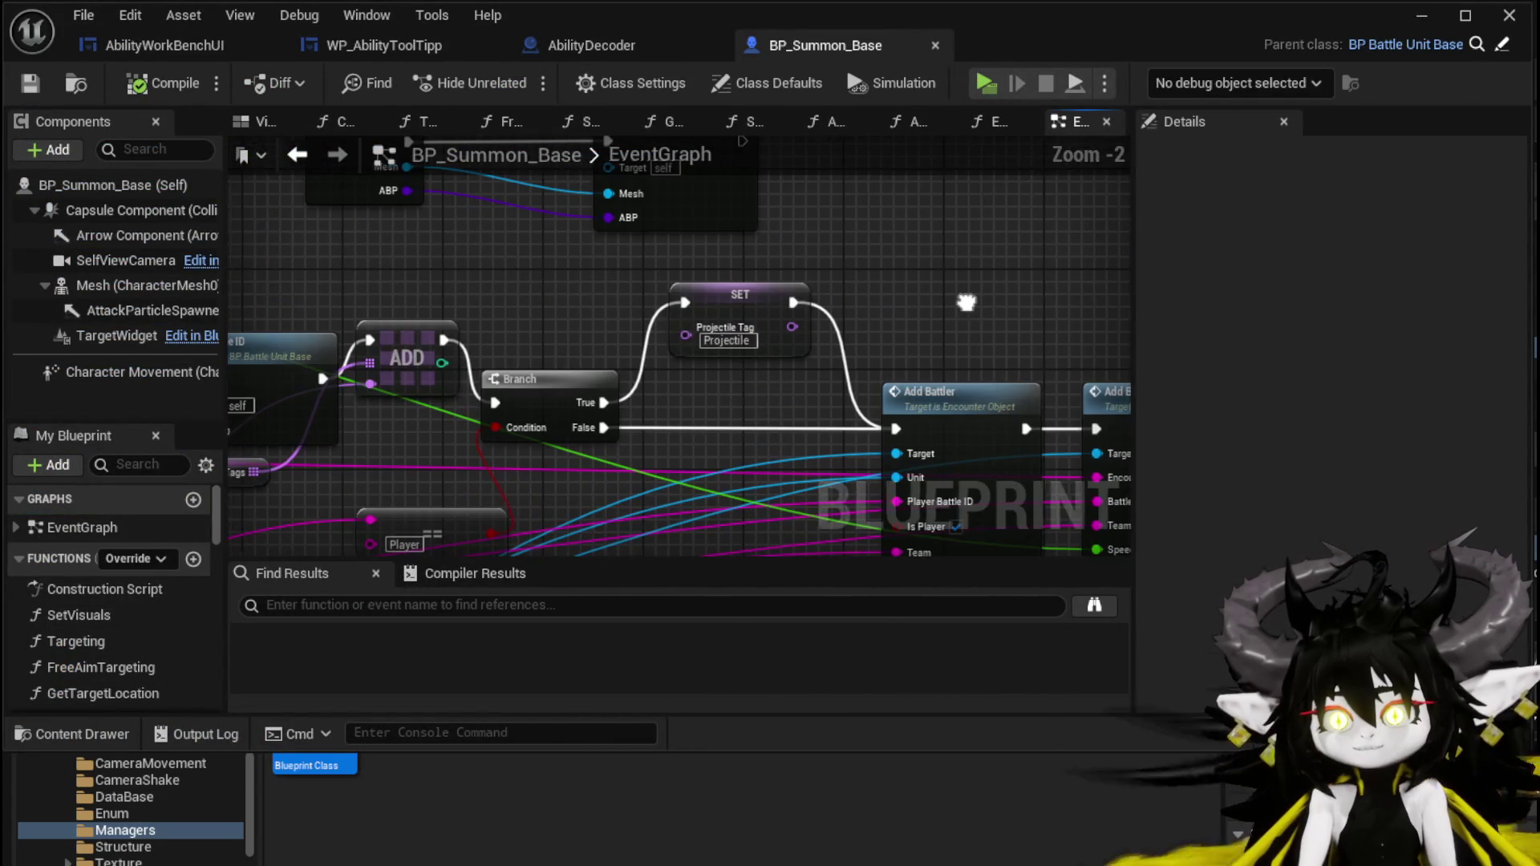
pyautogui.moveTo(965, 301); pyautogui.dragTo(674, 305)
pyautogui.scroll(-1, 673, 305)
pyautogui.scroll(-2, 652, 443)
pyautogui.moveTo(652, 443); pyautogui.dragTo(829, 436)
pyautogui.scroll(4, 829, 435)
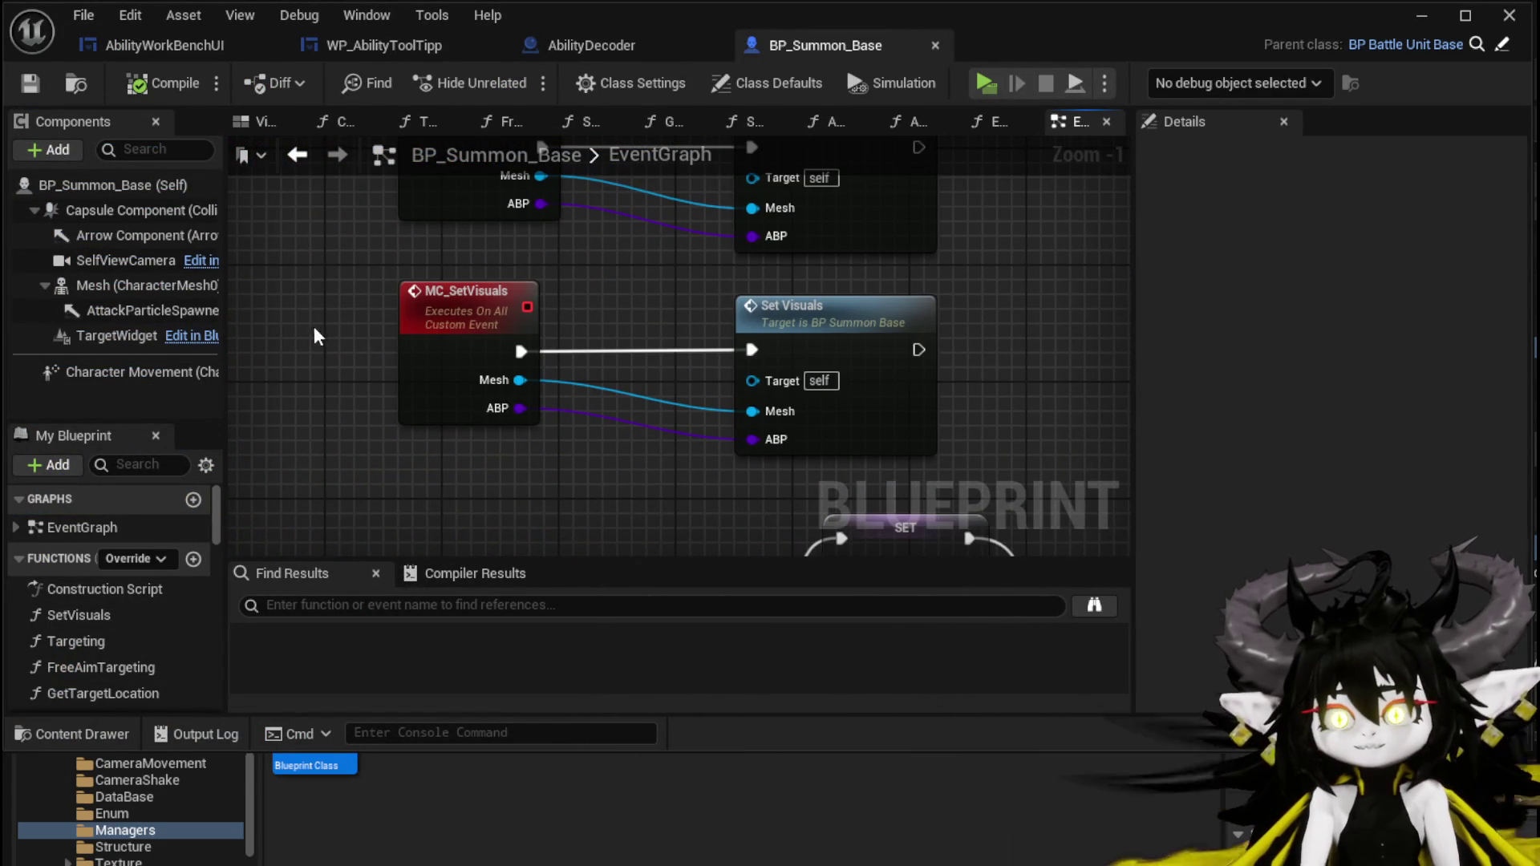
pyautogui.scroll(-10, 316, 330)
pyautogui.moveTo(340, 391); pyautogui.dragTo(1014, 294)
pyautogui.scroll(11, 522, 466)
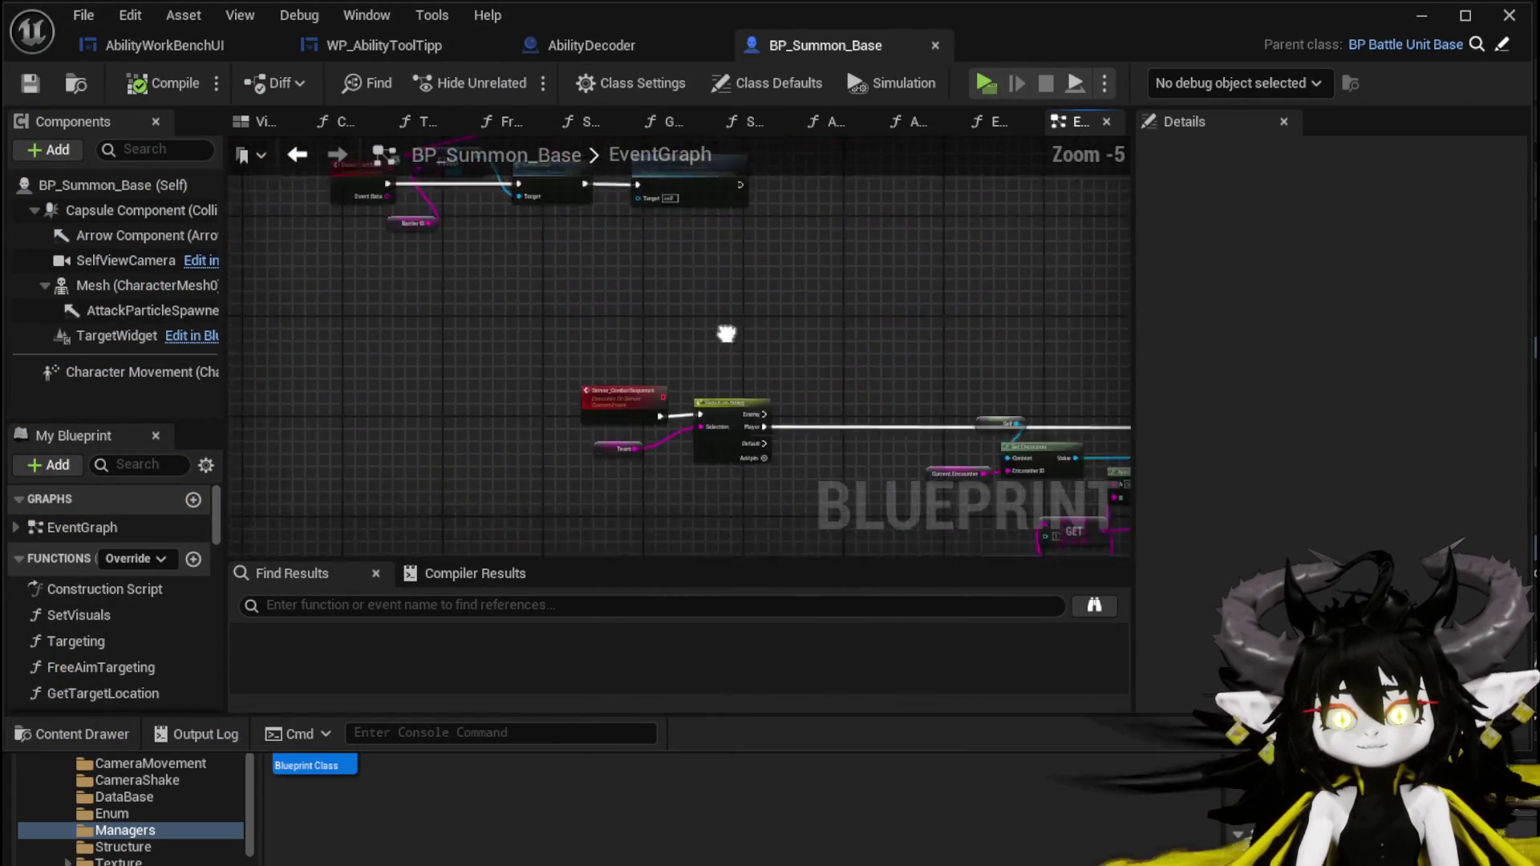
pyautogui.click(454, 401)
# Follow the graph past Switch on String and the debug Print Strings to select Ability Execution.
pyautogui.scroll(-3, 449, 385)
pyautogui.scroll(2, 410, 300)
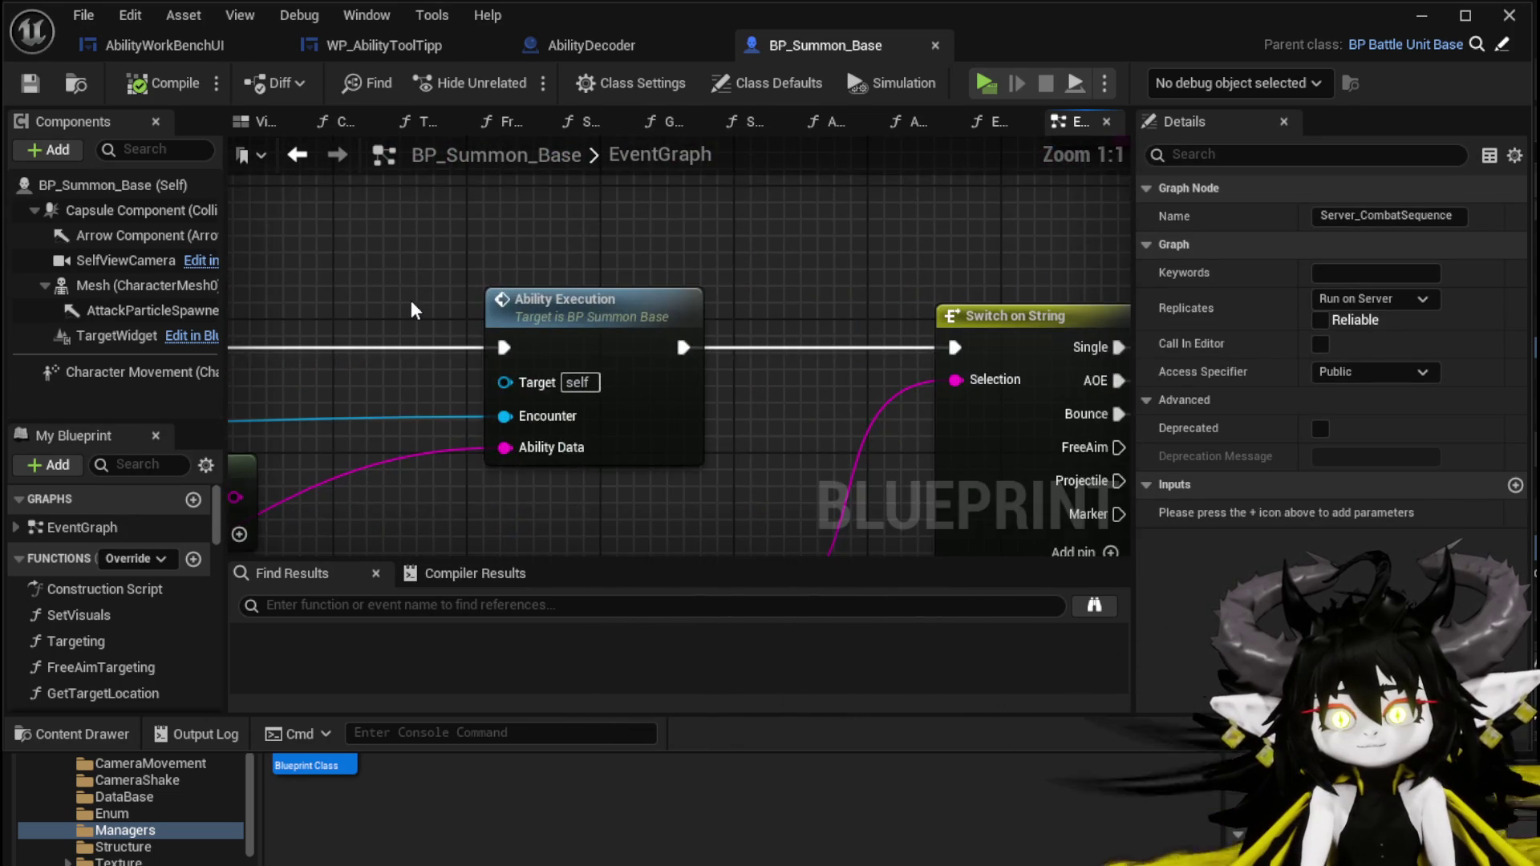
pyautogui.scroll(-2, 410, 300)
pyautogui.moveTo(622, 268)
pyautogui.mouseDown()
pyautogui.moveTo(253, 320)
pyautogui.moveTo(236, 377)
pyautogui.moveTo(240, 176)
pyautogui.mouseUp()
pyautogui.moveTo(818, 498)
pyautogui.mouseDown()
pyautogui.moveTo(746, 306)
pyautogui.moveTo(522, 425)
pyautogui.mouseUp()
pyautogui.scroll(-2, 629, 450)
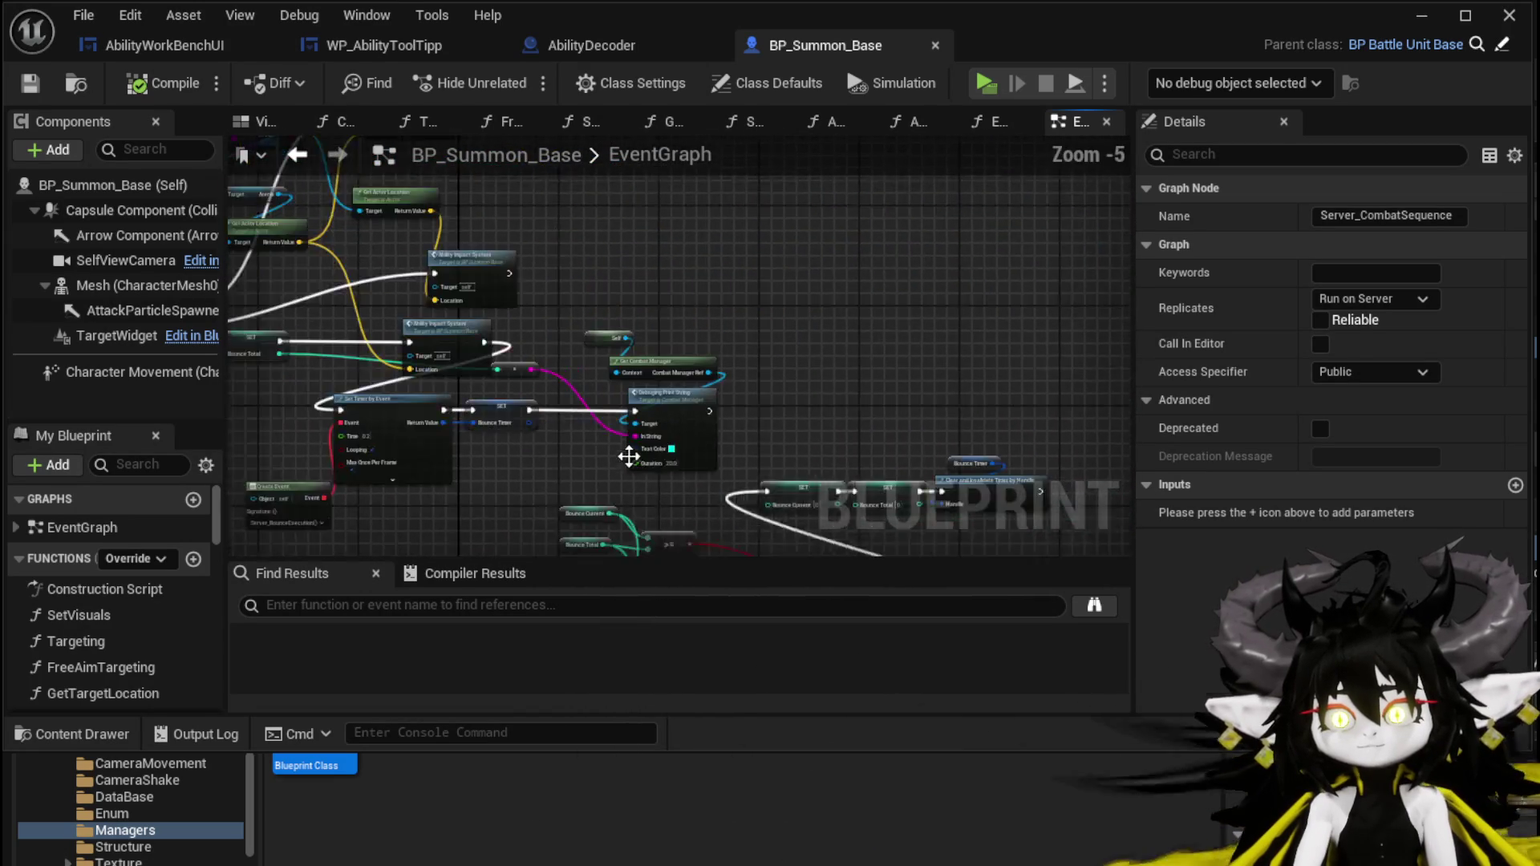
pyautogui.moveTo(914, 226); pyautogui.dragTo(566, 364)
pyautogui.scroll(1, 567, 364)
pyautogui.scroll(2, 373, 323)
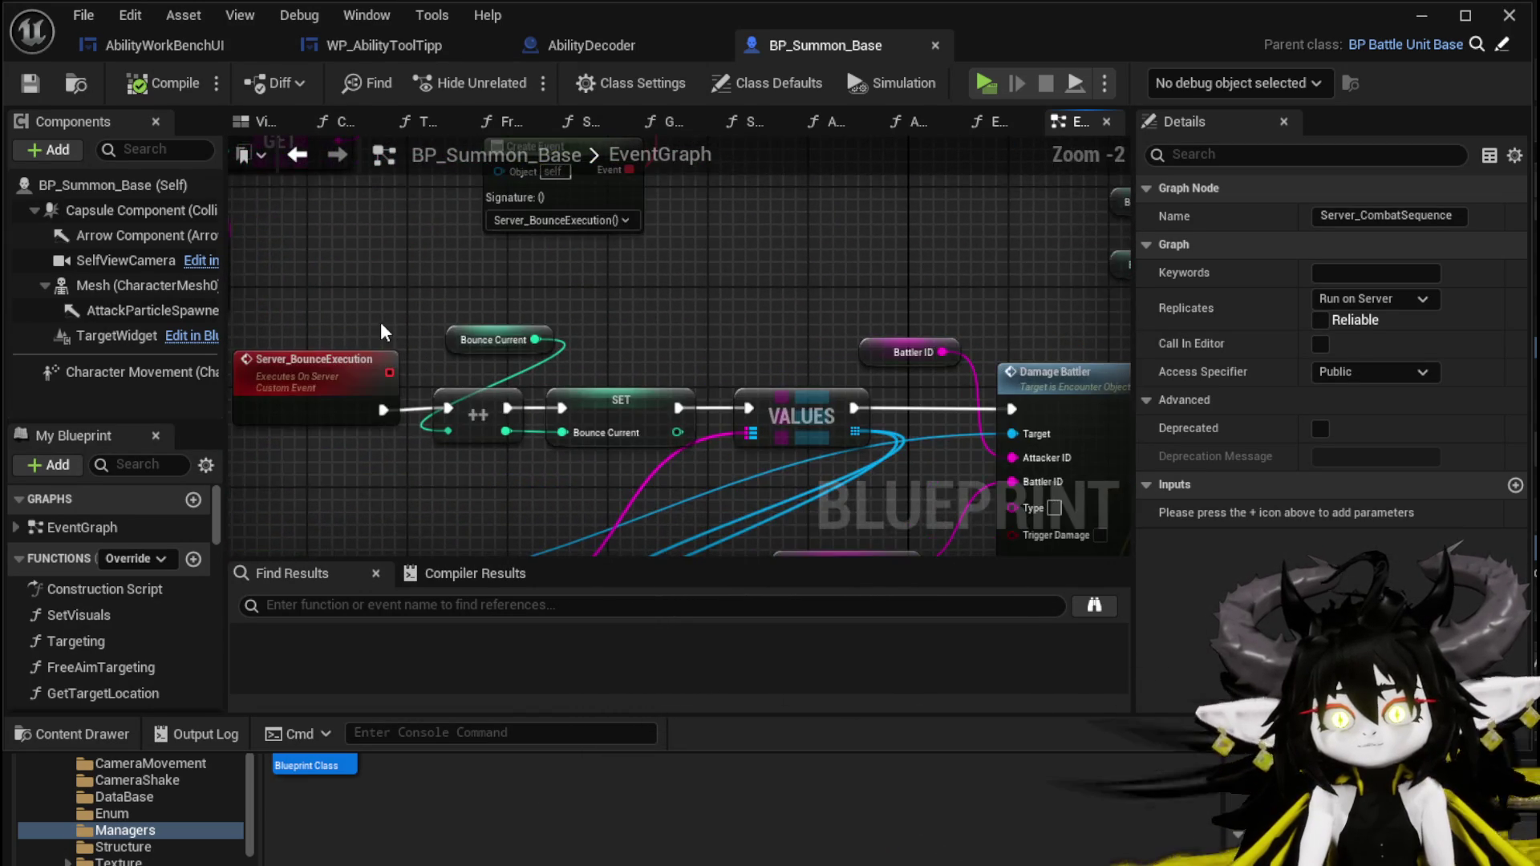
pyautogui.scroll(-2, 382, 321)
pyautogui.moveTo(382, 320); pyautogui.dragTo(970, 535)
pyautogui.scroll(2, 971, 535)
pyautogui.moveTo(684, 303); pyautogui.dragTo(844, 408)
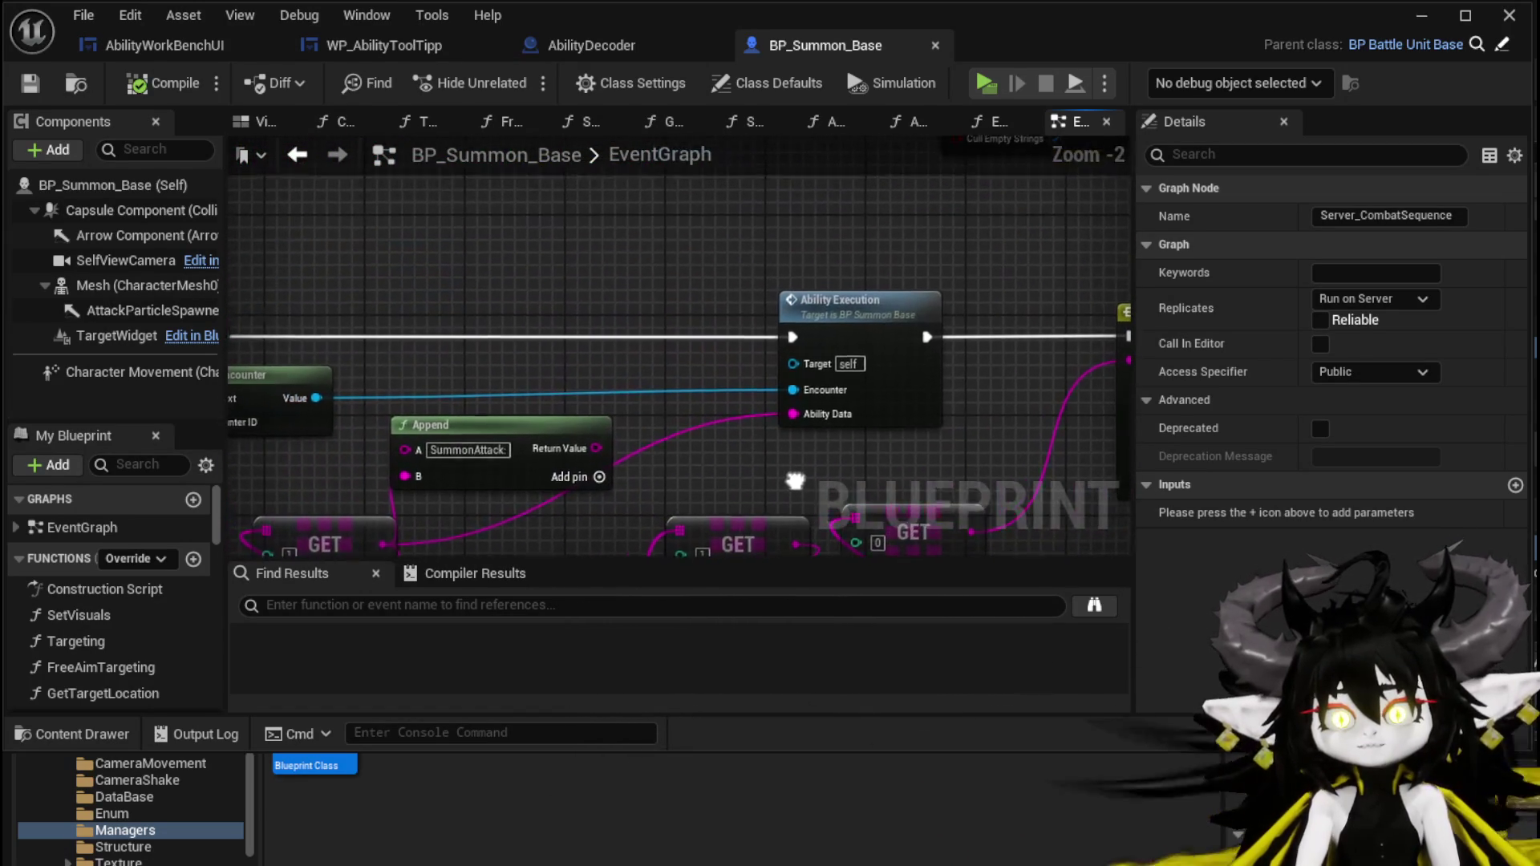
pyautogui.click(720, 304)
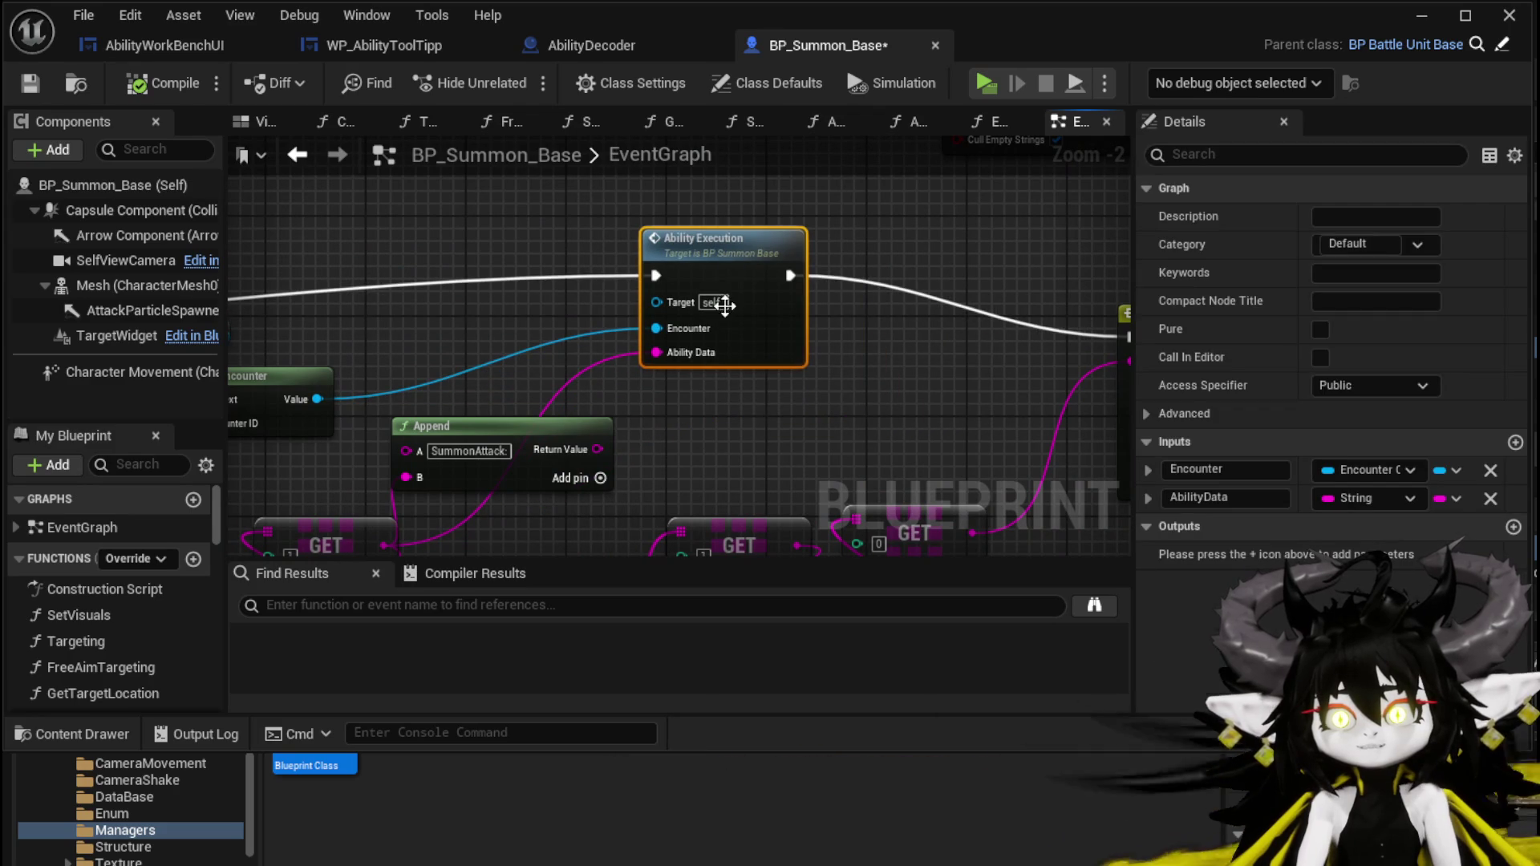
# Open the Ability Execution graph and bring the Damage Battler node into view.
pyautogui.doubleClick(731, 270)
pyautogui.scroll(-4, 648, 380)
pyautogui.moveTo(648, 380); pyautogui.dragTo(1126, 335)
pyautogui.moveTo(1114, 240); pyautogui.dragTo(273, 281)
pyautogui.moveTo(551, 257); pyautogui.dragTo(441, 324)
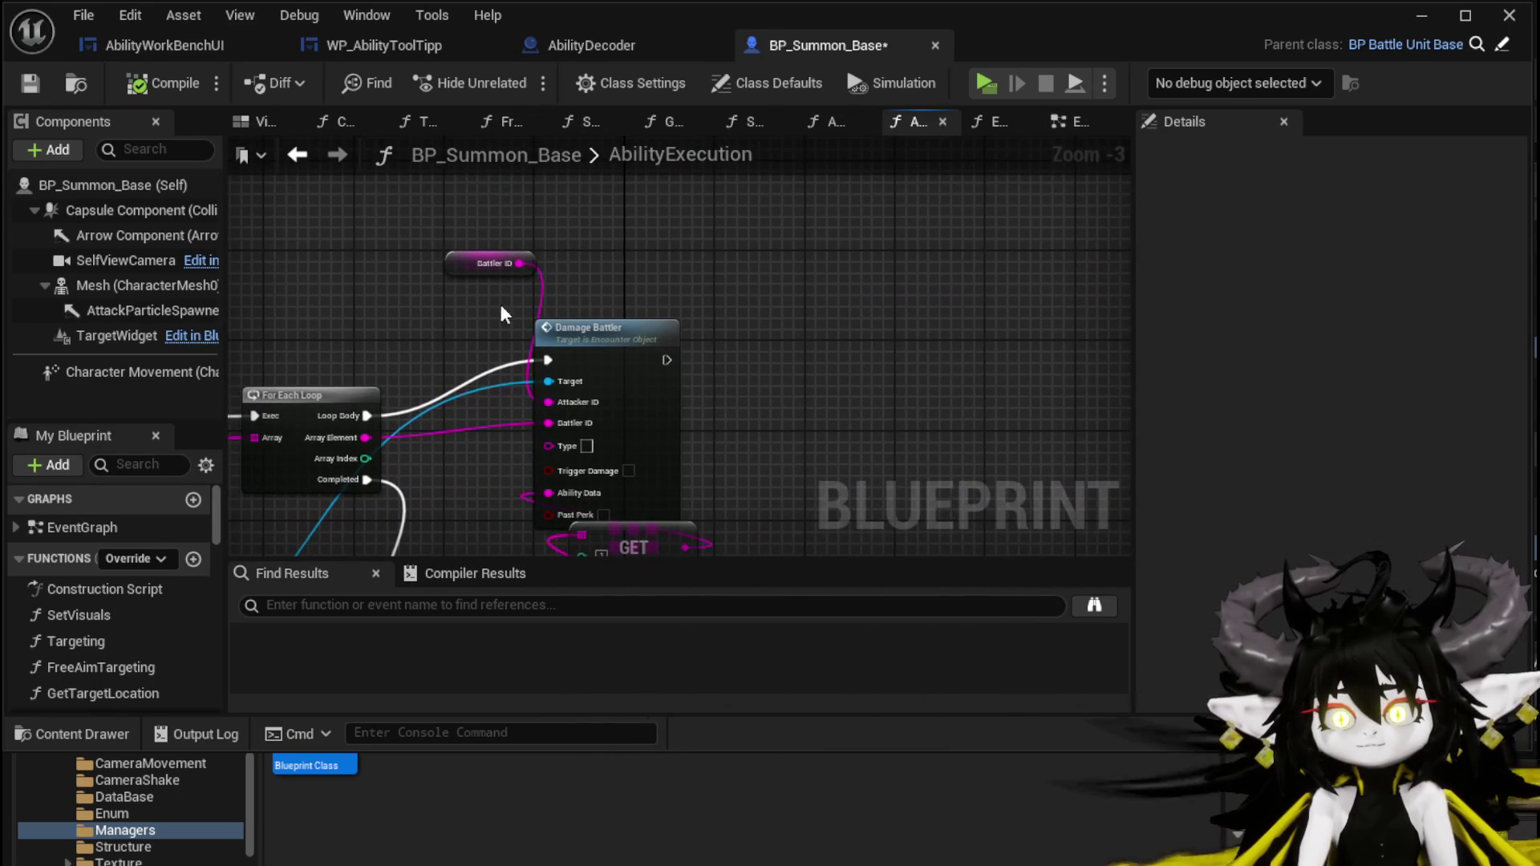
pyautogui.moveTo(588, 225)
pyautogui.mouseDown()
pyautogui.moveTo(585, 21)
pyautogui.moveTo(636, 218)
pyautogui.mouseUp()
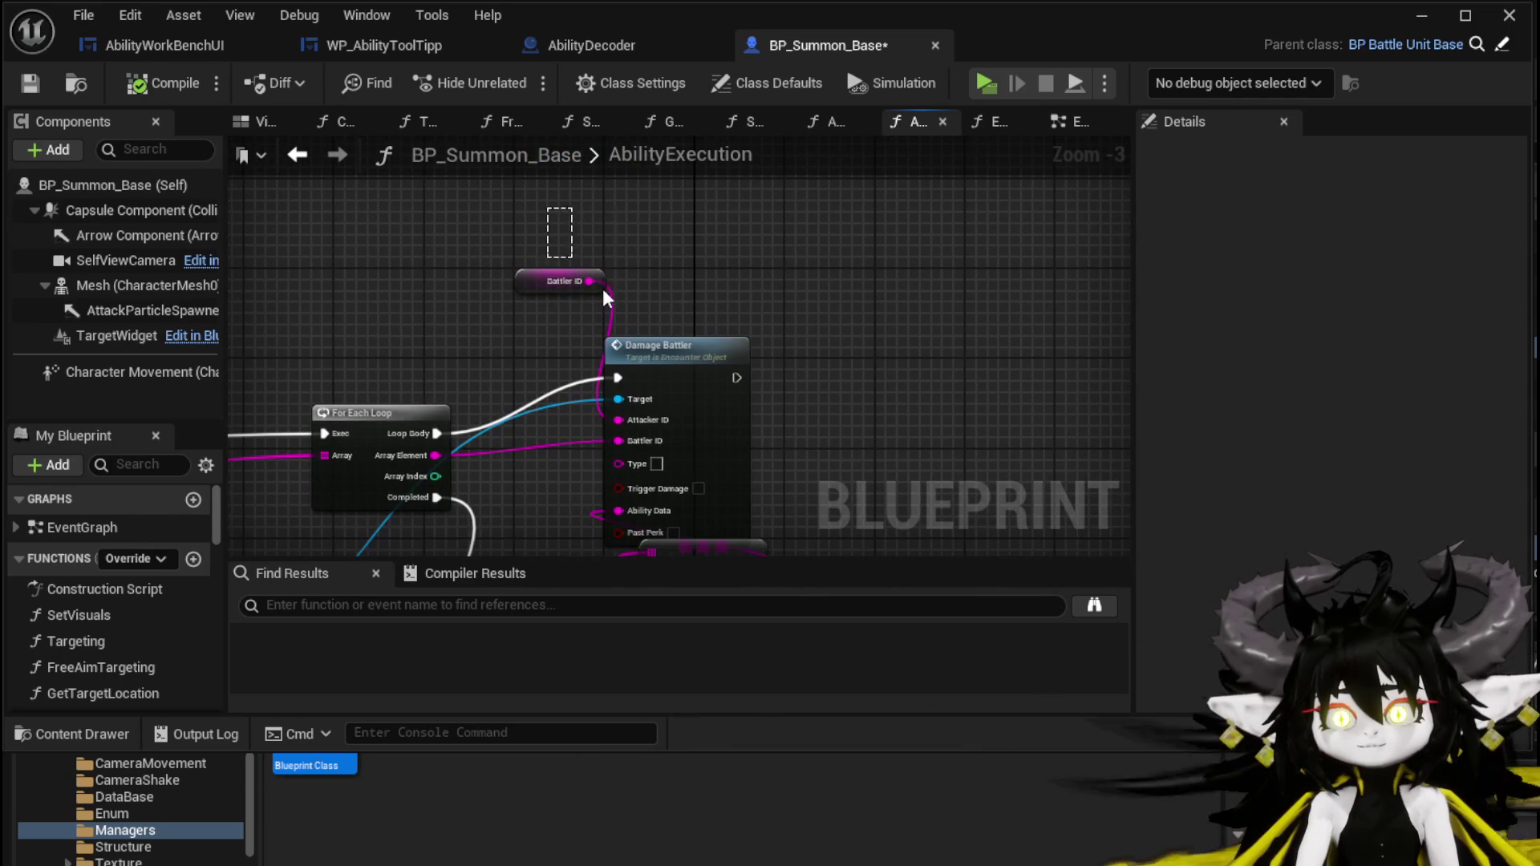
pyautogui.moveTo(703, 325)
pyautogui.mouseDown()
pyautogui.moveTo(722, 241)
pyautogui.moveTo(754, 392)
pyautogui.moveTo(451, 492)
pyautogui.moveTo(715, 312)
pyautogui.moveTo(736, 426)
pyautogui.moveTo(819, 326)
pyautogui.moveTo(736, 399)
pyautogui.moveTo(932, 505)
pyautogui.moveTo(1026, 465)
pyautogui.moveTo(1210, 461)
pyautogui.moveTo(831, 401)
pyautogui.moveTo(647, 401)
pyautogui.moveTo(543, 455)
pyautogui.mouseUp()
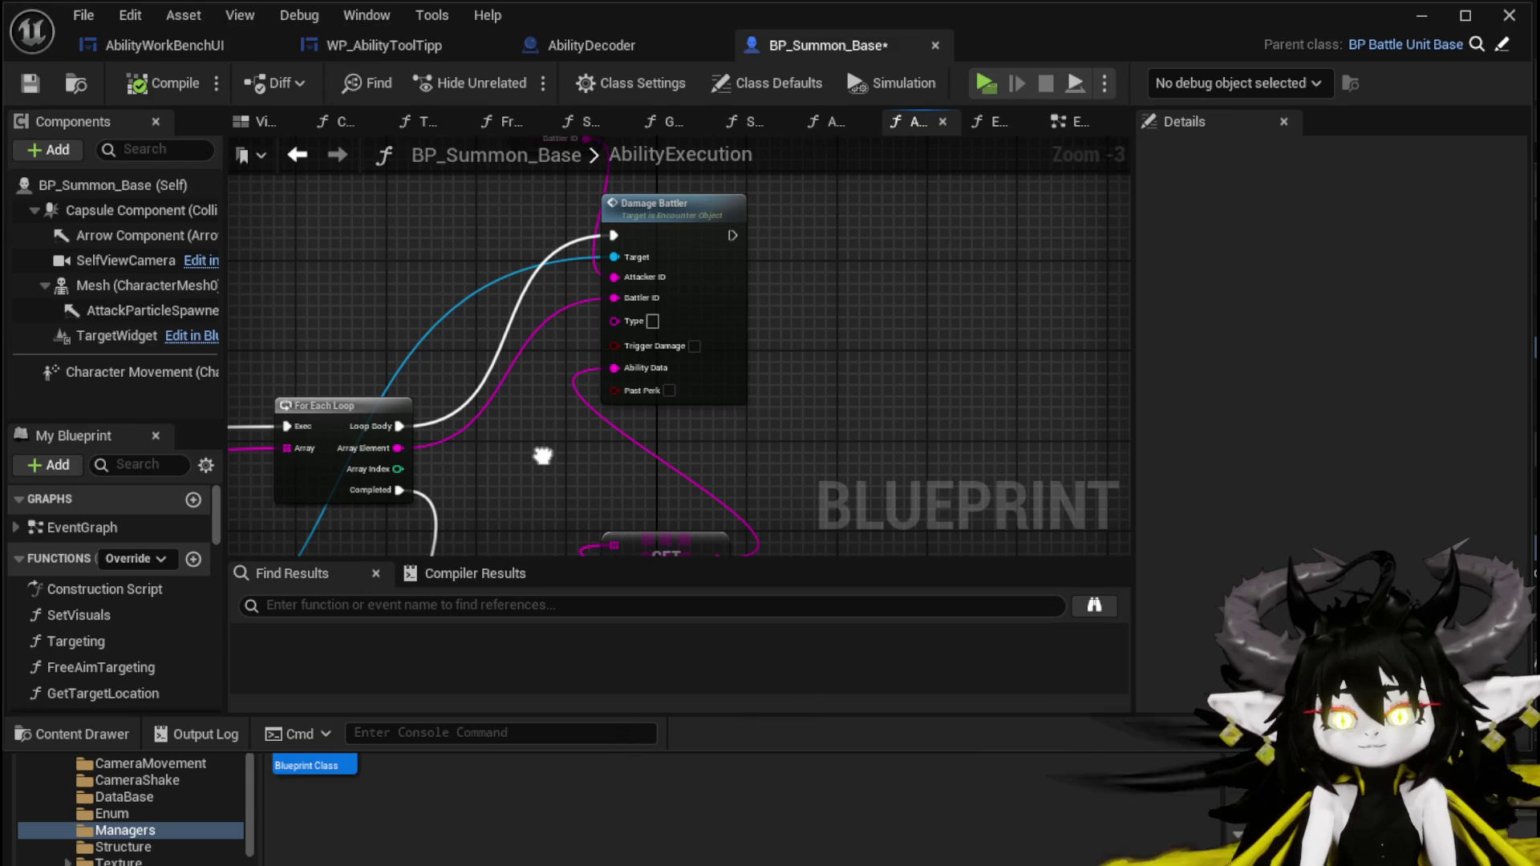
pyautogui.moveTo(543, 456)
pyautogui.mouseDown()
pyautogui.moveTo(562, 550)
pyautogui.moveTo(754, 403)
pyautogui.moveTo(685, 517)
pyautogui.mouseUp()
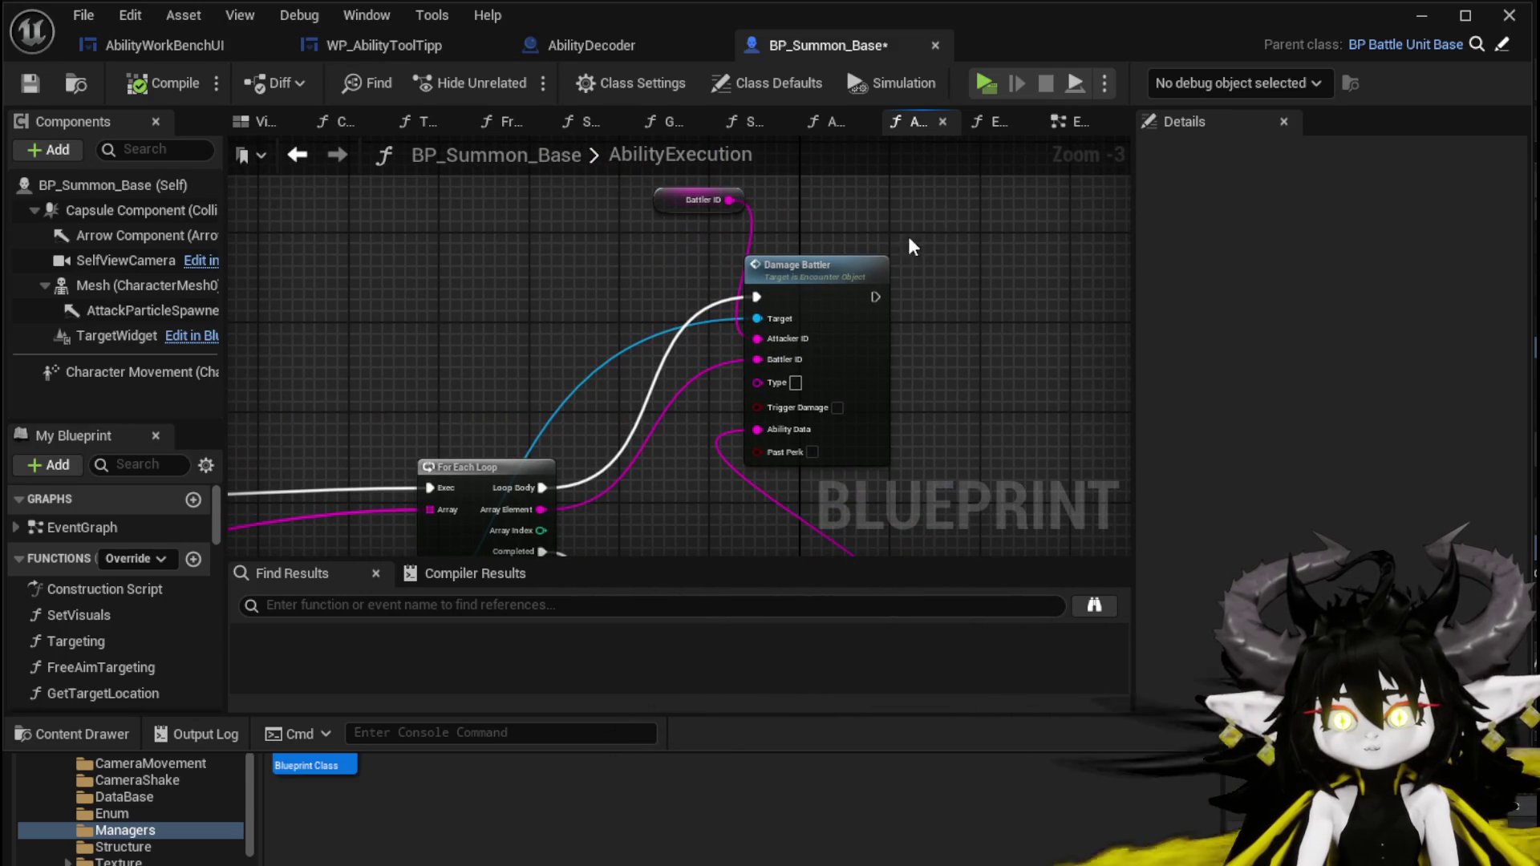
# Add a breakpoint on the Damage Battler node, save the blueprint and start Play.
pyautogui.rightClick(793, 273)
pyautogui.moveTo(572, 283); pyautogui.dragTo(480, 289)
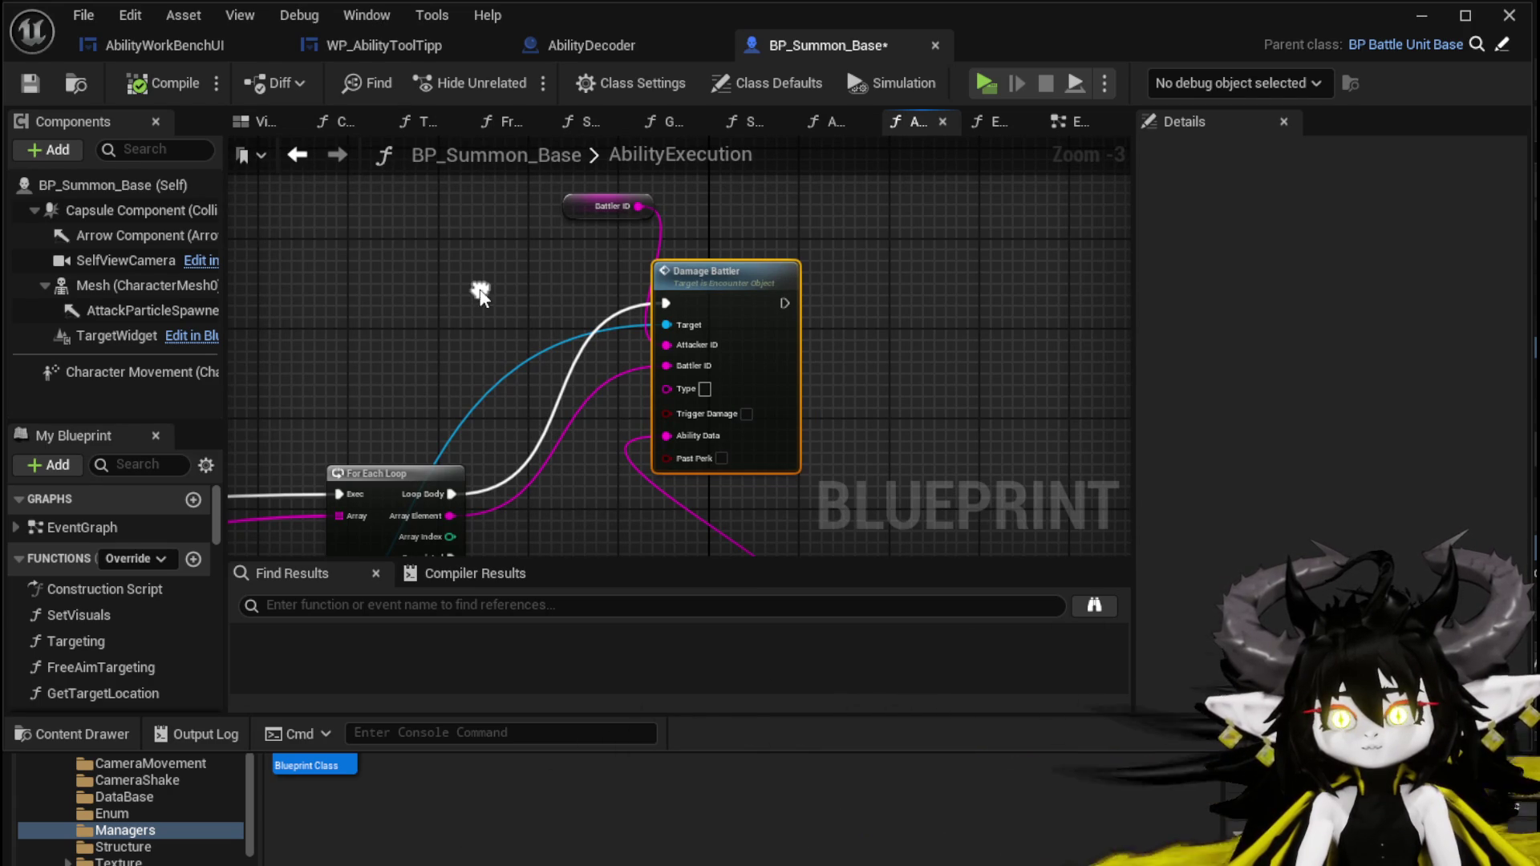
pyautogui.rightClick(691, 279)
pyautogui.scroll(-1, 614, 279)
pyautogui.moveTo(614, 279)
pyautogui.mouseDown()
pyautogui.moveTo(470, 330)
pyautogui.moveTo(996, 255)
pyautogui.mouseUp()
pyautogui.rightClick(721, 293)
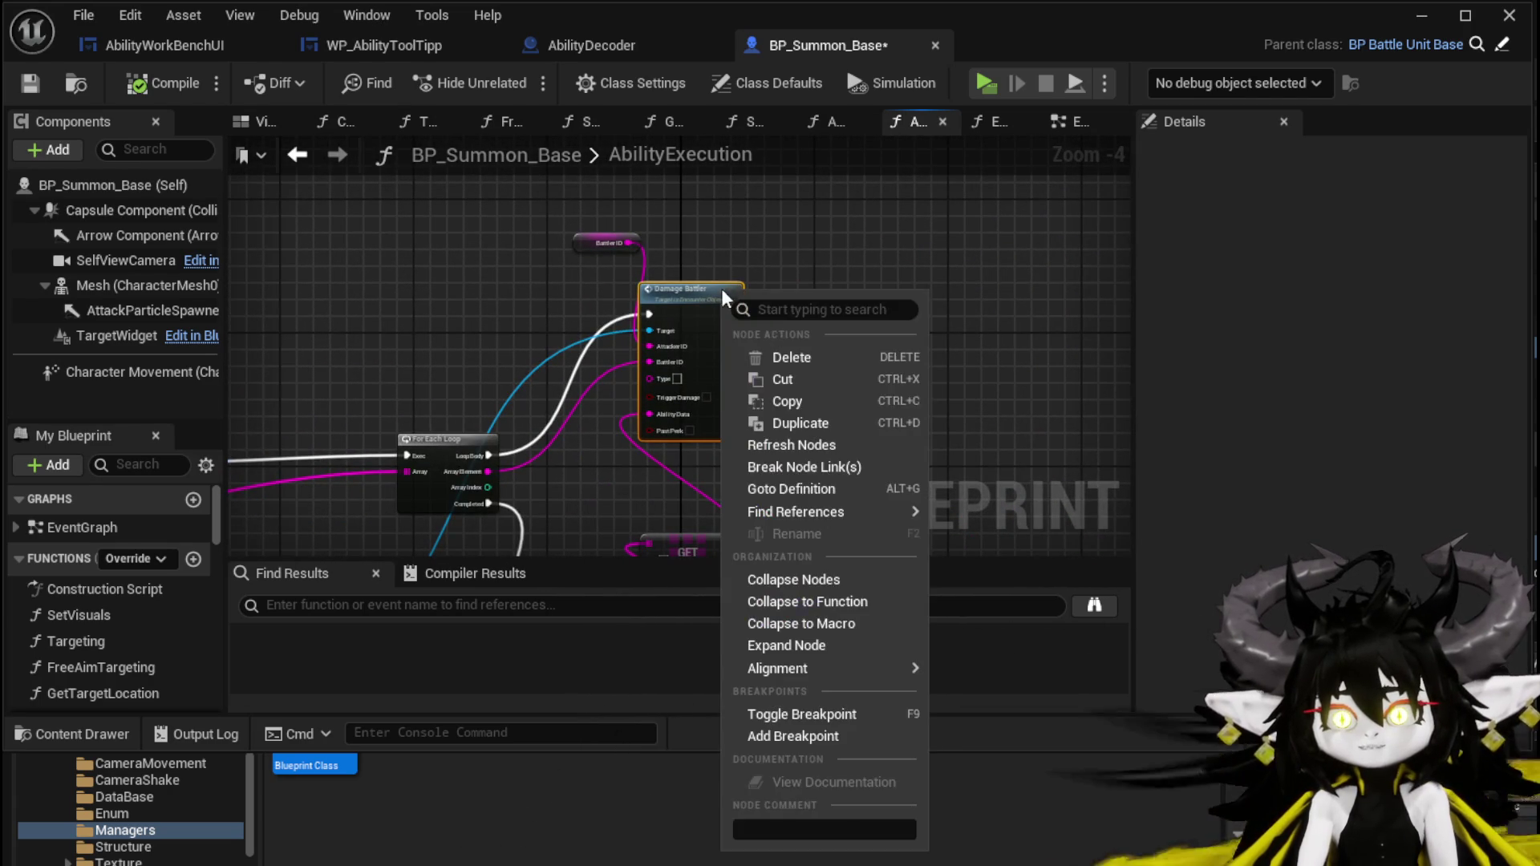
pyautogui.click(804, 736)
pyautogui.click(30, 83)
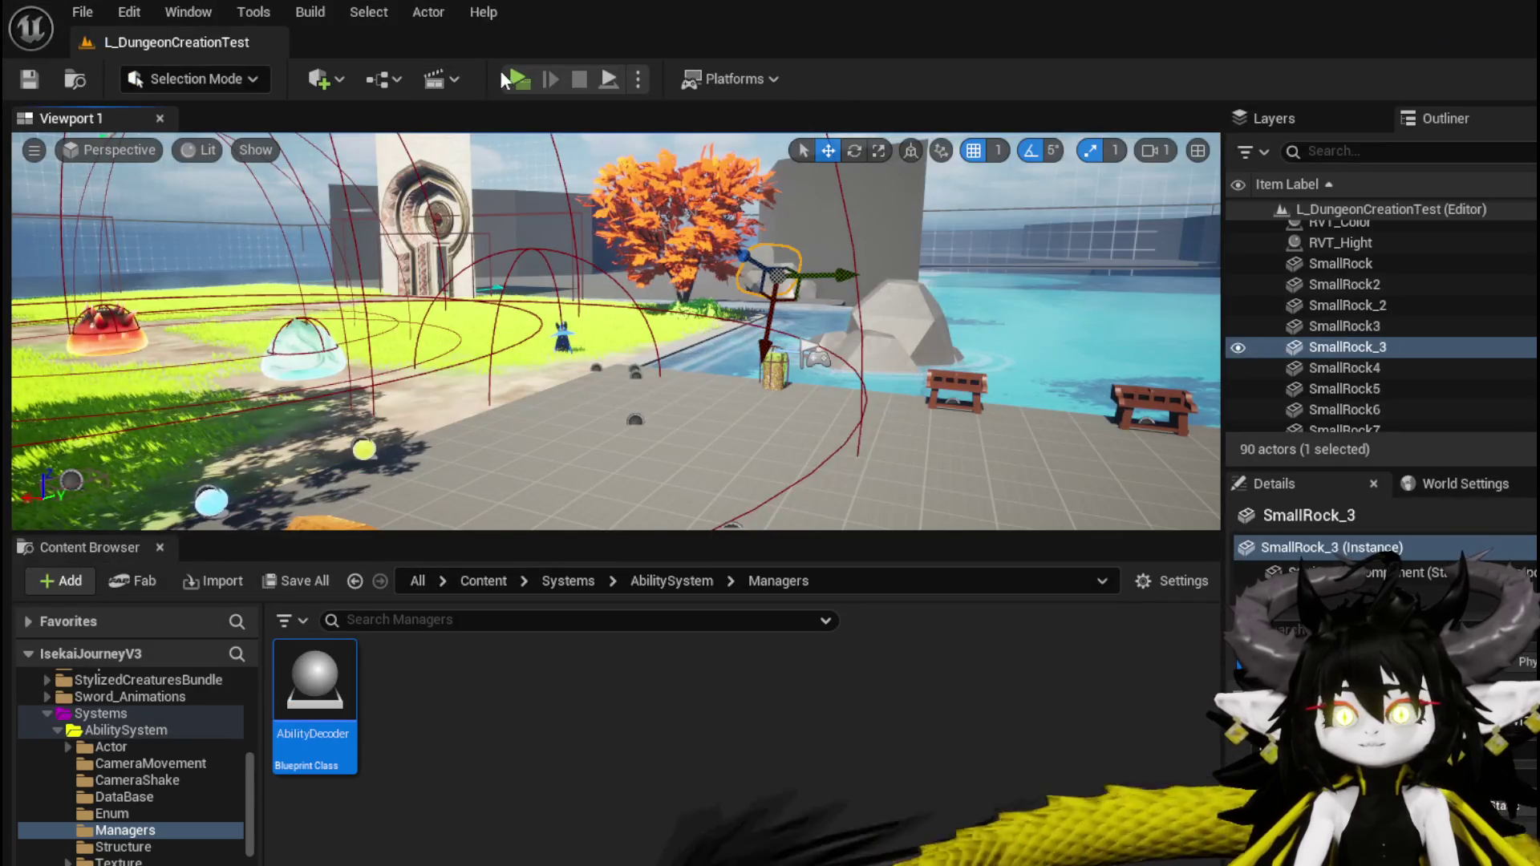
pyautogui.click(503, 70)
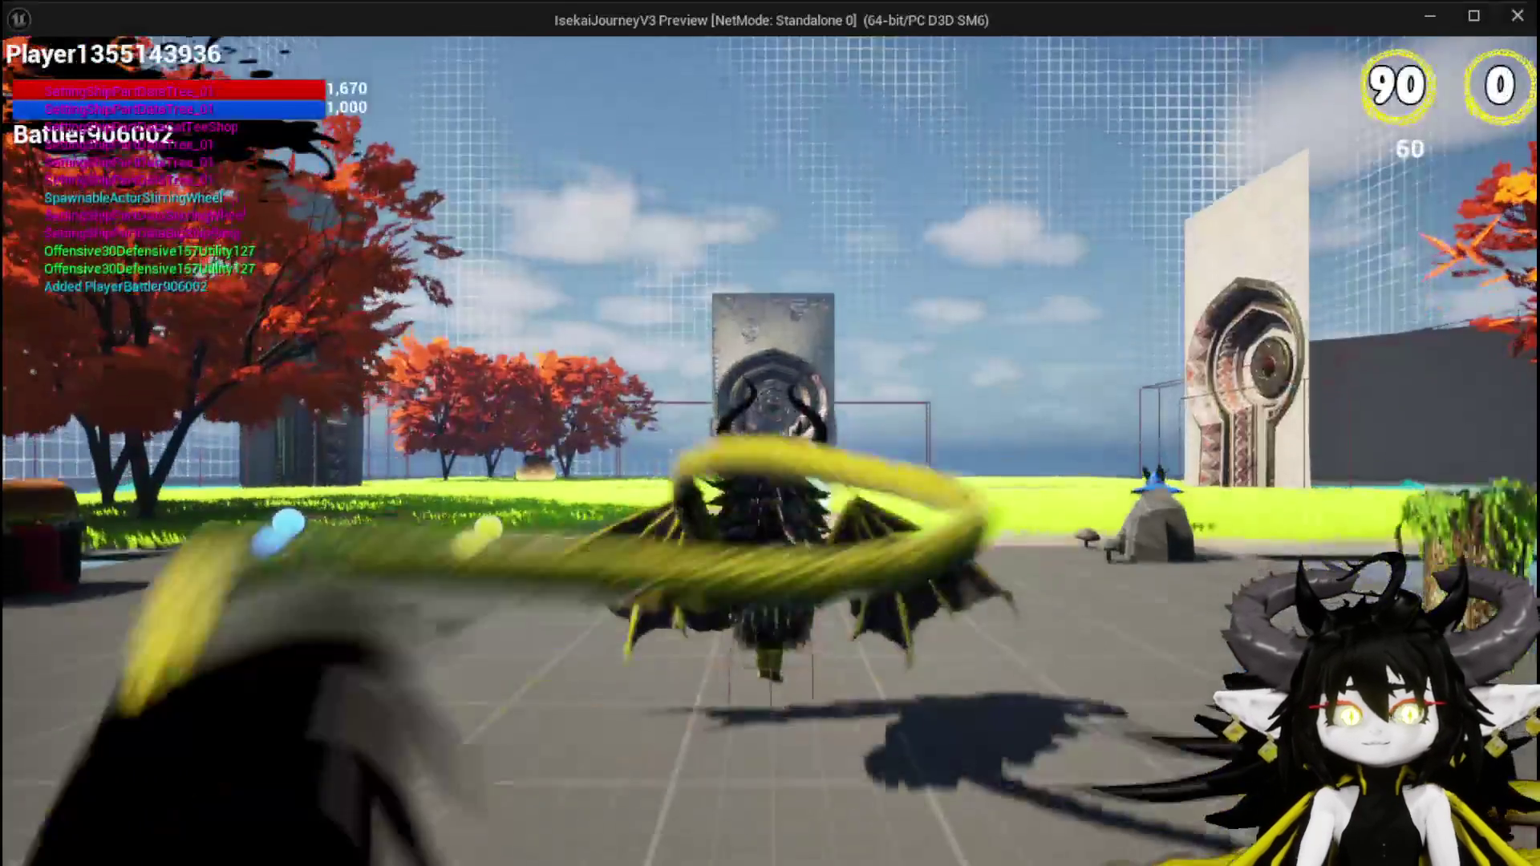
# Walk into a slime, accept the battle, and play the Test Summon card to place a summon.
pyautogui.press('w')
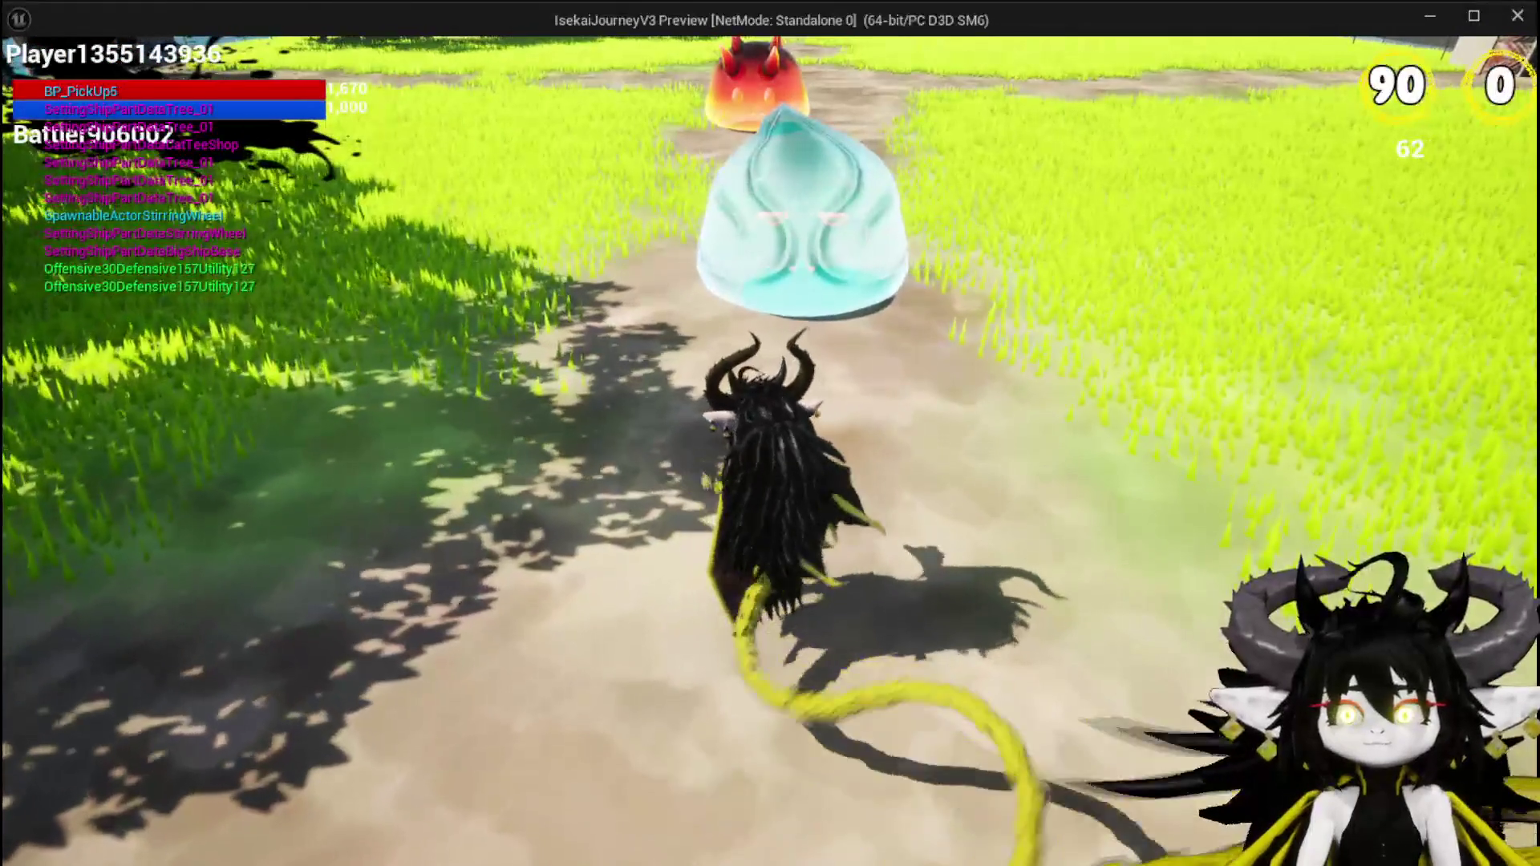
pyautogui.press('w')
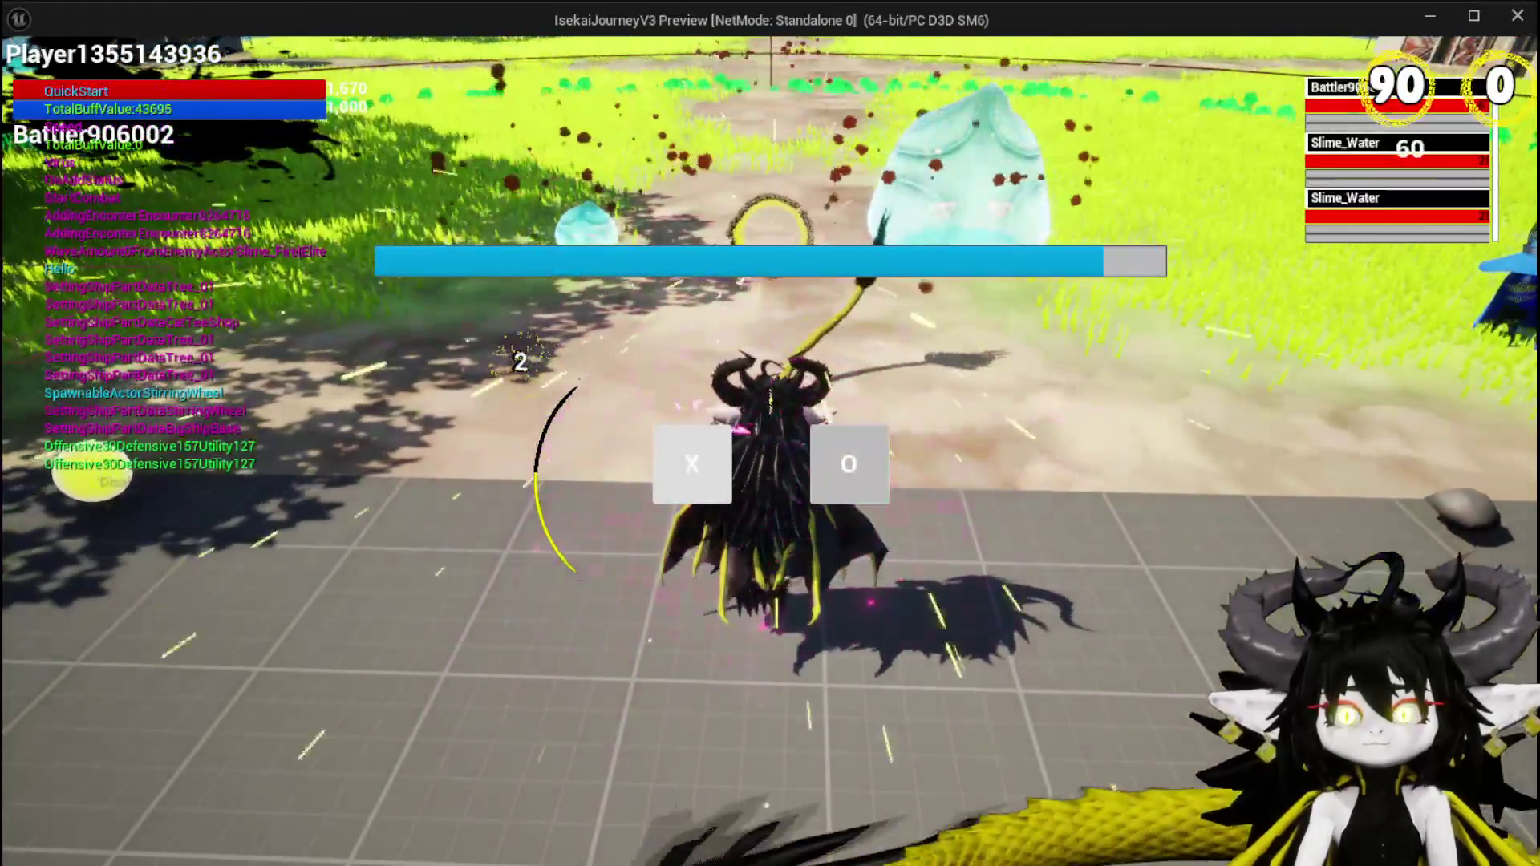
pyautogui.click(681, 464)
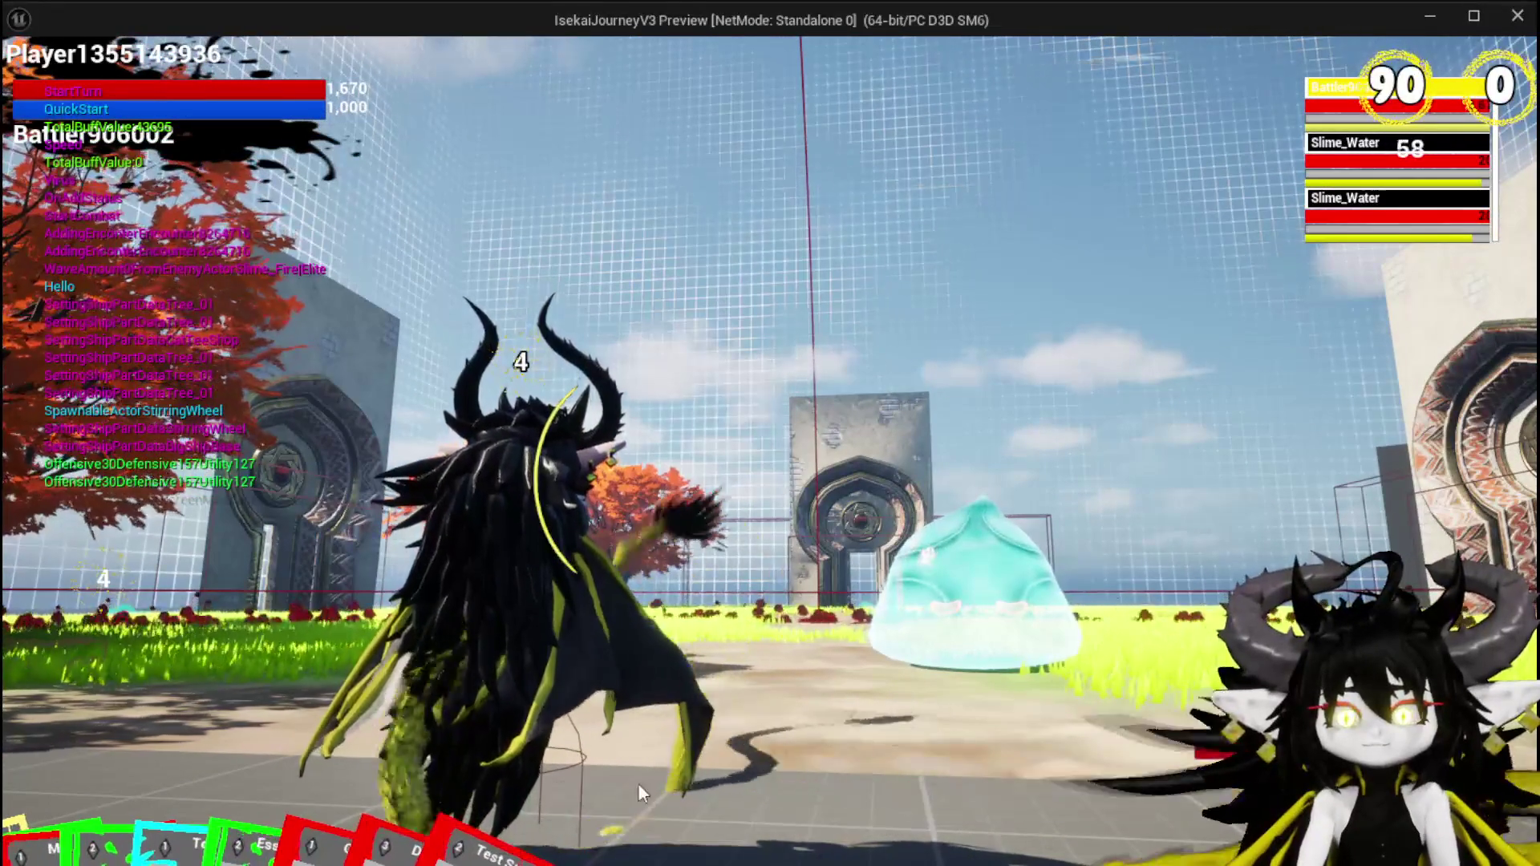
pyautogui.moveTo(684, 831)
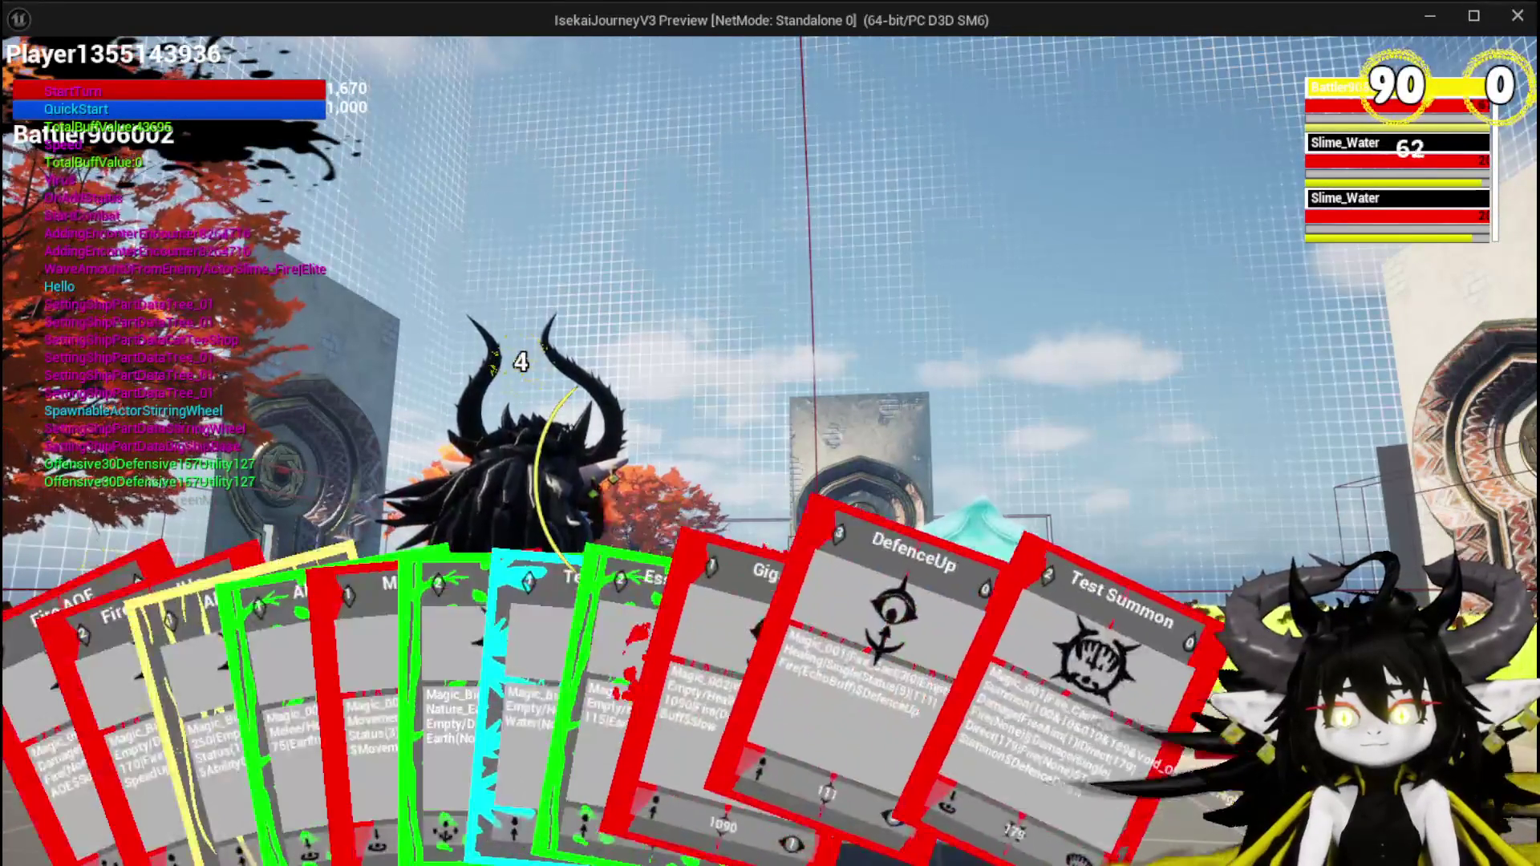
pyautogui.click(921, 778)
pyautogui.click(865, 642)
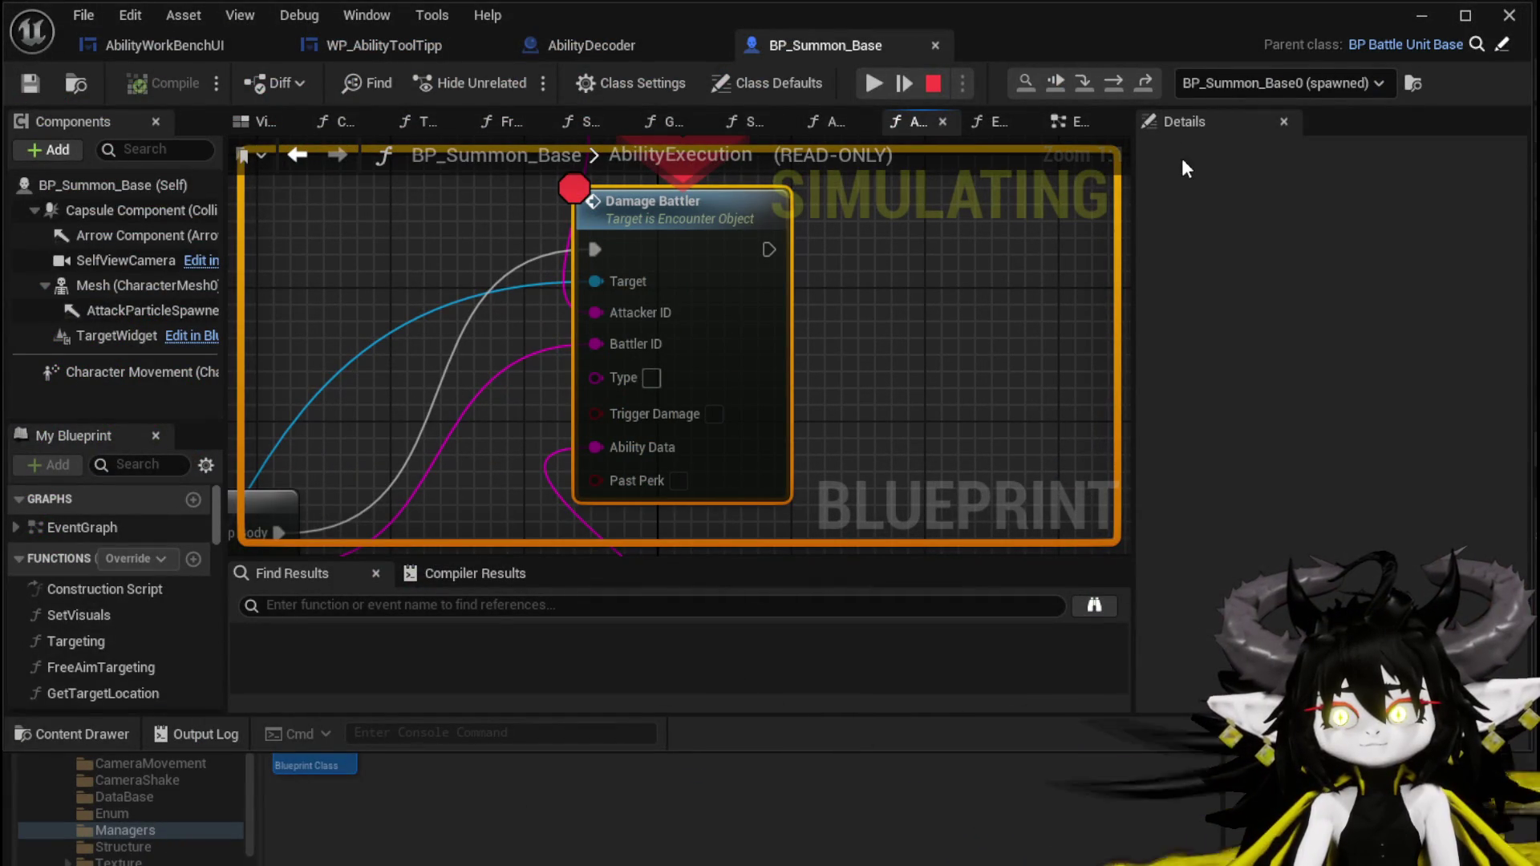
# Step into Encounter_Object's DamageBattler and step over its nodes to the Branch checks.
pyautogui.click(1084, 78)
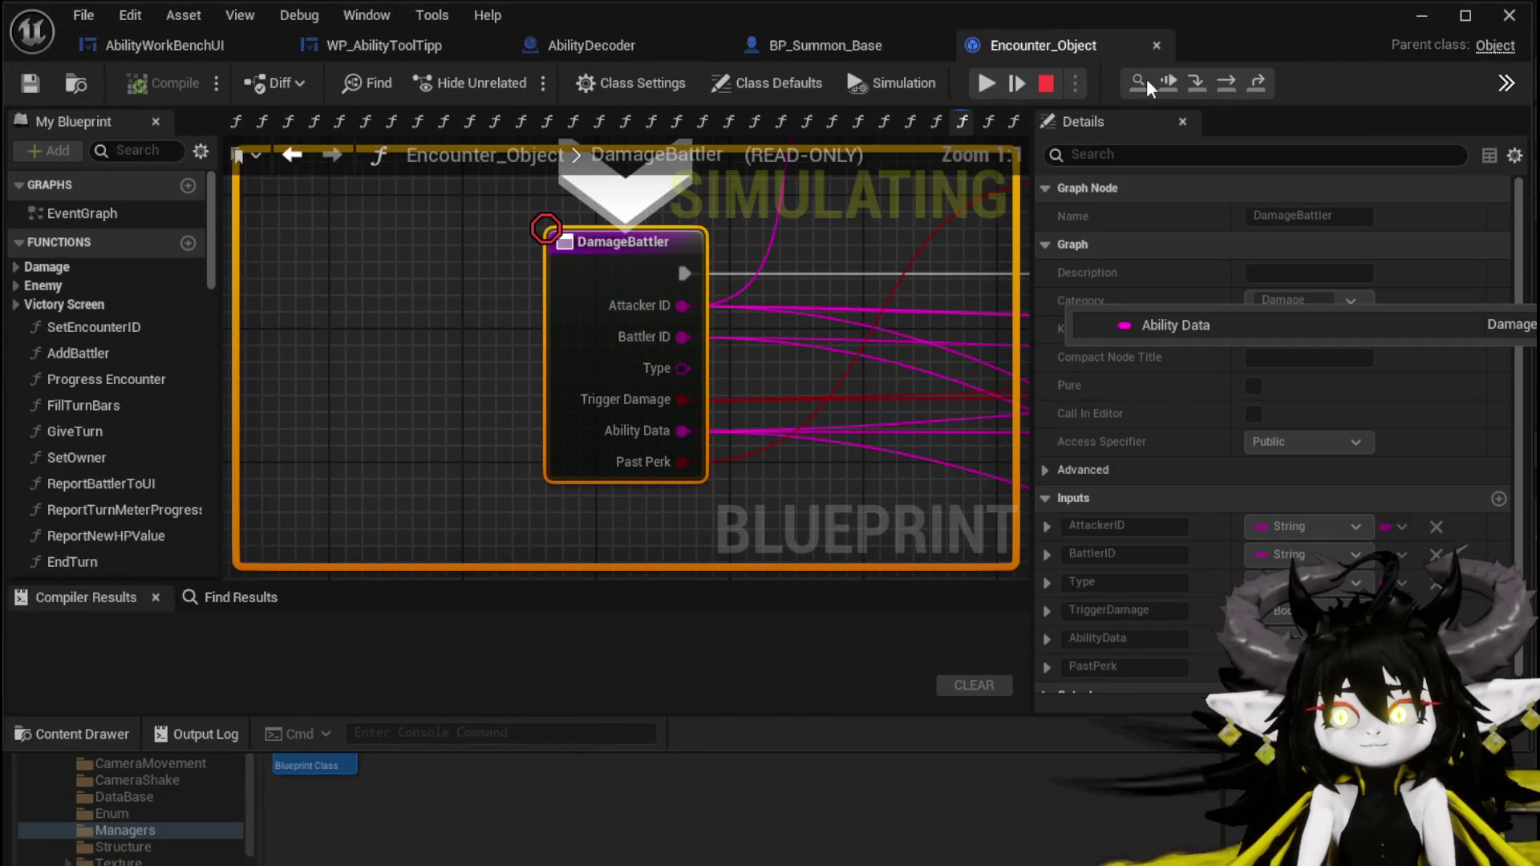
pyautogui.click(1215, 82)
pyautogui.click(1216, 82)
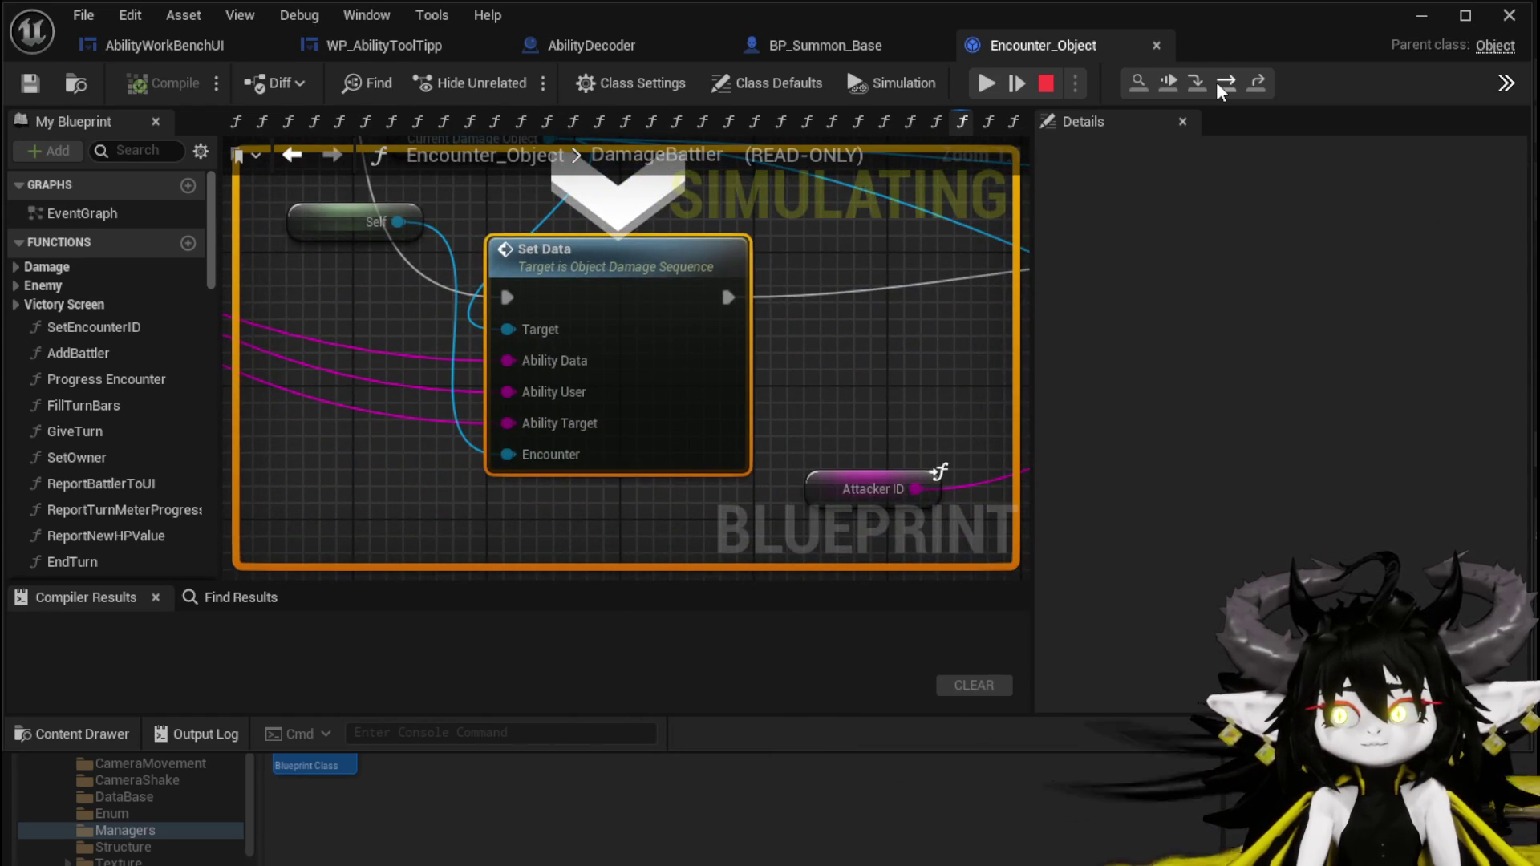
pyautogui.click(1215, 82)
pyautogui.click(1215, 82)
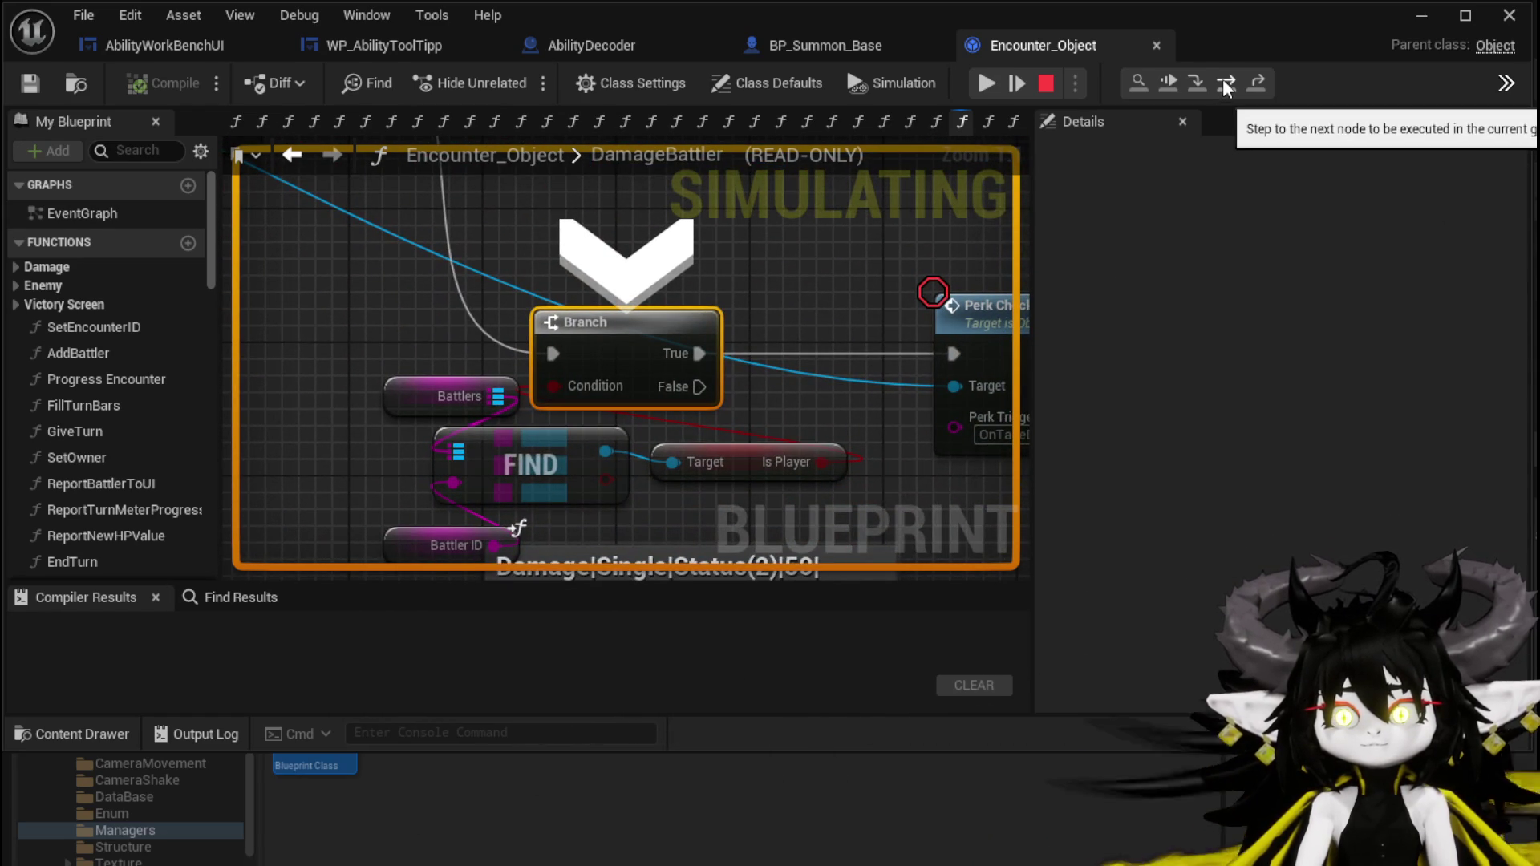
# Step through the for-each loop macro back out to Ability Execution and recentre on the breakpoint.
pyautogui.click(1222, 79)
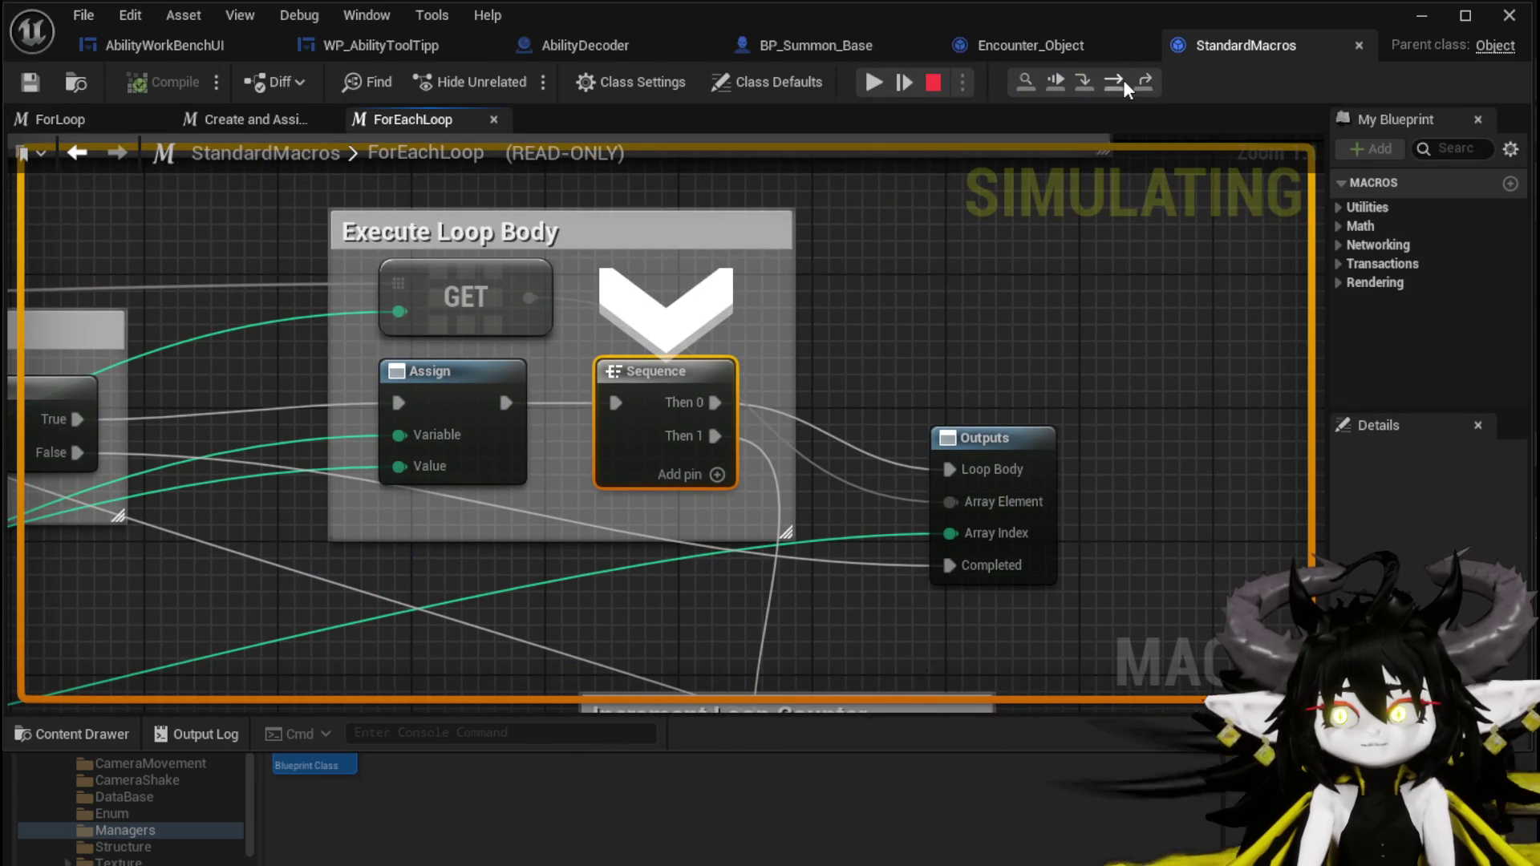
pyautogui.click(1123, 81)
pyautogui.click(1123, 81)
pyautogui.click(1123, 81)
pyautogui.click(1123, 80)
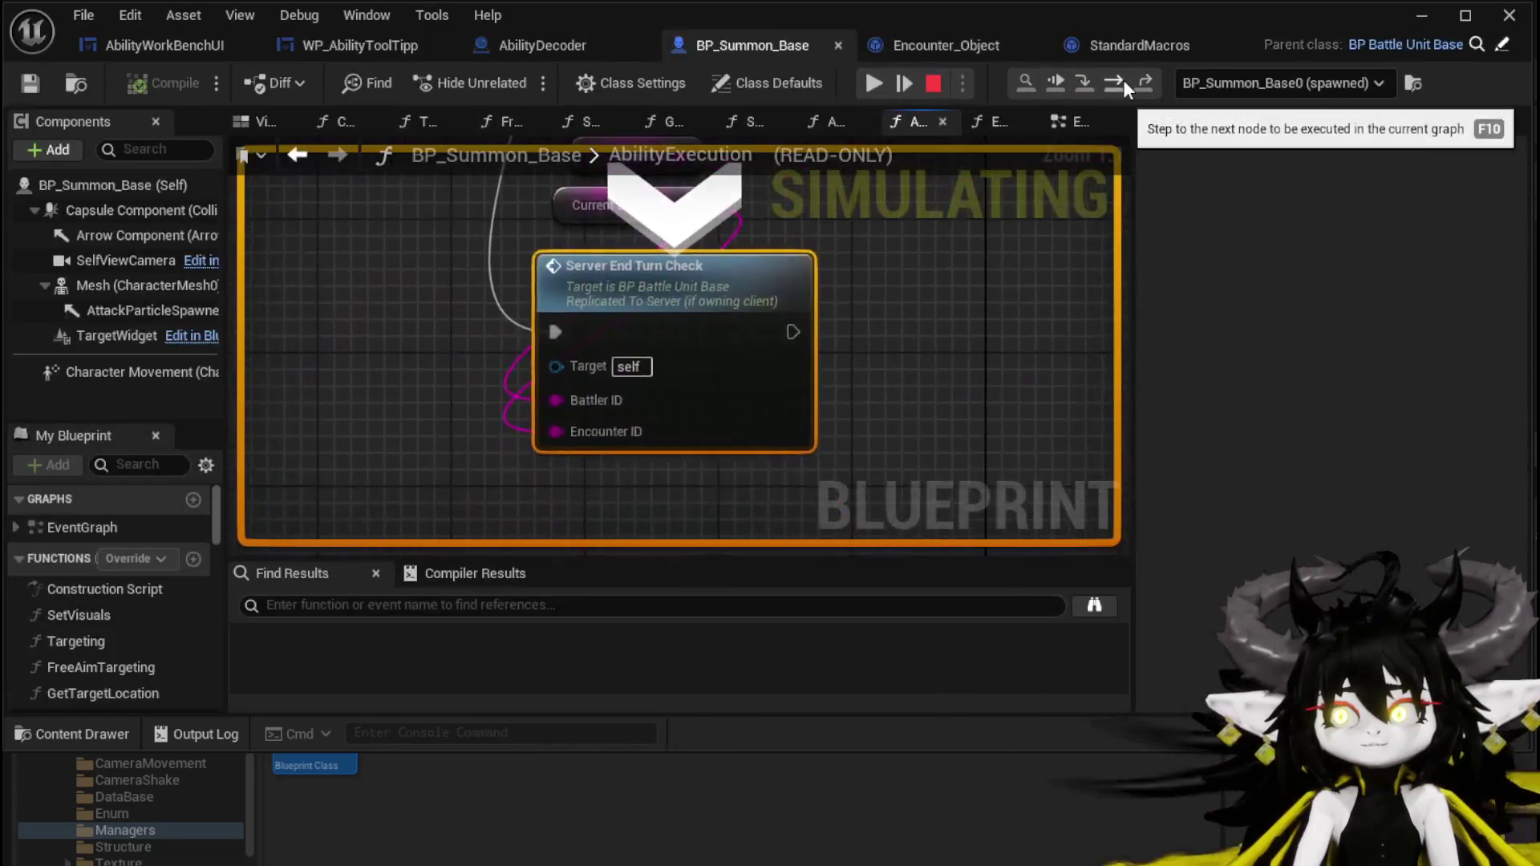
pyautogui.scroll(-4, 836, 385)
pyautogui.moveTo(836, 385)
pyautogui.mouseDown()
pyautogui.moveTo(790, 482)
pyautogui.moveTo(790, 463)
pyautogui.moveTo(744, 512)
pyautogui.mouseUp()
pyautogui.press('F10')
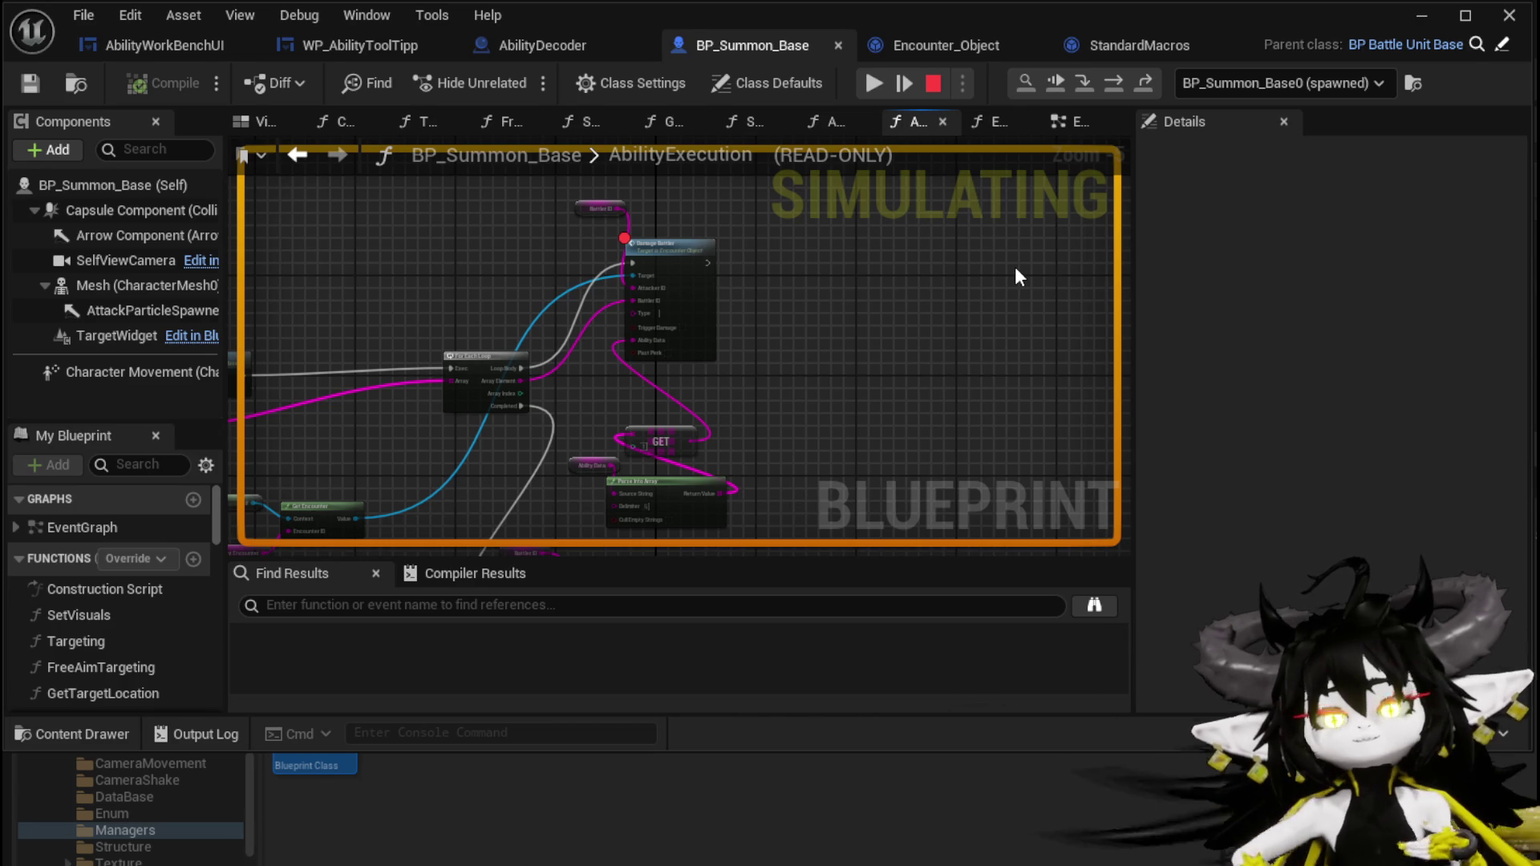
# Step on to the Switch on String node, then resume the game.
pyautogui.click(1115, 84)
pyautogui.scroll(-6, 550, 300)
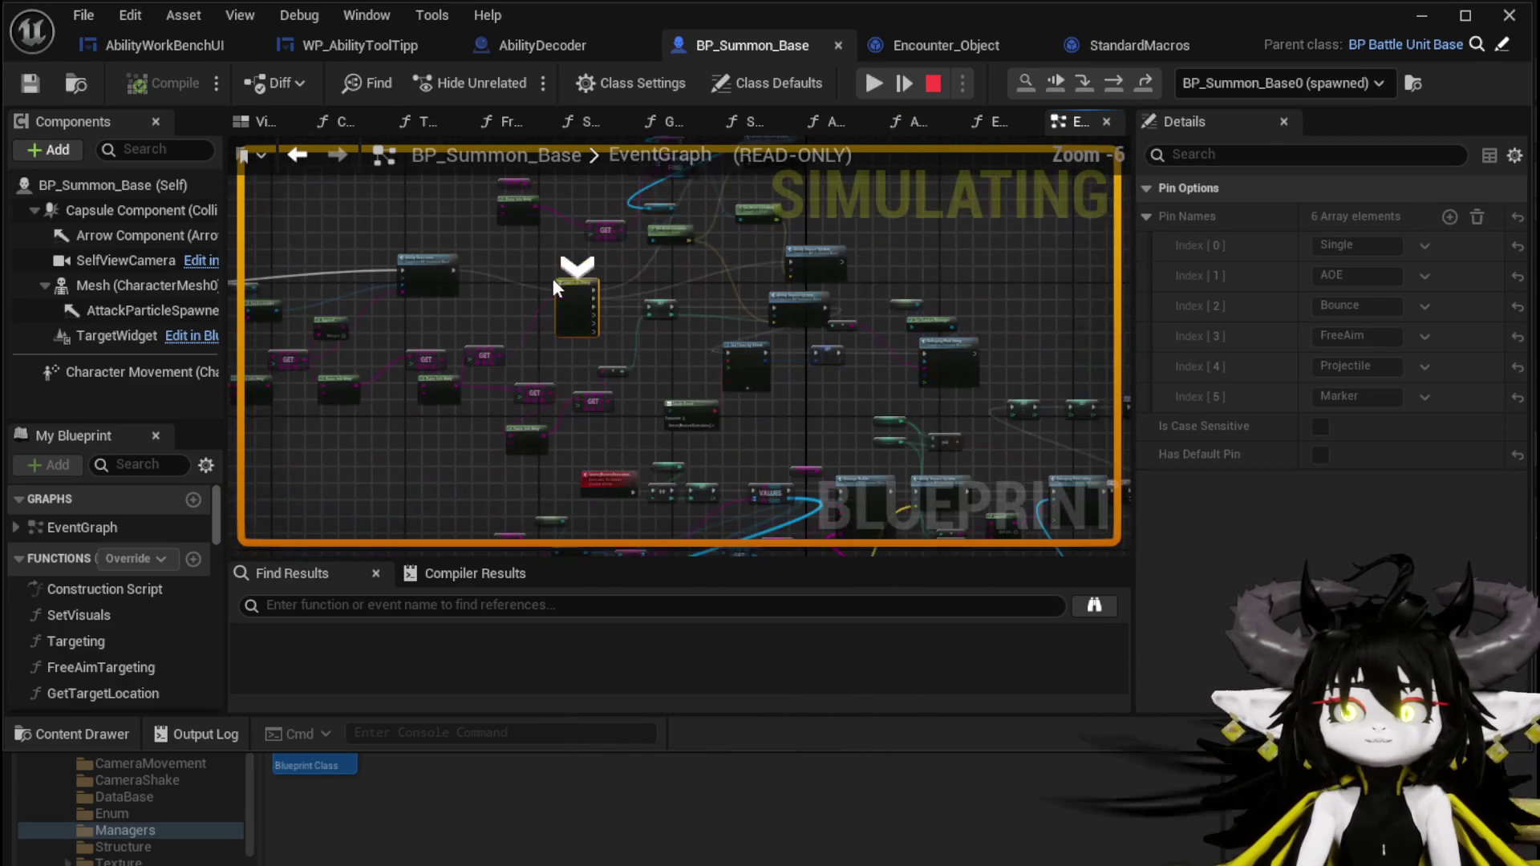
pyautogui.click(878, 89)
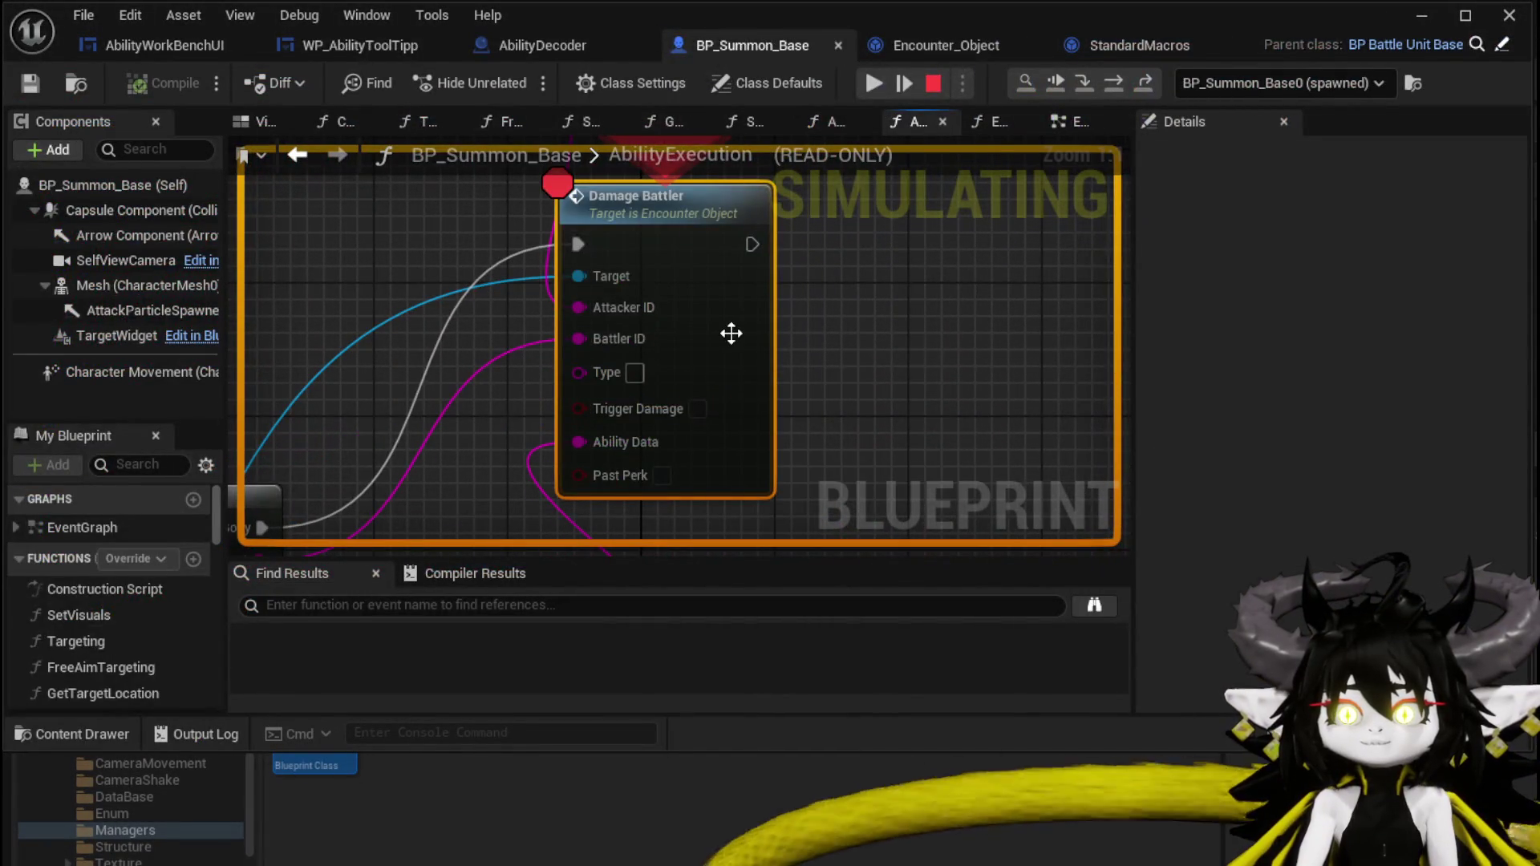
# Inspect DamageBattler's Ability Data (Damage|Single|Status(2)|50|Fire(Burn)), then stop the play simulation.
pyautogui.doubleClick(731, 332)
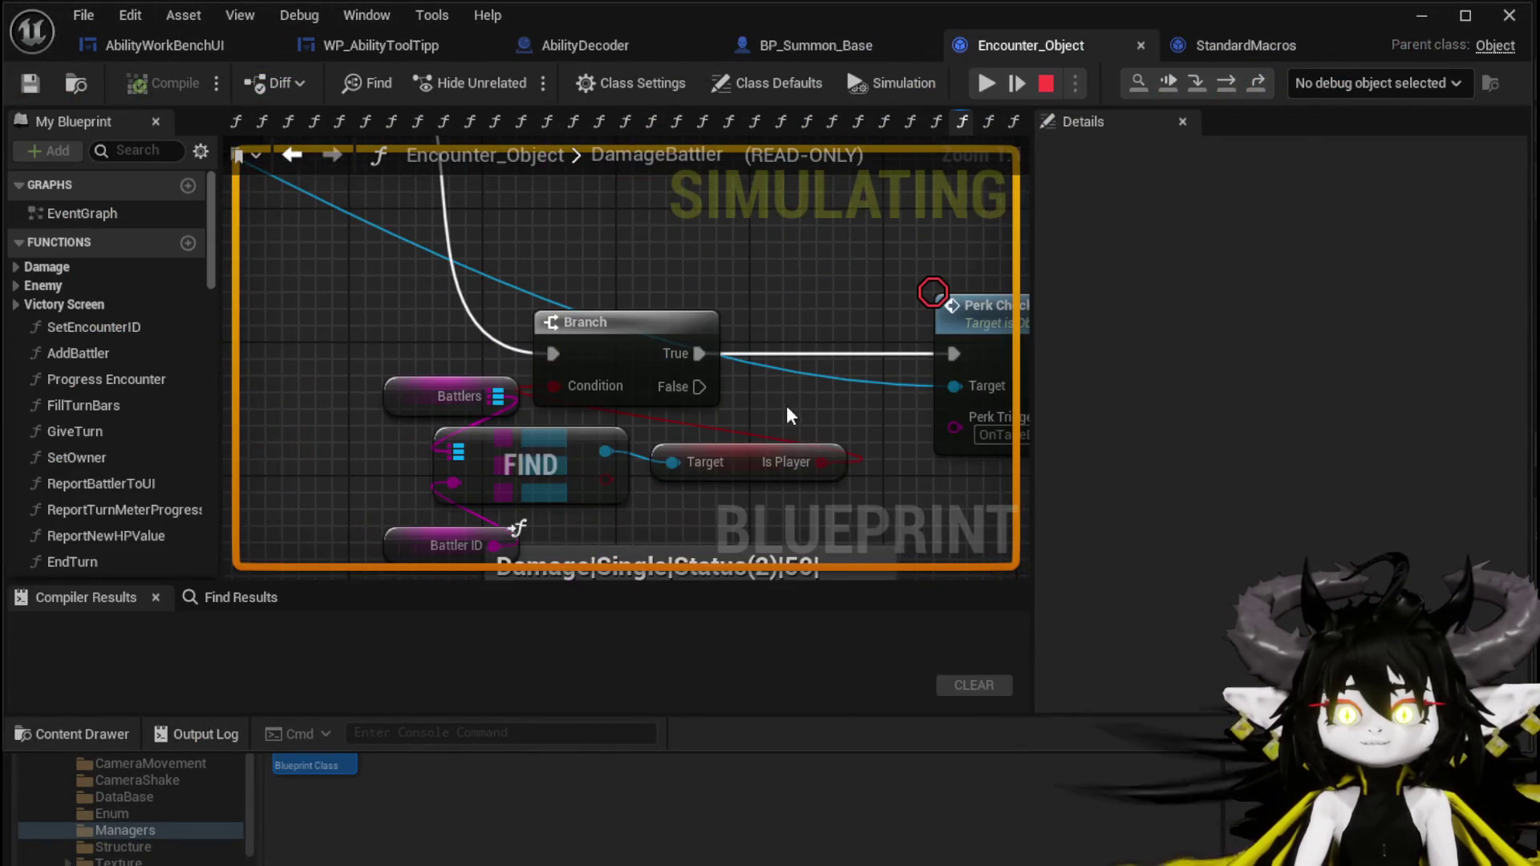
pyautogui.scroll(-3, 651, 377)
pyautogui.moveTo(714, 495)
pyautogui.mouseDown()
pyautogui.moveTo(740, 371)
pyautogui.moveTo(821, 480)
pyautogui.moveTo(874, 345)
pyautogui.moveTo(737, 353)
pyautogui.mouseUp()
pyautogui.scroll(1, 874, 345)
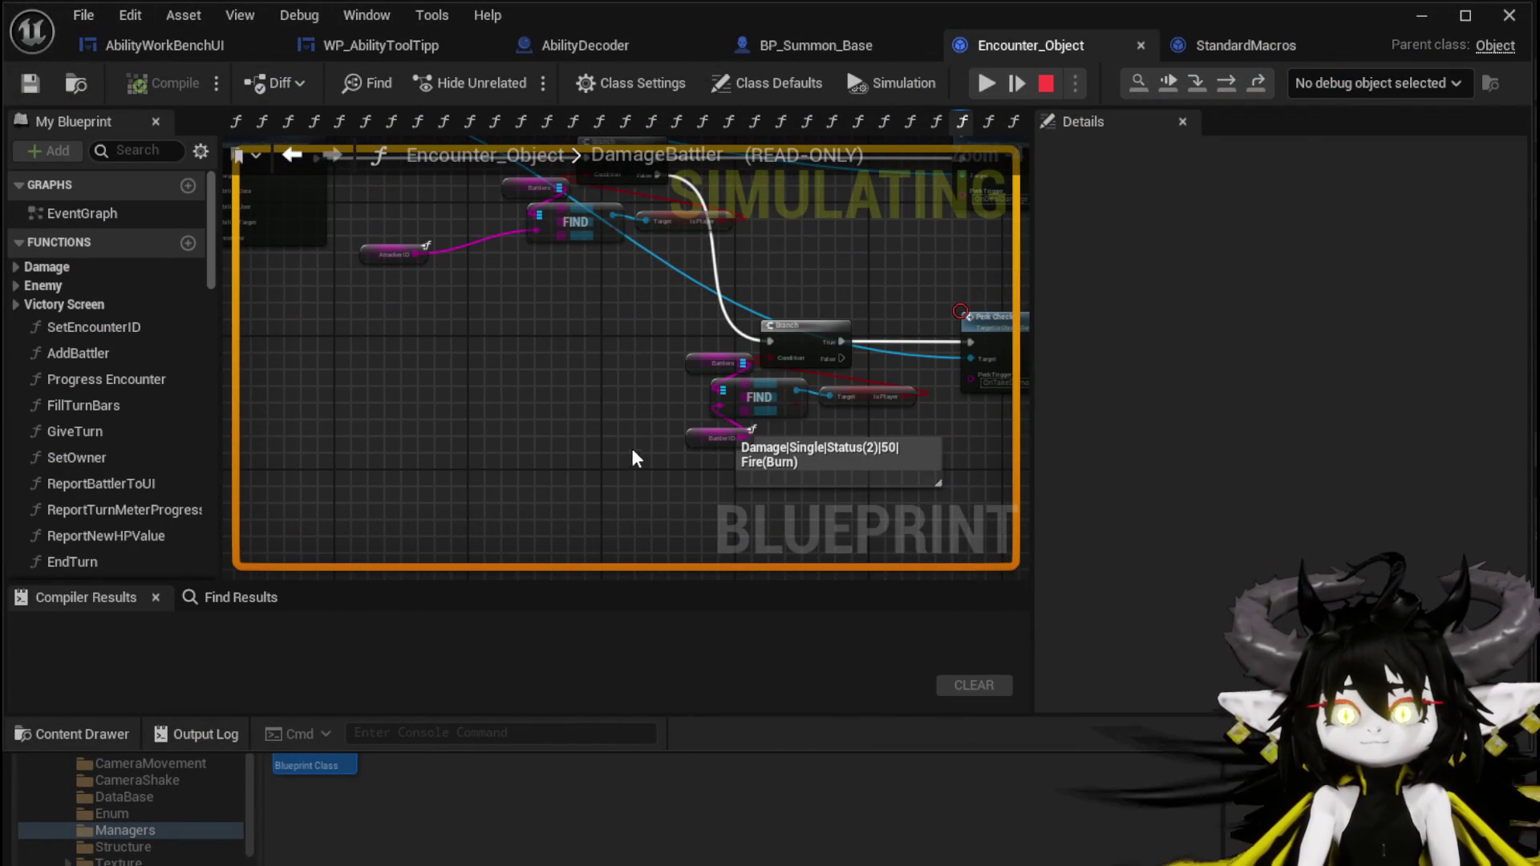
pyautogui.moveTo(645, 433)
pyautogui.mouseDown()
pyautogui.moveTo(737, 385)
pyautogui.moveTo(872, 372)
pyautogui.mouseUp()
pyautogui.click(655, 425)
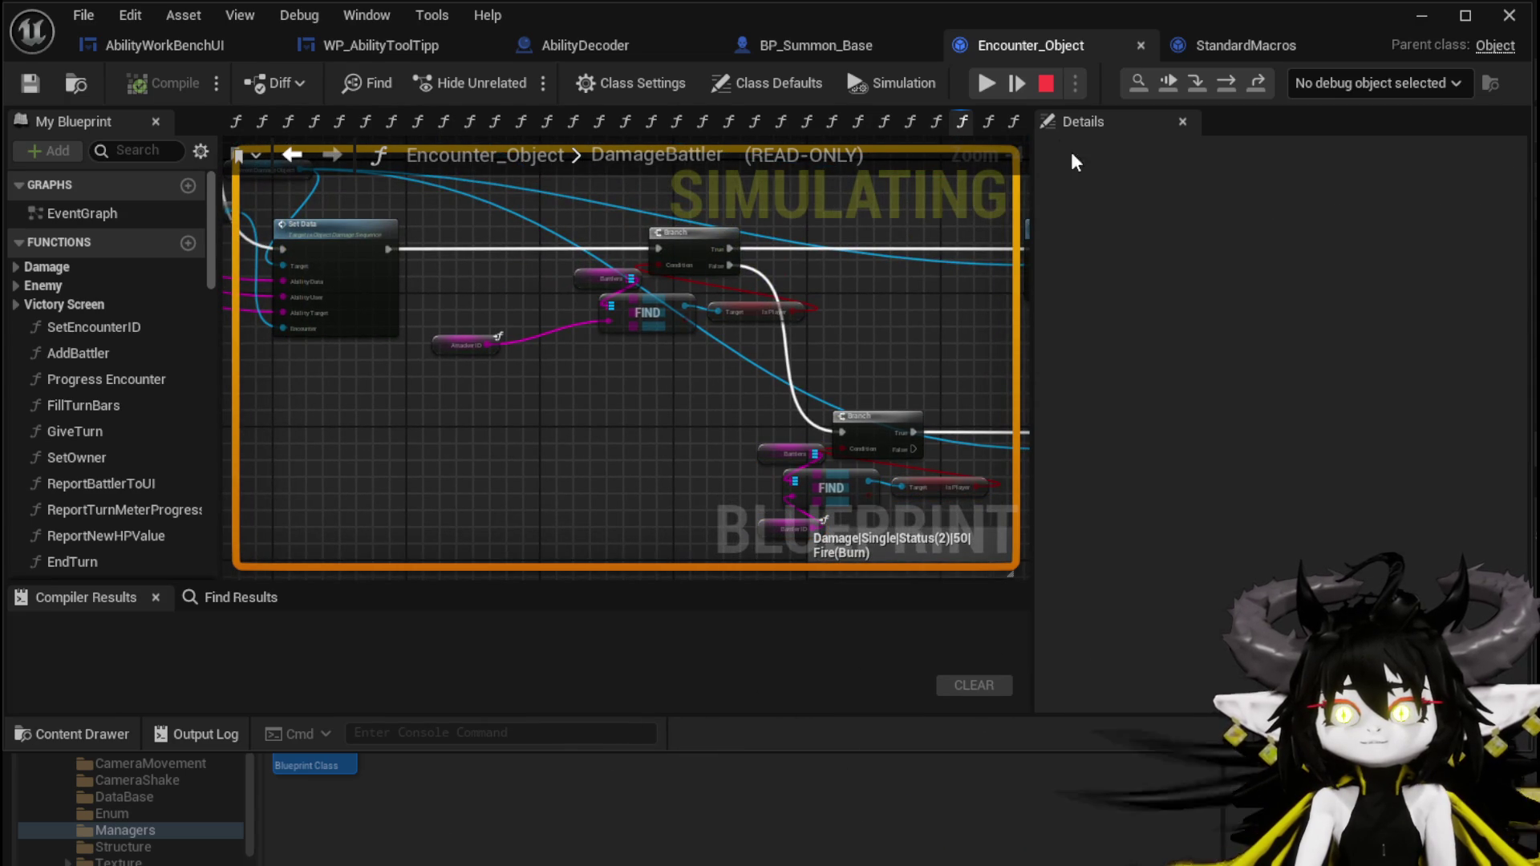
pyautogui.click(1050, 80)
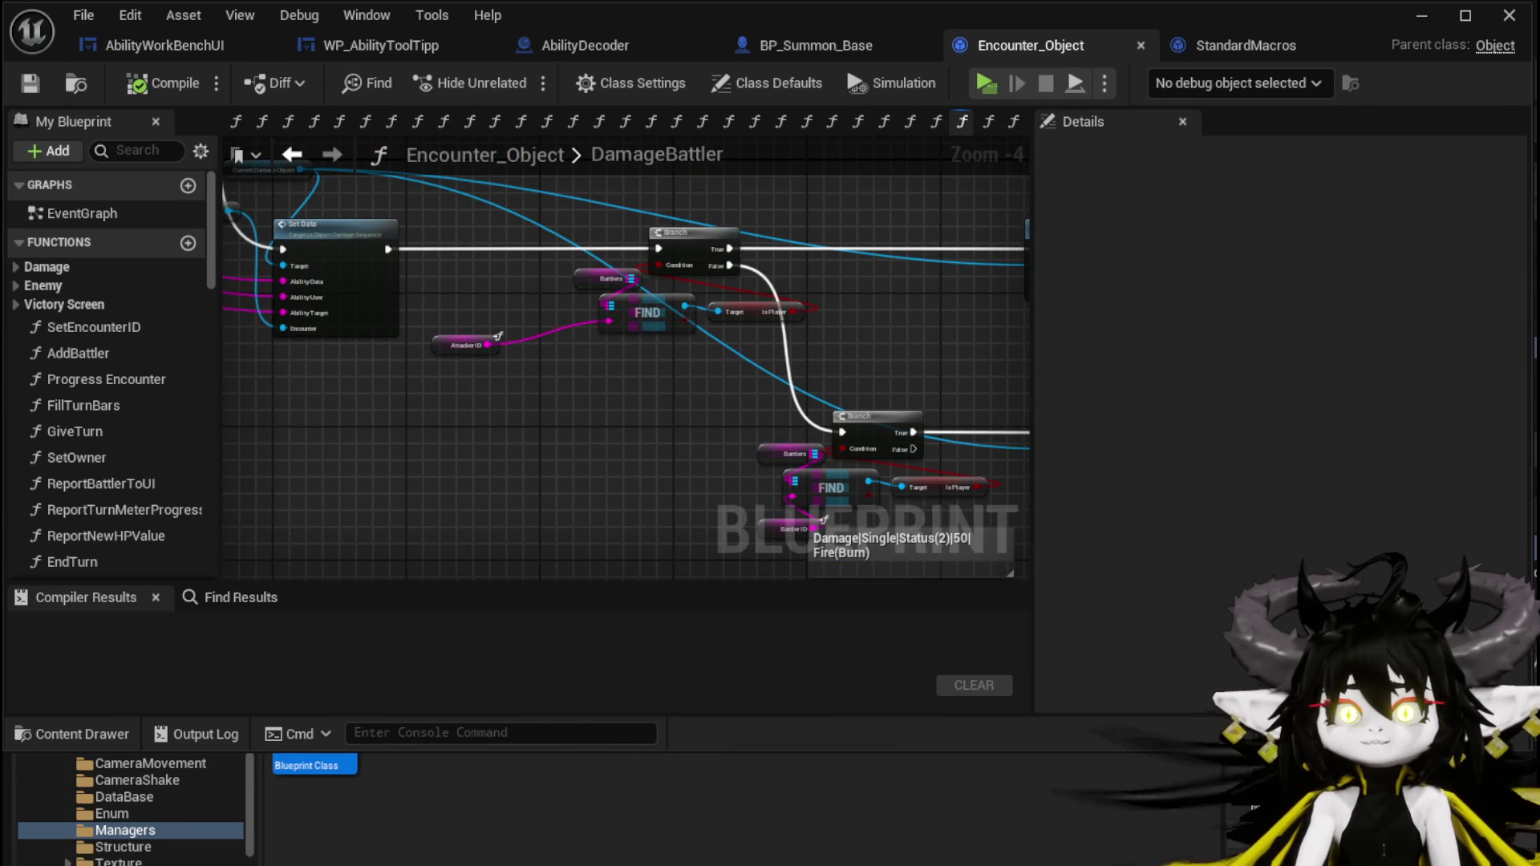
# Rearrange the attacker and target battler FIND/Is Player lookup nodes side by side in DamageBattler.
pyautogui.scroll(-1, 491, 330)
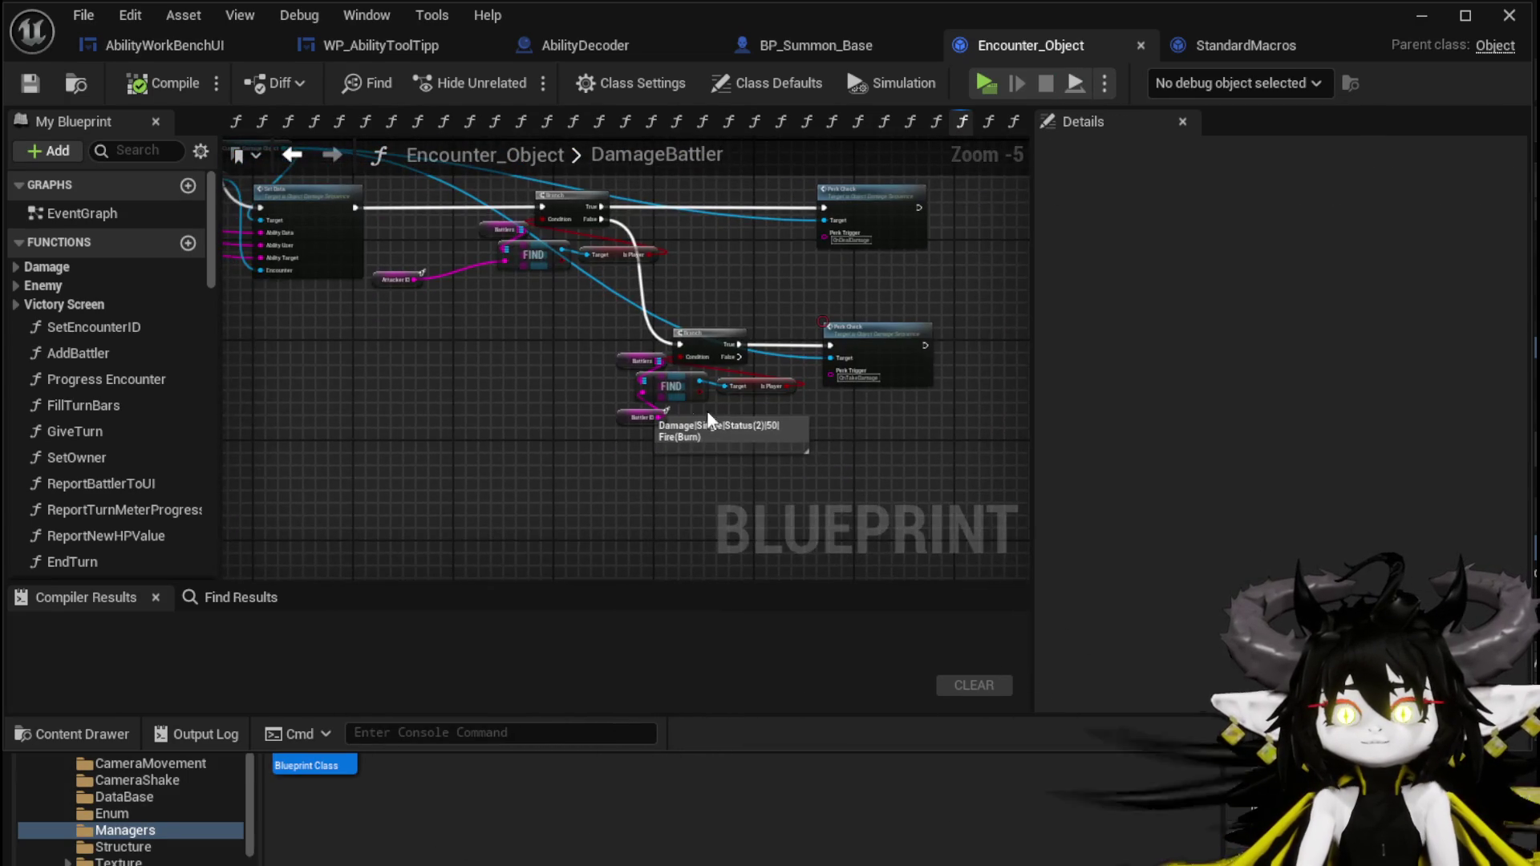
pyautogui.moveTo(726, 426); pyautogui.dragTo(709, 513)
pyautogui.click(395, 279)
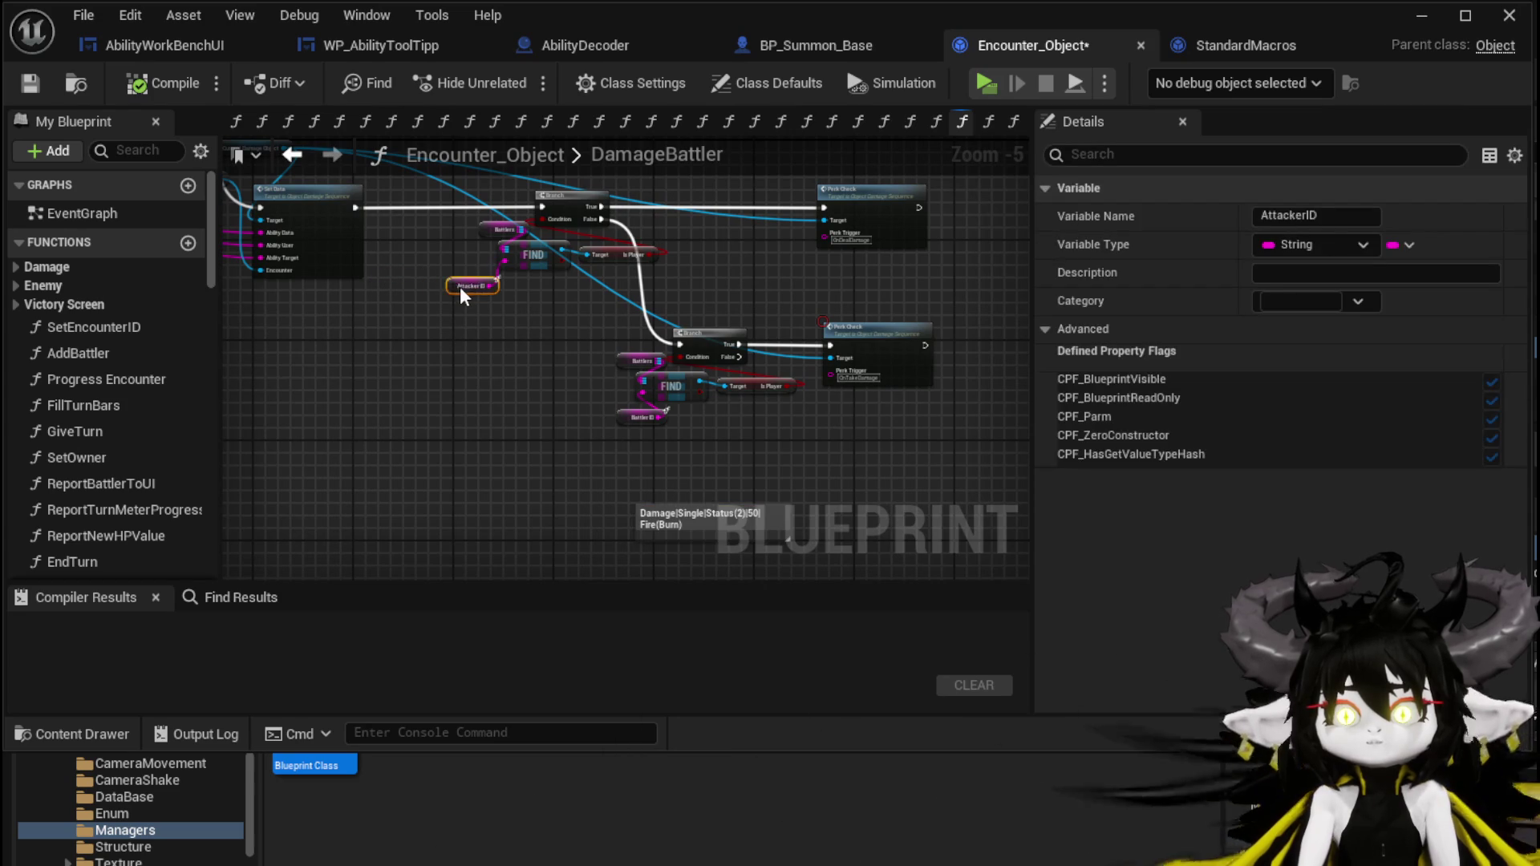
pyautogui.scroll(2, 543, 283)
pyautogui.scroll(1, 545, 291)
pyautogui.moveTo(495, 278); pyautogui.dragTo(545, 314)
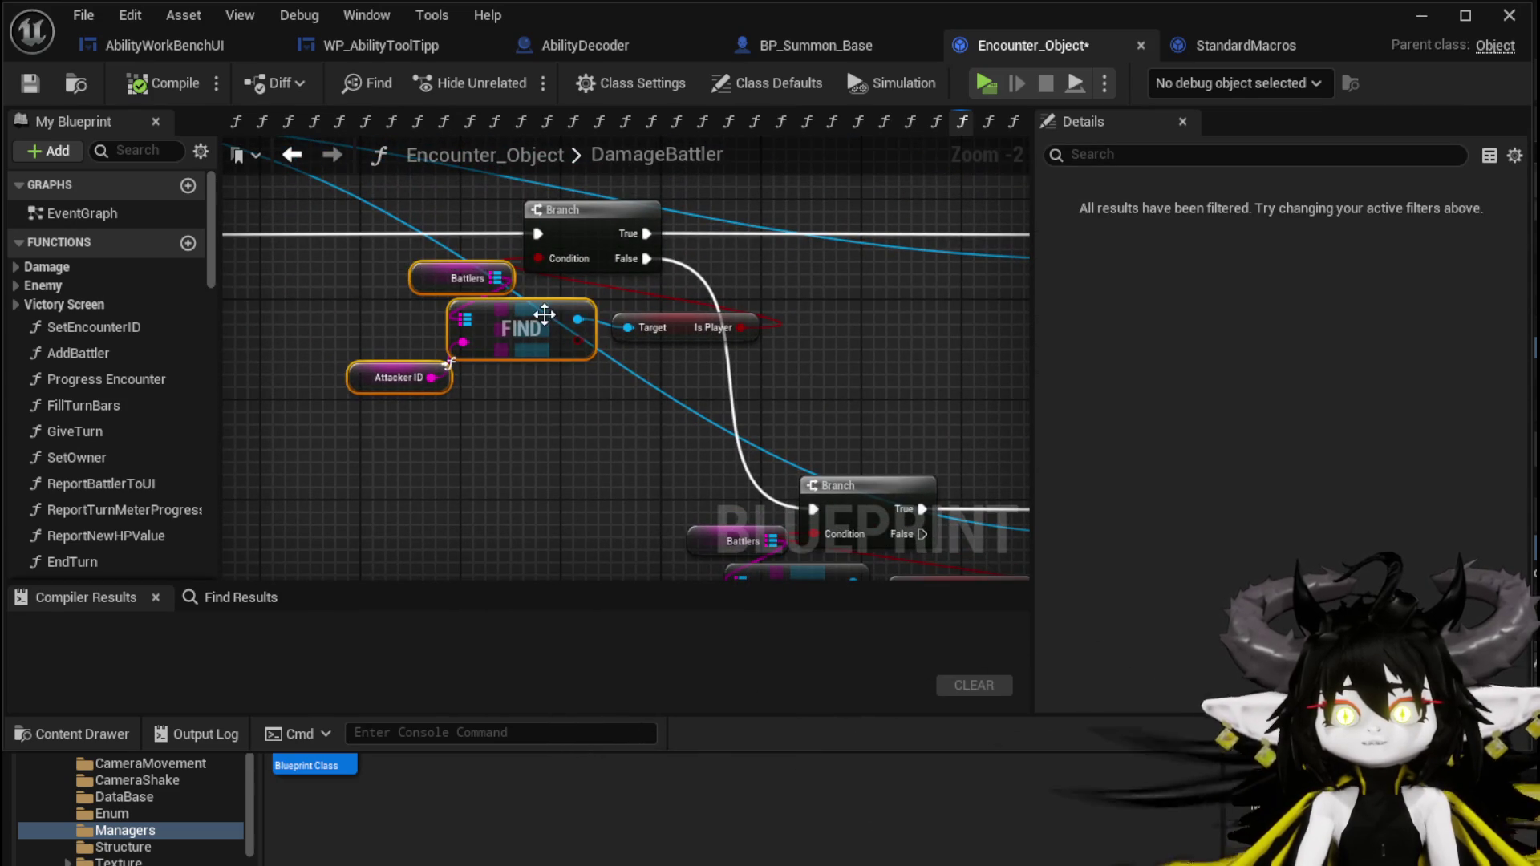
pyautogui.moveTo(668, 360)
pyautogui.mouseDown()
pyautogui.moveTo(490, 426)
pyautogui.moveTo(518, 422)
pyautogui.mouseUp()
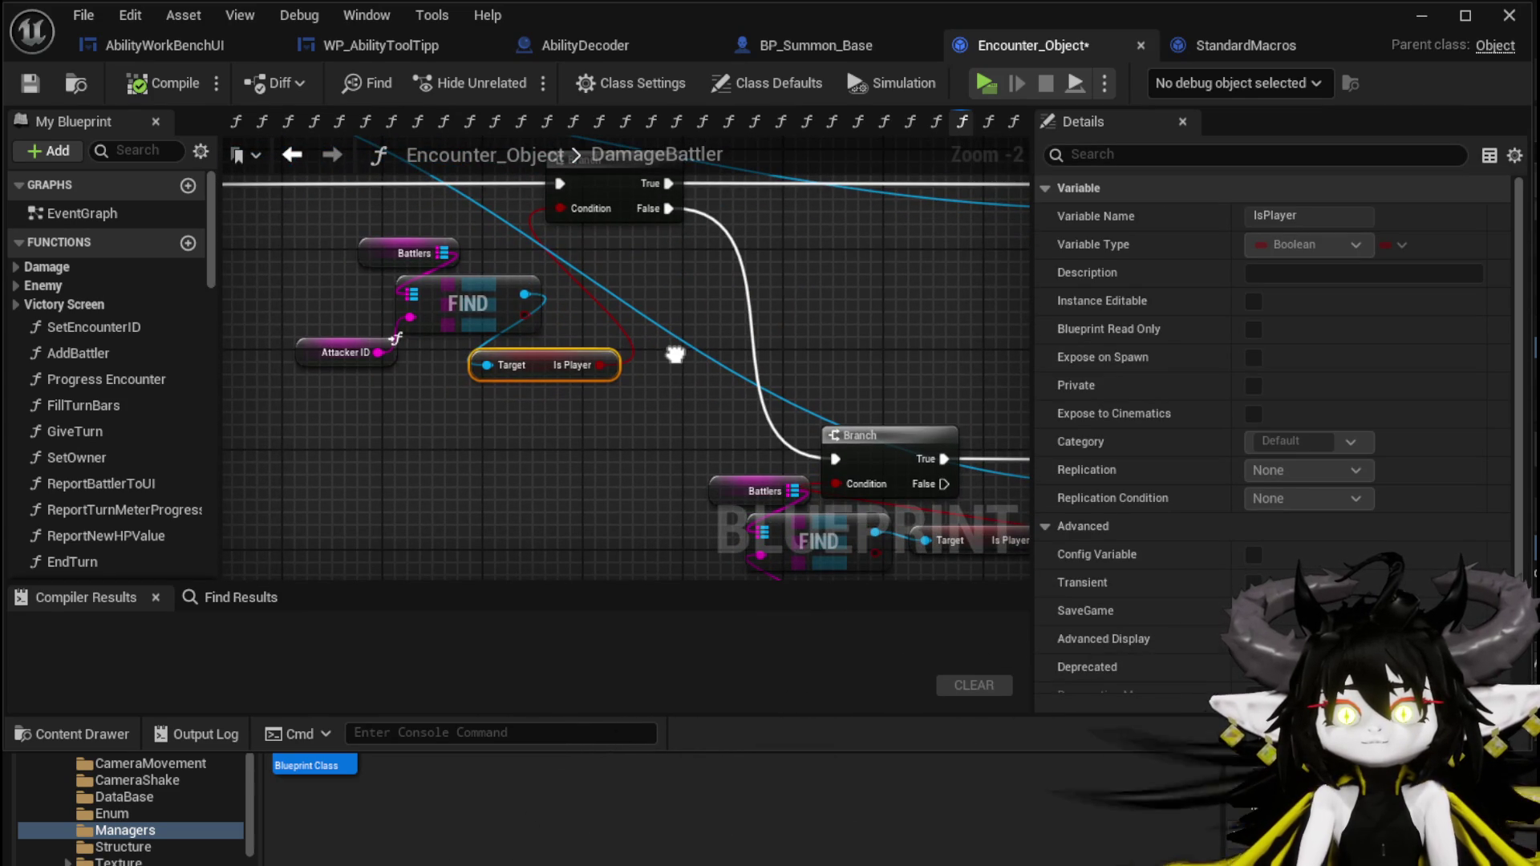
pyautogui.moveTo(675, 356); pyautogui.dragTo(592, 468)
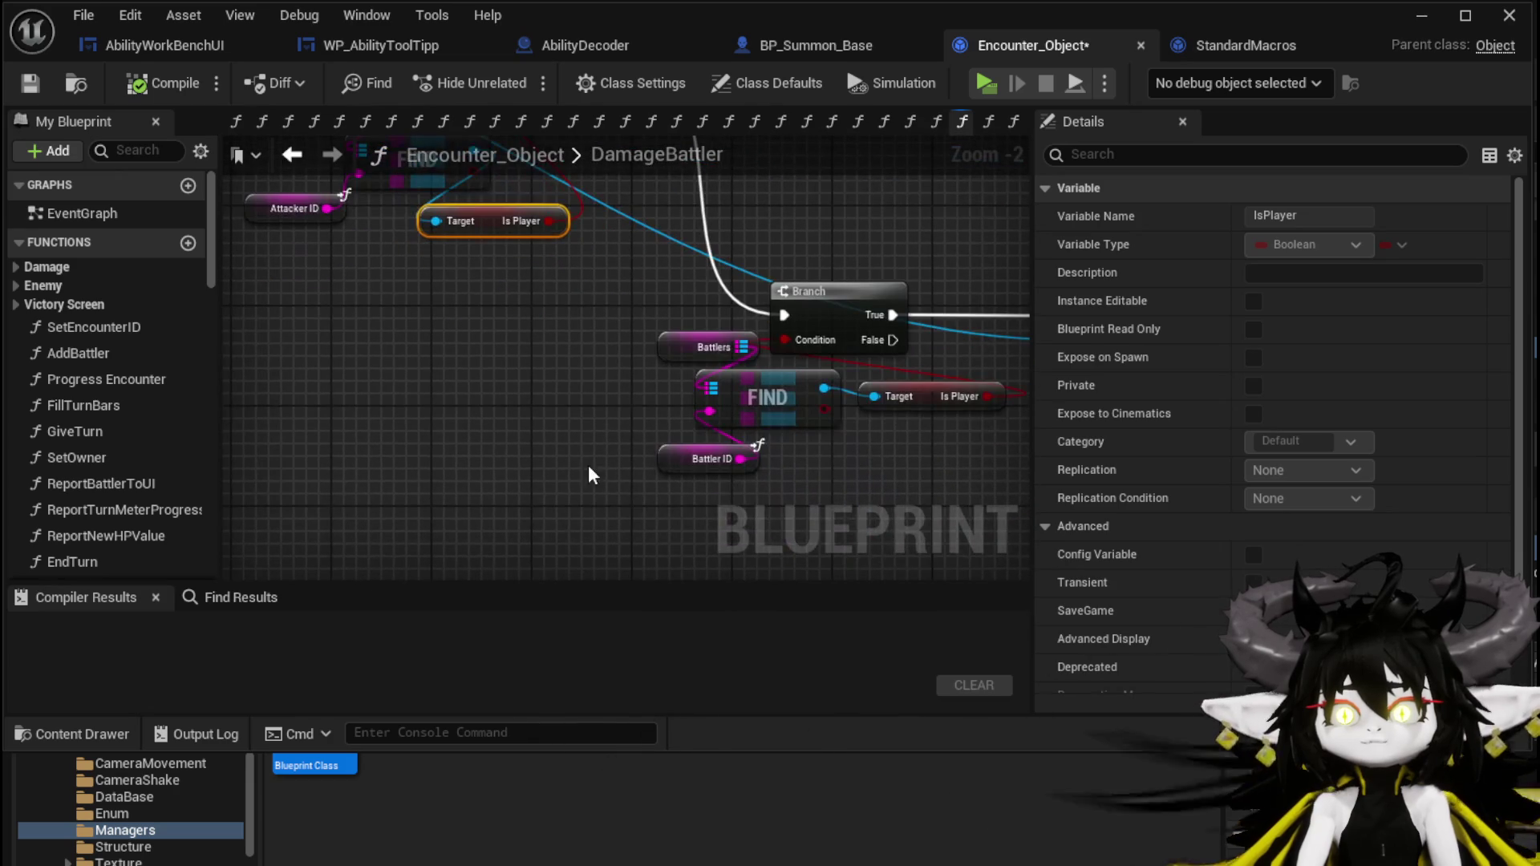
pyautogui.moveTo(726, 327); pyautogui.dragTo(728, 329)
pyautogui.moveTo(933, 396)
pyautogui.mouseDown()
pyautogui.moveTo(553, 377)
pyautogui.moveTo(494, 399)
pyautogui.mouseUp()
pyautogui.moveTo(585, 297); pyautogui.dragTo(700, 413)
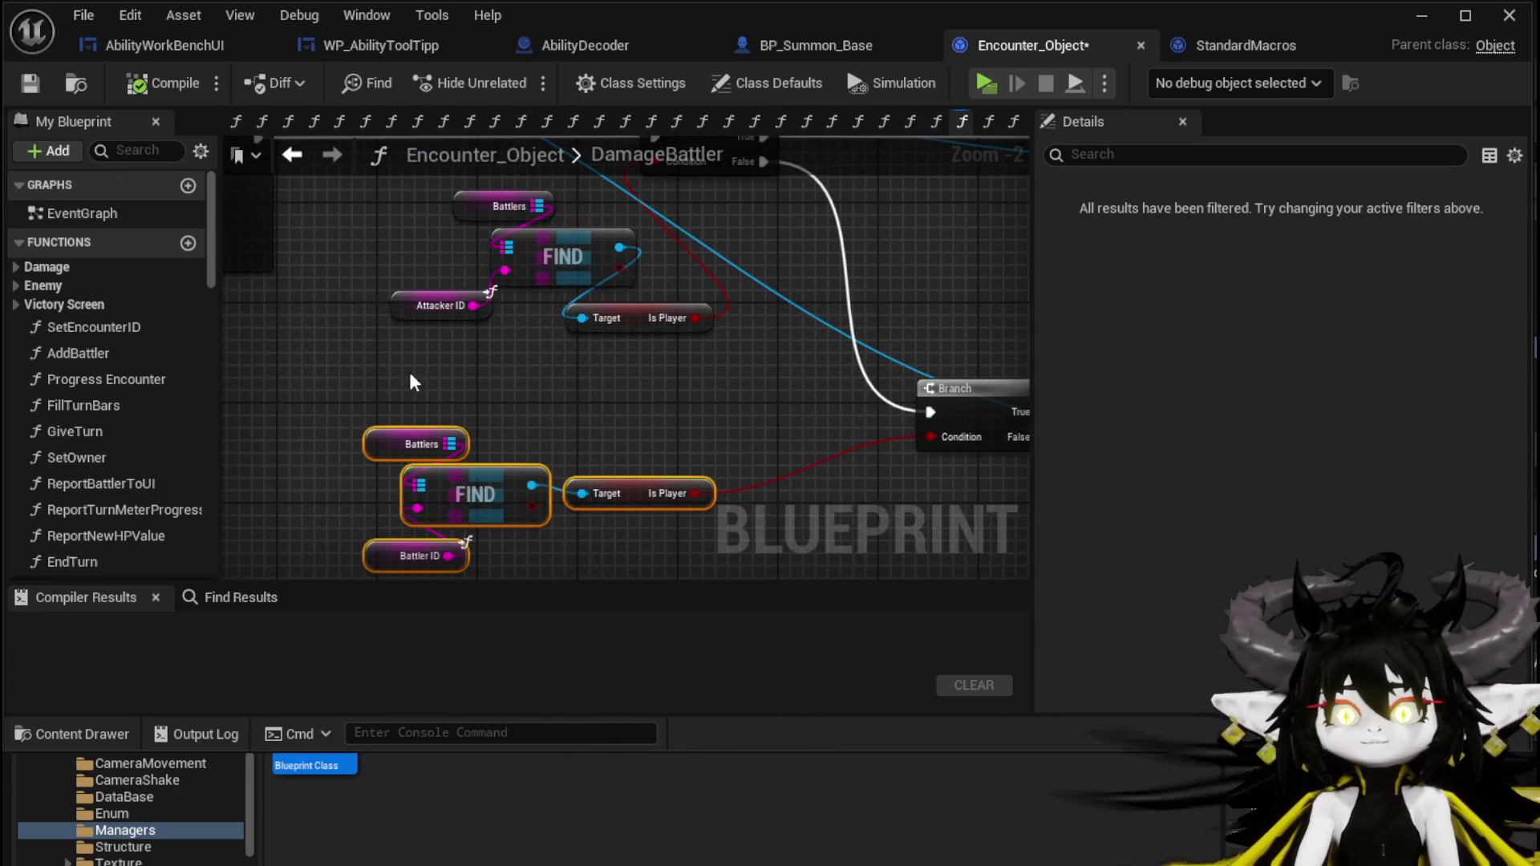
pyautogui.moveTo(377, 365); pyautogui.dragTo(262, 324)
pyautogui.moveTo(899, 340)
pyautogui.mouseDown()
pyautogui.moveTo(922, 357)
pyautogui.moveTo(740, 321)
pyautogui.moveTo(585, 405)
pyautogui.moveTo(890, 345)
pyautogui.moveTo(502, 342)
pyautogui.moveTo(571, 373)
pyautogui.mouseUp()
pyautogui.scroll(-1, 573, 385)
# Duplicate the lookup nodes and combine both Is Player outputs with an AND node.
pyautogui.moveTo(577, 204); pyautogui.dragTo(610, 186)
pyautogui.hotkey('ctrl', 'c')
pyautogui.moveTo(752, 409); pyautogui.dragTo(571, 220)
pyautogui.hotkey('ctrl', 'v')
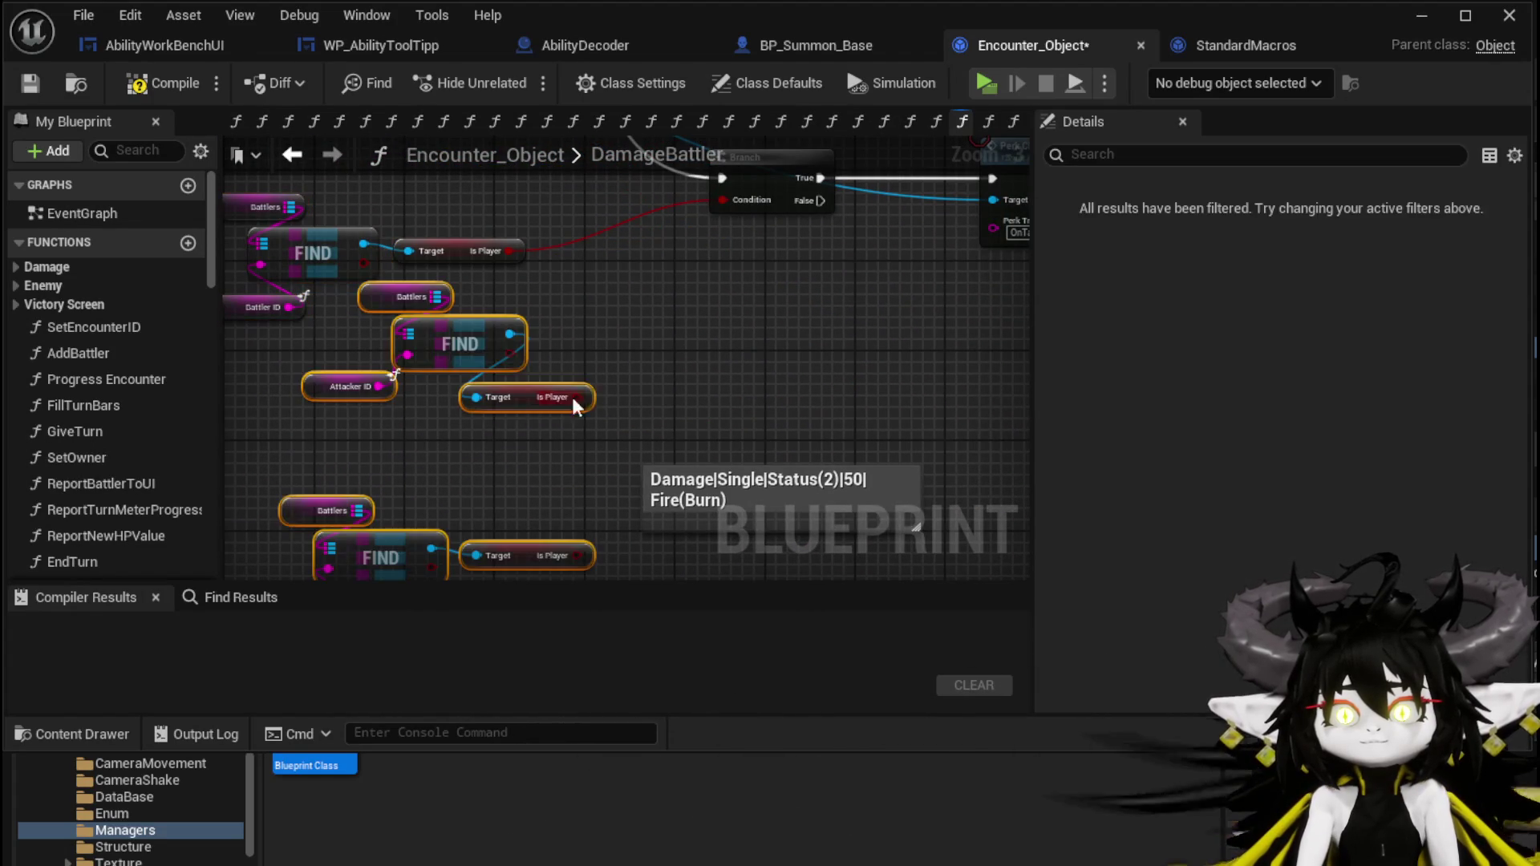
pyautogui.moveTo(575, 398); pyautogui.dragTo(760, 386)
pyautogui.write('And')
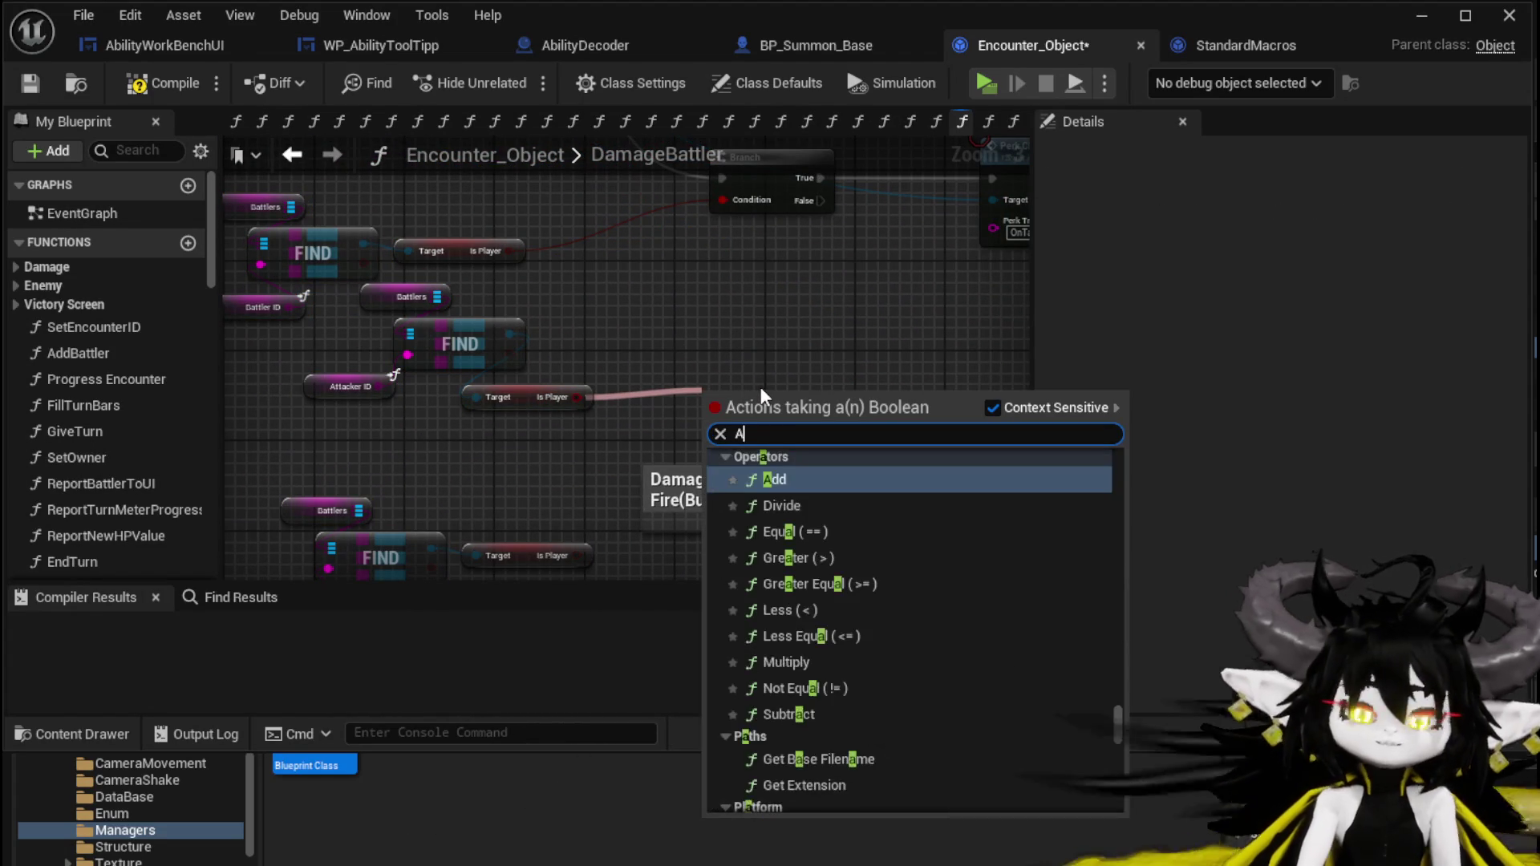
pyautogui.press('Return')
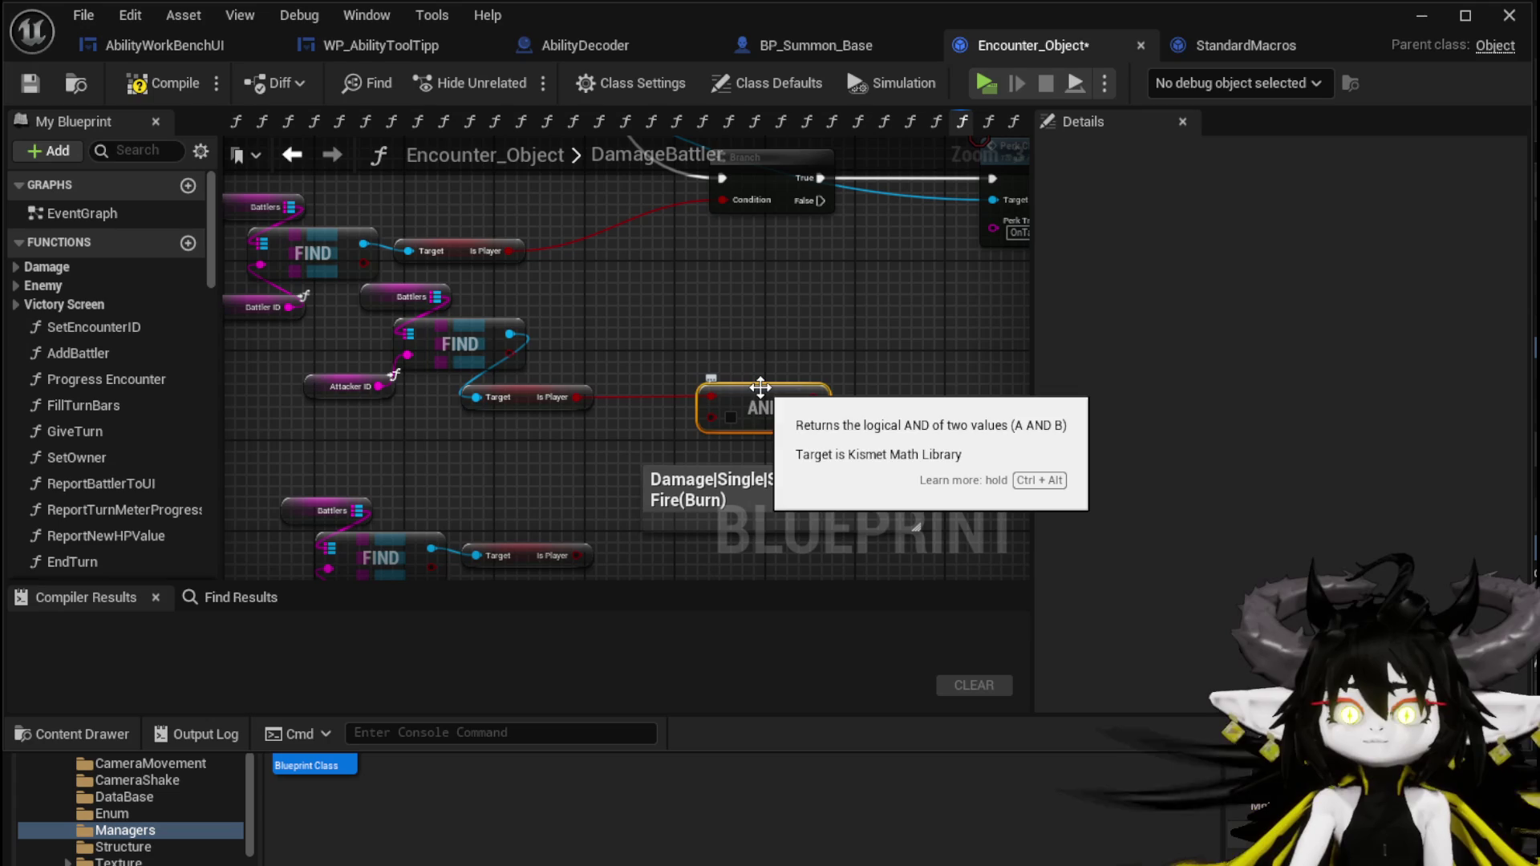
pyautogui.moveTo(577, 555)
pyautogui.mouseDown()
pyautogui.moveTo(712, 409)
pyautogui.moveTo(738, 409)
pyautogui.mouseUp()
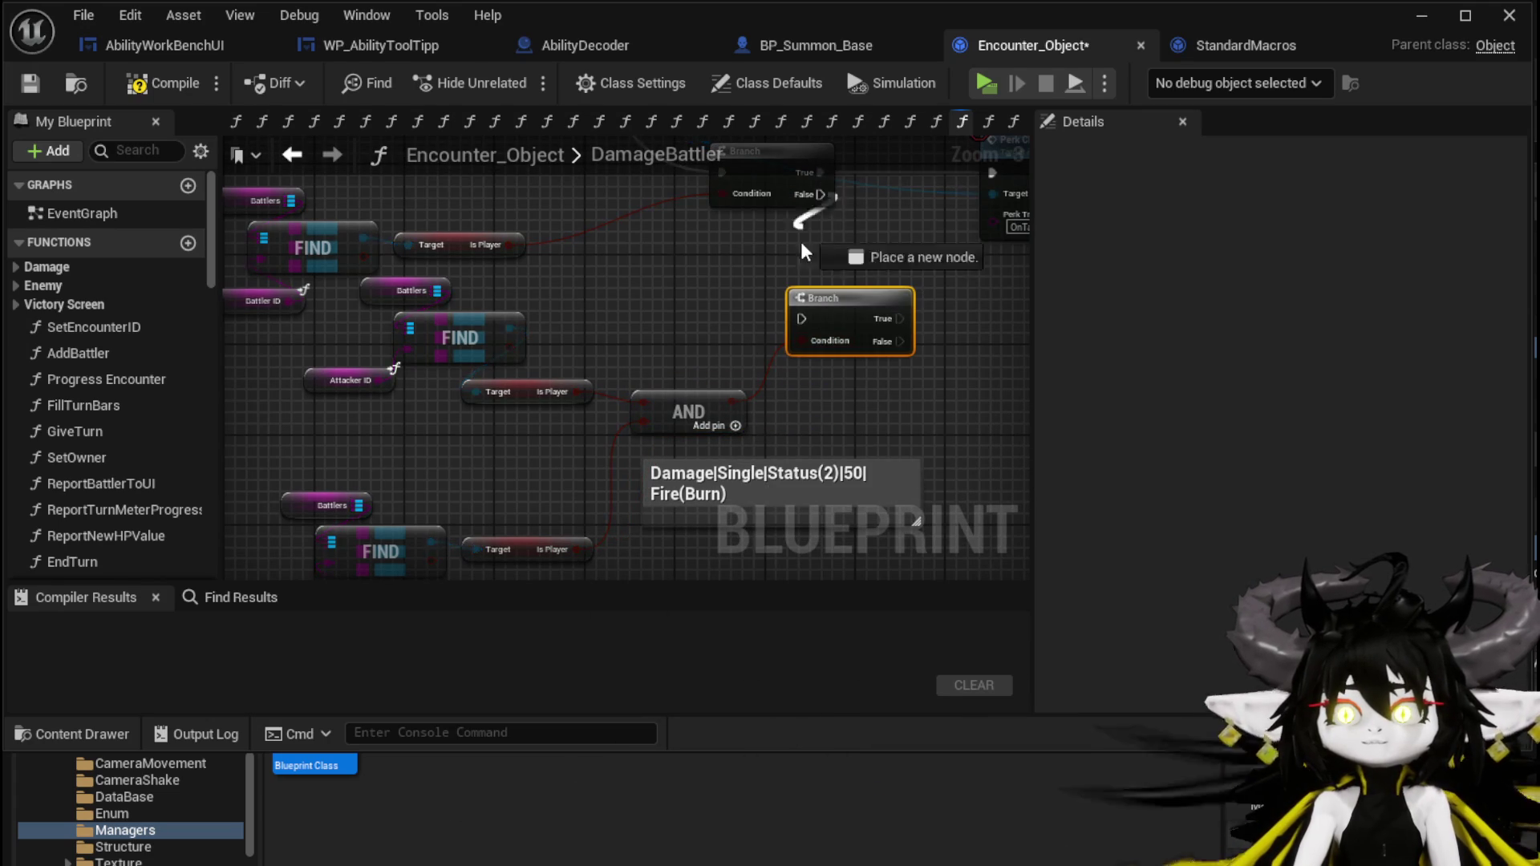
pyautogui.moveTo(889, 357)
pyautogui.mouseDown()
pyautogui.moveTo(550, 316)
pyautogui.moveTo(506, 333)
pyautogui.mouseUp()
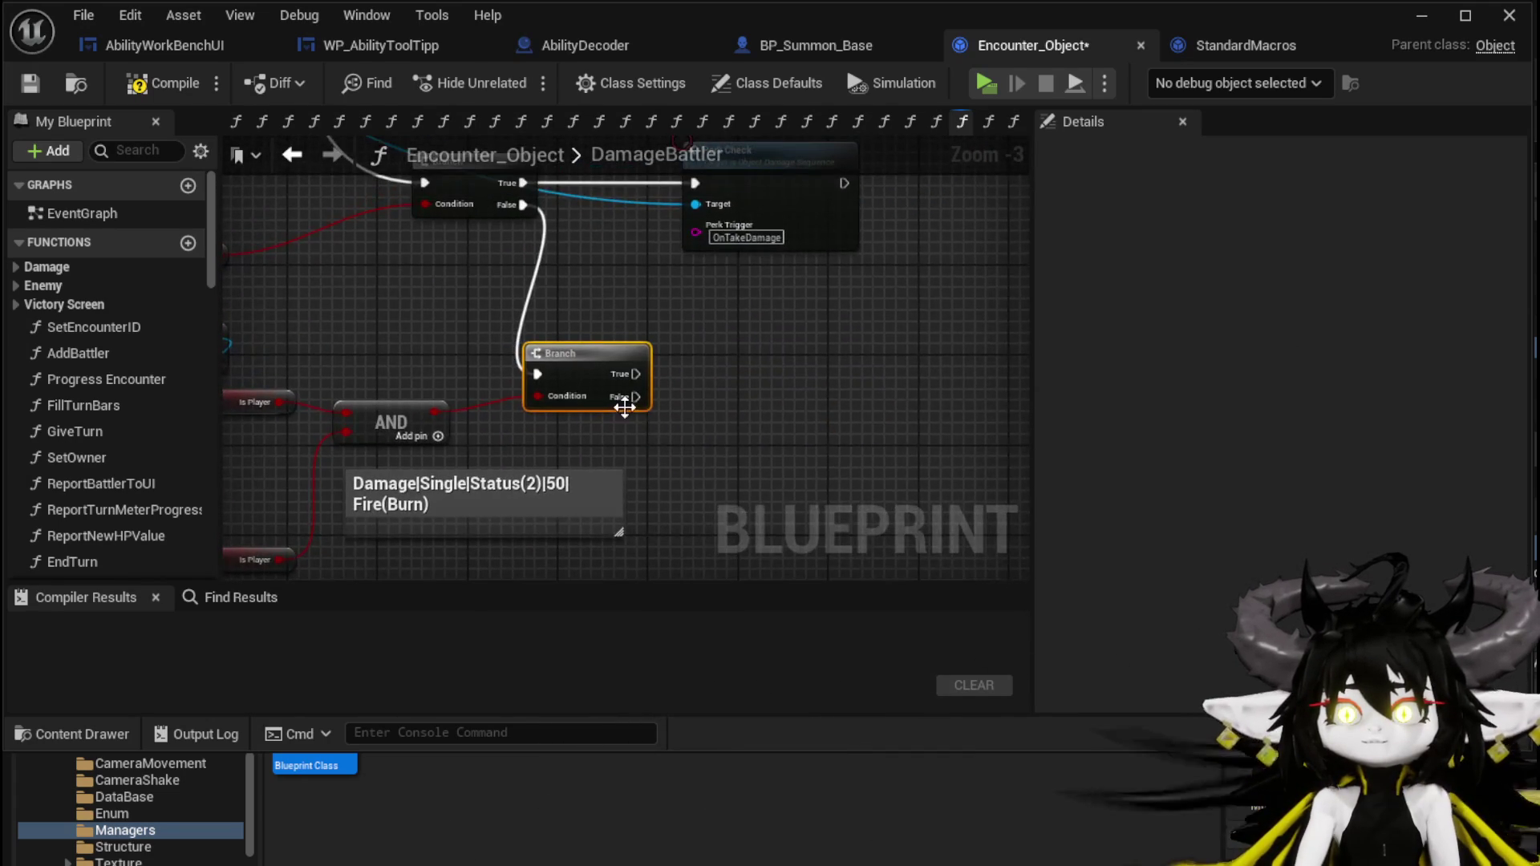
pyautogui.moveTo(420, 354)
pyautogui.mouseDown()
pyautogui.moveTo(746, 347)
pyautogui.moveTo(735, 311)
pyautogui.mouseUp()
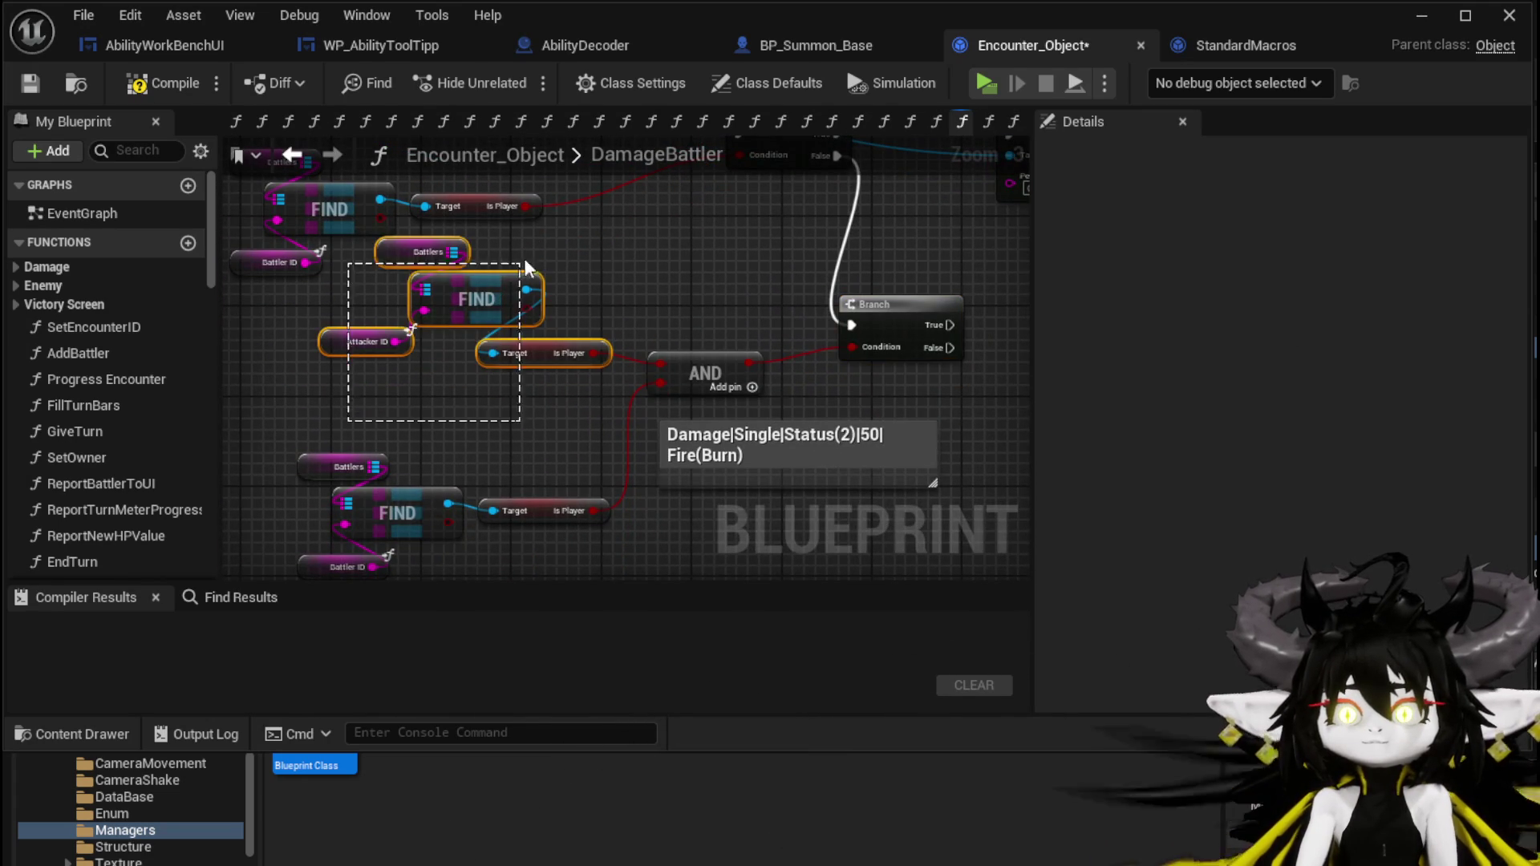
pyautogui.moveTo(501, 281); pyautogui.dragTo(409, 375)
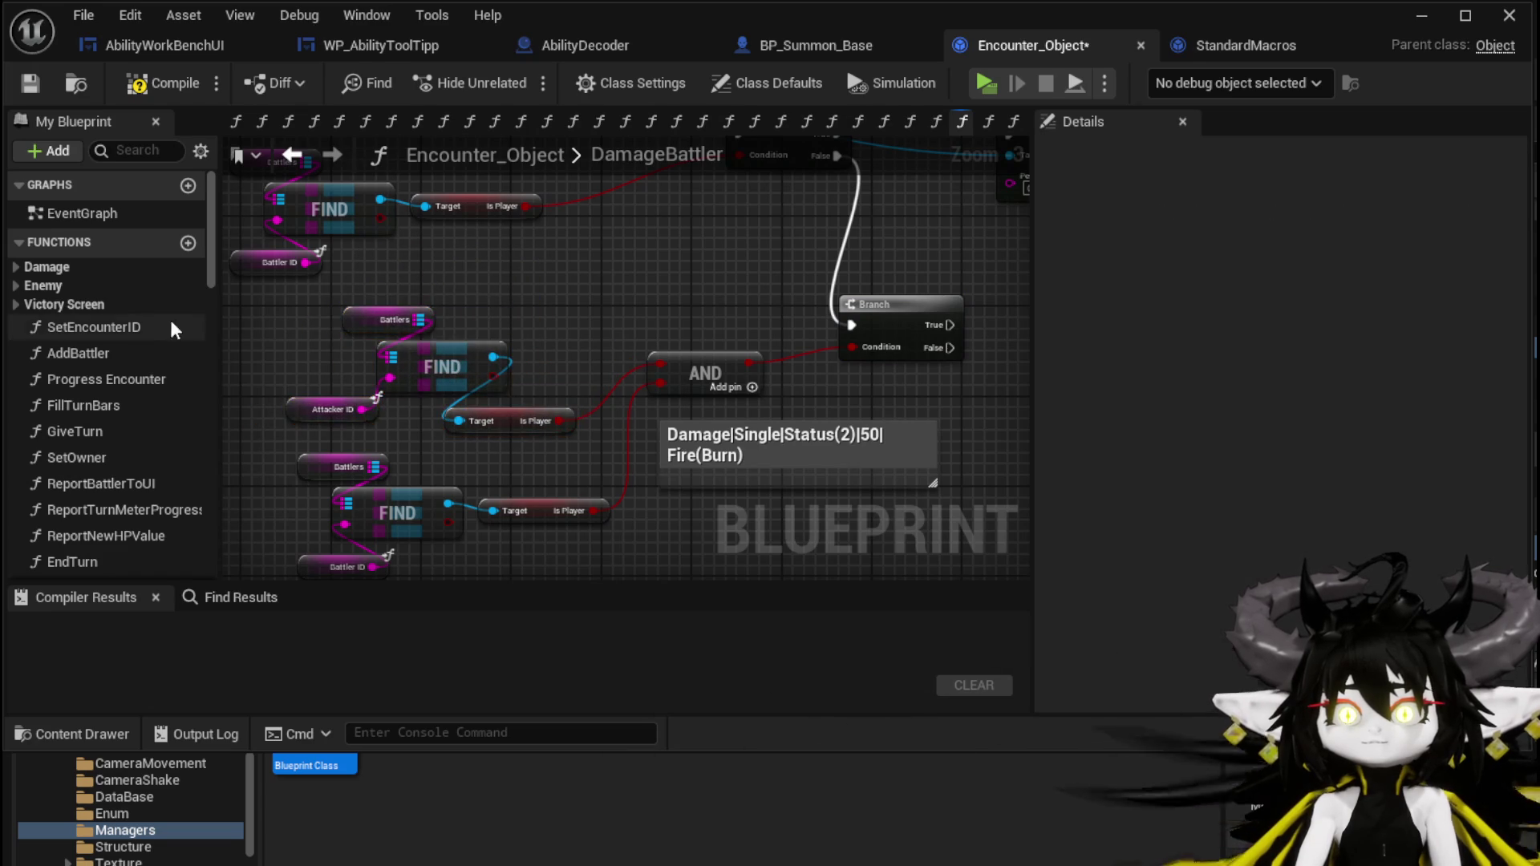
pyautogui.click(32, 266)
# Place a Damage Battler call and run it from the new Branch's False output.
pyautogui.moveTo(88, 289)
pyautogui.mouseDown()
pyautogui.moveTo(557, 334)
pyautogui.moveTo(882, 341)
pyautogui.moveTo(678, 283)
pyautogui.moveTo(1018, 296)
pyautogui.moveTo(735, 298)
pyautogui.mouseUp()
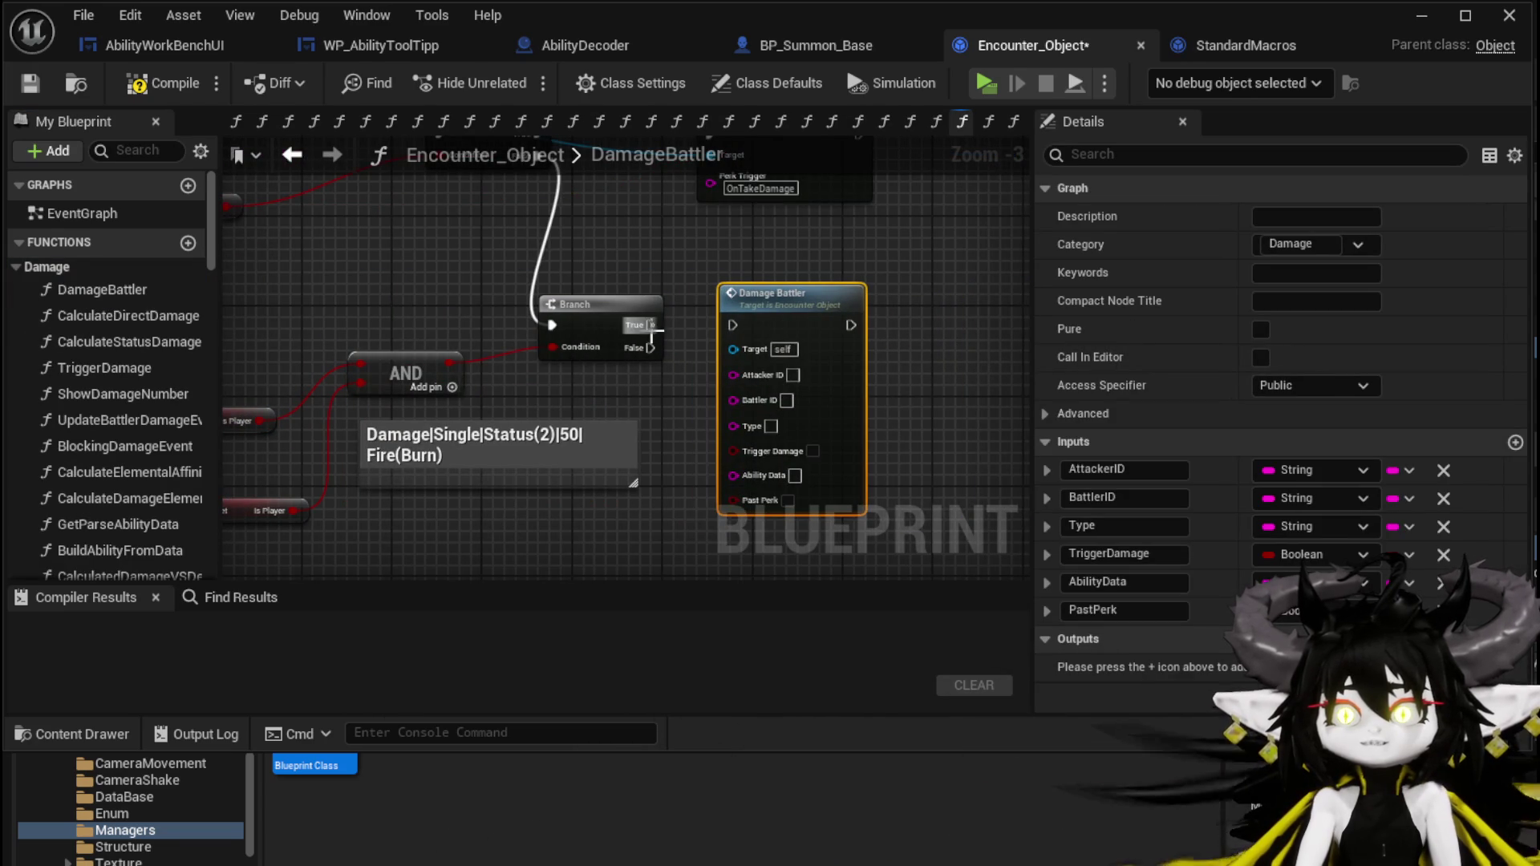
pyautogui.moveTo(649, 325); pyautogui.dragTo(819, 316)
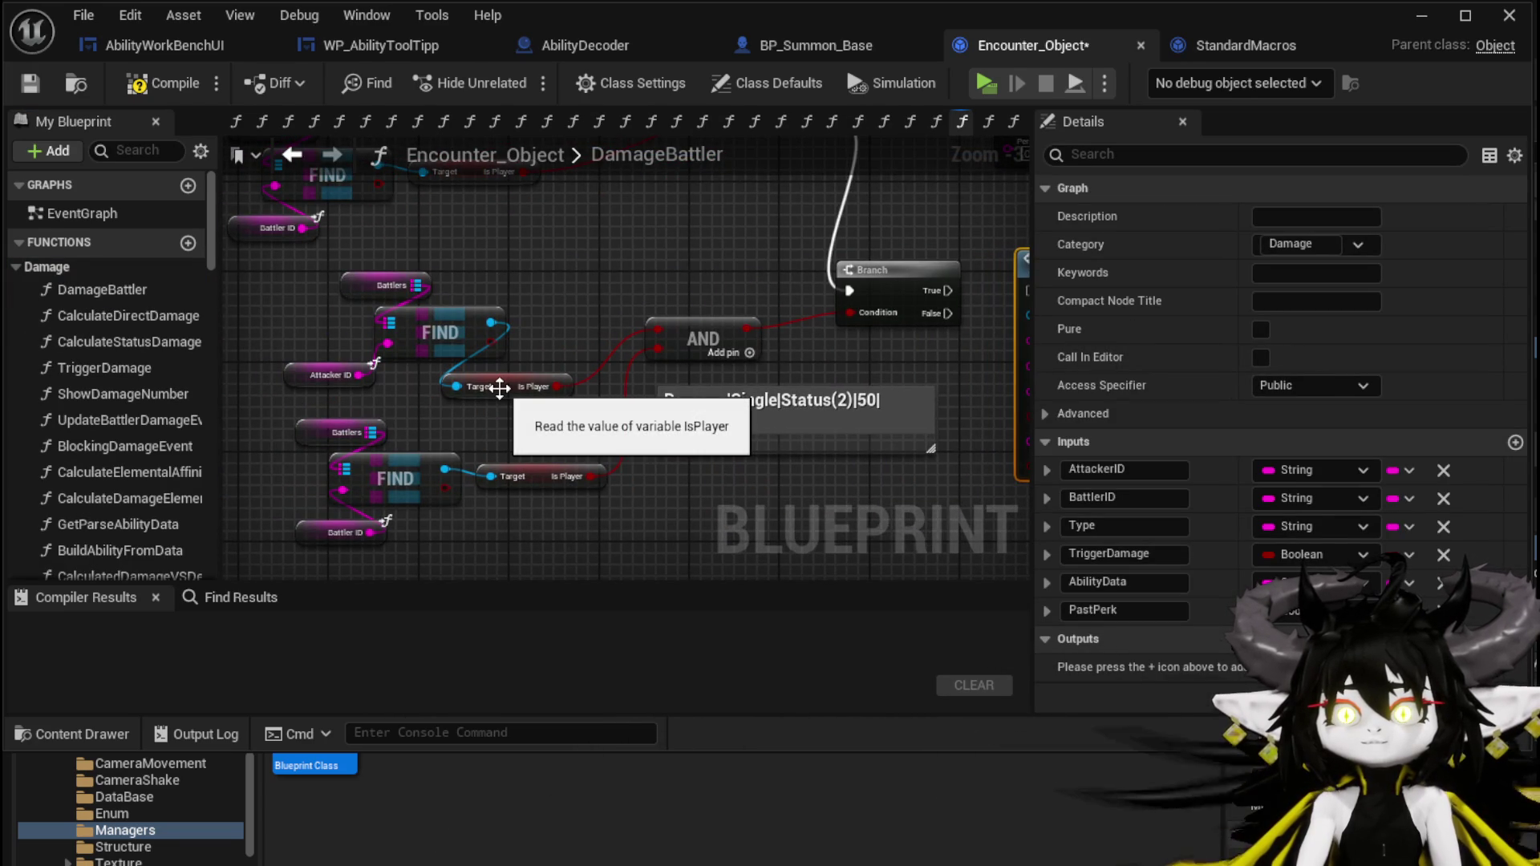
pyautogui.moveTo(931, 313)
pyautogui.mouseDown()
pyautogui.moveTo(960, 279)
pyautogui.moveTo(848, 283)
pyautogui.moveTo(924, 314)
pyautogui.mouseUp()
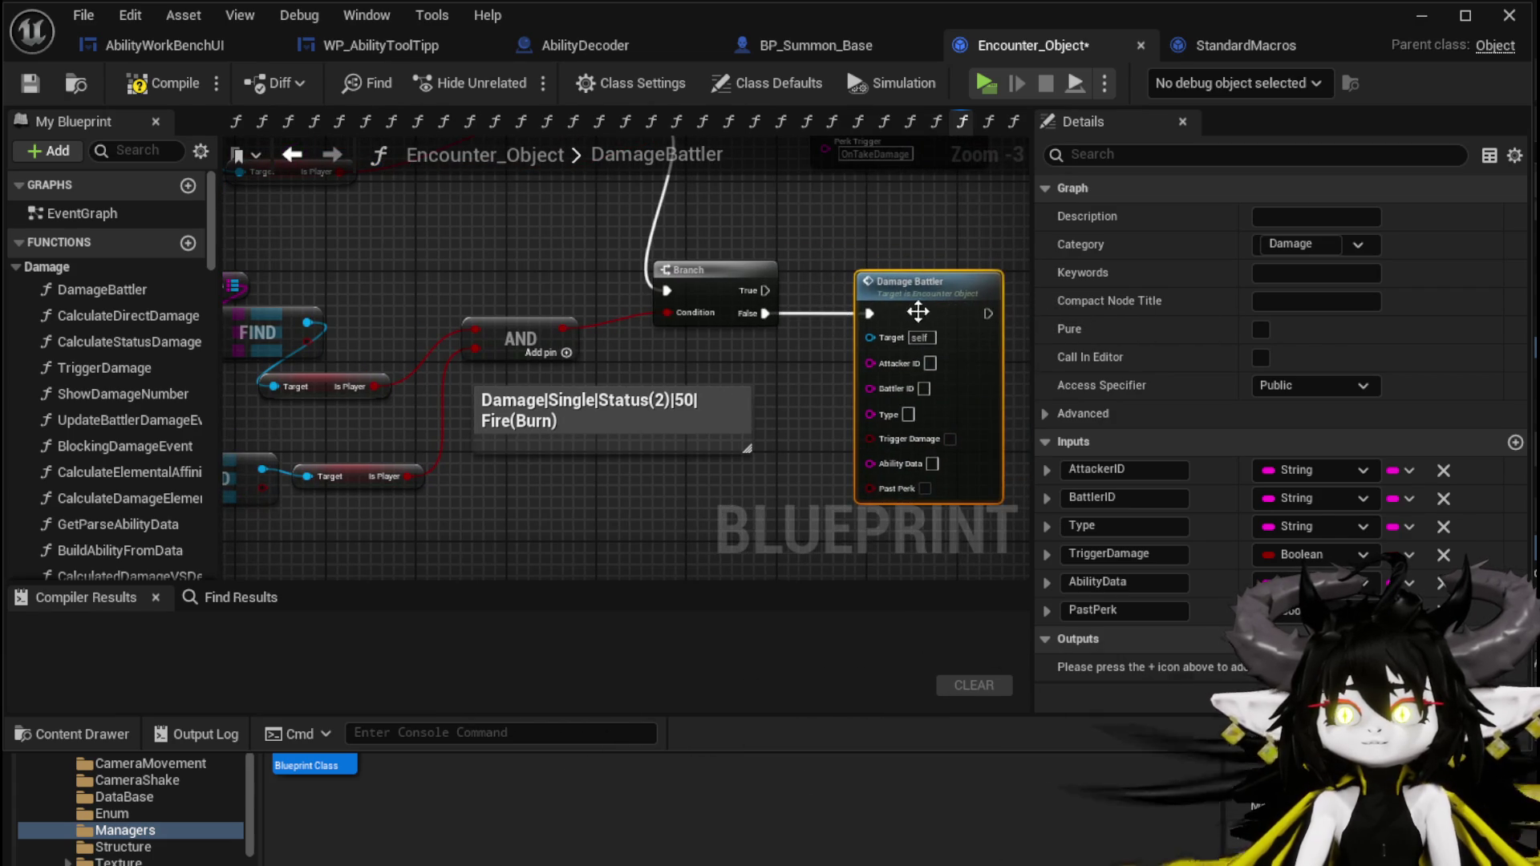
pyautogui.scroll(3, 924, 313)
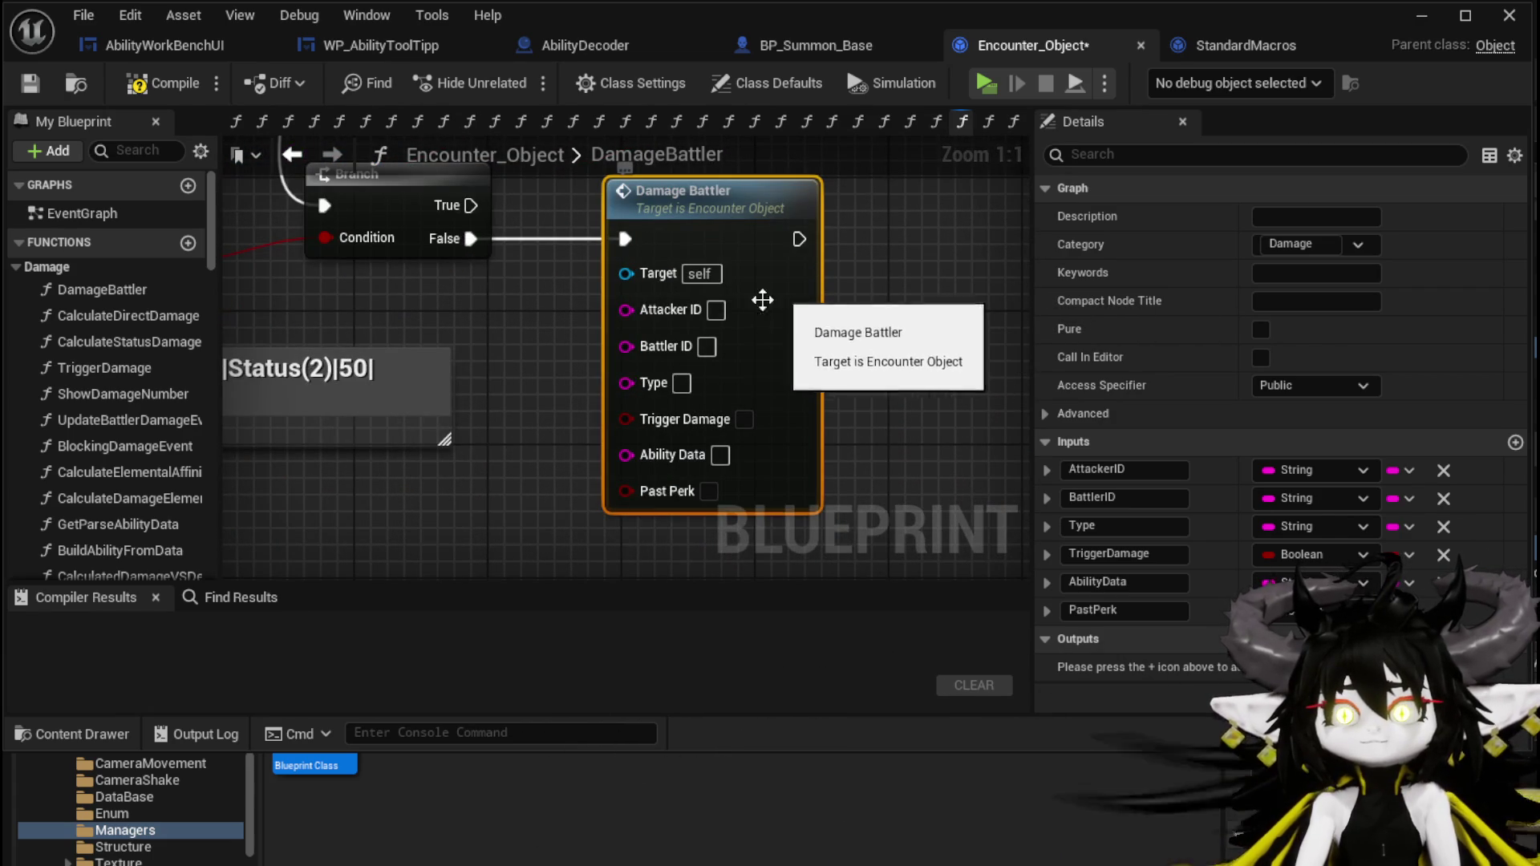
pyautogui.scroll(-3, 699, 310)
# Wire Attacker ID and Battler ID getters into the new Damage Battler call.
pyautogui.moveTo(625, 377); pyautogui.dragTo(625, 489)
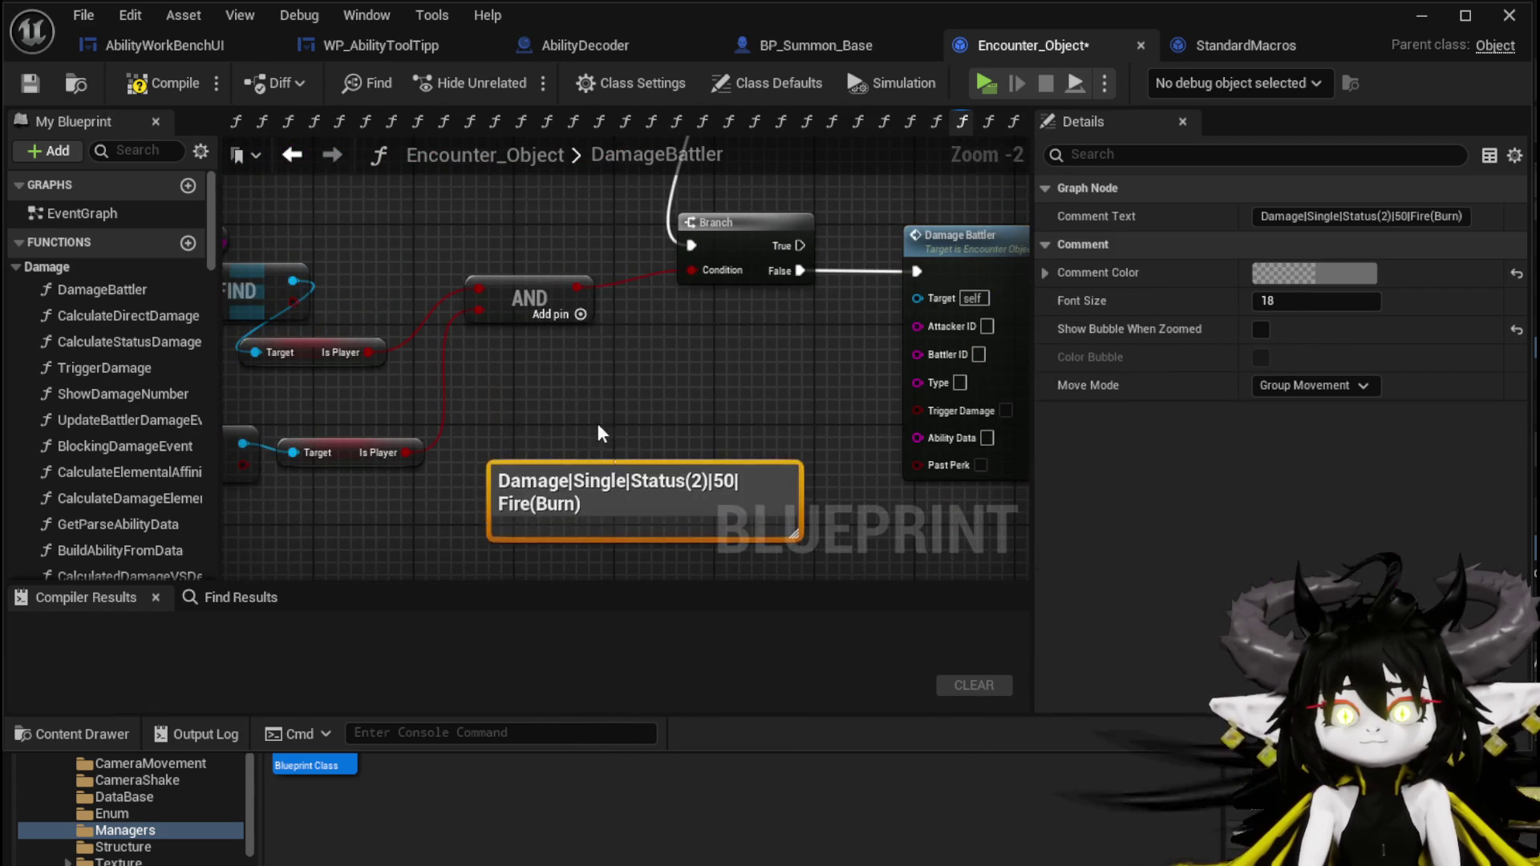
pyautogui.click(423, 353)
pyautogui.hotkey('ctrl', 'c')
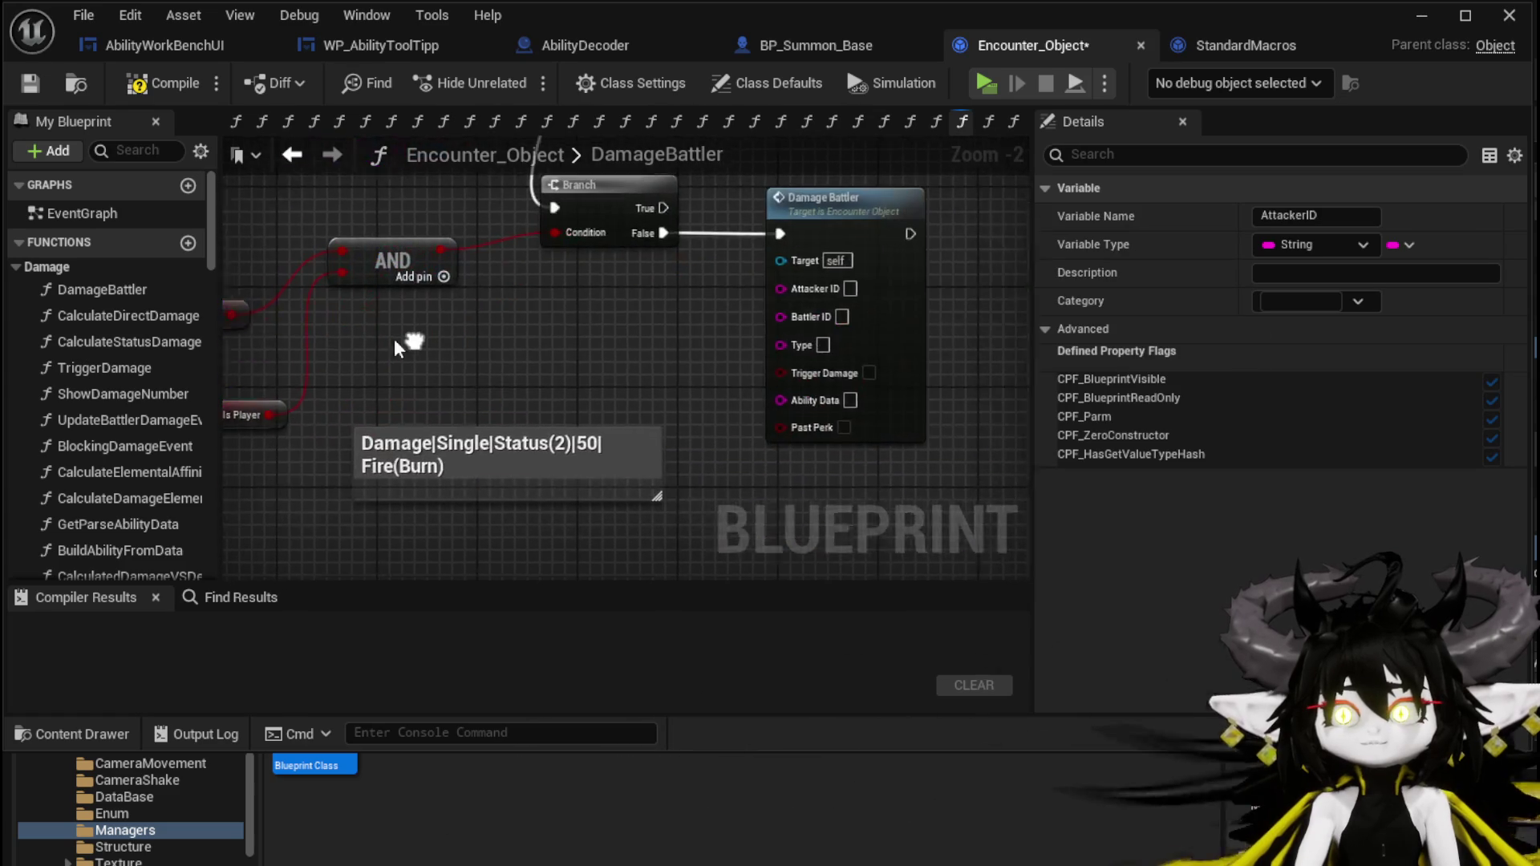
pyautogui.hotkey('ctrl', 'v')
pyautogui.moveTo(782, 293); pyautogui.dragTo(782, 293)
pyautogui.moveTo(299, 352); pyautogui.dragTo(691, 348)
pyautogui.moveTo(855, 395); pyautogui.dragTo(557, 396)
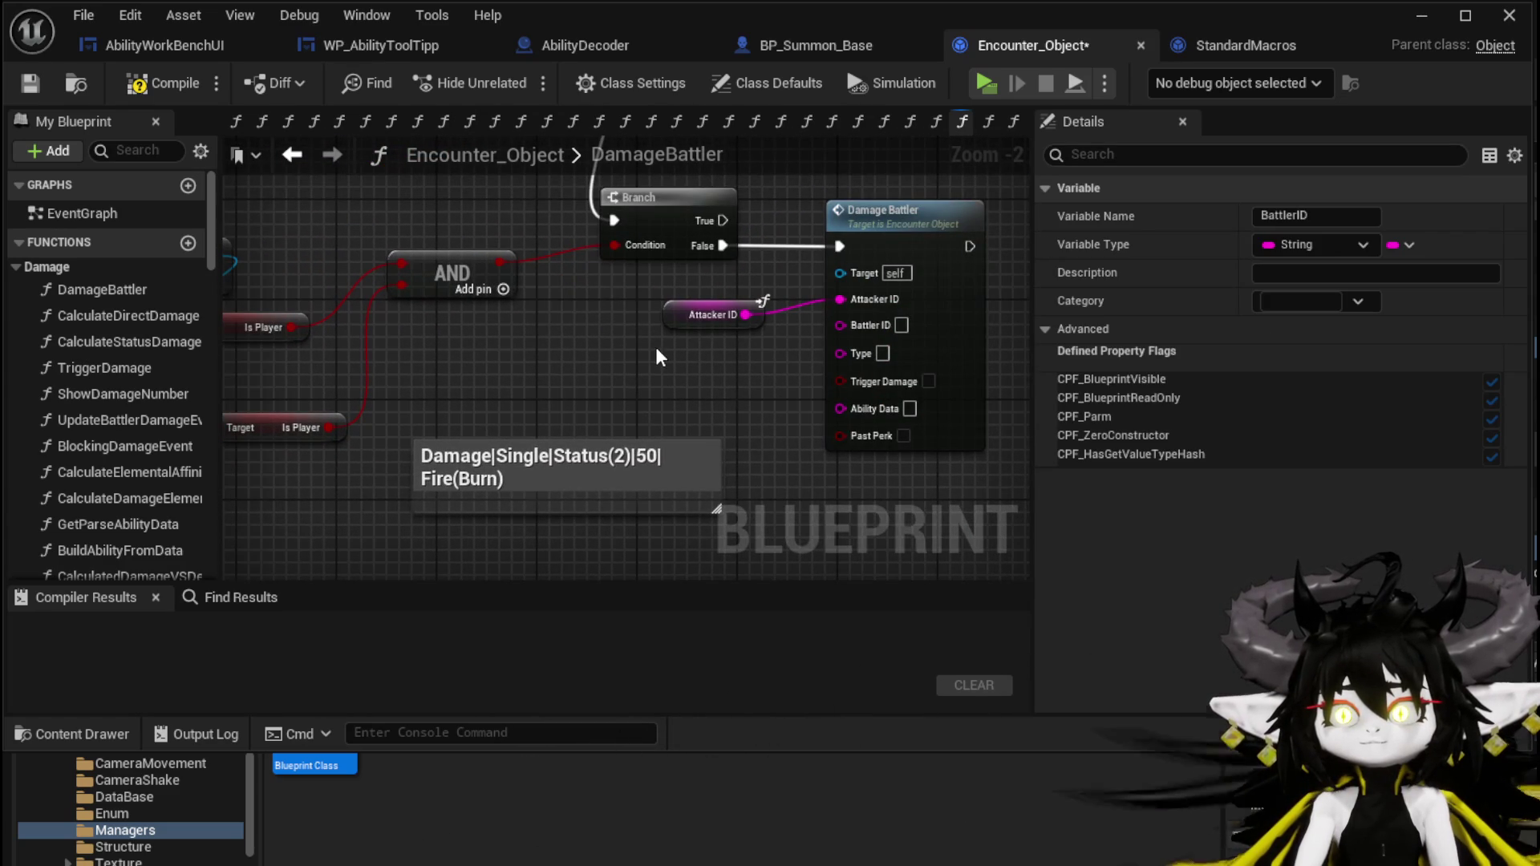
pyautogui.hotkey('ctrl', 'v')
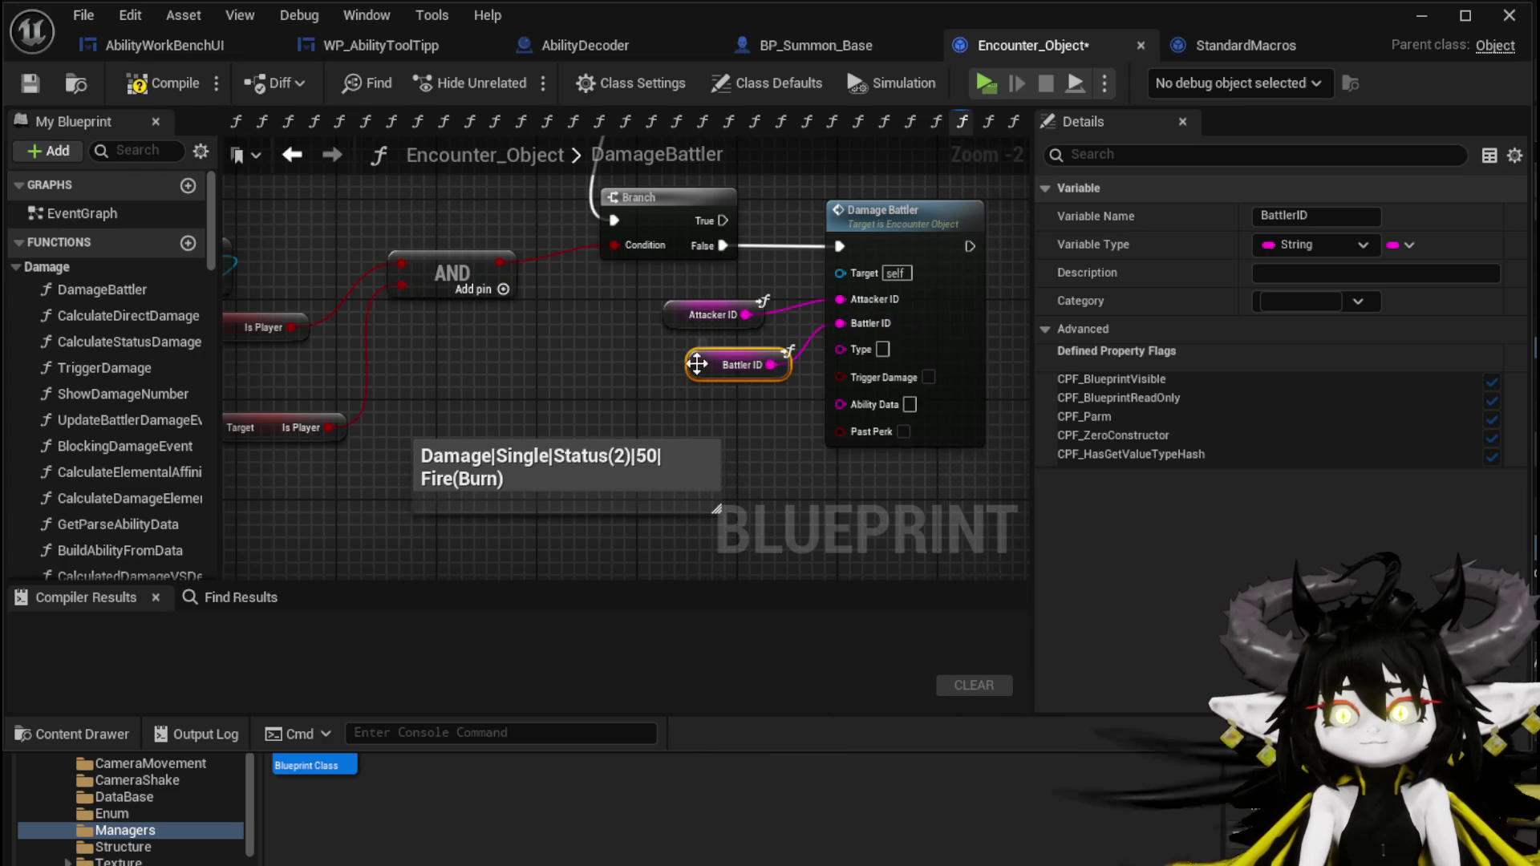
pyautogui.moveTo(687, 367); pyautogui.dragTo(674, 355)
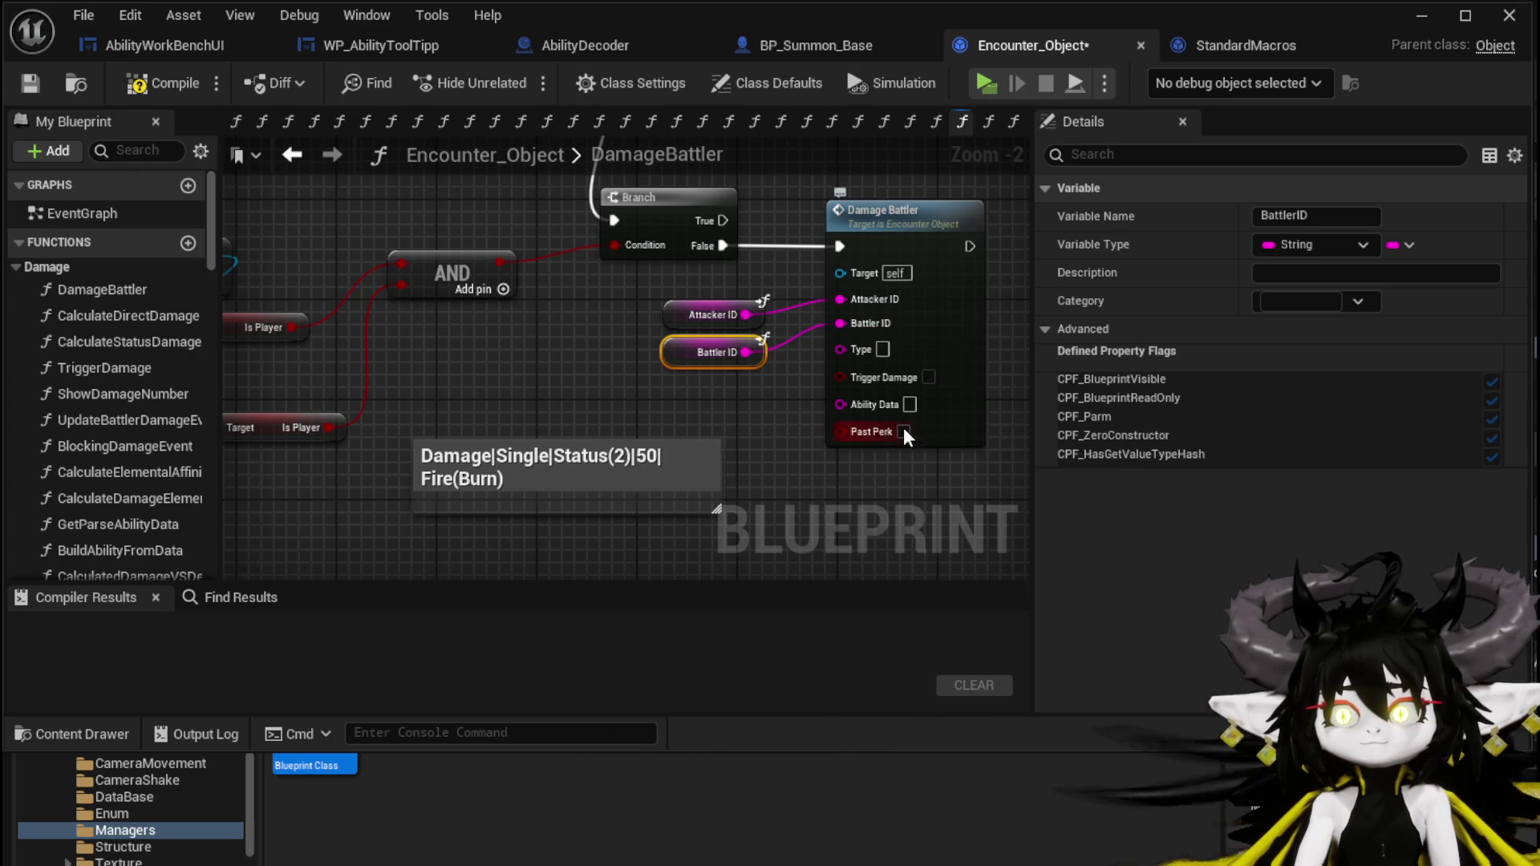
# Connect an Ability Data getter to Damage Battler, then compile and save Encounter_Object.
pyautogui.moveTo(600, 440); pyautogui.dragTo(571, 529)
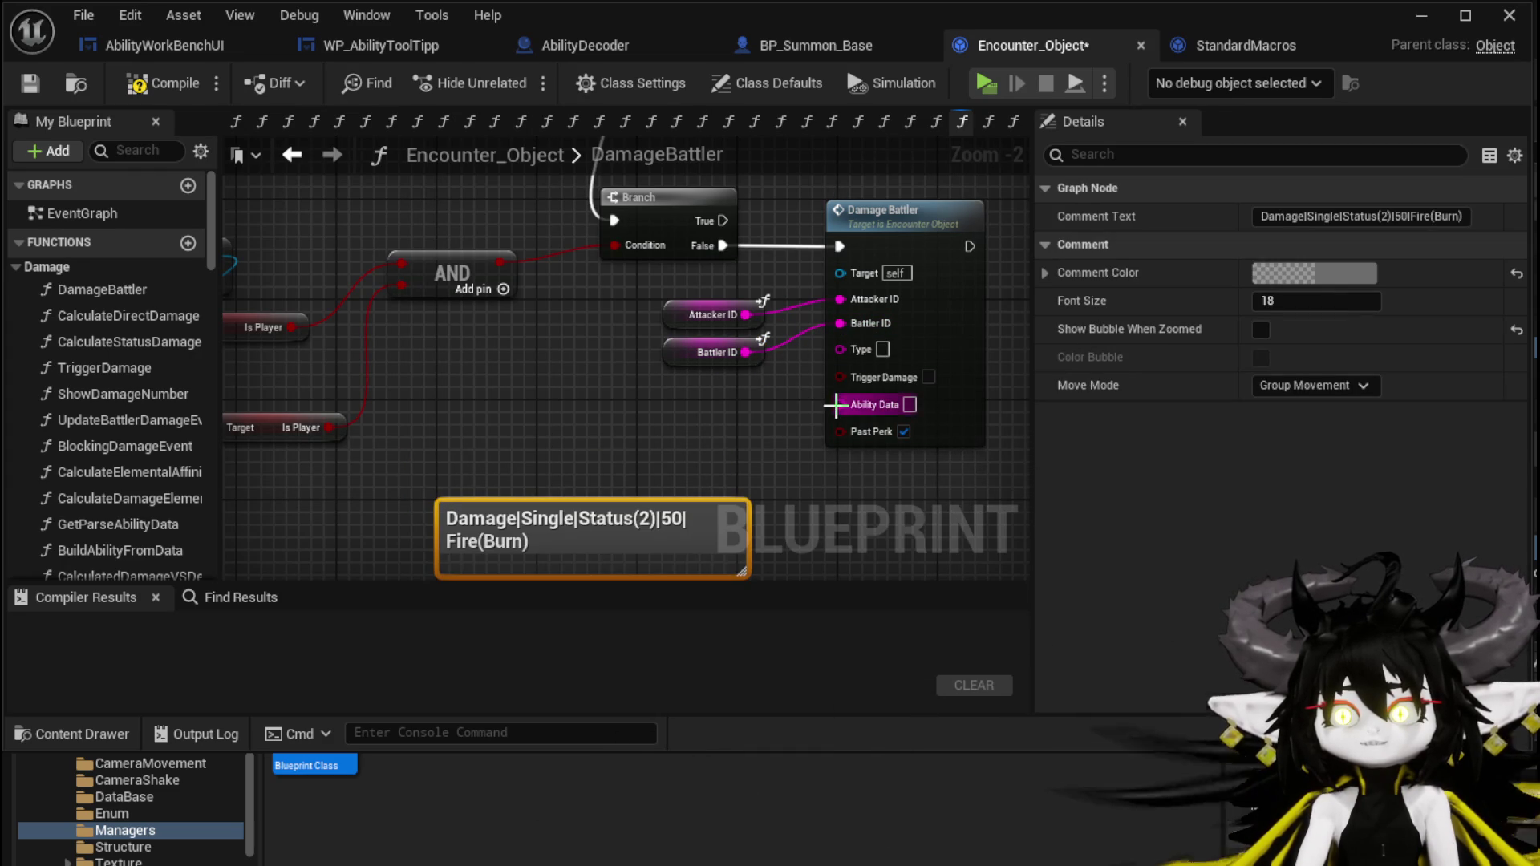
pyautogui.scroll(-2, 526, 353)
pyautogui.moveTo(559, 429); pyautogui.dragTo(457, 378)
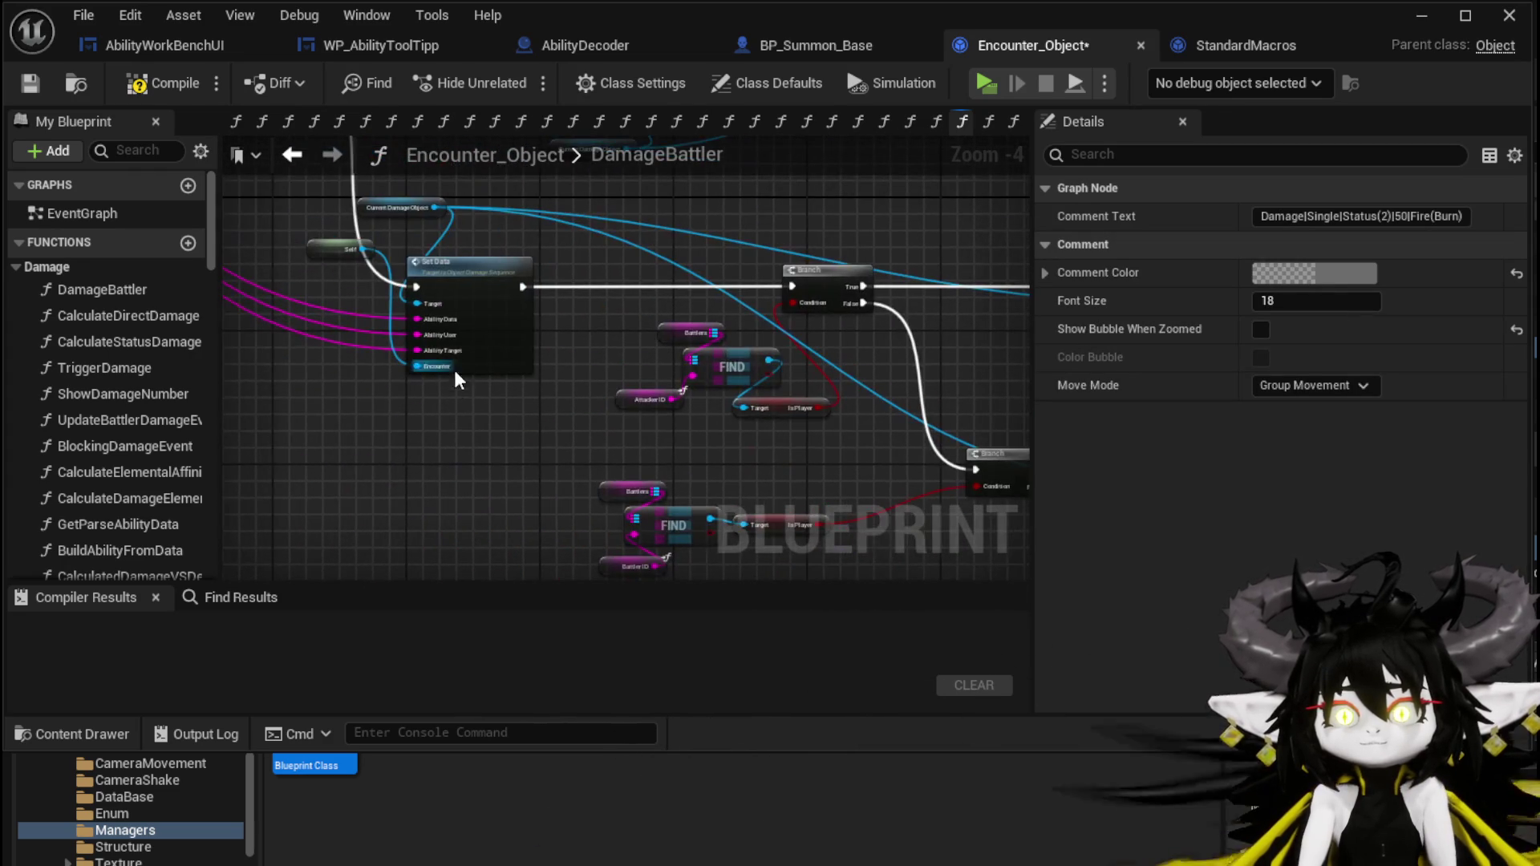
pyautogui.moveTo(308, 190)
pyautogui.mouseDown()
pyautogui.moveTo(355, 251)
pyautogui.moveTo(223, 135)
pyautogui.mouseUp()
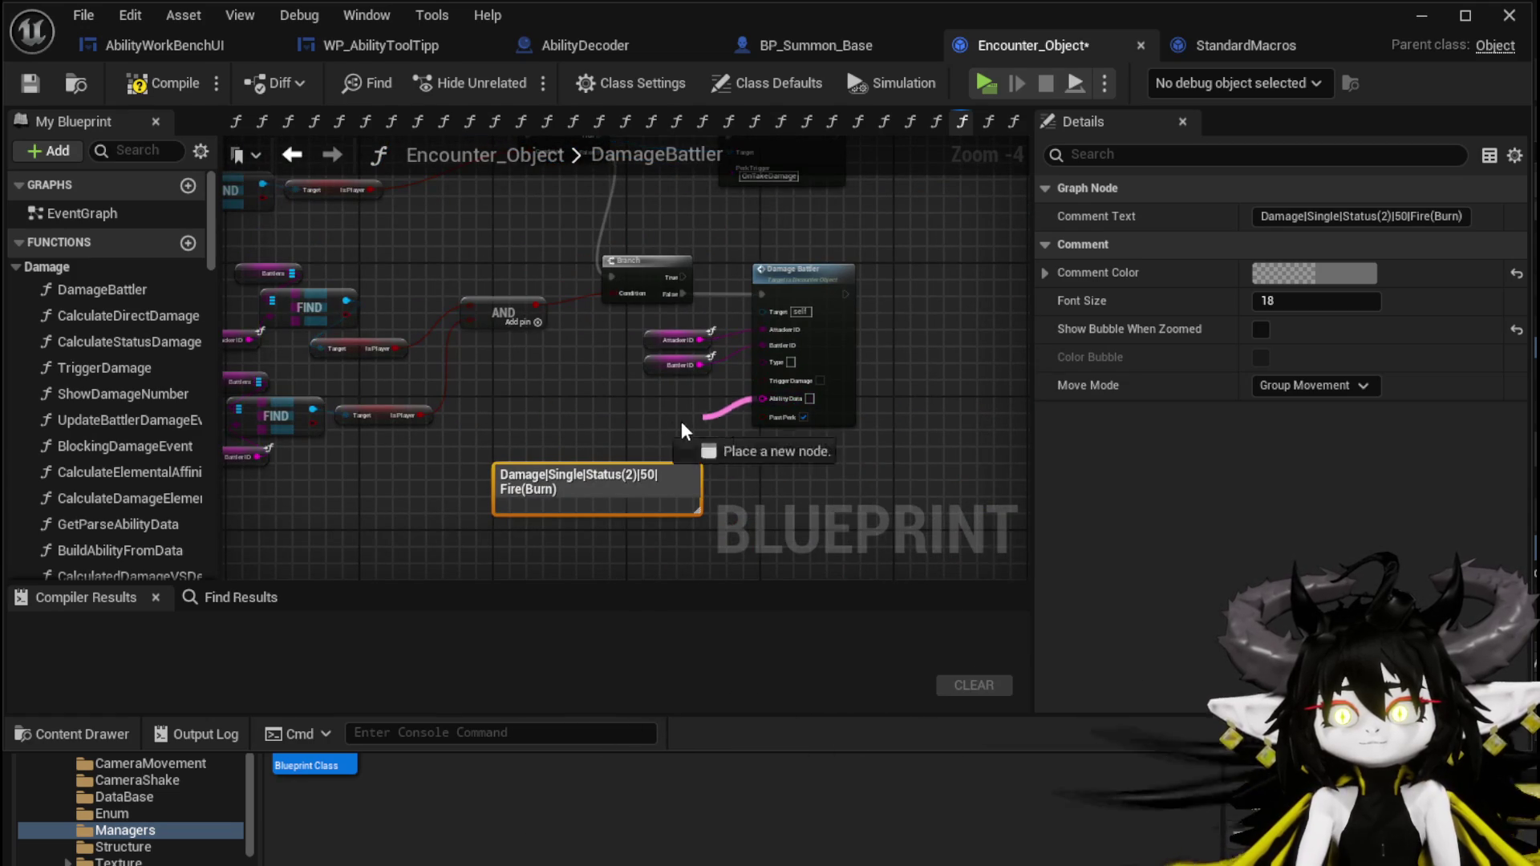
pyautogui.moveTo(702, 417); pyautogui.dragTo(671, 421)
pyautogui.write('Abili')
pyautogui.press('Return')
pyautogui.moveTo(671, 420)
pyautogui.mouseDown()
pyautogui.moveTo(725, 435)
pyautogui.moveTo(678, 414)
pyautogui.mouseUp()
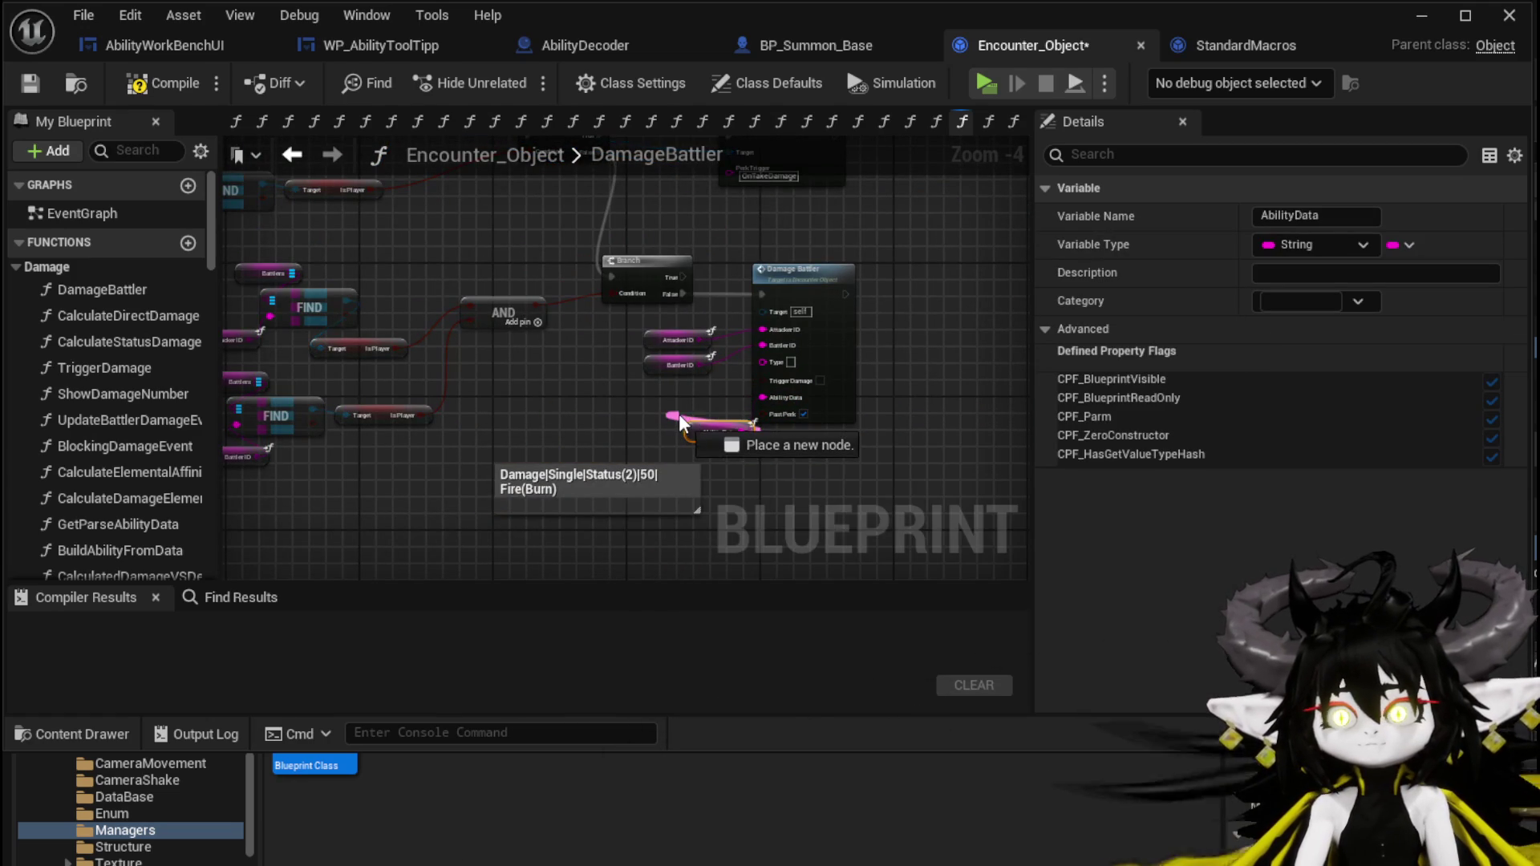
pyautogui.scroll(3, 679, 414)
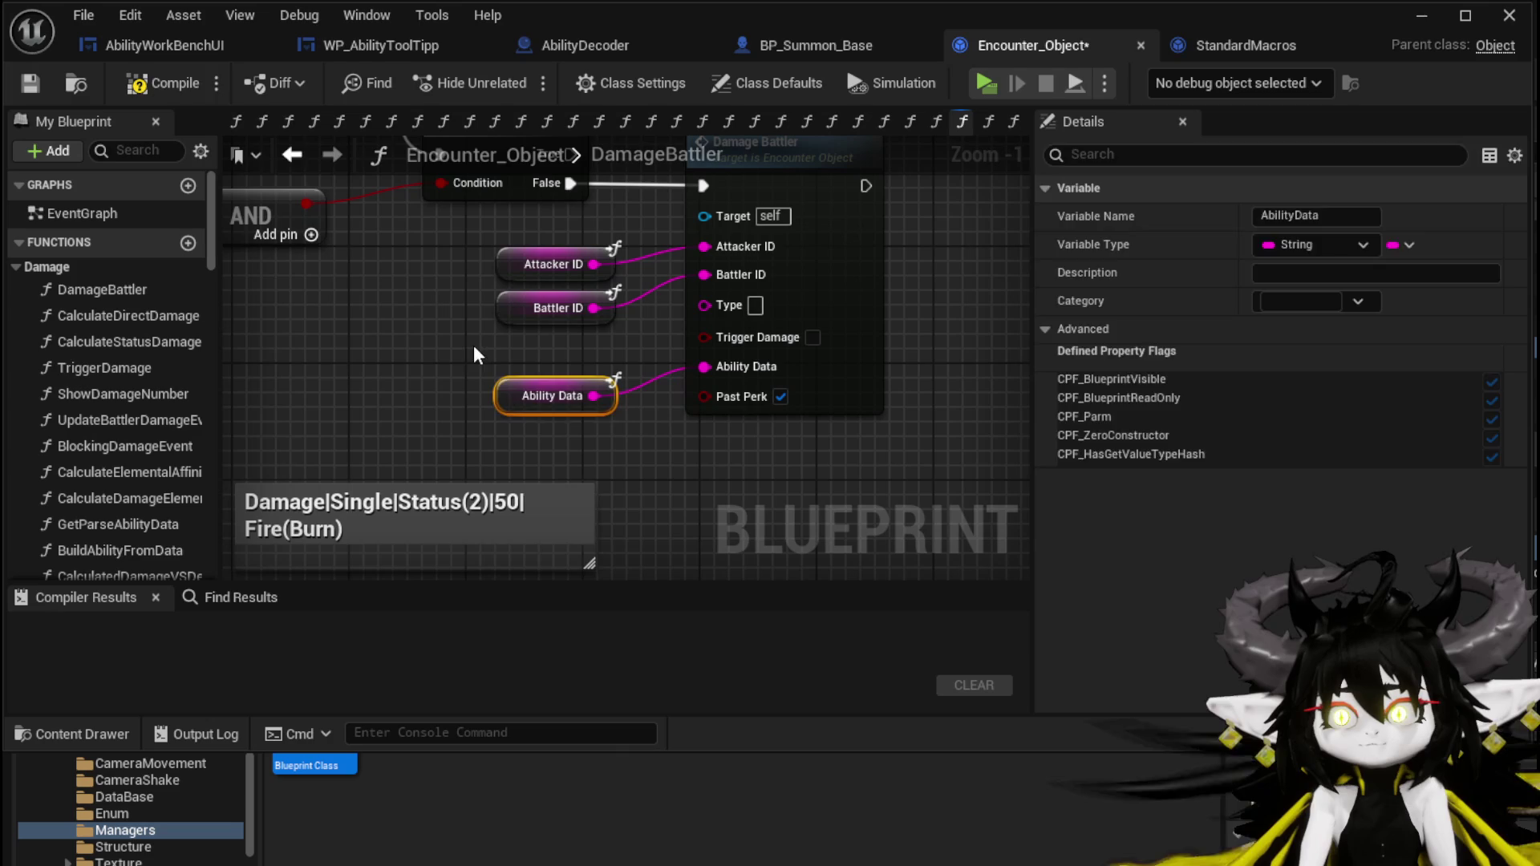
pyautogui.click(484, 353)
pyautogui.click(31, 82)
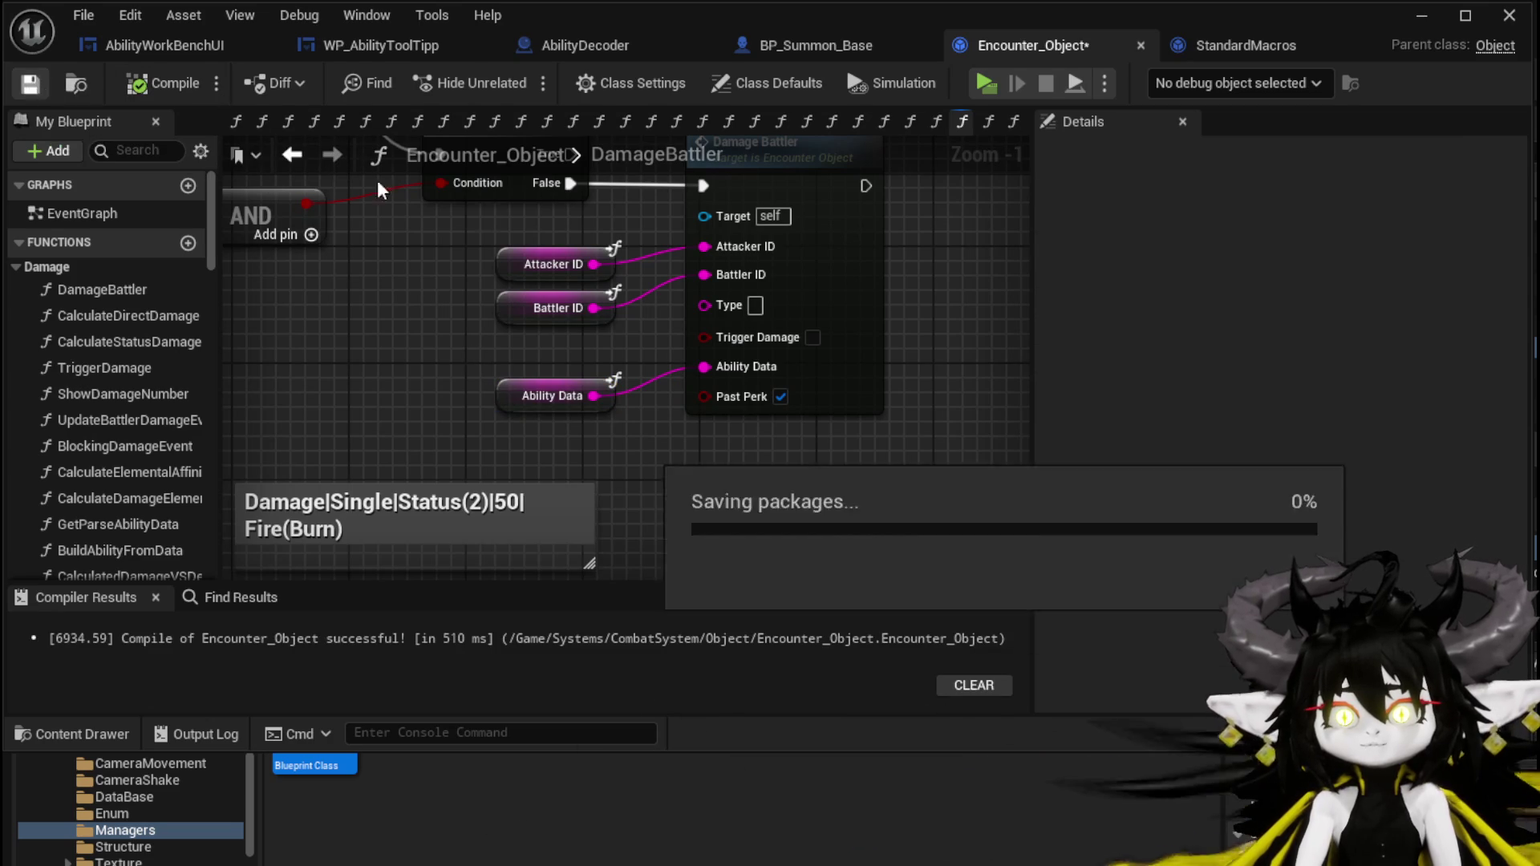
# Run the game standalone, play Test Summon, and resume from the Damage Battler breakpoint.
pyautogui.click(1435, 13)
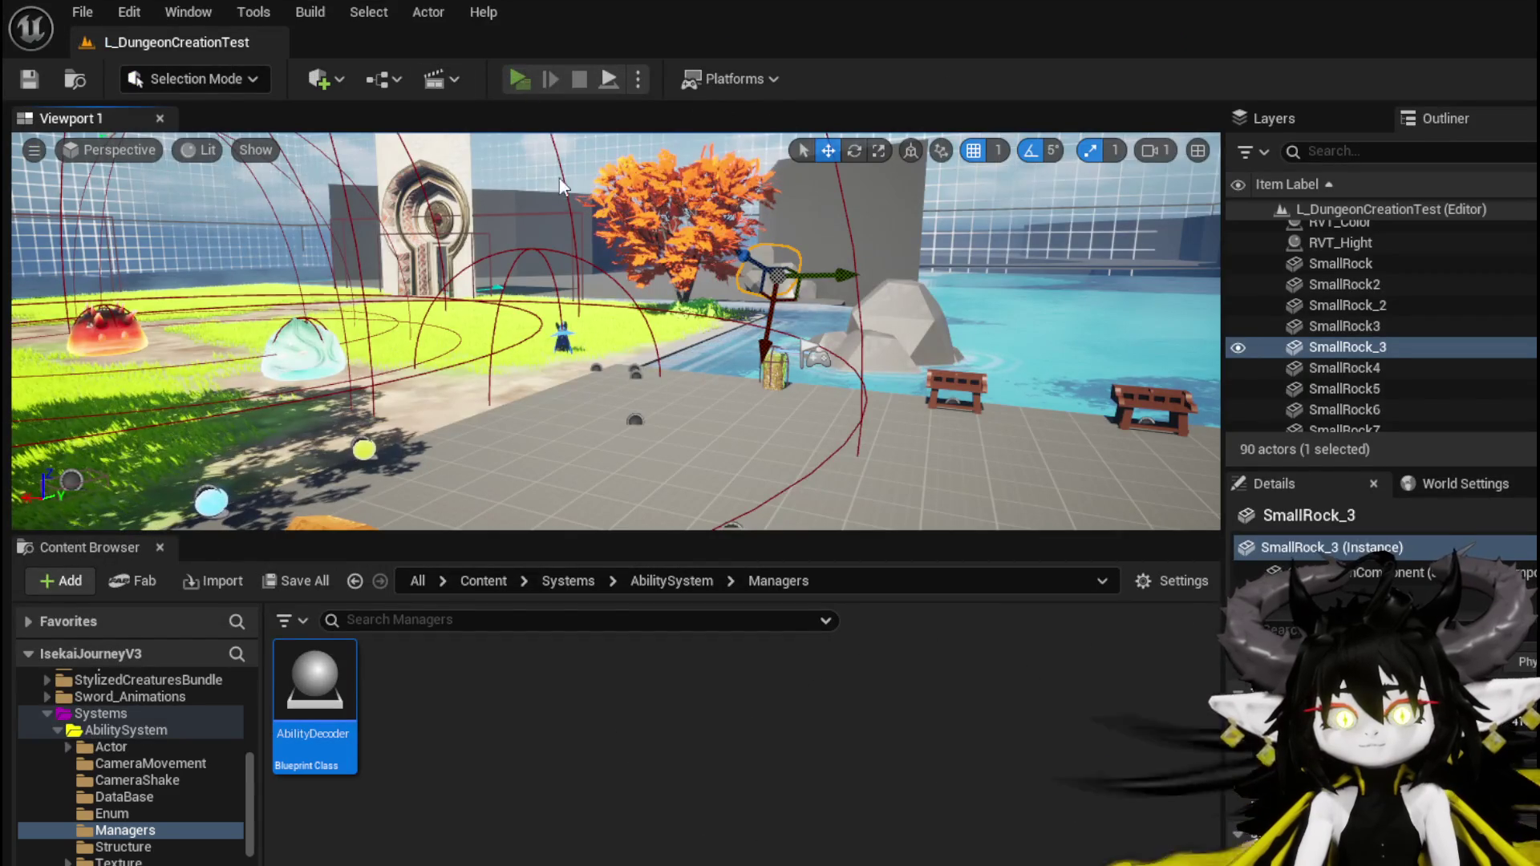
pyautogui.hotkey('alt', 'p')
pyautogui.press('w')
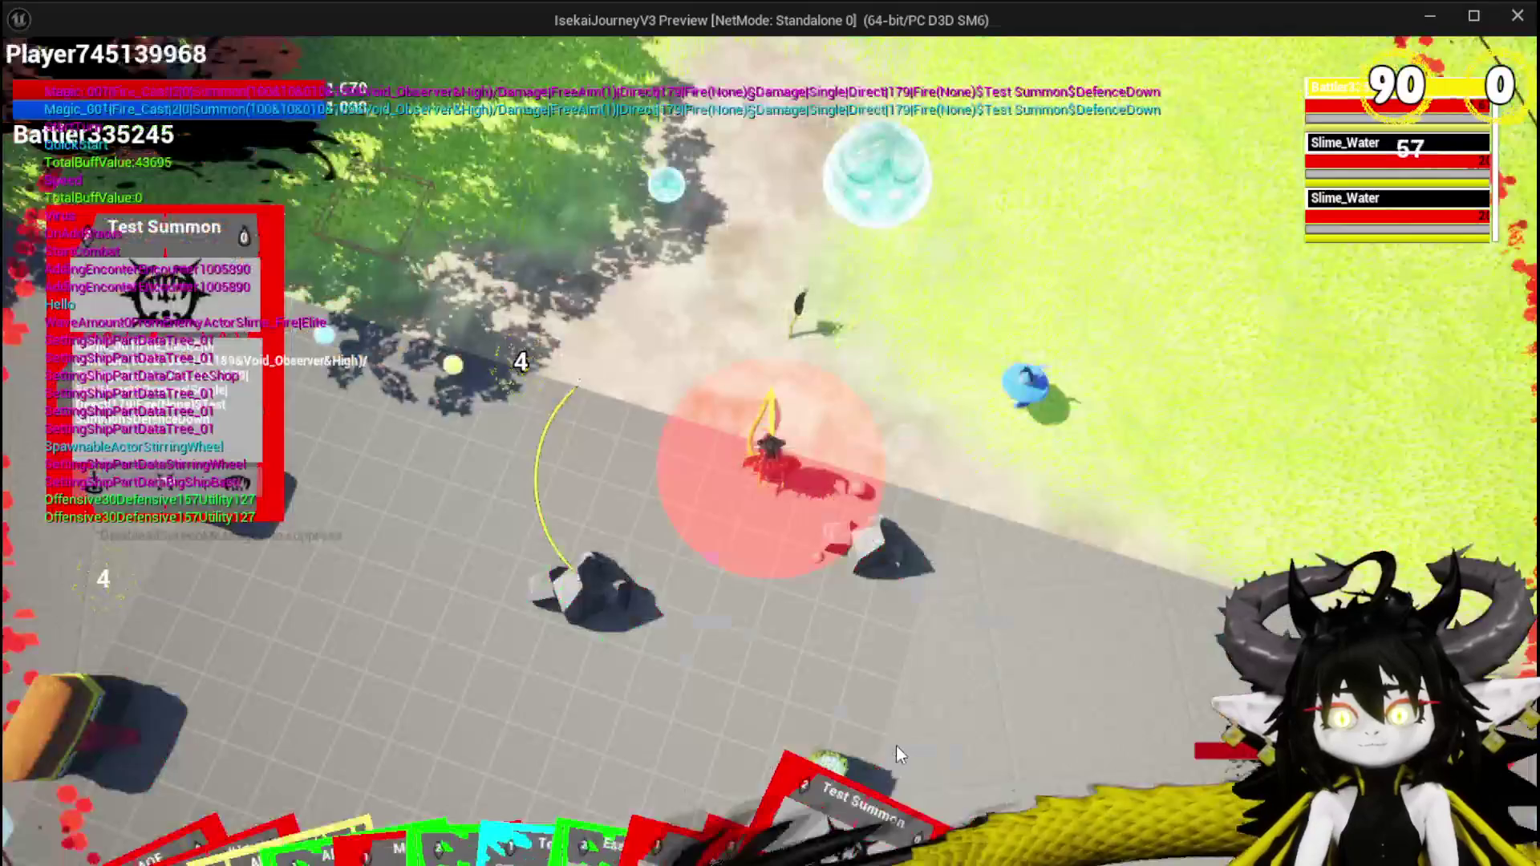
pyautogui.moveTo(896, 744); pyautogui.dragTo(845, 681)
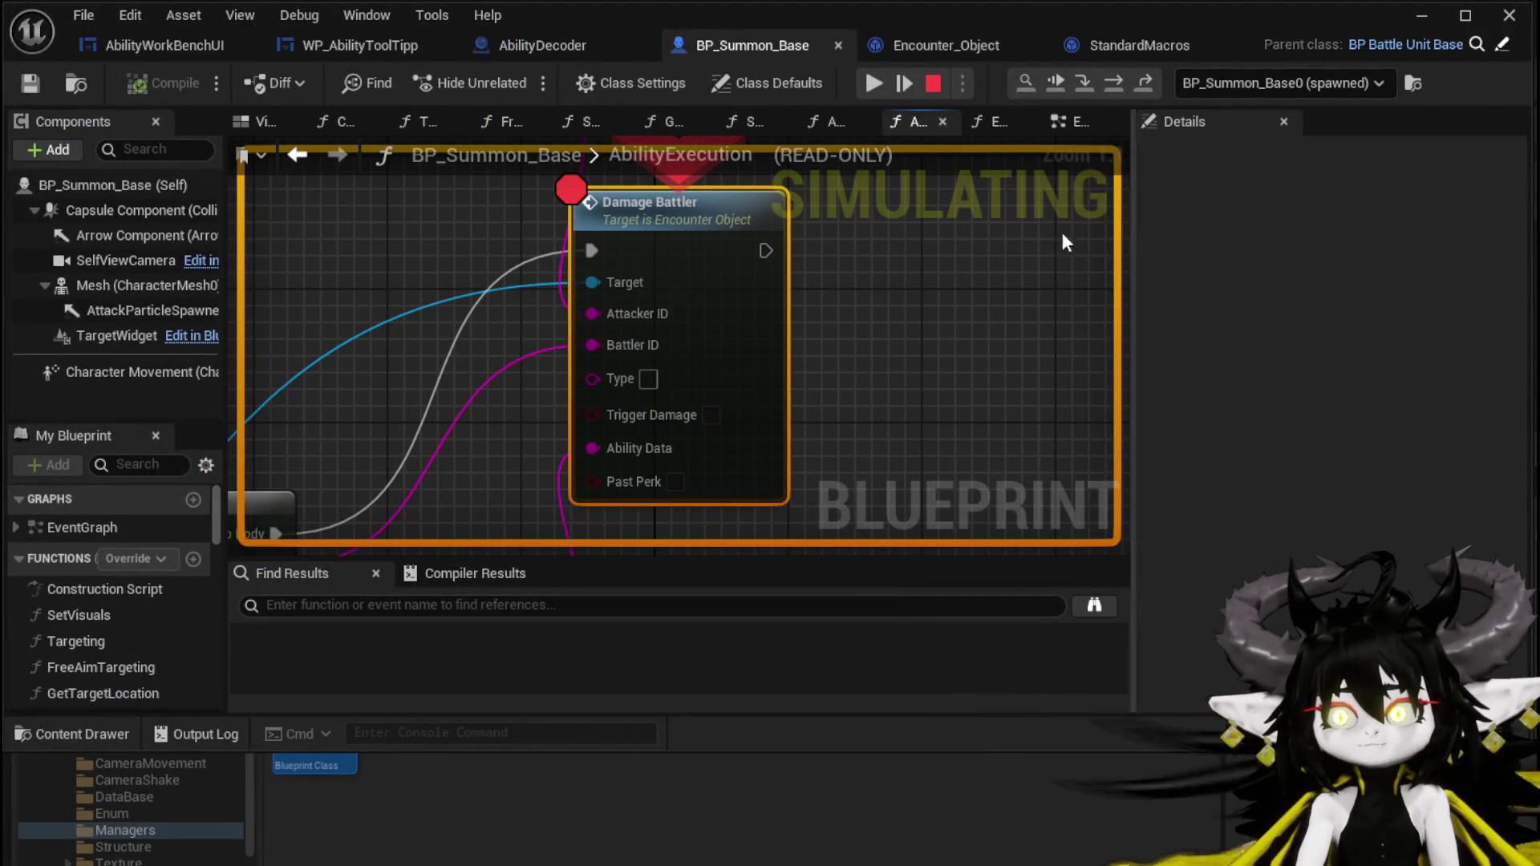
pyautogui.rightClick(668, 252)
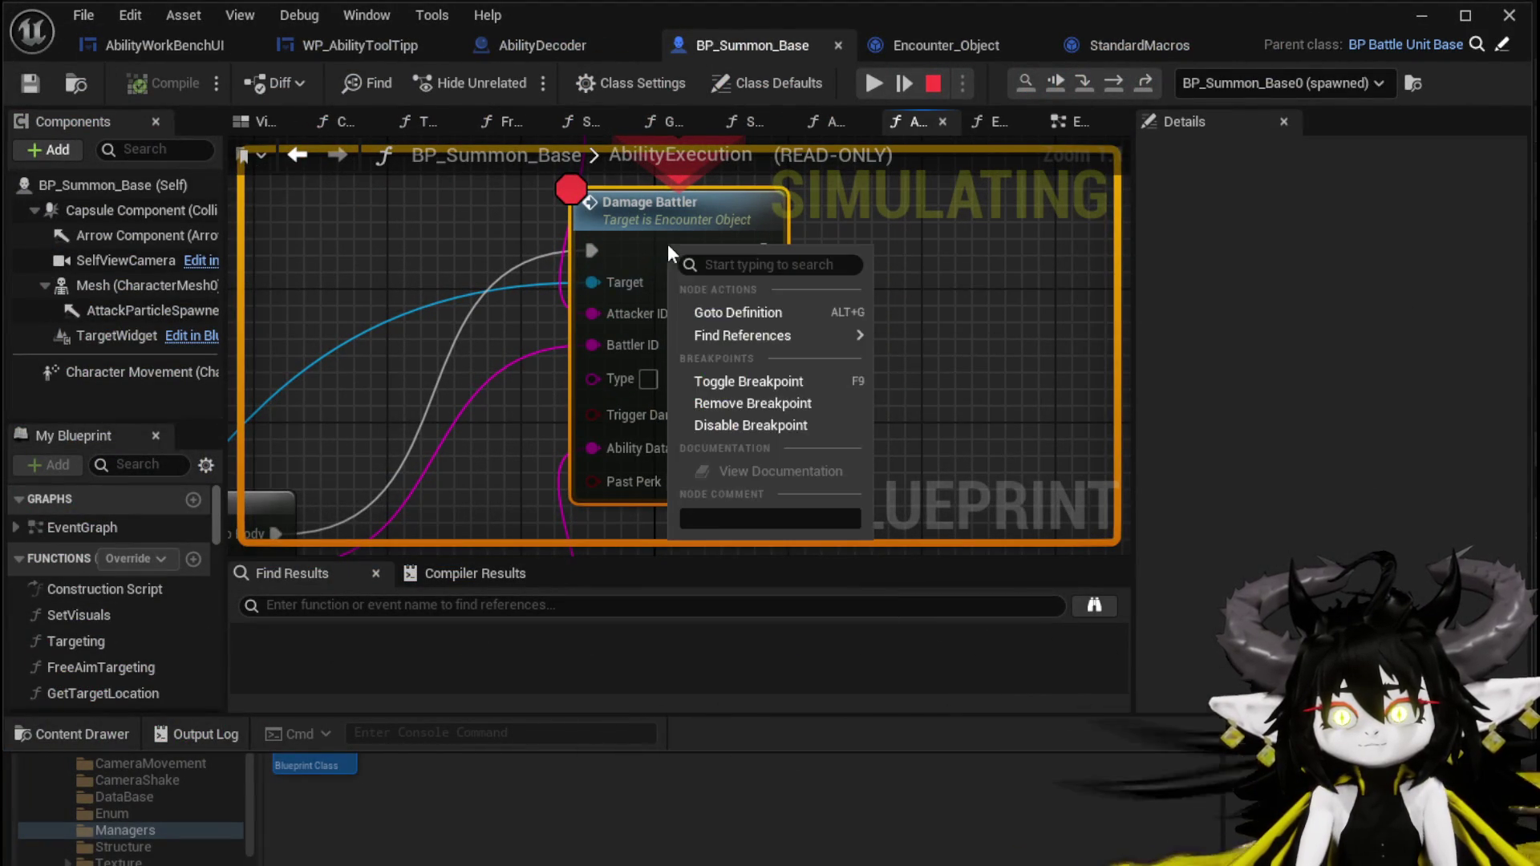
pyautogui.click(757, 425)
pyautogui.click(872, 83)
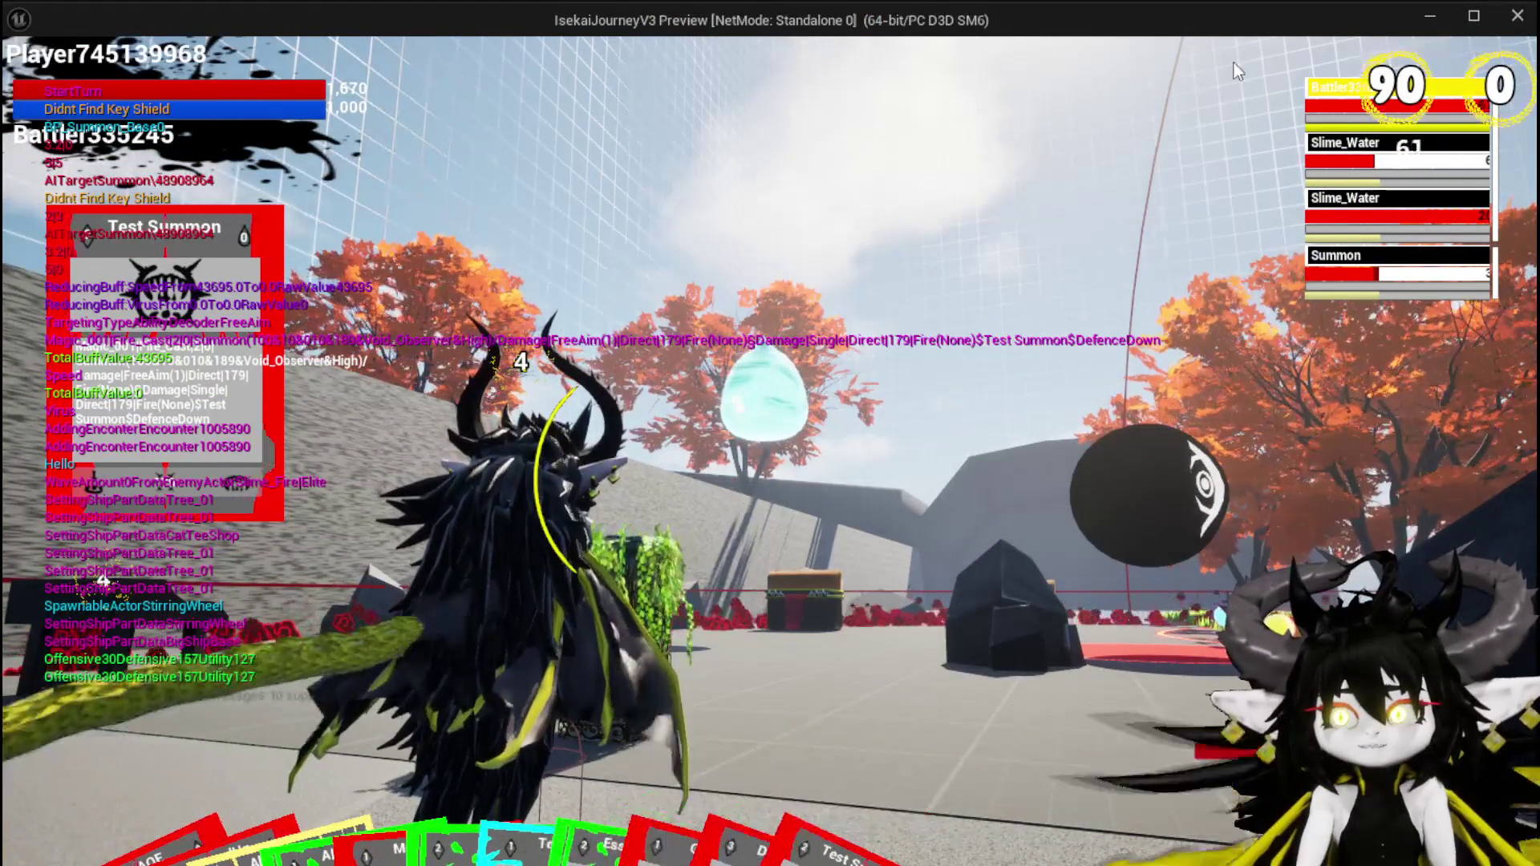
# Target the summoned black sphere, then the Slime_Water enemy.
pyautogui.click(1378, 255)
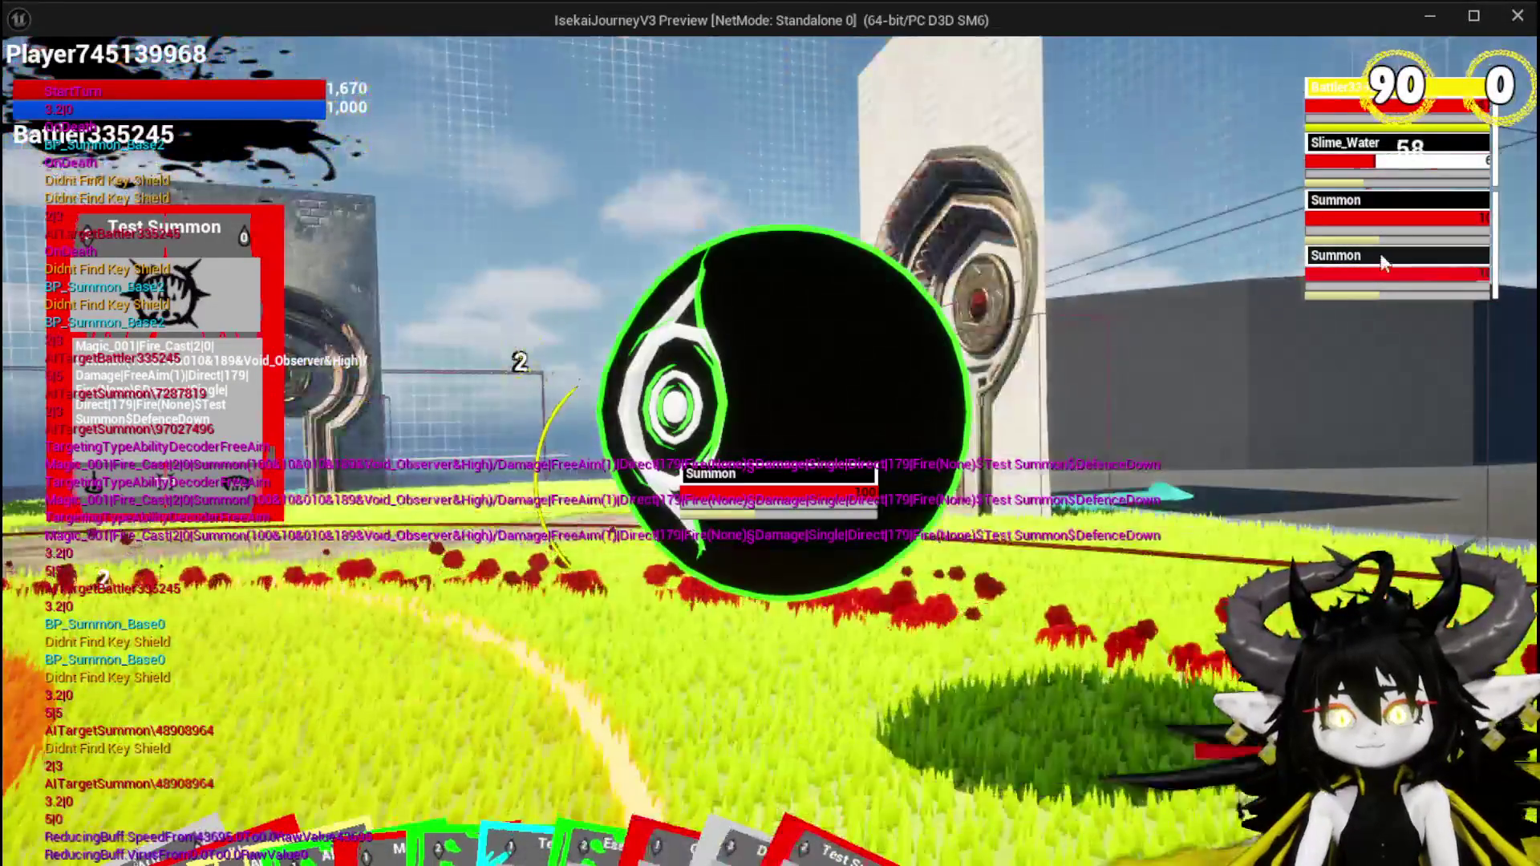
pyautogui.click(1377, 181)
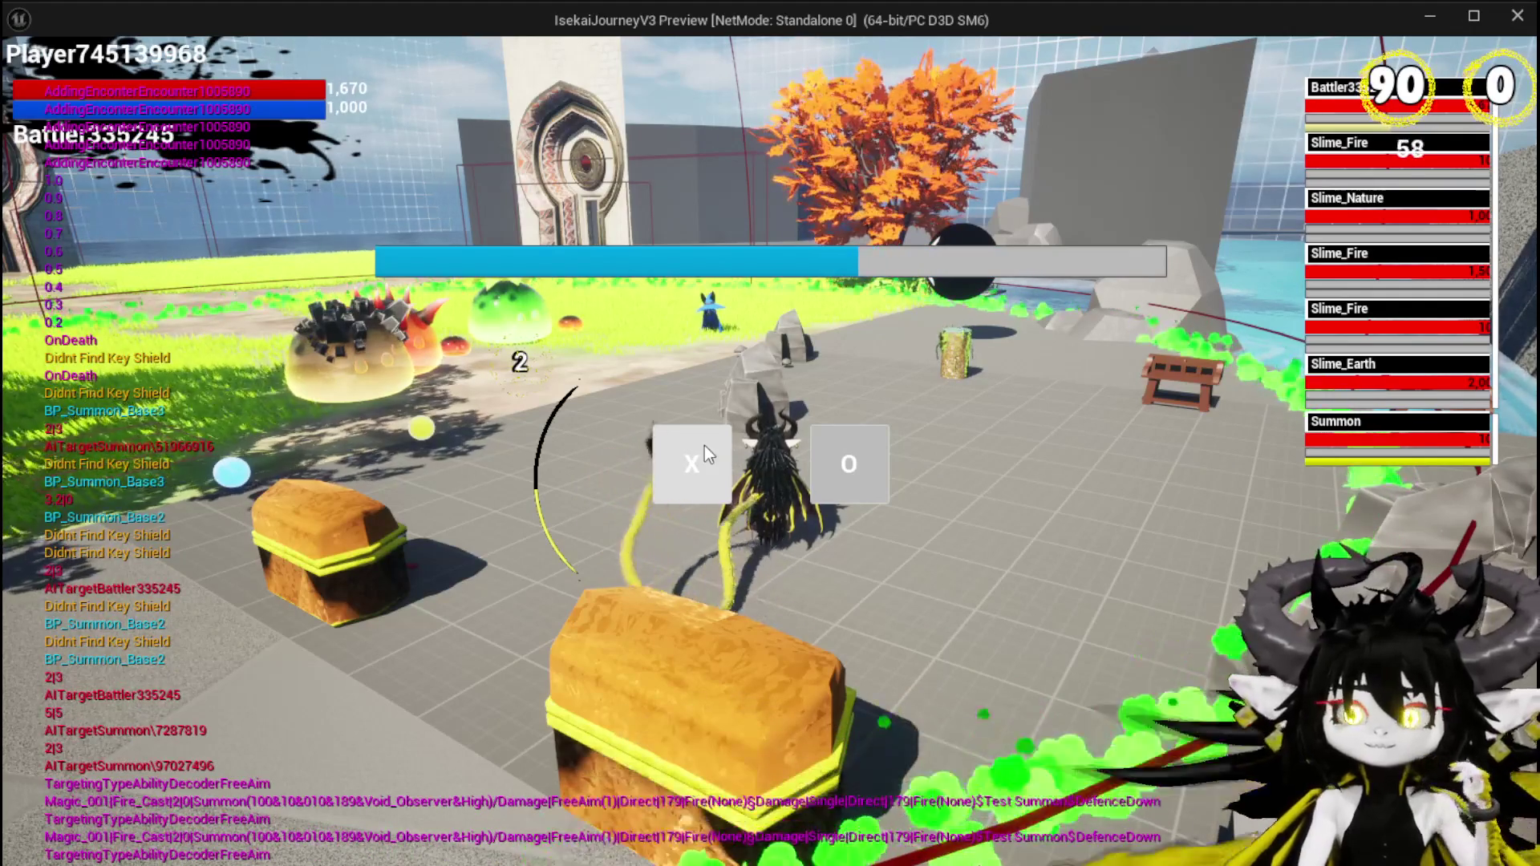
# Dismiss the prompt and cast Test Summon three times, placing each summon on the field.
pyautogui.click(704, 448)
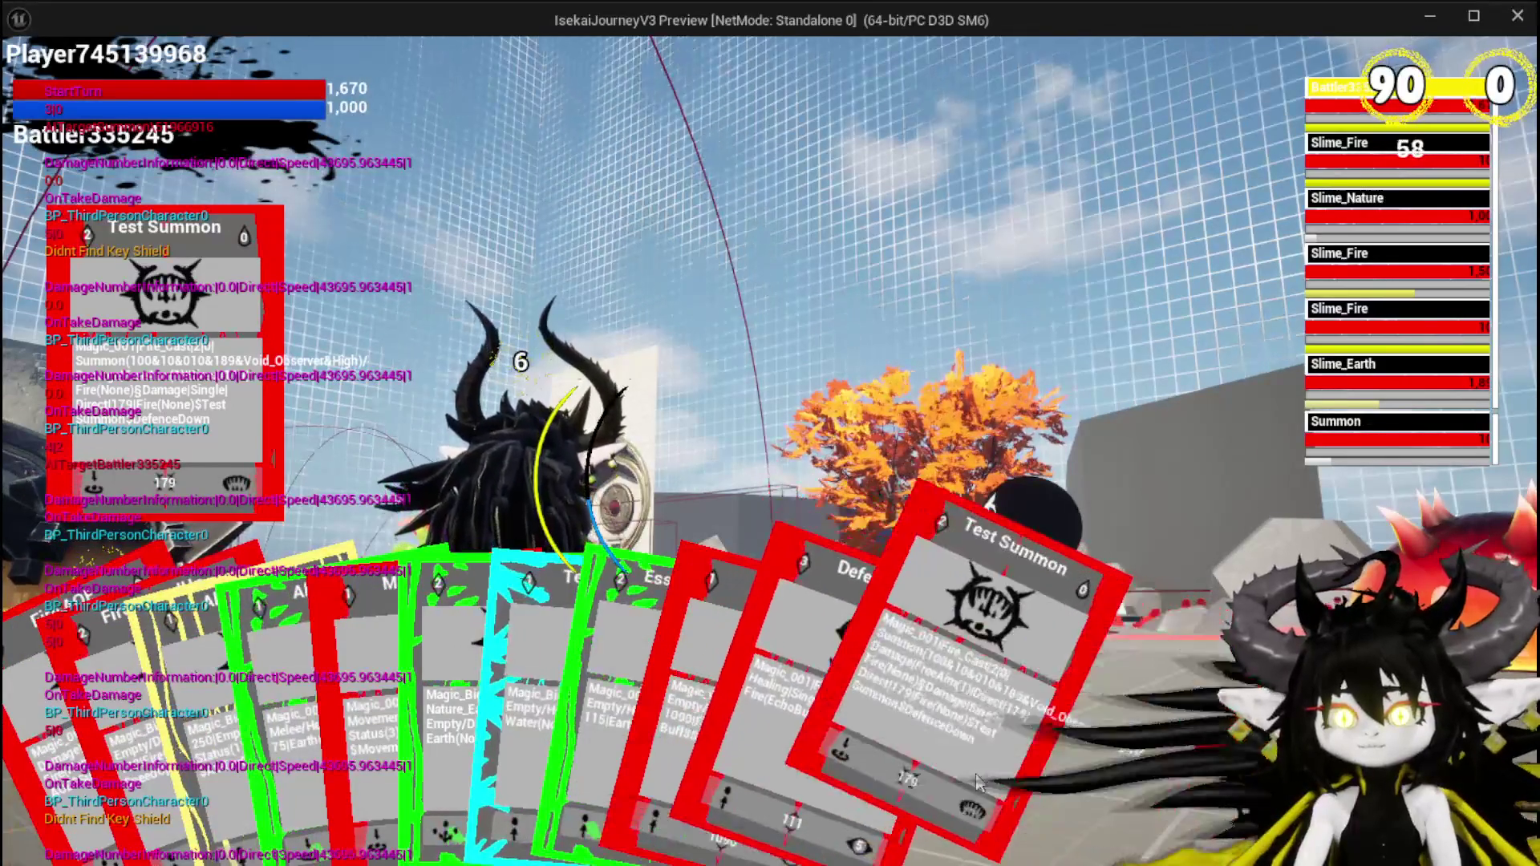
pyautogui.click(954, 773)
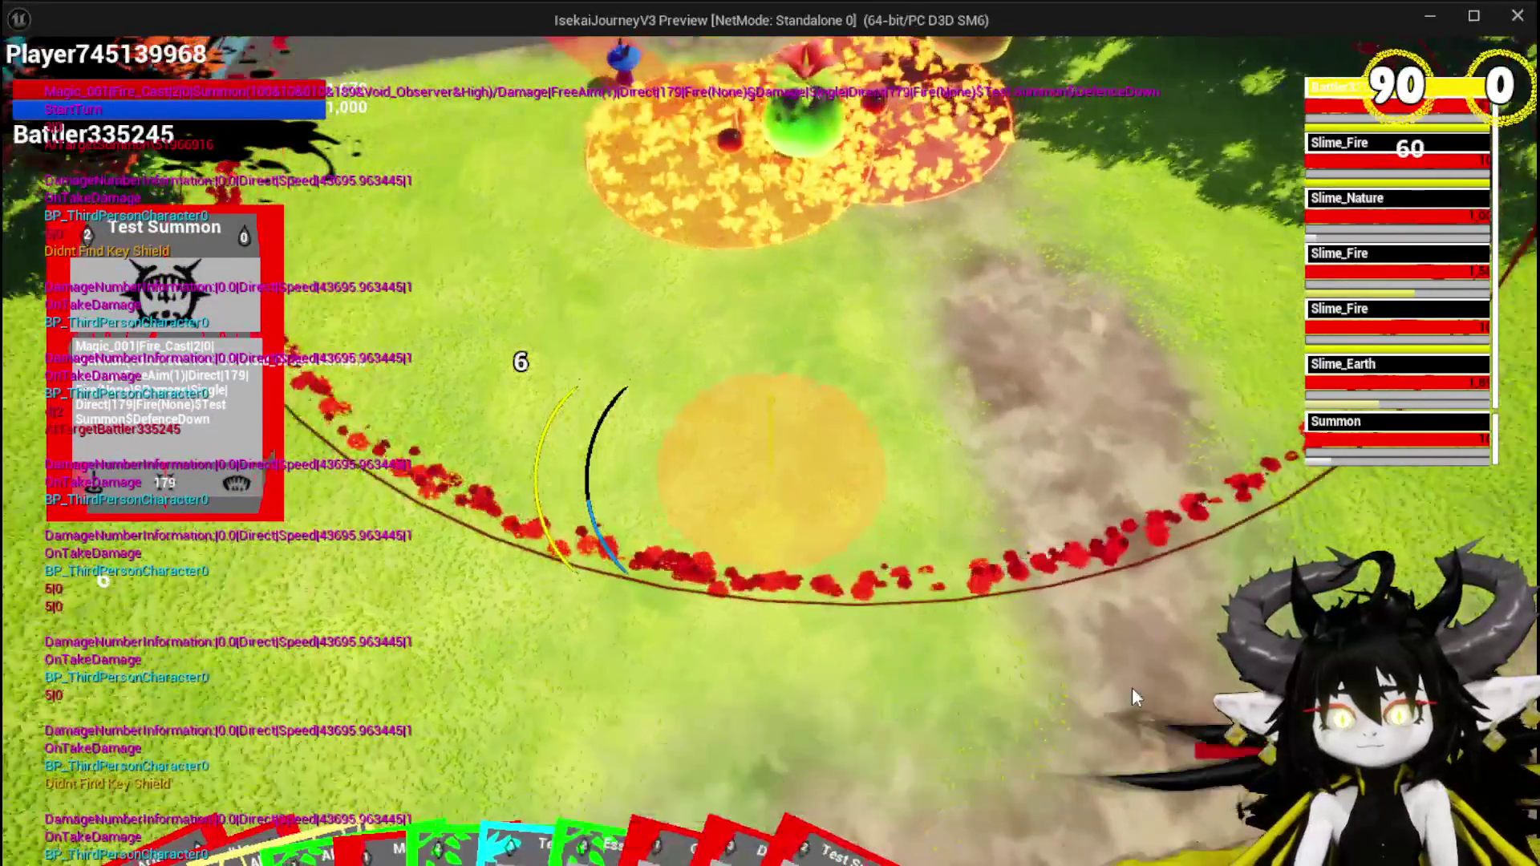
pyautogui.click(1122, 706)
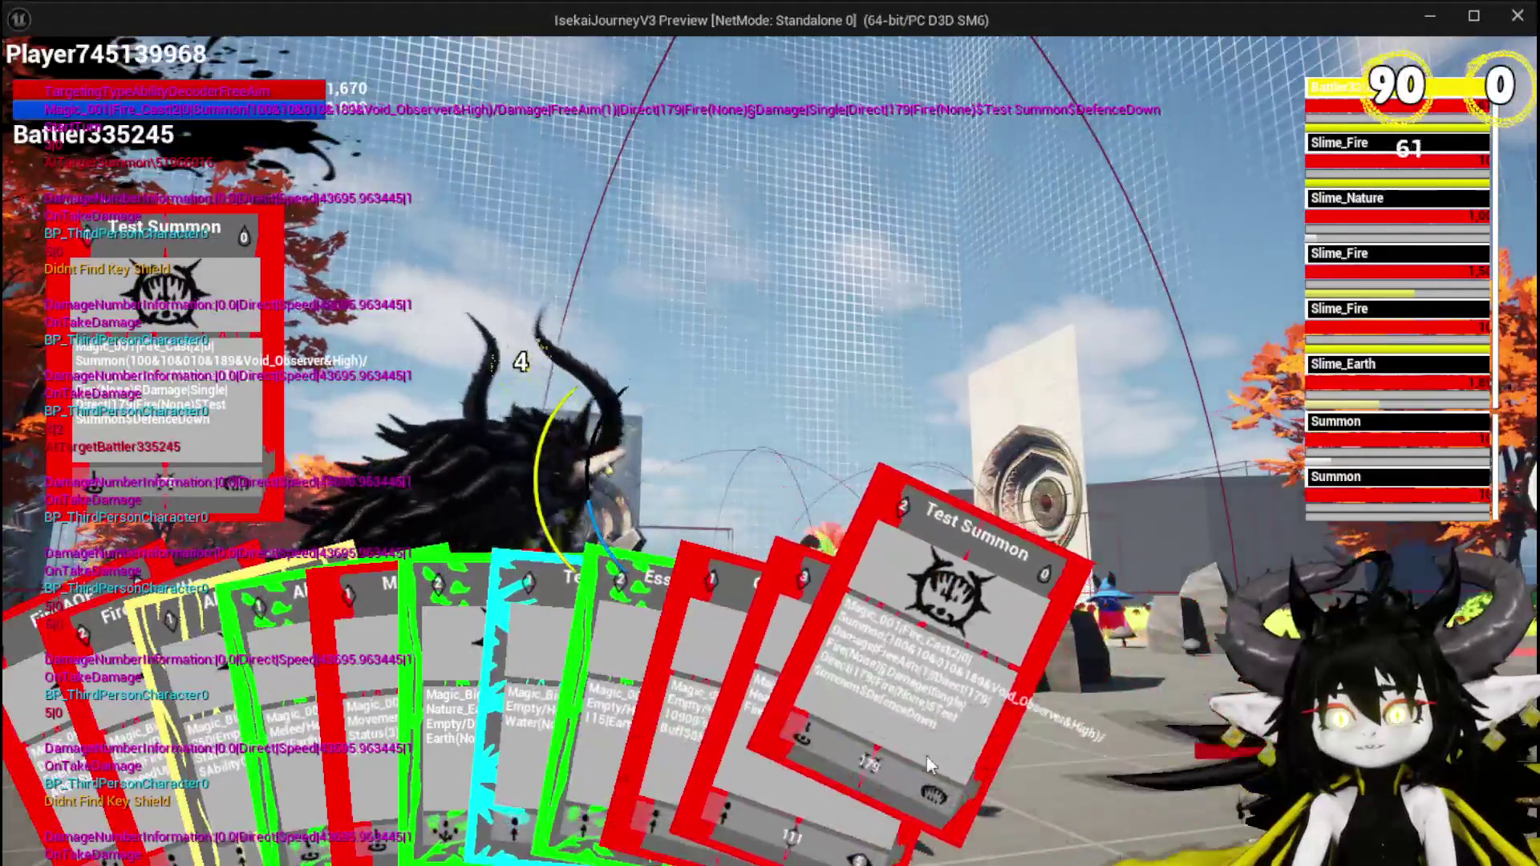
pyautogui.click(926, 757)
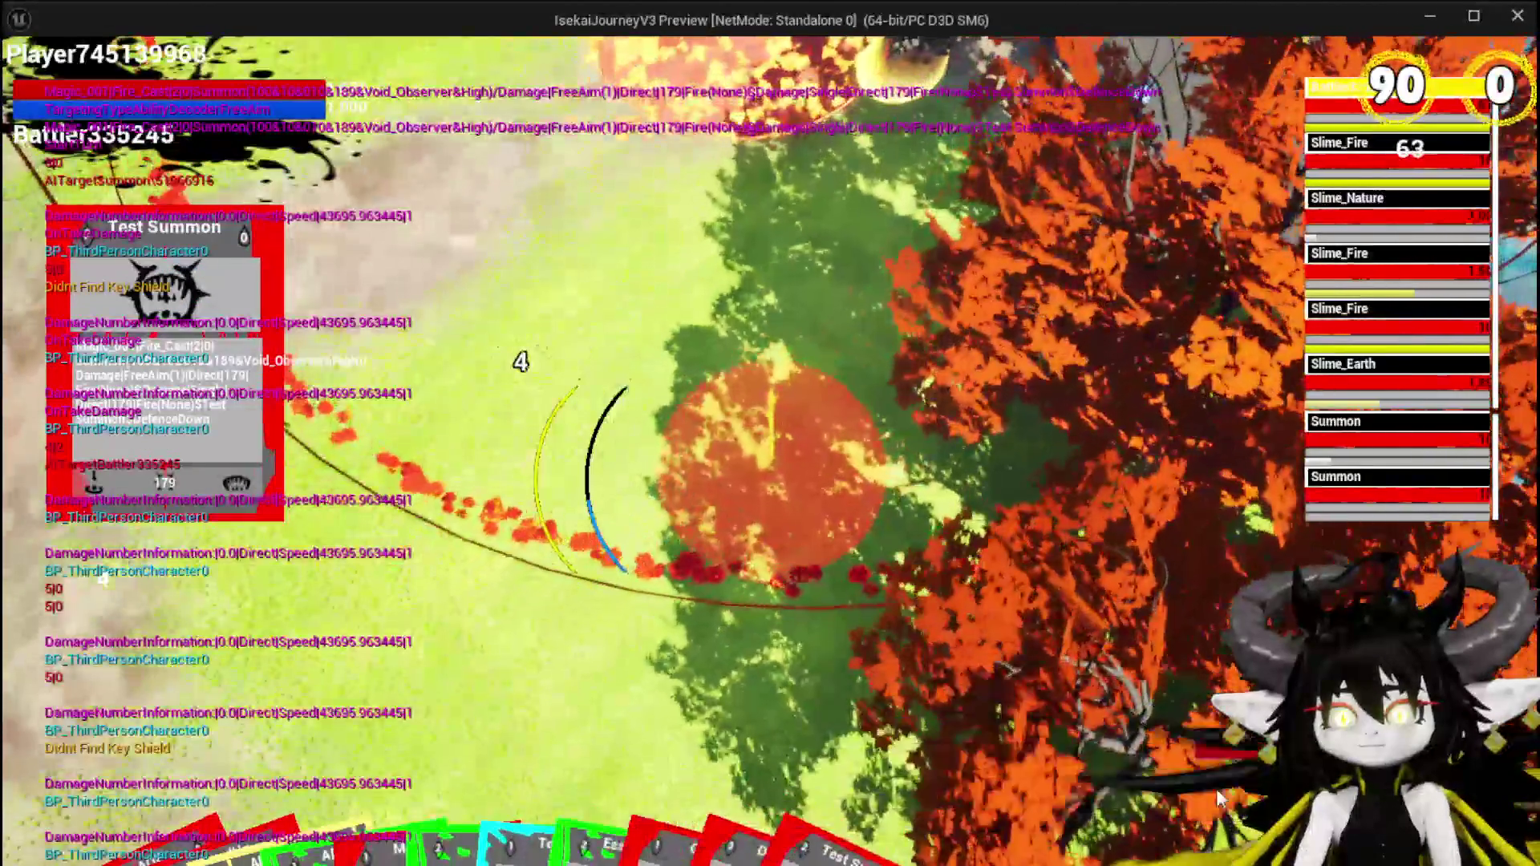
pyautogui.click(770, 465)
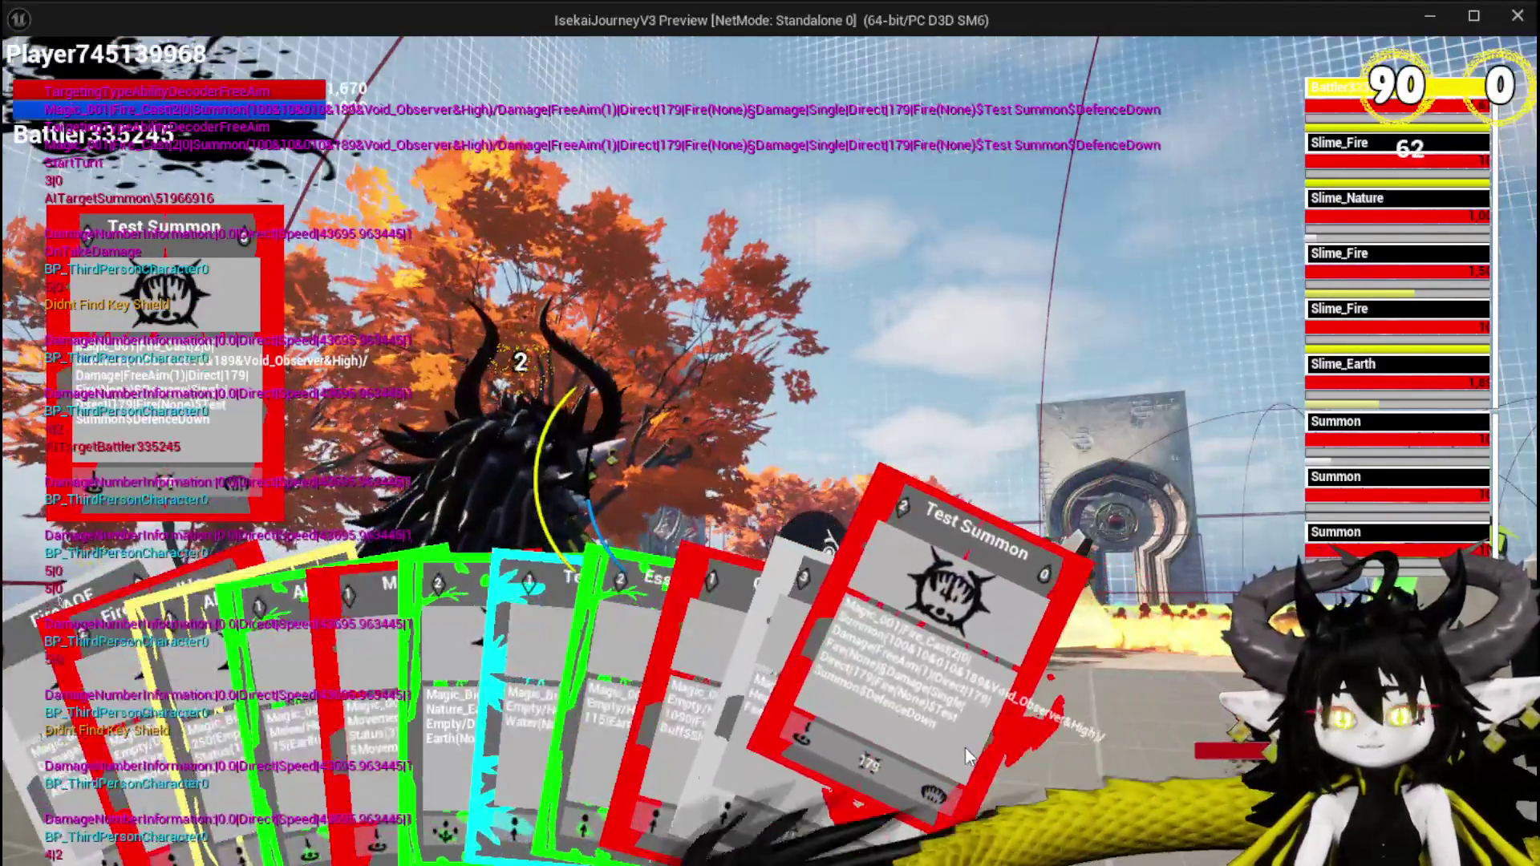
pyautogui.click(971, 756)
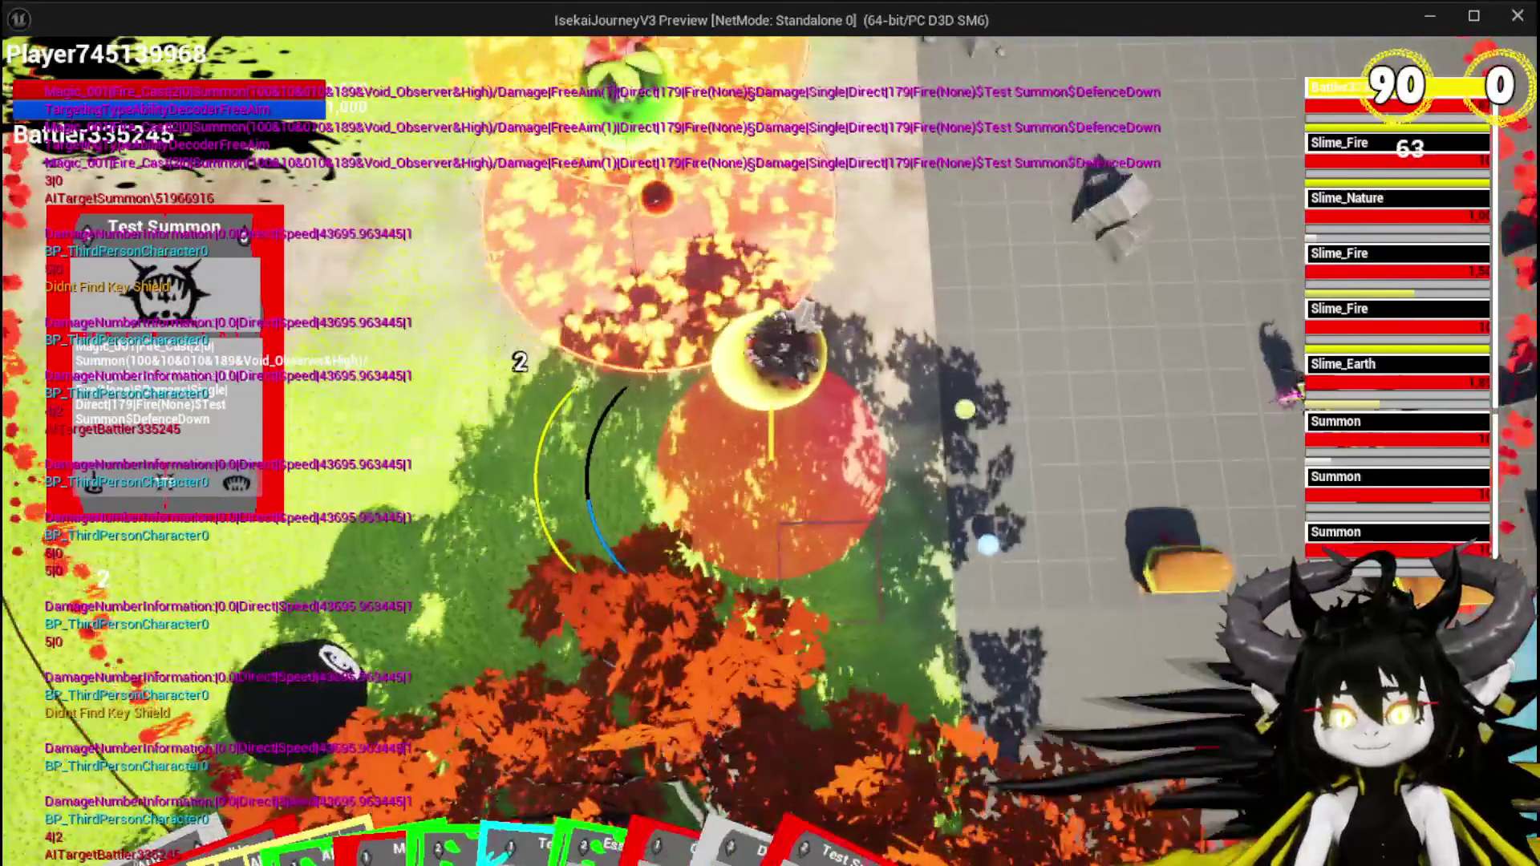
pyautogui.click(1211, 704)
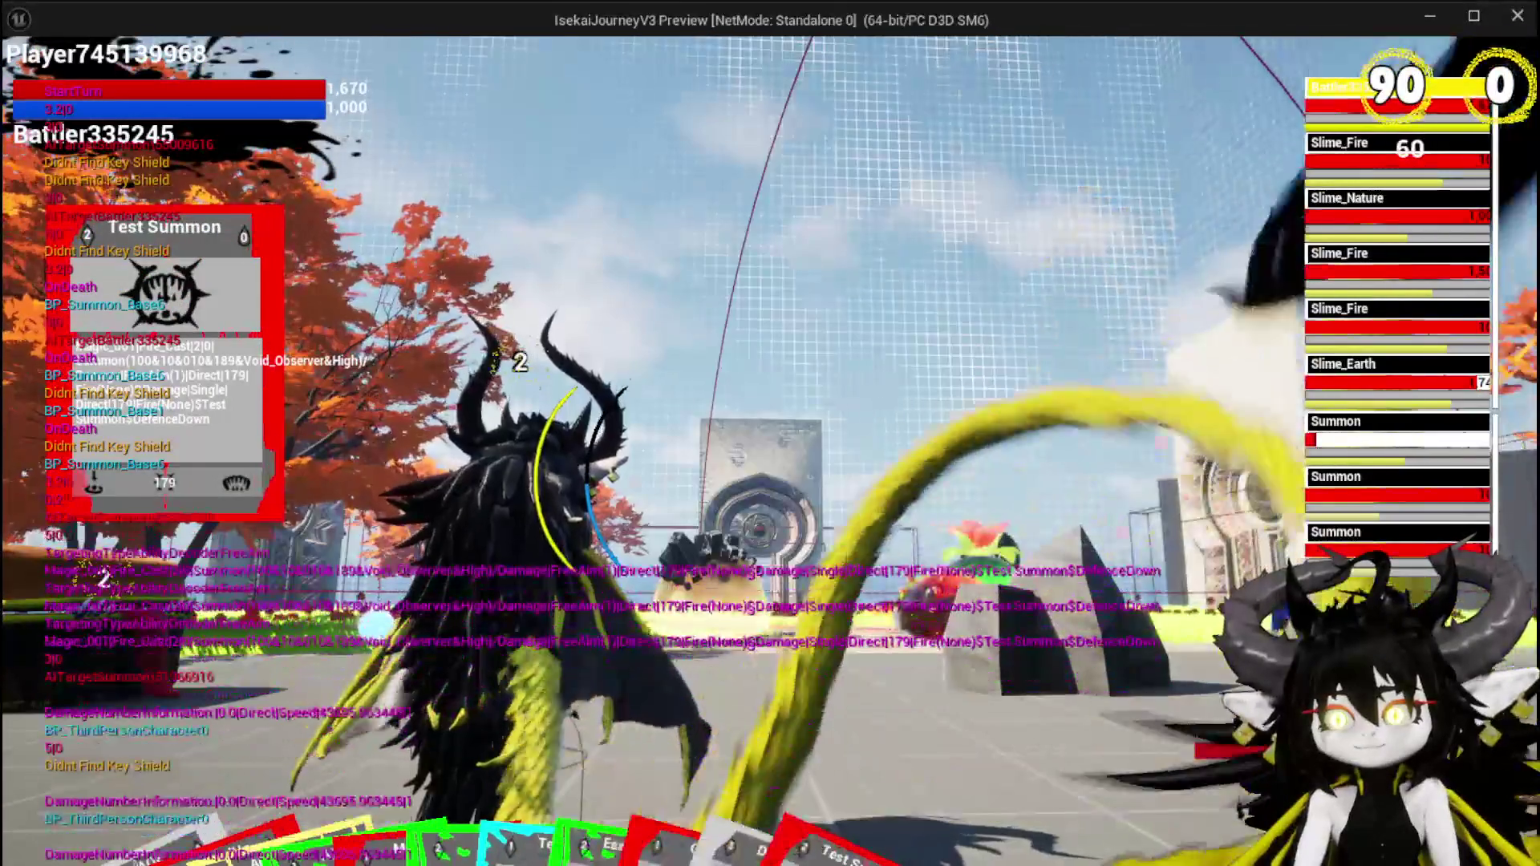
# Target the Slime_Earth enemy in the turn list.
pyautogui.click(1402, 399)
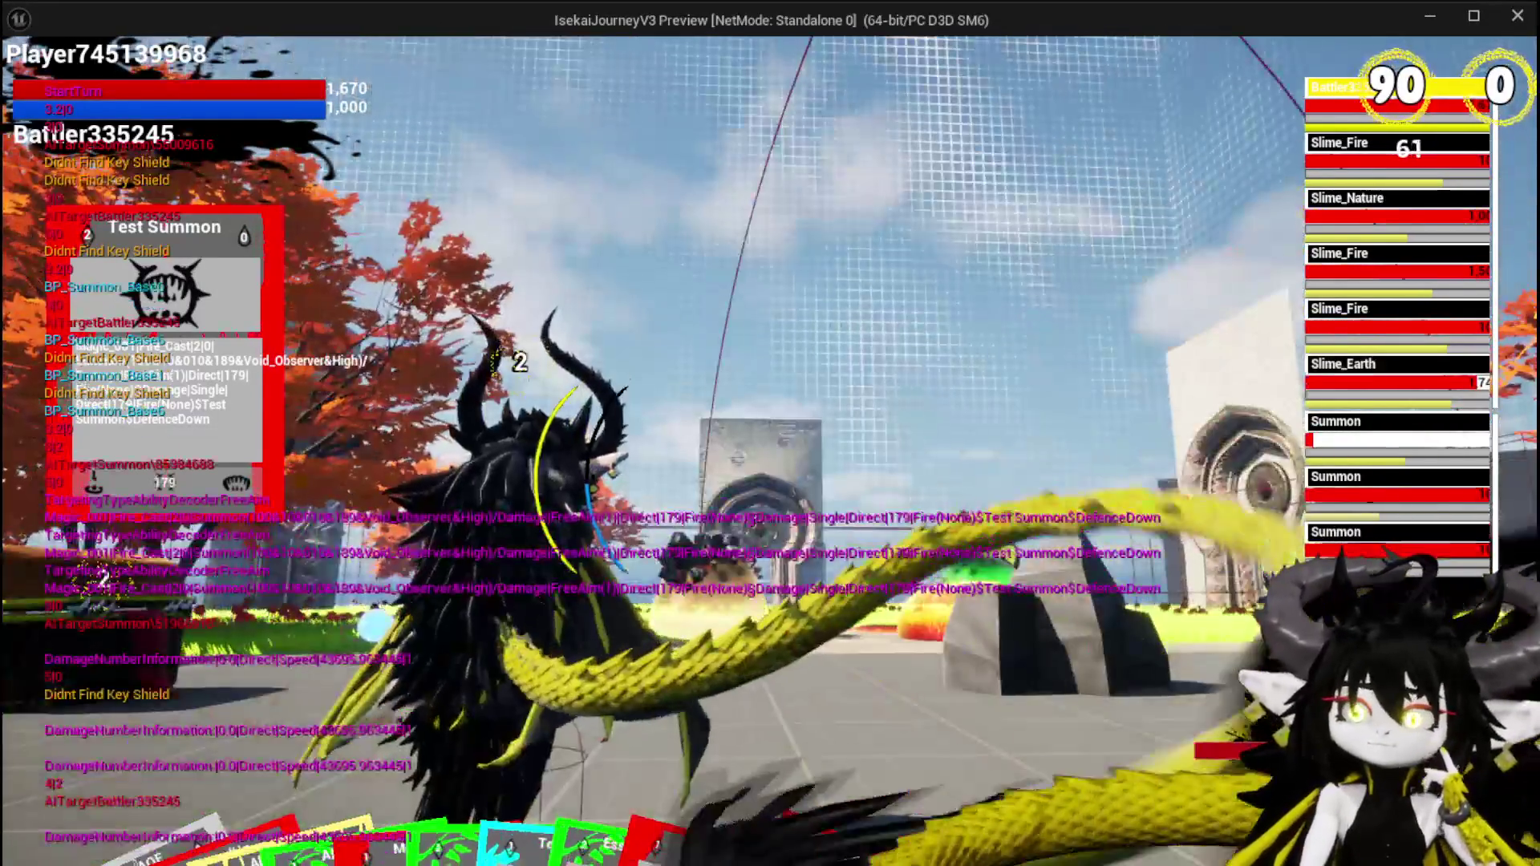
pyautogui.moveTo(939, 811)
pyautogui.moveTo(947, 767)
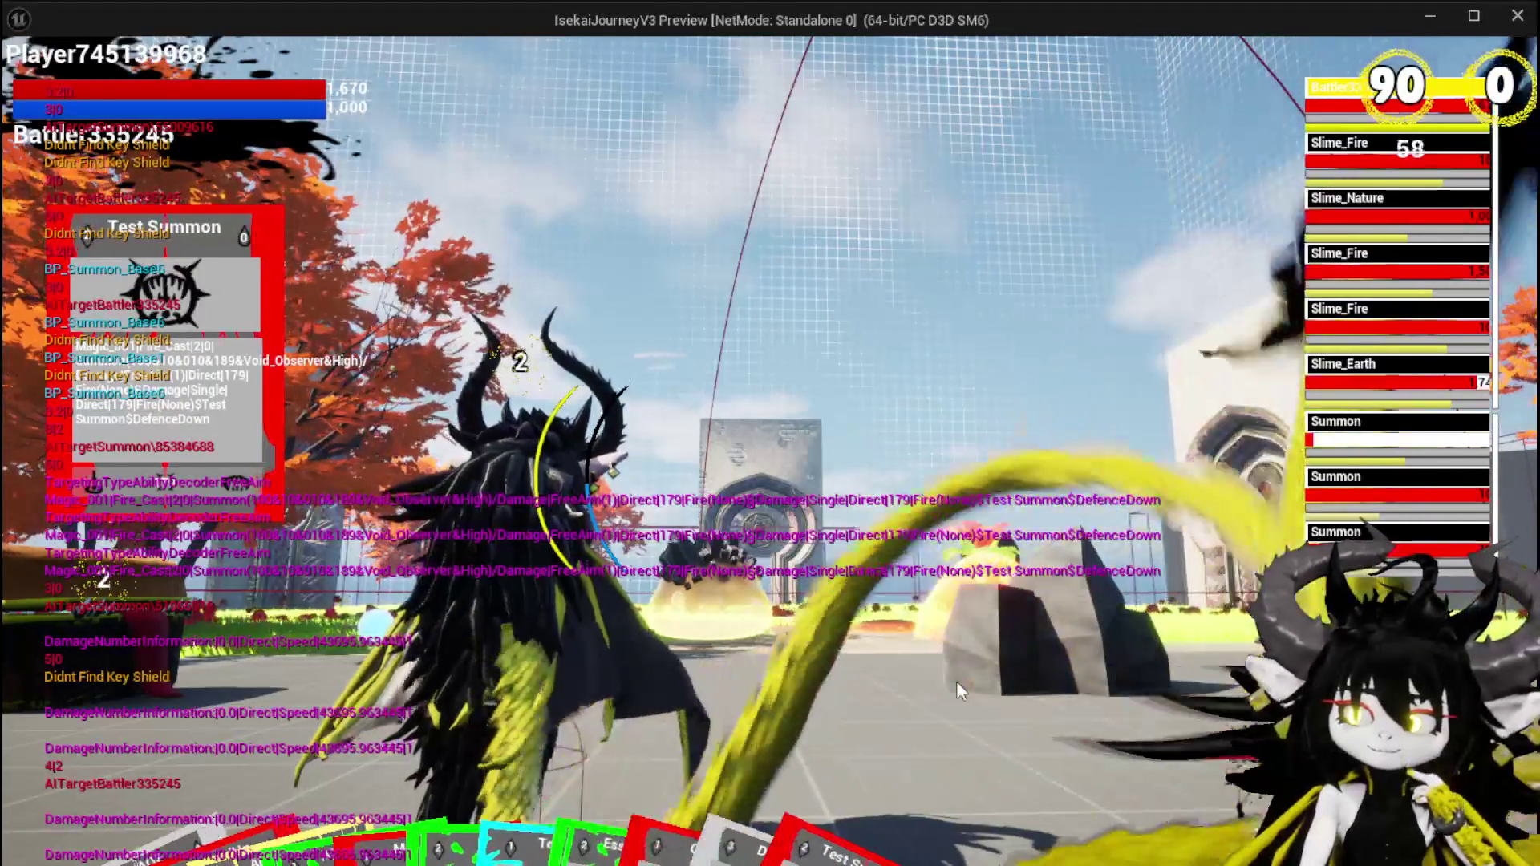
pyautogui.click(1327, 382)
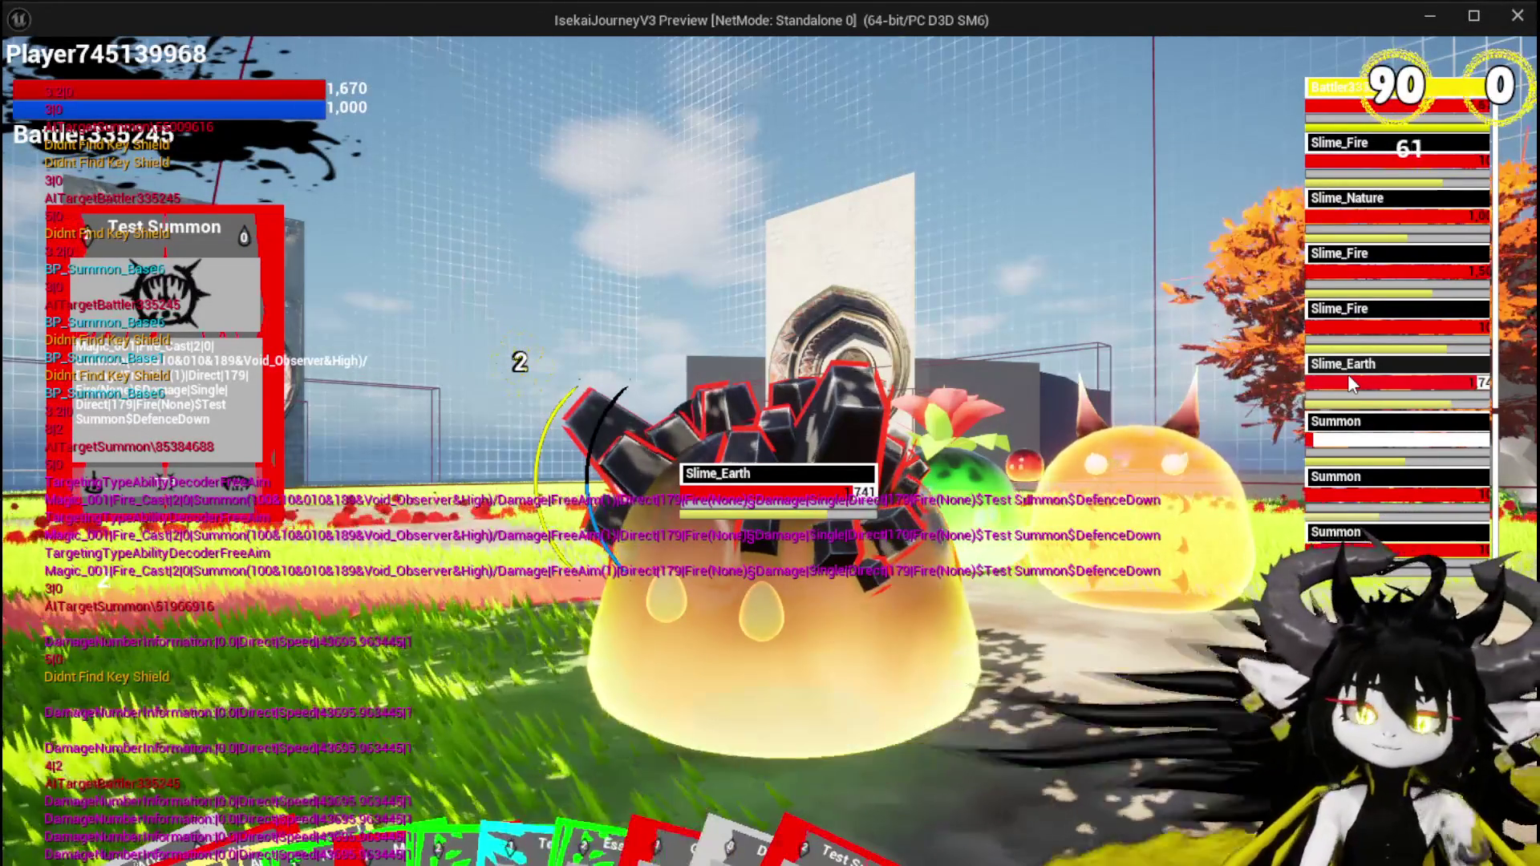
# End the play session and feed Current Damage Object into Damage Battler's Target input.
pyautogui.press('Escape')
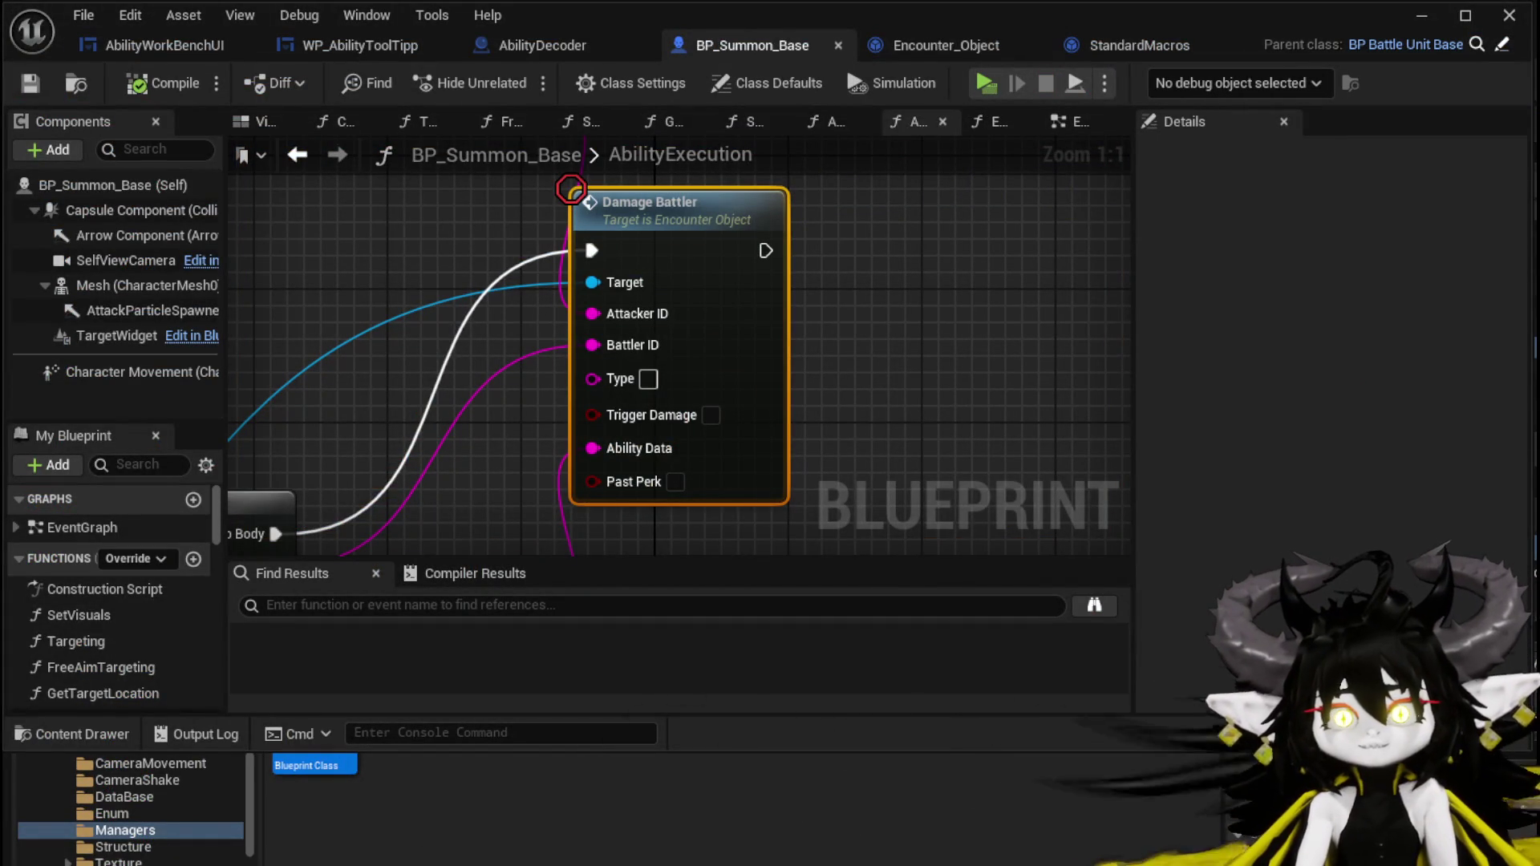
pyautogui.scroll(-2, 512, 256)
pyautogui.moveTo(408, 257); pyautogui.dragTo(434, 377)
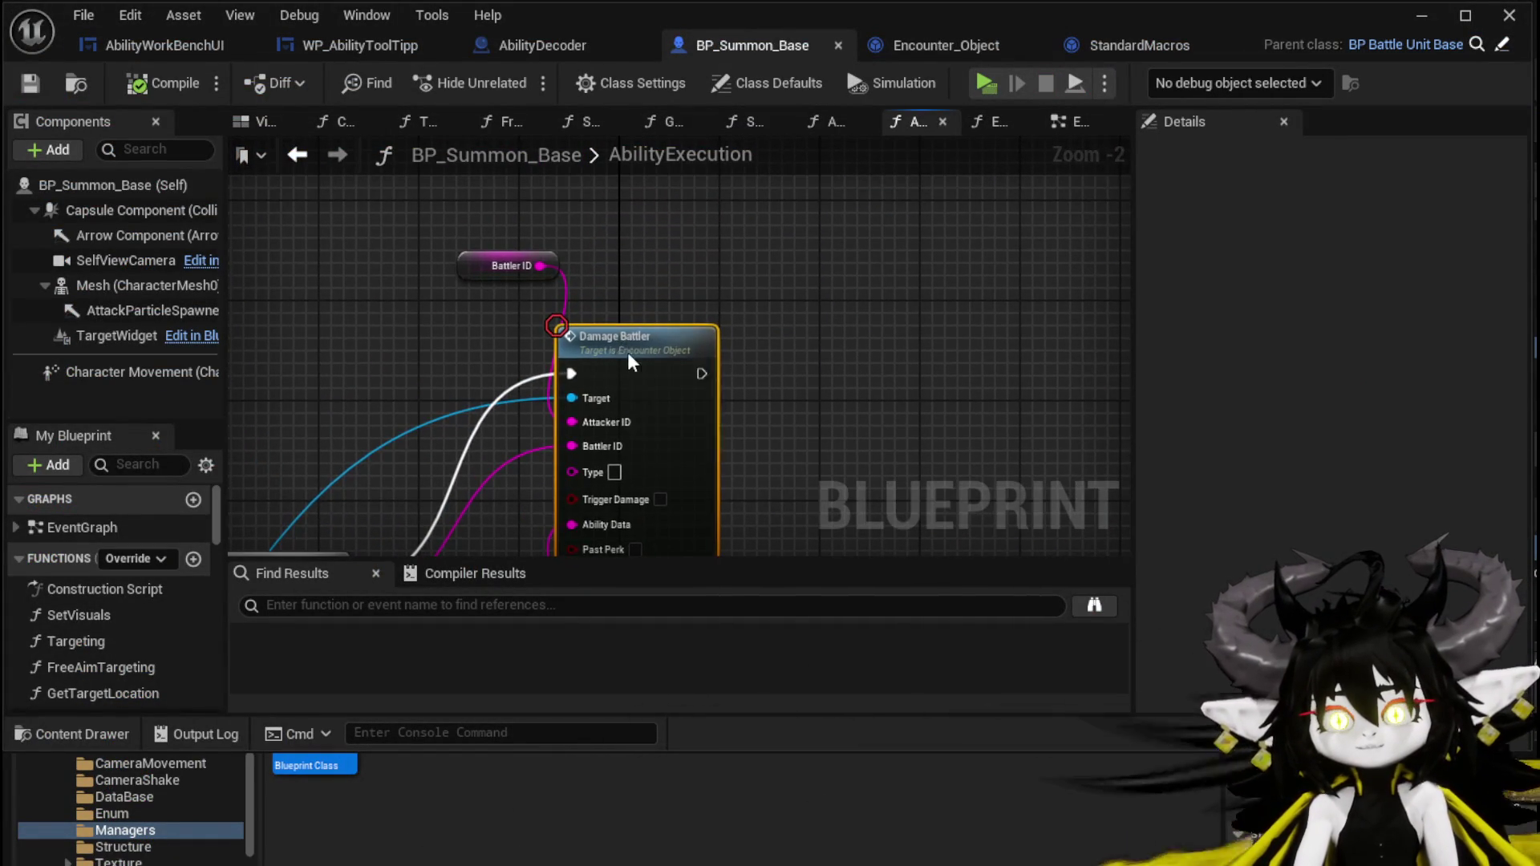
pyautogui.scroll(-2, 498, 332)
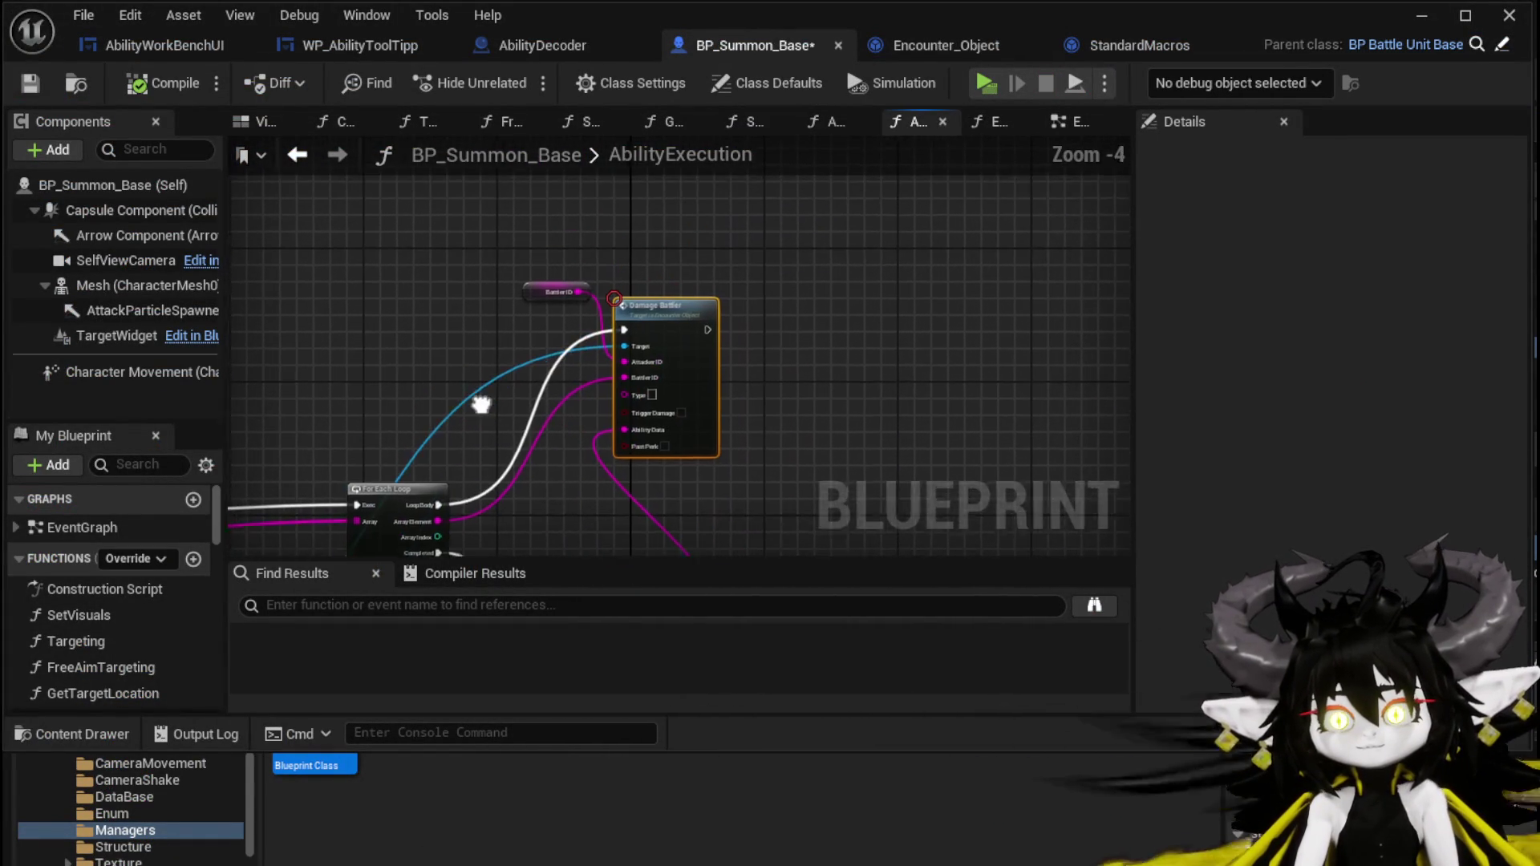
pyautogui.moveTo(777, 403); pyautogui.dragTo(691, 351)
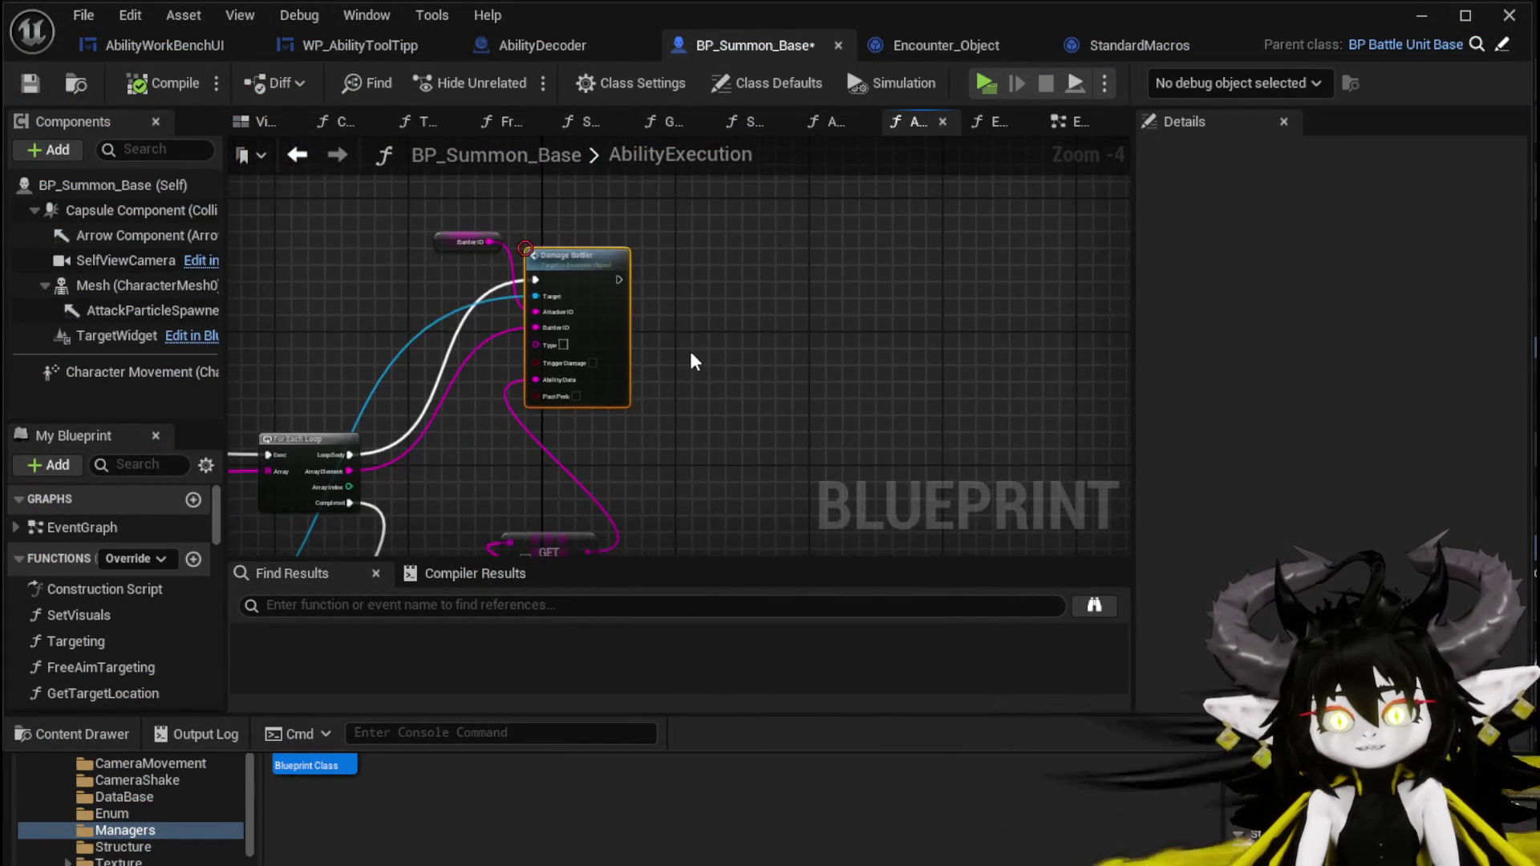
pyautogui.scroll(3, 691, 351)
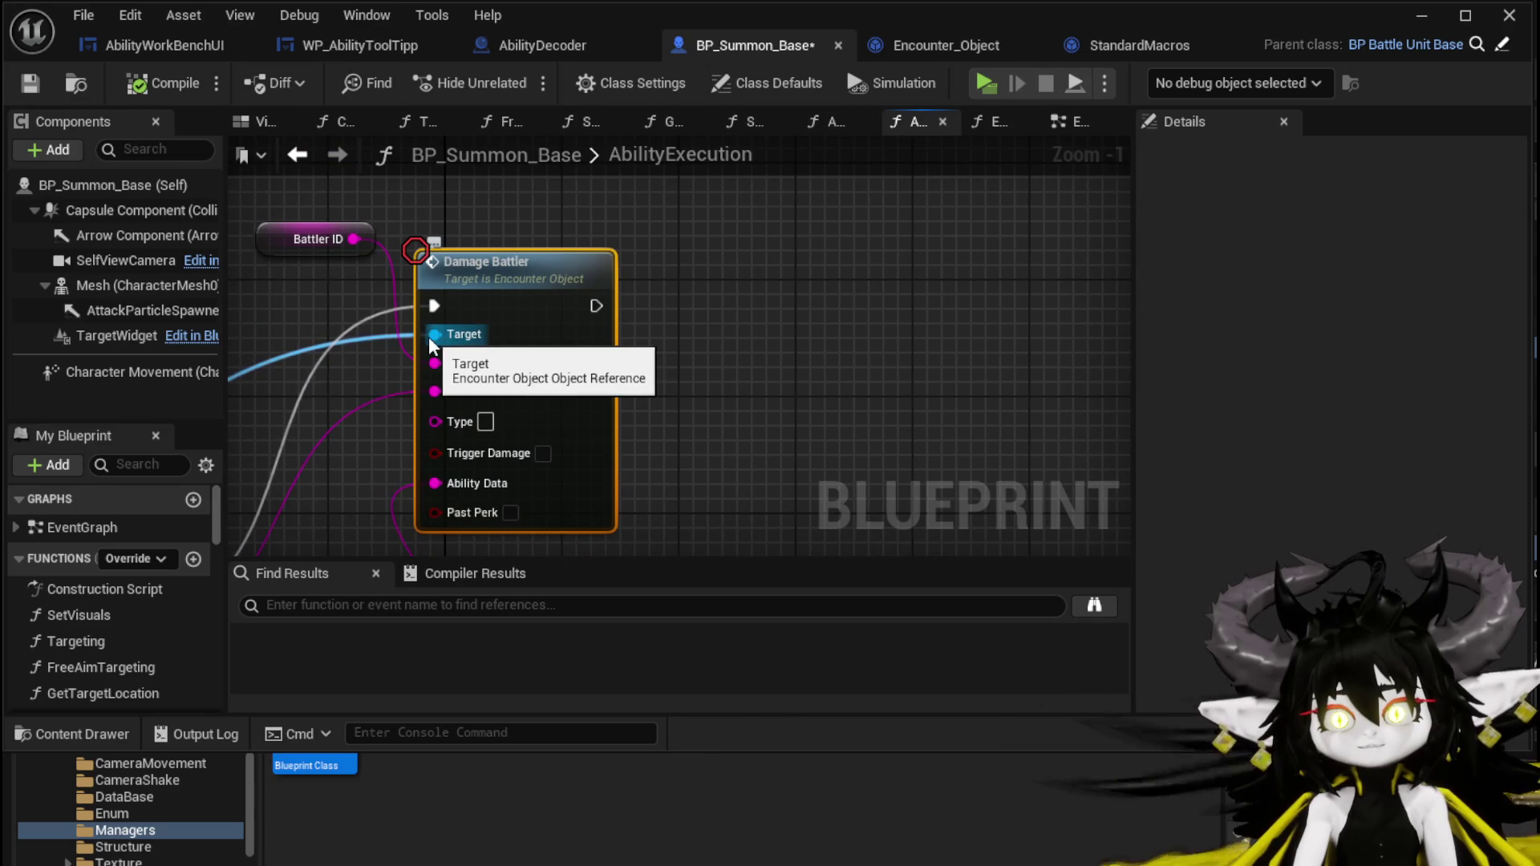
pyautogui.moveTo(716, 353); pyautogui.dragTo(718, 353)
pyautogui.press('Escape')
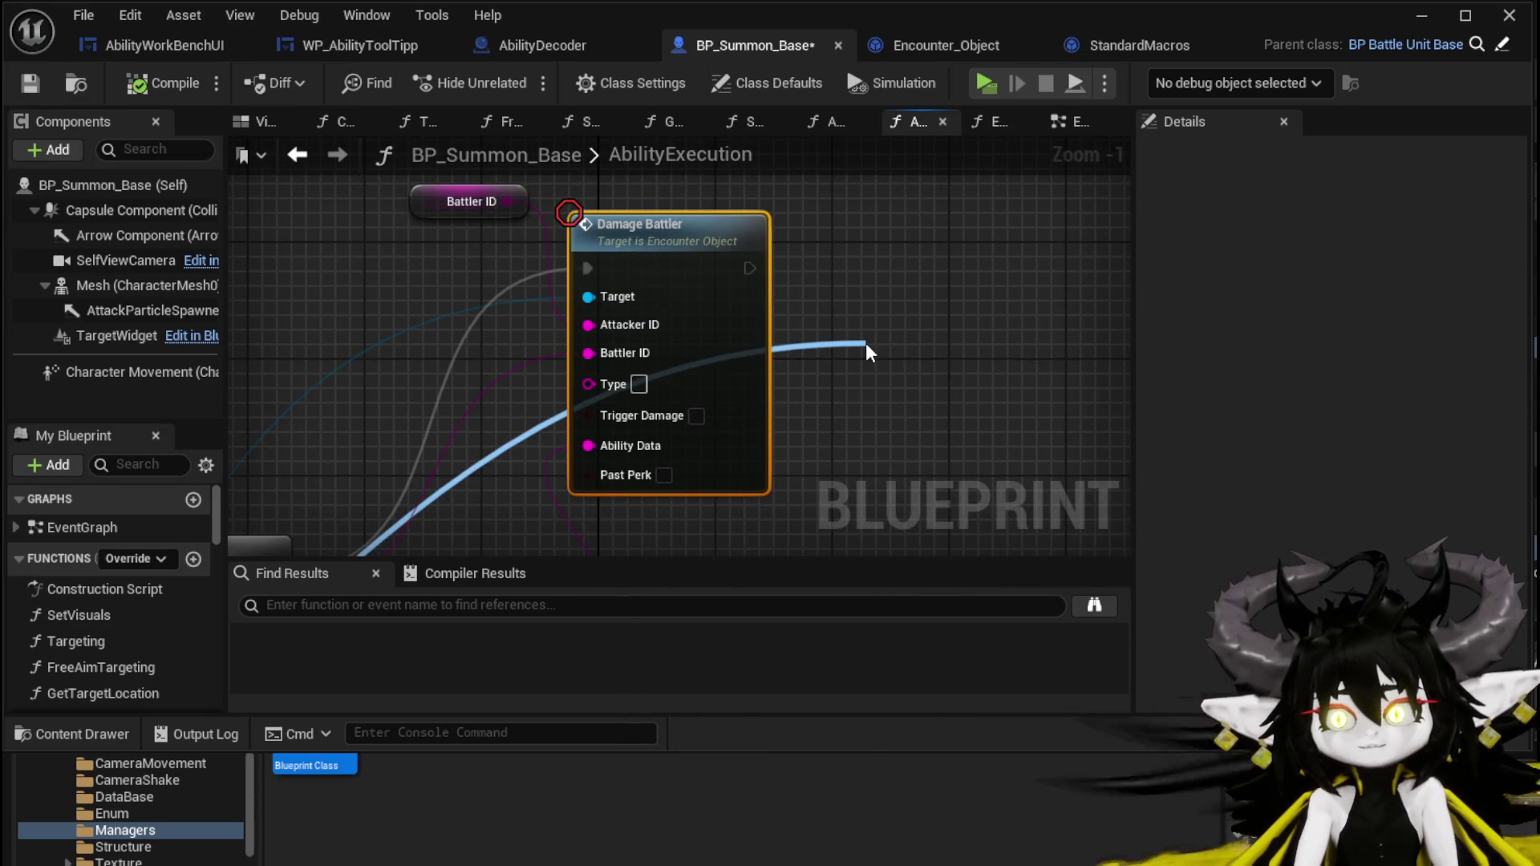
pyautogui.moveTo(866, 351); pyautogui.dragTo(866, 351)
pyautogui.write('urren')
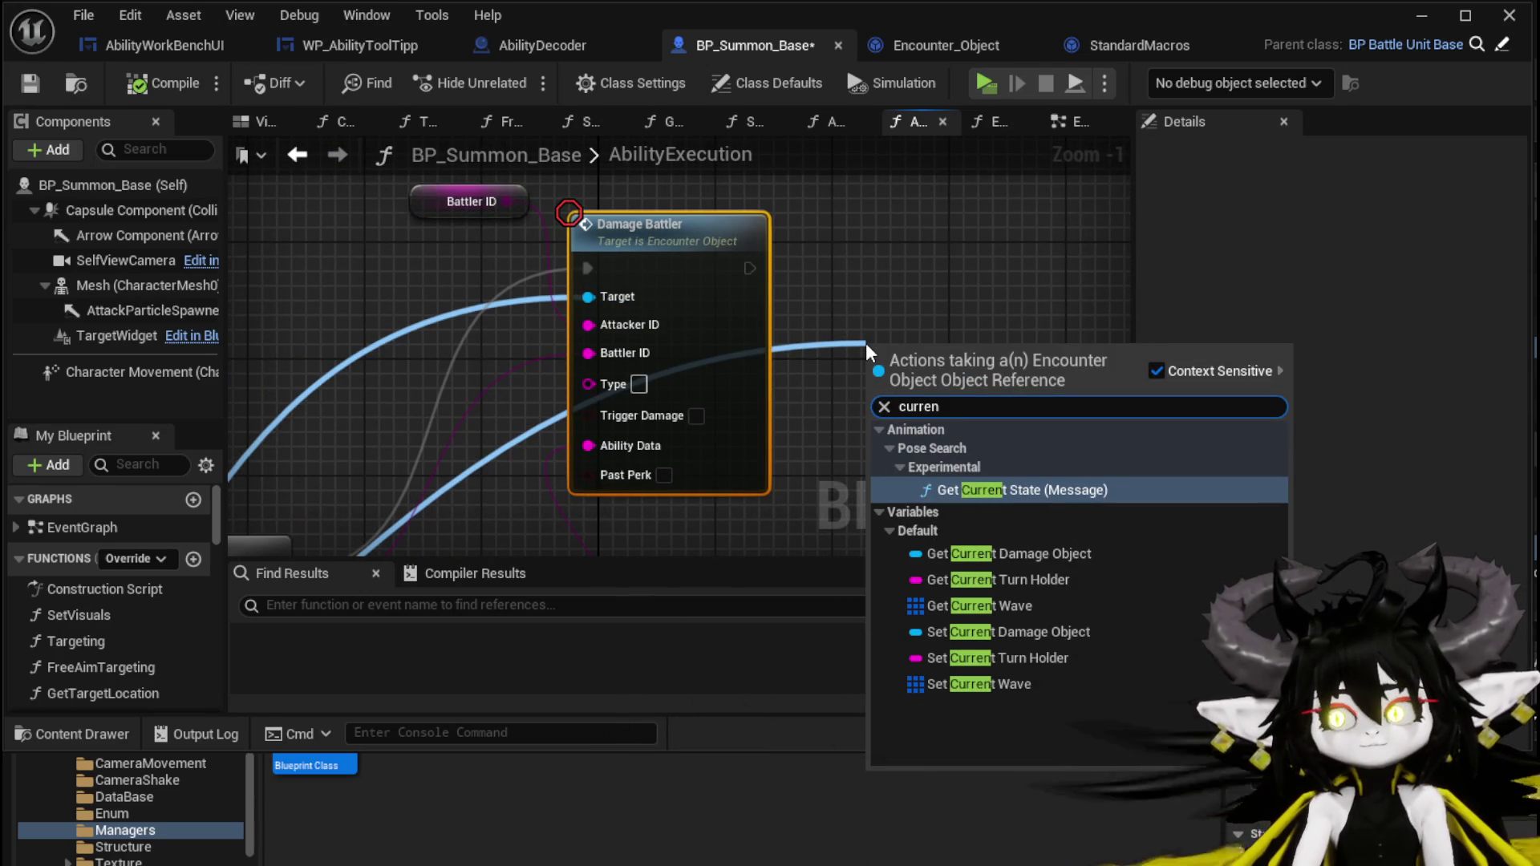
pyautogui.click(979, 552)
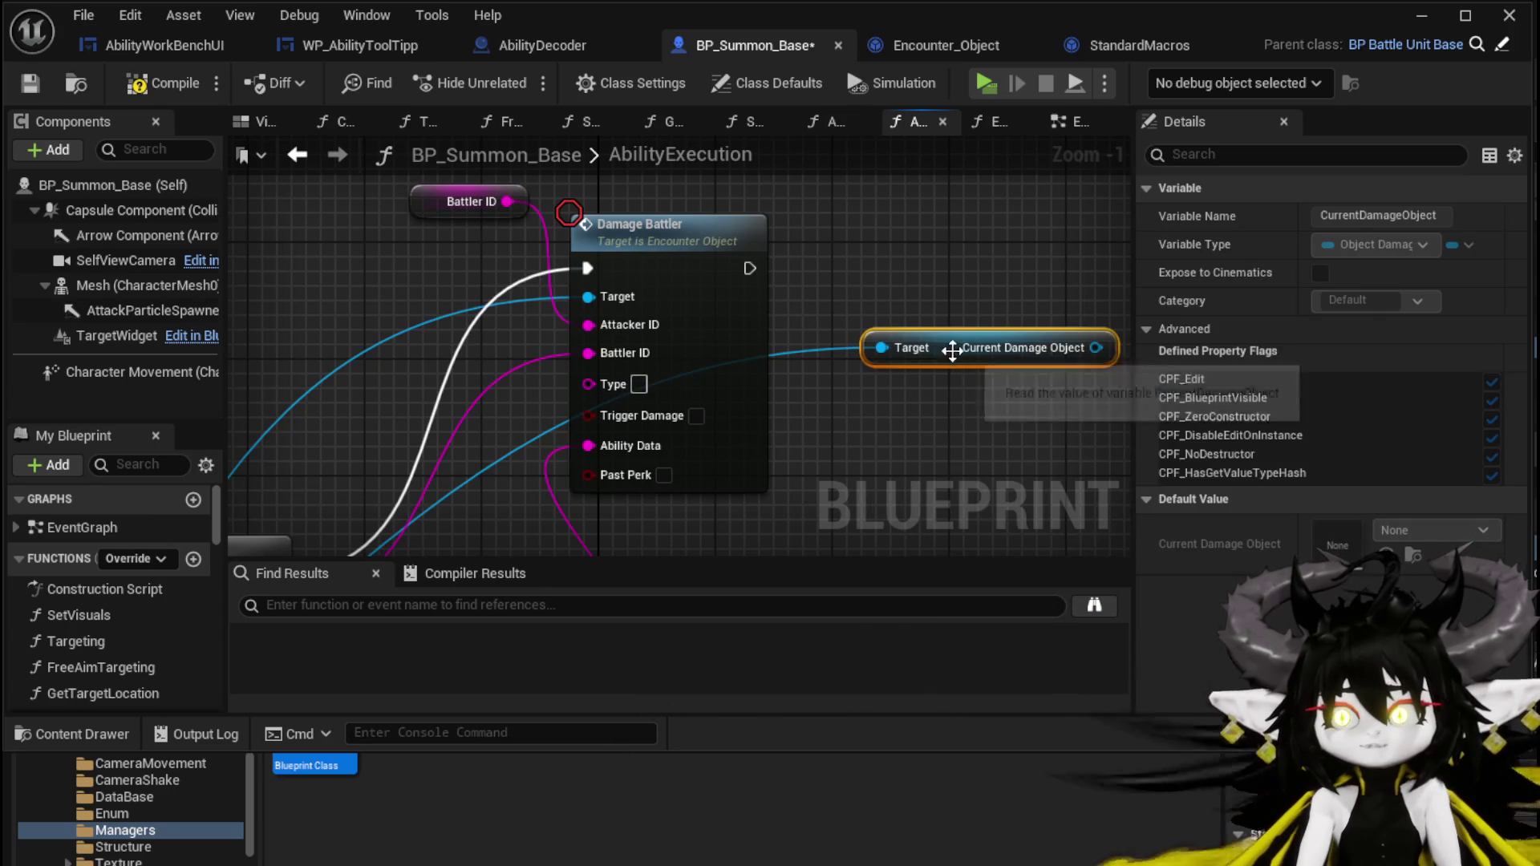
# Add a SET Number Type node set to Direct after Damage Battler.
pyautogui.moveTo(884, 436); pyautogui.dragTo(834, 457)
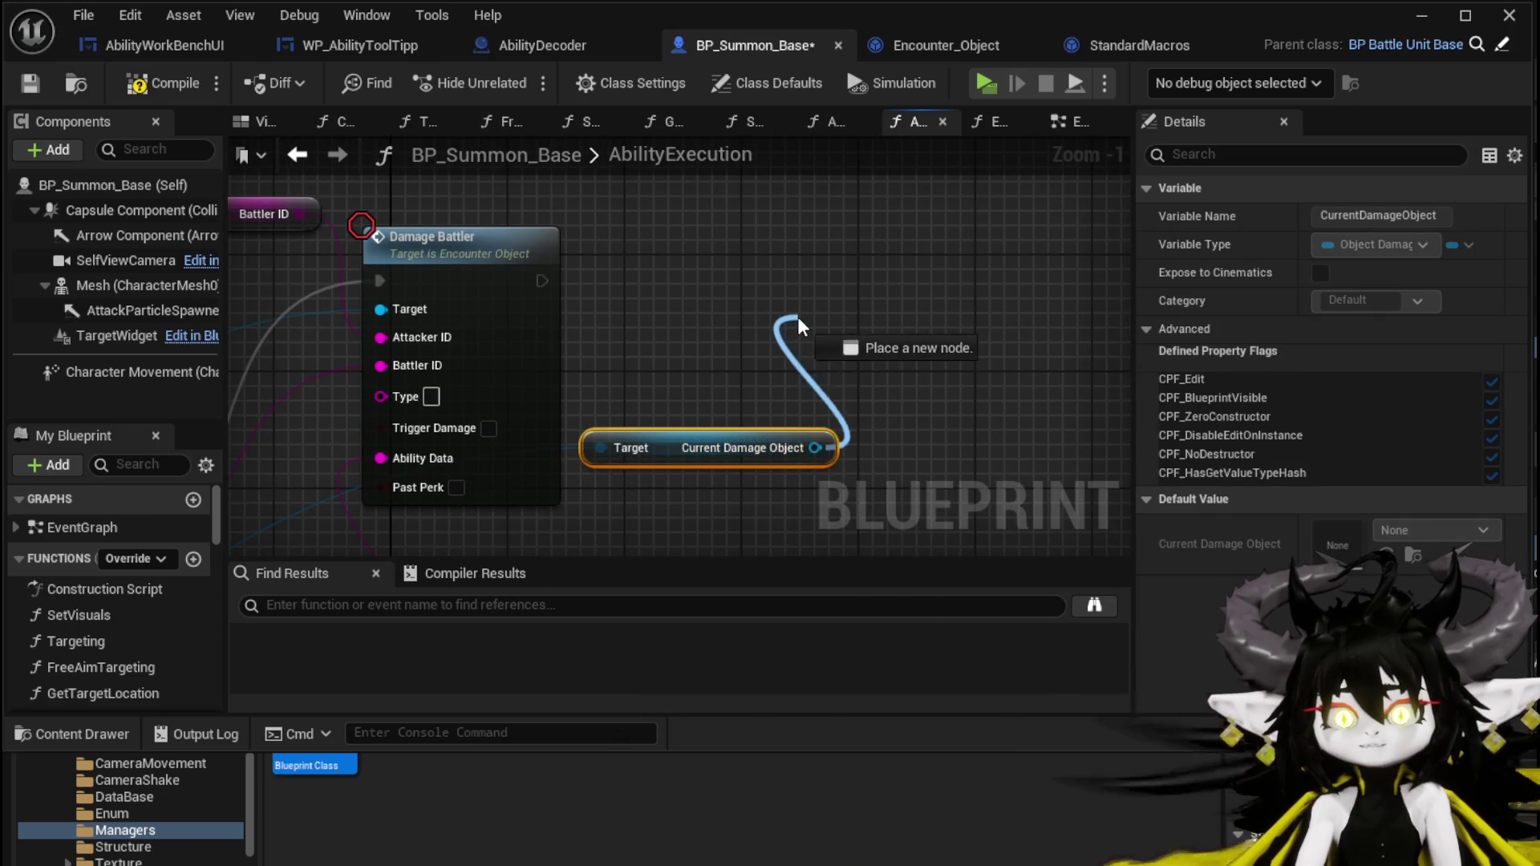
pyautogui.moveTo(800, 324); pyautogui.dragTo(801, 326)
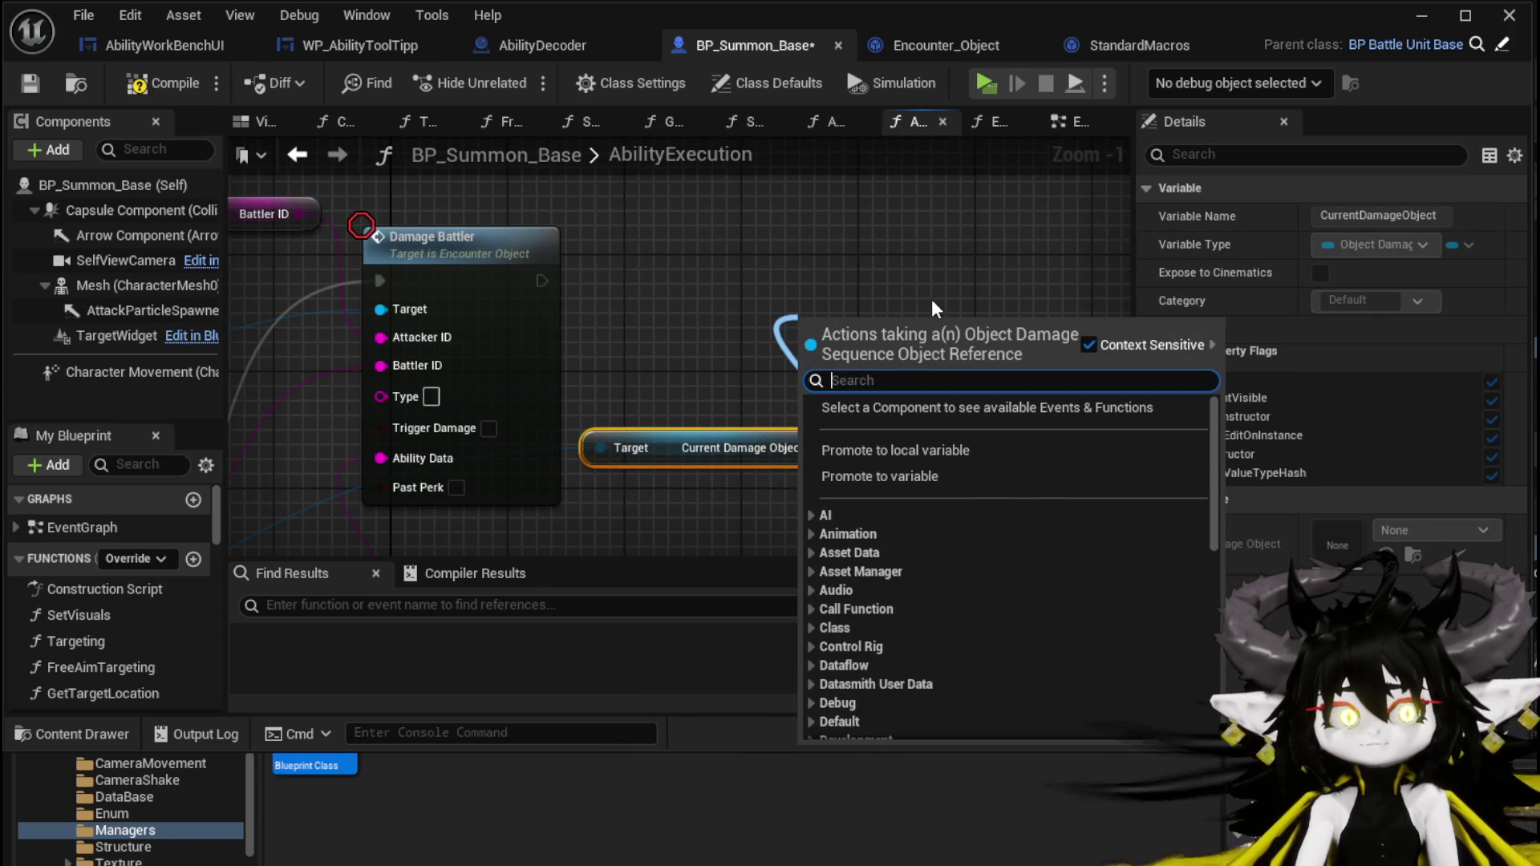
pyautogui.write('Number')
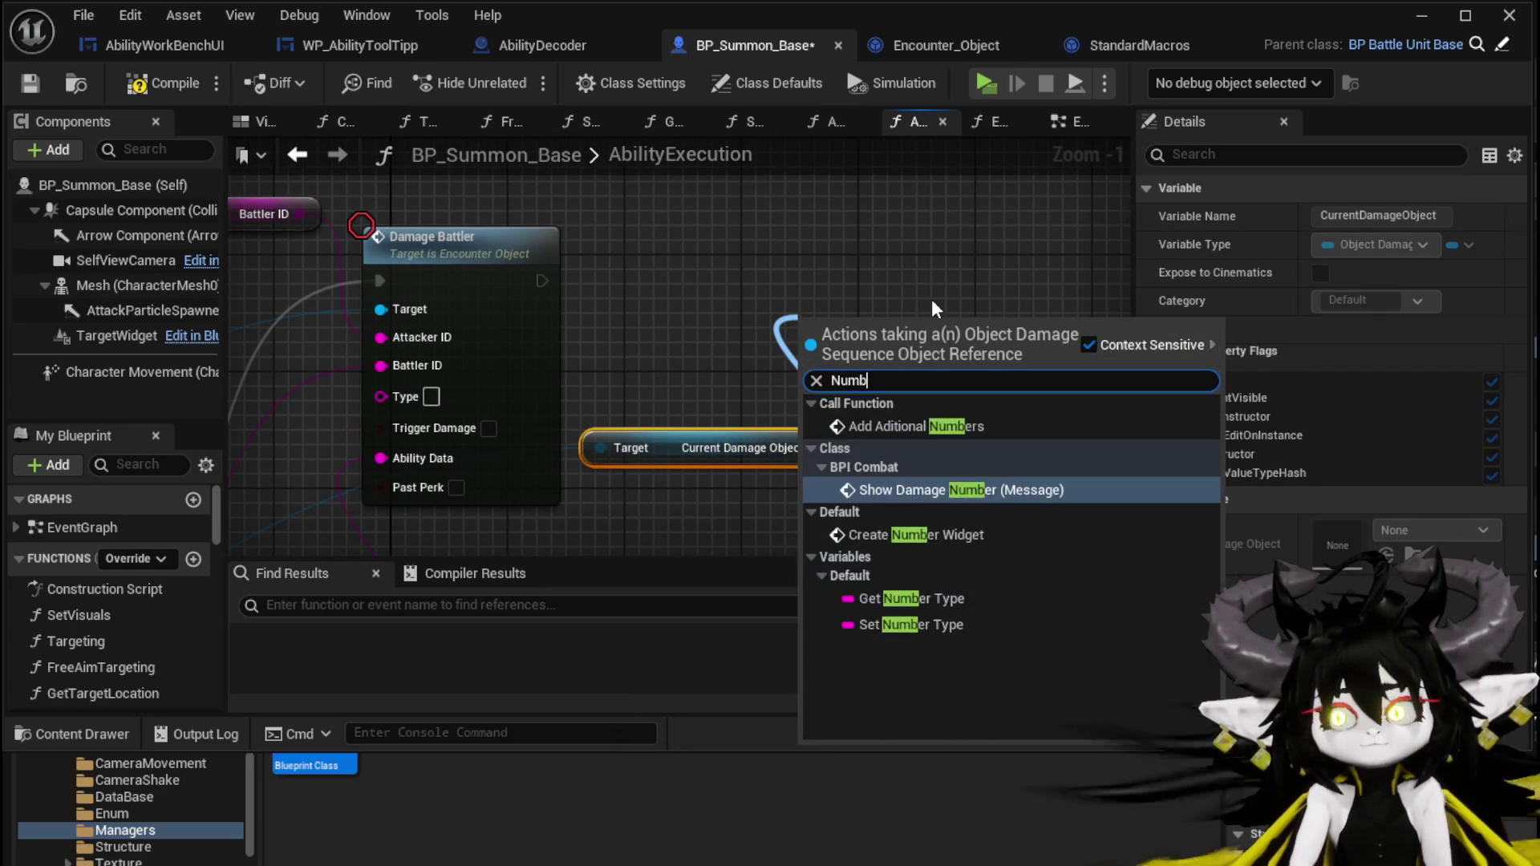
pyautogui.click(910, 624)
pyautogui.moveTo(850, 325)
pyautogui.mouseDown()
pyautogui.moveTo(761, 253)
pyautogui.moveTo(746, 287)
pyautogui.mouseUp()
pyautogui.write('Direct')
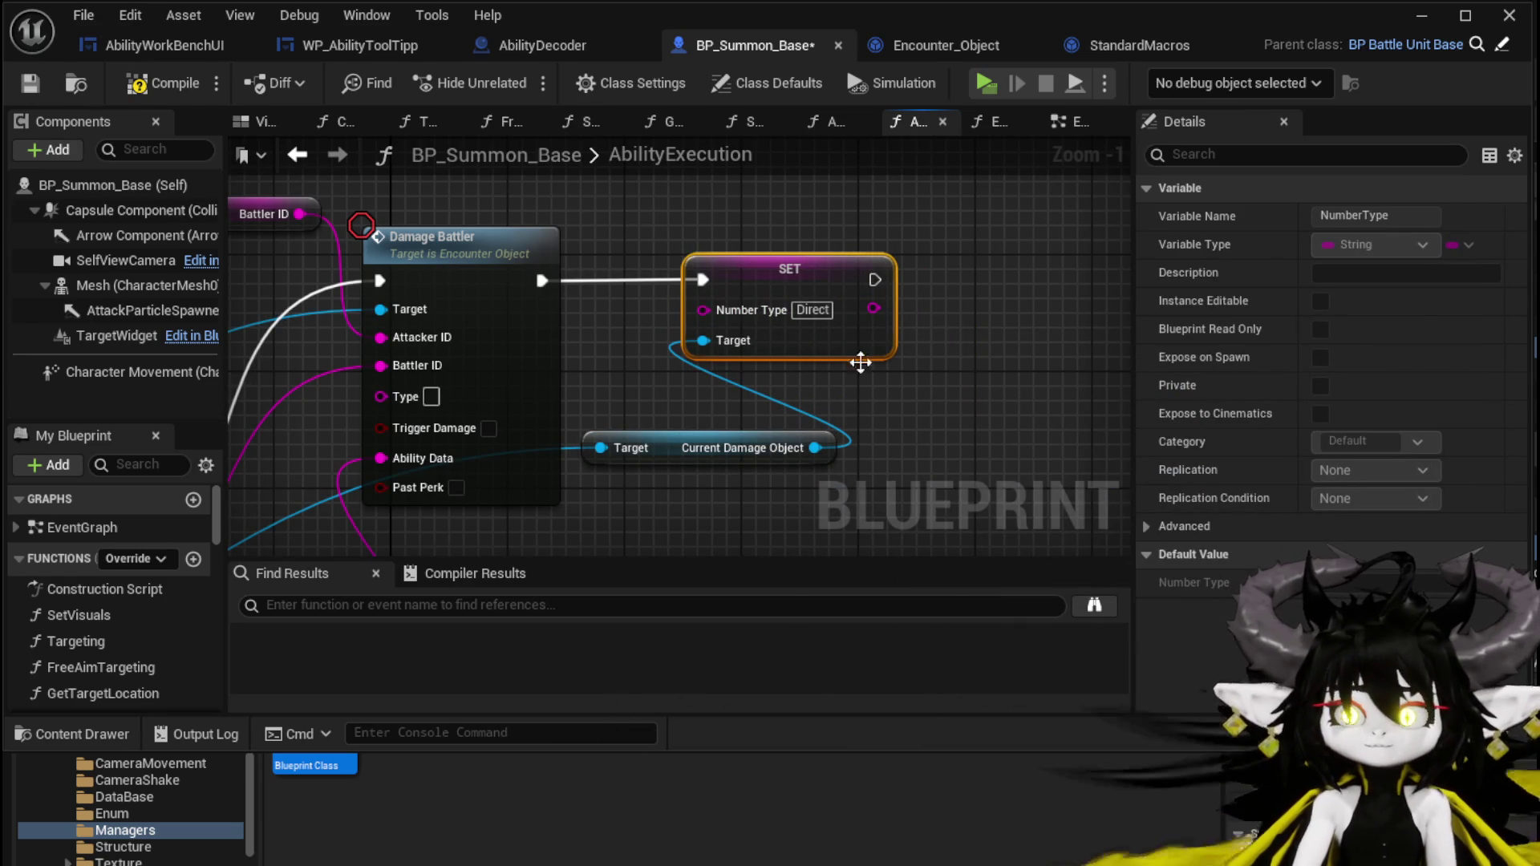
# Add Call On Show Number on Current Damage Object after SET, then launch a play test.
pyautogui.moveTo(618, 391); pyautogui.dragTo(630, 383)
pyautogui.write('Show')
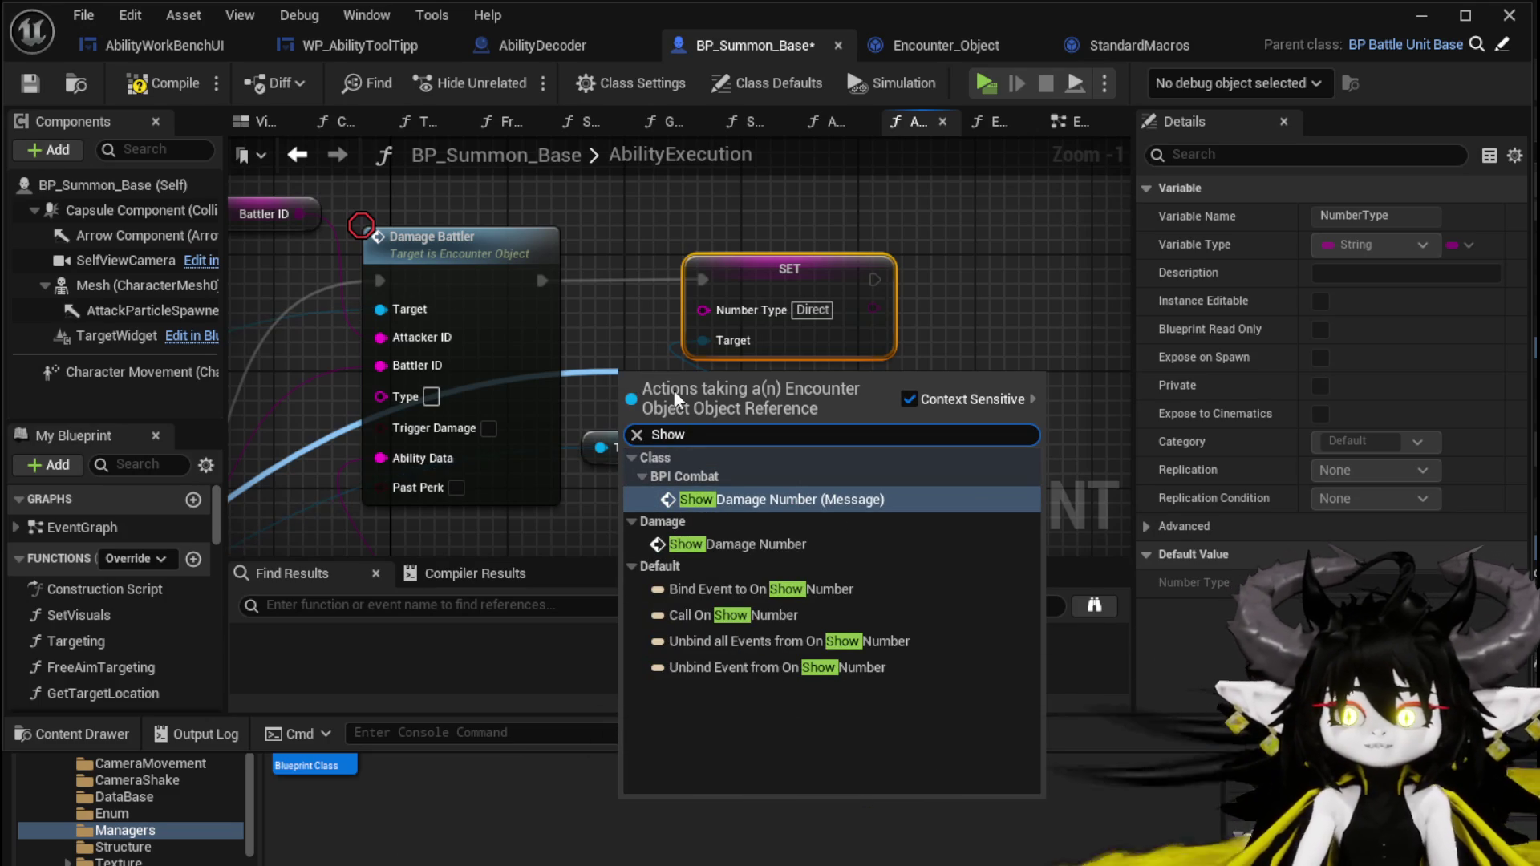
pyautogui.click(766, 614)
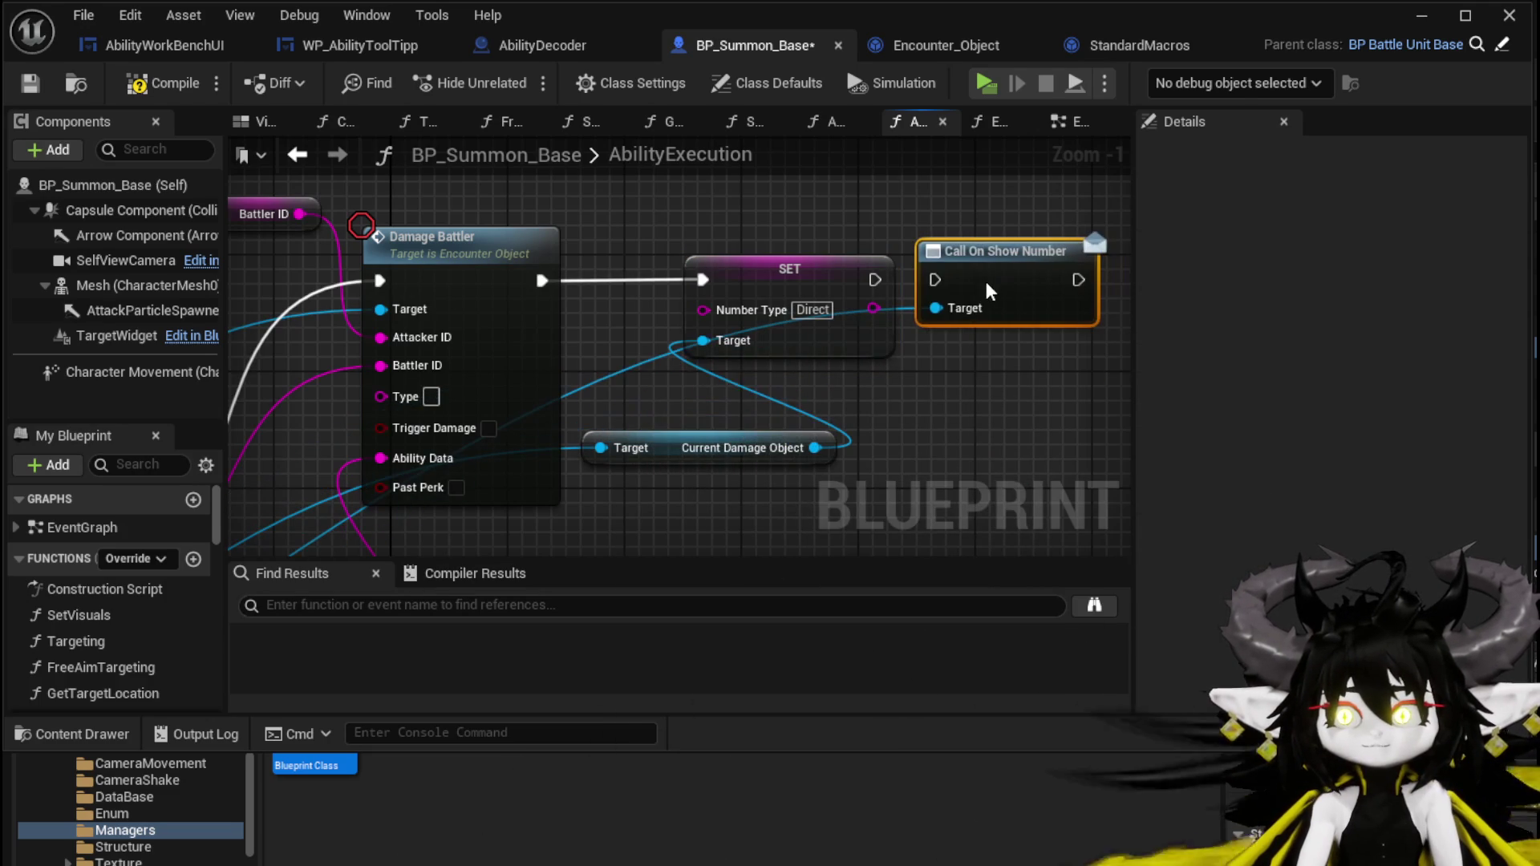
pyautogui.moveTo(874, 280); pyautogui.dragTo(934, 279)
pyautogui.moveTo(790, 268); pyautogui.dragTo(760, 269)
pyautogui.click(382, 168)
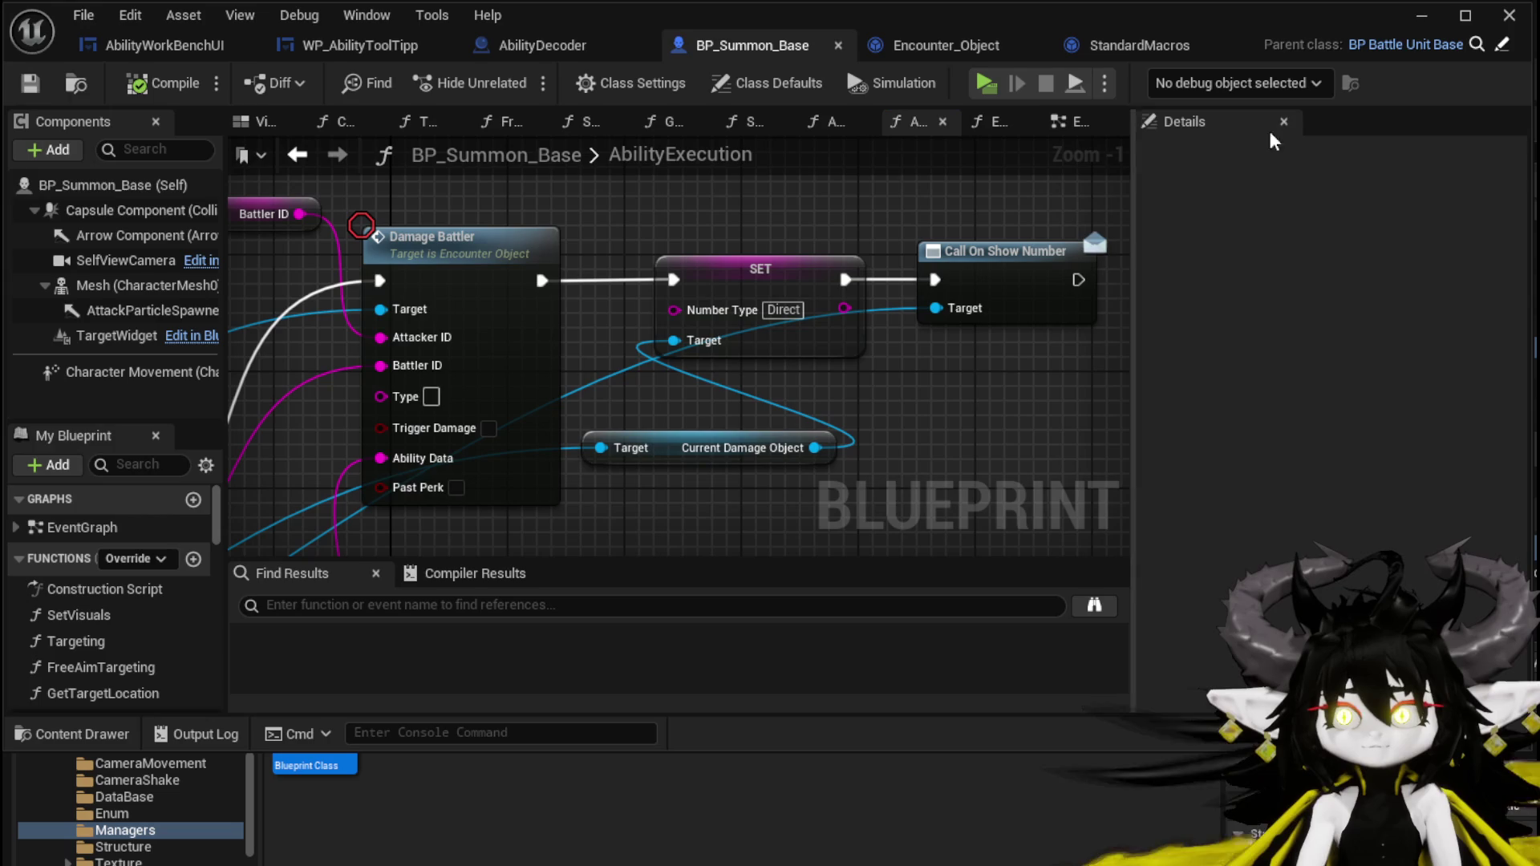
pyautogui.click(1418, 18)
pyautogui.click(522, 79)
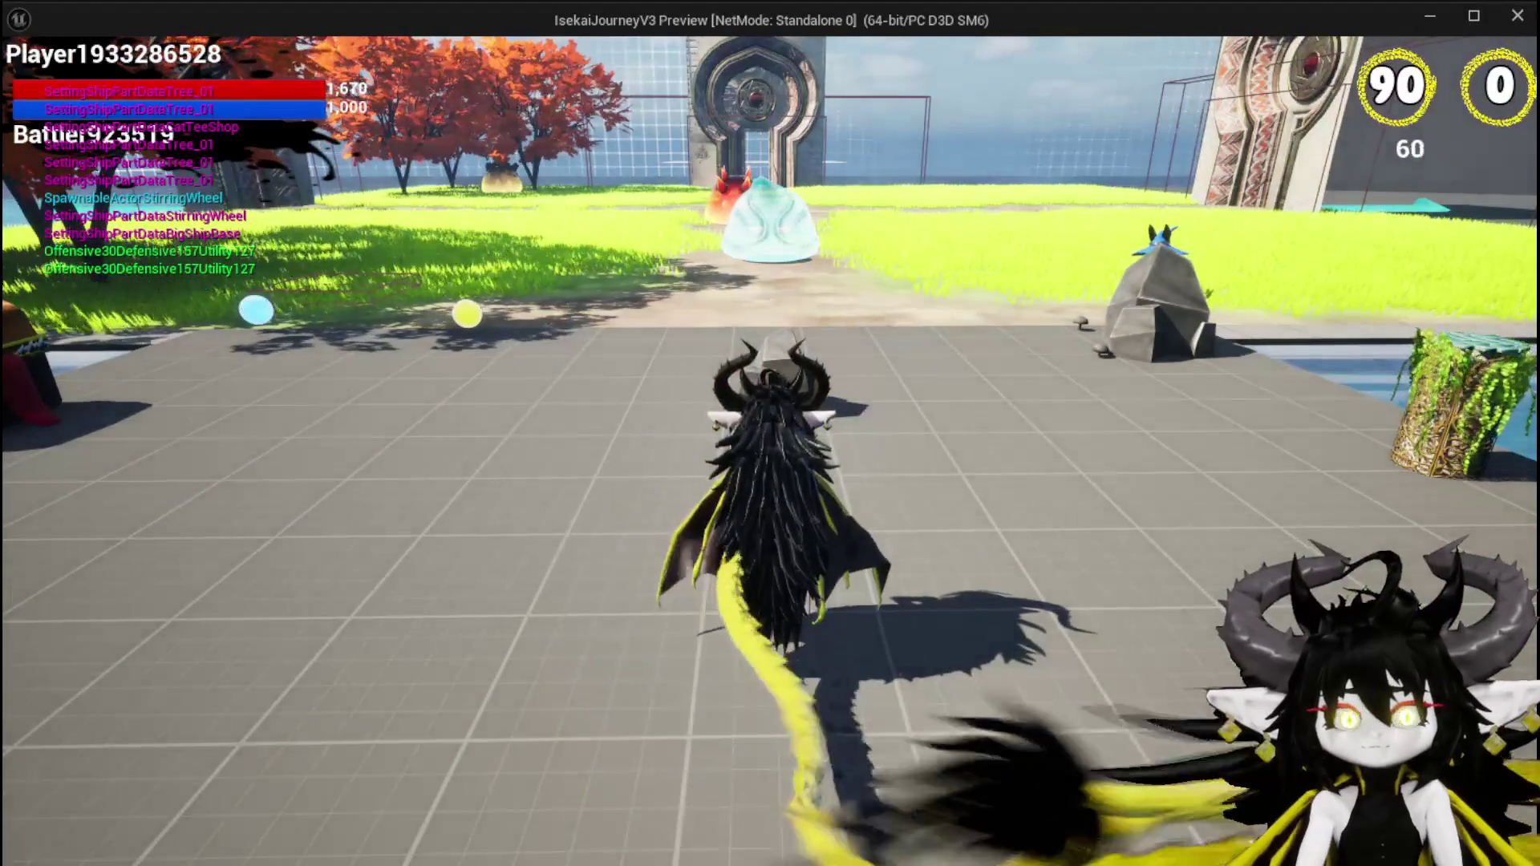
# Stop the play test and save BP_Summon_Base.
pyautogui.press('w')
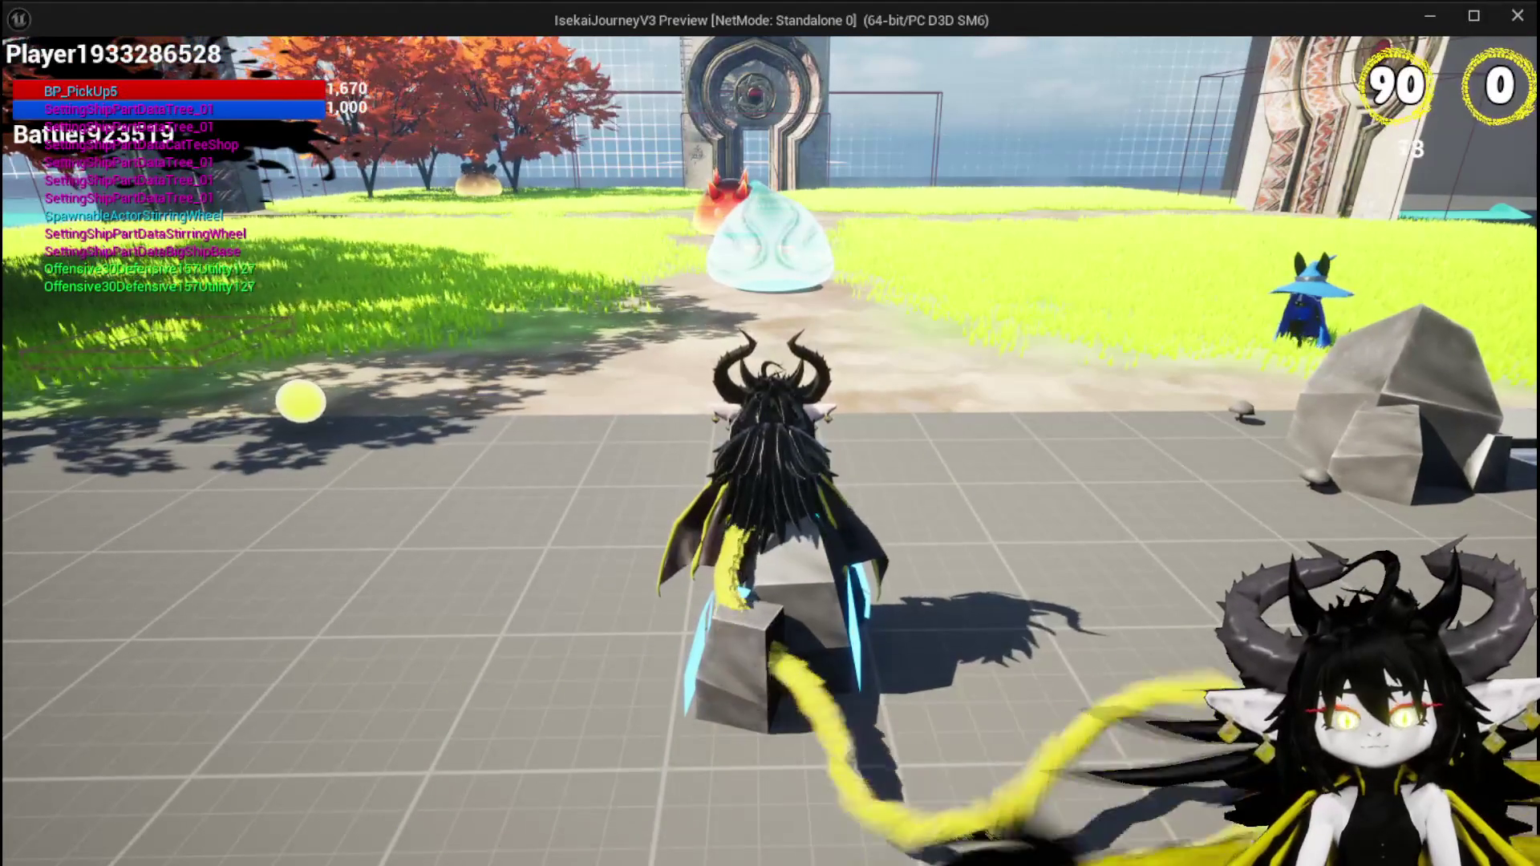
pyautogui.press('Escape')
pyautogui.click(34, 85)
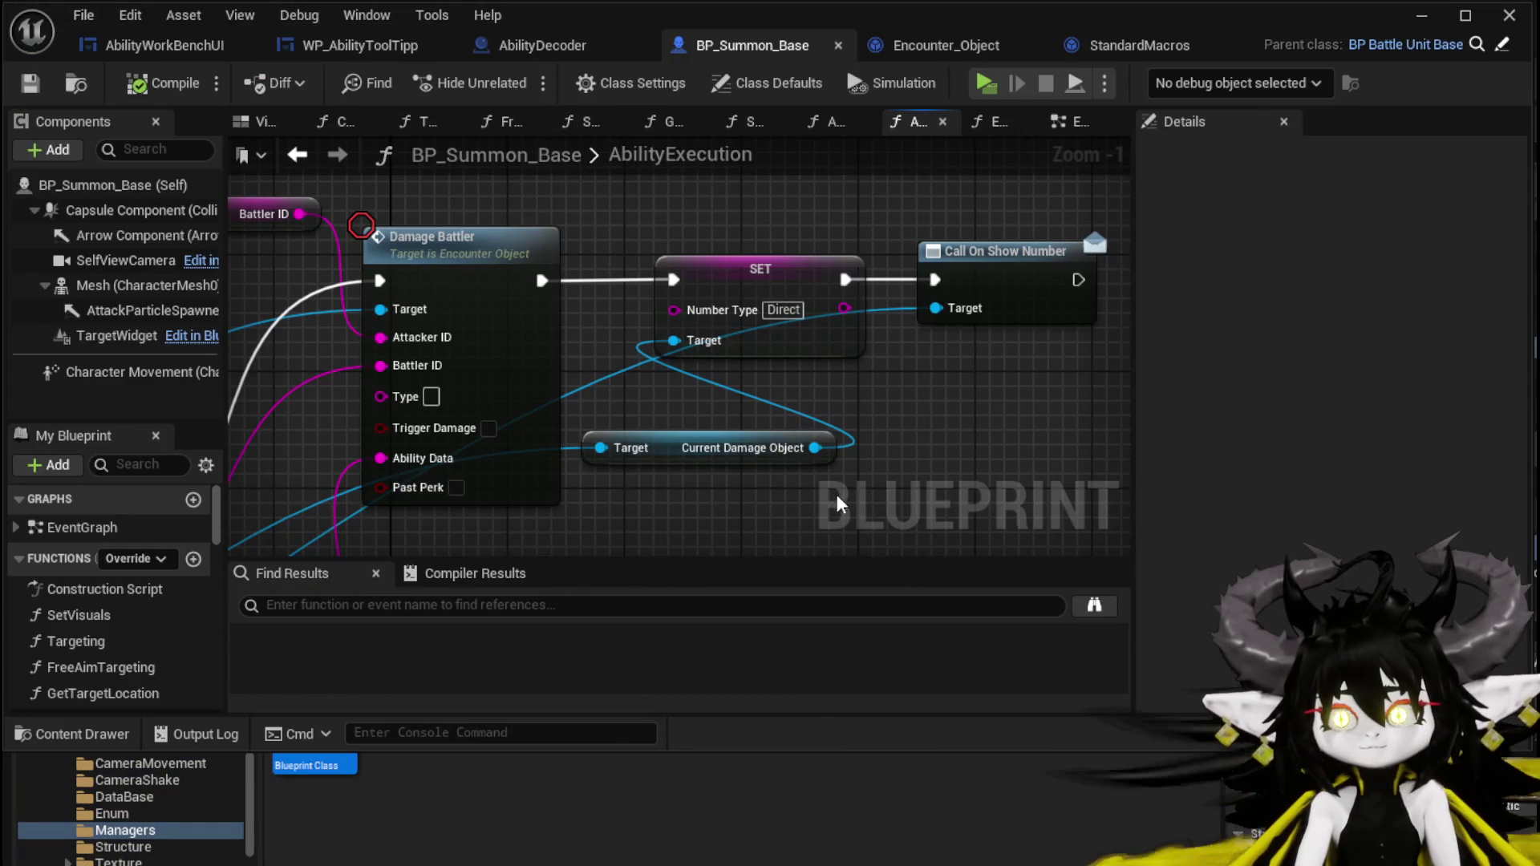
# Delete the SET Number Type, Call On Show Number and getter nodes, then open DamageBattler.
pyautogui.moveTo(834, 492)
pyautogui.mouseDown()
pyautogui.moveTo(898, 233)
pyautogui.moveTo(954, 224)
pyautogui.mouseUp()
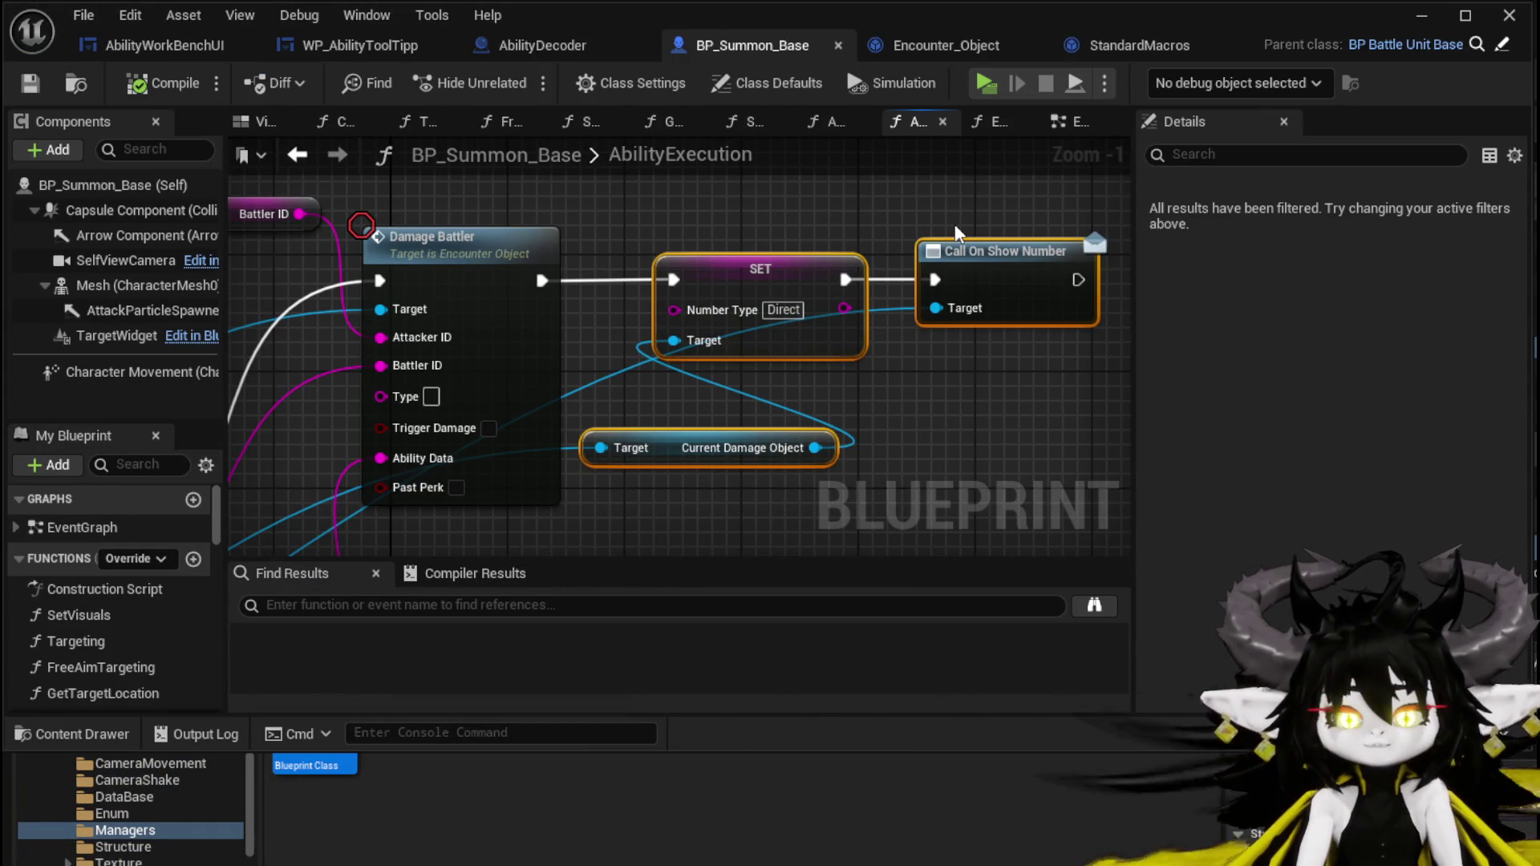
pyautogui.press('Delete')
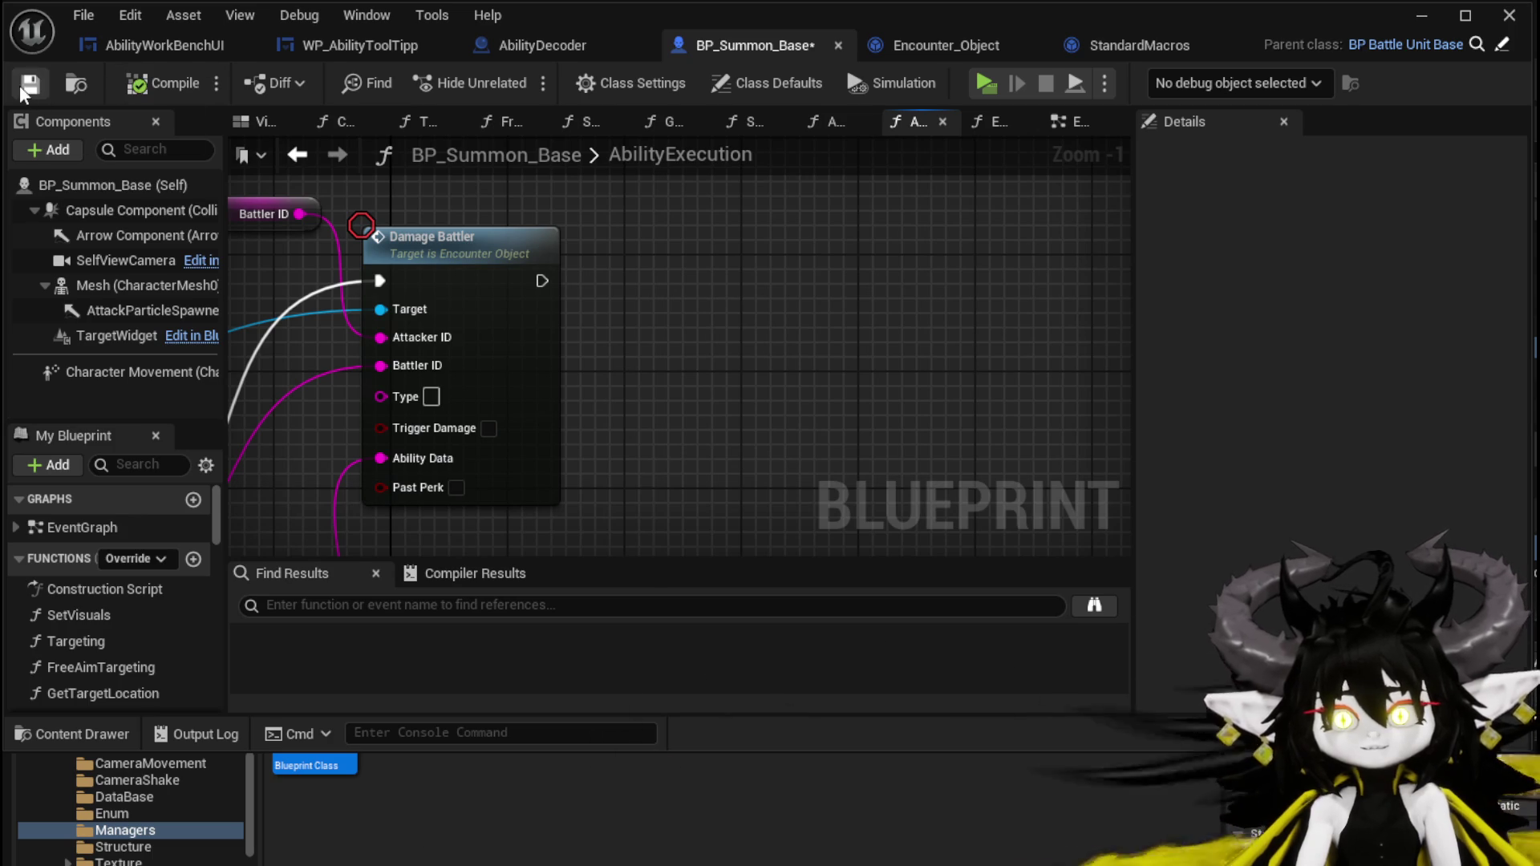
pyautogui.doubleClick(419, 297)
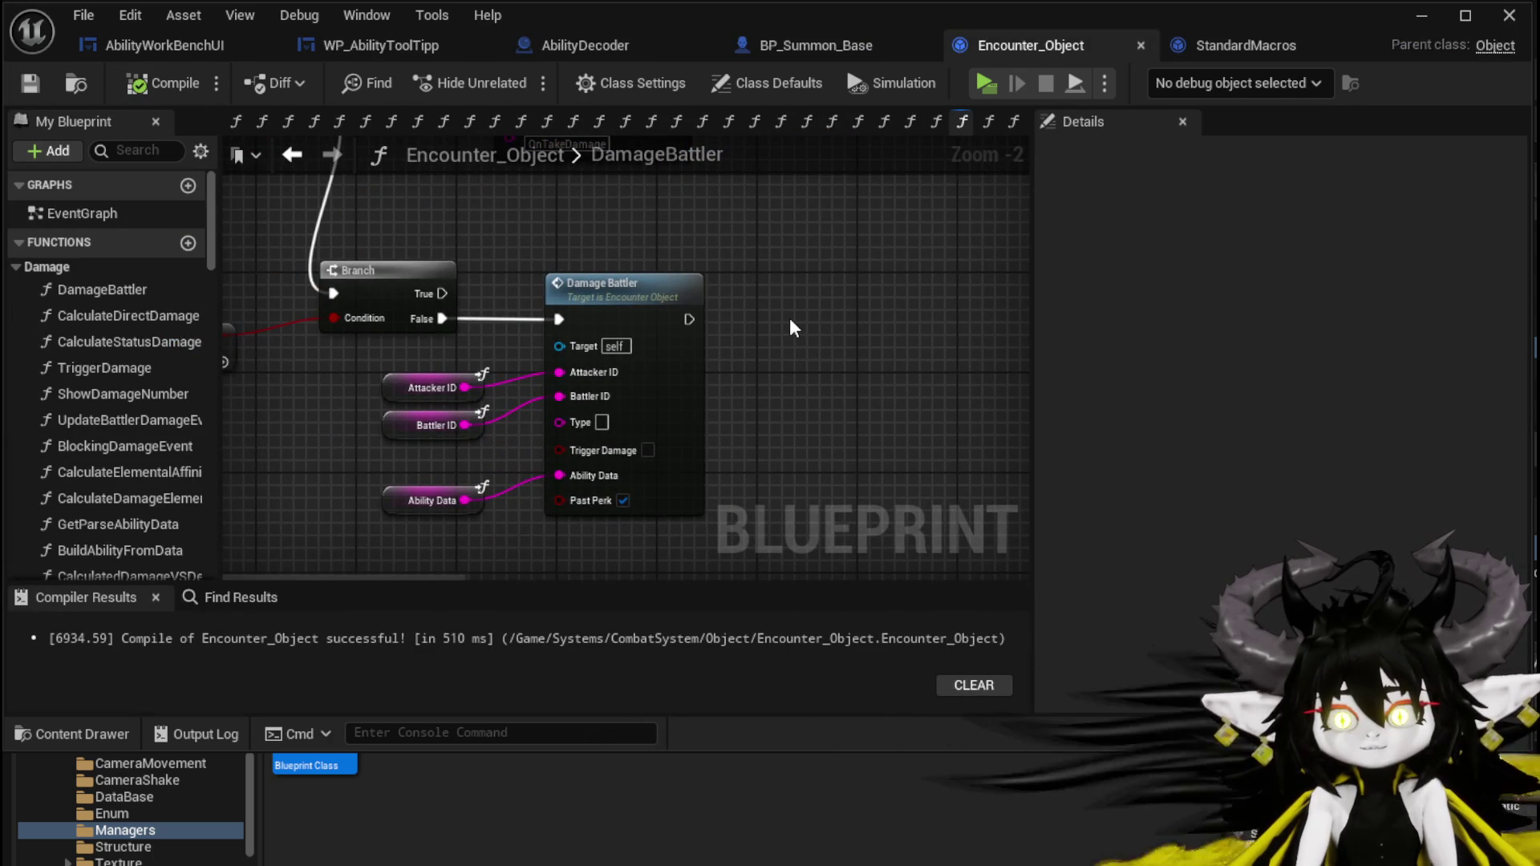
# Survey the DamageBattler graph and reposition a group of its nodes.
pyautogui.scroll(-4, 770, 313)
pyautogui.moveTo(565, 305)
pyautogui.mouseDown()
pyautogui.moveTo(526, 457)
pyautogui.moveTo(697, 437)
pyautogui.mouseUp()
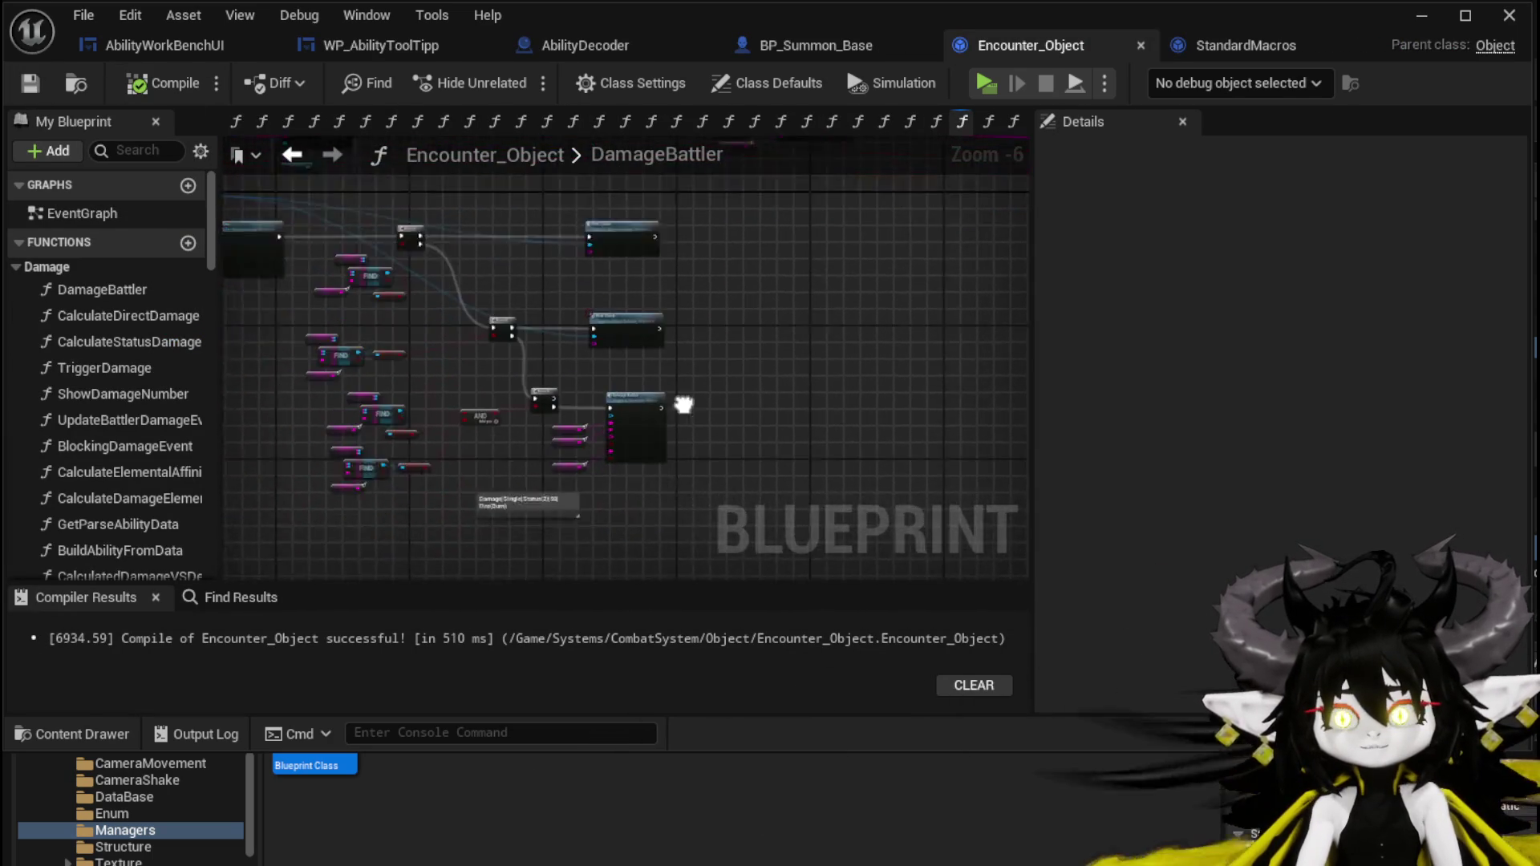
pyautogui.scroll(4, 607, 357)
pyautogui.scroll(-3, 688, 488)
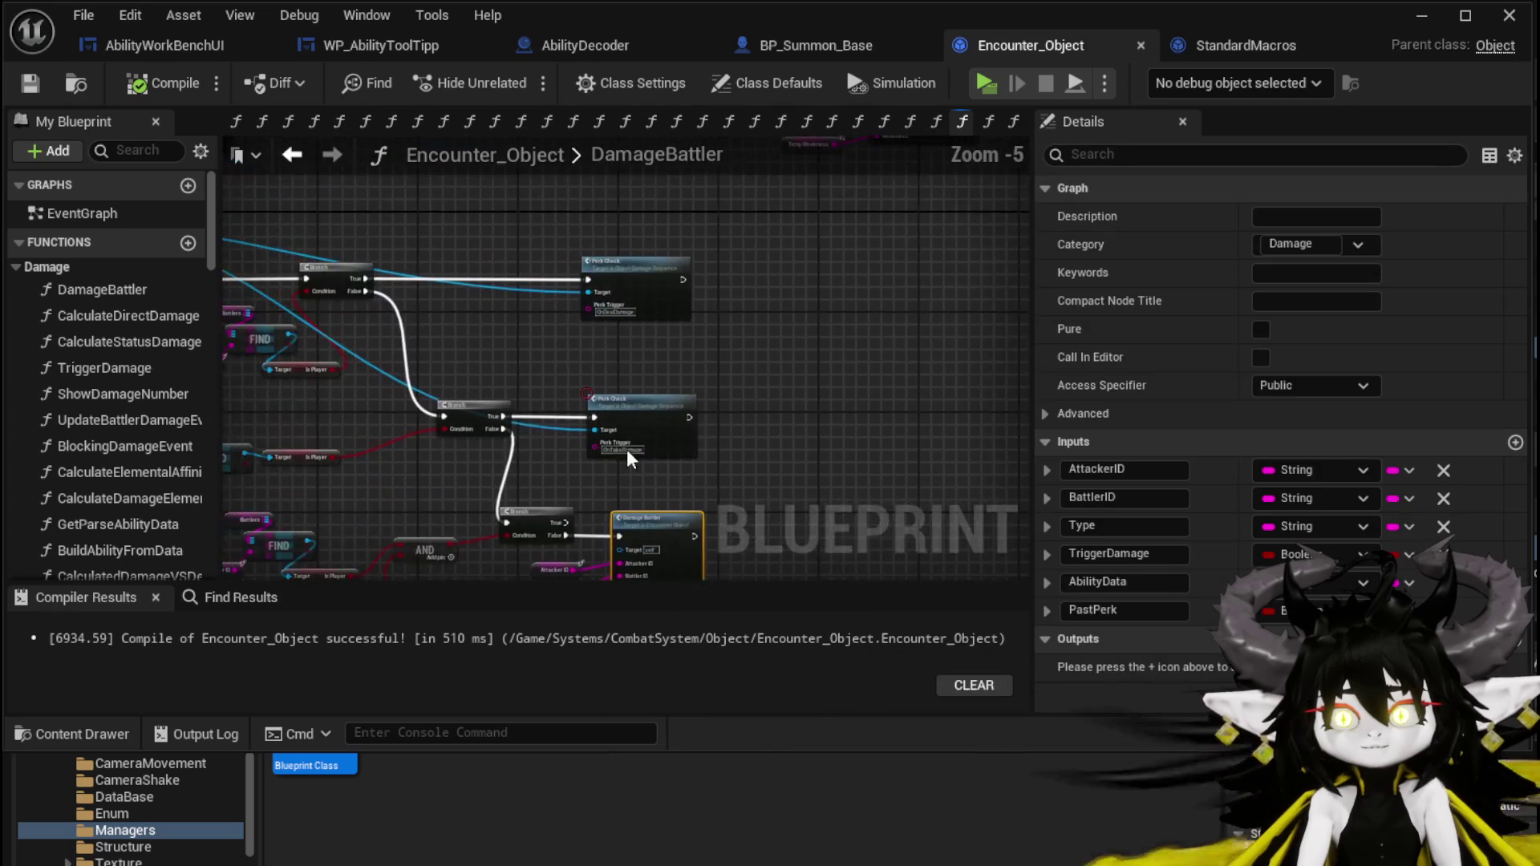
pyautogui.moveTo(539, 418); pyautogui.dragTo(522, 265)
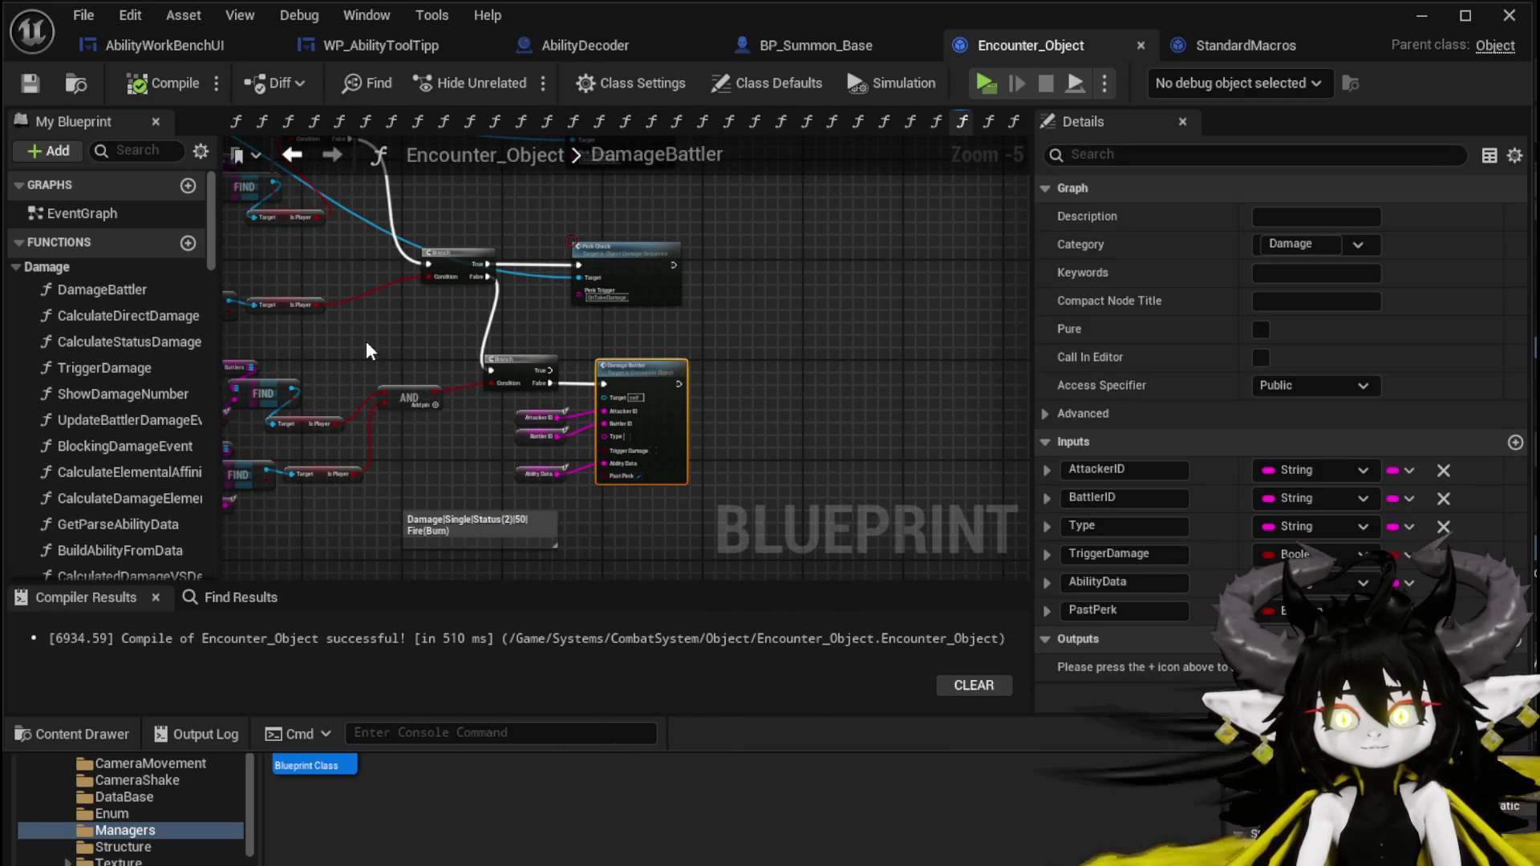
pyautogui.scroll(-1, 365, 351)
pyautogui.moveTo(566, 436); pyautogui.dragTo(298, 326)
pyautogui.moveTo(419, 369)
pyautogui.mouseDown()
pyautogui.moveTo(675, 380)
pyautogui.moveTo(646, 393)
pyautogui.moveTo(239, 354)
pyautogui.mouseUp()
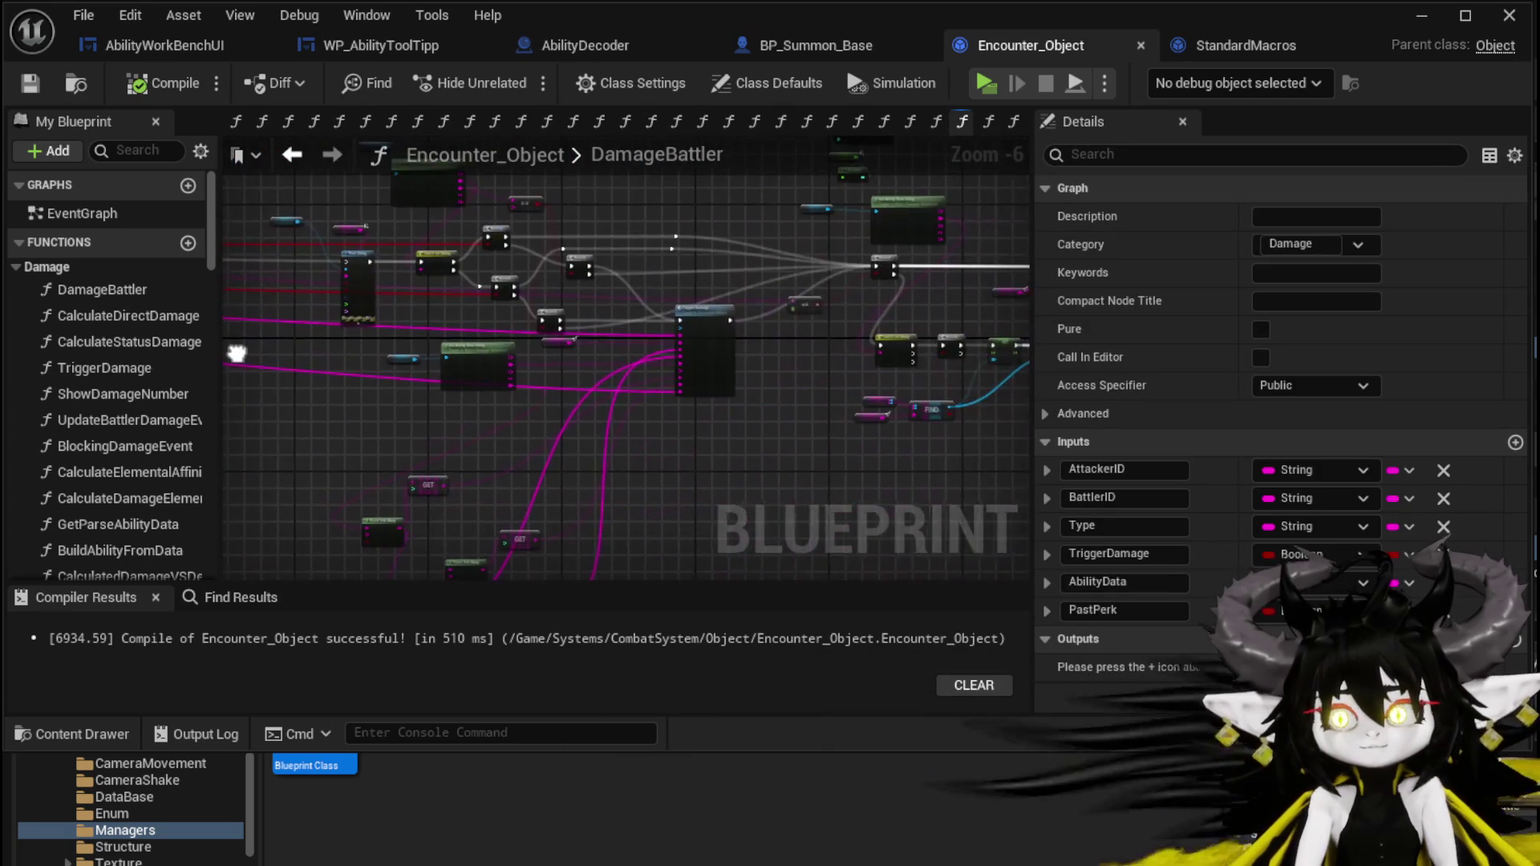
pyautogui.moveTo(786, 341)
pyautogui.mouseDown()
pyautogui.moveTo(316, 344)
pyautogui.moveTo(963, 291)
pyautogui.mouseUp()
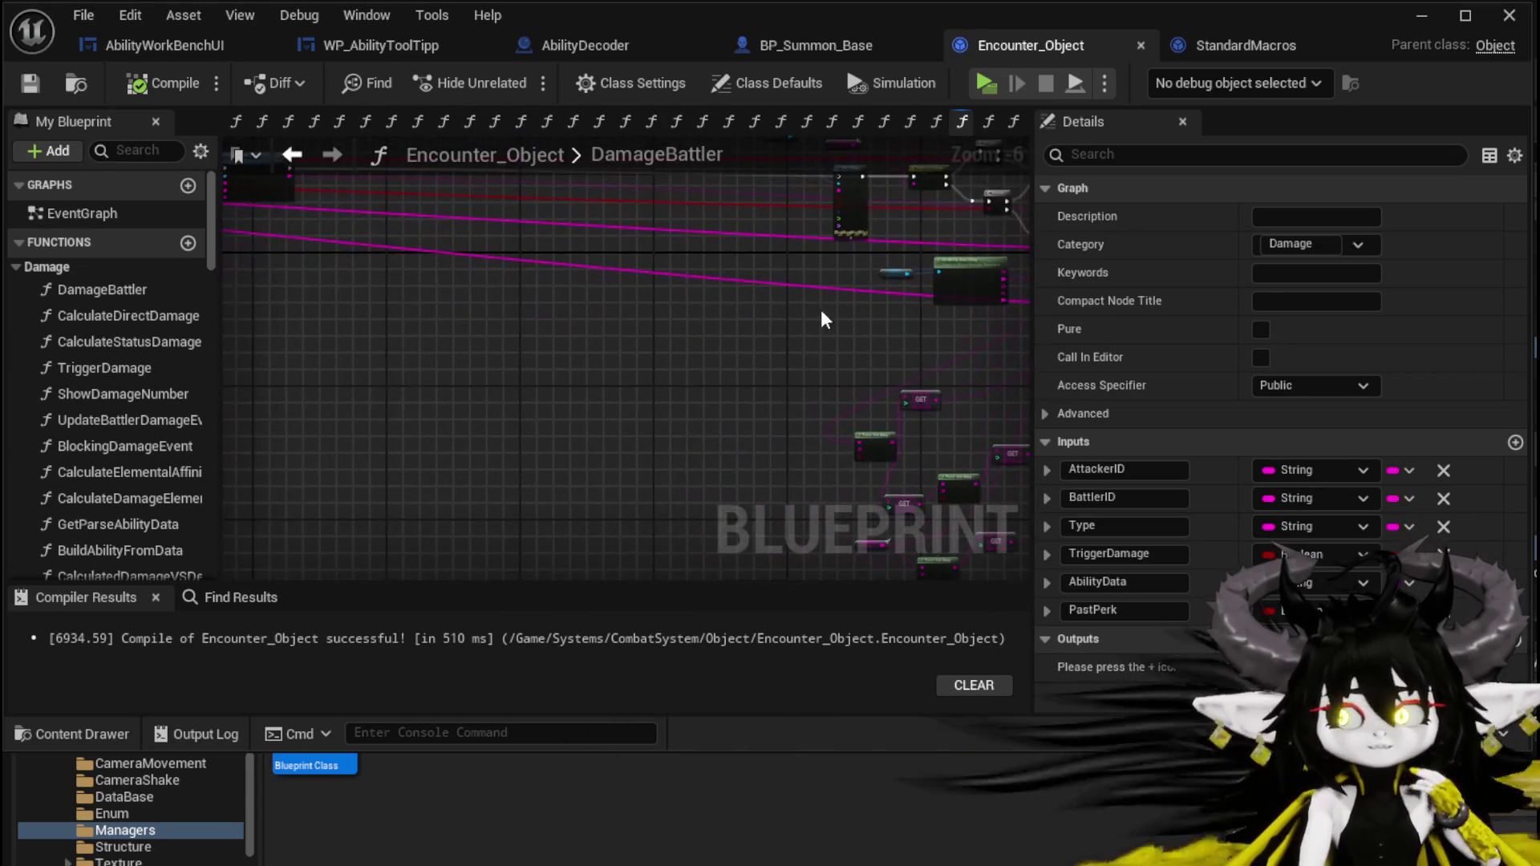
pyautogui.scroll(3, 914, 295)
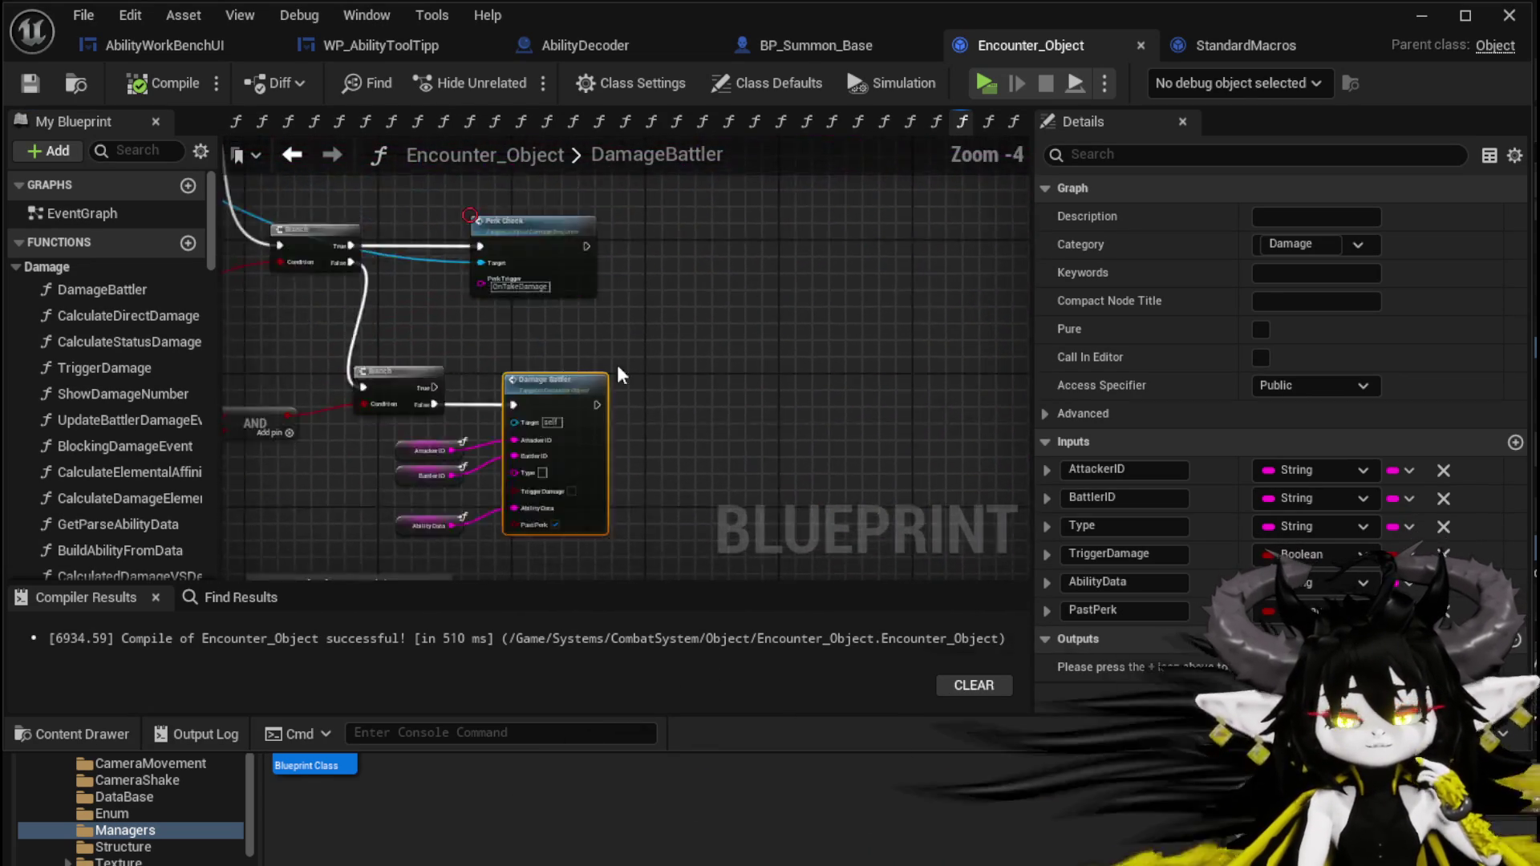
pyautogui.moveTo(914, 290); pyautogui.dragTo(963, 286)
pyautogui.scroll(-4, 451, 302)
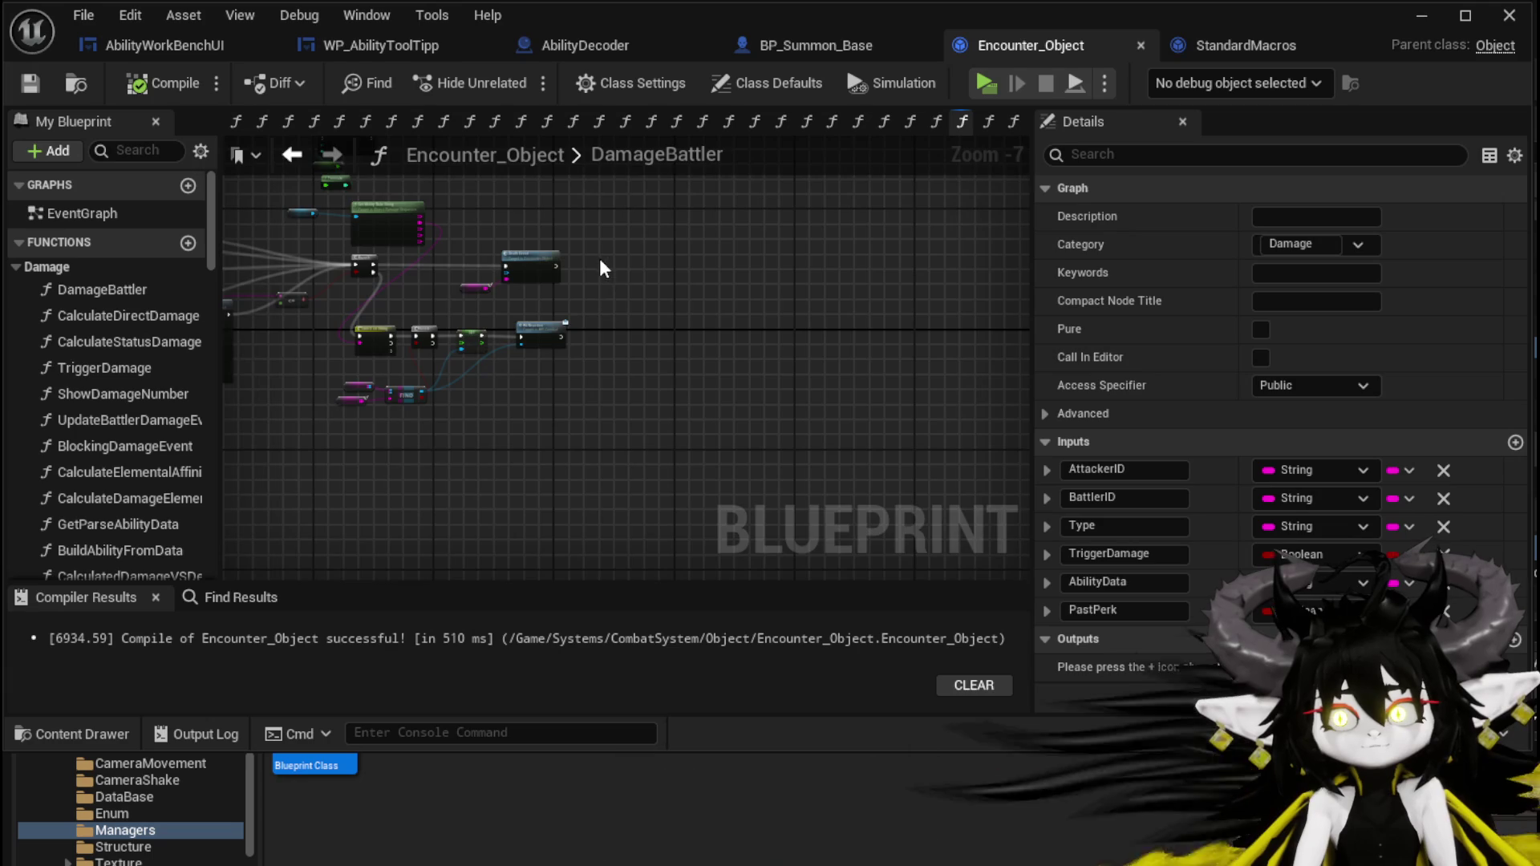
pyautogui.click(671, 203)
pyautogui.moveTo(671, 203); pyautogui.dragTo(793, 401)
# Move the Branch node beside the SET and Call On Show Number chain.
pyautogui.scroll(4, 783, 363)
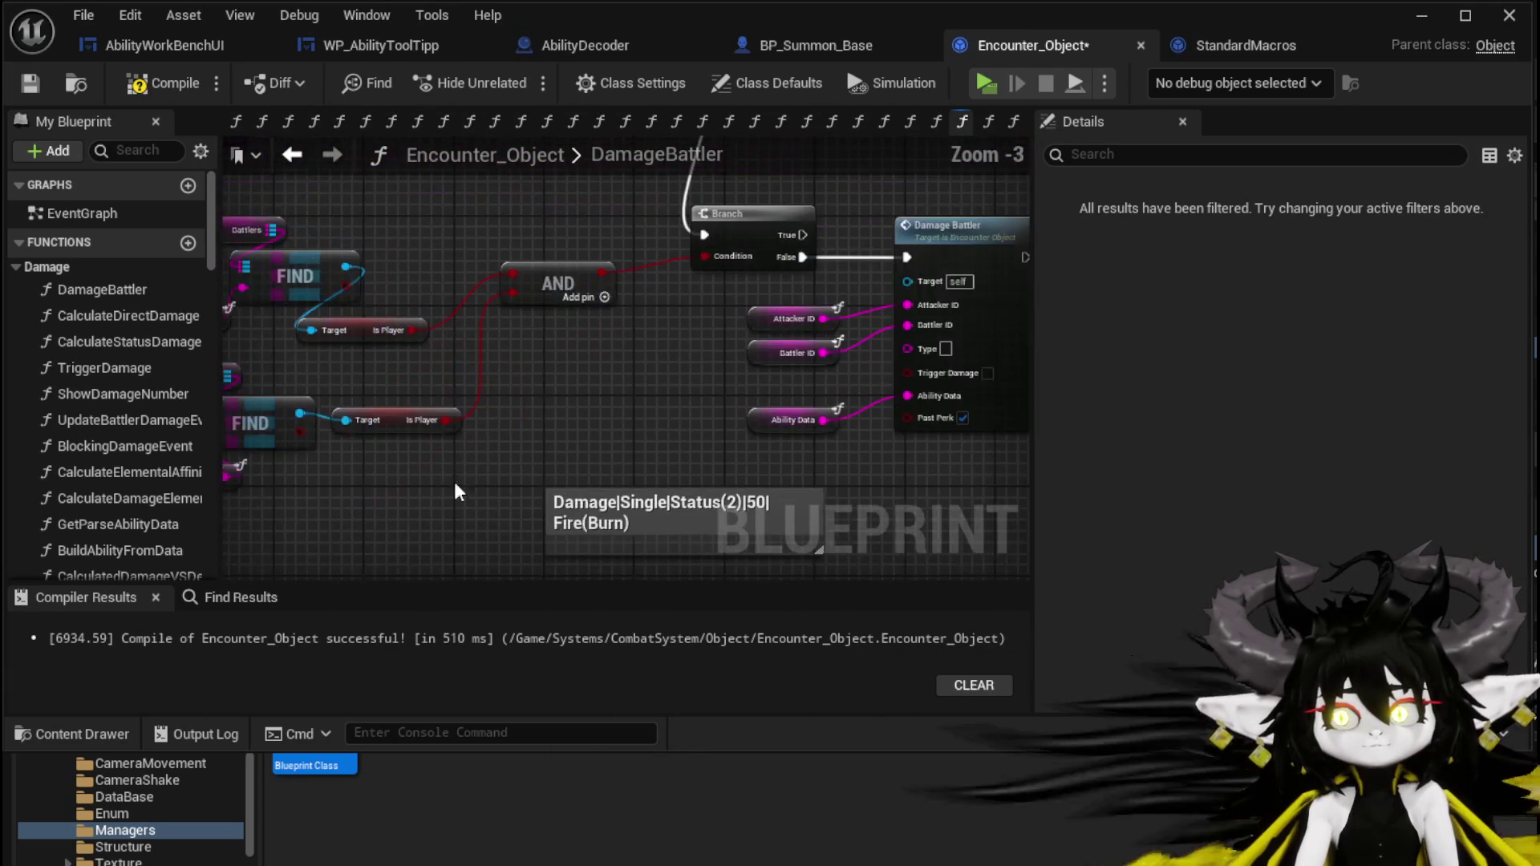
pyautogui.moveTo(537, 367); pyautogui.dragTo(723, 364)
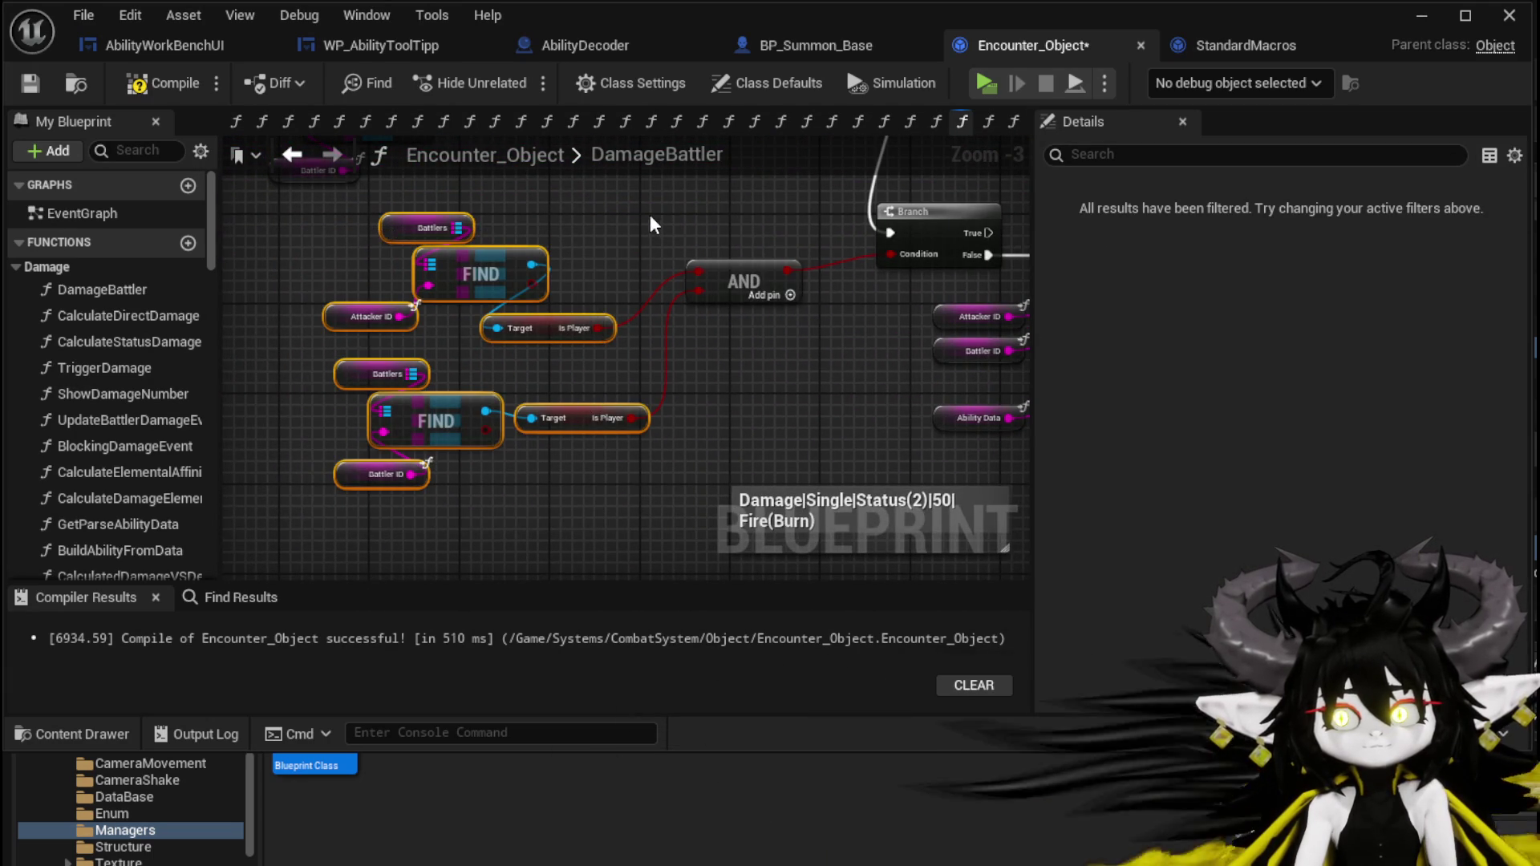
pyautogui.moveTo(820, 373); pyautogui.dragTo(417, 393)
pyautogui.scroll(-3, 879, 341)
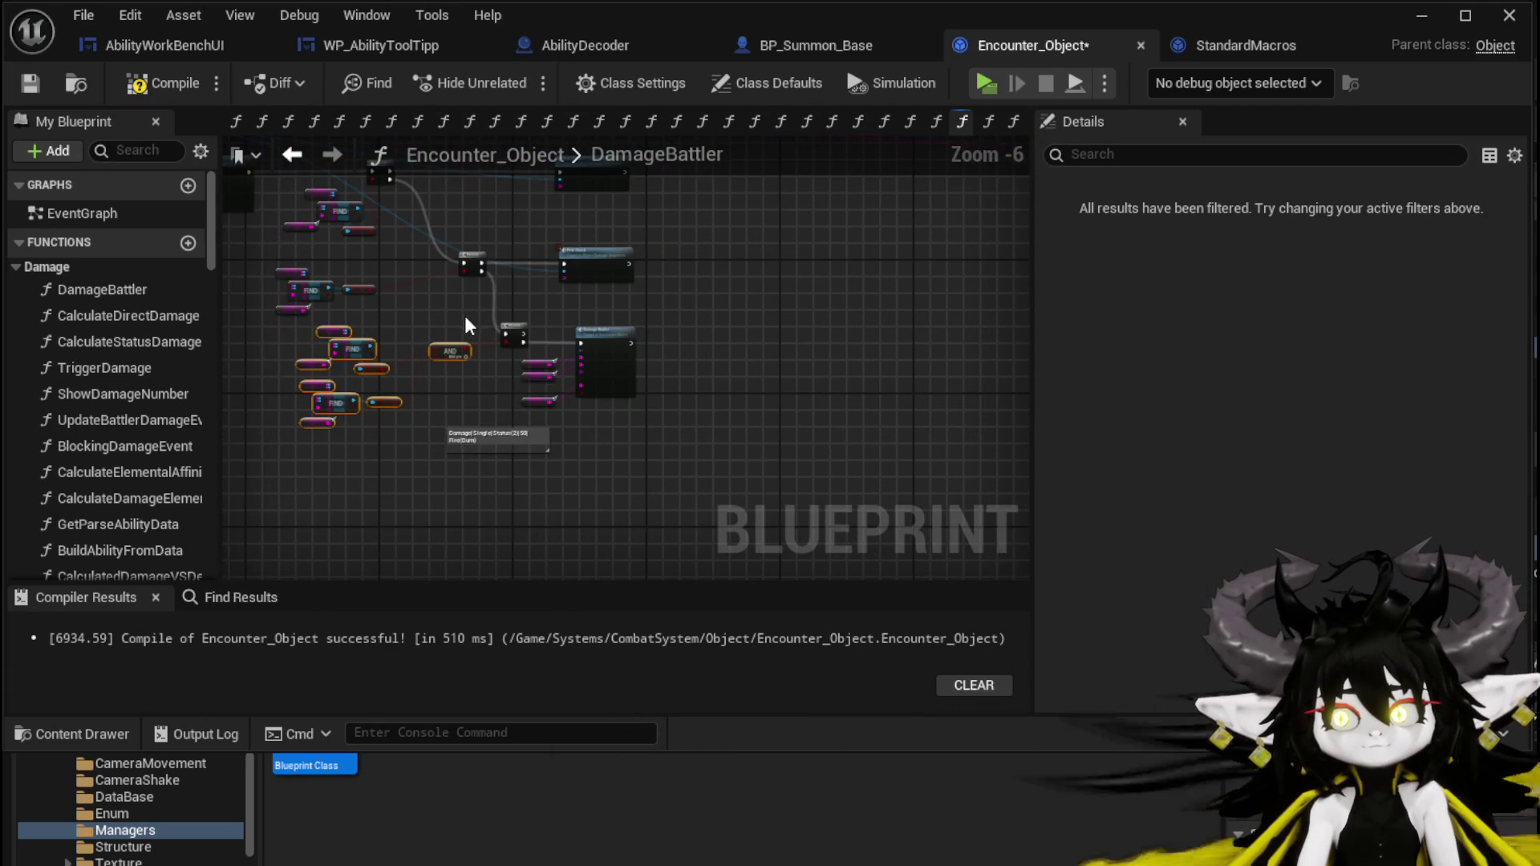
pyautogui.moveTo(940, 320)
pyautogui.mouseDown()
pyautogui.moveTo(230, 441)
pyautogui.moveTo(265, 377)
pyautogui.moveTo(309, 363)
pyautogui.moveTo(504, 370)
pyautogui.mouseUp()
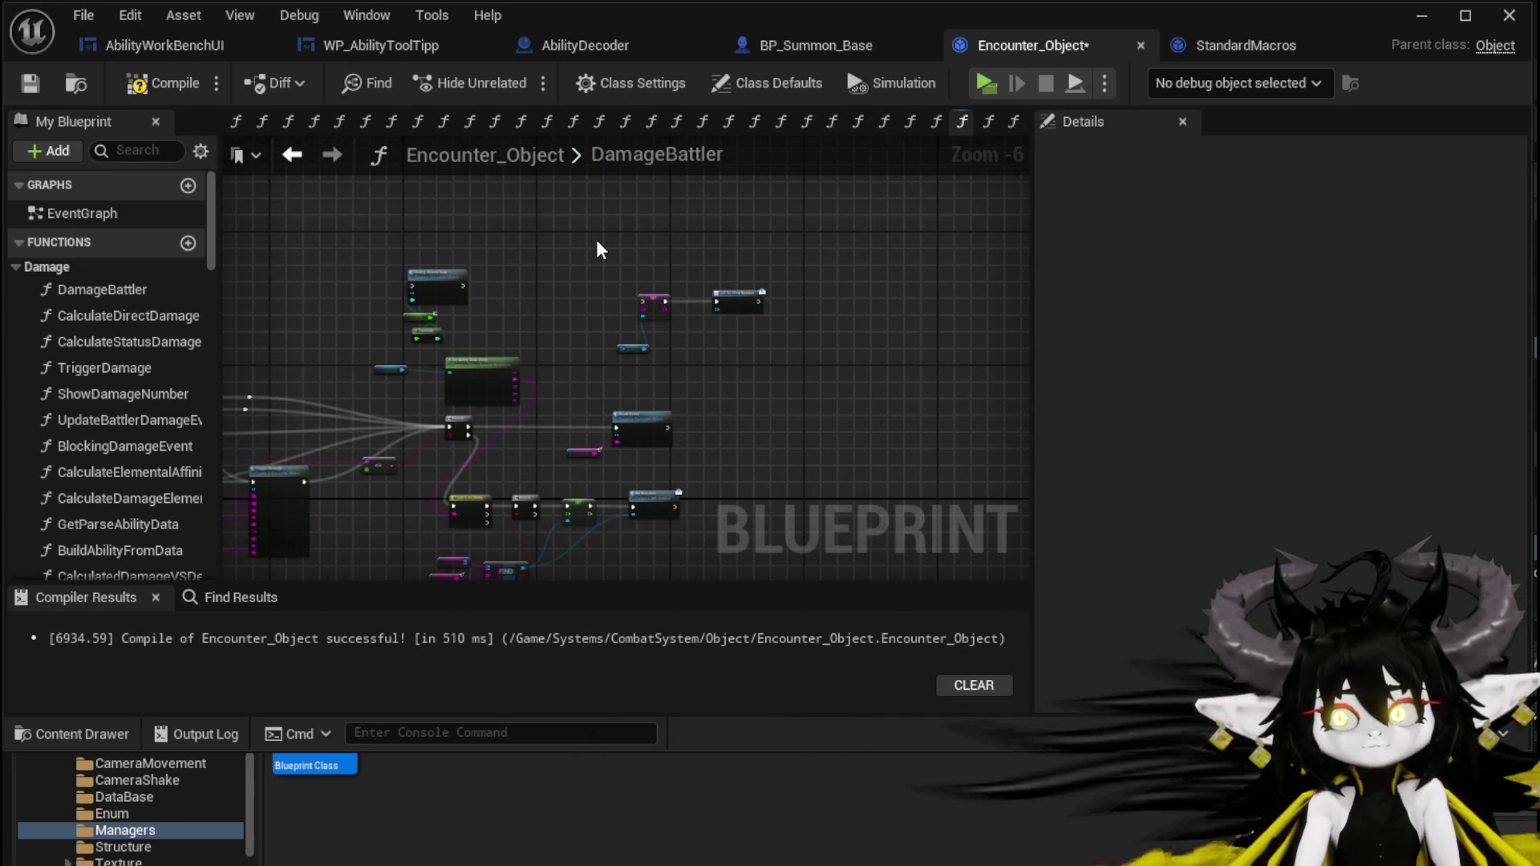
pyautogui.scroll(3, 724, 270)
pyautogui.moveTo(724, 273)
pyautogui.mouseDown()
pyautogui.moveTo(449, 401)
pyautogui.moveTo(426, 282)
pyautogui.moveTo(152, 228)
pyautogui.moveTo(474, 265)
pyautogui.mouseUp()
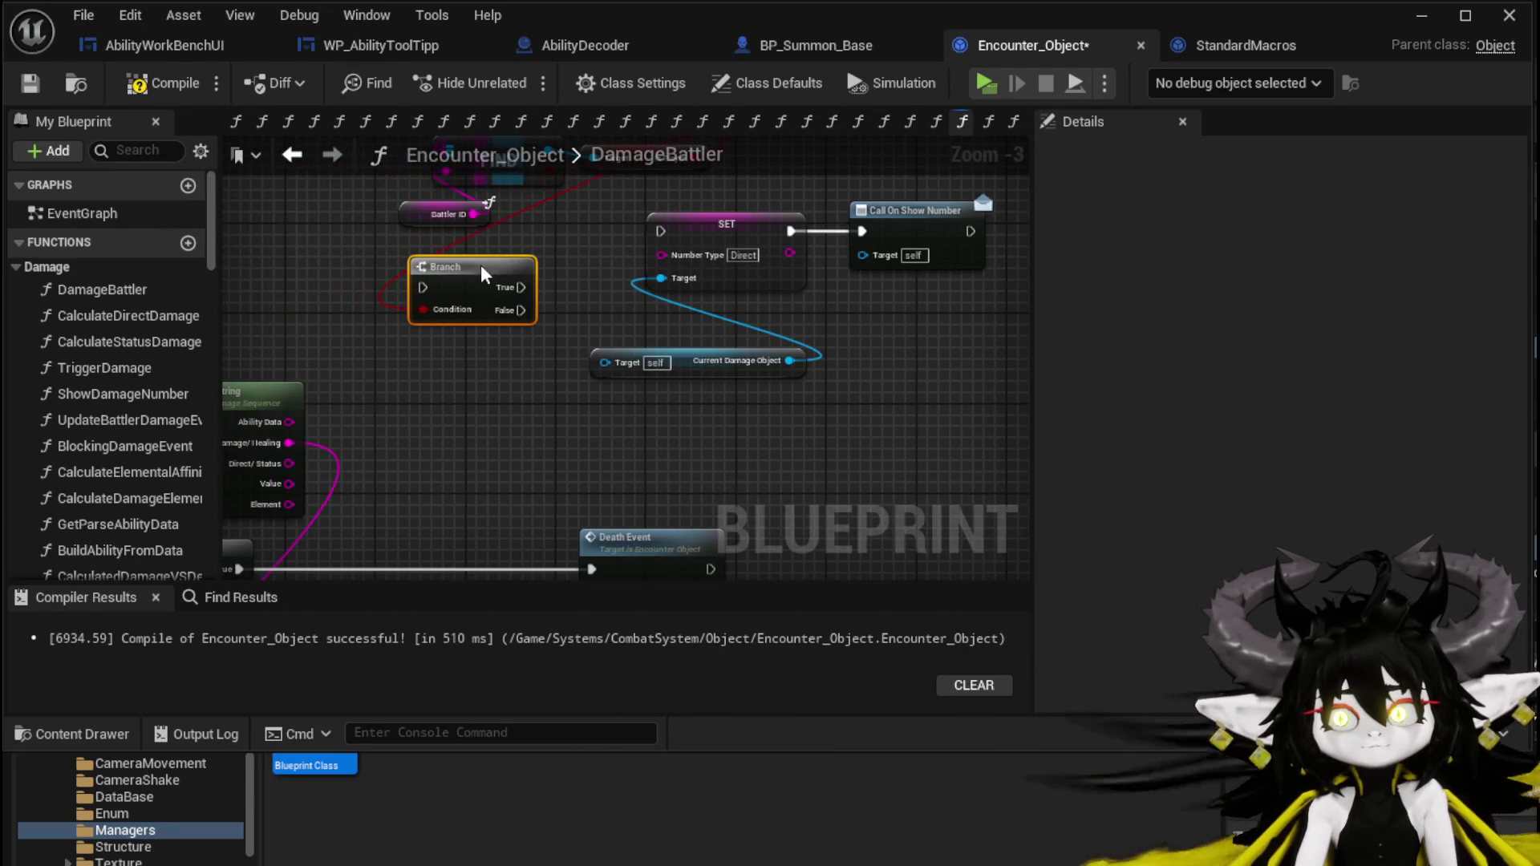
# Replace SET's target with a new Current Damage Object getter.
pyautogui.moveTo(934, 224); pyautogui.dragTo(878, 321)
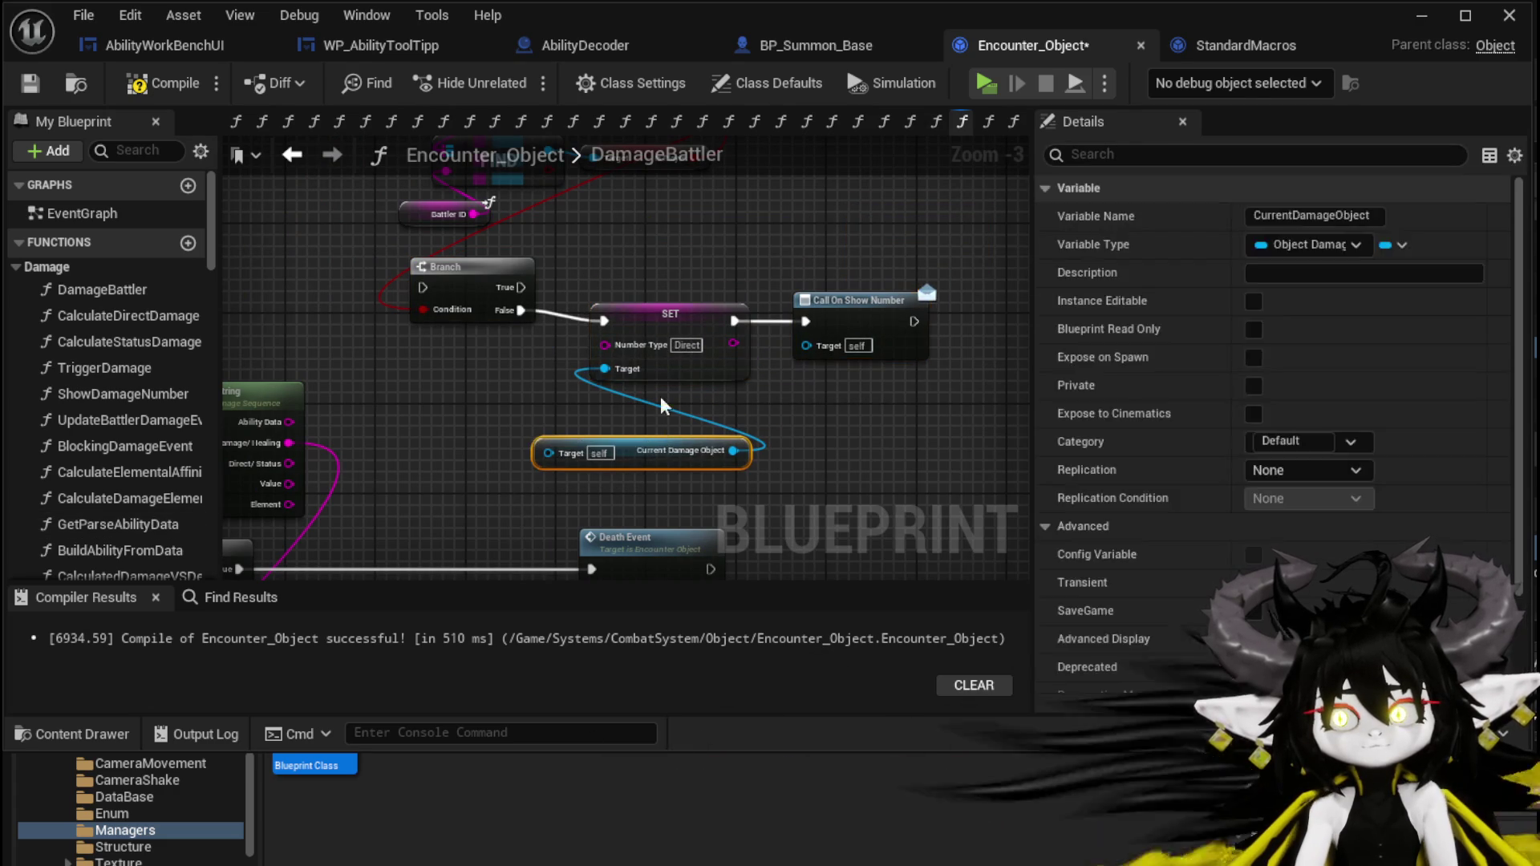
pyautogui.press('Delete')
pyautogui.moveTo(577, 419); pyautogui.dragTo(566, 422)
pyautogui.write('get')
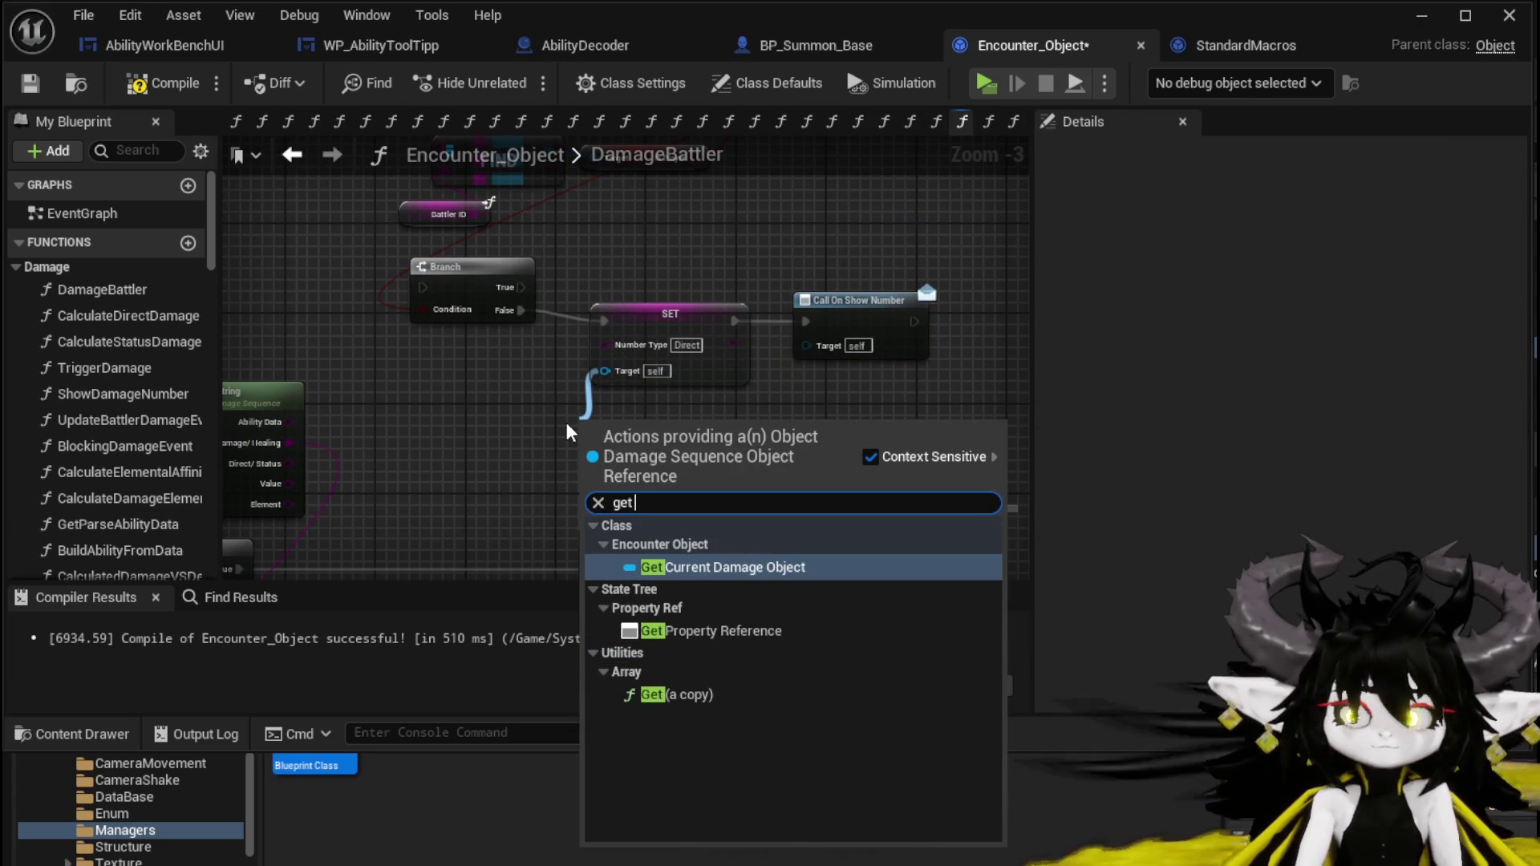
pyautogui.click(716, 567)
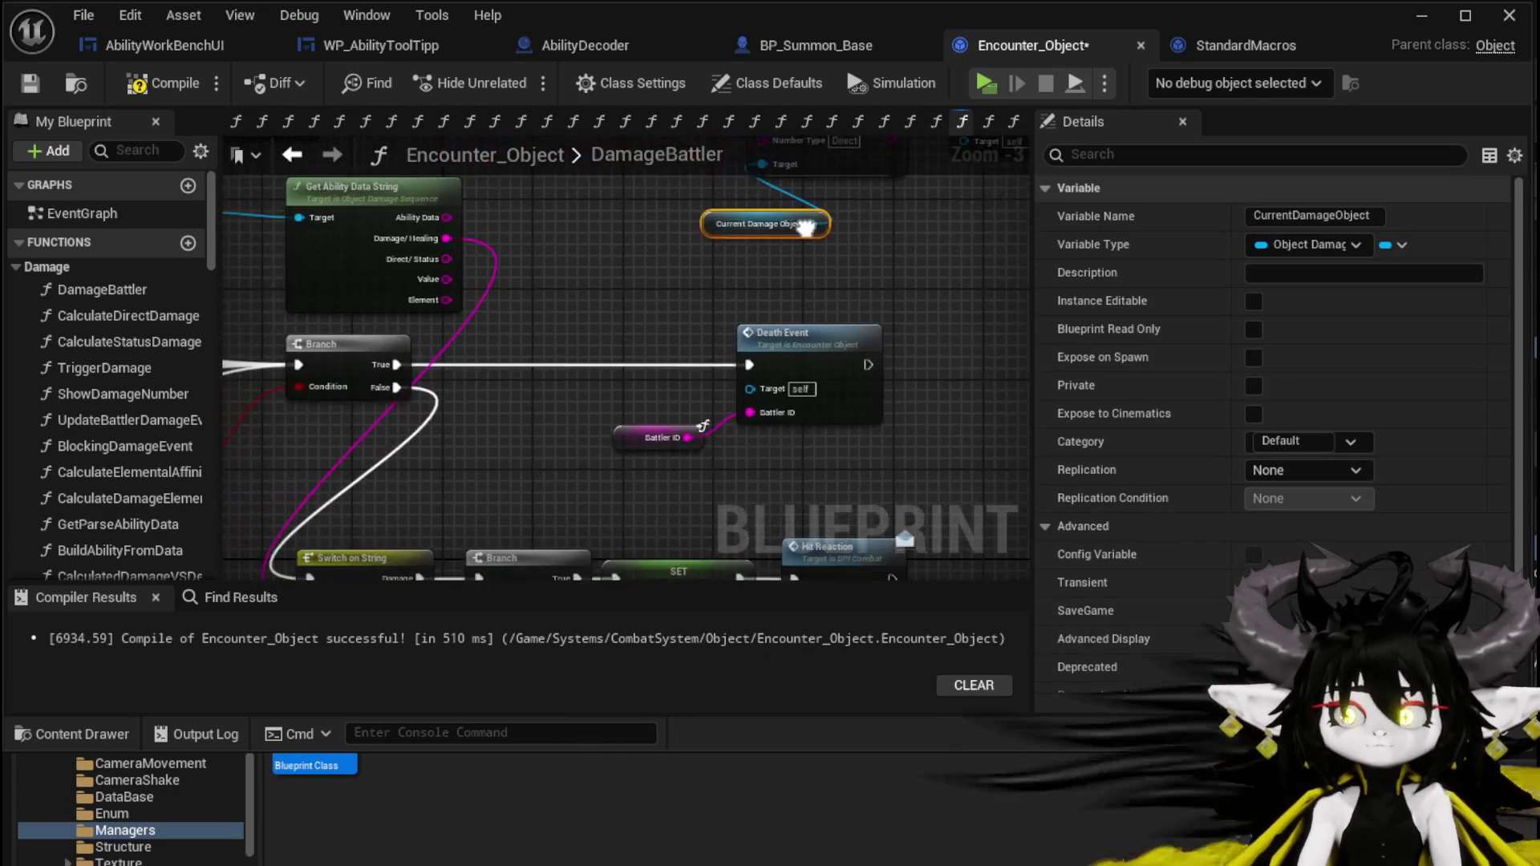
pyautogui.moveTo(861, 259)
pyautogui.mouseDown()
pyautogui.moveTo(759, 398)
pyautogui.moveTo(681, 410)
pyautogui.mouseUp()
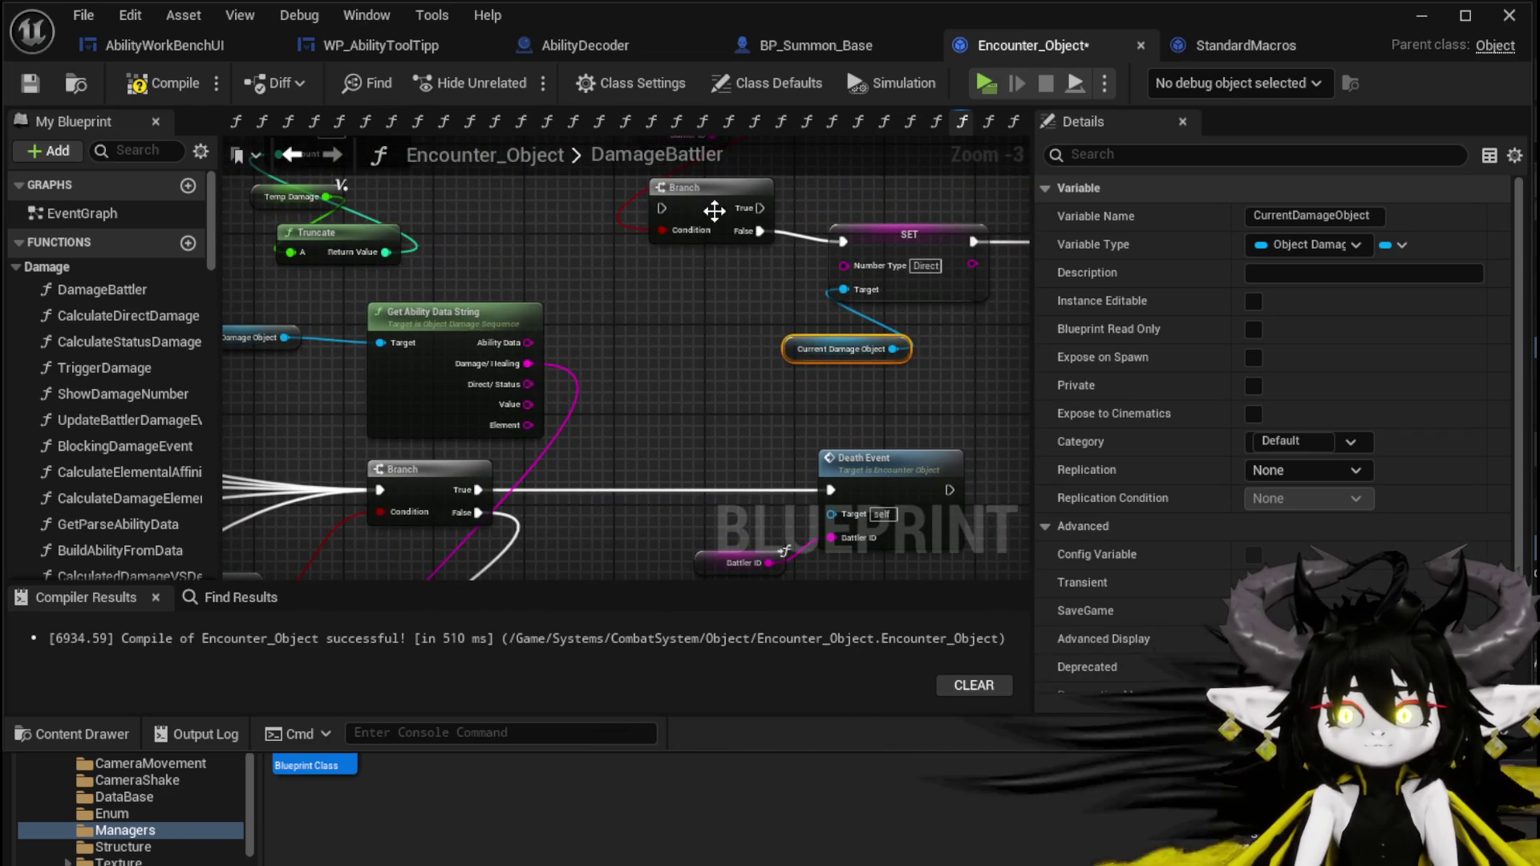
# Rearrange the Branch area and wire the upper Branch's True output onward.
pyautogui.click(720, 221)
pyautogui.scroll(-1, 699, 322)
pyautogui.moveTo(699, 322)
pyautogui.mouseDown()
pyautogui.moveTo(574, 307)
pyautogui.moveTo(738, 317)
pyautogui.mouseUp()
pyautogui.moveTo(273, 377)
pyautogui.mouseDown()
pyautogui.moveTo(271, 234)
pyautogui.moveTo(885, 287)
pyautogui.moveTo(265, 299)
pyautogui.mouseUp()
pyautogui.moveTo(395, 484); pyautogui.dragTo(399, 549)
pyautogui.moveTo(425, 433); pyautogui.dragTo(323, 223)
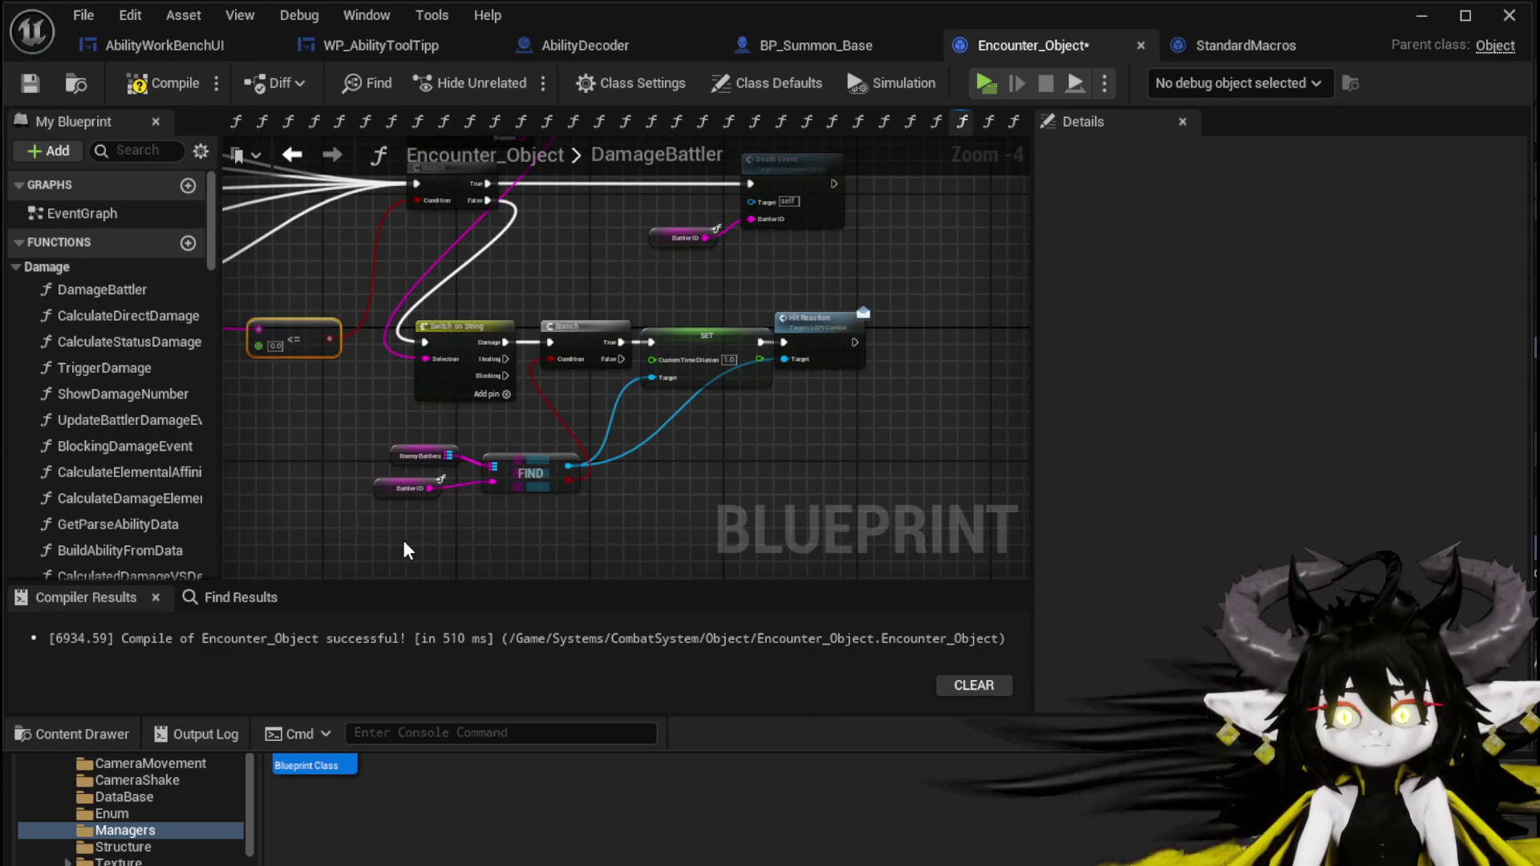
pyautogui.moveTo(840, 207); pyautogui.dragTo(834, 210)
pyautogui.moveTo(467, 196)
pyautogui.mouseDown()
pyautogui.moveTo(651, 343)
pyautogui.moveTo(672, 407)
pyautogui.moveTo(611, 206)
pyautogui.mouseUp()
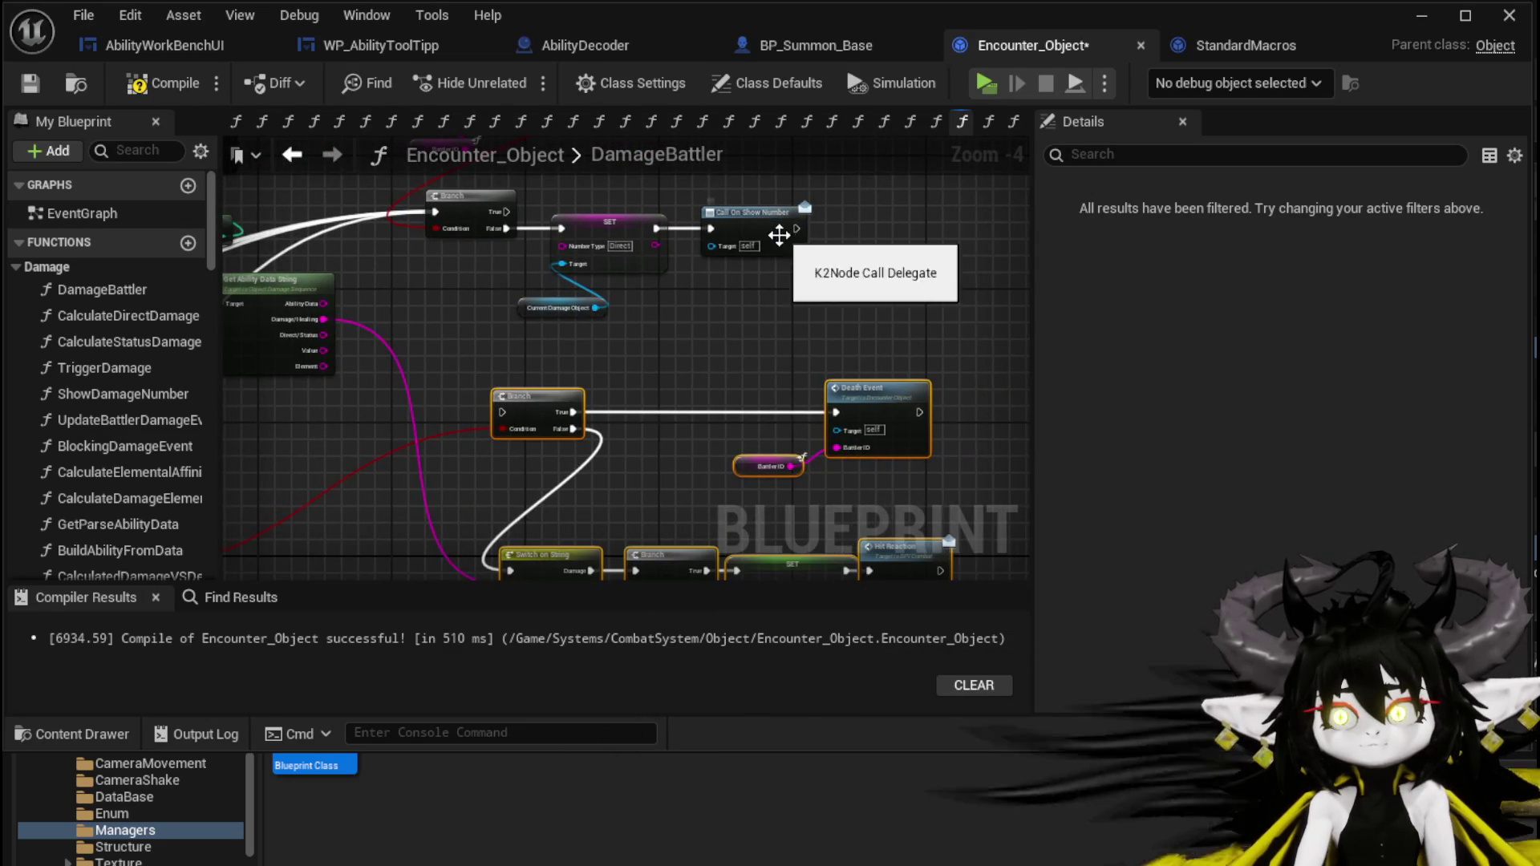
pyautogui.moveTo(497, 411); pyautogui.dragTo(501, 412)
pyautogui.moveTo(506, 212)
pyautogui.mouseDown()
pyautogui.moveTo(509, 372)
pyautogui.moveTo(667, 340)
pyautogui.mouseUp()
# Compile Encounter_Object and return to the level editor.
pyautogui.scroll(-1, 667, 340)
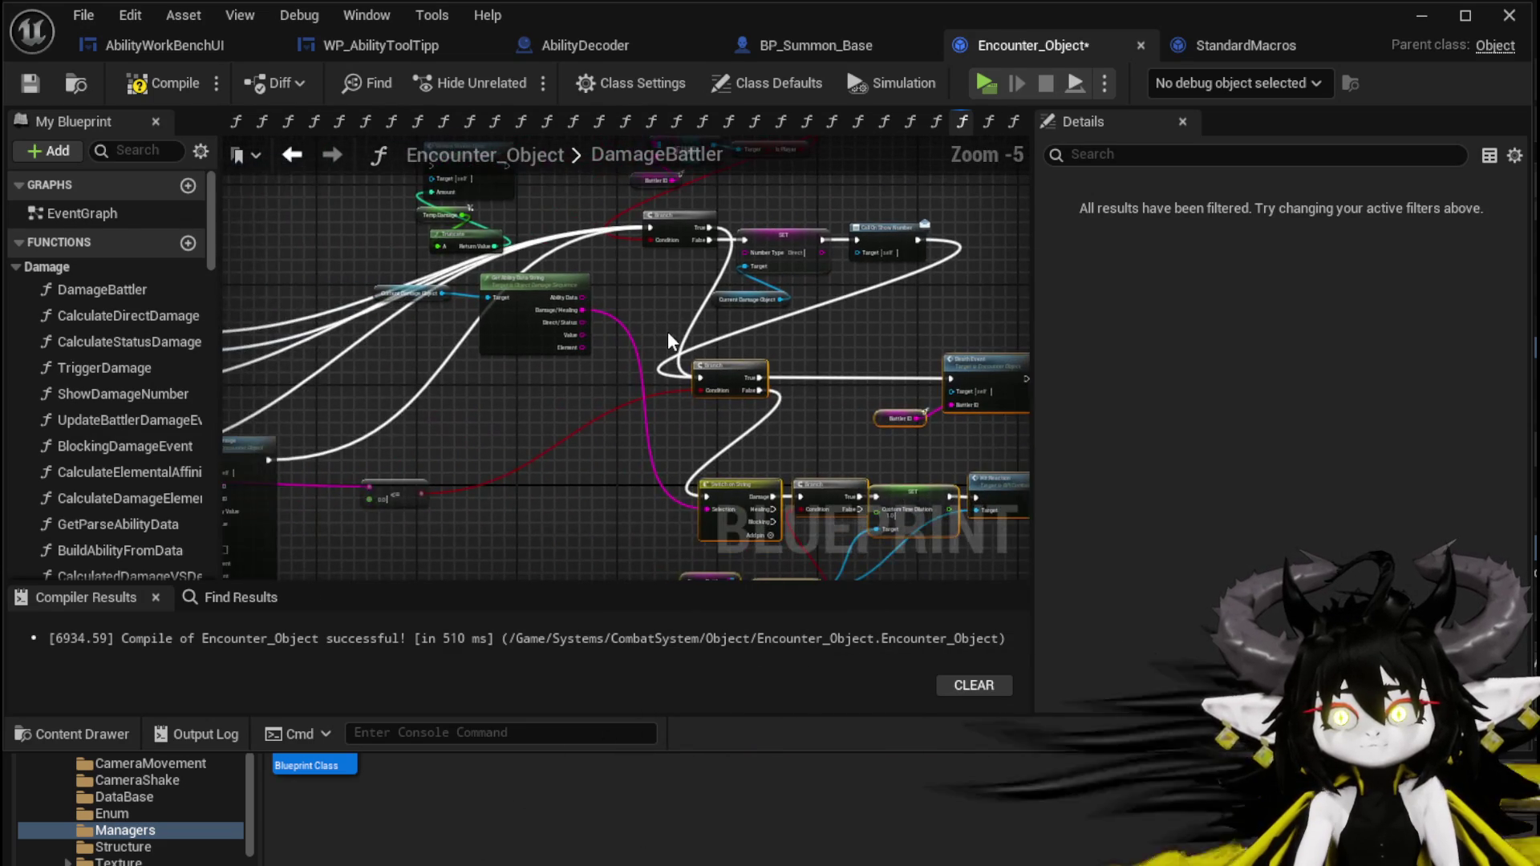
pyautogui.click(138, 89)
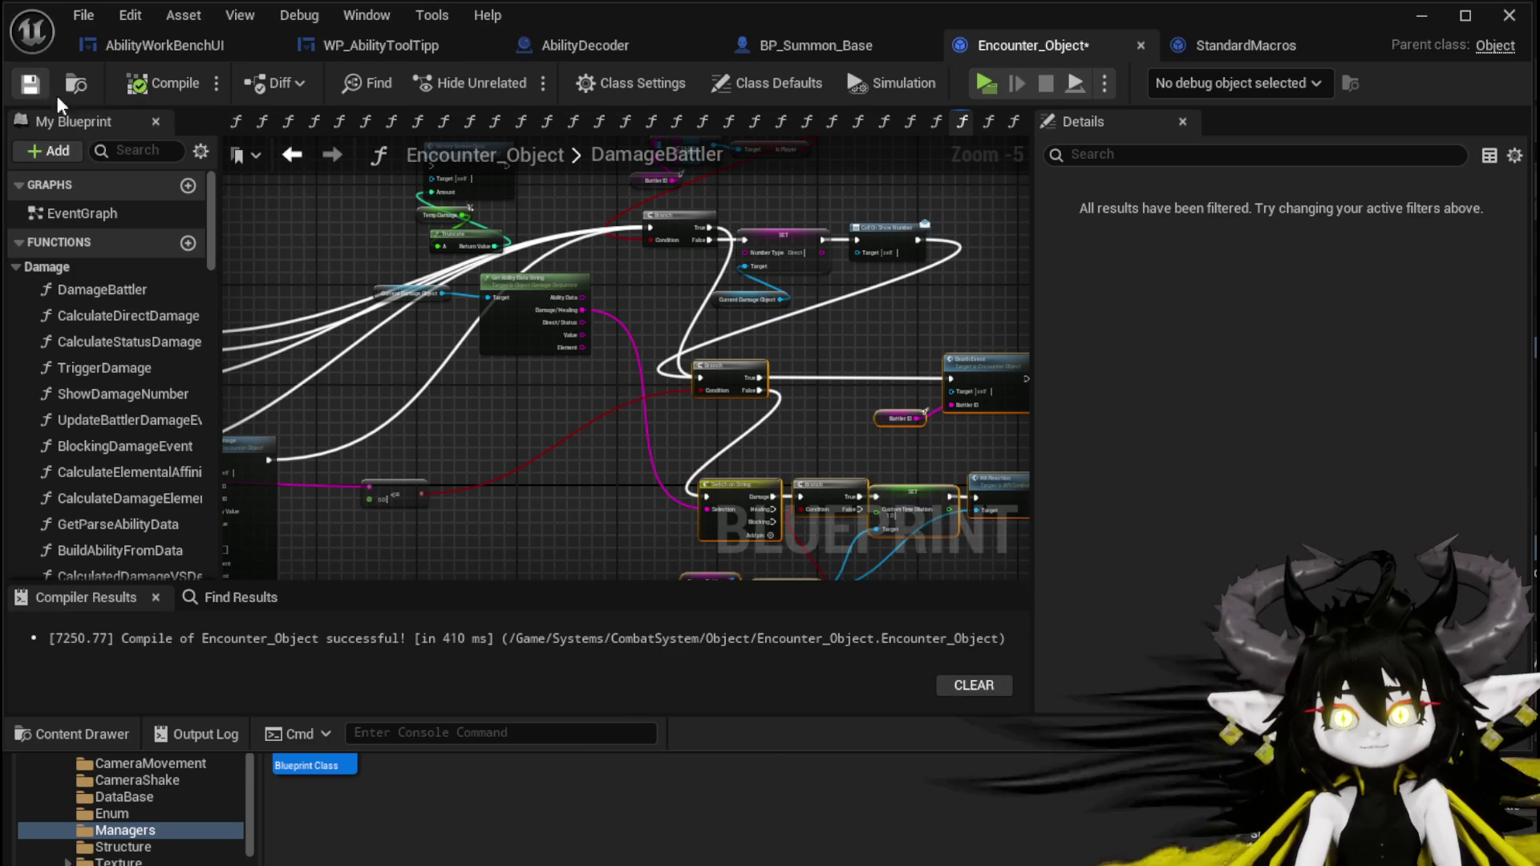
pyautogui.scroll(3, 806, 249)
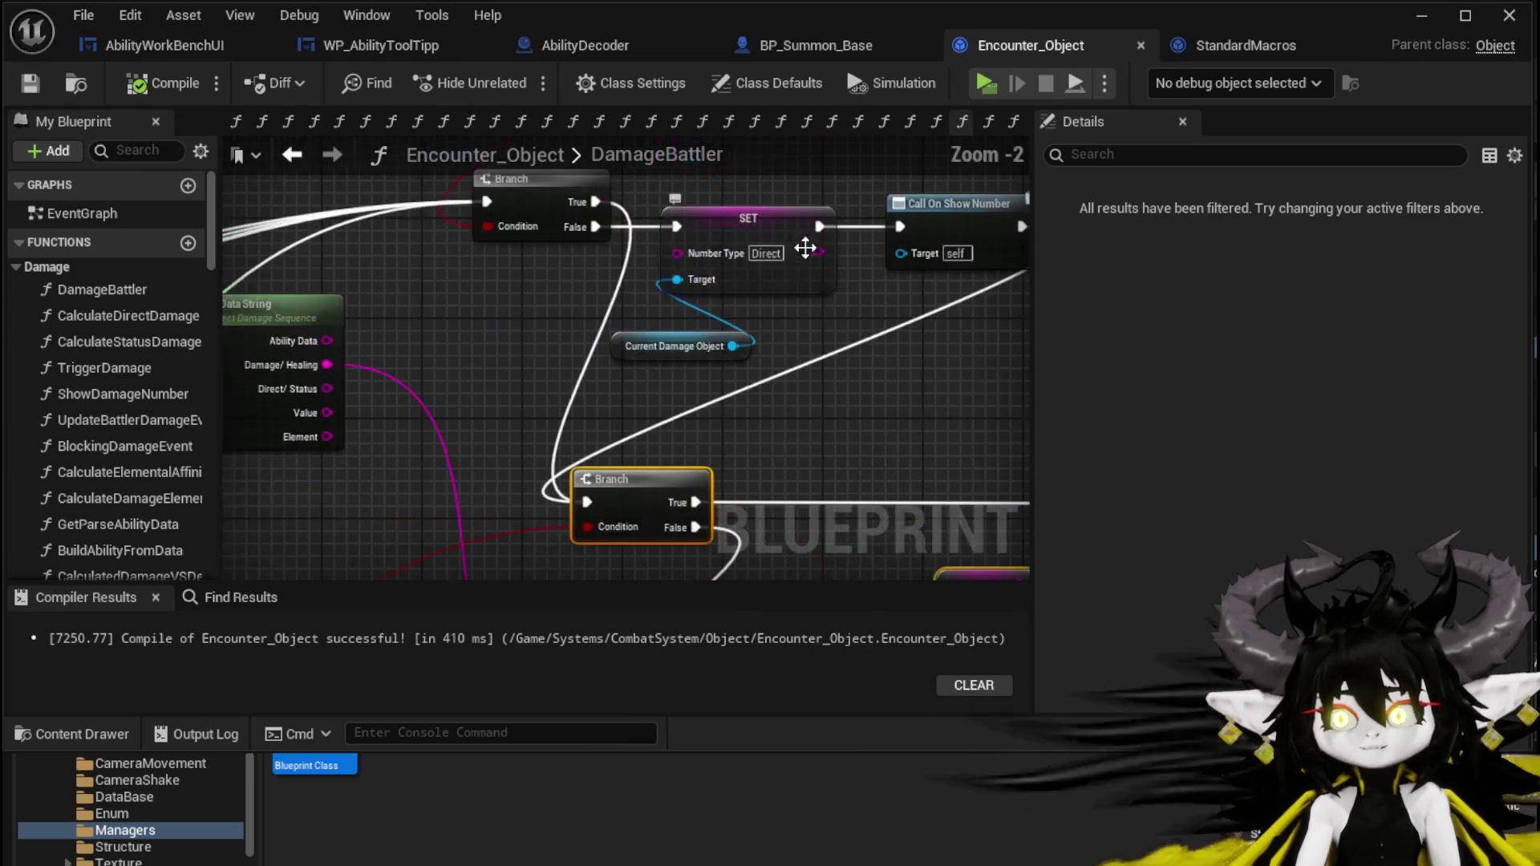
pyautogui.click(1419, 16)
# Launch Play-in-Editor, run toward the slimes and cast the Test Summon card twice.
pyautogui.click(510, 82)
pyautogui.press('w')
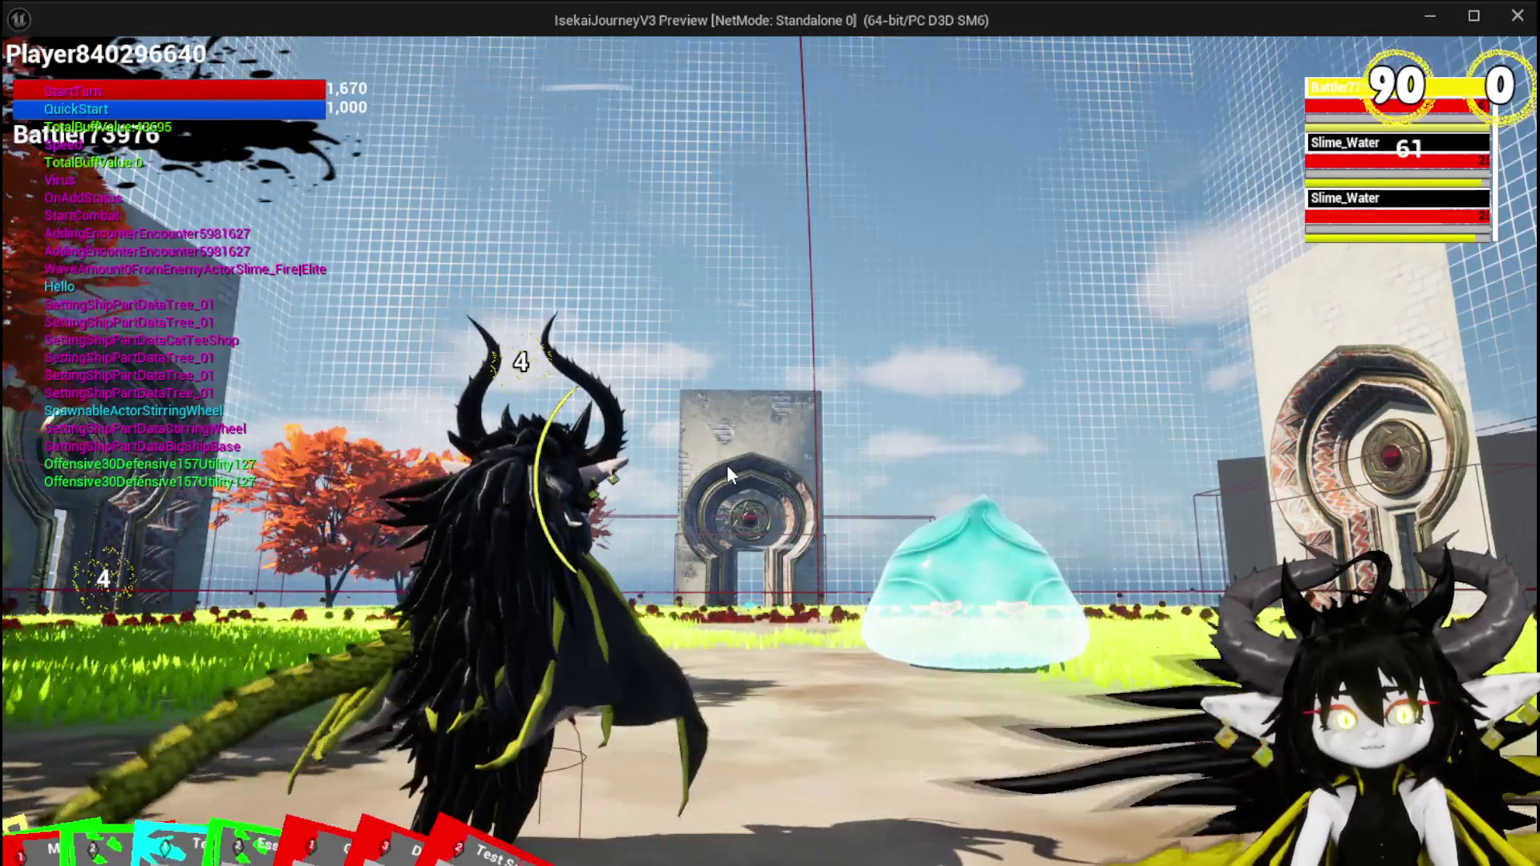
pyautogui.moveTo(940, 716)
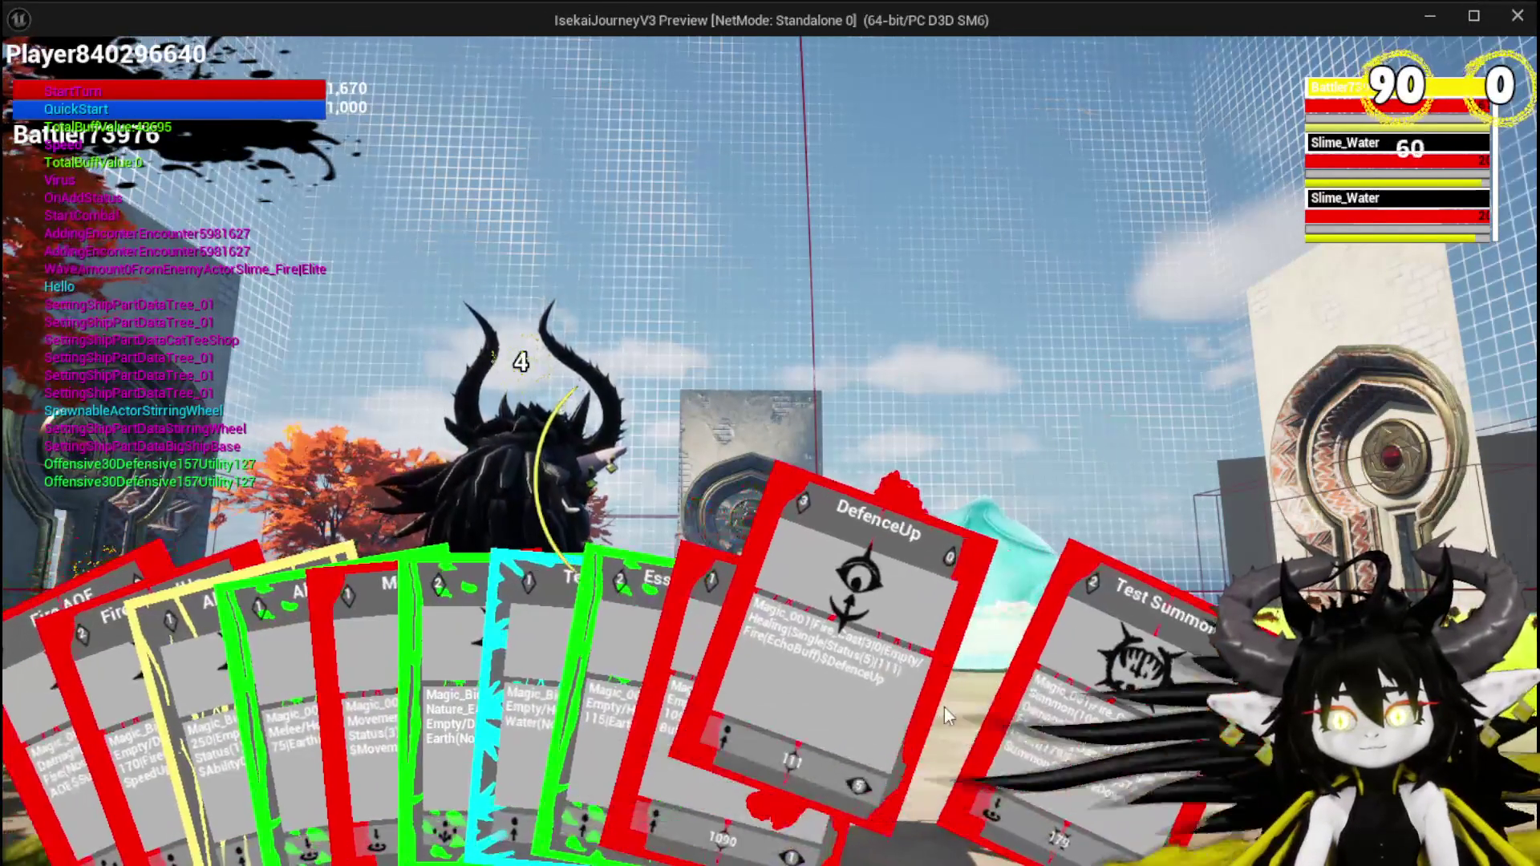
pyautogui.click(942, 730)
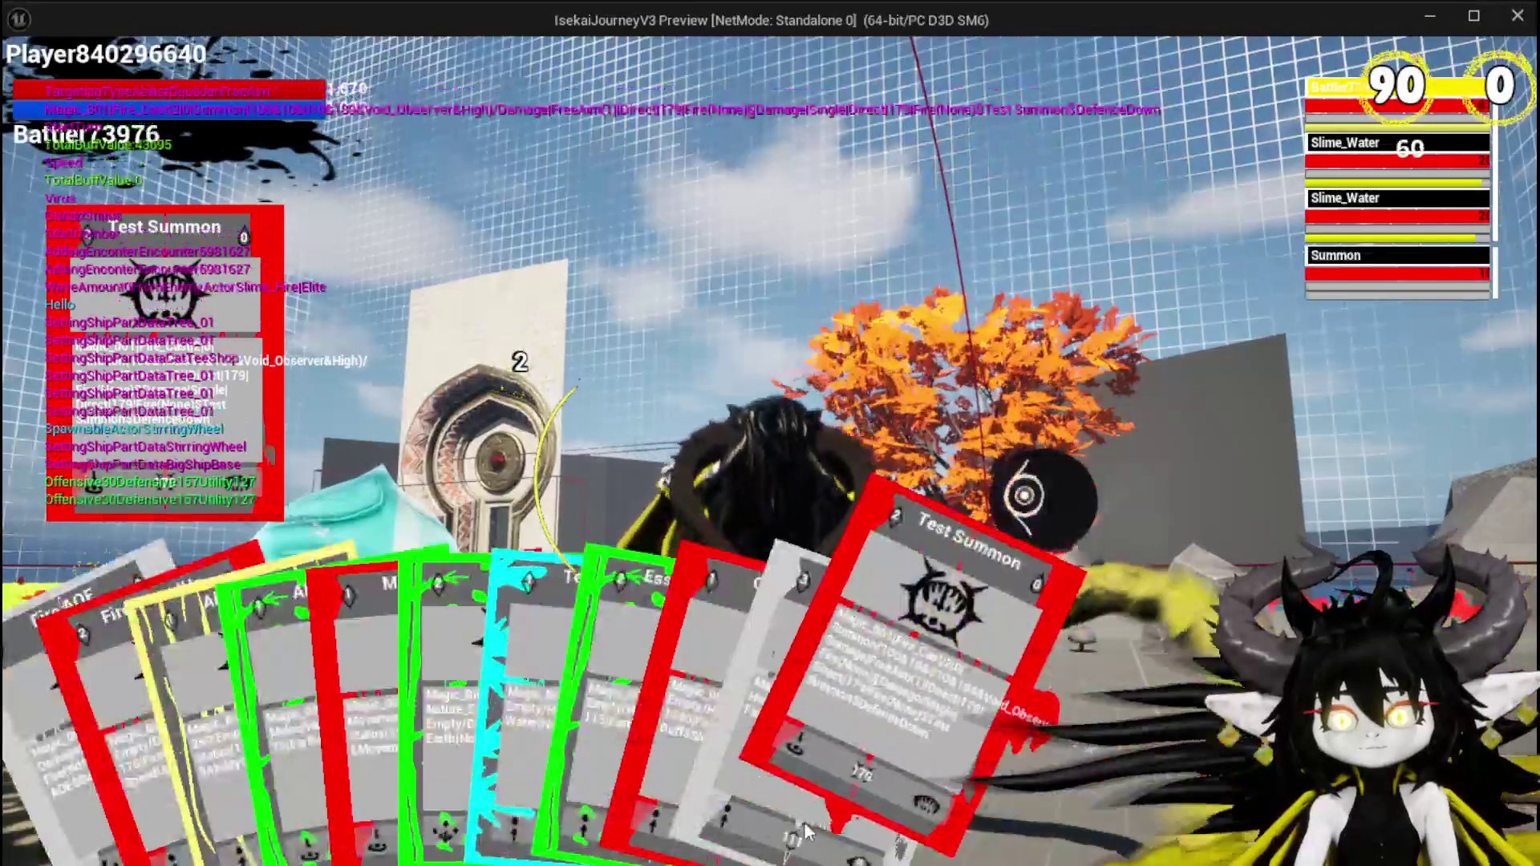
pyautogui.click(806, 834)
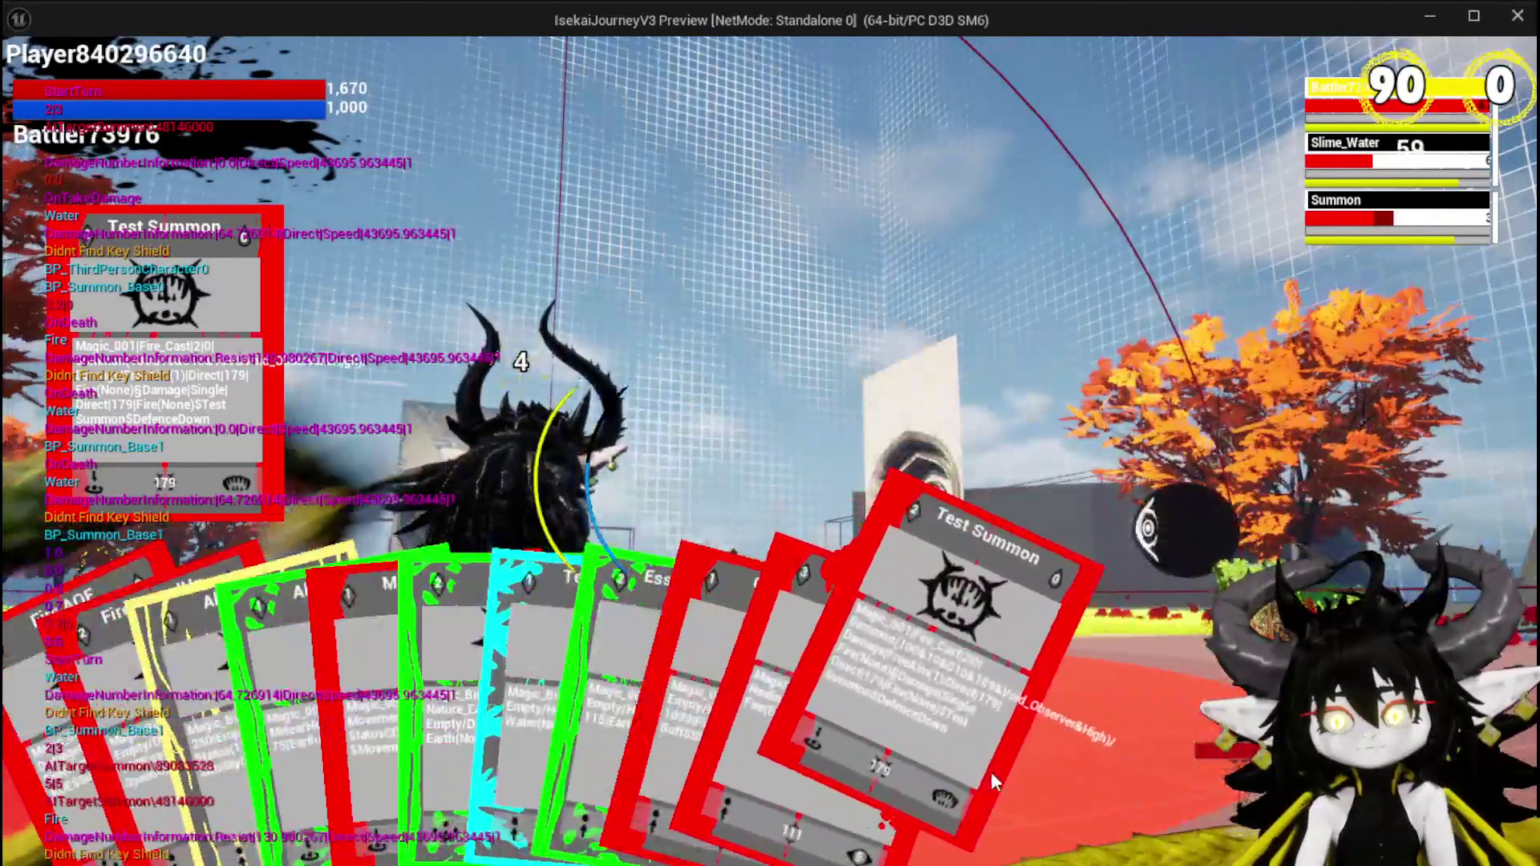
pyautogui.click(989, 771)
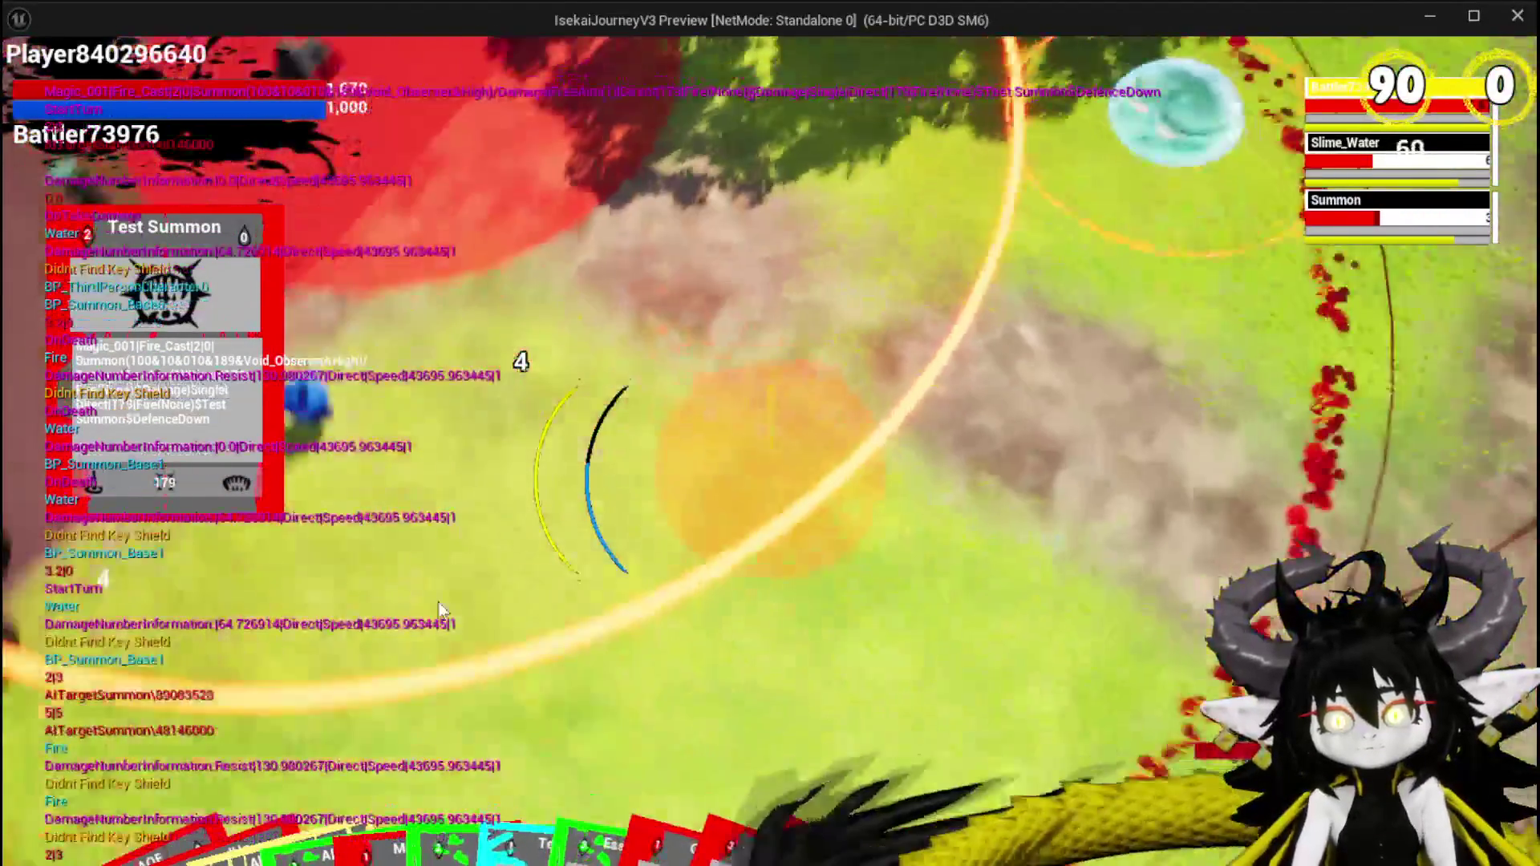
# Place two more Test Summon creatures, dismiss the X/O prompt and leave the preview.
pyautogui.click(405, 598)
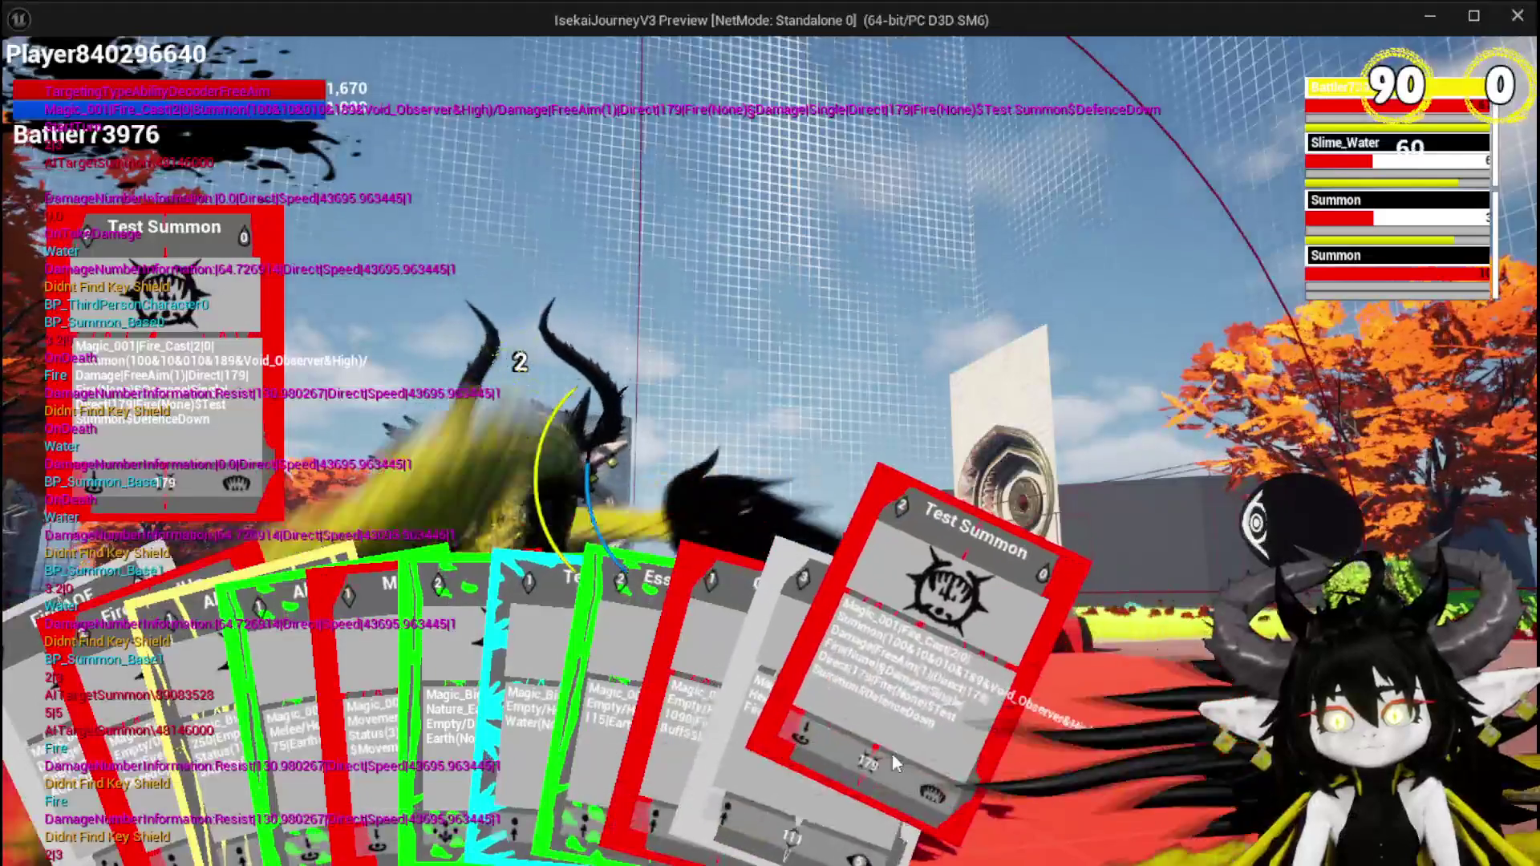
pyautogui.click(898, 758)
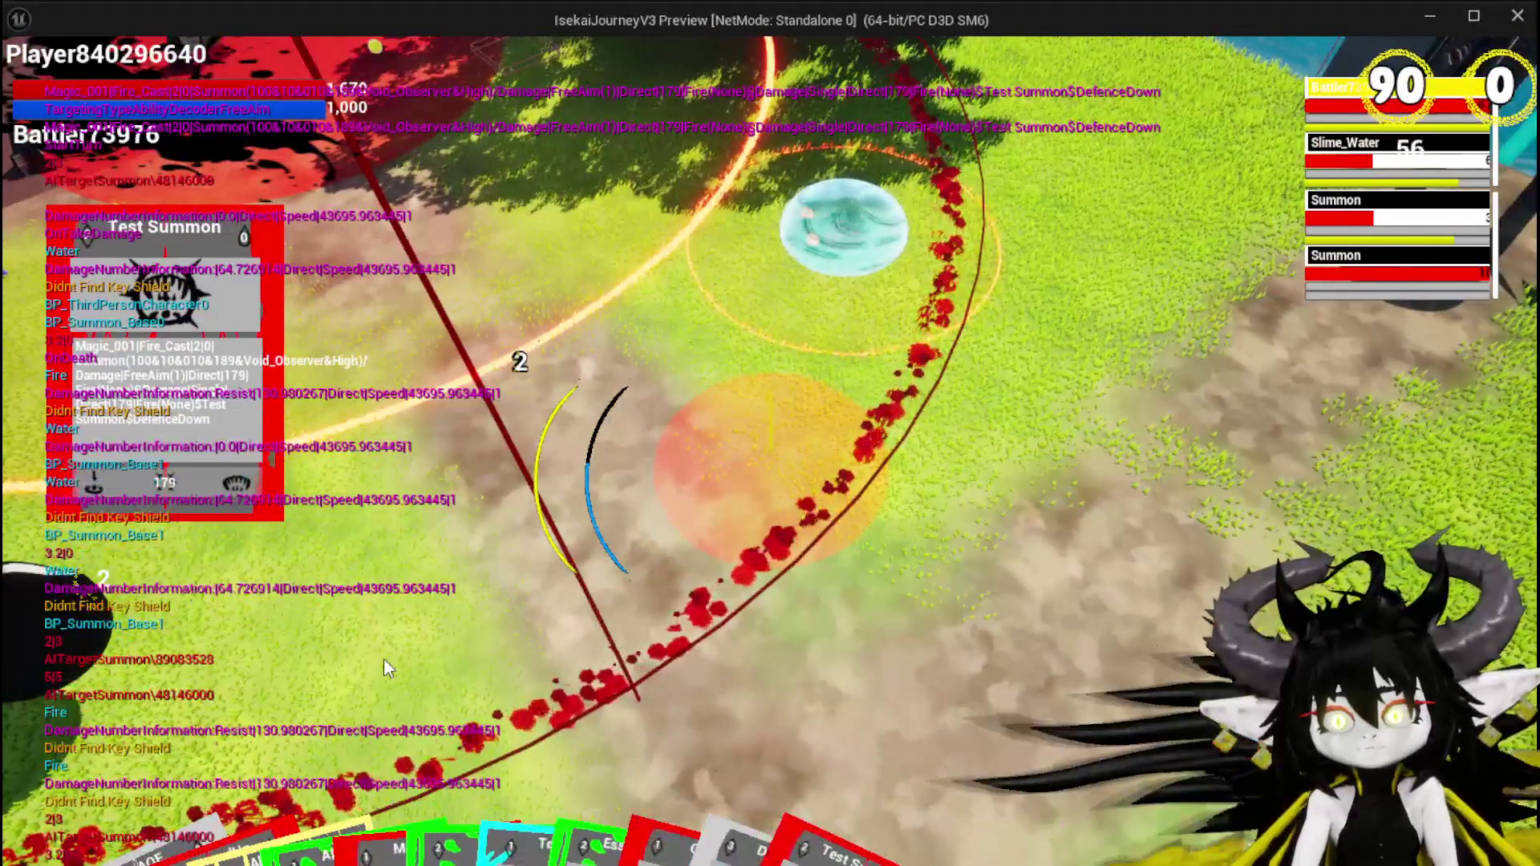
pyautogui.click(384, 657)
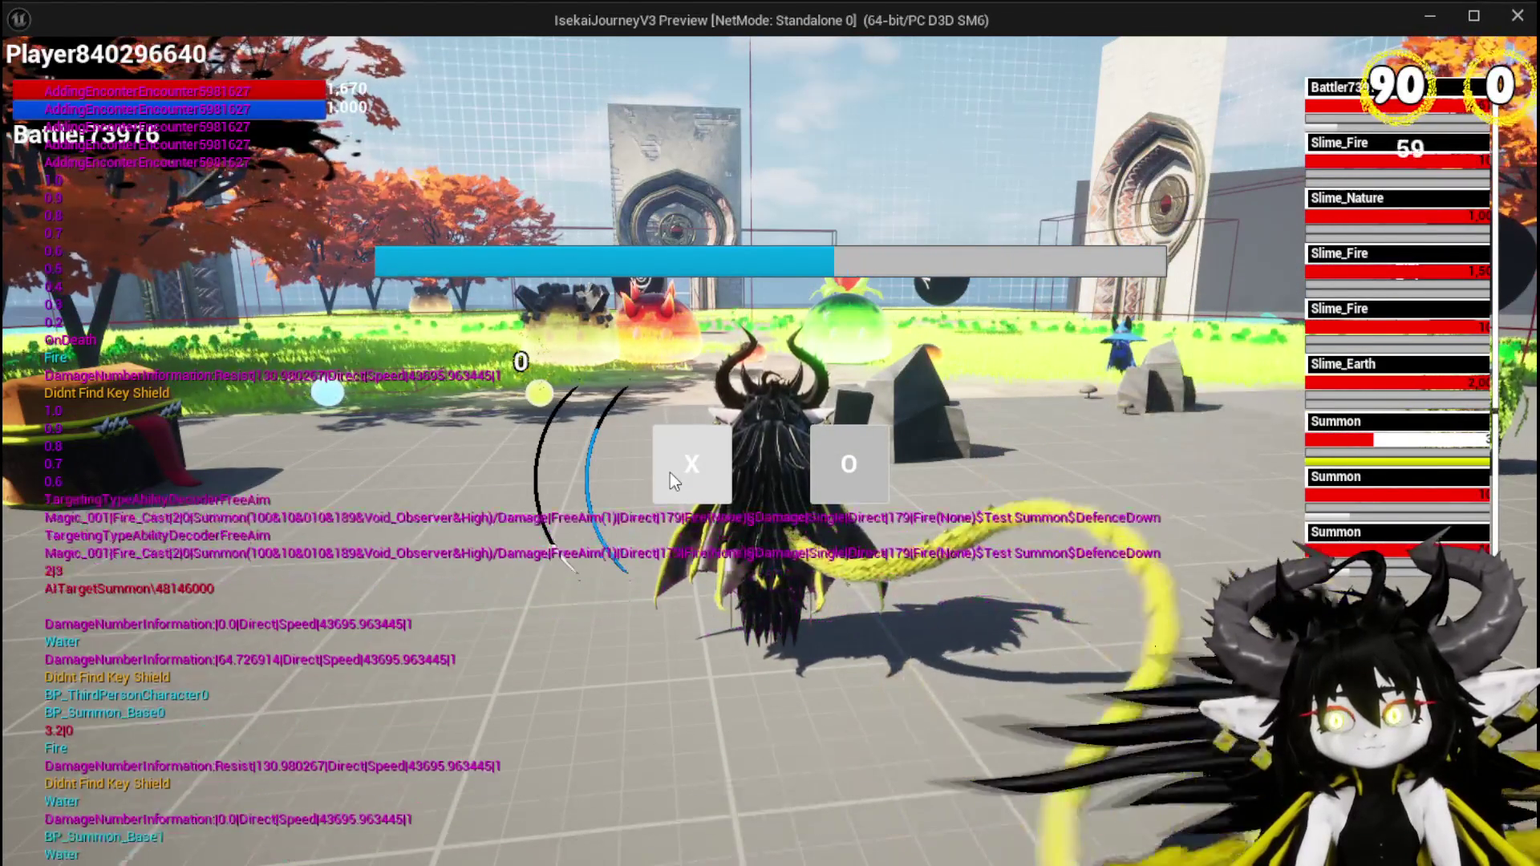
pyautogui.click(670, 473)
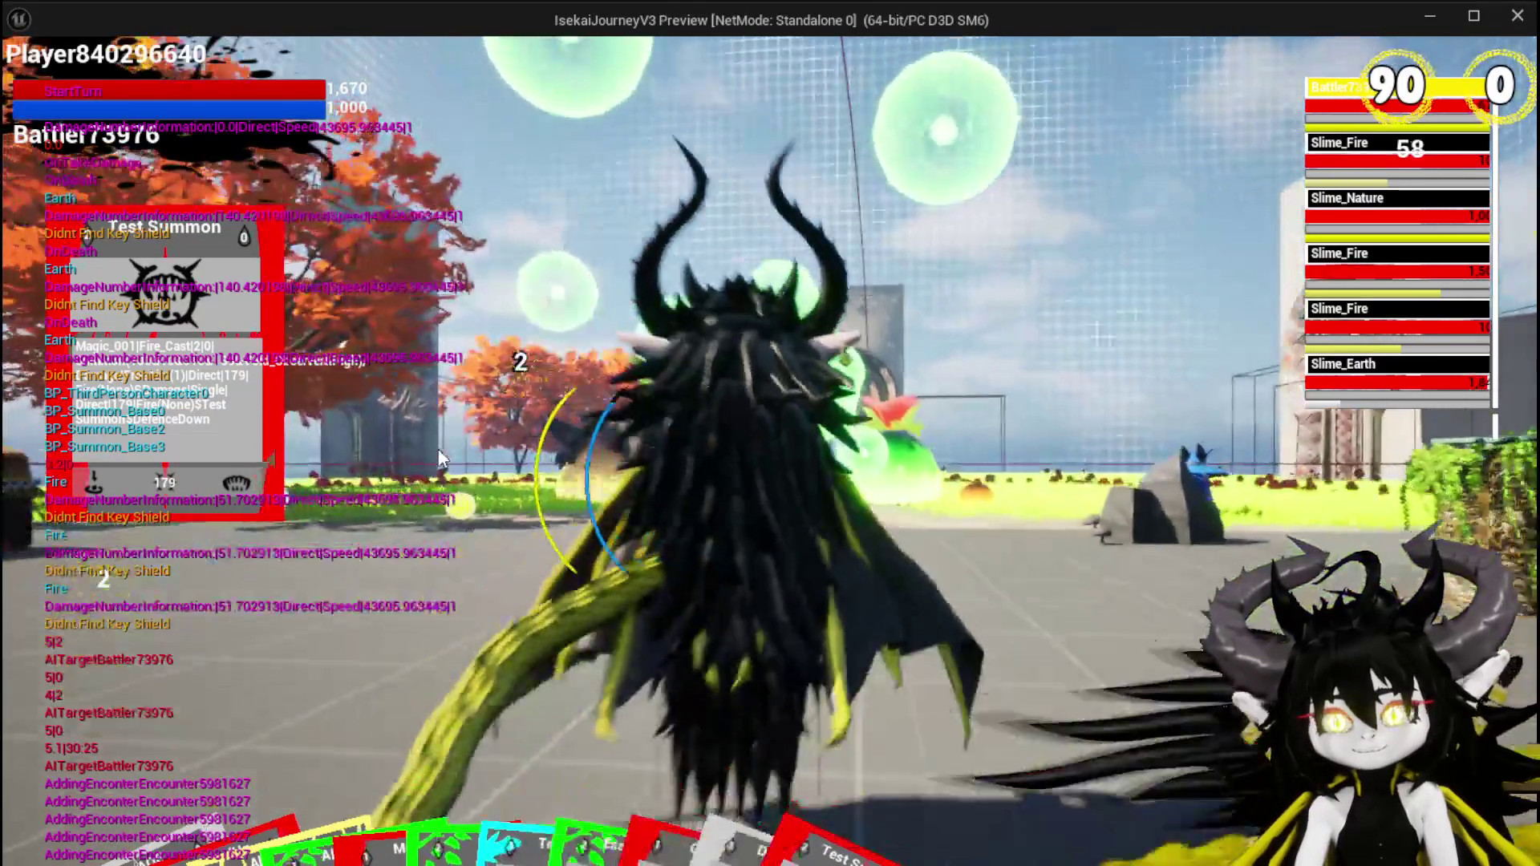
pyautogui.hotkey('alt', 'Tab')
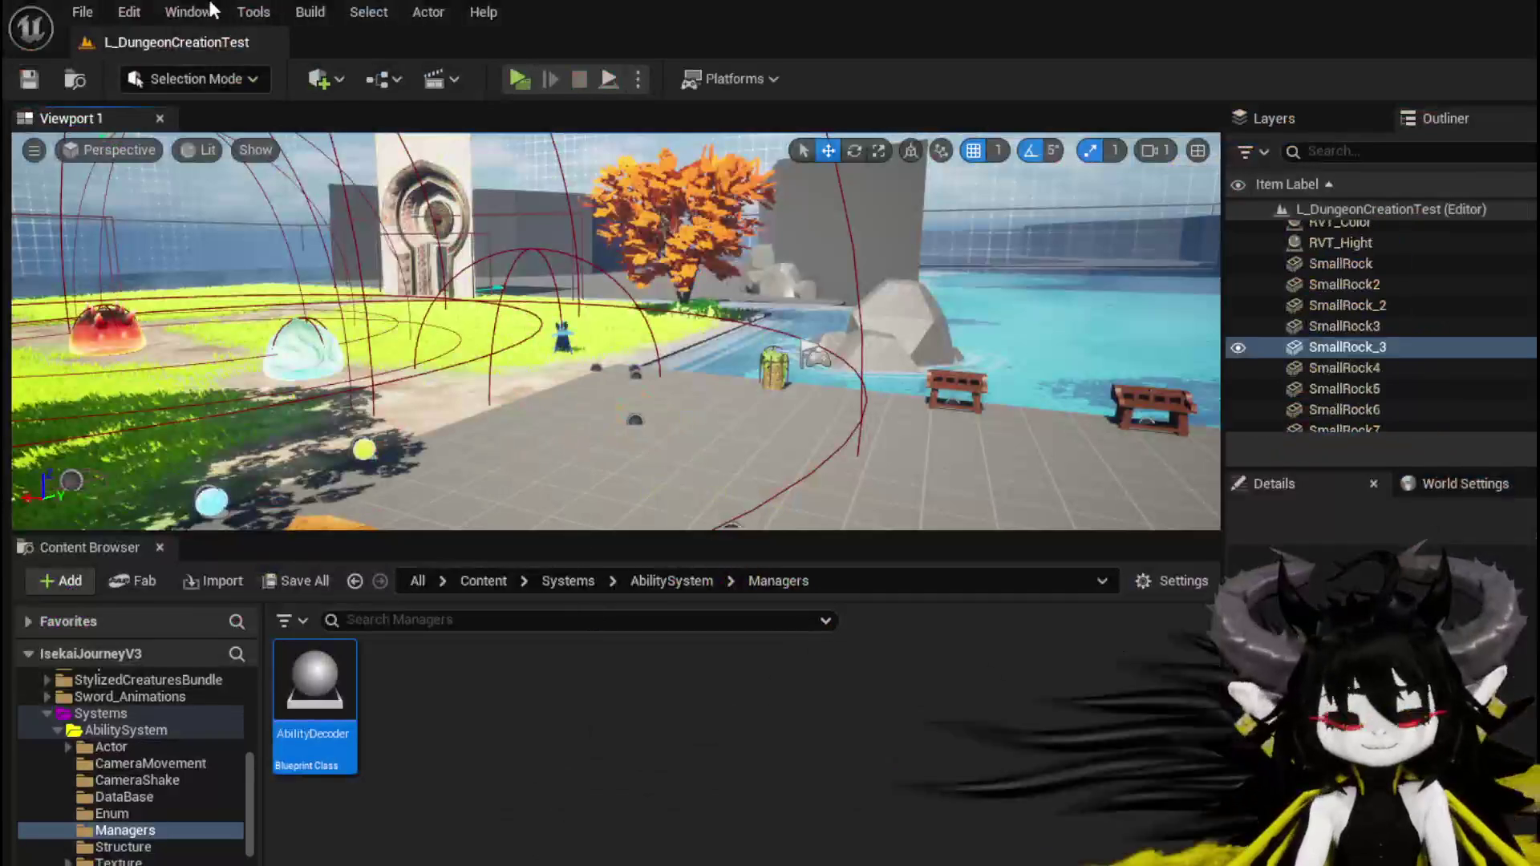
# Save the level and return to Encounter_Object's DamageBattler graph.
pyautogui.click(36, 82)
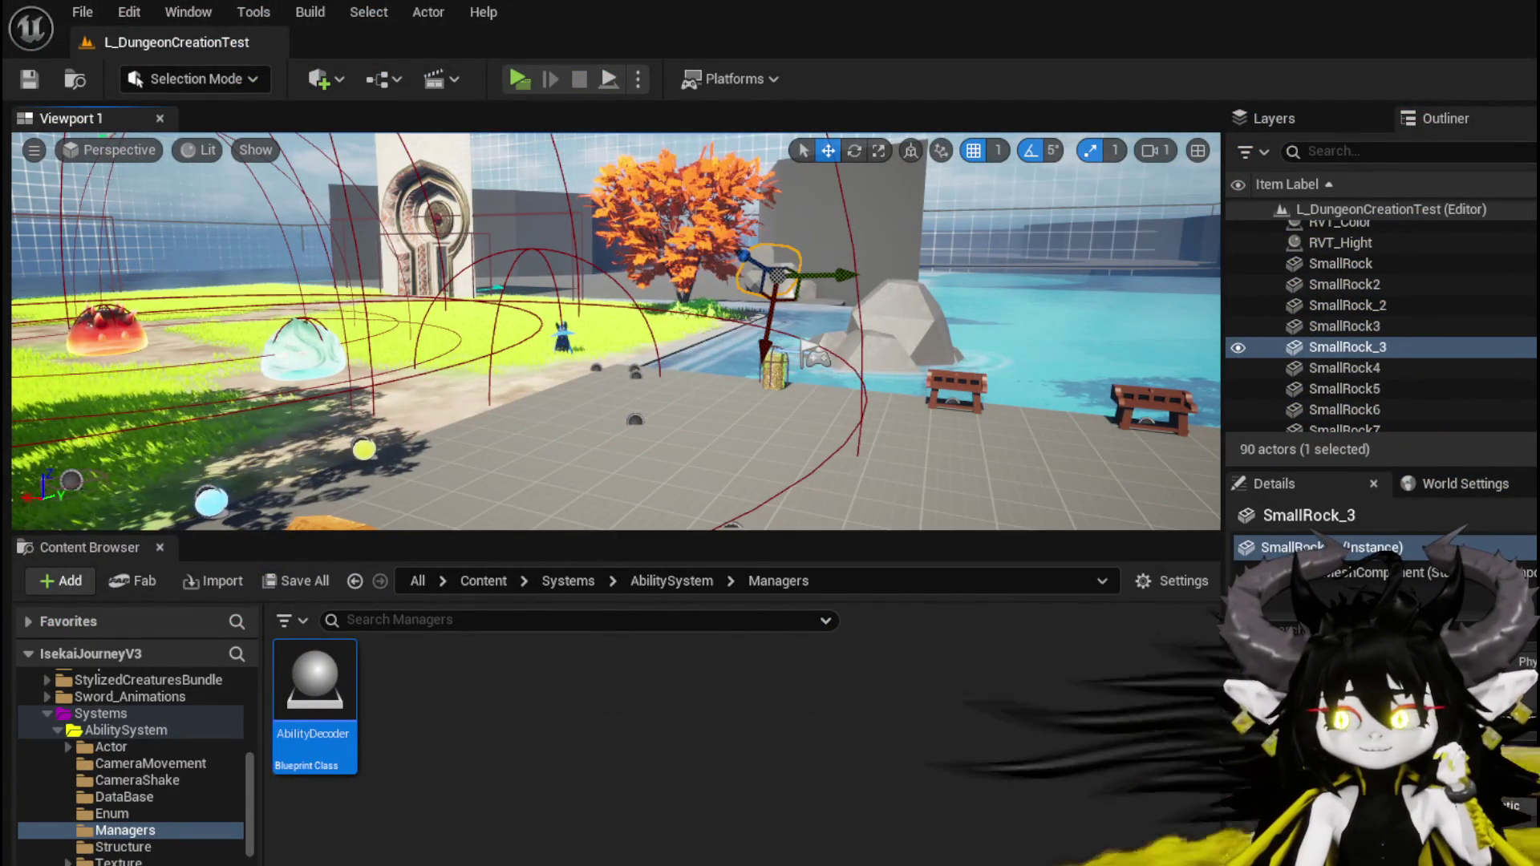
pyautogui.hotkey('alt', 'Tab')
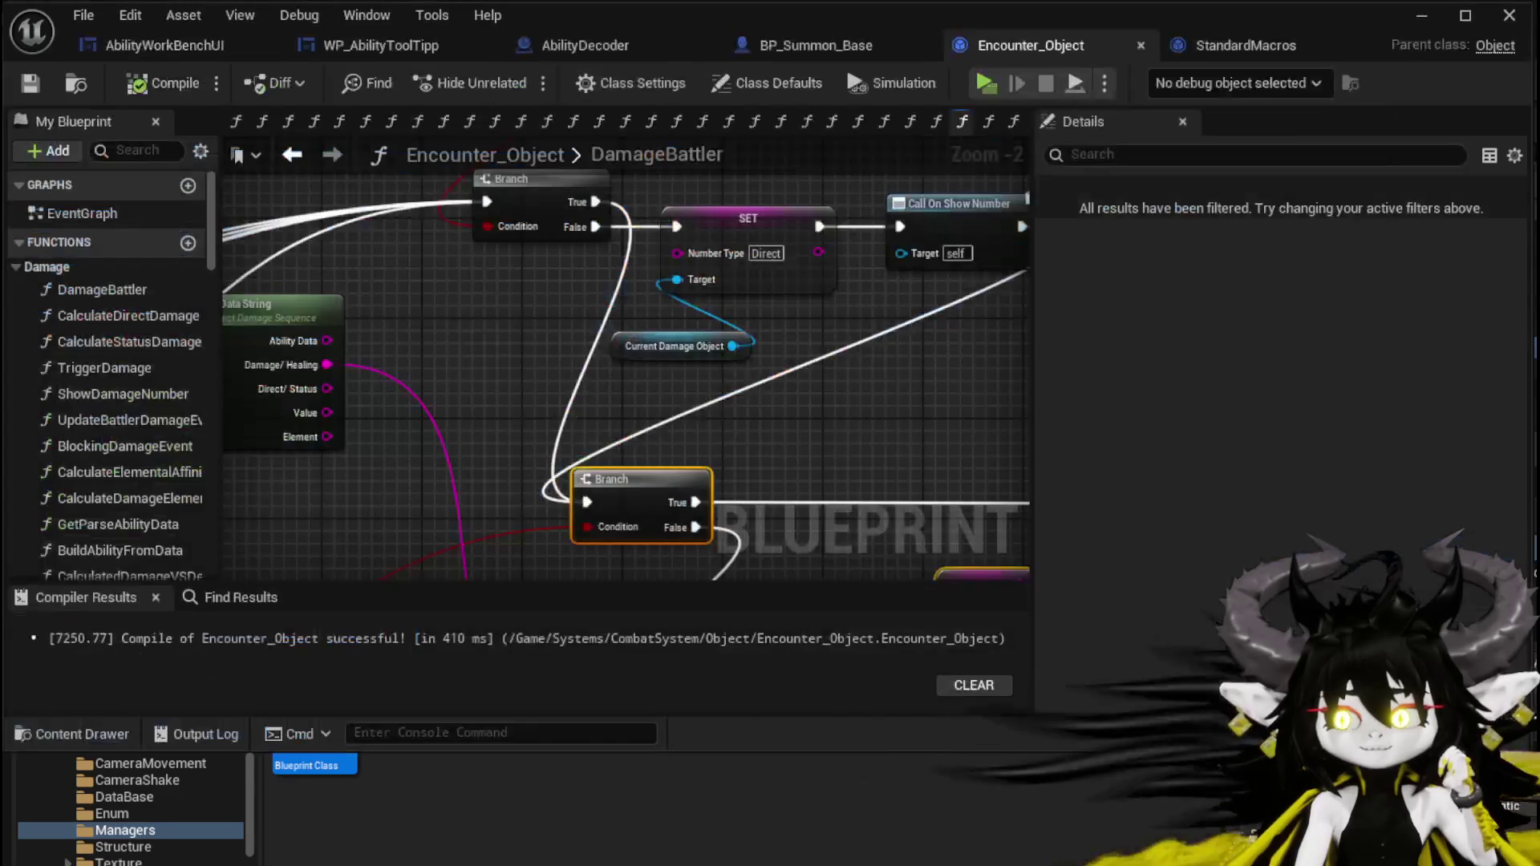
pyautogui.moveTo(782, 353)
pyautogui.mouseDown()
pyautogui.moveTo(498, 503)
pyautogui.moveTo(463, 485)
pyautogui.mouseUp()
pyautogui.moveTo(816, 189); pyautogui.dragTo(782, 174)
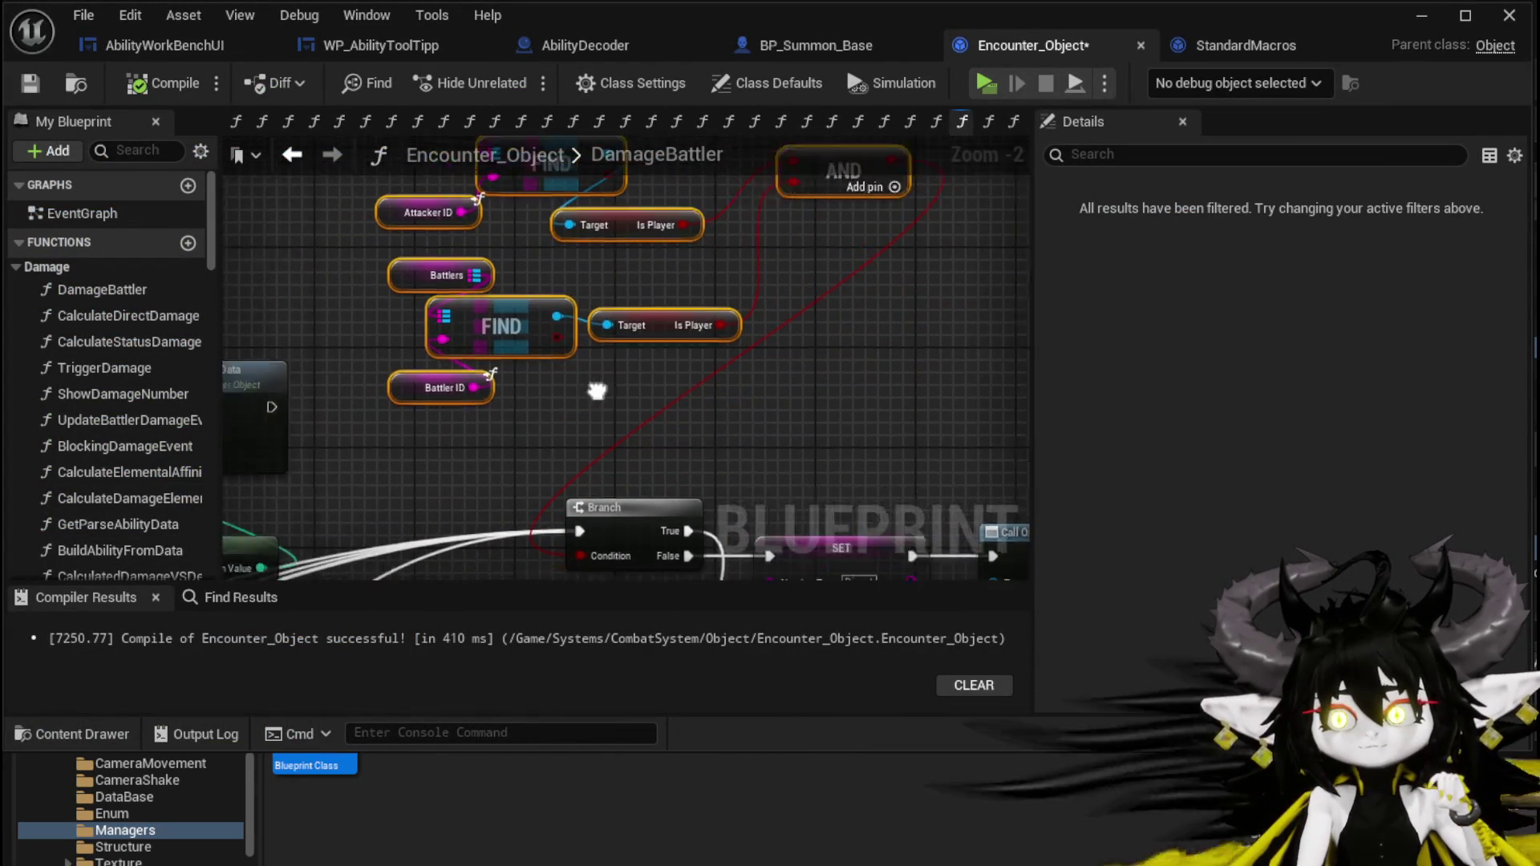
pyautogui.moveTo(866, 271)
pyautogui.mouseDown()
pyautogui.moveTo(948, 271)
pyautogui.moveTo(640, 351)
pyautogui.mouseUp()
# Move SET, Call On Show Number and Current Damage Object right and the Branch left.
pyautogui.moveTo(485, 433)
pyautogui.mouseDown()
pyautogui.moveTo(651, 412)
pyautogui.moveTo(657, 339)
pyautogui.mouseUp()
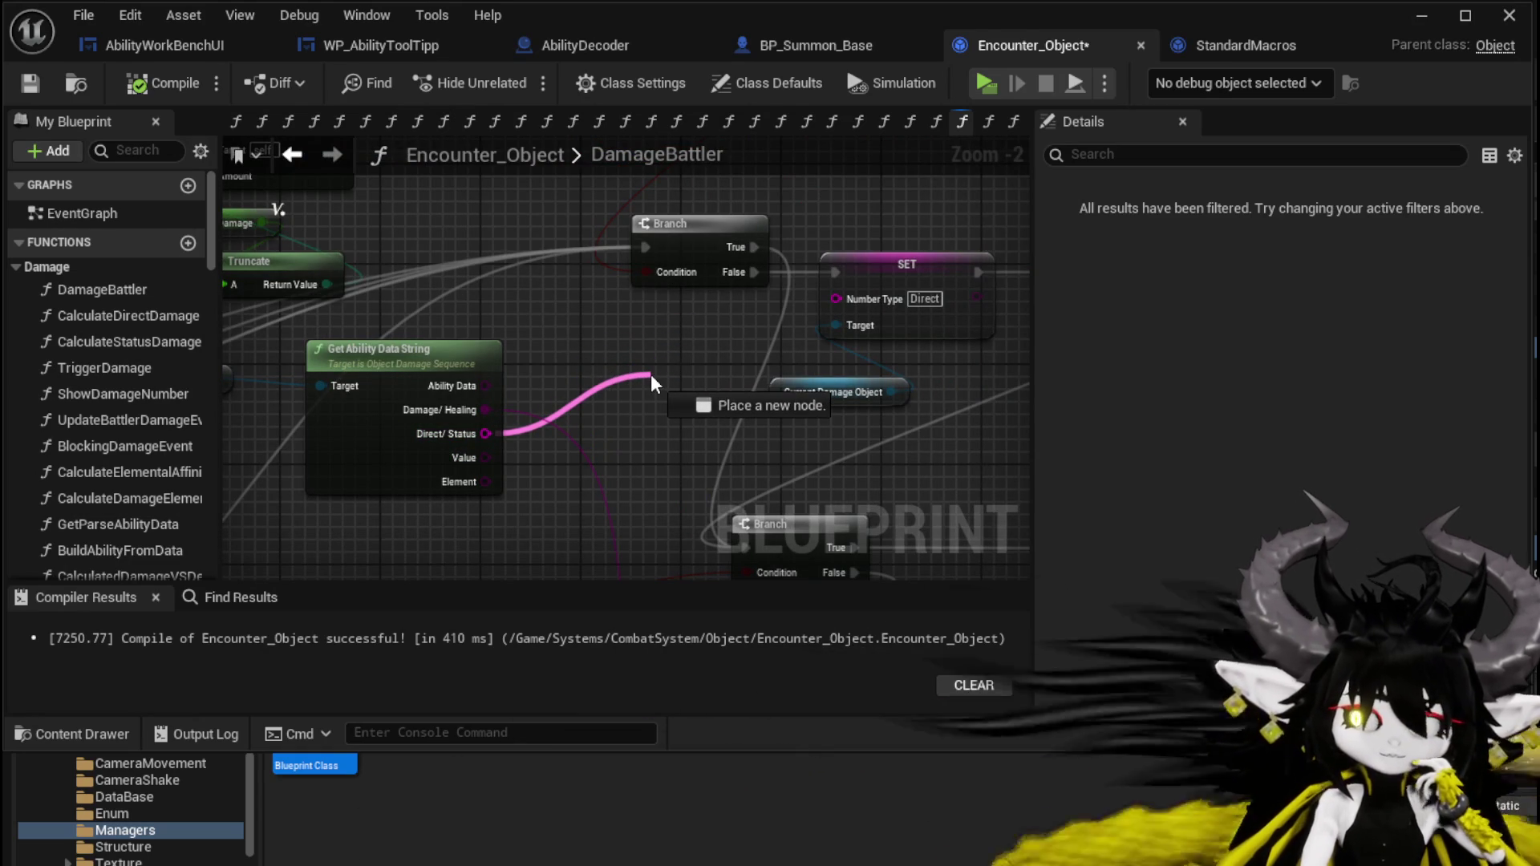
pyautogui.moveTo(651, 373); pyautogui.dragTo(651, 374)
pyautogui.moveTo(981, 286); pyautogui.dragTo(712, 293)
pyautogui.moveTo(595, 462)
pyautogui.mouseDown()
pyautogui.moveTo(802, 240)
pyautogui.moveTo(815, 267)
pyautogui.mouseUp()
pyautogui.moveTo(417, 230); pyautogui.dragTo(342, 230)
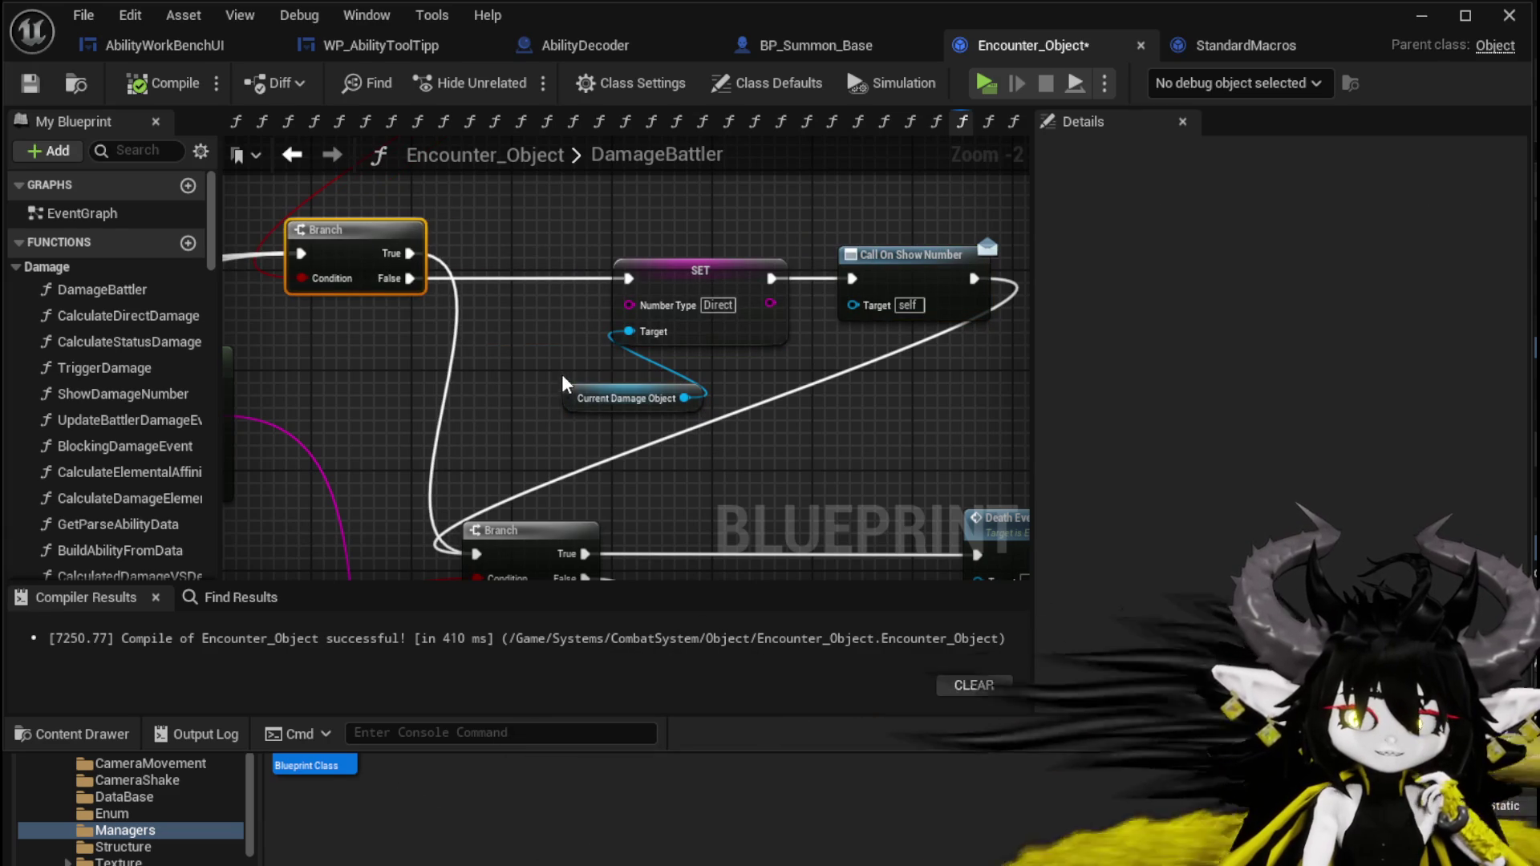
pyautogui.moveTo(571, 398); pyautogui.dragTo(608, 386)
# Shift Get Ability Data String down-right and bring up the save list for Encounter_Object.
pyautogui.scroll(-2, 447, 392)
pyautogui.moveTo(447, 392)
pyautogui.mouseDown()
pyautogui.moveTo(507, 365)
pyautogui.moveTo(922, 401)
pyautogui.mouseUp()
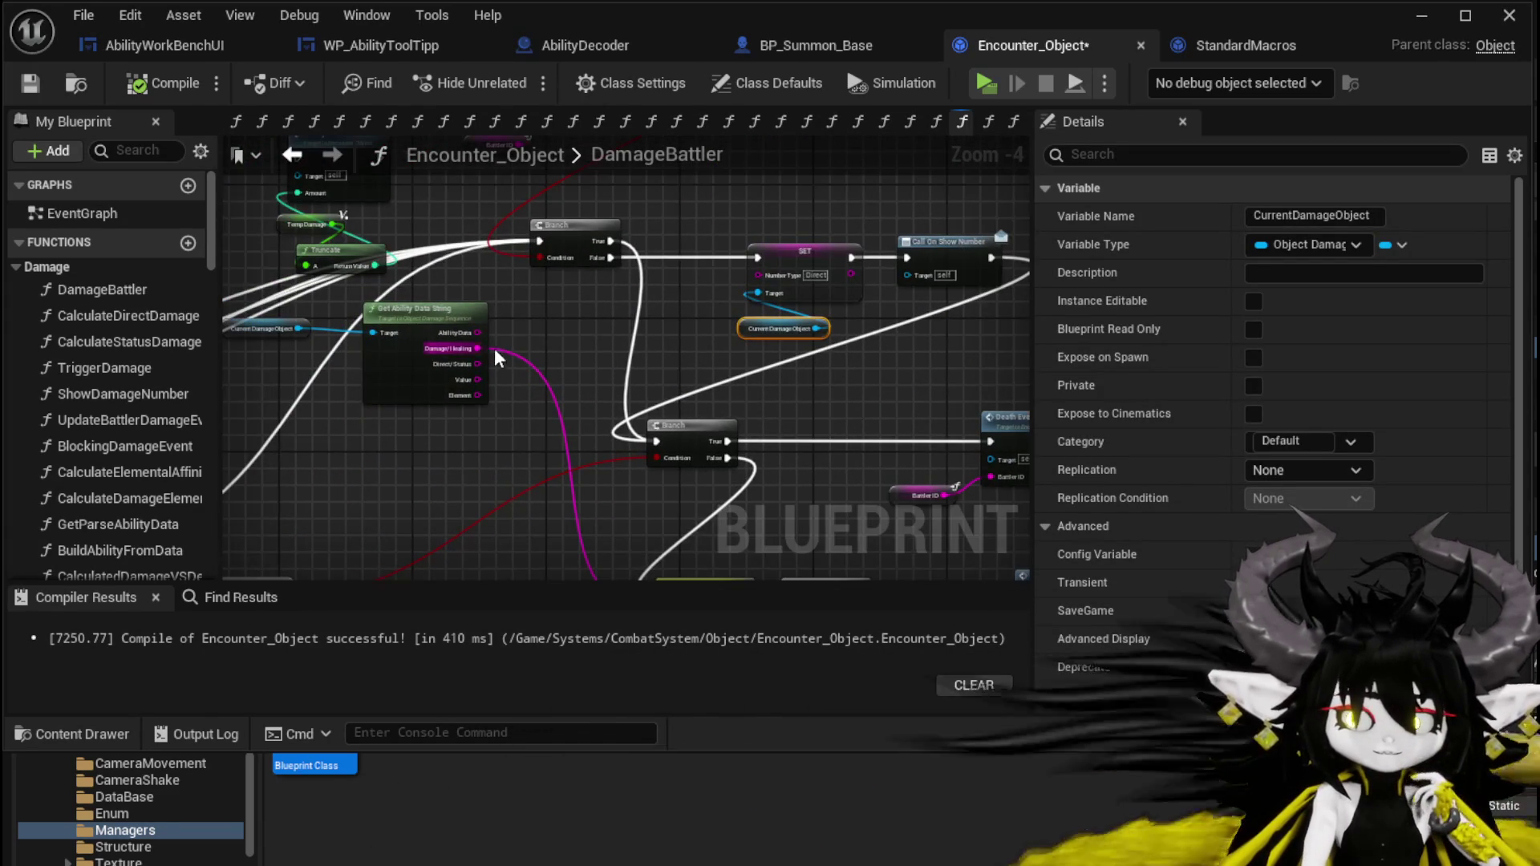
pyautogui.moveTo(509, 352); pyautogui.dragTo(555, 414)
pyautogui.moveTo(643, 326)
pyautogui.mouseDown()
pyautogui.moveTo(710, 417)
pyautogui.moveTo(714, 460)
pyautogui.mouseUp()
pyautogui.moveTo(837, 351); pyautogui.dragTo(499, 419)
pyautogui.moveTo(522, 275)
pyautogui.mouseDown()
pyautogui.moveTo(708, 471)
pyautogui.moveTo(675, 289)
pyautogui.mouseUp()
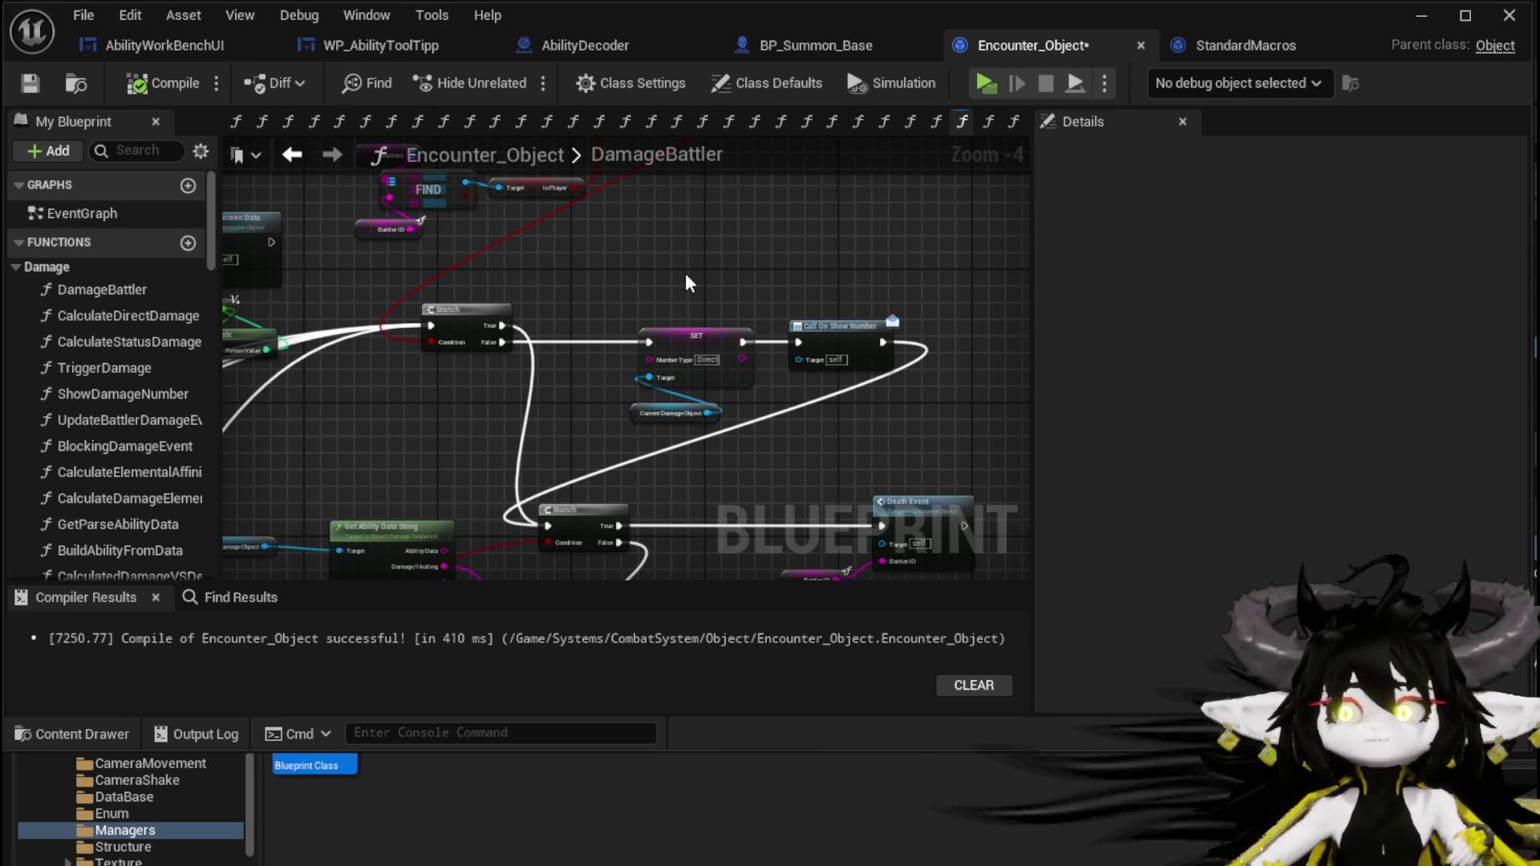
pyautogui.hotkey('ctrl', 'shift', 's')
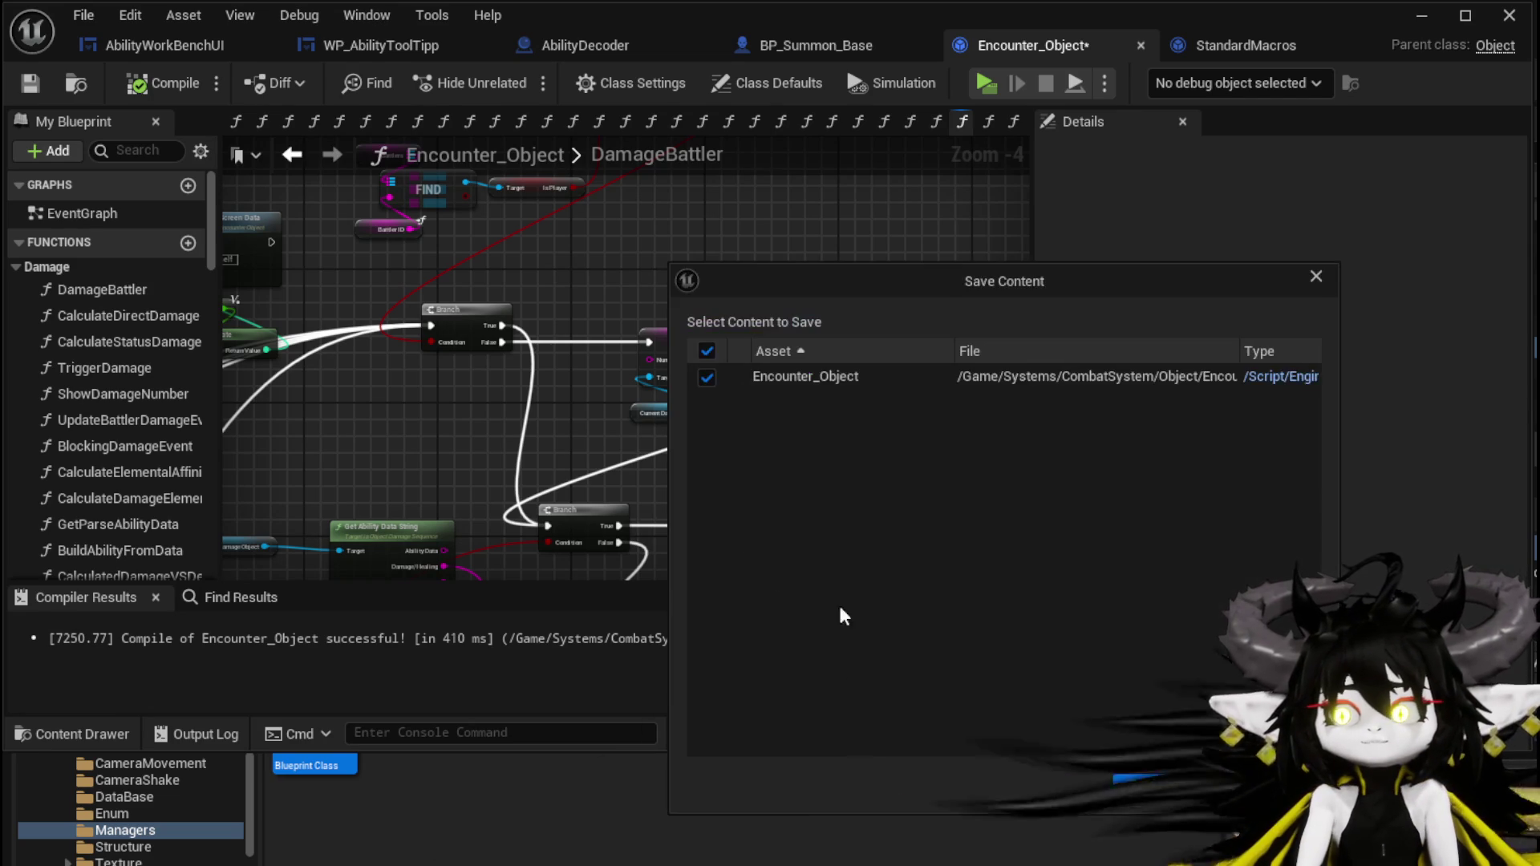
# Save Encounter_Object and open BP_Summon_Base's AbilityImpactSystem function.
pyautogui.click(1179, 782)
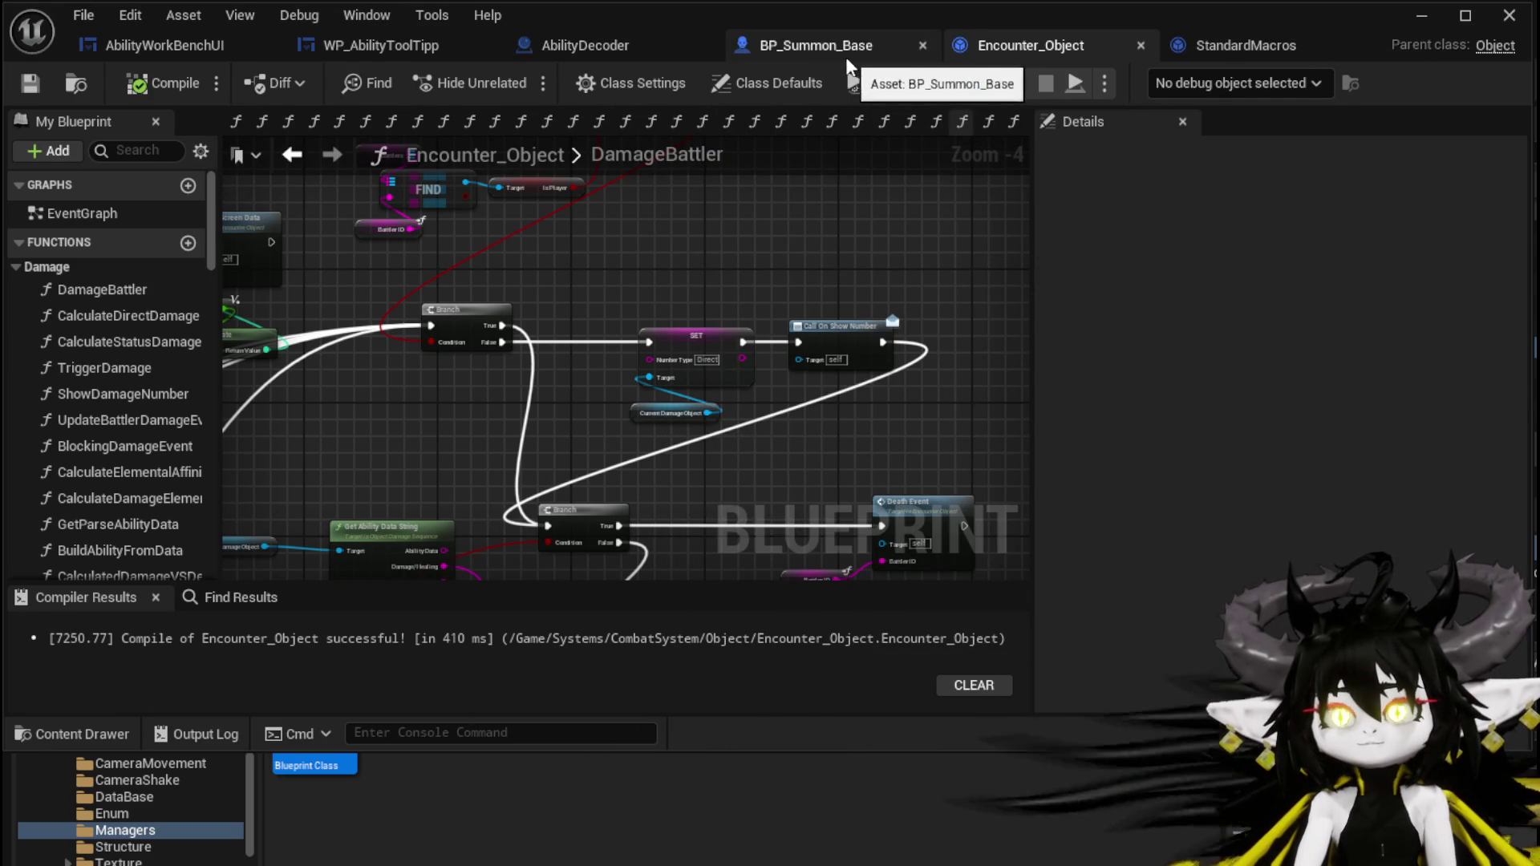
pyautogui.click(842, 55)
pyautogui.scroll(-4, 752, 276)
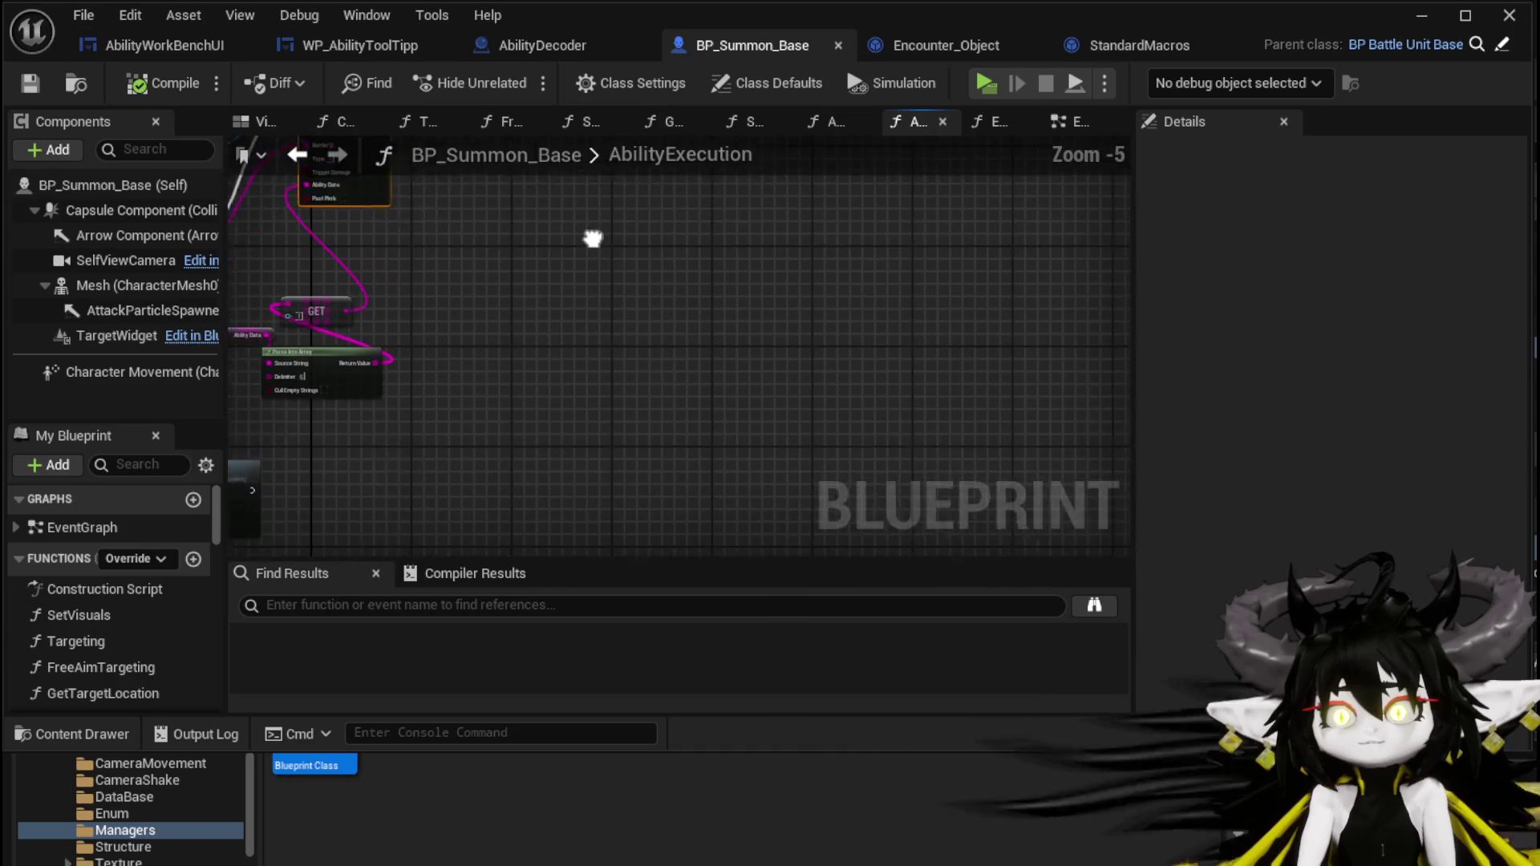
pyautogui.moveTo(615, 251); pyautogui.dragTo(888, 258)
pyautogui.moveTo(473, 268); pyautogui.dragTo(1131, 311)
pyautogui.scroll(-3, 157, 667)
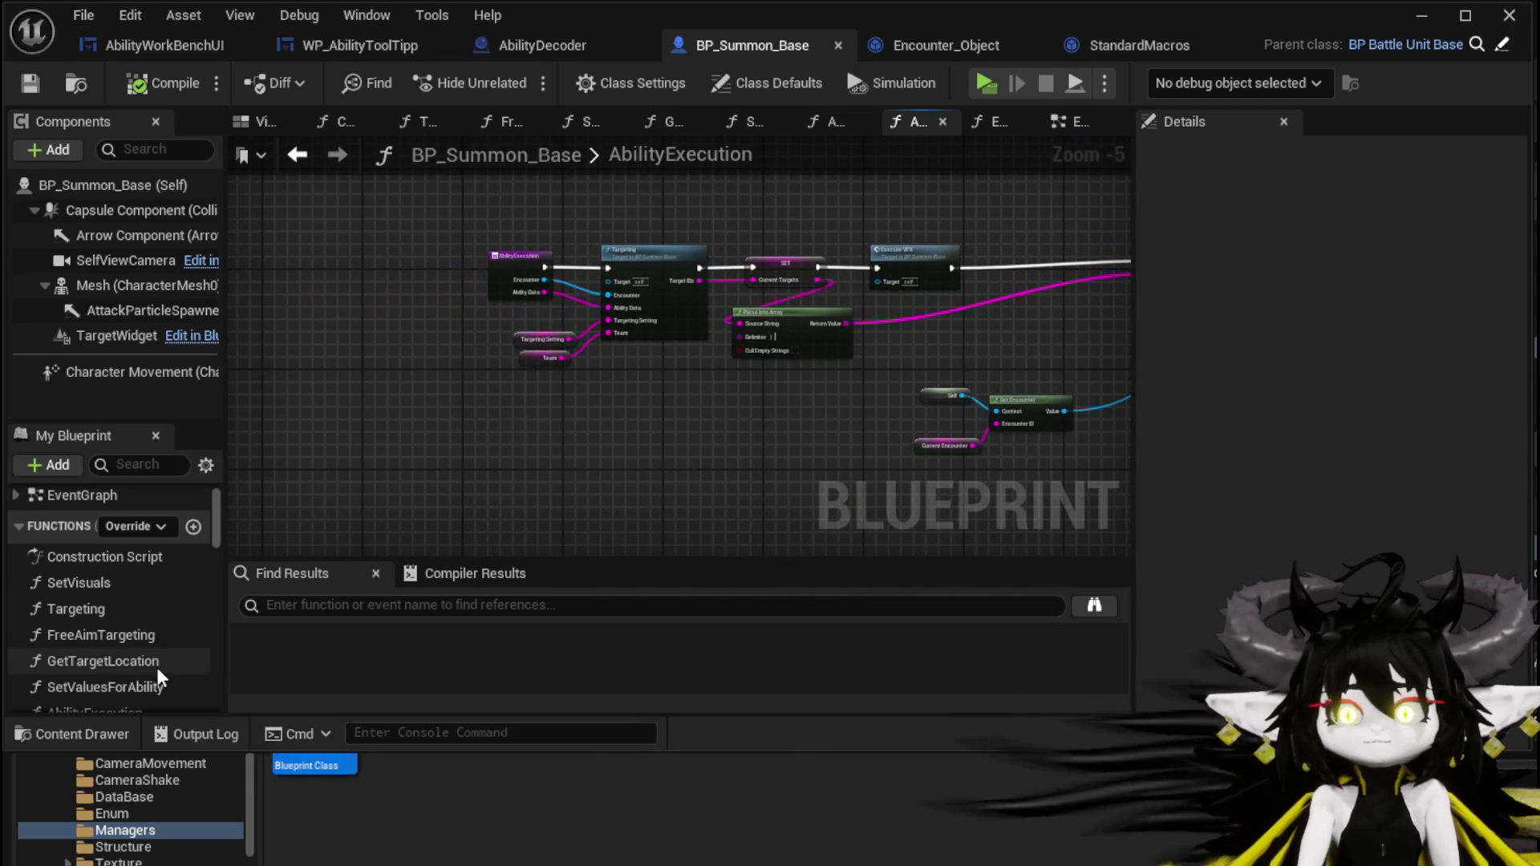
pyautogui.scroll(-1, 153, 656)
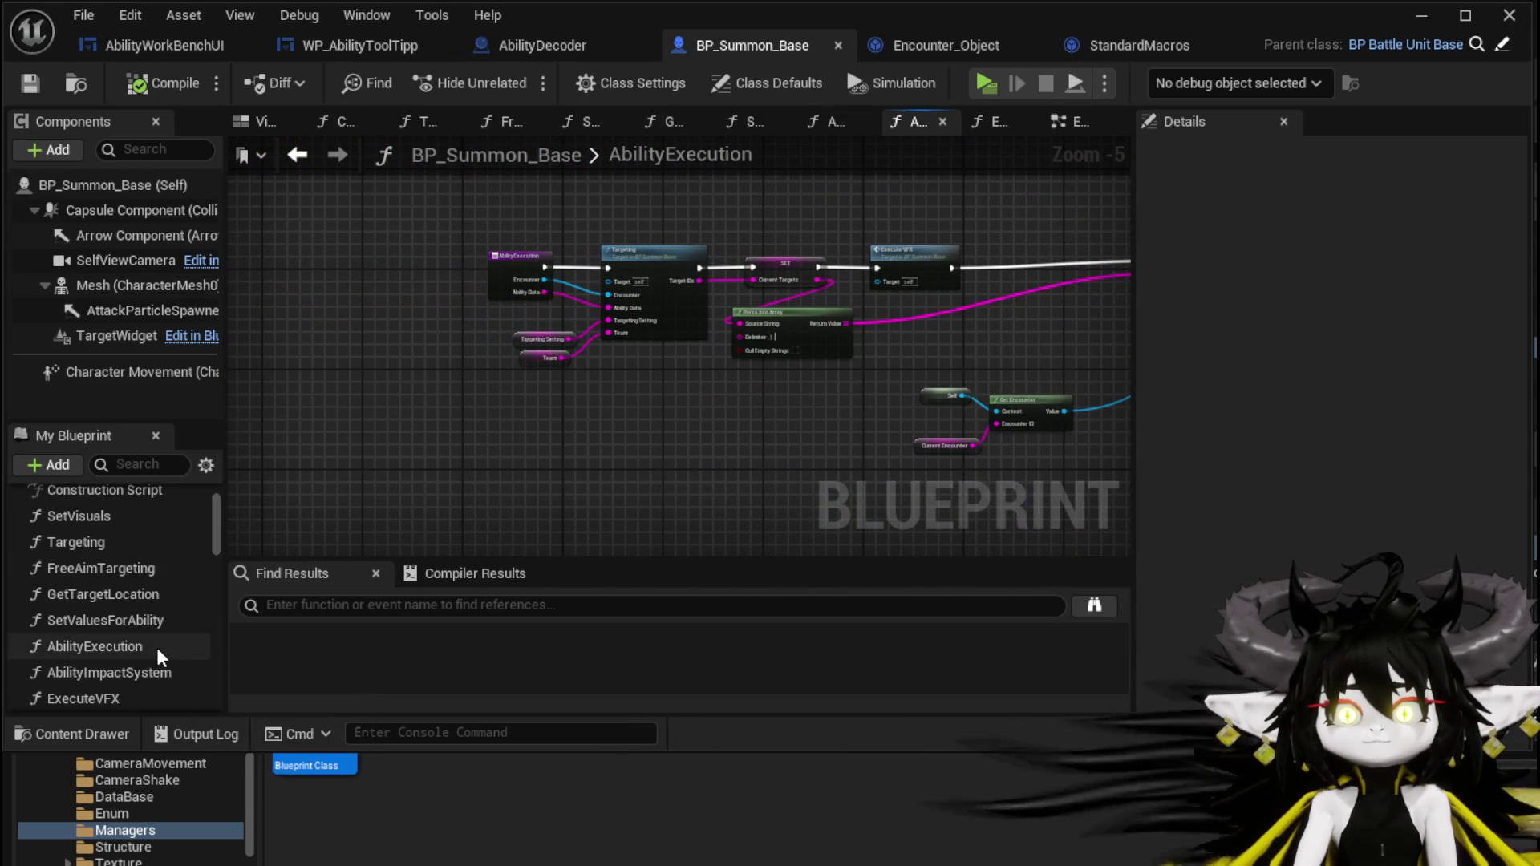
pyautogui.doubleClick(143, 675)
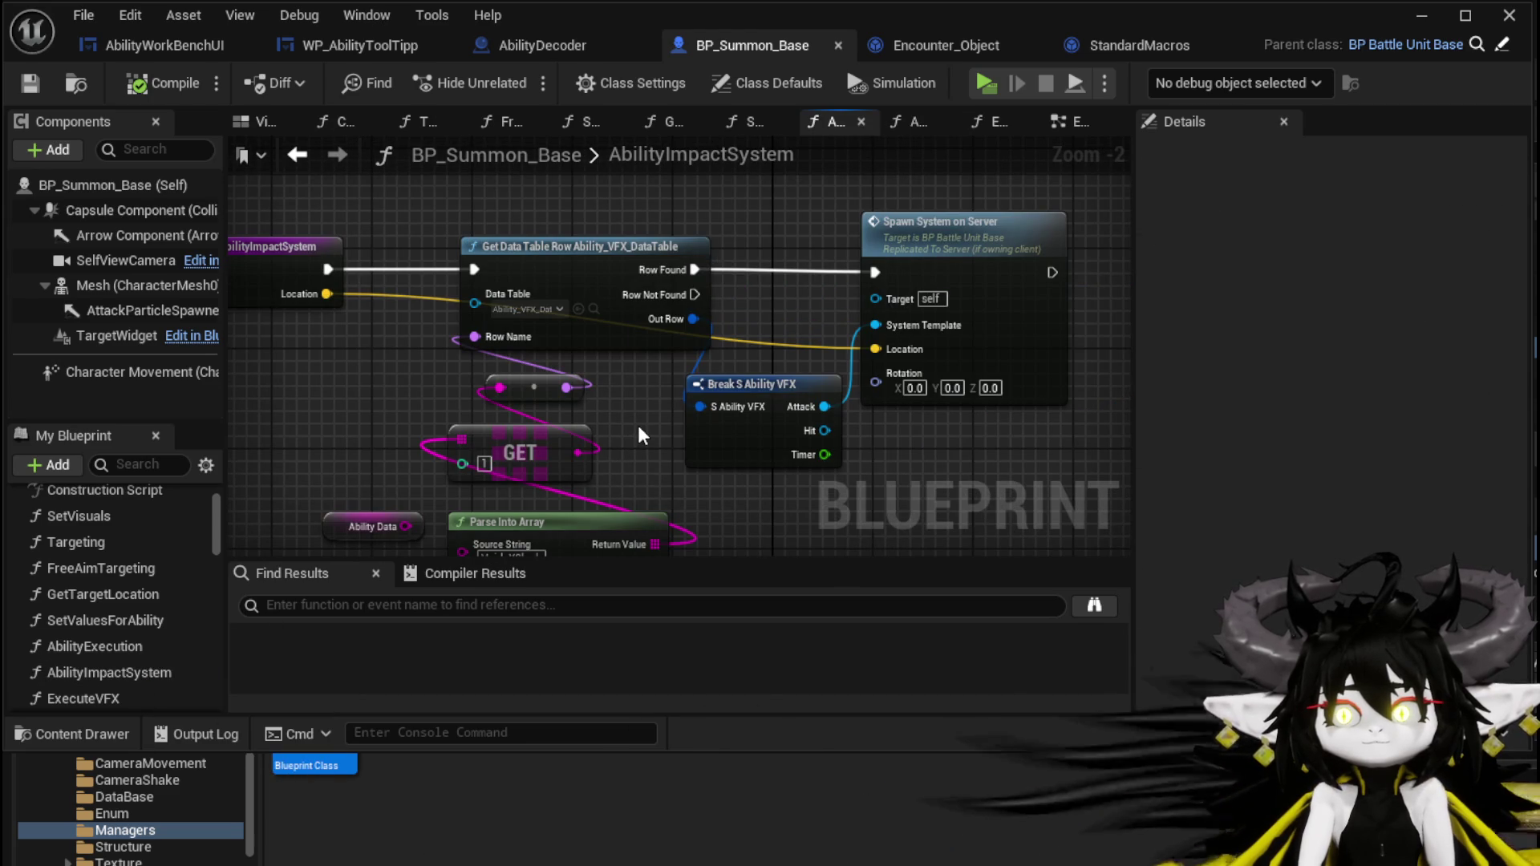
# Move the Ability Data node left and pull a new wire from its output.
pyautogui.moveTo(639, 435); pyautogui.dragTo(635, 340)
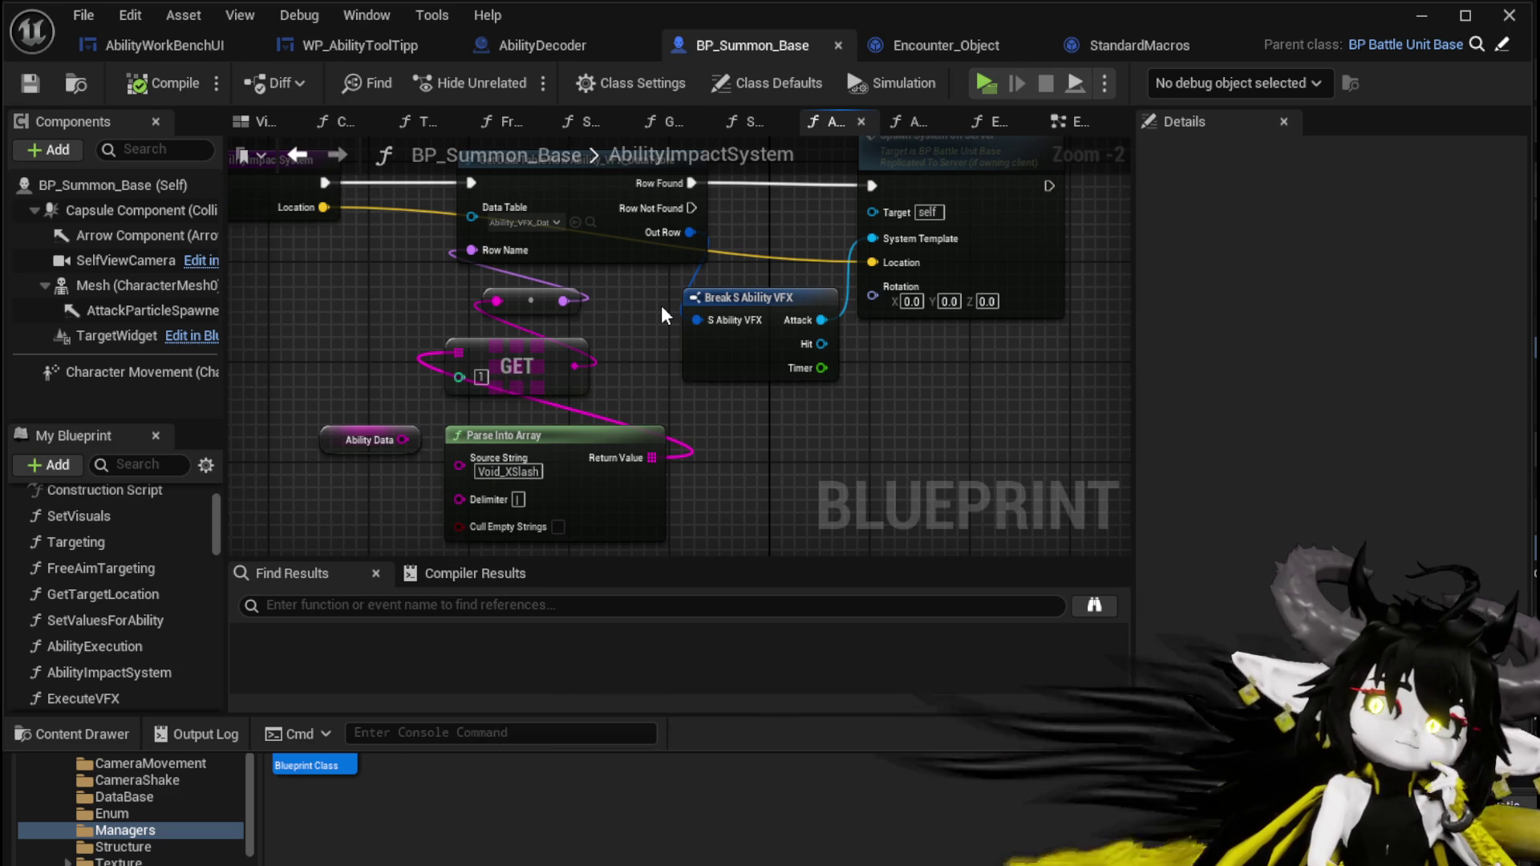
pyautogui.moveTo(661, 305); pyautogui.dragTo(769, 328)
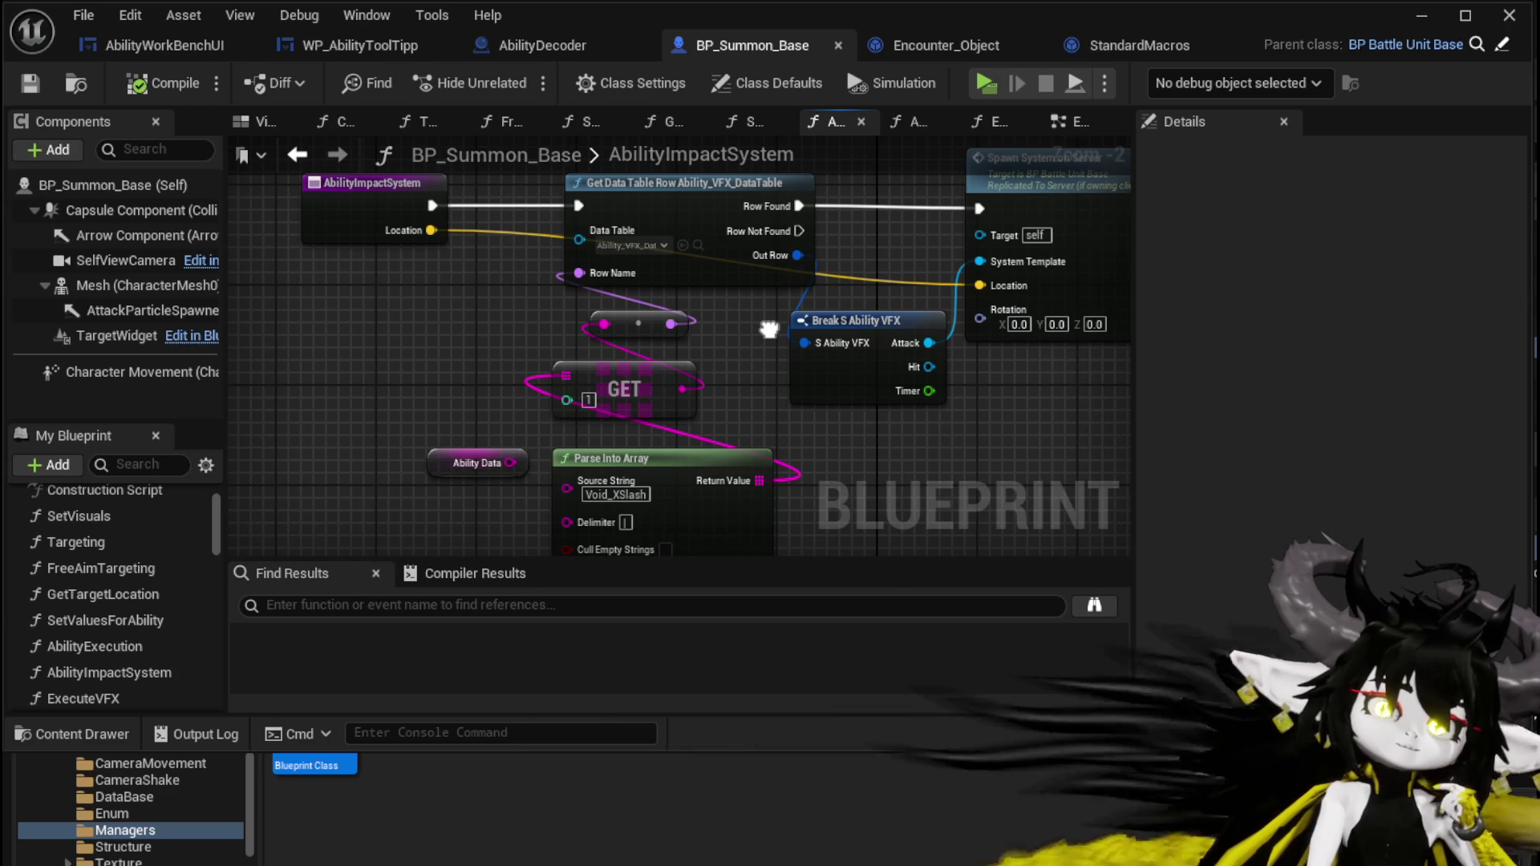
pyautogui.moveTo(488, 449); pyautogui.dragTo(462, 437)
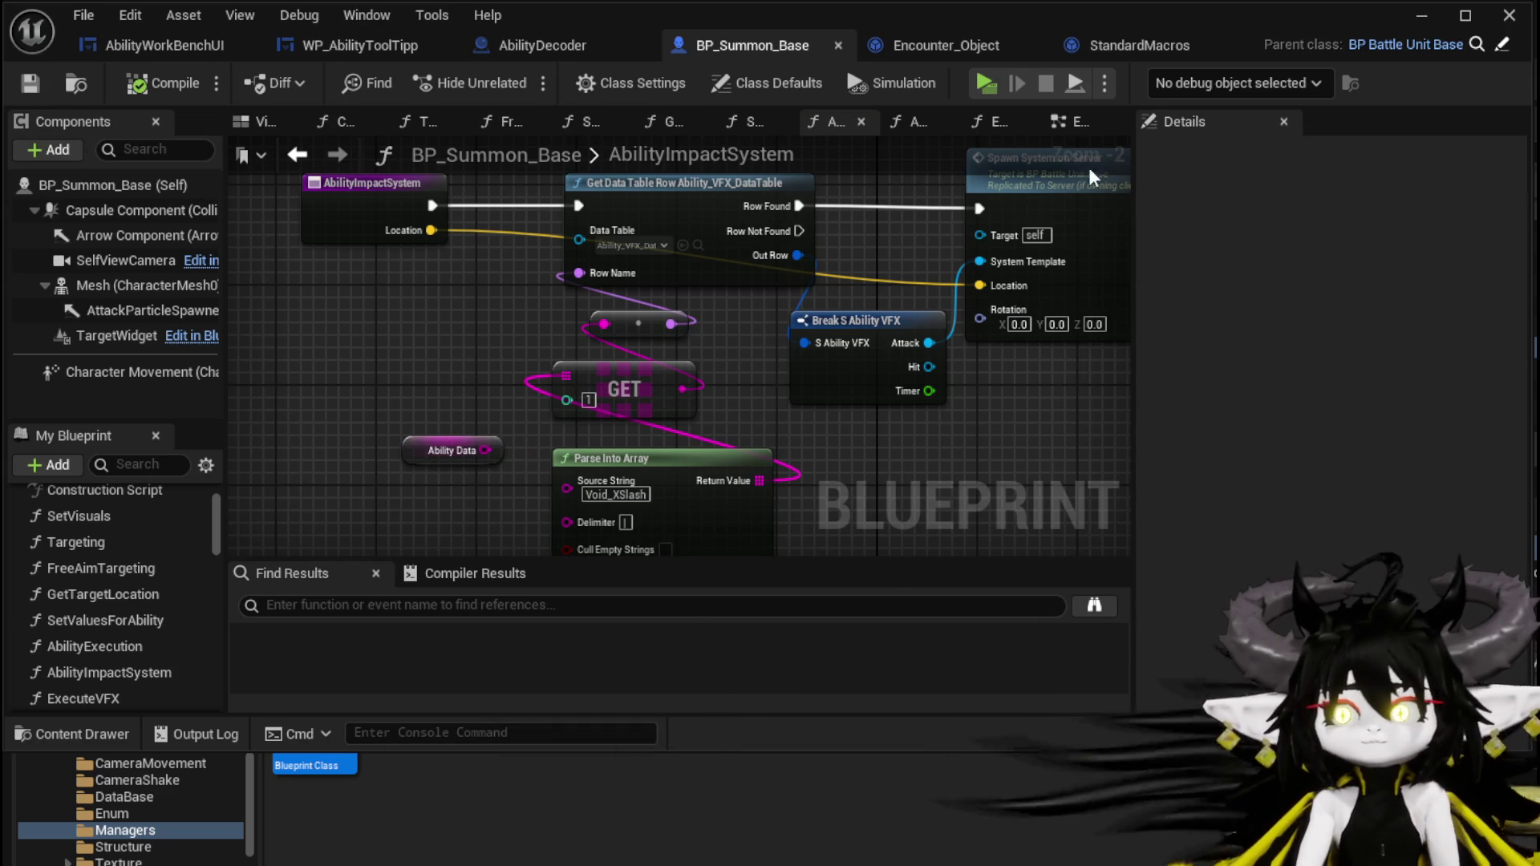
pyautogui.moveTo(413, 446); pyautogui.dragTo(369, 349)
pyautogui.moveTo(371, 460)
pyautogui.mouseDown()
pyautogui.moveTo(820, 213)
pyautogui.moveTo(929, 182)
pyautogui.mouseUp()
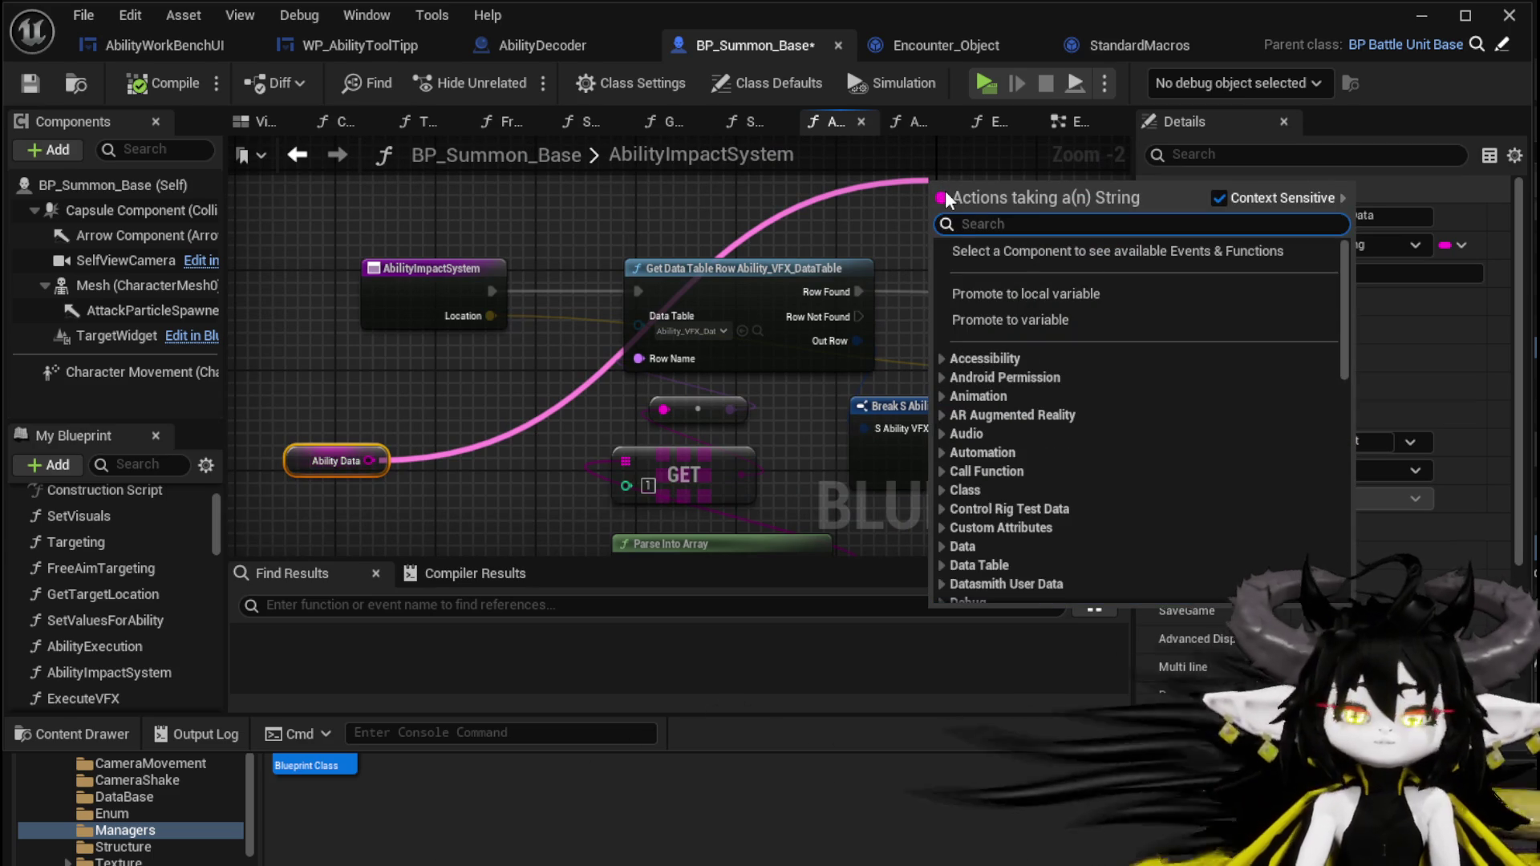
# Add a Print String node executed right after Spawn System on Server.
pyautogui.write('Print String')
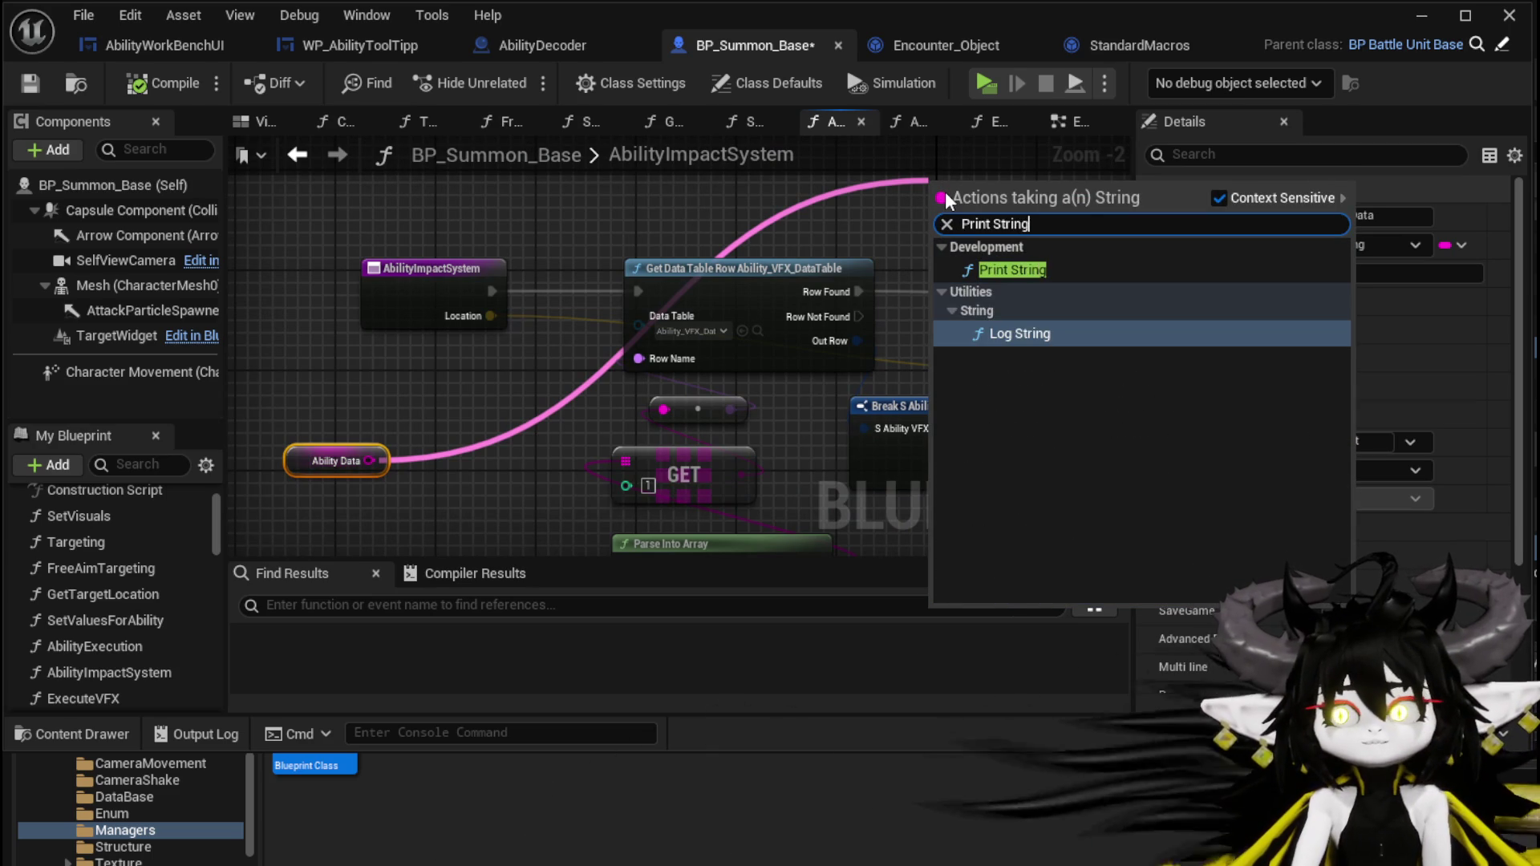
pyautogui.click(1012, 269)
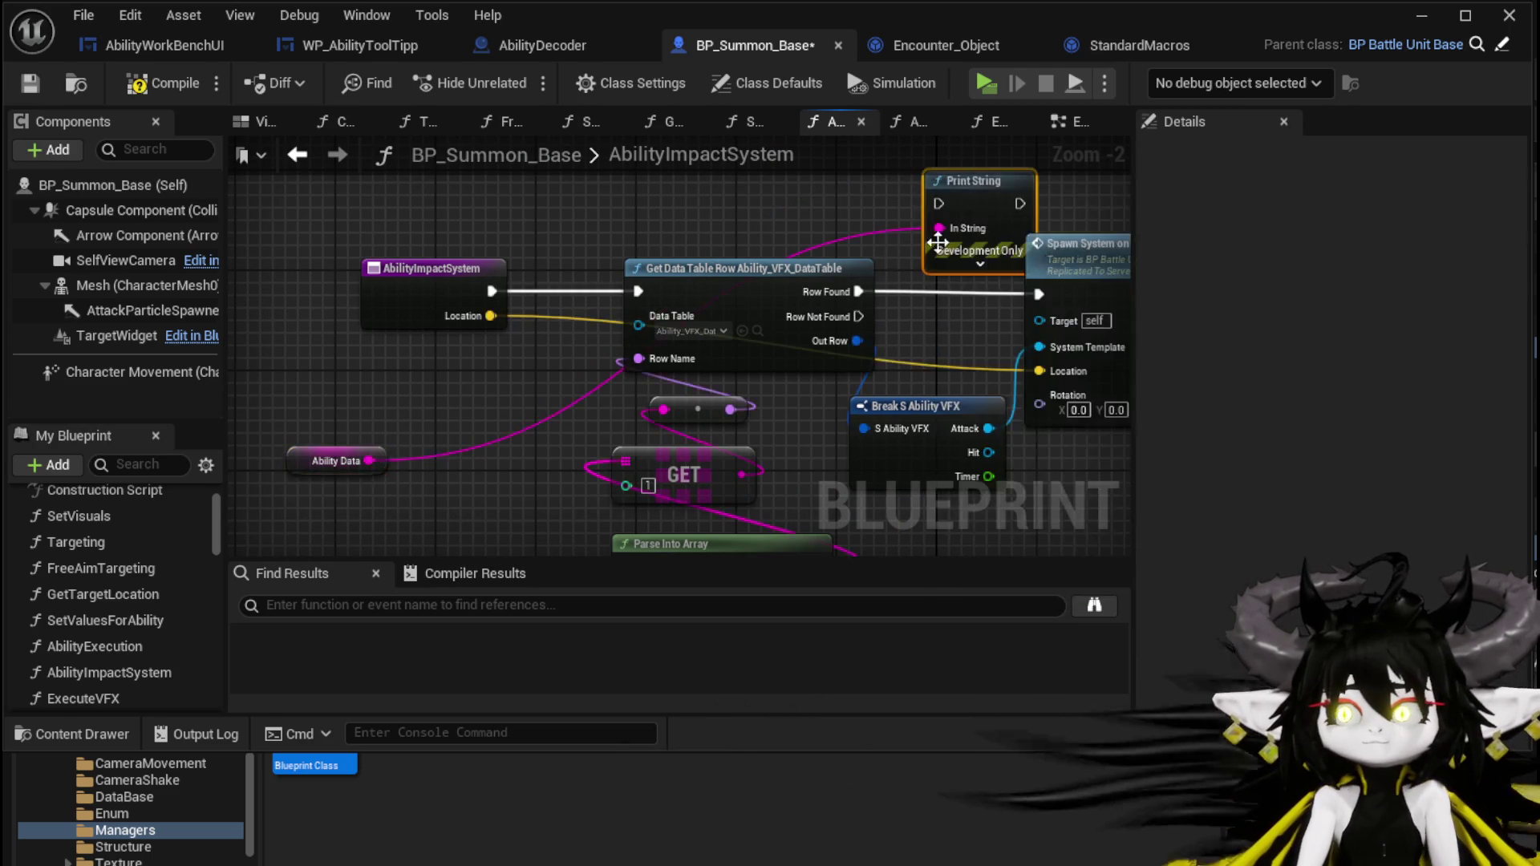
pyautogui.moveTo(946, 336); pyautogui.dragTo(948, 335)
pyautogui.click(962, 324)
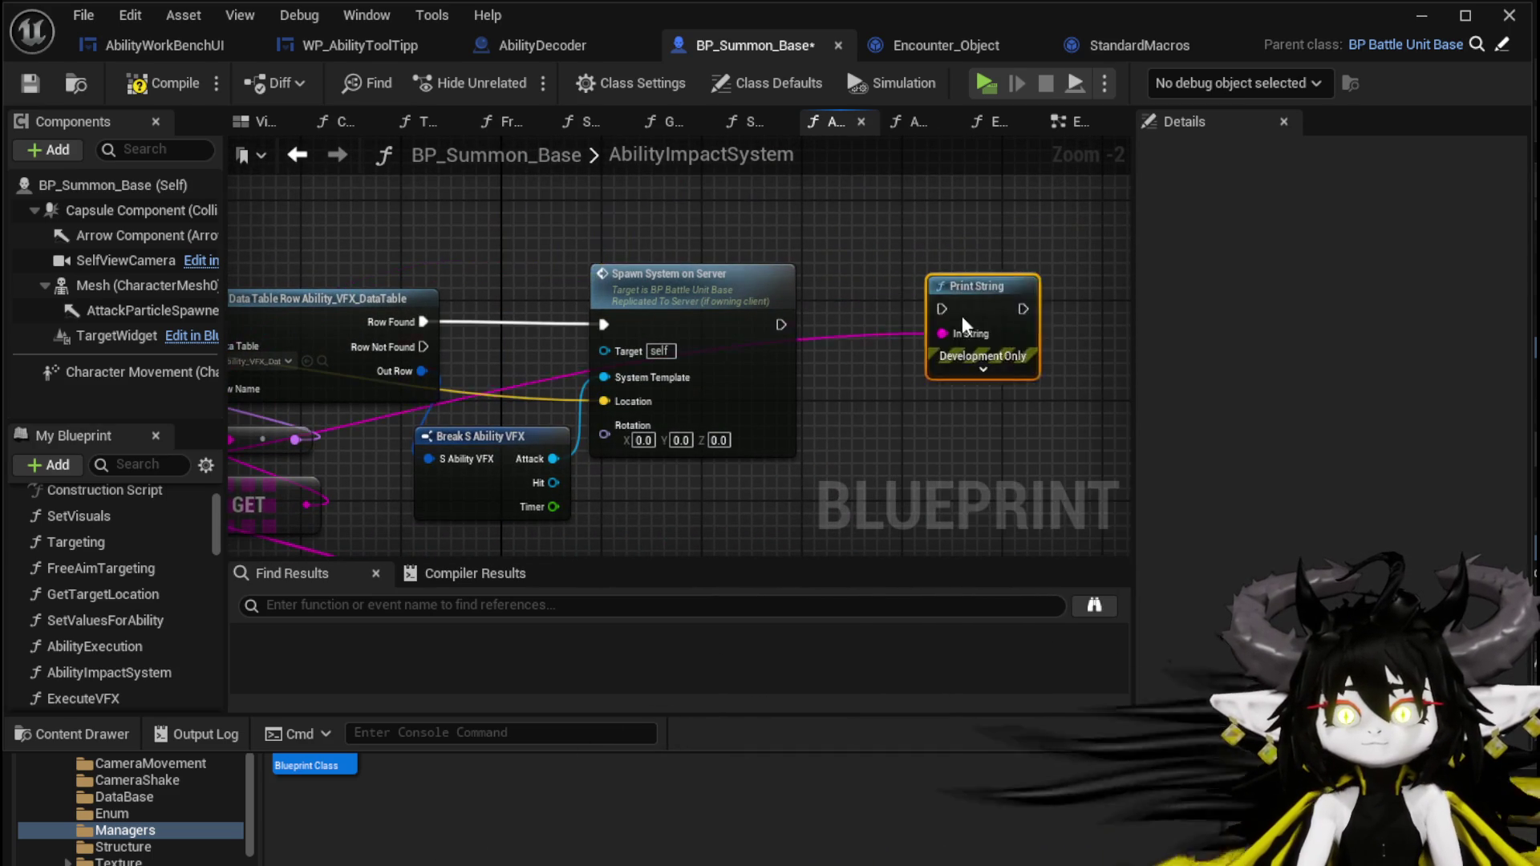
pyautogui.moveTo(780, 324)
pyautogui.mouseDown()
pyautogui.moveTo(869, 343)
pyautogui.moveTo(892, 323)
pyautogui.mouseUp()
pyautogui.moveTo(923, 397); pyautogui.dragTo(880, 369)
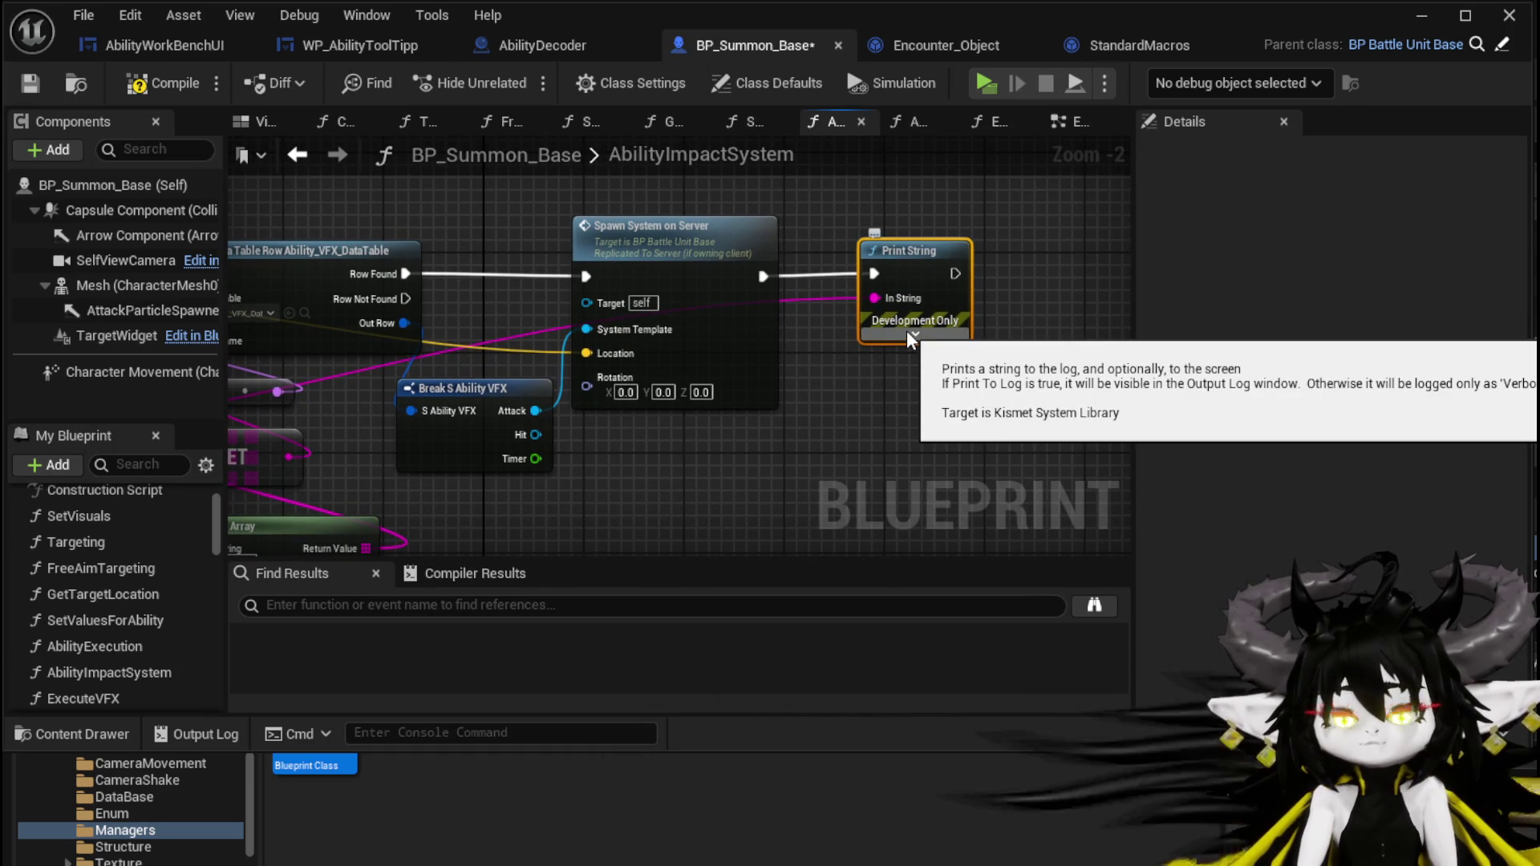
# Inspect the Spawn System on Server definition, then save BP_Summon_Base.
pyautogui.doubleClick(674, 309)
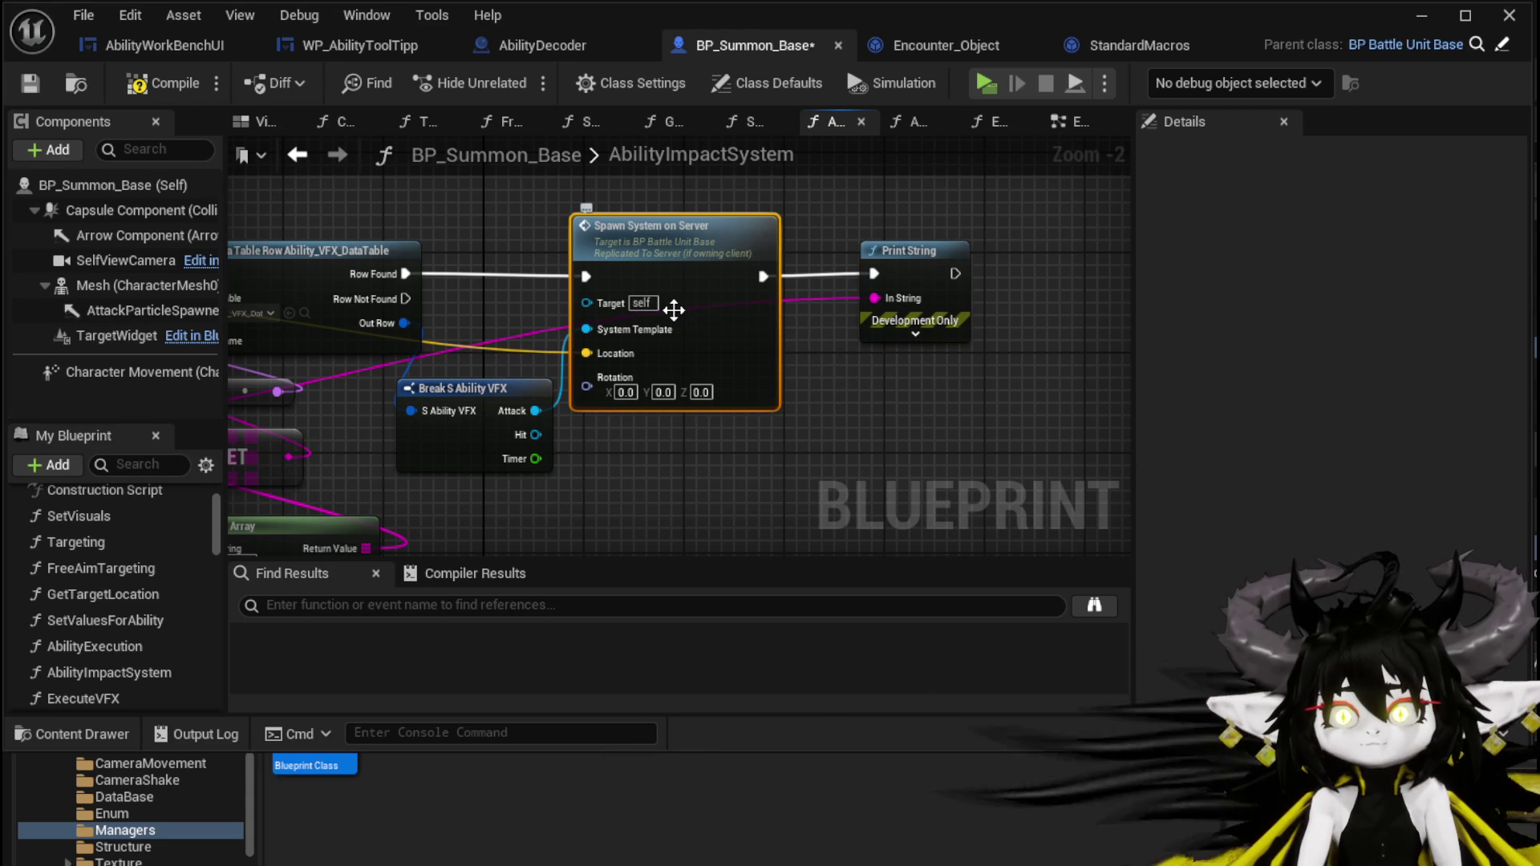
pyautogui.scroll(-3, 569, 408)
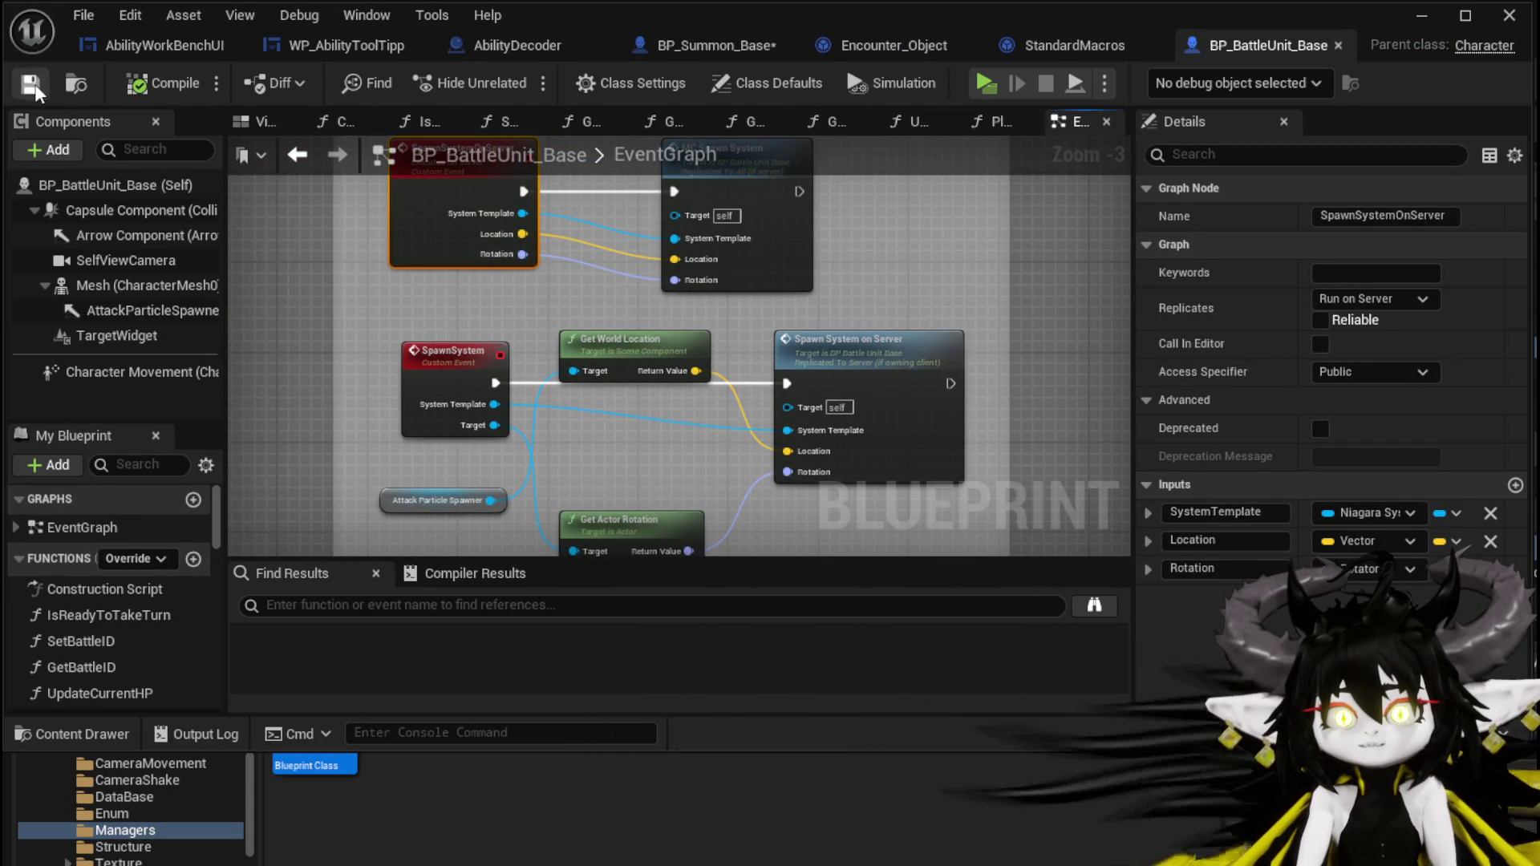
pyautogui.click(1153, 44)
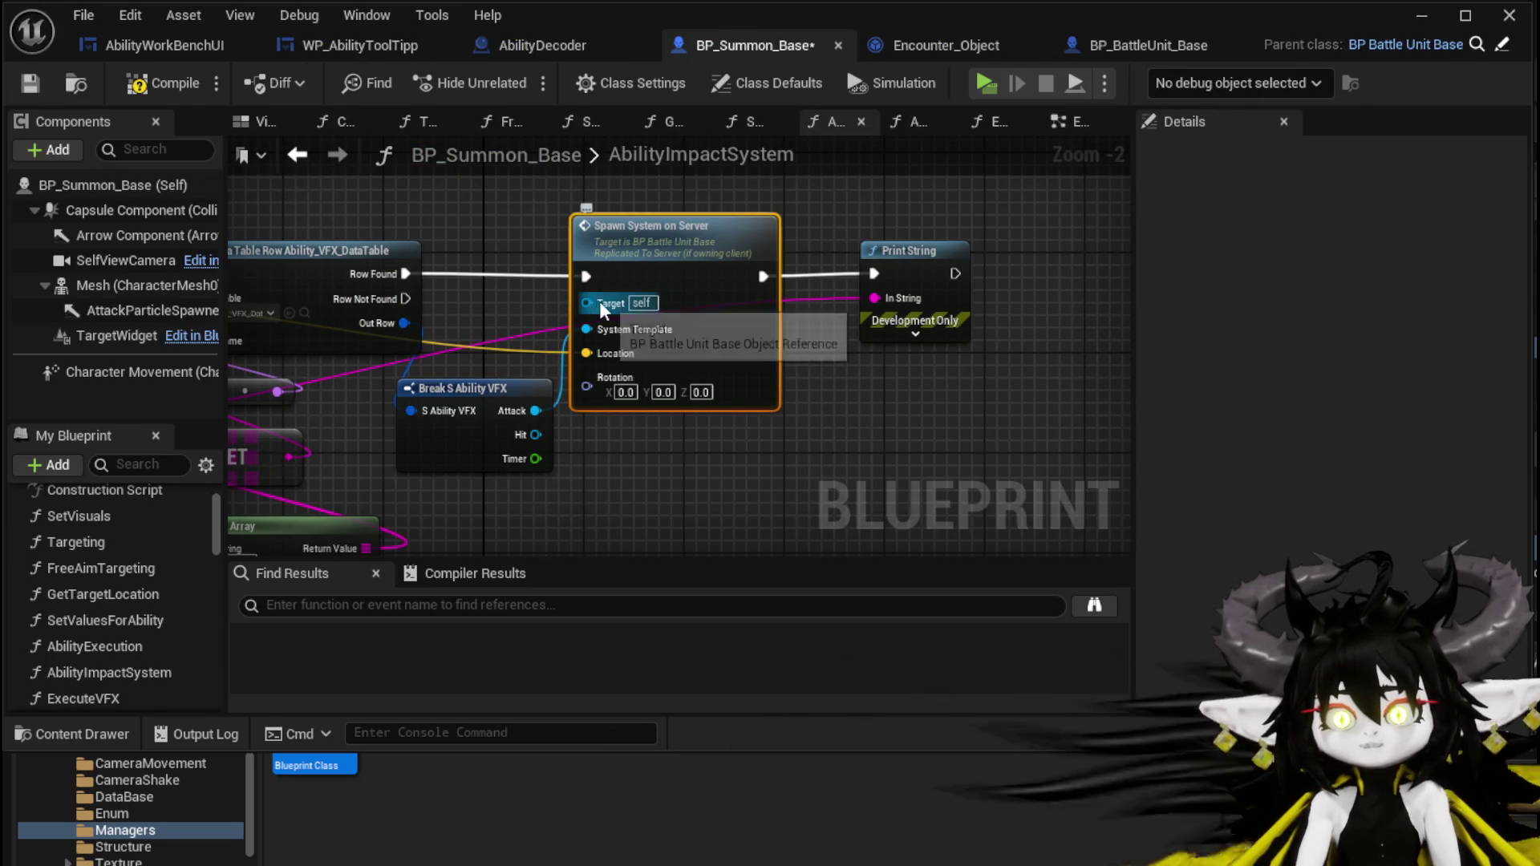
pyautogui.click(32, 83)
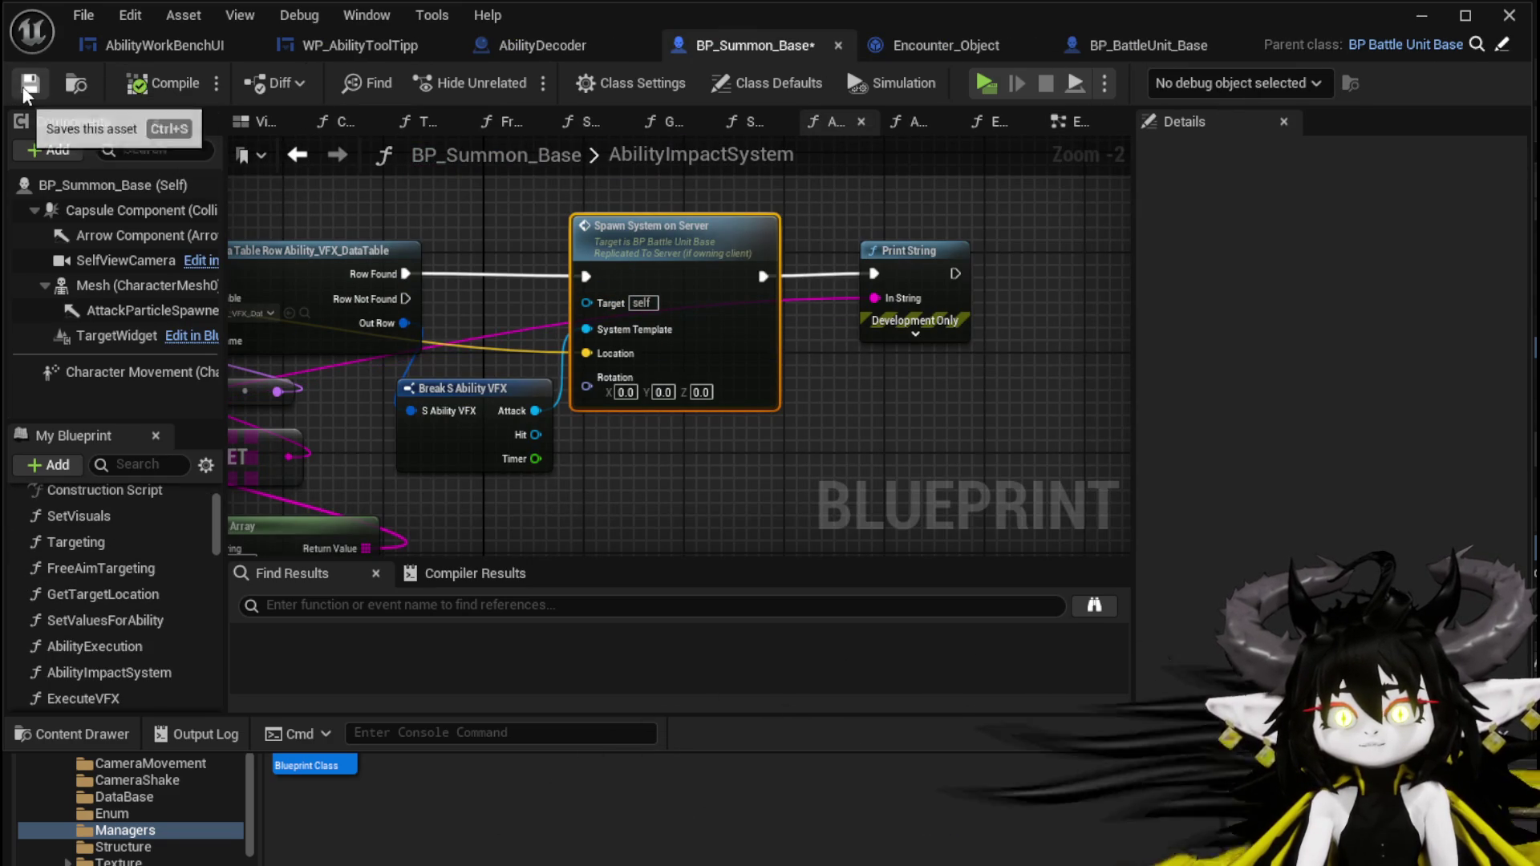
# Set the Print String text colour to magenta and its duration to 70 seconds.
pyautogui.click(903, 337)
pyautogui.click(939, 376)
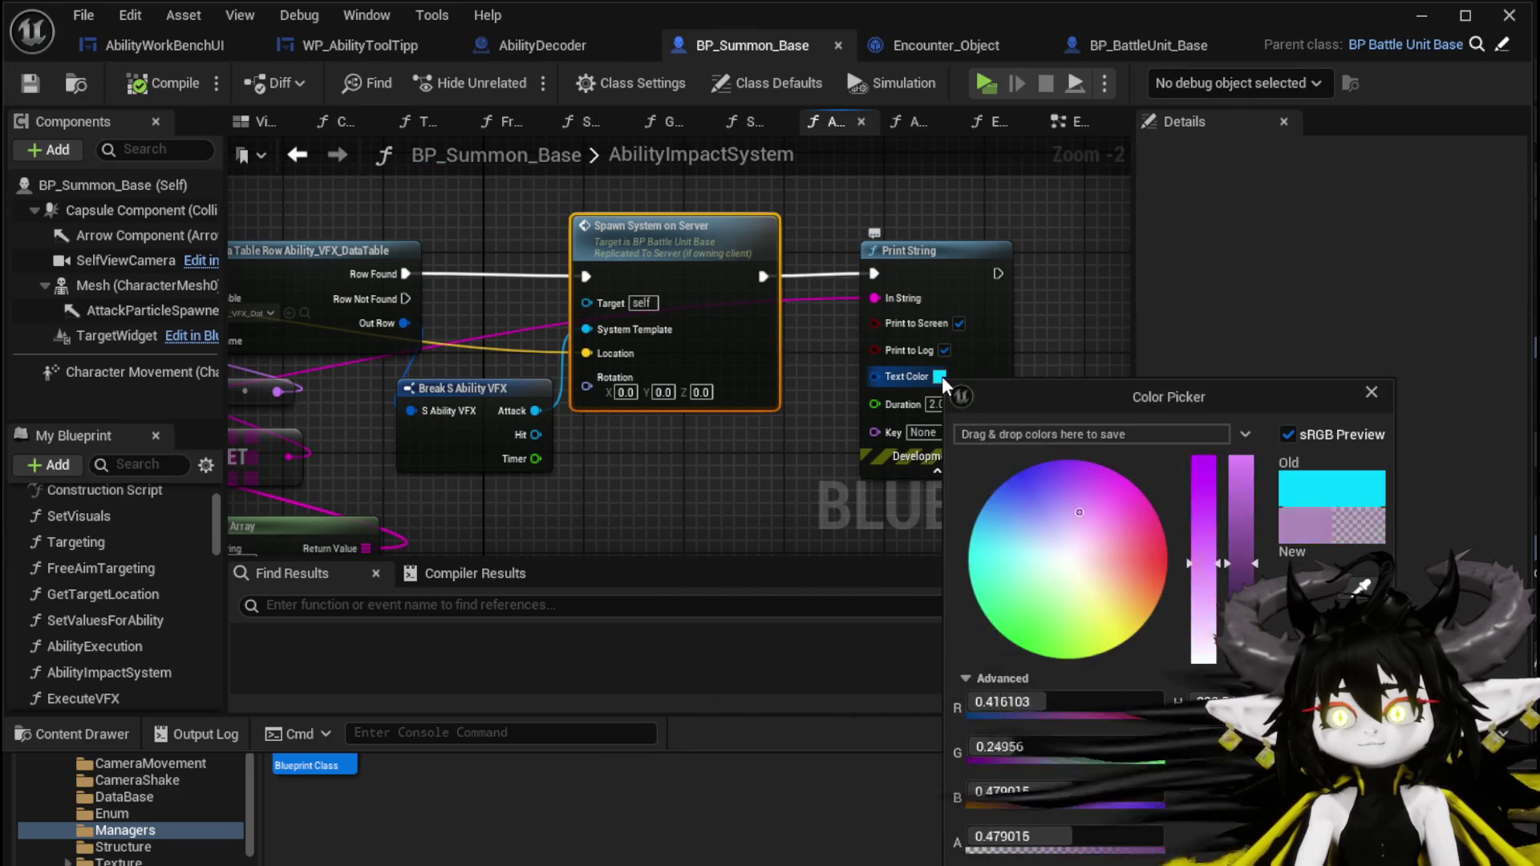
pyautogui.click(973, 381)
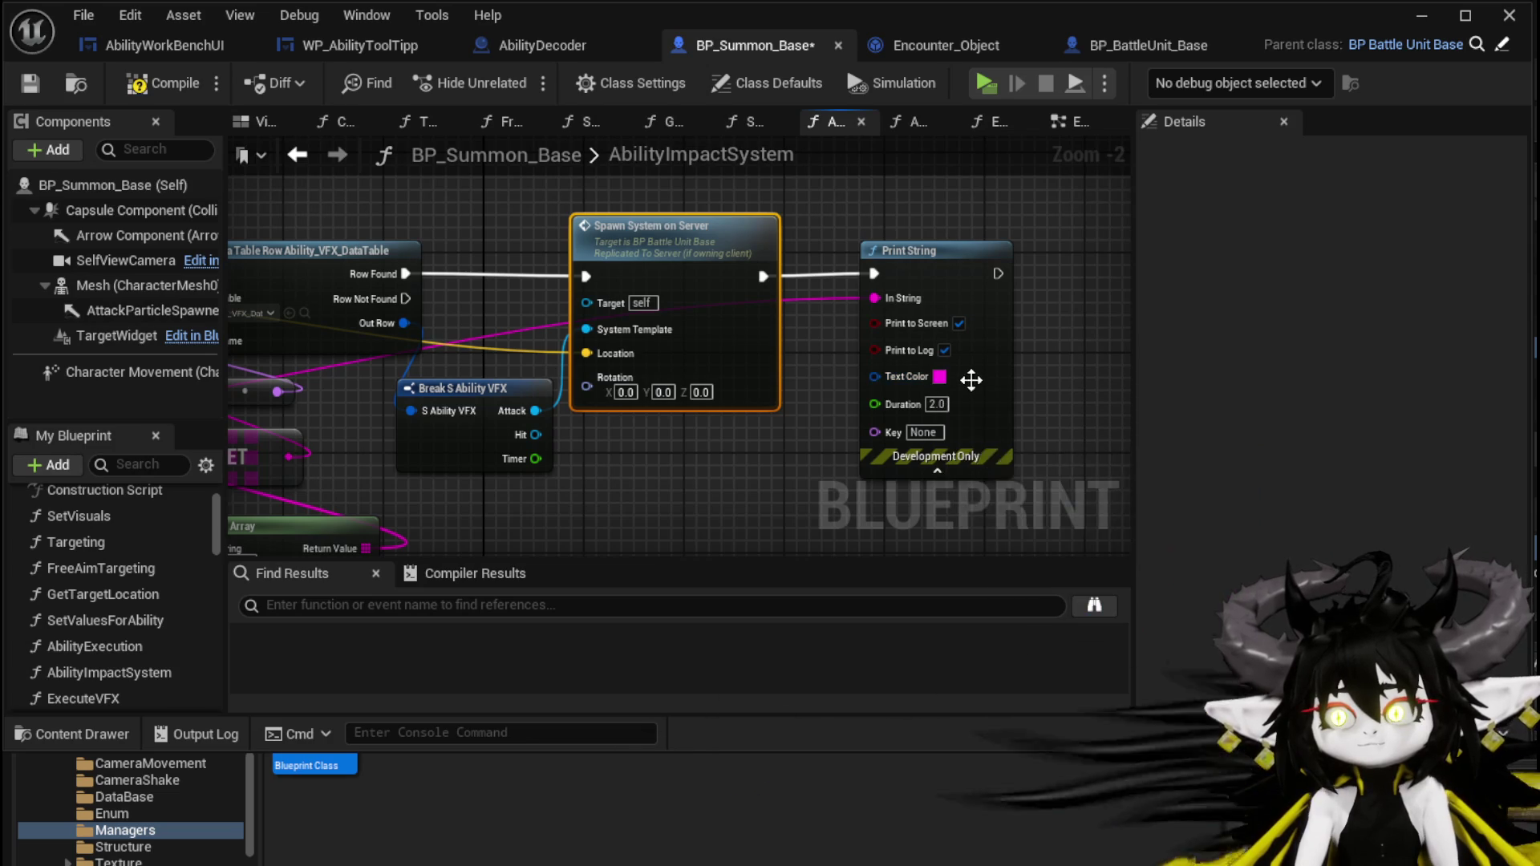
pyautogui.write('70')
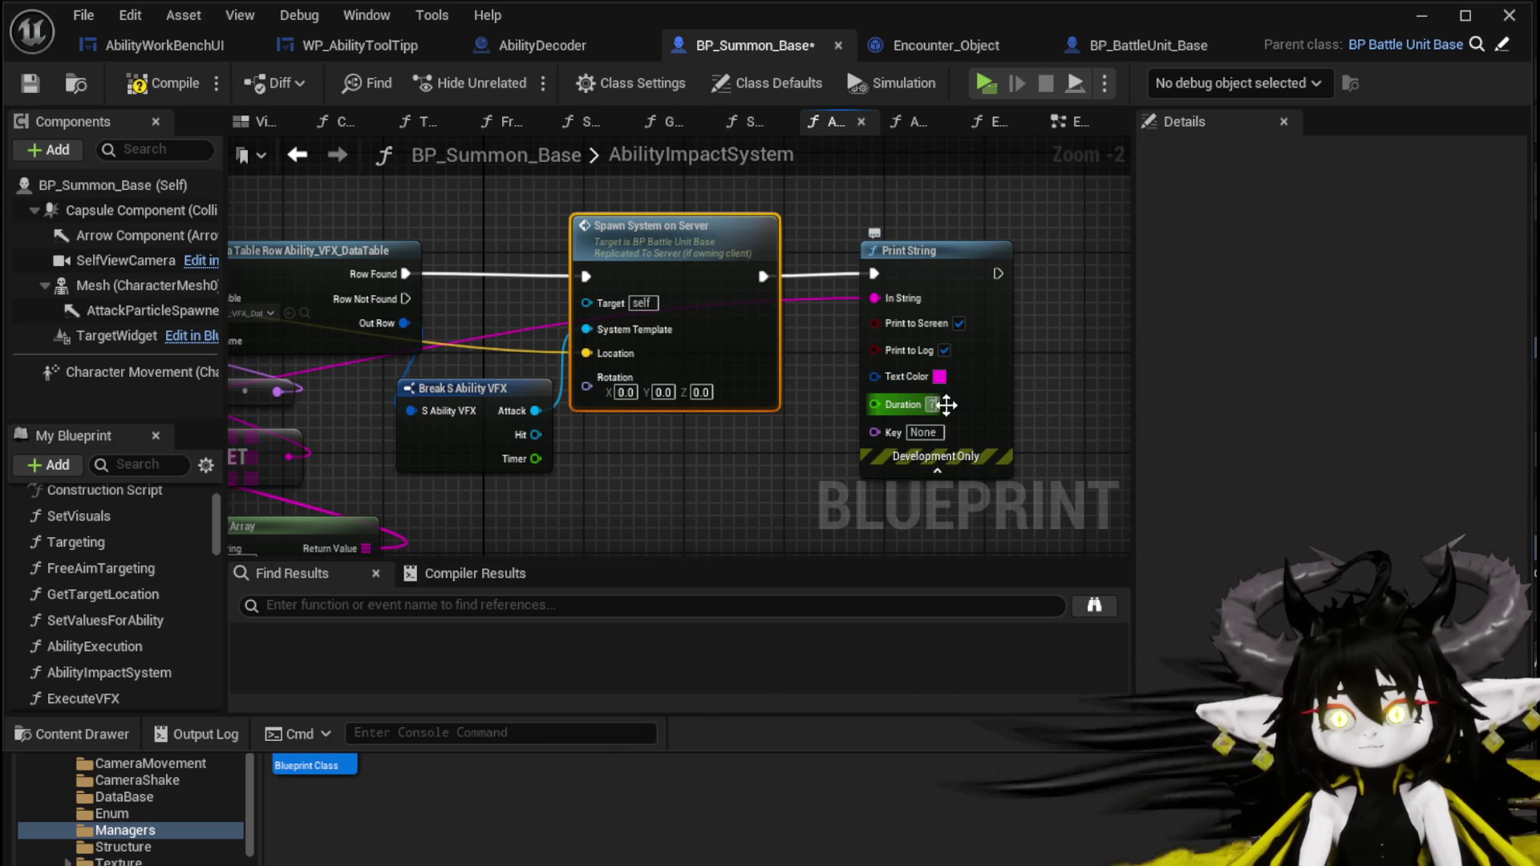
# Feed Print String an Append node joining 'SummonUsedAbility' with the ability data.
pyautogui.moveTo(578, 329); pyautogui.dragTo(944, 337)
pyautogui.moveTo(826, 352); pyautogui.dragTo(641, 371)
pyautogui.write('APpen')
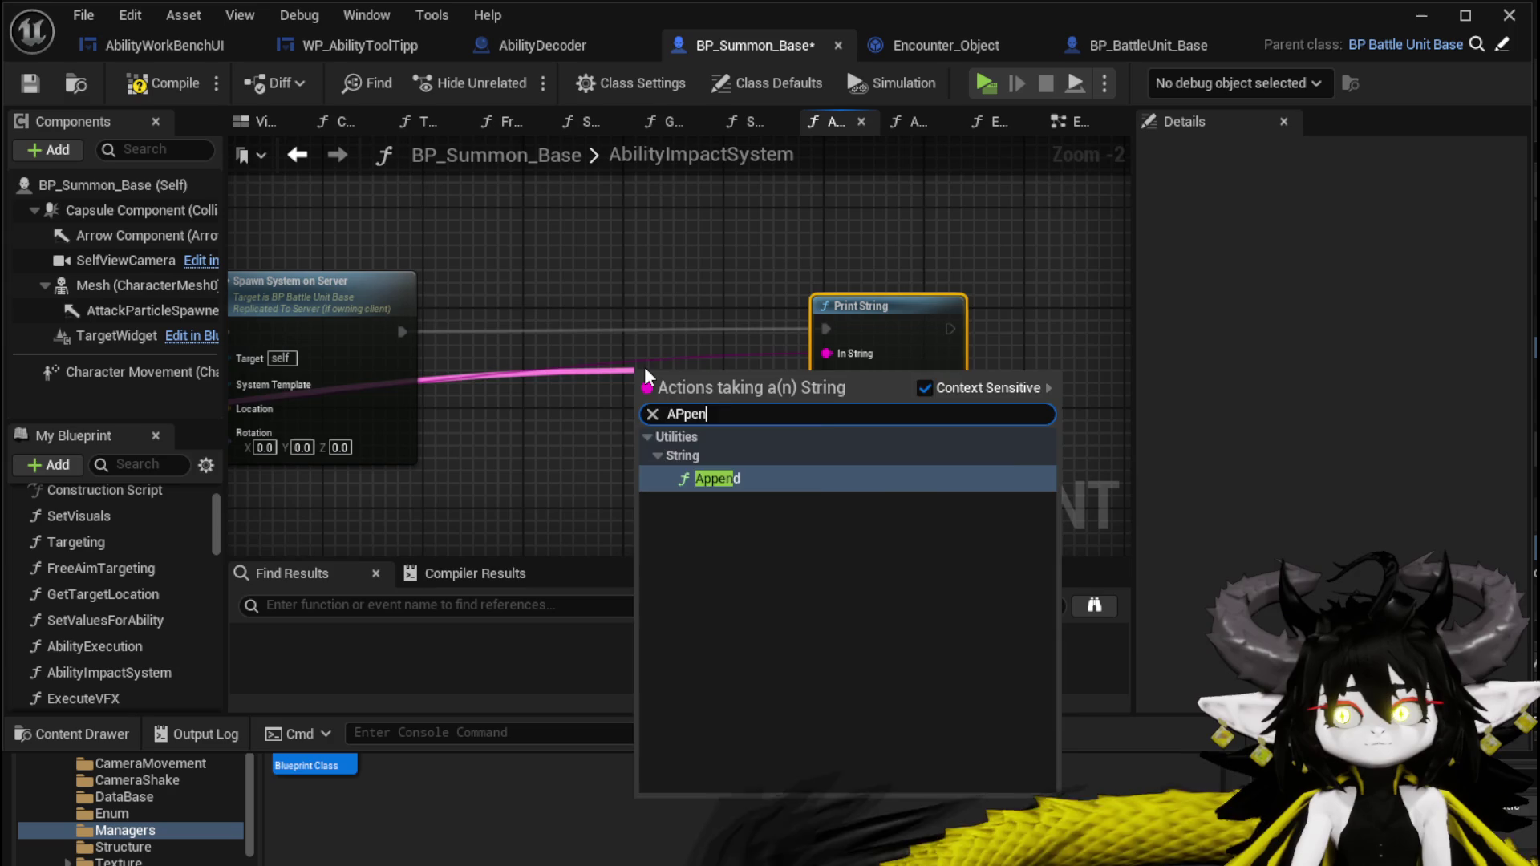
pyautogui.press('Return')
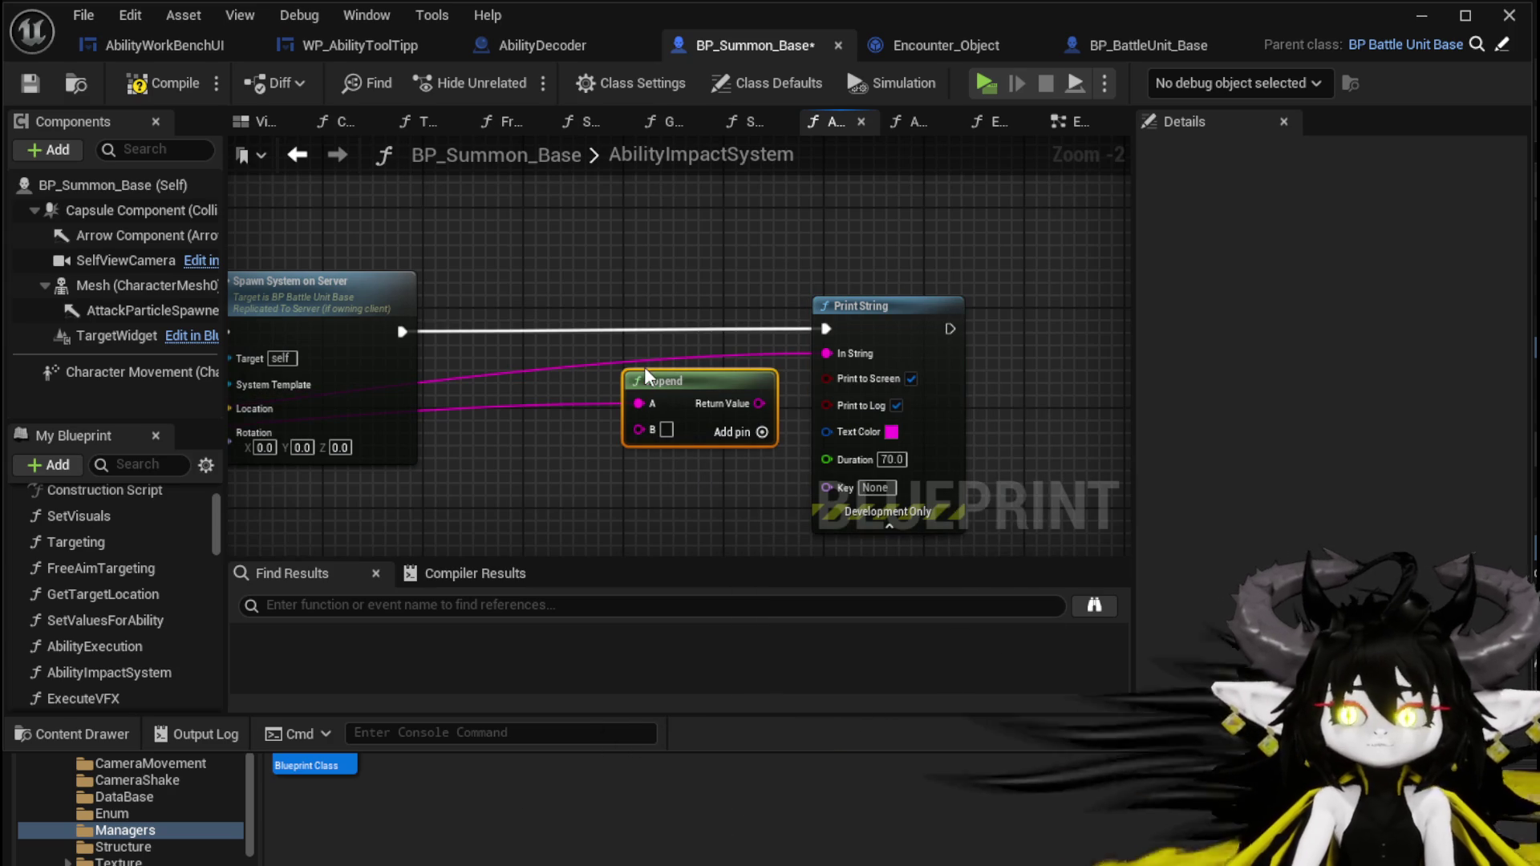
pyautogui.moveTo(759, 398); pyautogui.dragTo(826, 352)
pyautogui.moveTo(646, 402); pyautogui.dragTo(637, 435)
pyautogui.keyDown('alt'); pyautogui.click(636, 404); pyautogui.keyUp('alt')
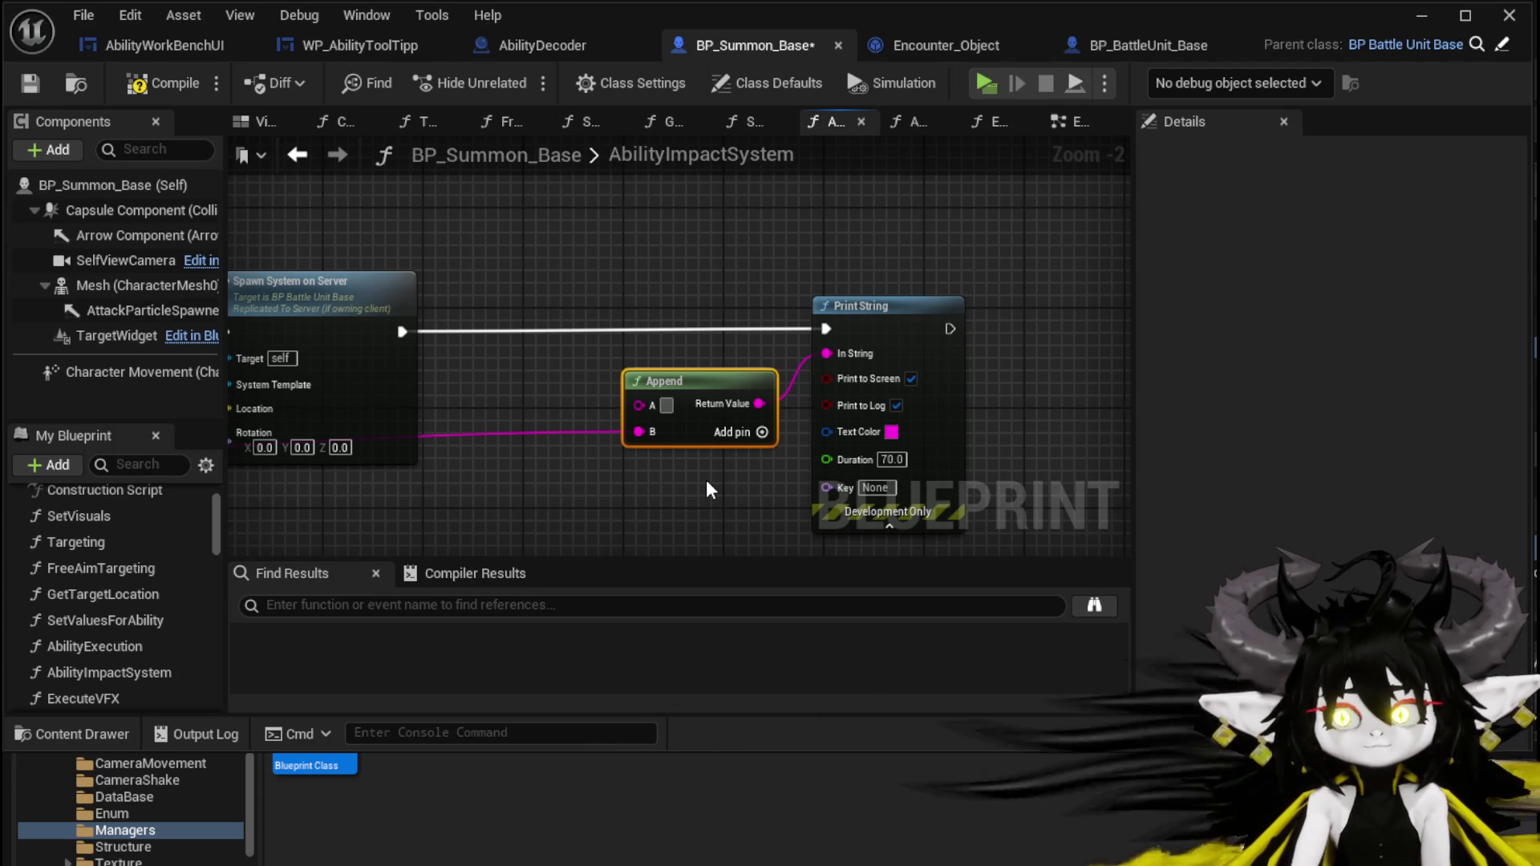
pyautogui.write('SummonUsedAbility')
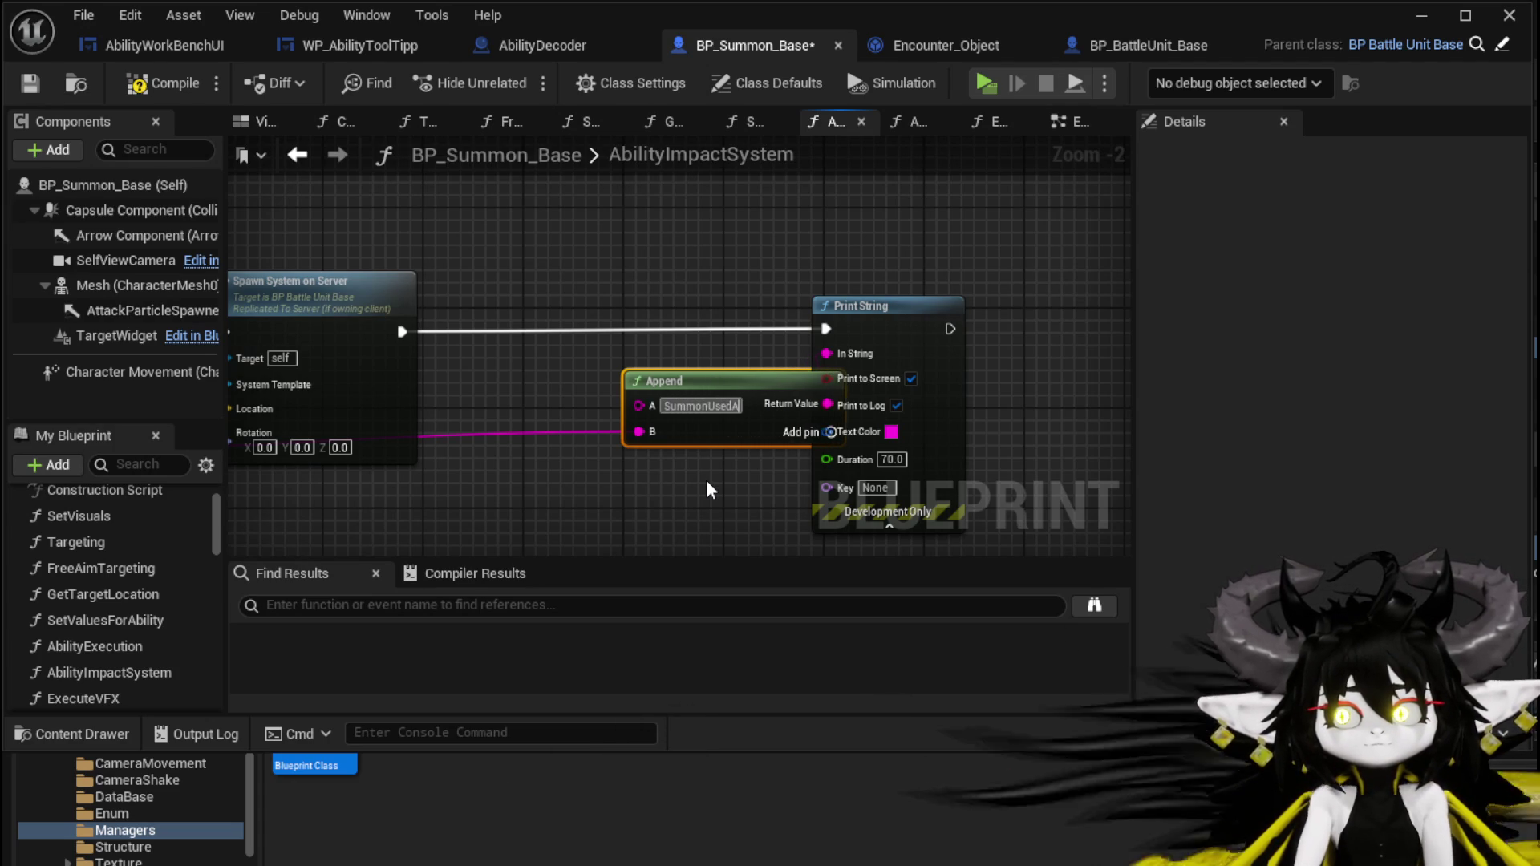
pyautogui.press('Return')
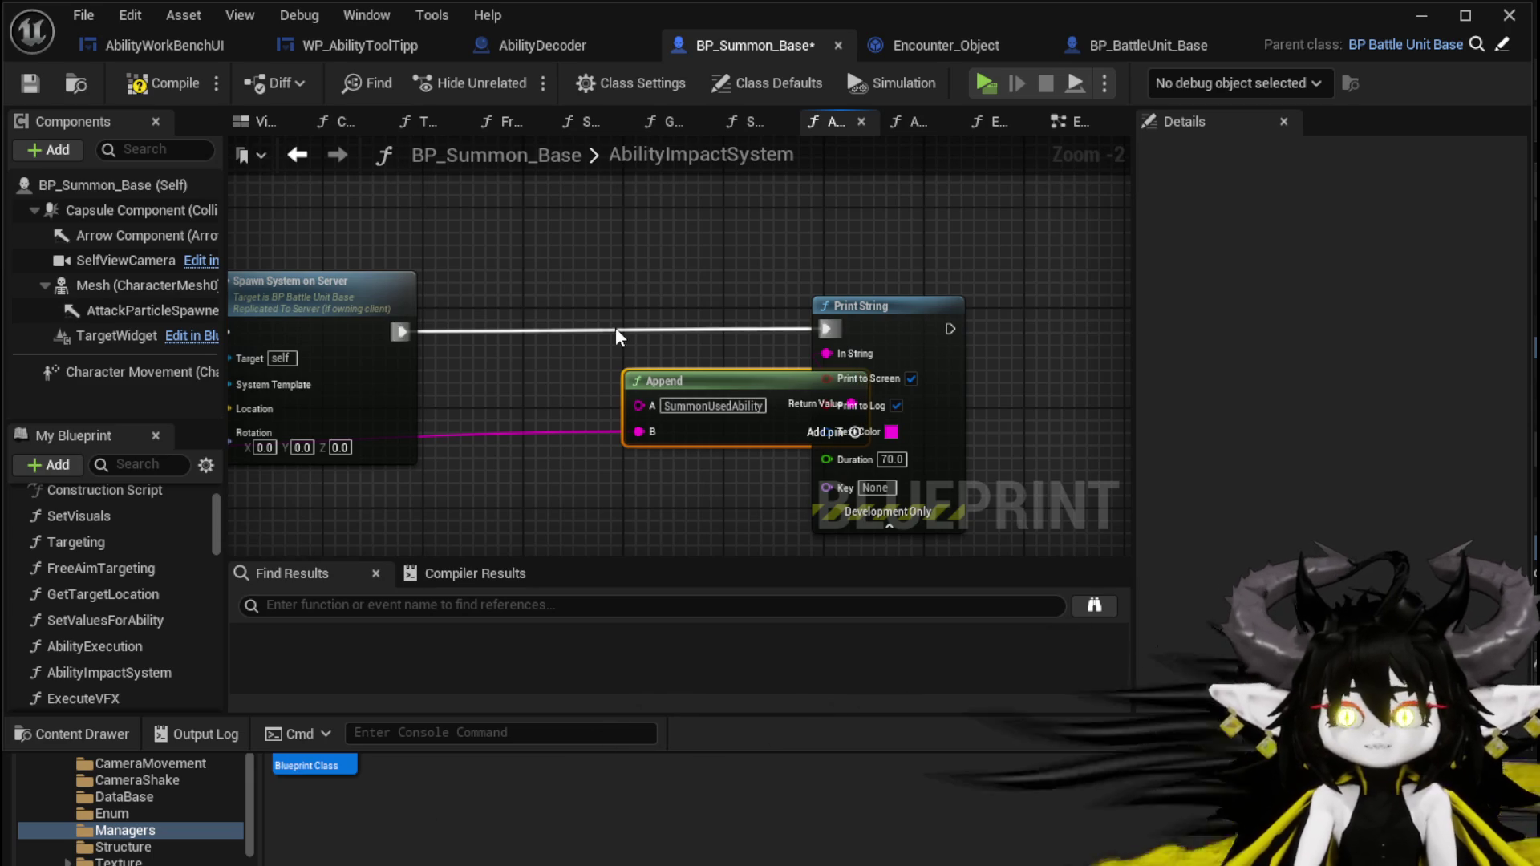
pyautogui.moveTo(665, 382); pyautogui.dragTo(541, 382)
# Compile and save BP_Summon_Base, then return to the L_DungeonCreationTest level.
pyautogui.click(137, 89)
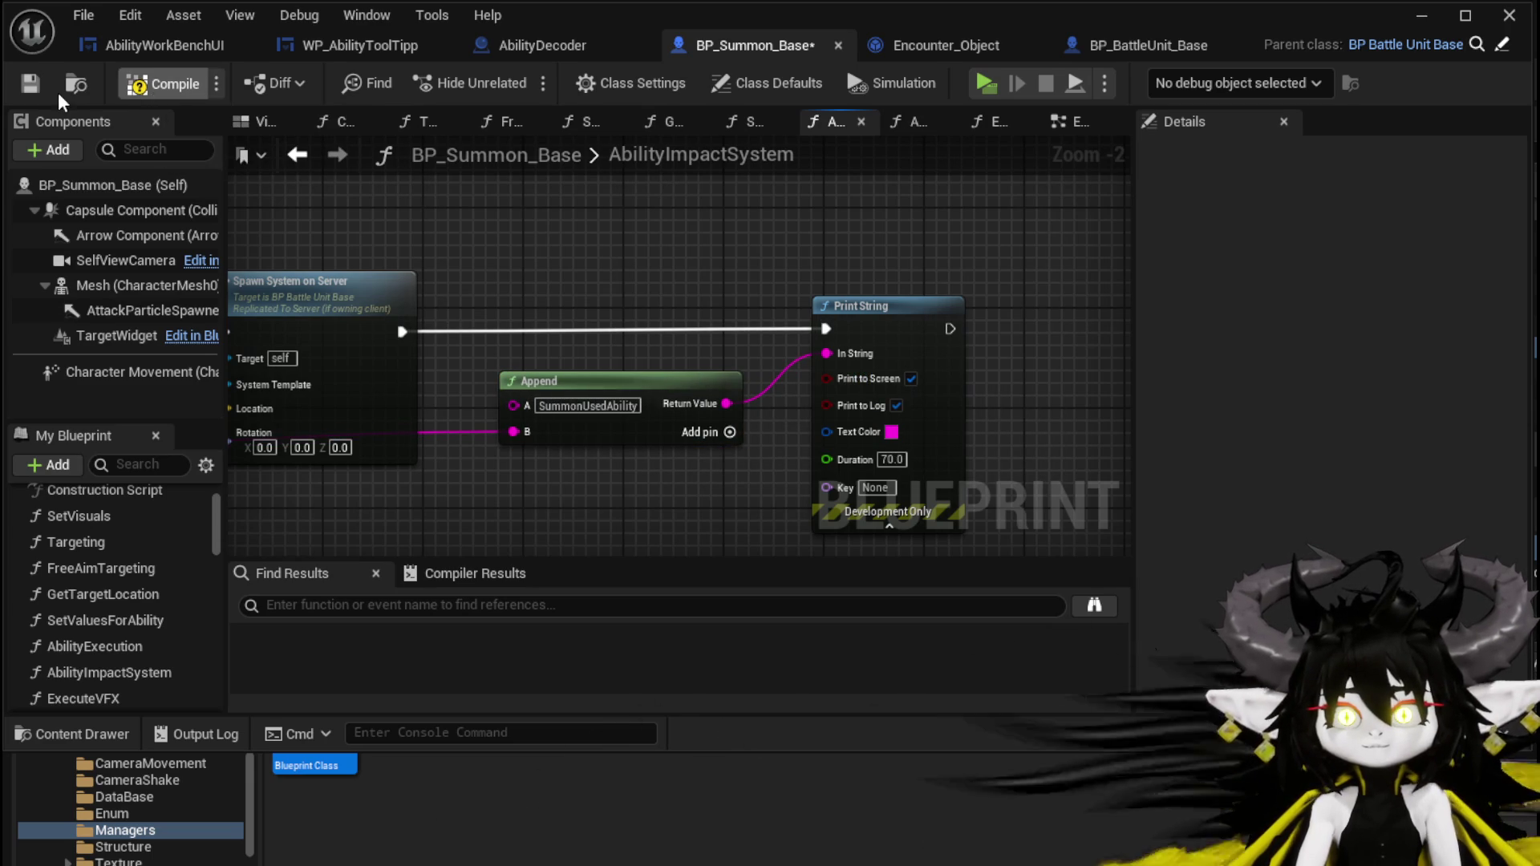
pyautogui.click(44, 89)
pyautogui.click(1420, 14)
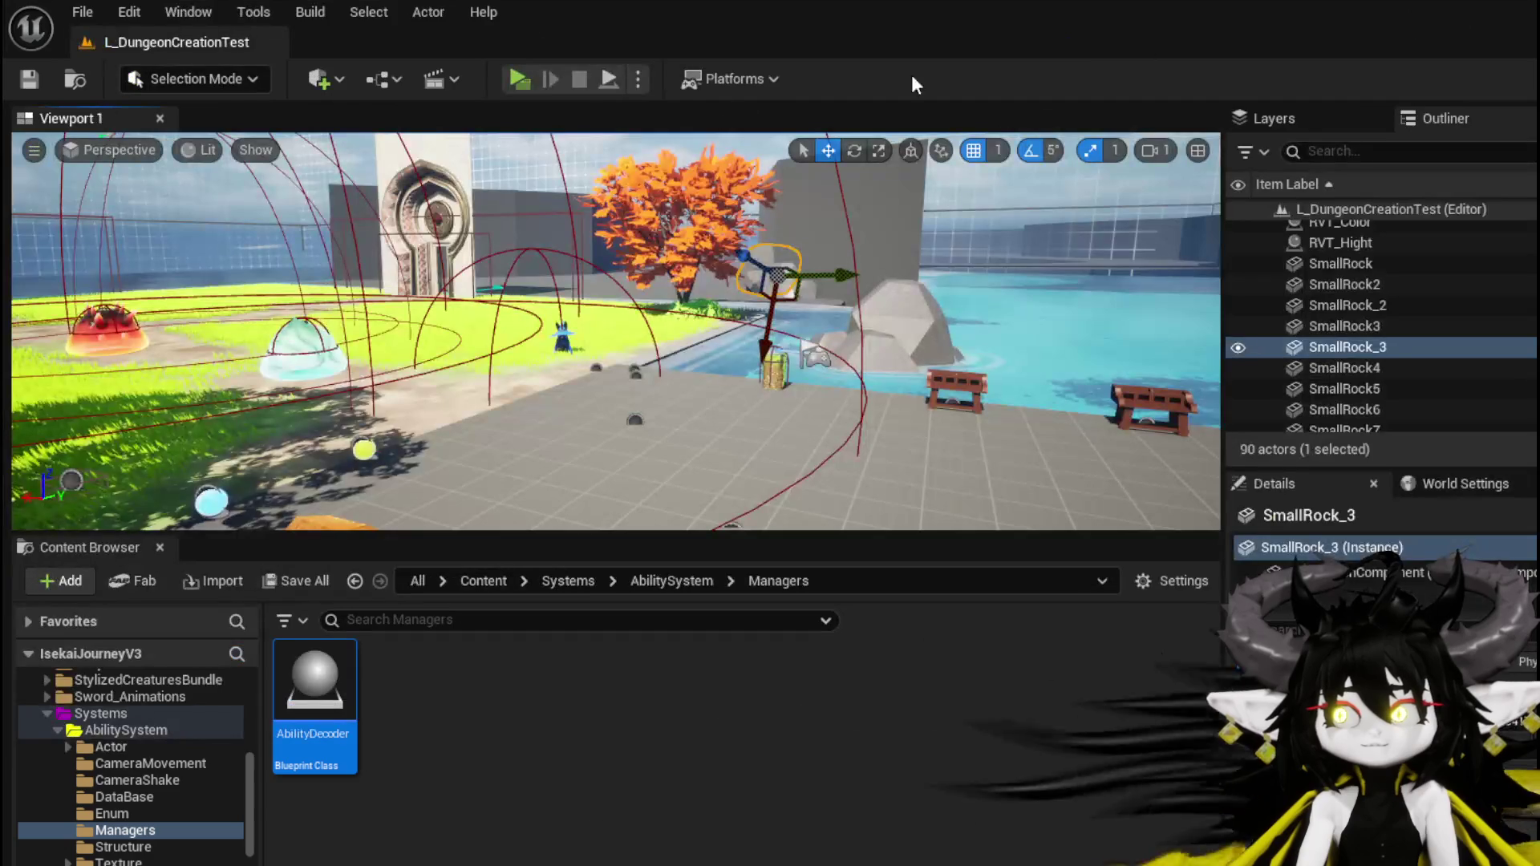
# Playtest a battle against the water slime, playing Test Summon twice to place two summons.
pyautogui.click(519, 79)
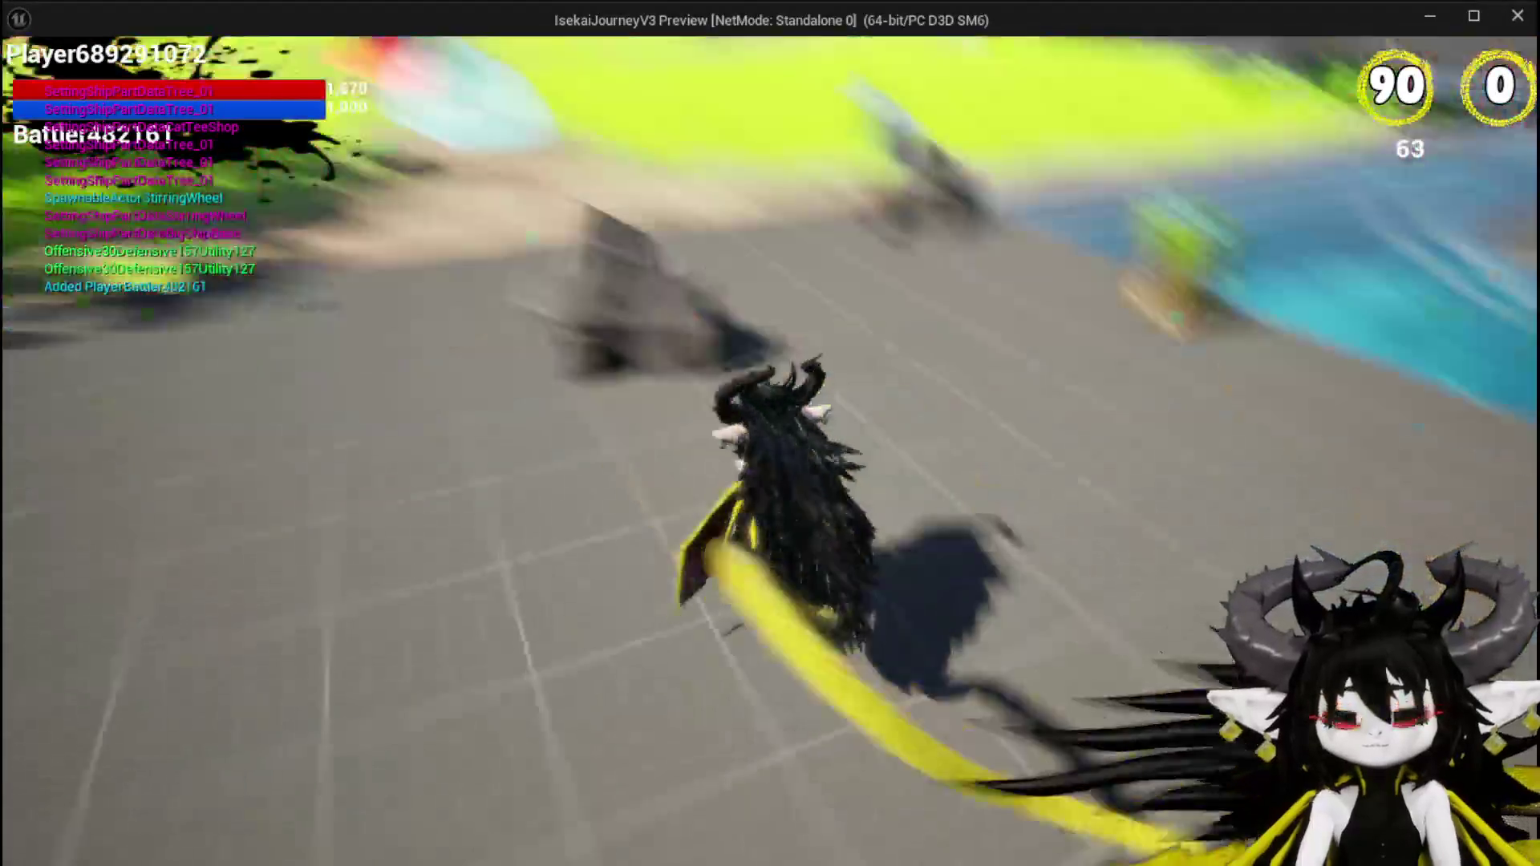
pyautogui.press('w')
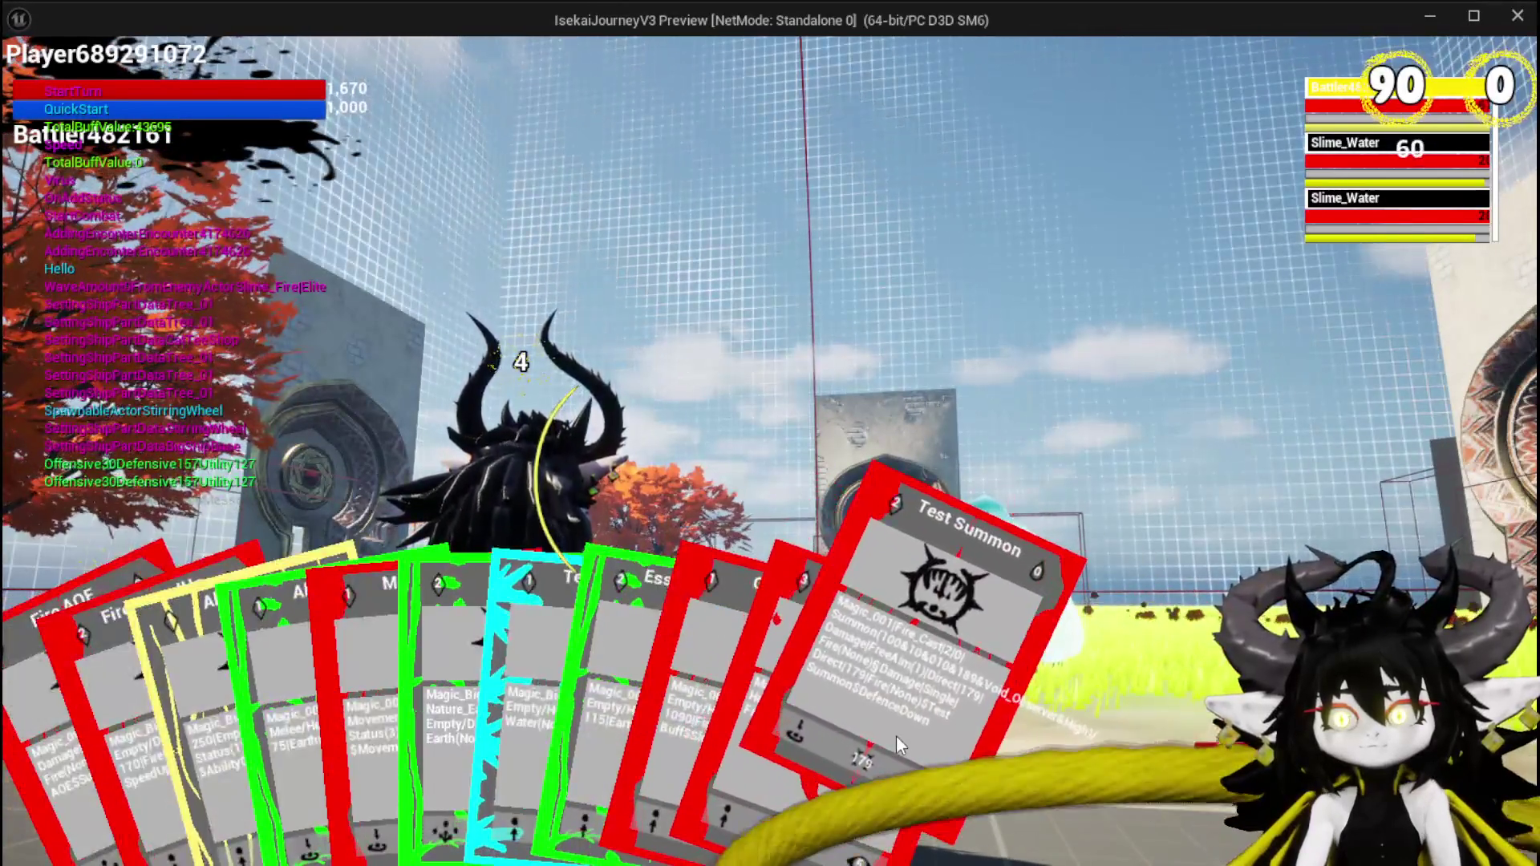
pyautogui.click(897, 735)
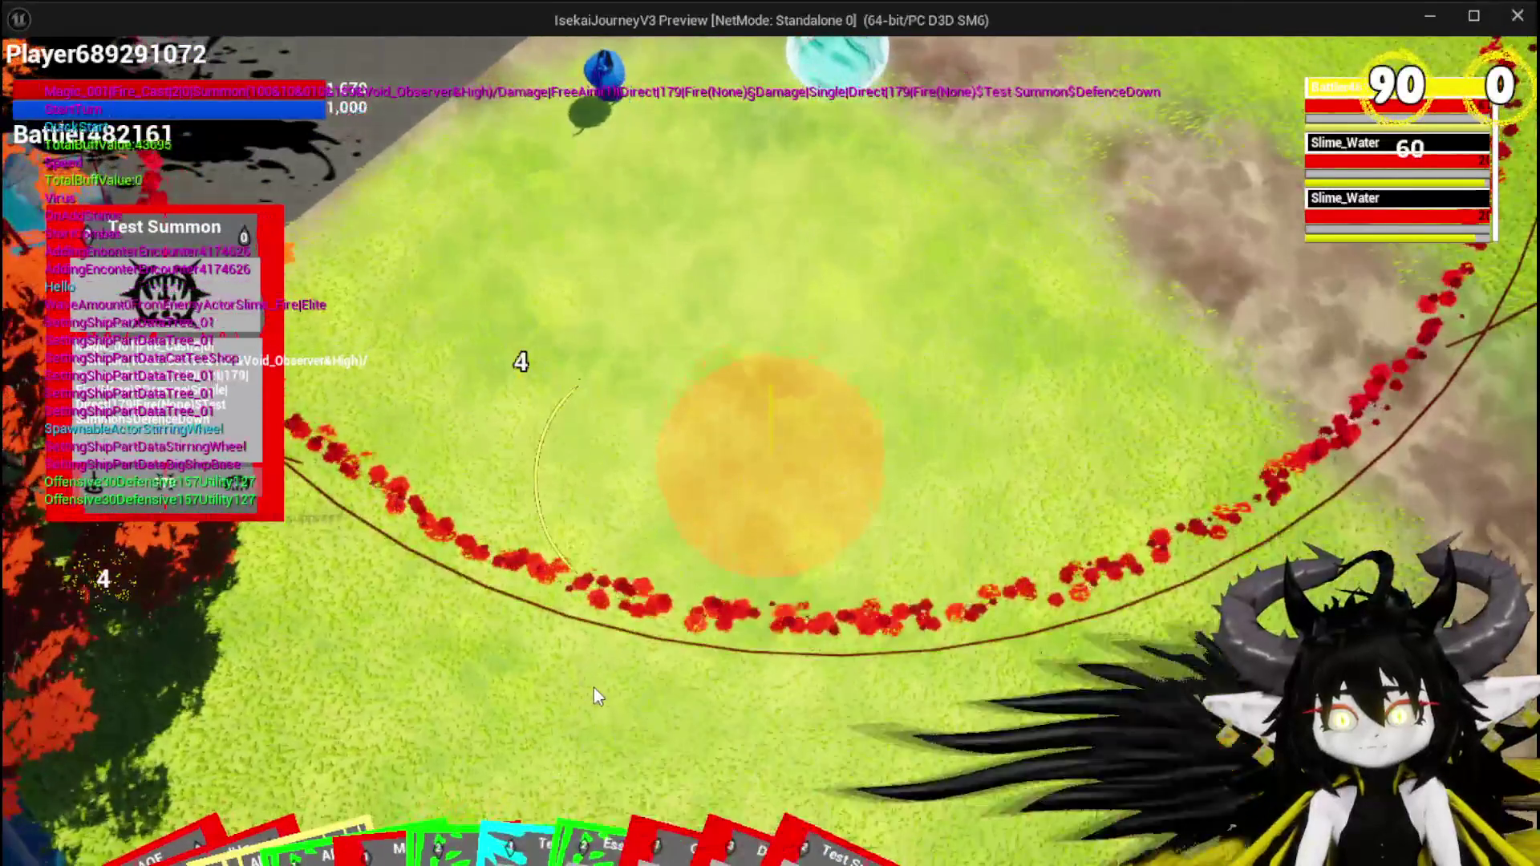
pyautogui.click(594, 687)
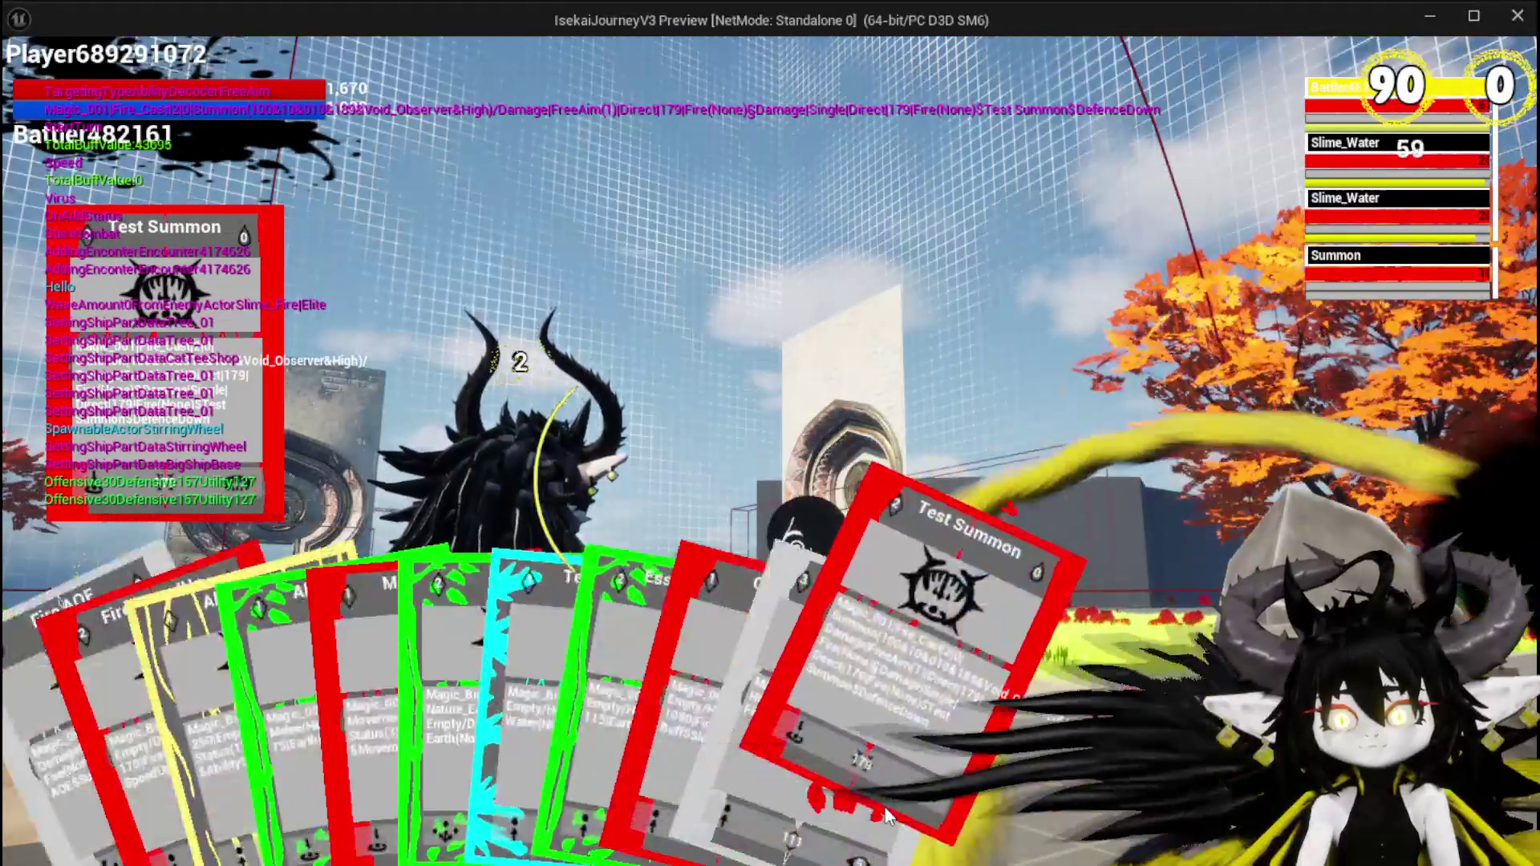
pyautogui.click(772, 714)
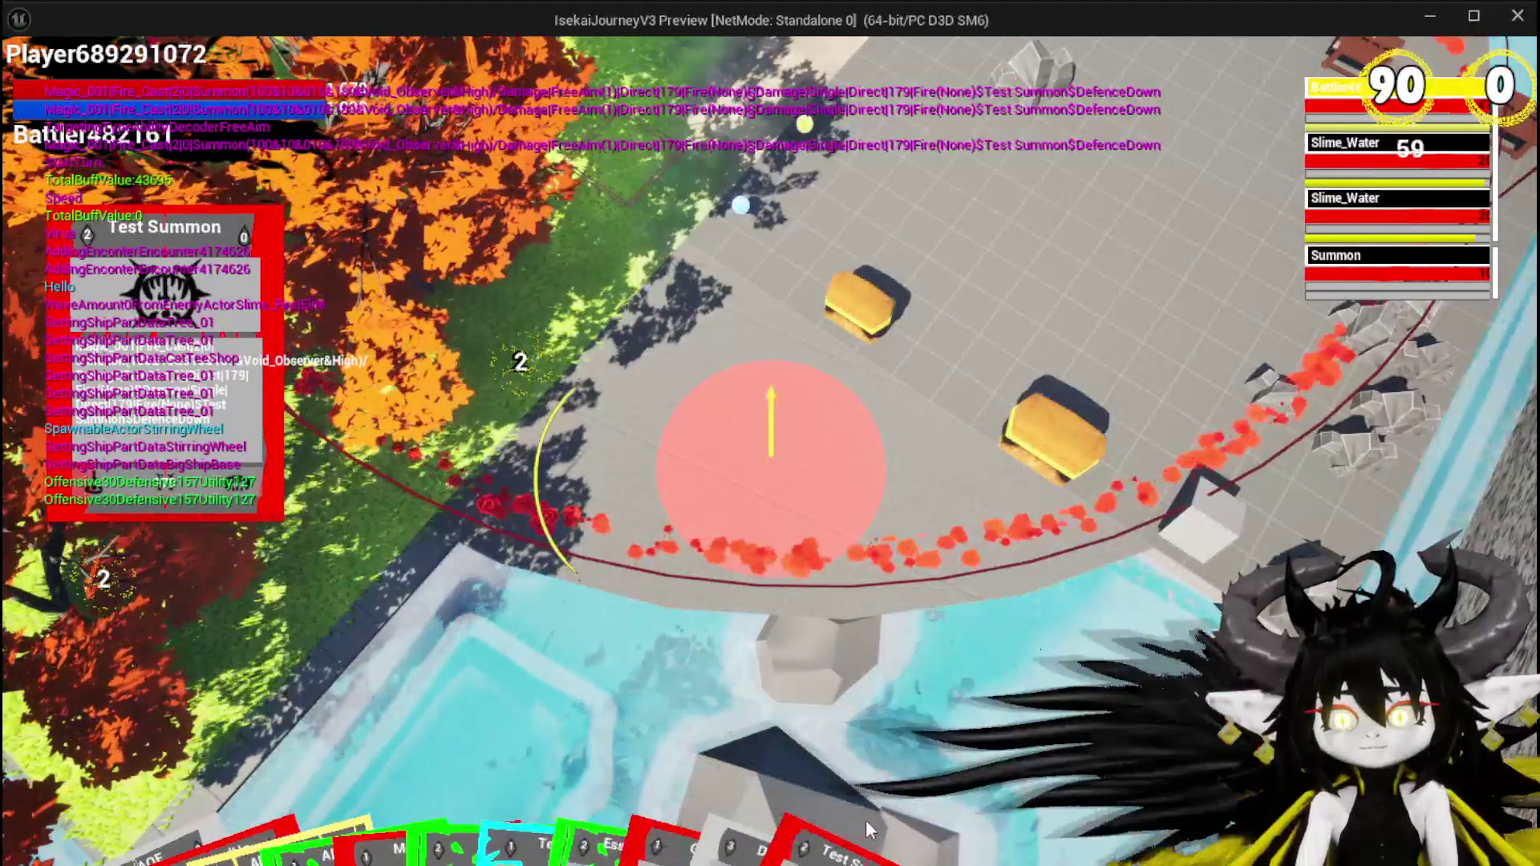
pyautogui.click(968, 569)
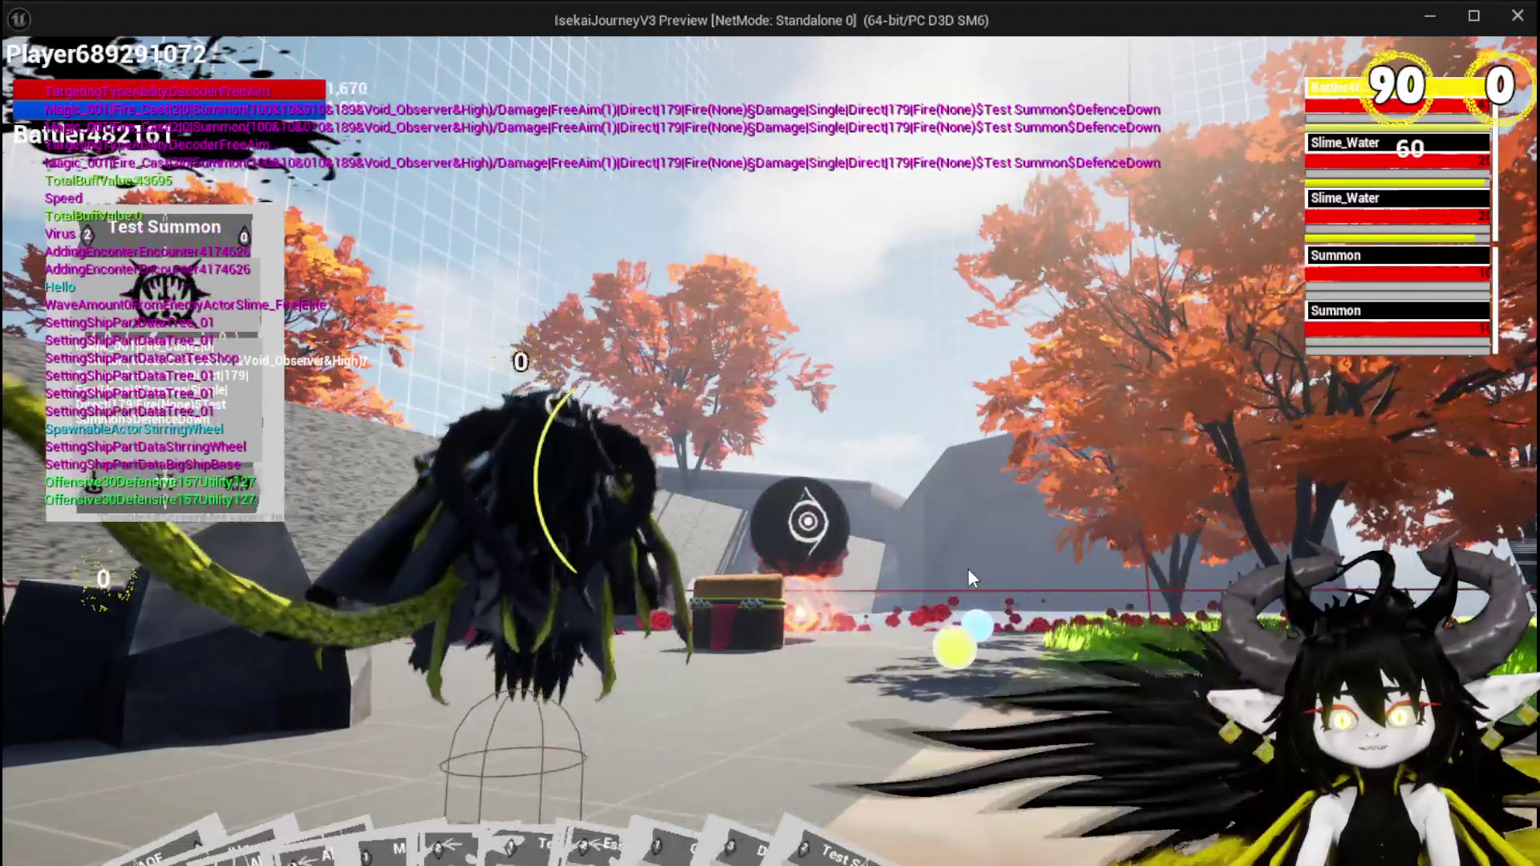
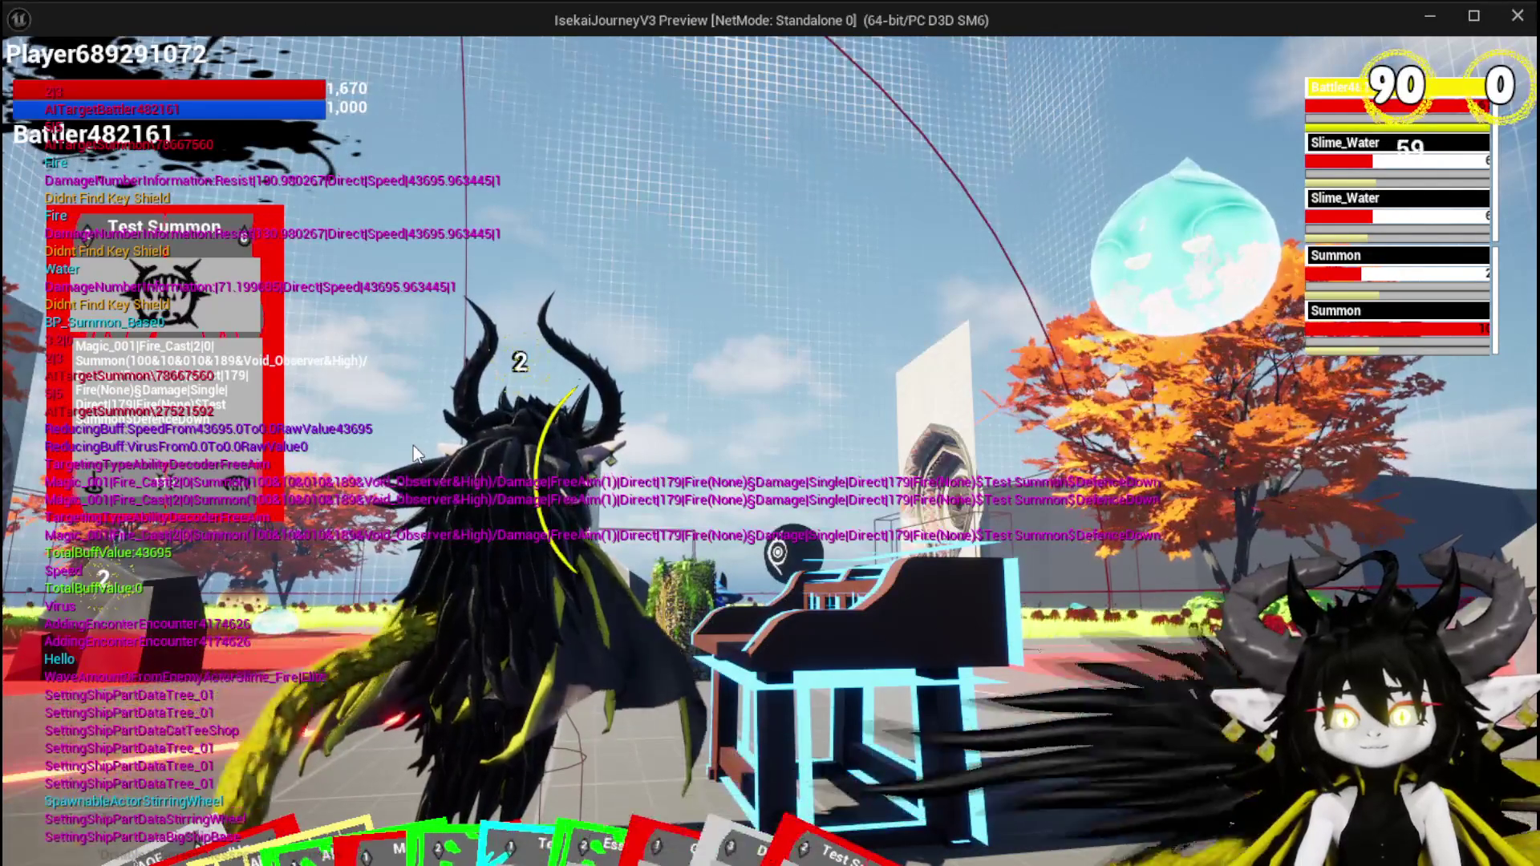
# Cast the Test Summon card from the hand, then save the L_DungeonCreationTest level.
pyautogui.press('Tab')
pyautogui.click(835, 633)
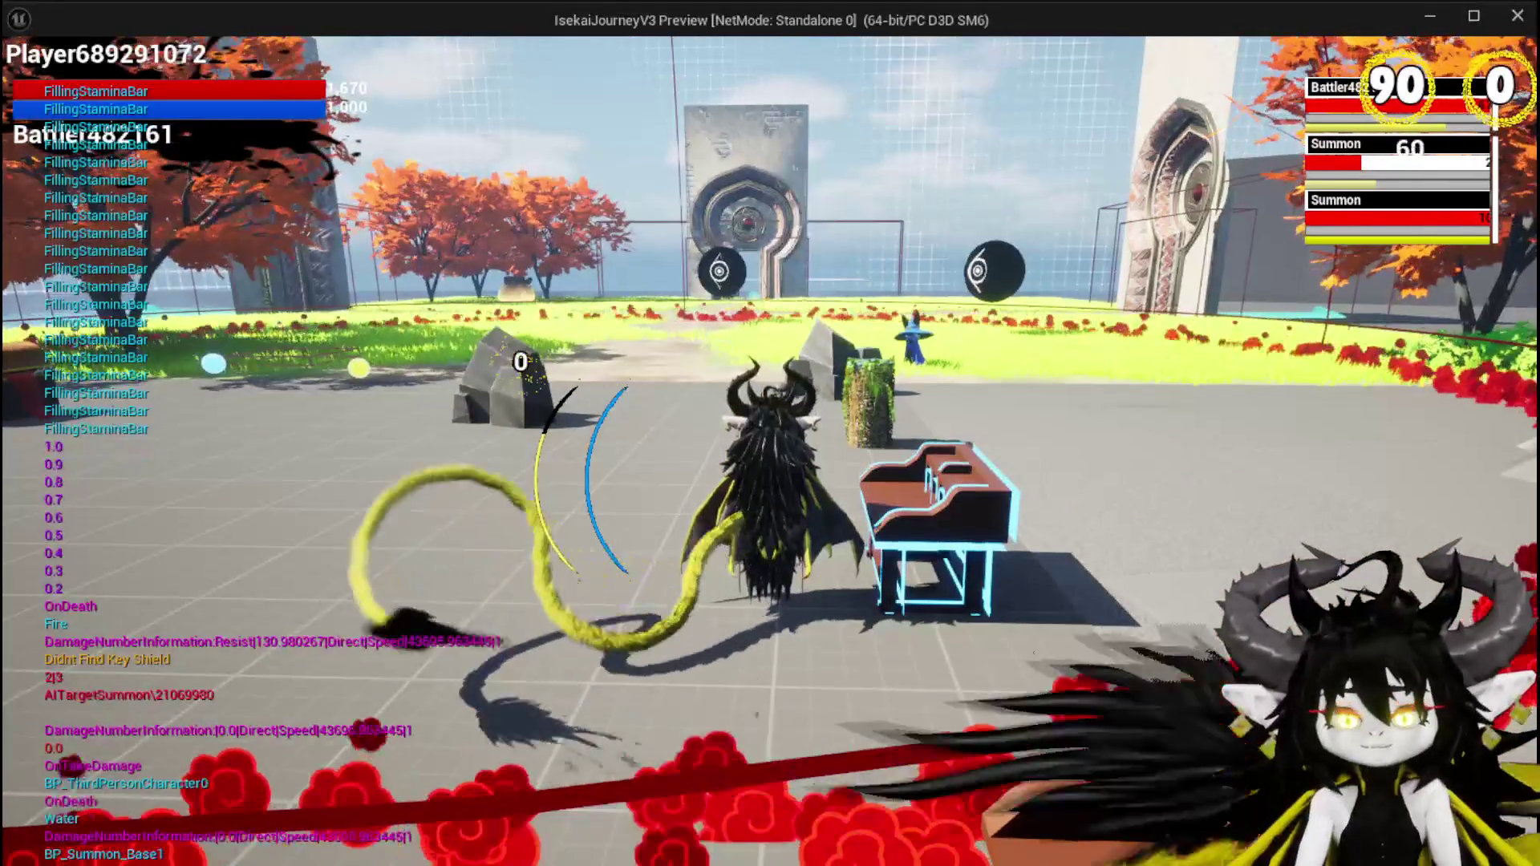
pyautogui.hotkey('alt', 'Tab')
pyautogui.click(29, 79)
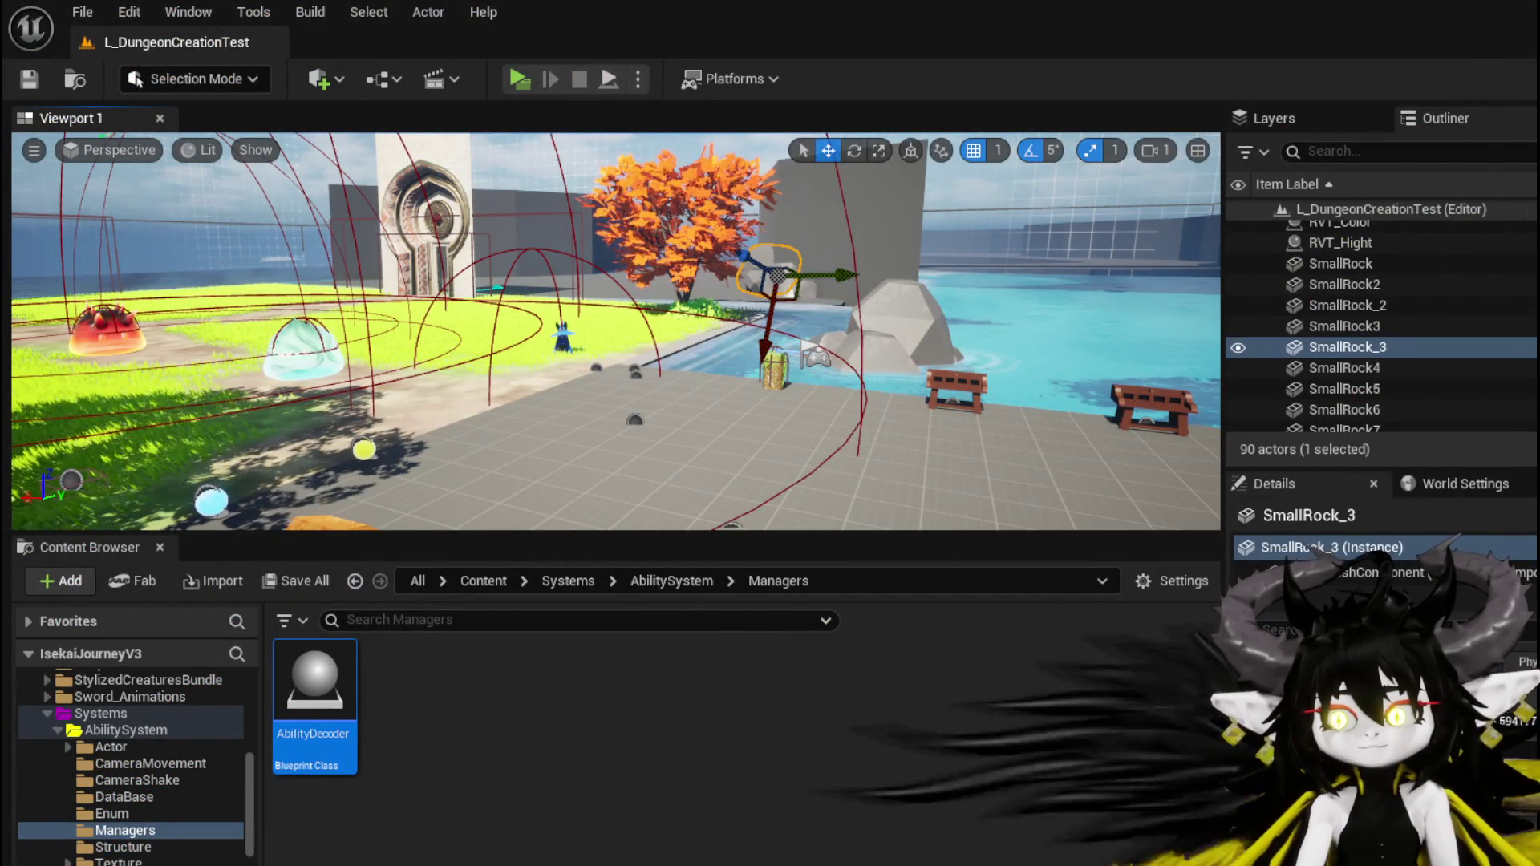
# Paste a Print String node beside the Switch on String node in BP_Summon_Base's EventGraph.
pyautogui.hotkey('alt', 'Tab')
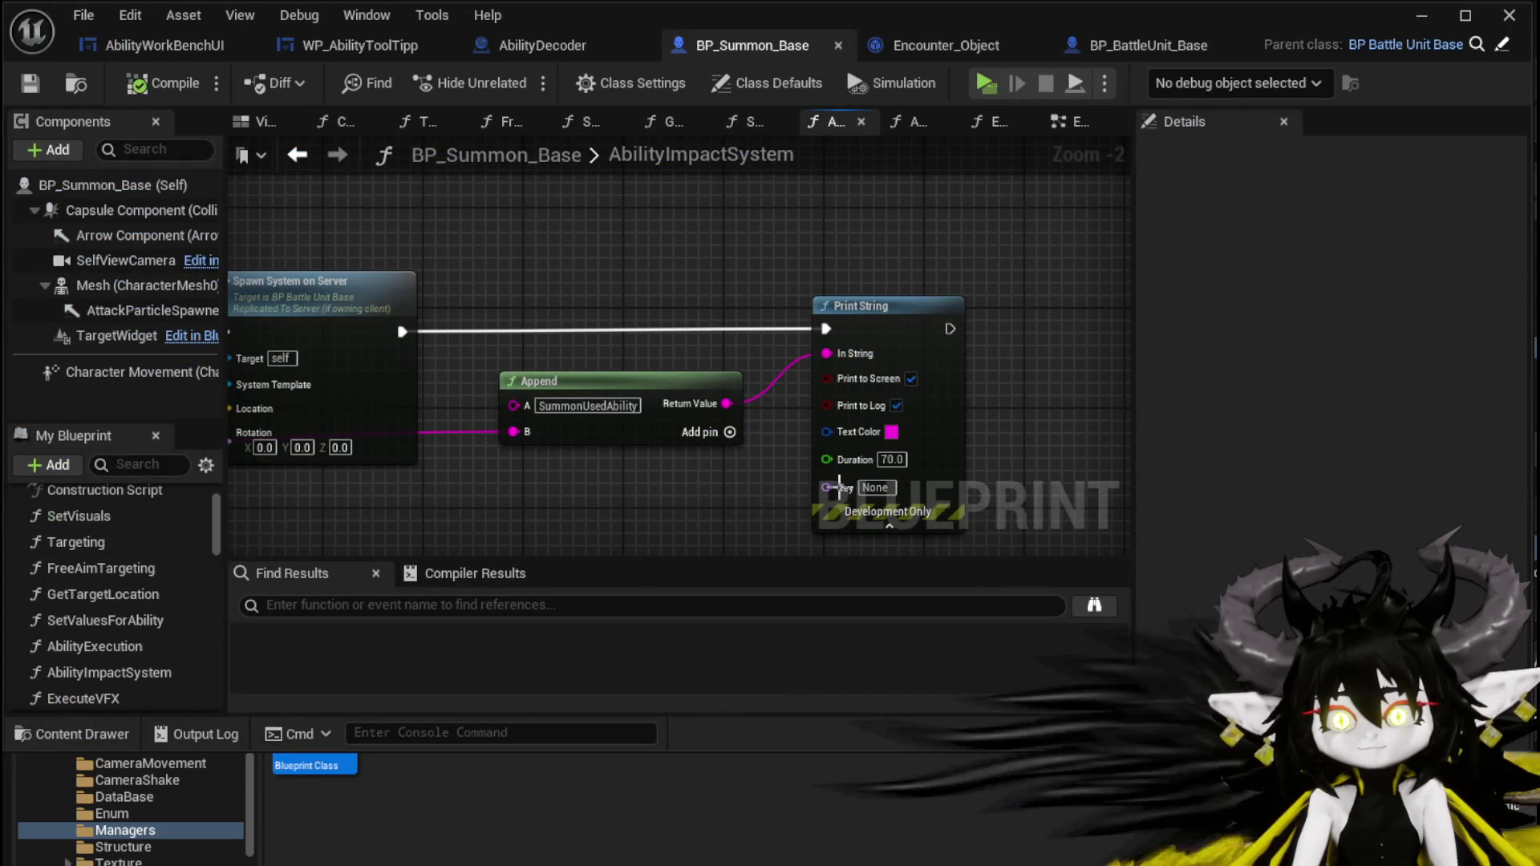
pyautogui.moveTo(676, 487)
pyautogui.mouseDown()
pyautogui.moveTo(955, 457)
pyautogui.moveTo(1123, 473)
pyautogui.moveTo(888, 467)
pyautogui.moveTo(902, 396)
pyautogui.moveTo(1066, 429)
pyautogui.moveTo(322, 449)
pyautogui.mouseUp()
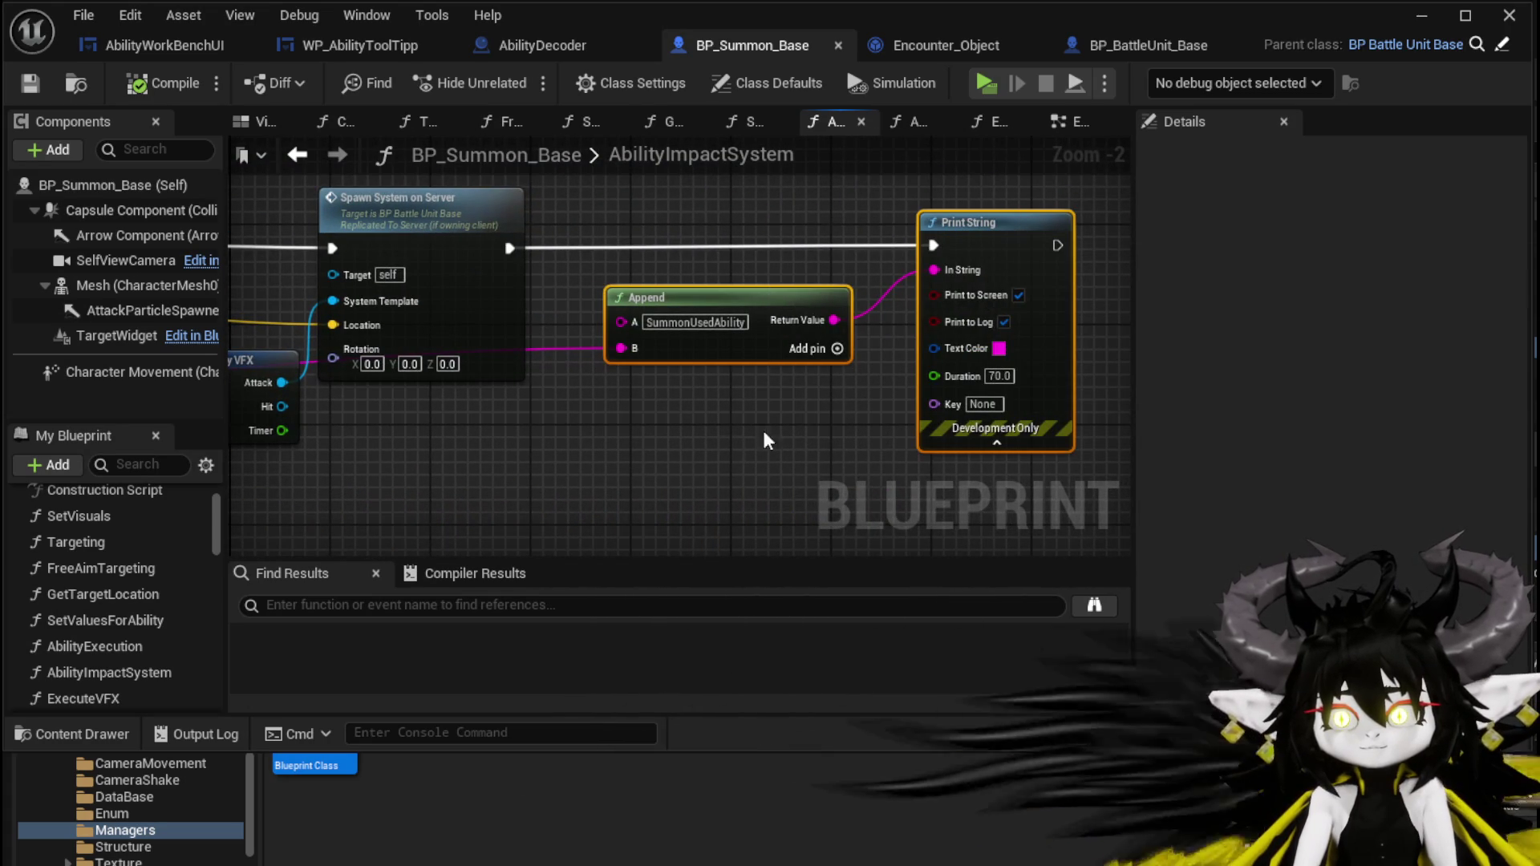
pyautogui.moveTo(631, 451)
pyautogui.mouseDown()
pyautogui.moveTo(1281, 407)
pyautogui.moveTo(1289, 475)
pyautogui.mouseUp()
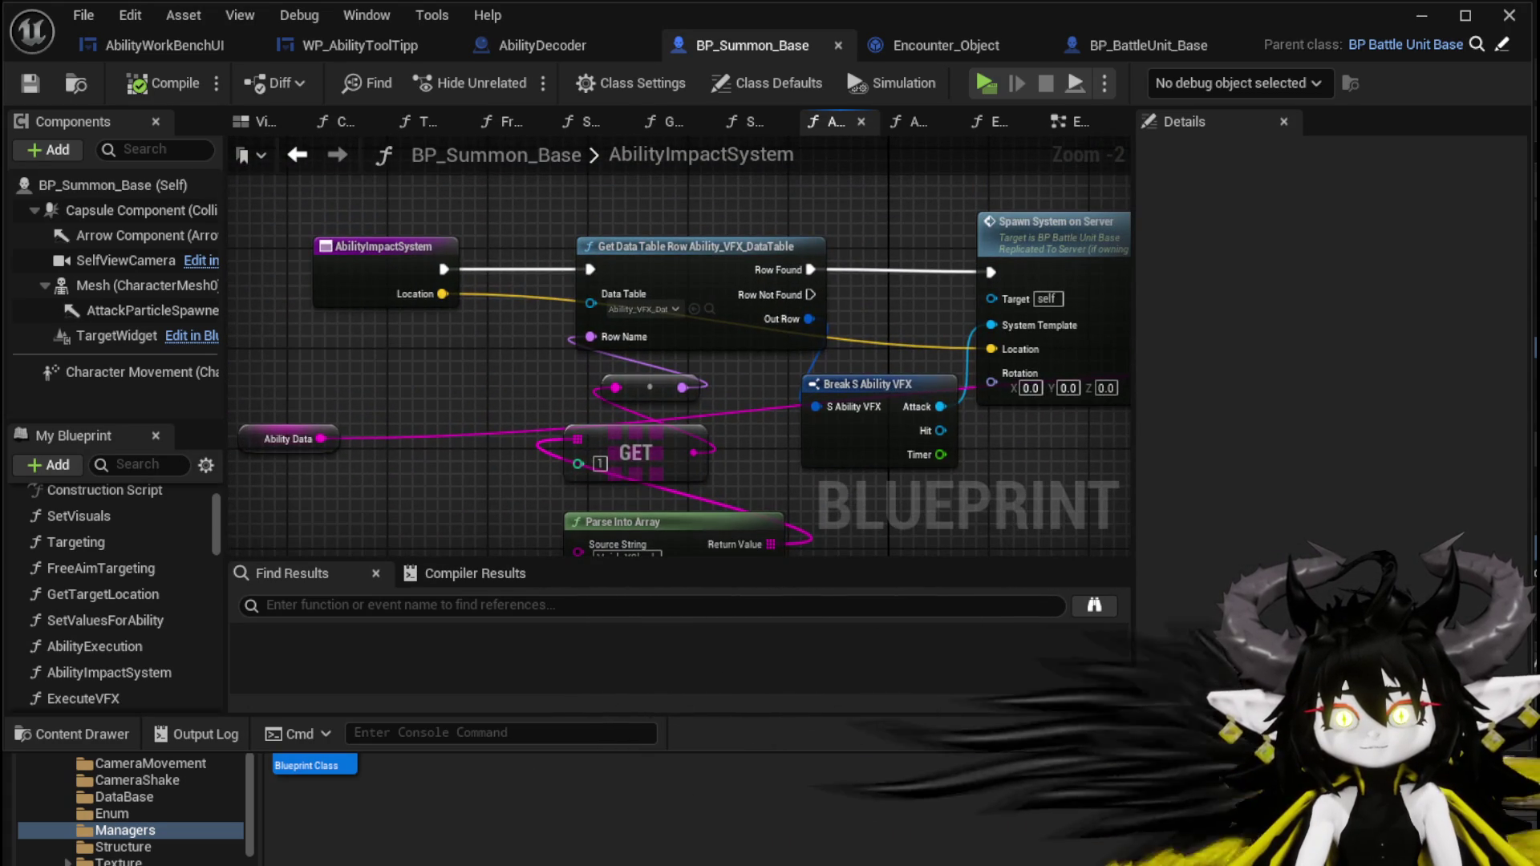
pyautogui.click(1050, 133)
pyautogui.scroll(3, 667, 282)
pyautogui.moveTo(755, 197)
pyautogui.mouseDown()
pyautogui.moveTo(755, 390)
pyautogui.moveTo(562, 337)
pyautogui.moveTo(425, 365)
pyautogui.moveTo(381, 422)
pyautogui.moveTo(561, 305)
pyautogui.moveTo(663, 286)
pyautogui.moveTo(1107, 302)
pyautogui.moveTo(794, 275)
pyautogui.moveTo(1128, 233)
pyautogui.mouseUp()
pyautogui.moveTo(548, 218)
pyautogui.mouseDown()
pyautogui.moveTo(955, 234)
pyautogui.moveTo(808, 264)
pyautogui.moveTo(561, 272)
pyautogui.moveTo(654, 241)
pyautogui.mouseUp()
pyautogui.hotkey('ctrl', 'v')
pyautogui.press('Escape')
pyautogui.moveTo(559, 239); pyautogui.dragTo(614, 246)
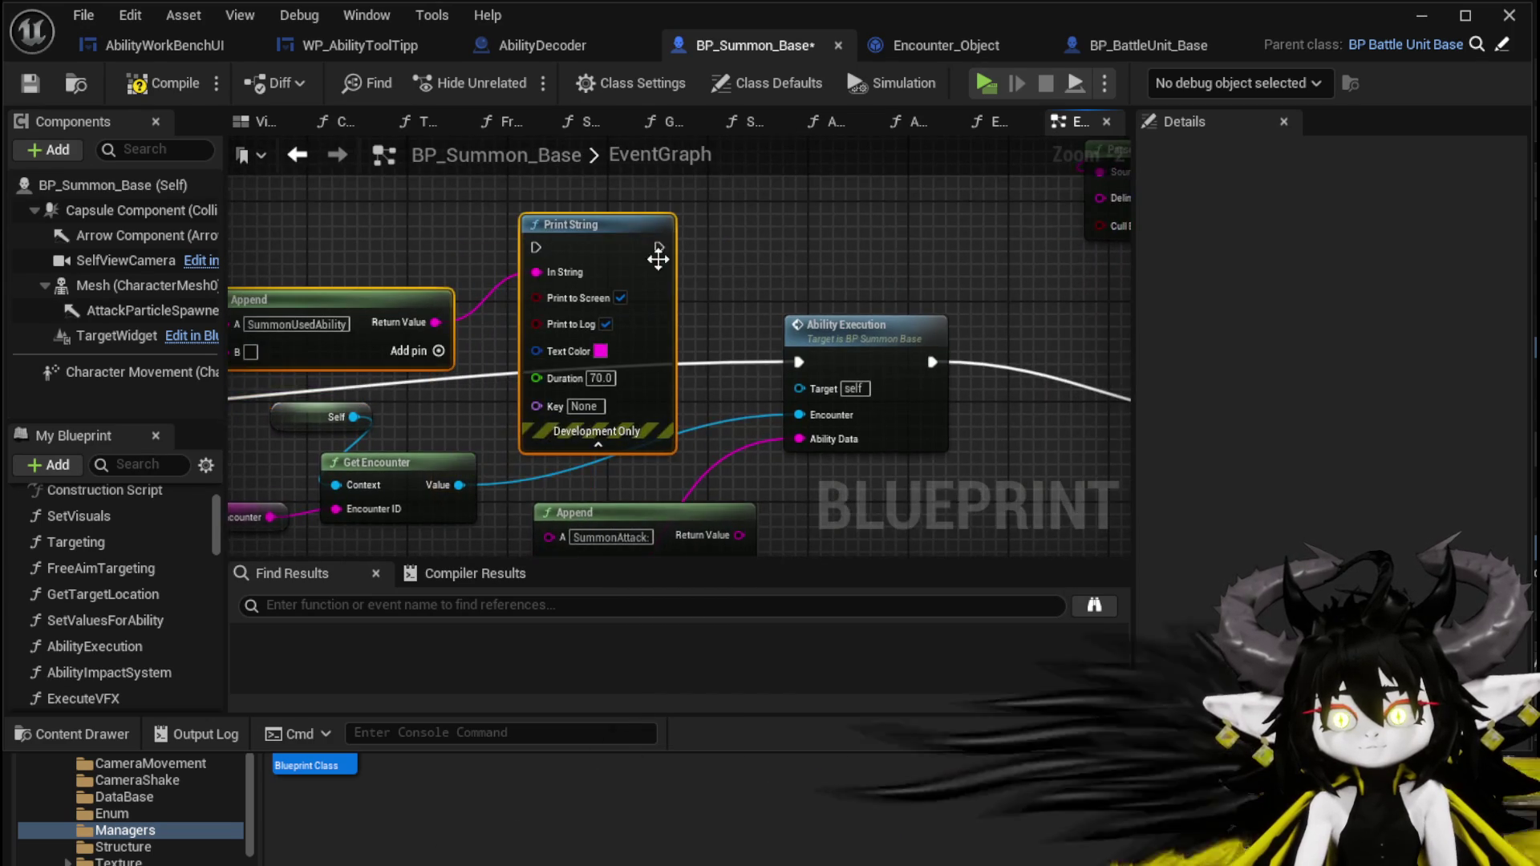
# Rearrange the custom event, Switch and Current Encounter nodes and wire the Ability Data pin.
pyautogui.moveTo(703, 324); pyautogui.dragTo(1099, 328)
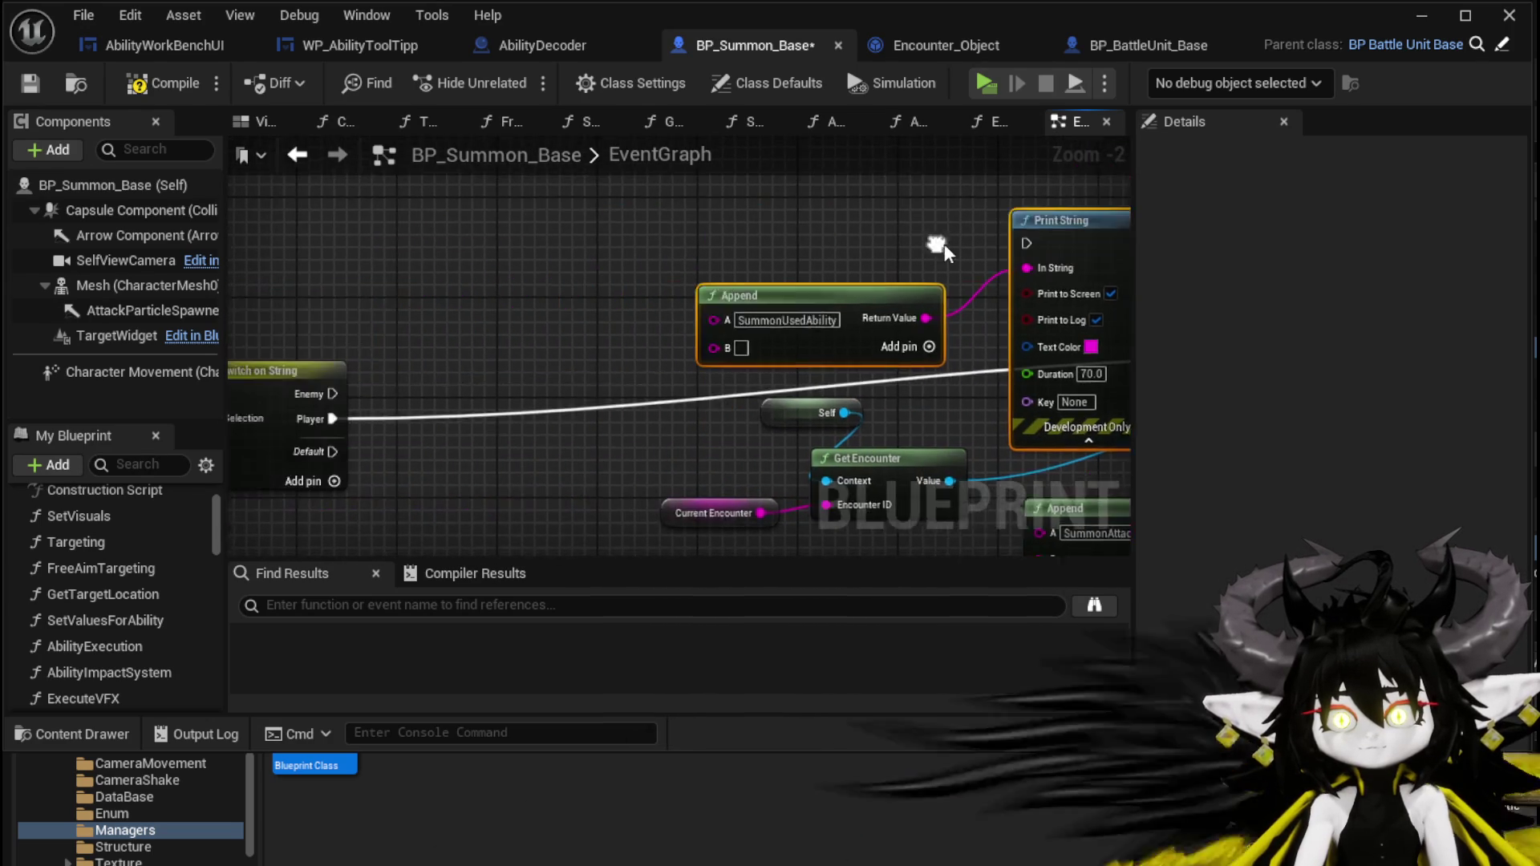
pyautogui.scroll(-3, 561, 337)
pyautogui.moveTo(265, 273); pyautogui.dragTo(525, 393)
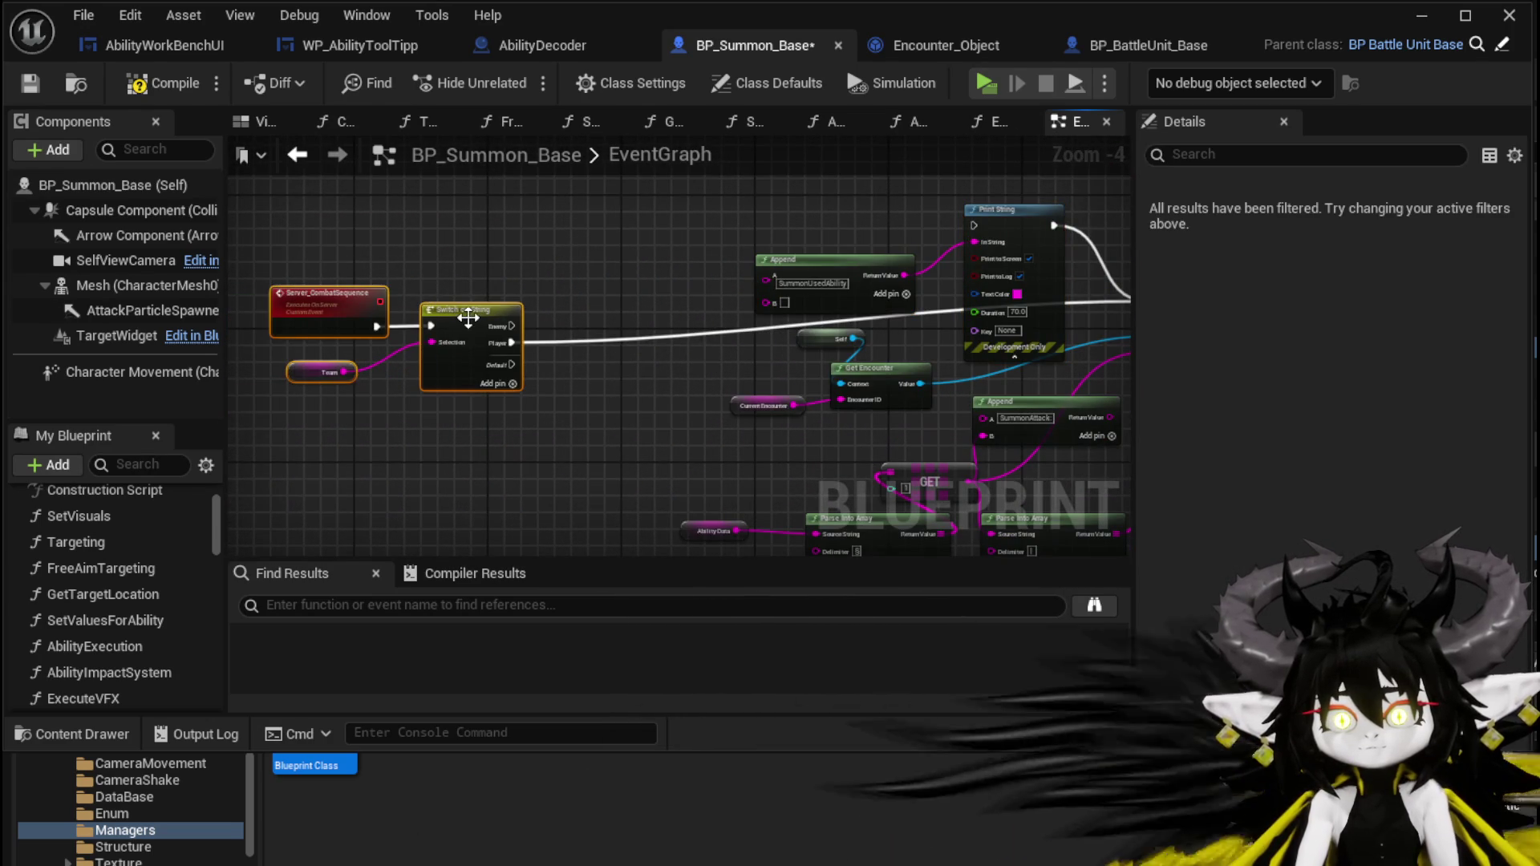
pyautogui.moveTo(474, 321); pyautogui.dragTo(548, 287)
pyautogui.scroll(3, 600, 282)
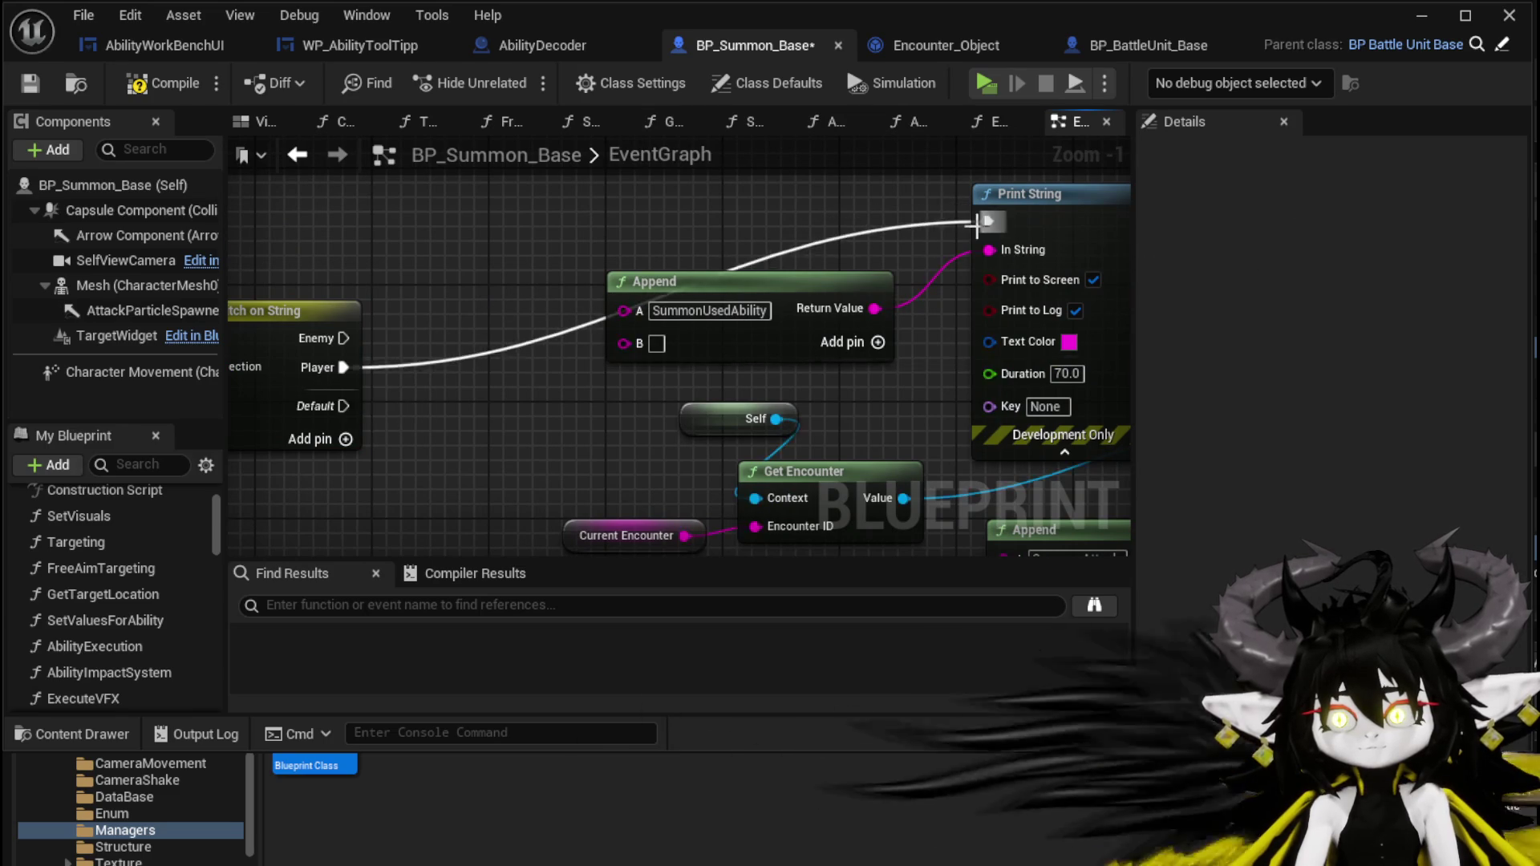
pyautogui.scroll(-2, 698, 213)
pyautogui.moveTo(659, 407); pyautogui.dragTo(490, 331)
pyautogui.moveTo(454, 401)
pyautogui.mouseDown()
pyautogui.moveTo(501, 445)
pyautogui.moveTo(506, 321)
pyautogui.mouseUp()
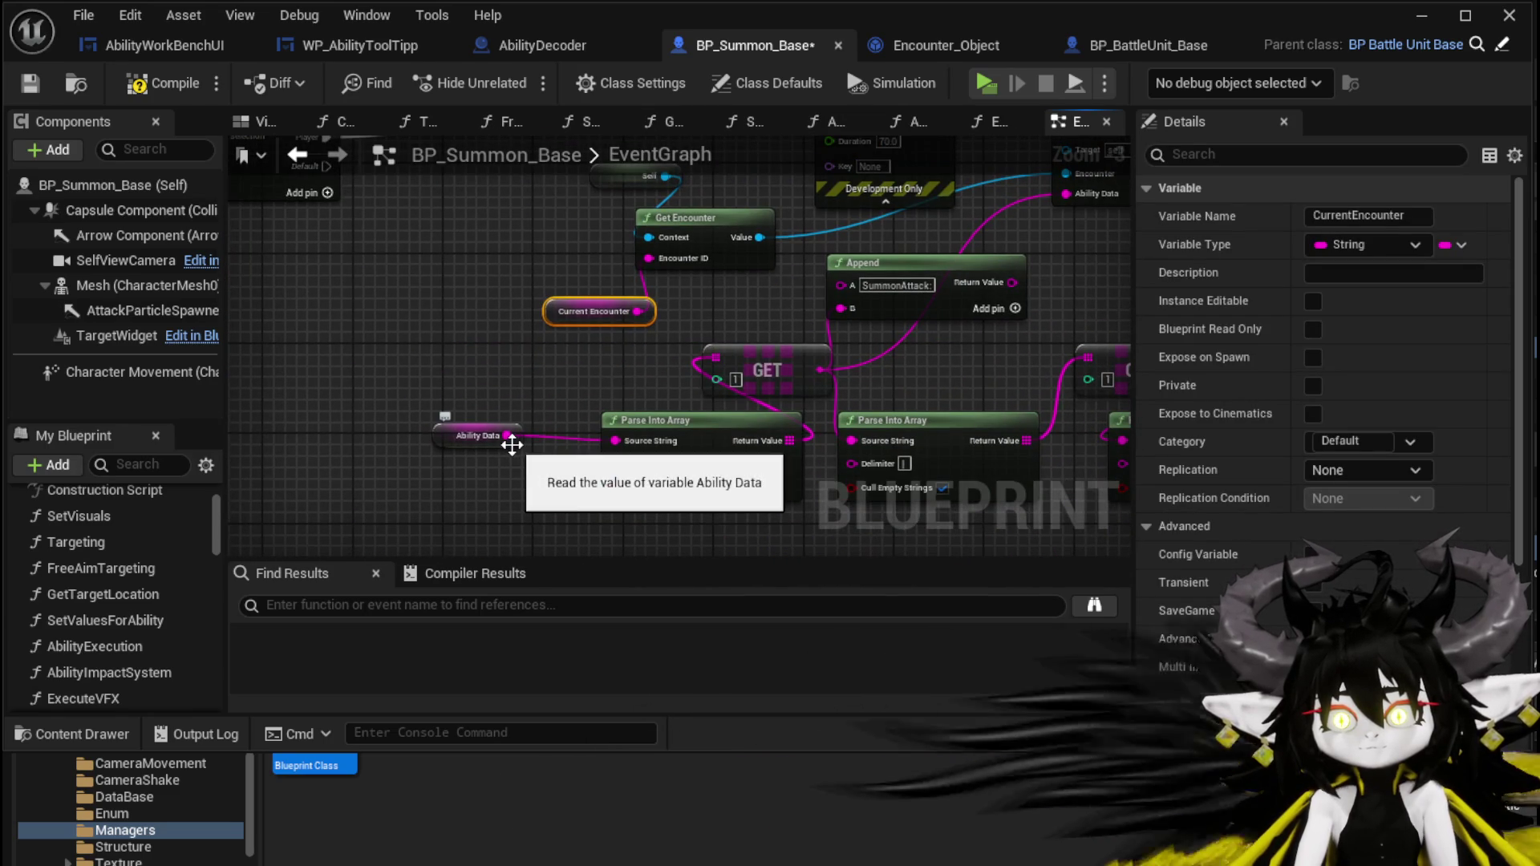
pyautogui.moveTo(507, 417)
pyautogui.mouseDown()
pyautogui.moveTo(562, 160)
pyautogui.moveTo(573, 283)
pyautogui.mouseUp()
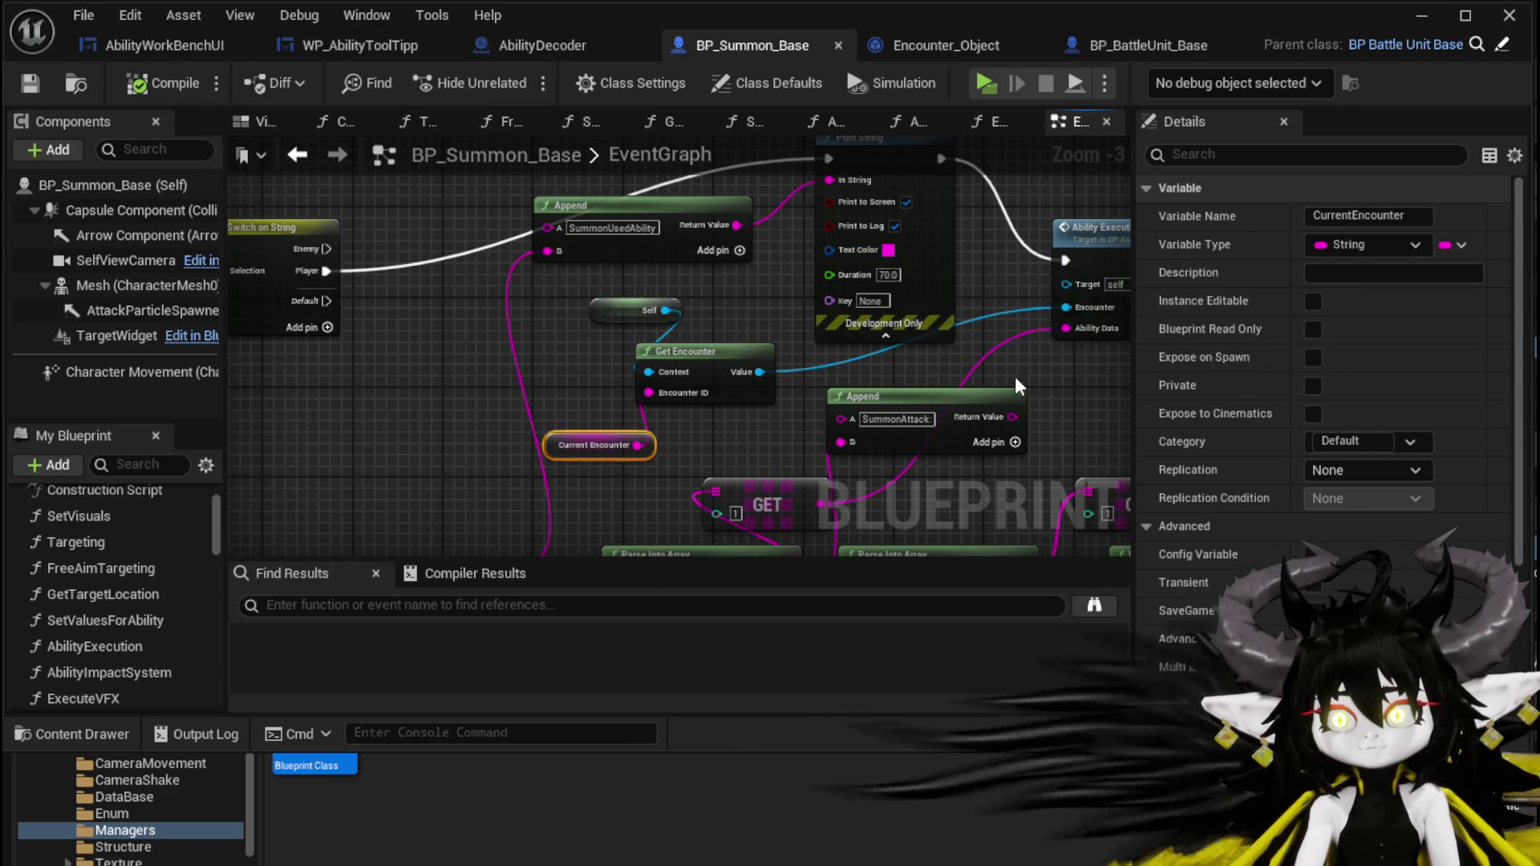
# Set the Print String text colour to red, compile and save, and start a Play preview.
pyautogui.click(887, 250)
pyautogui.moveTo(1034, 388); pyautogui.dragTo(1171, 437)
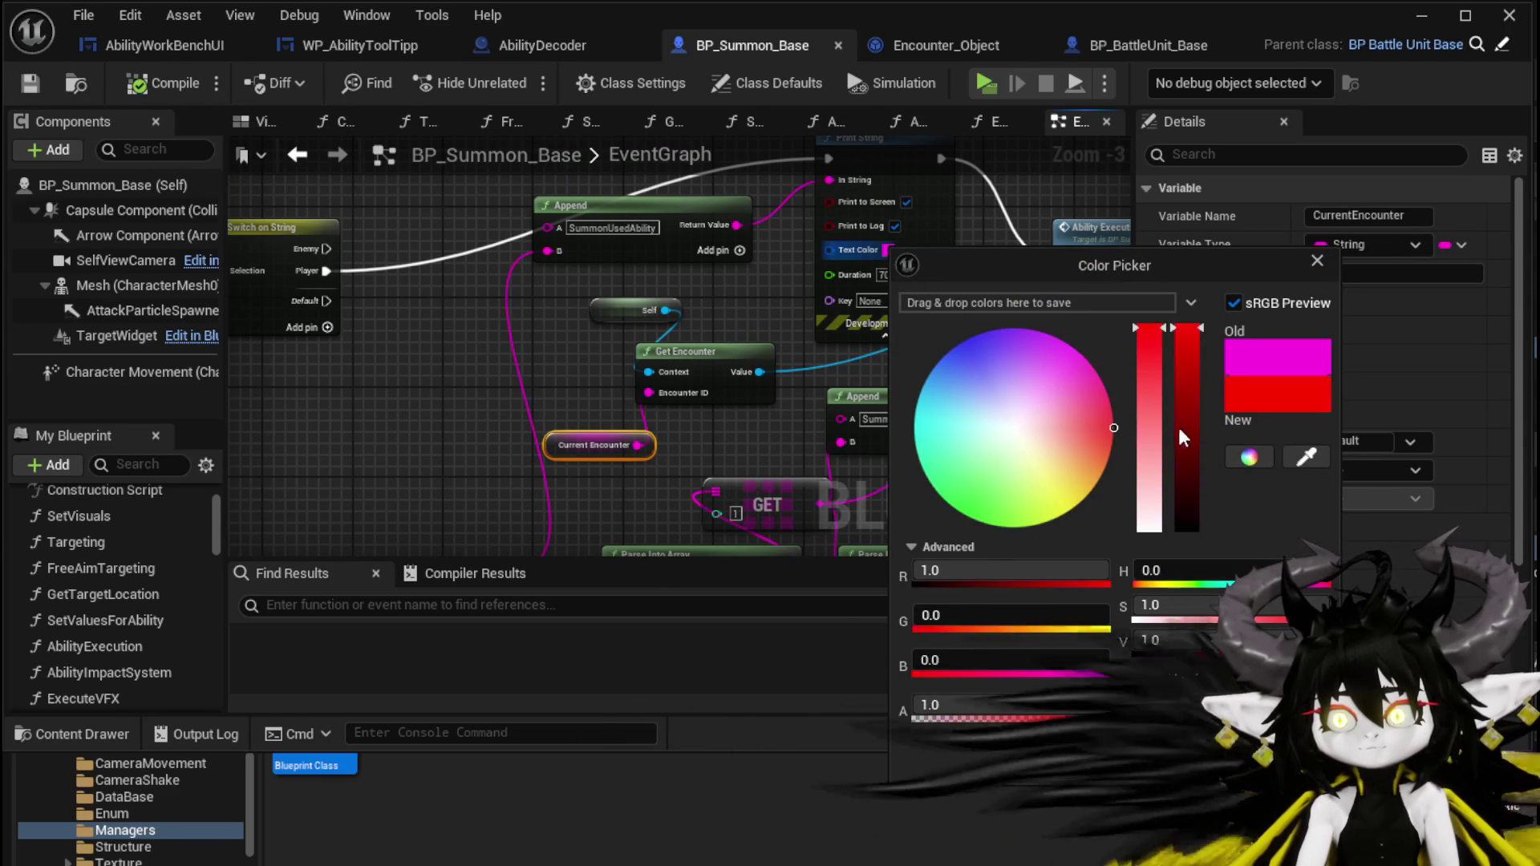
pyautogui.click(1202, 770)
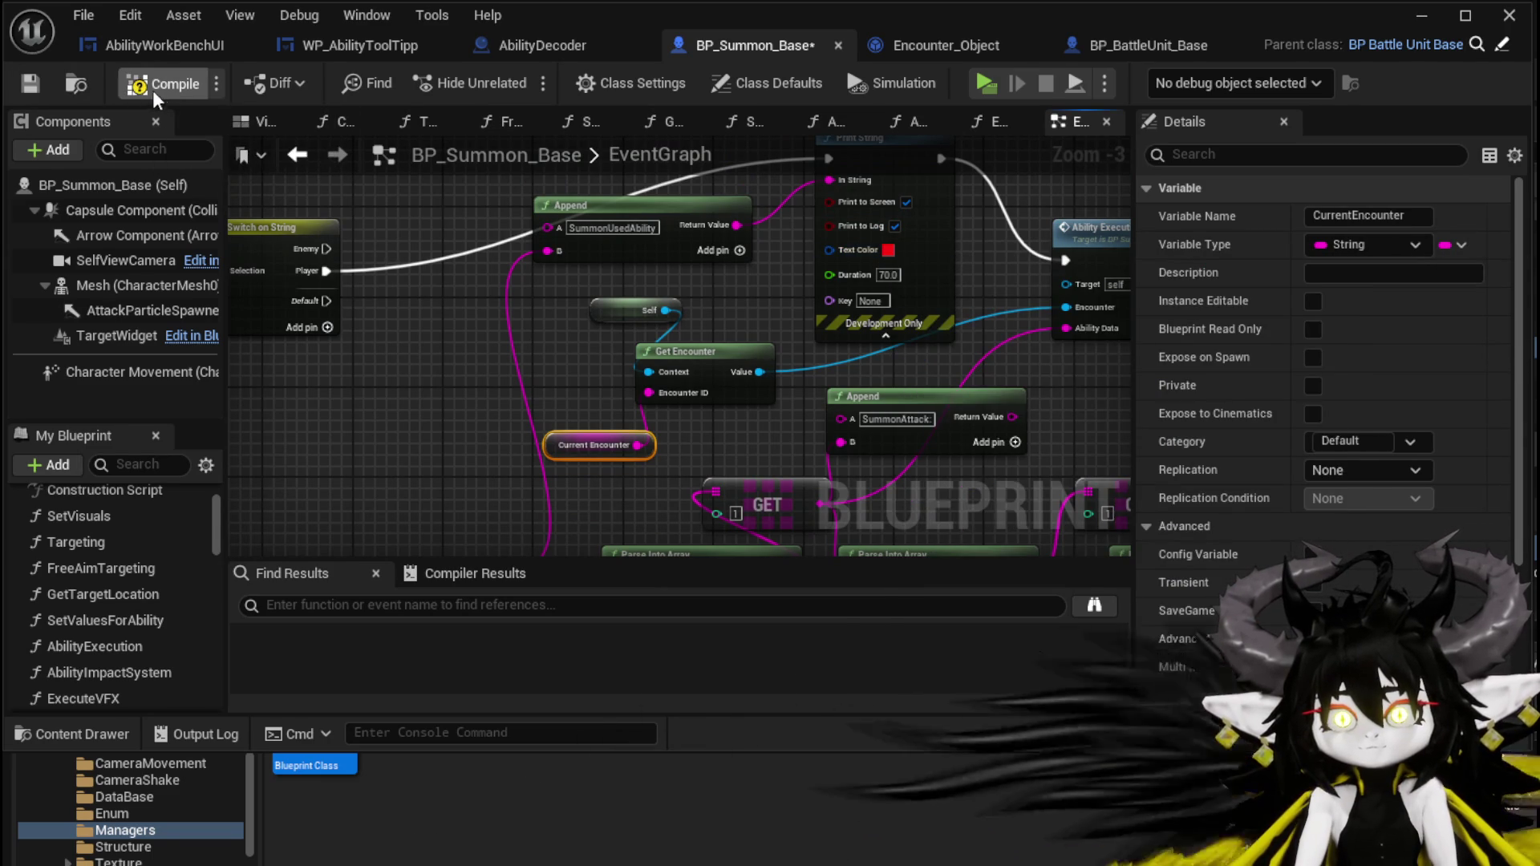
pyautogui.click(26, 85)
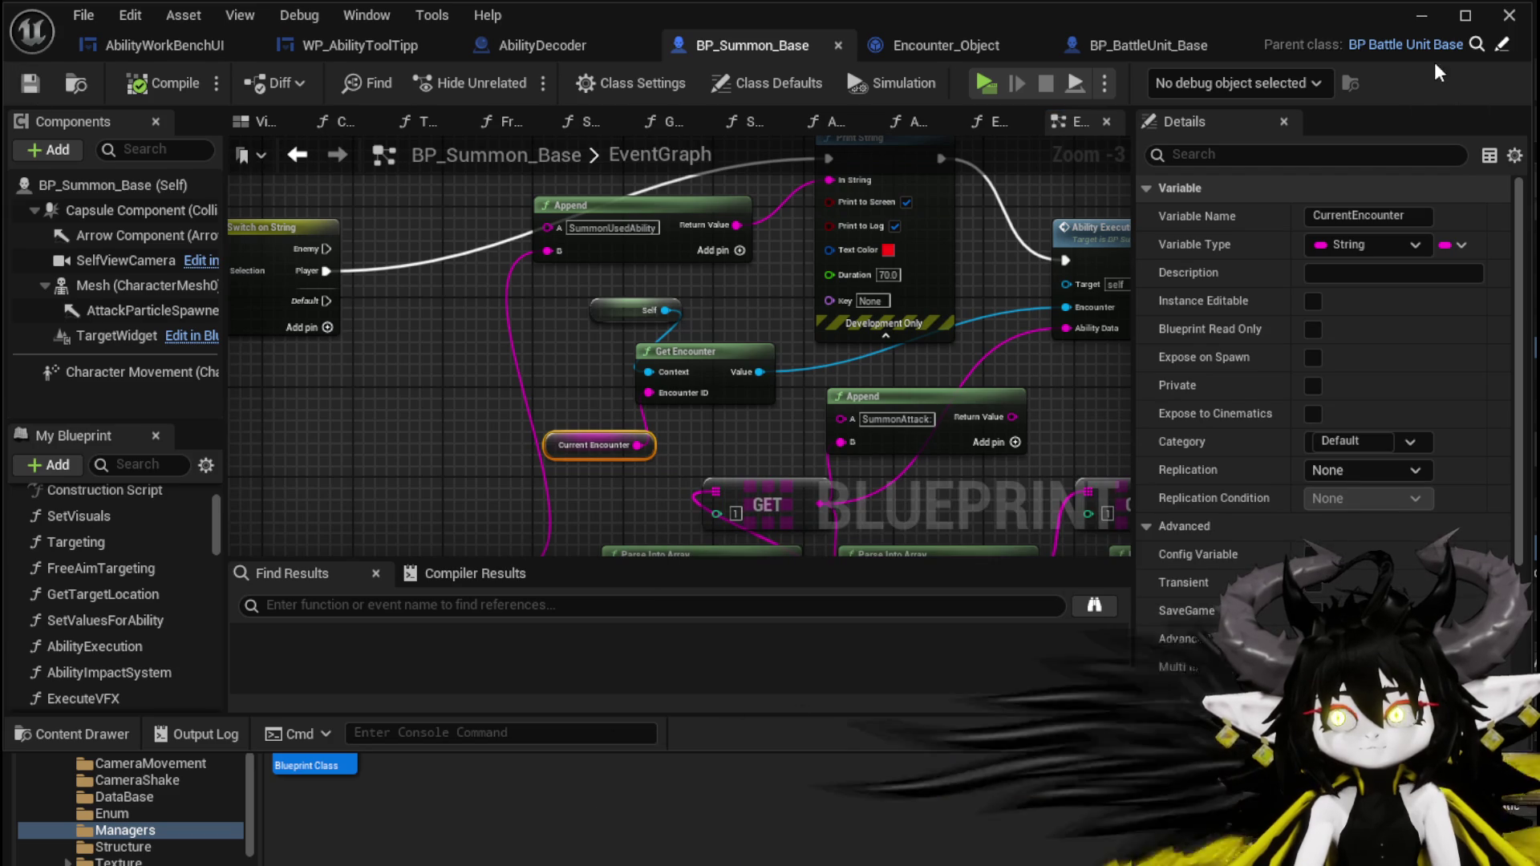
pyautogui.hotkey('alt', 'Tab')
pyautogui.click(519, 78)
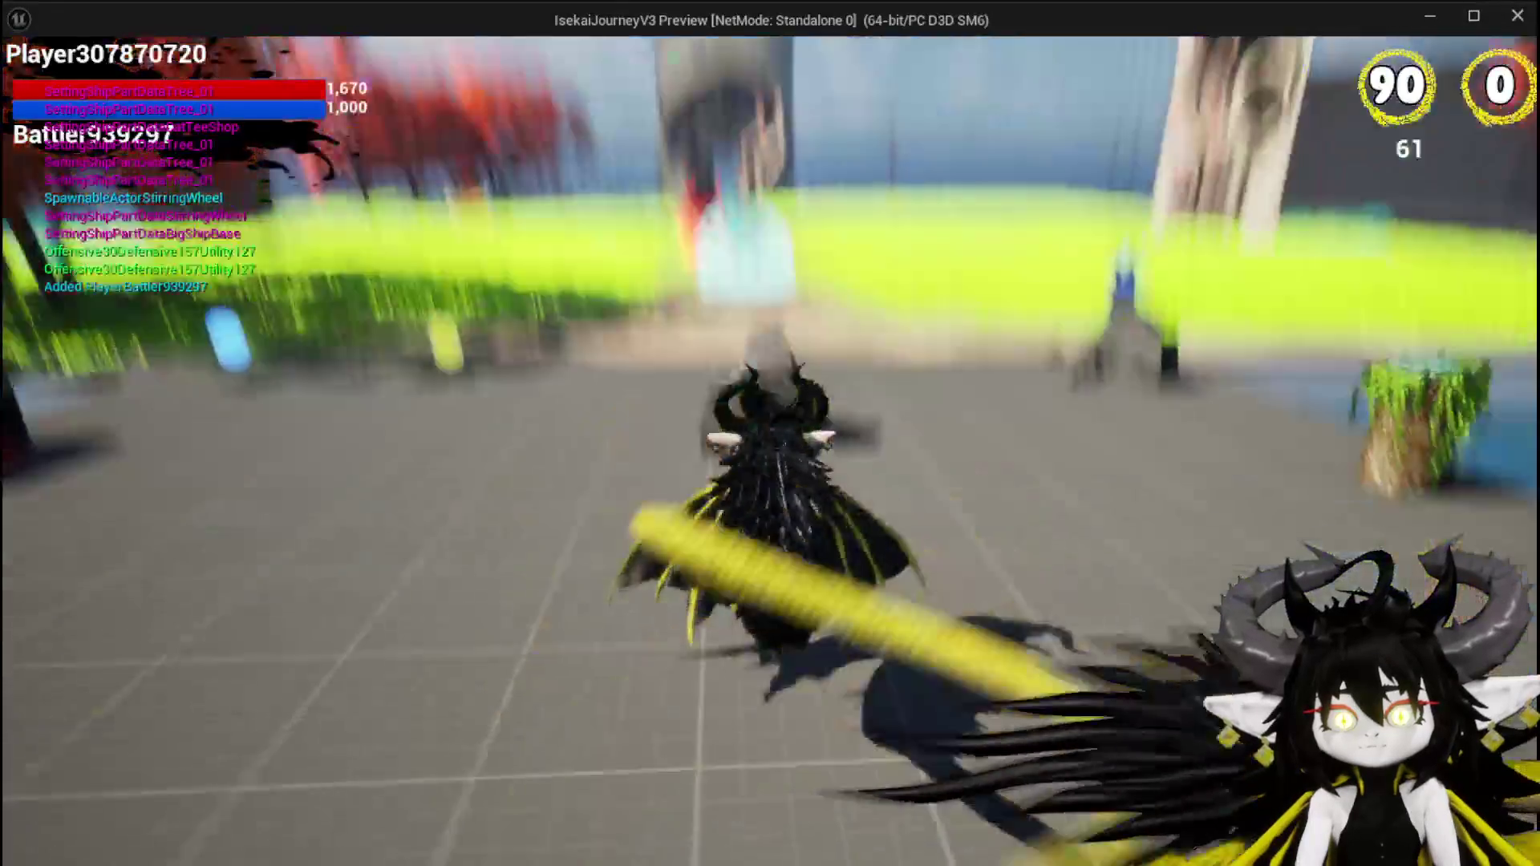
# Run to the water slime, start the battle, play Test Summon, then stop the preview and save all.
pyautogui.press('w')
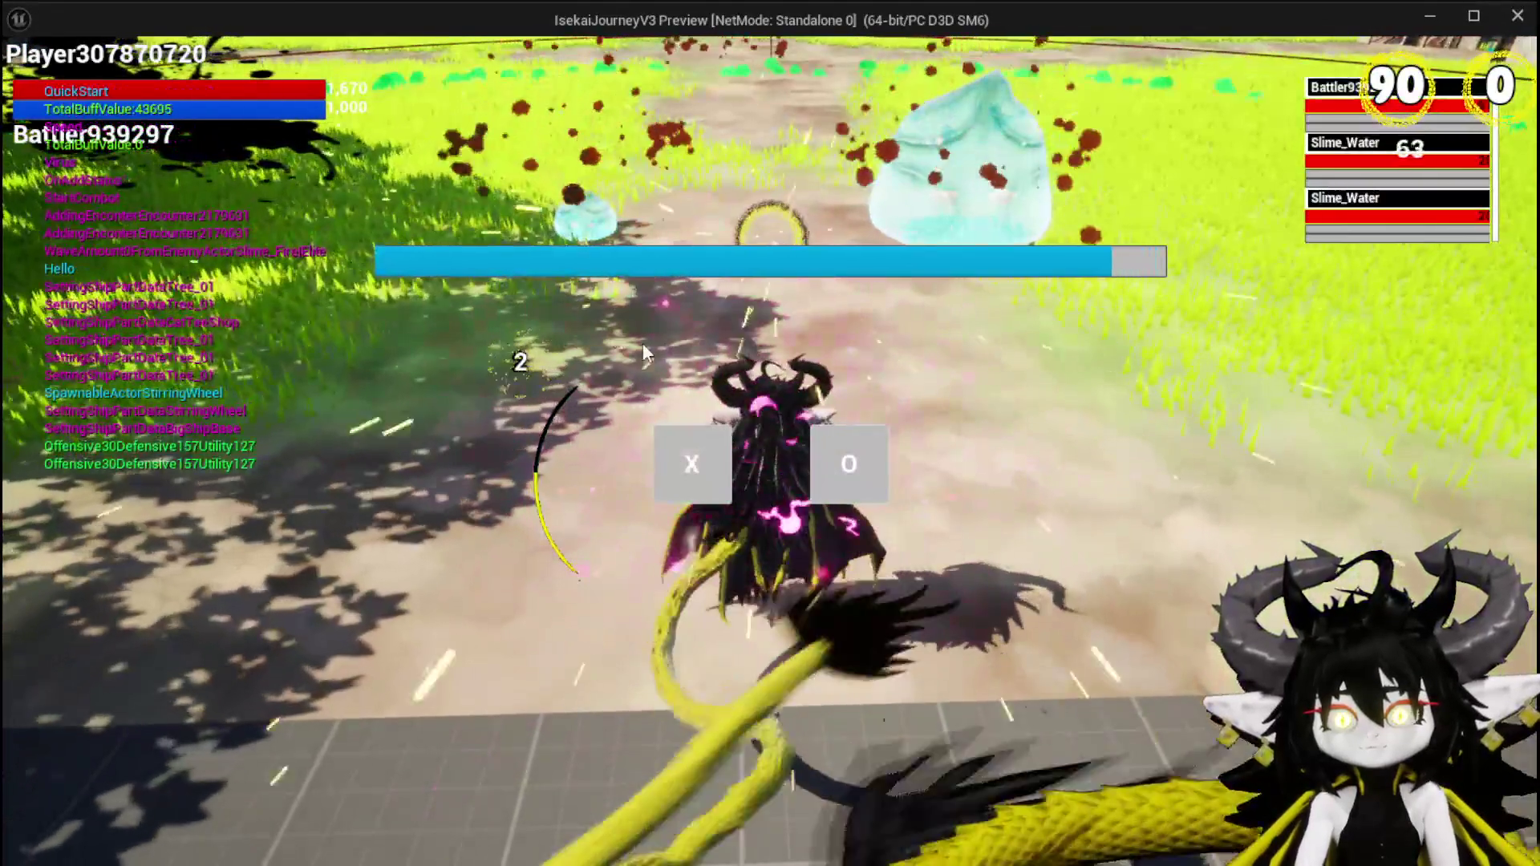
pyautogui.click(710, 446)
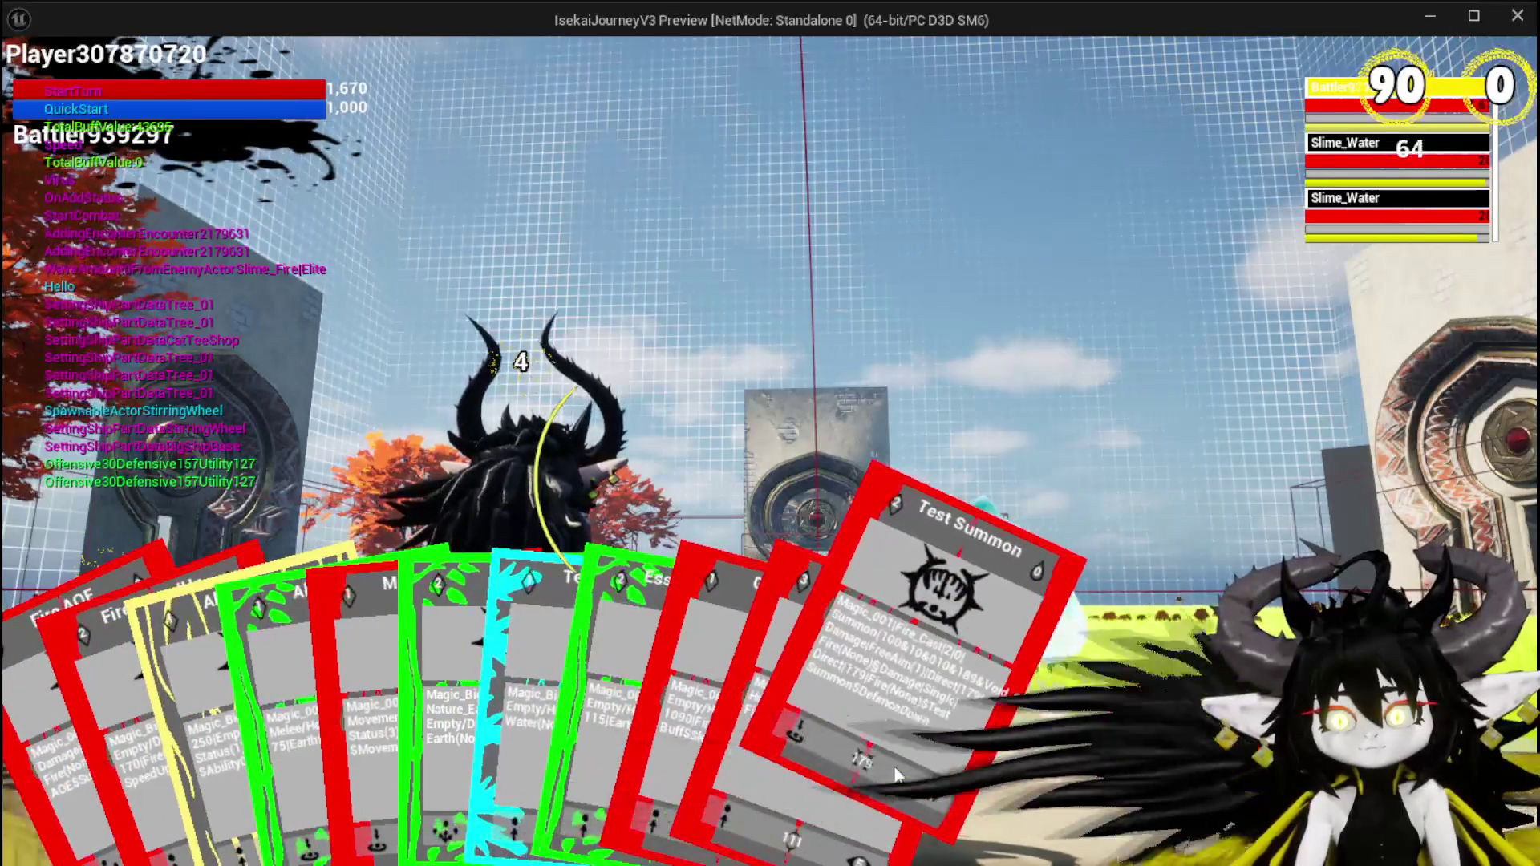
pyautogui.click(893, 765)
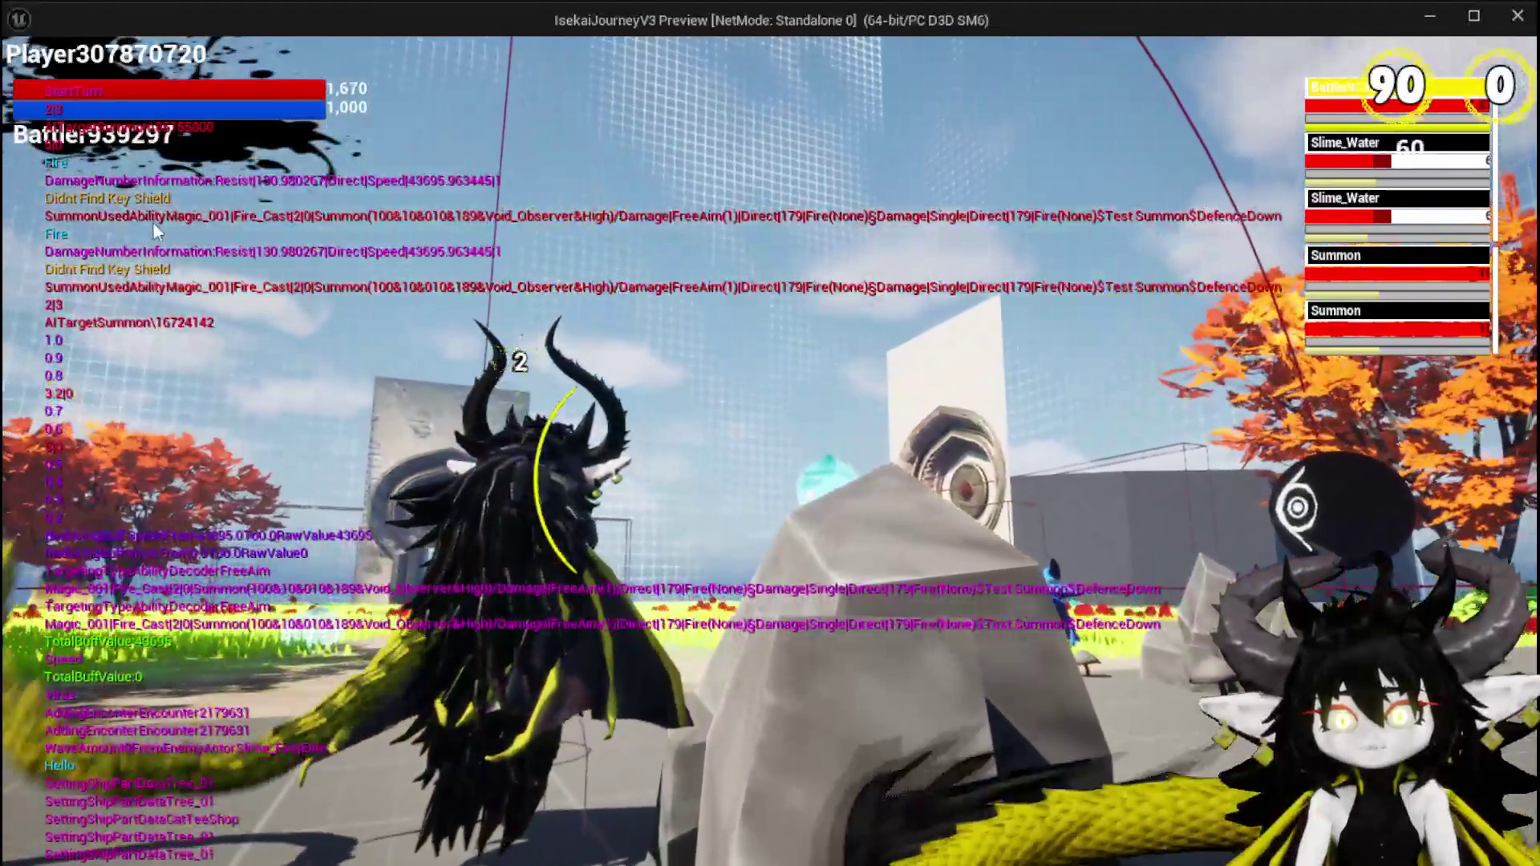
pyautogui.click(151, 220)
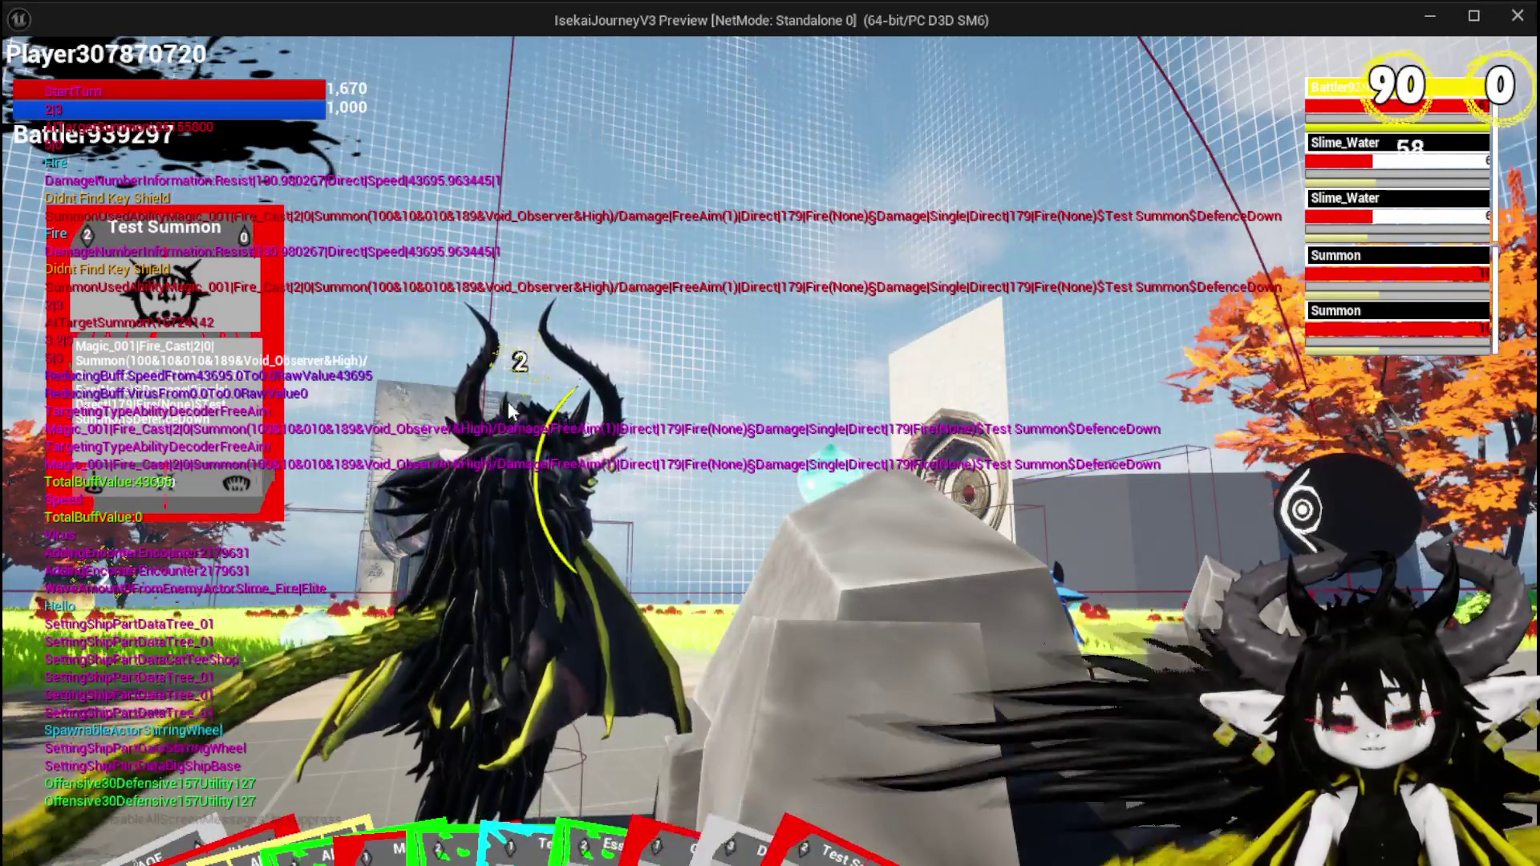
pyautogui.press('Escape')
pyautogui.hotkey('ctrl', 's')
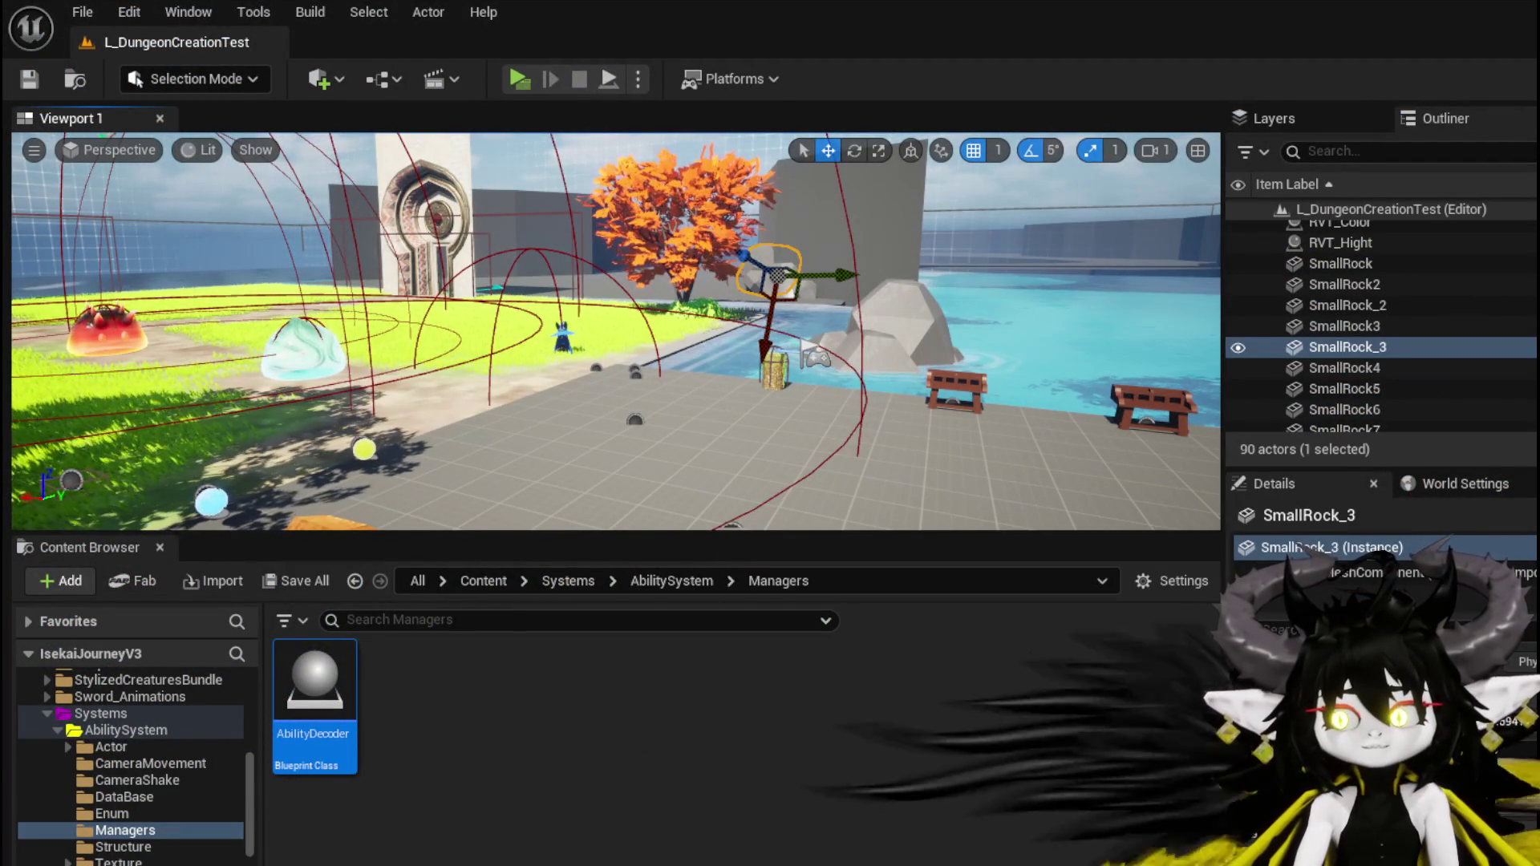
# Open the AbilityImpactSystem graph and add a Parse Into Array node fed by Ability Data.
pyautogui.hotkey('alt', 'Tab')
pyautogui.moveTo(591, 488)
pyautogui.mouseDown()
pyautogui.moveTo(337, 425)
pyautogui.moveTo(719, 292)
pyautogui.moveTo(680, 323)
pyautogui.mouseUp()
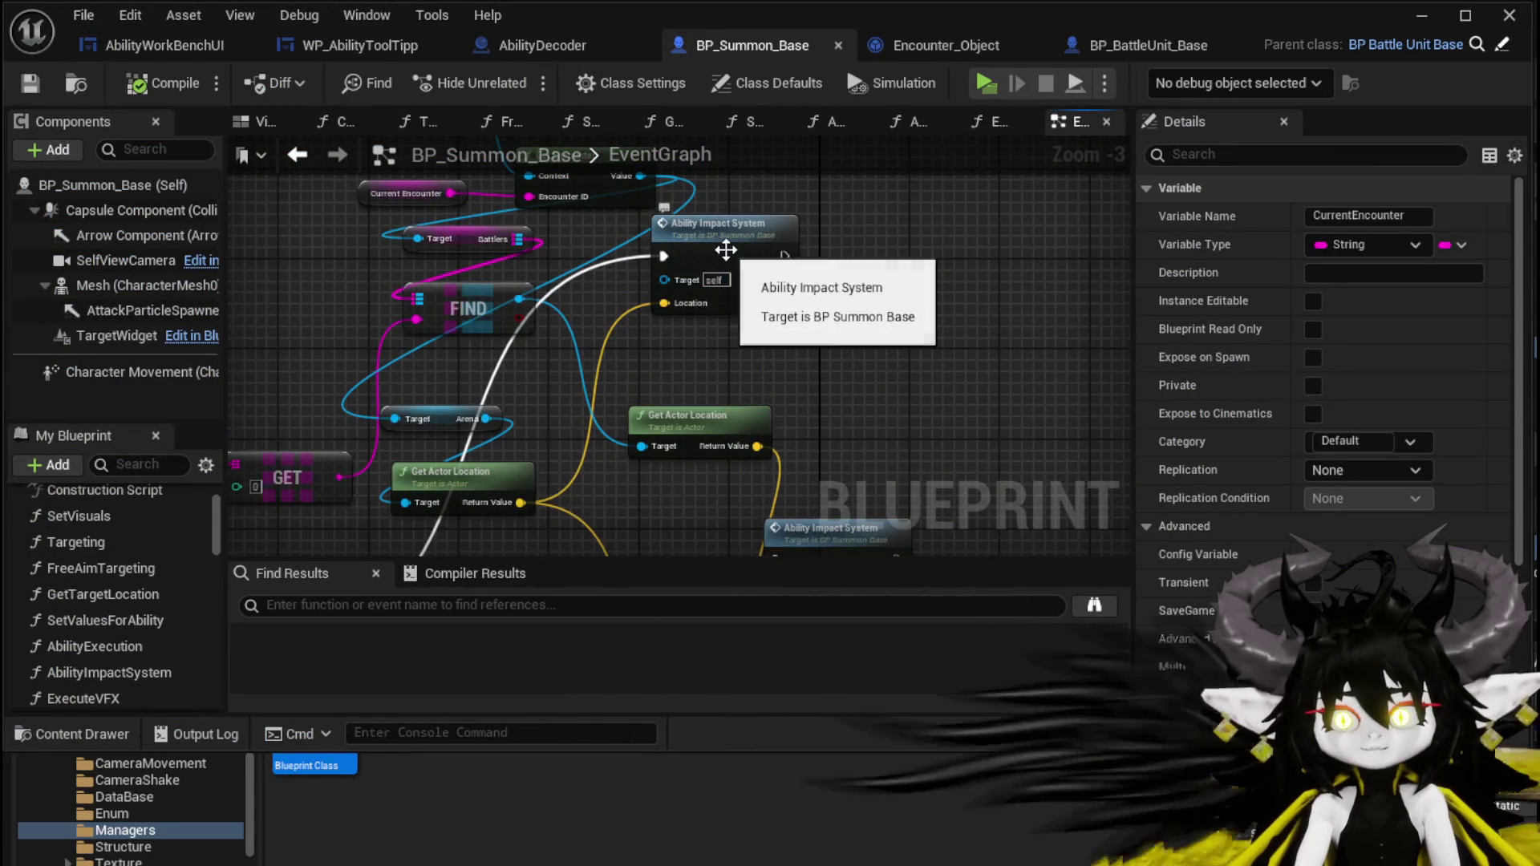
pyautogui.doubleClick(726, 251)
pyautogui.moveTo(504, 441); pyautogui.dragTo(285, 433)
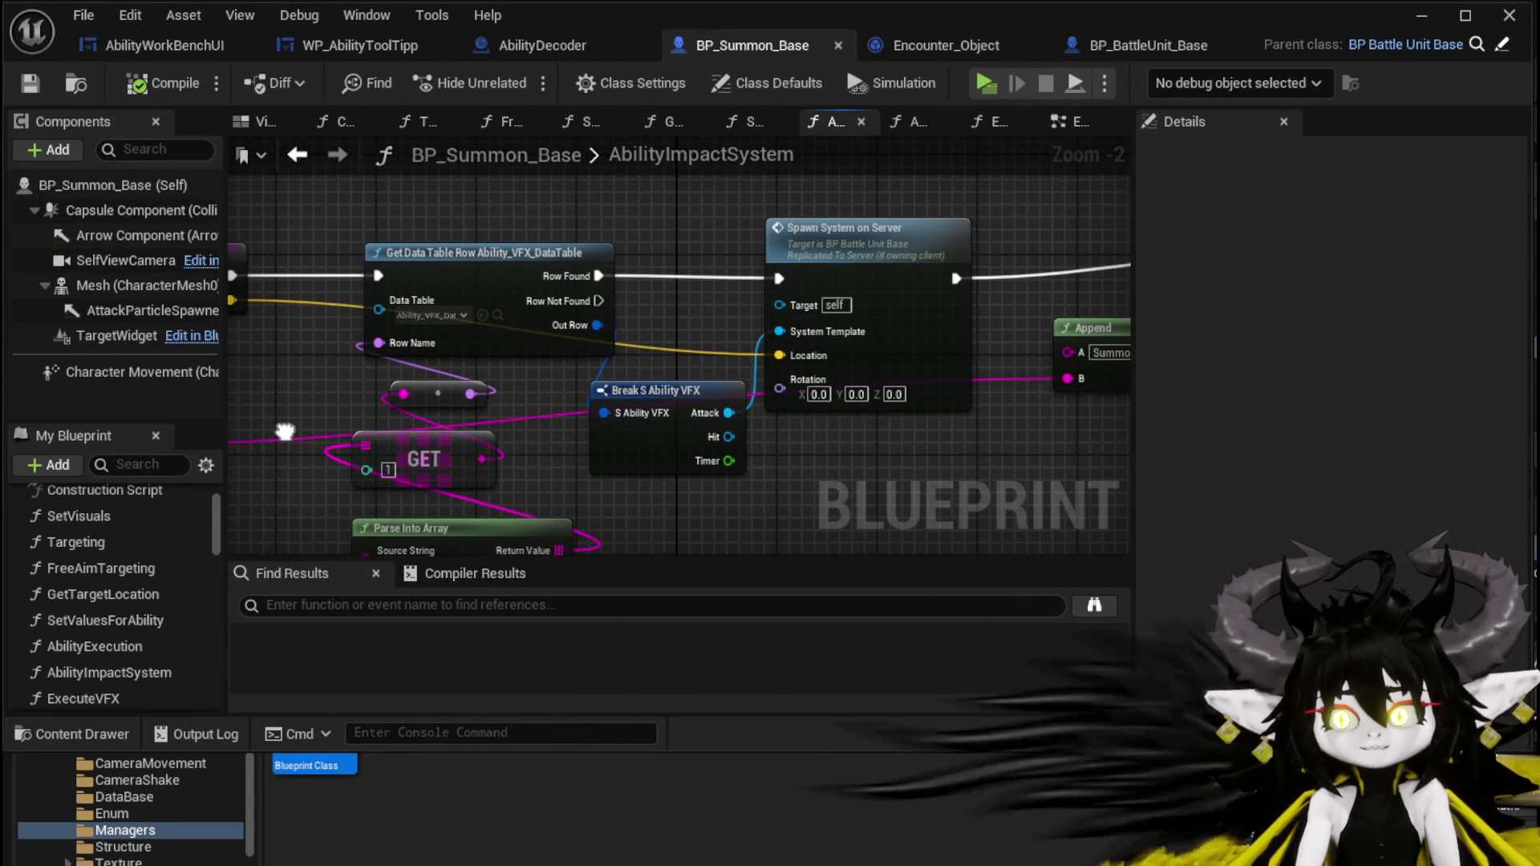
pyautogui.moveTo(666, 433); pyautogui.dragTo(285, 377)
pyautogui.moveTo(543, 447); pyautogui.dragTo(538, 412)
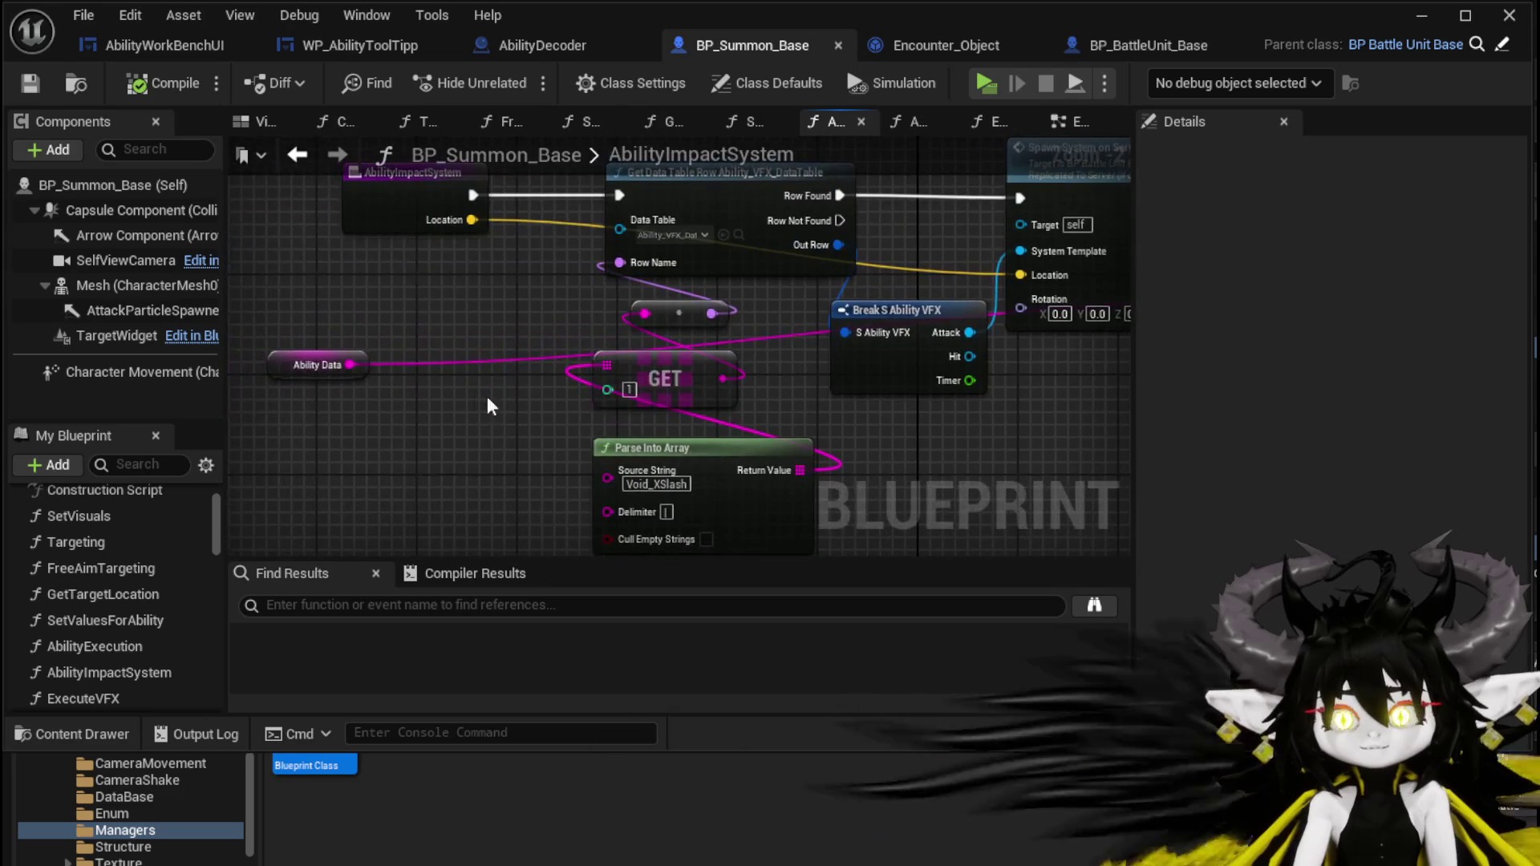
pyautogui.moveTo(350, 366); pyautogui.dragTo(358, 437)
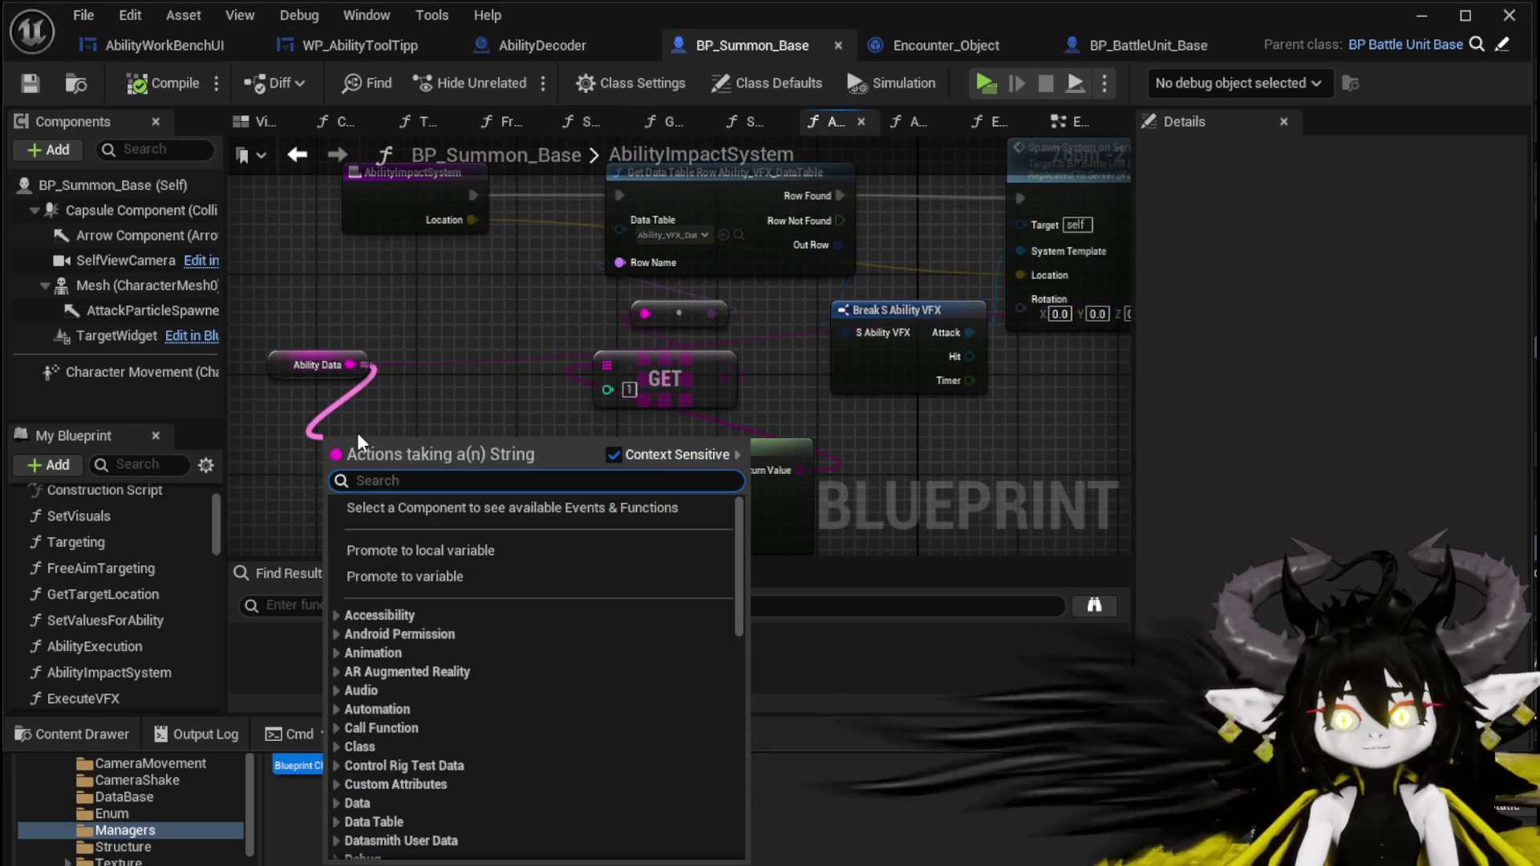
pyautogui.write('Parse')
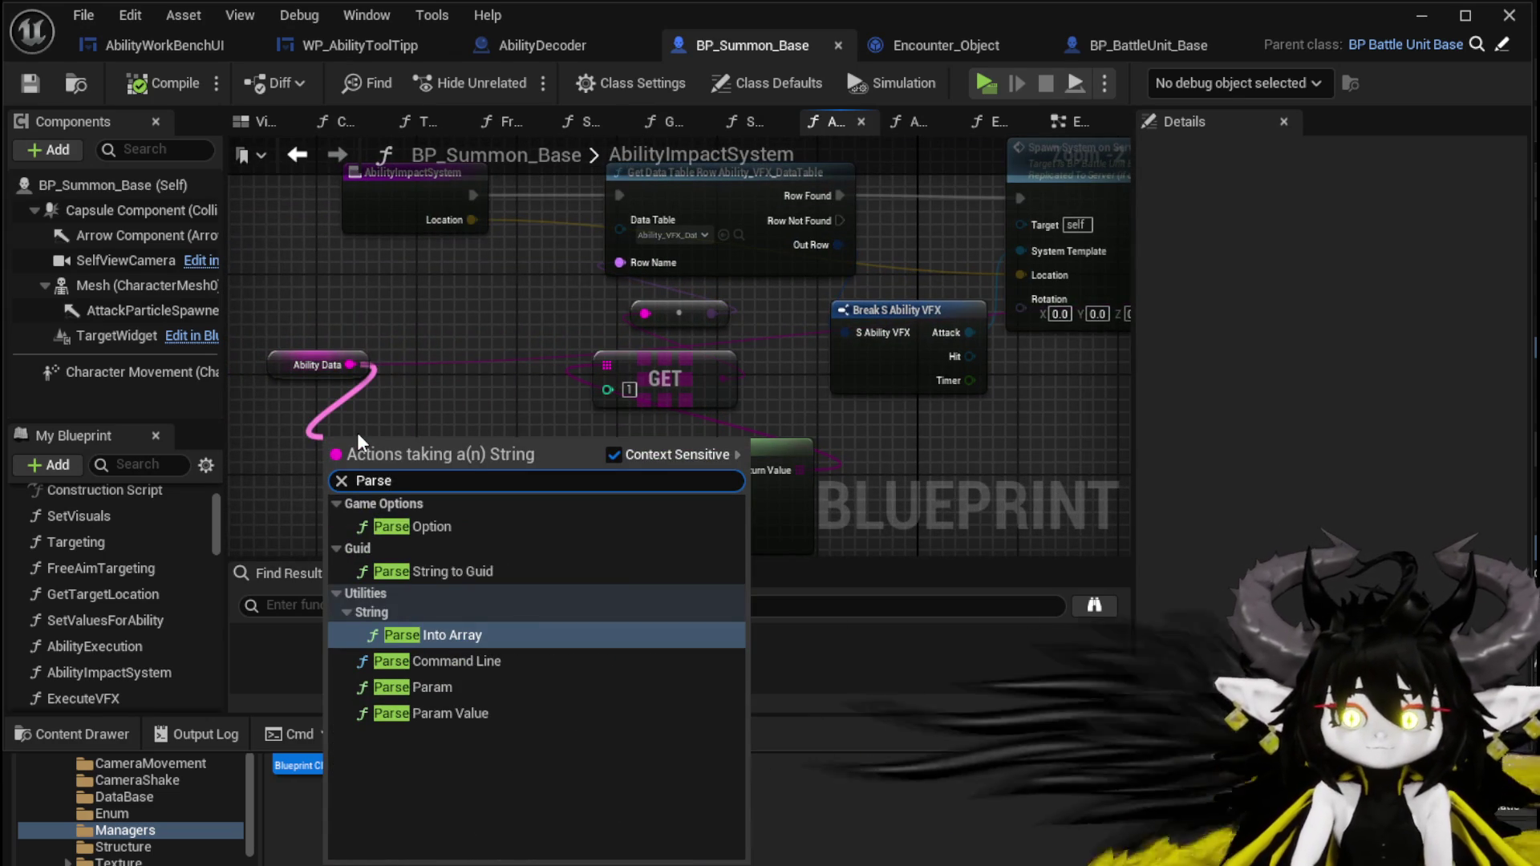
pyautogui.click(431, 635)
pyautogui.moveTo(386, 498); pyautogui.dragTo(368, 470)
pyautogui.moveTo(470, 465); pyautogui.dragTo(553, 443)
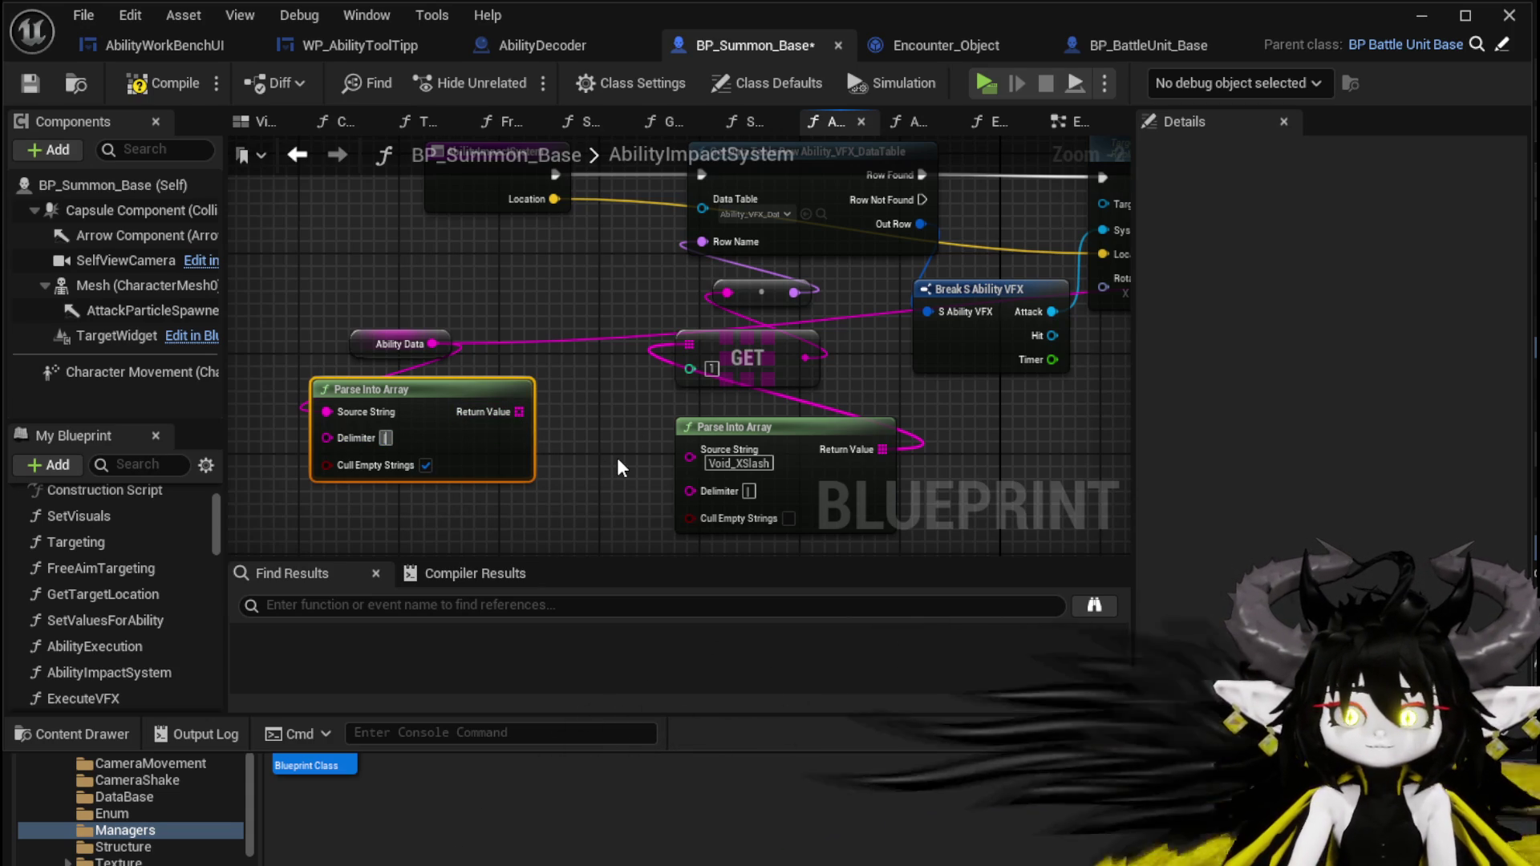
# Add a GET node reading index 1 of the parsed array and feed it into the VFX row name.
pyautogui.moveTo(318, 286); pyautogui.dragTo(333, 322)
pyautogui.moveTo(422, 401)
pyautogui.mouseDown()
pyautogui.moveTo(310, 376)
pyautogui.moveTo(437, 311)
pyautogui.mouseUp()
pyautogui.write('get')
pyautogui.click(526, 462)
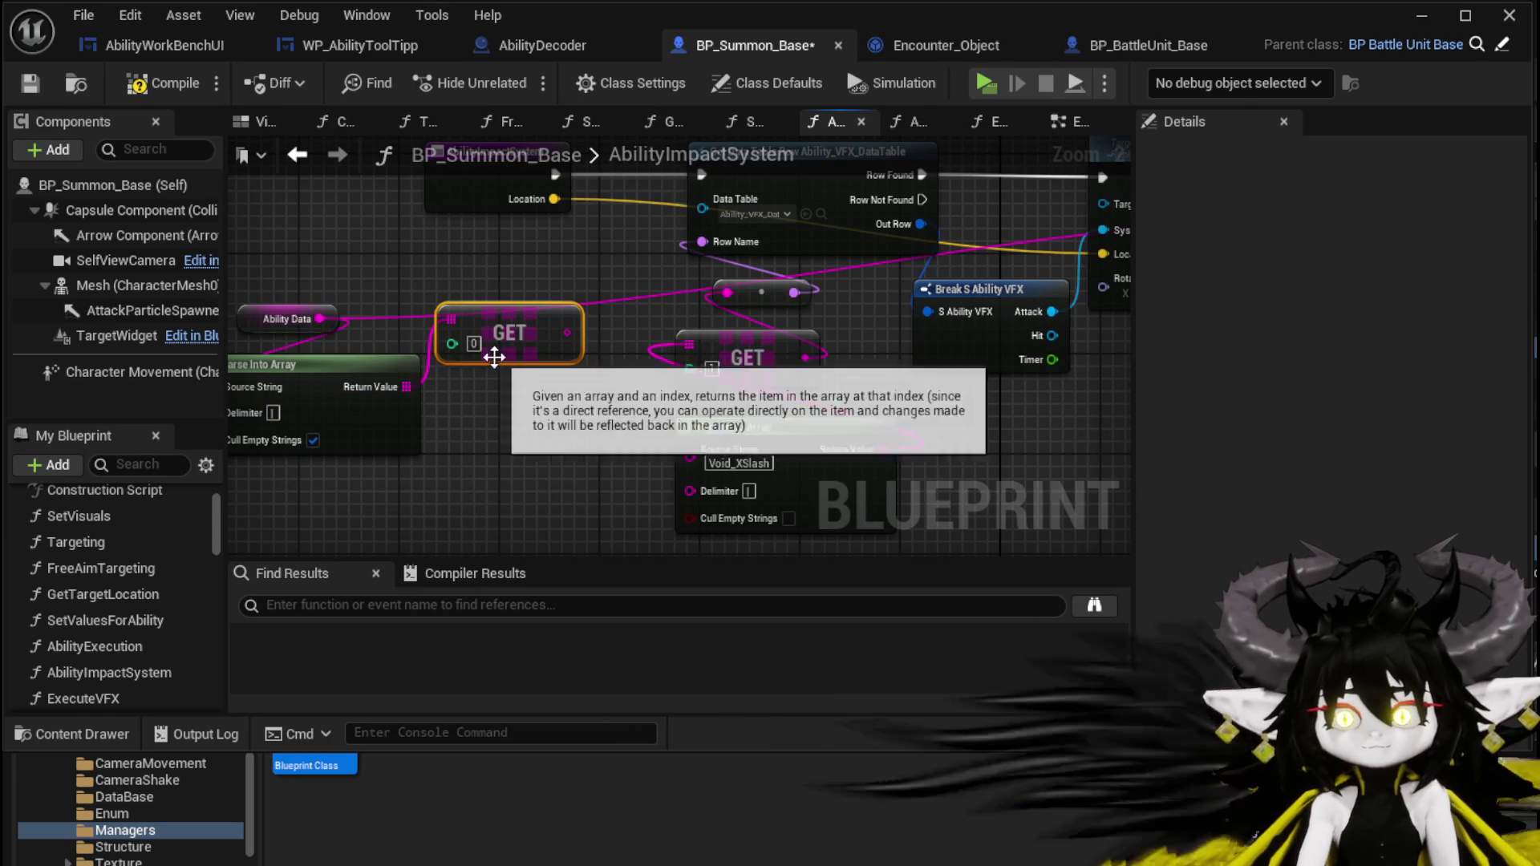
pyautogui.moveTo(562, 331); pyautogui.dragTo(694, 350)
pyautogui.moveTo(719, 298); pyautogui.dragTo(725, 295)
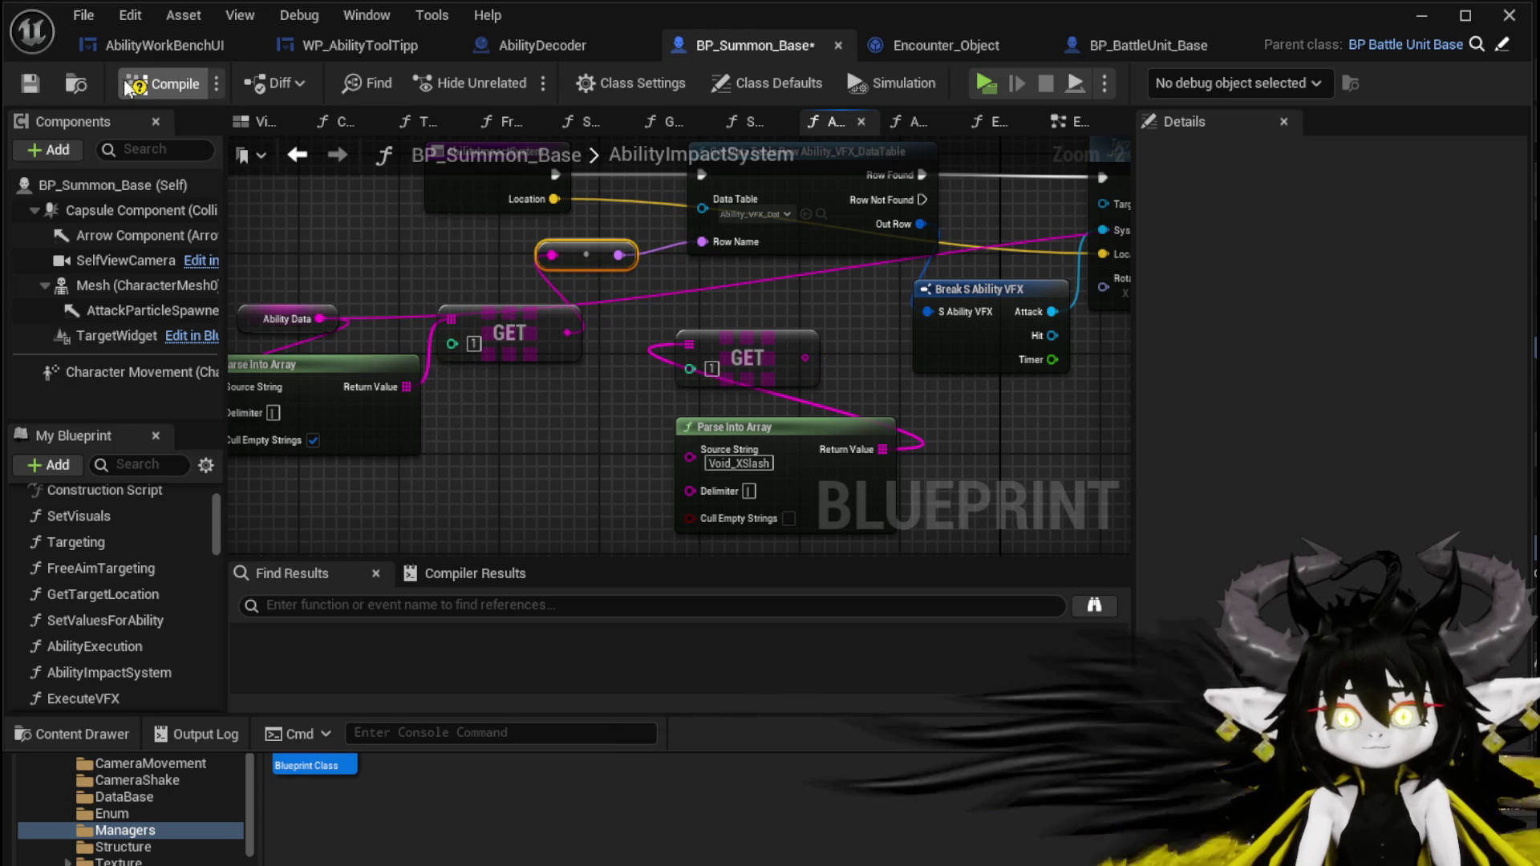
pyautogui.moveTo(406, 275); pyautogui.dragTo(377, 270)
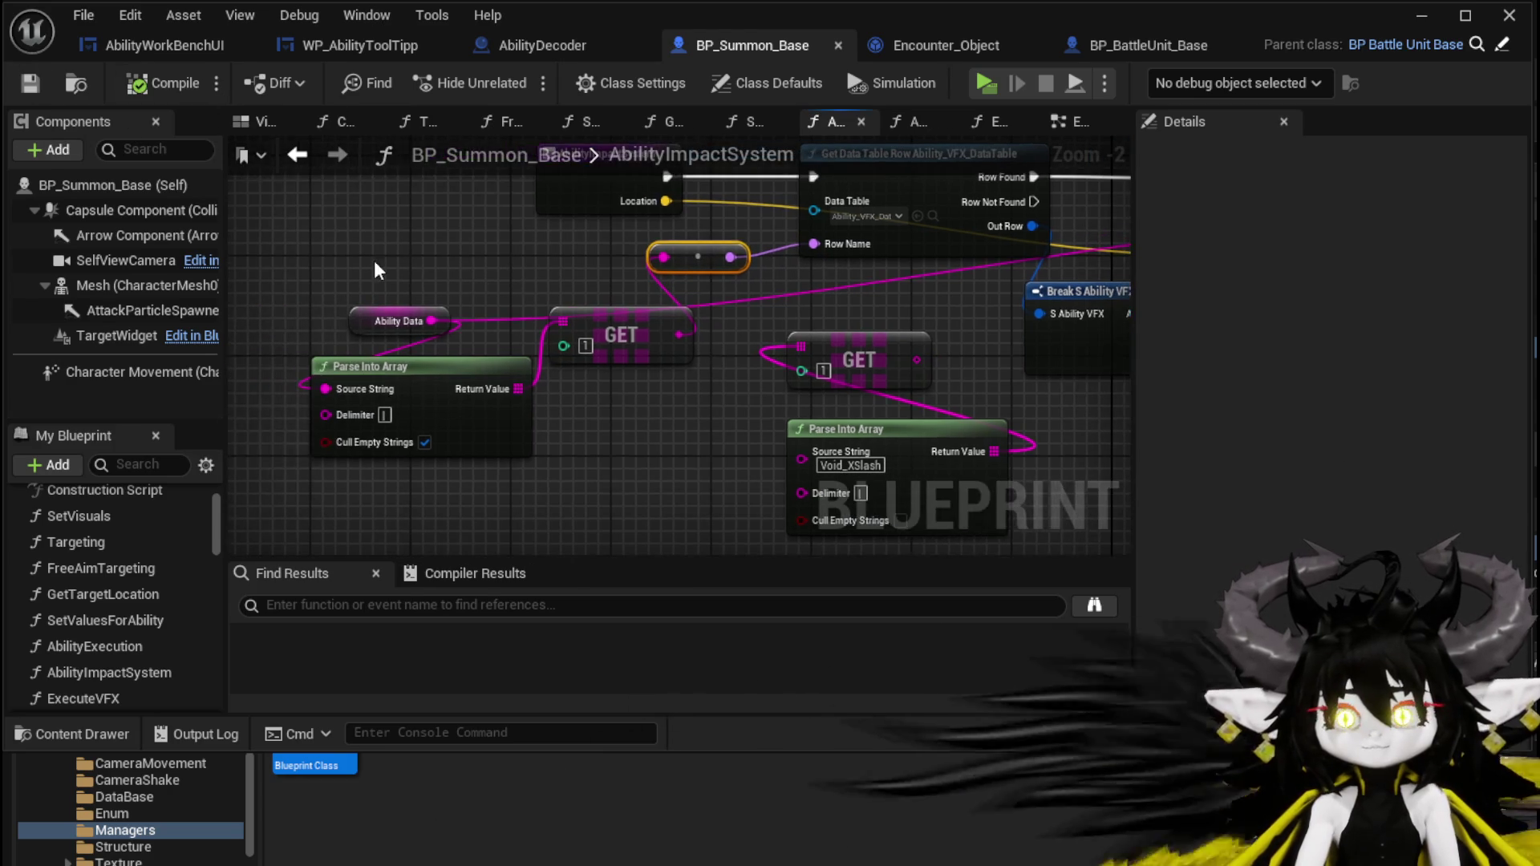
pyautogui.moveTo(1245, 198)
pyautogui.mouseDown()
pyautogui.moveTo(848, 297)
pyautogui.moveTo(872, 237)
pyautogui.mouseUp()
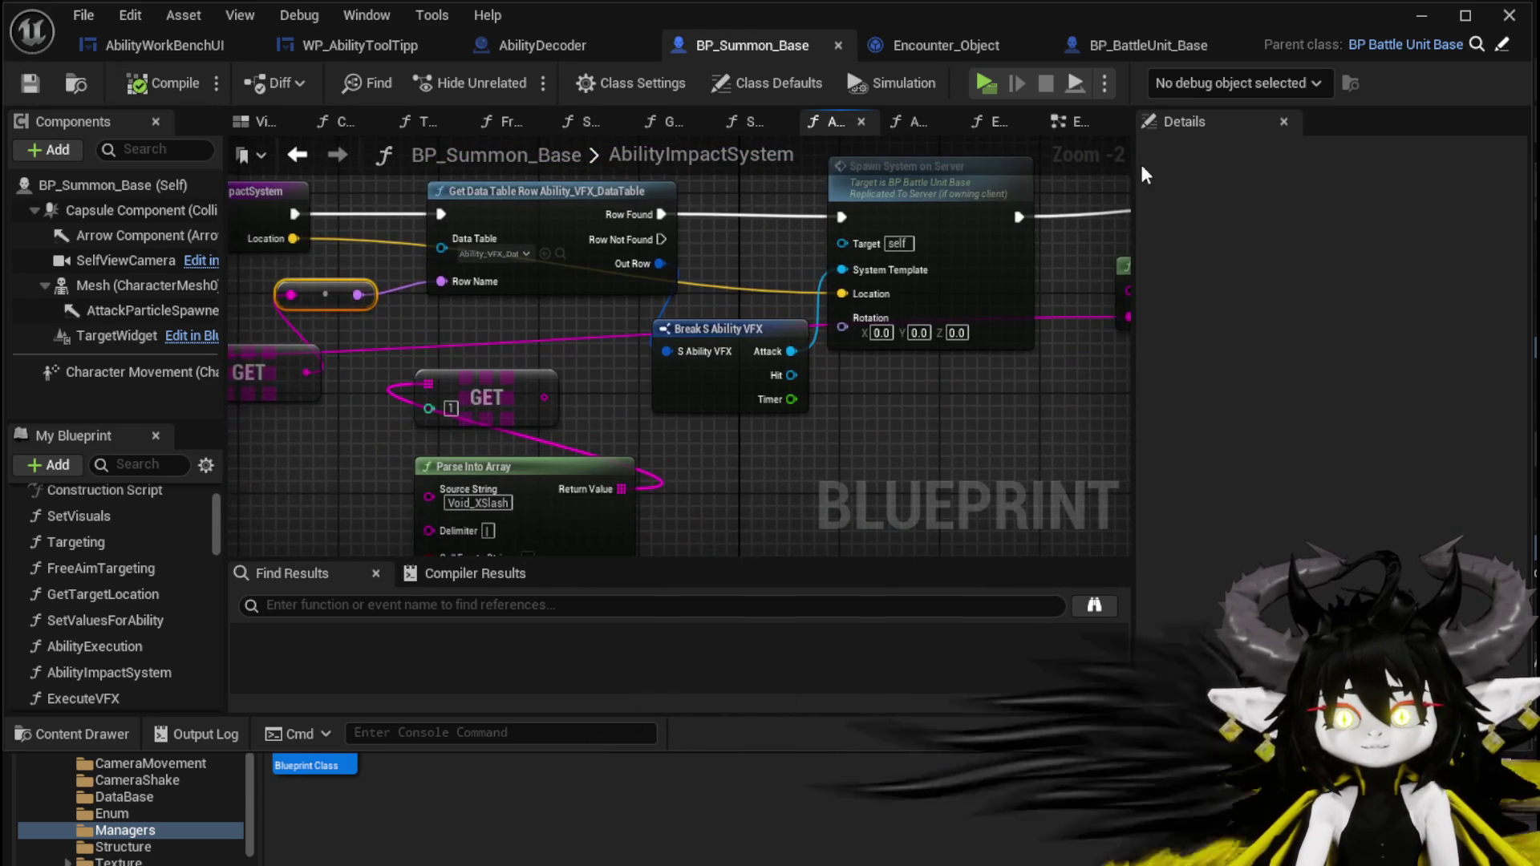
pyautogui.click(1422, 20)
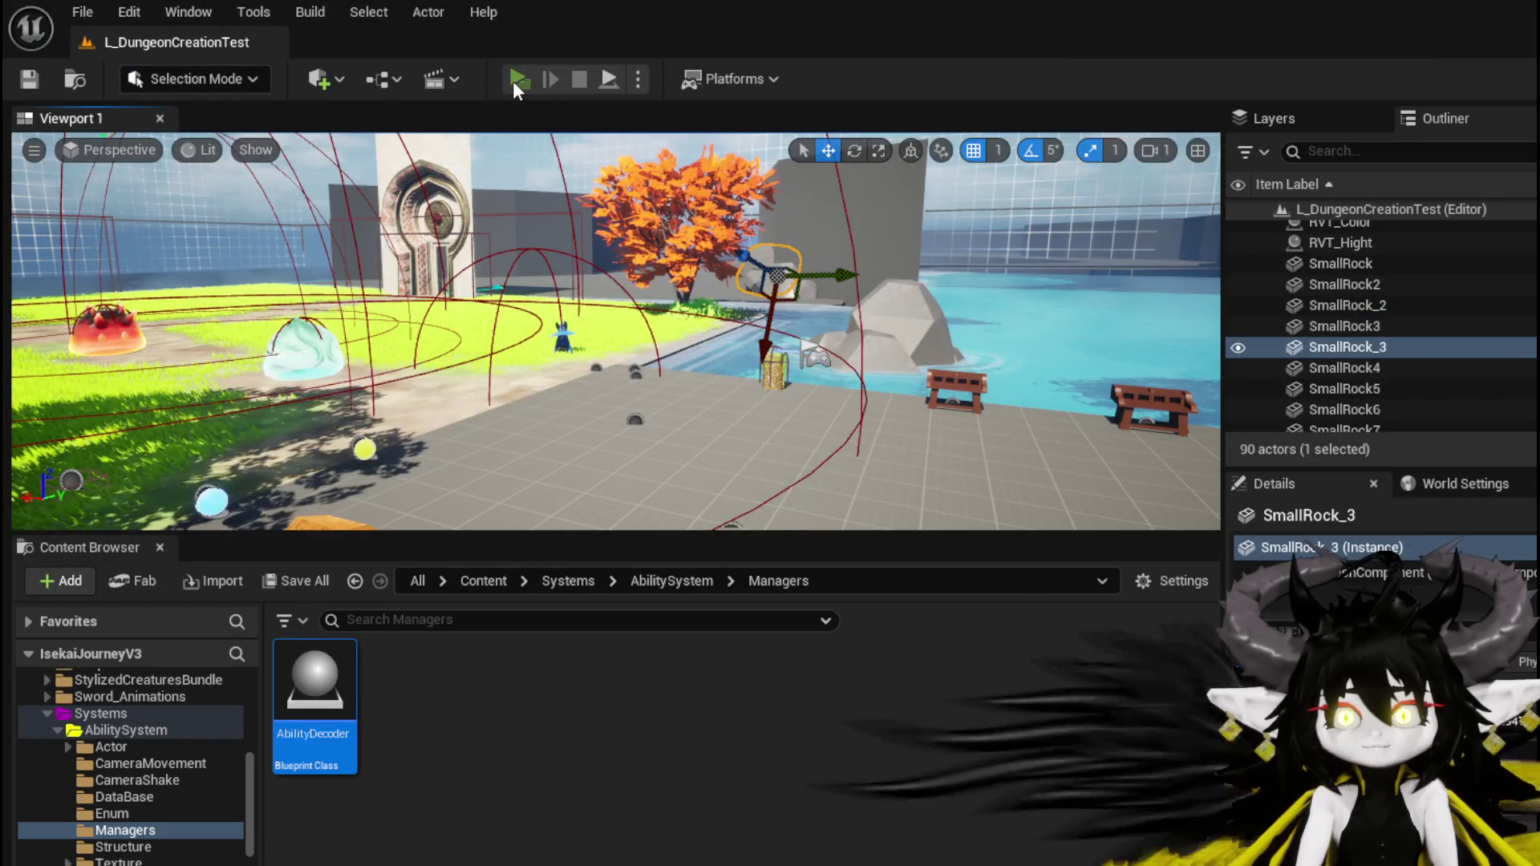
# Start the game preview, run onto the grass into the slimes, and accept combat.
pyautogui.click(513, 80)
pyautogui.press('w')
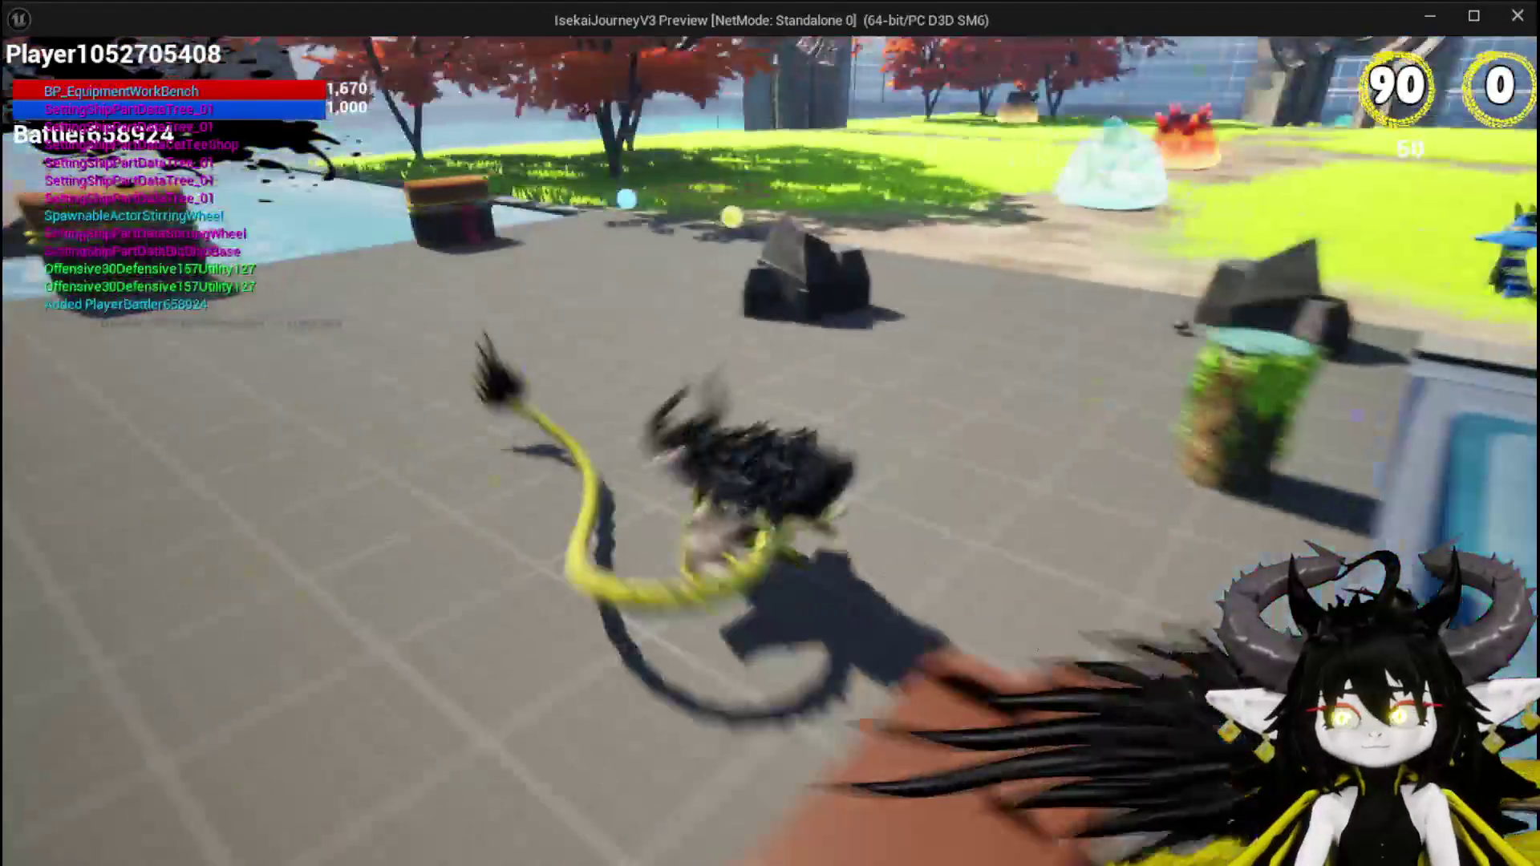
pyautogui.press('w')
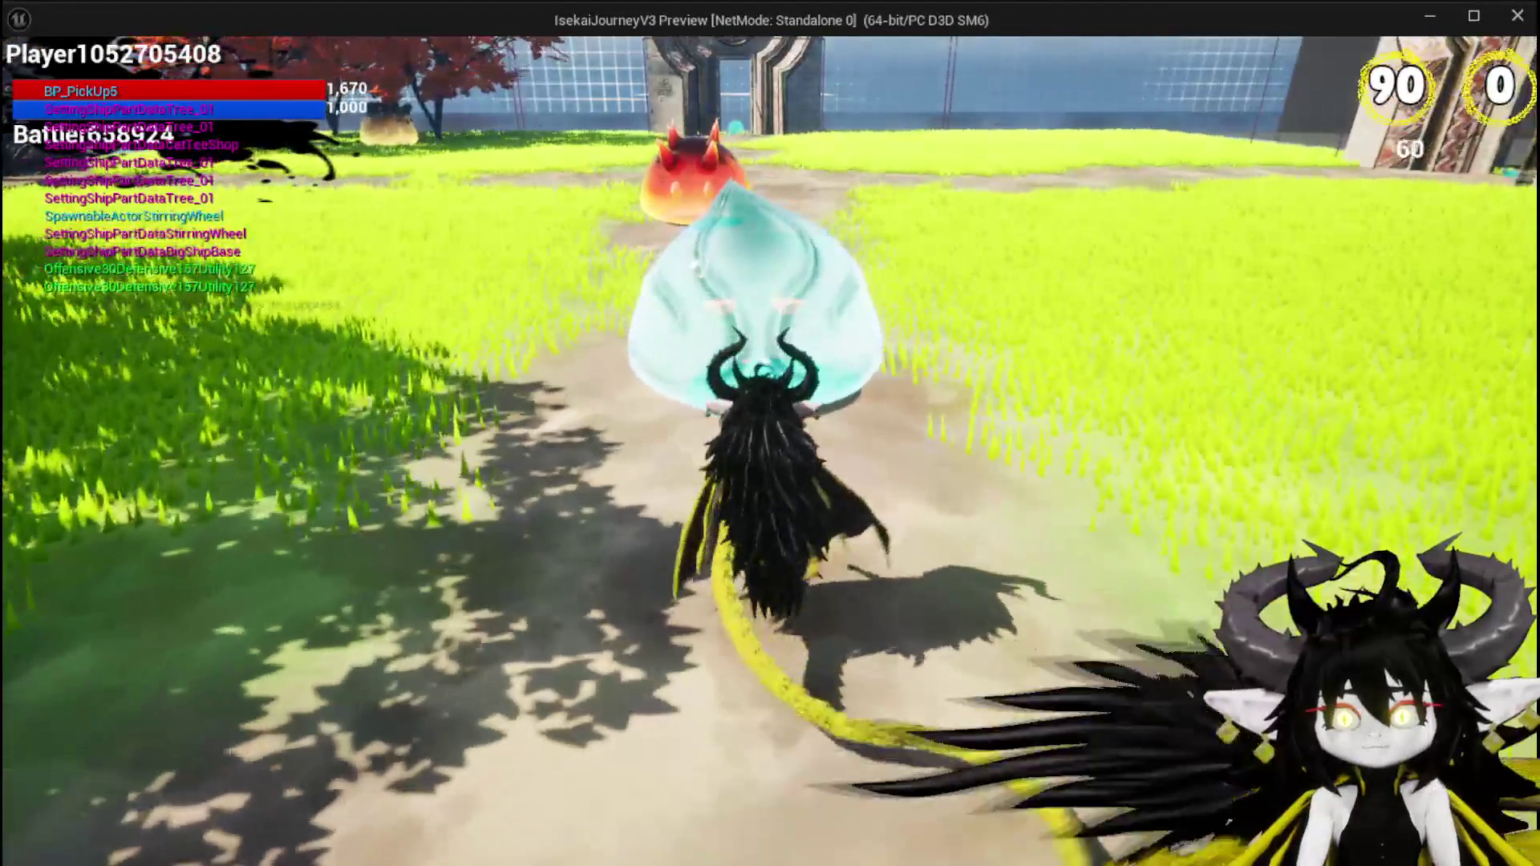
pyautogui.press('w')
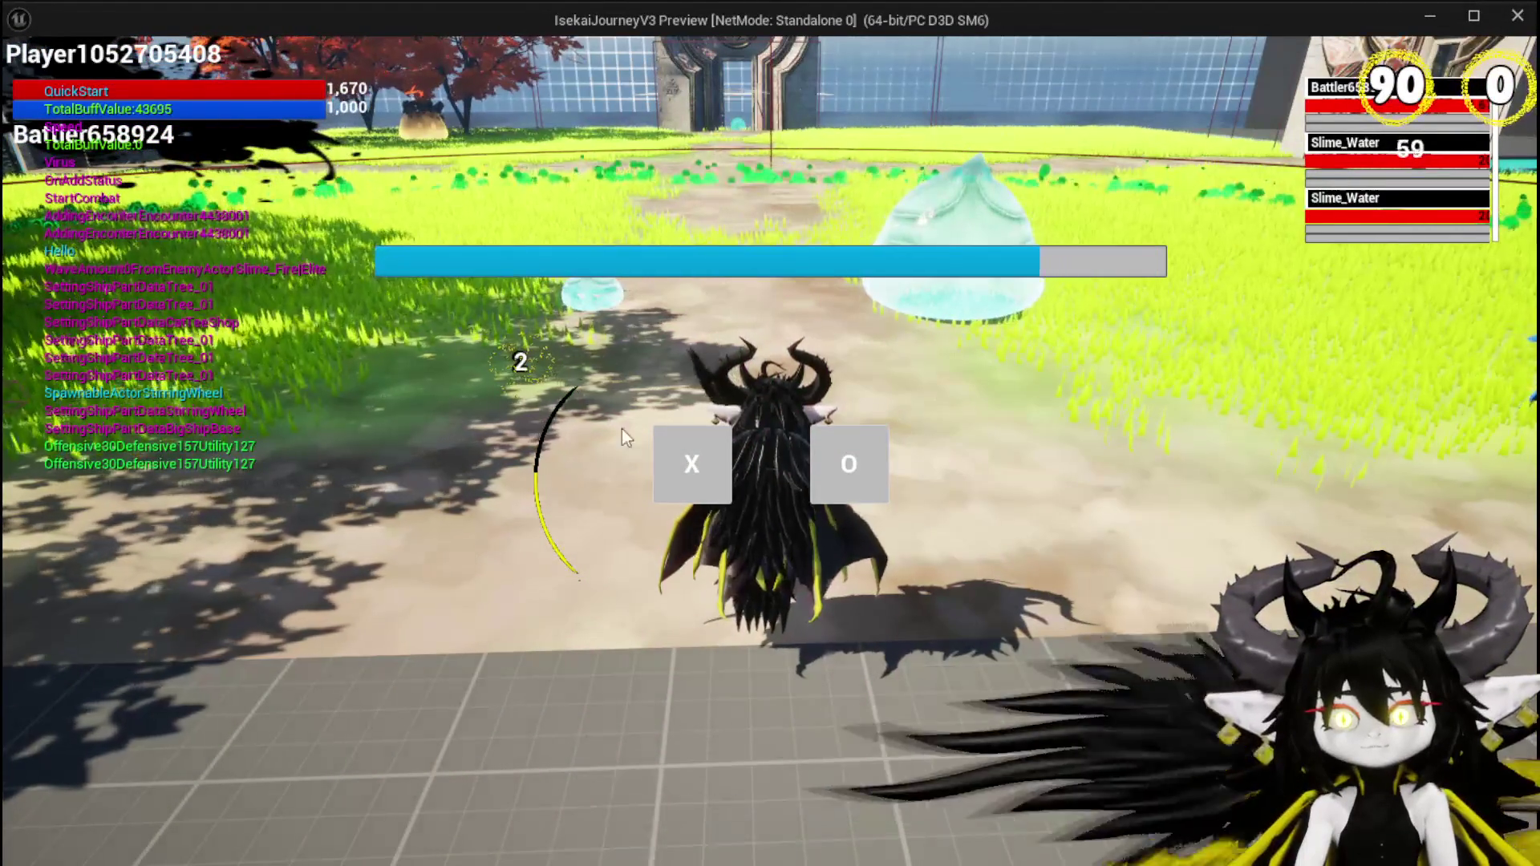
pyautogui.click(664, 461)
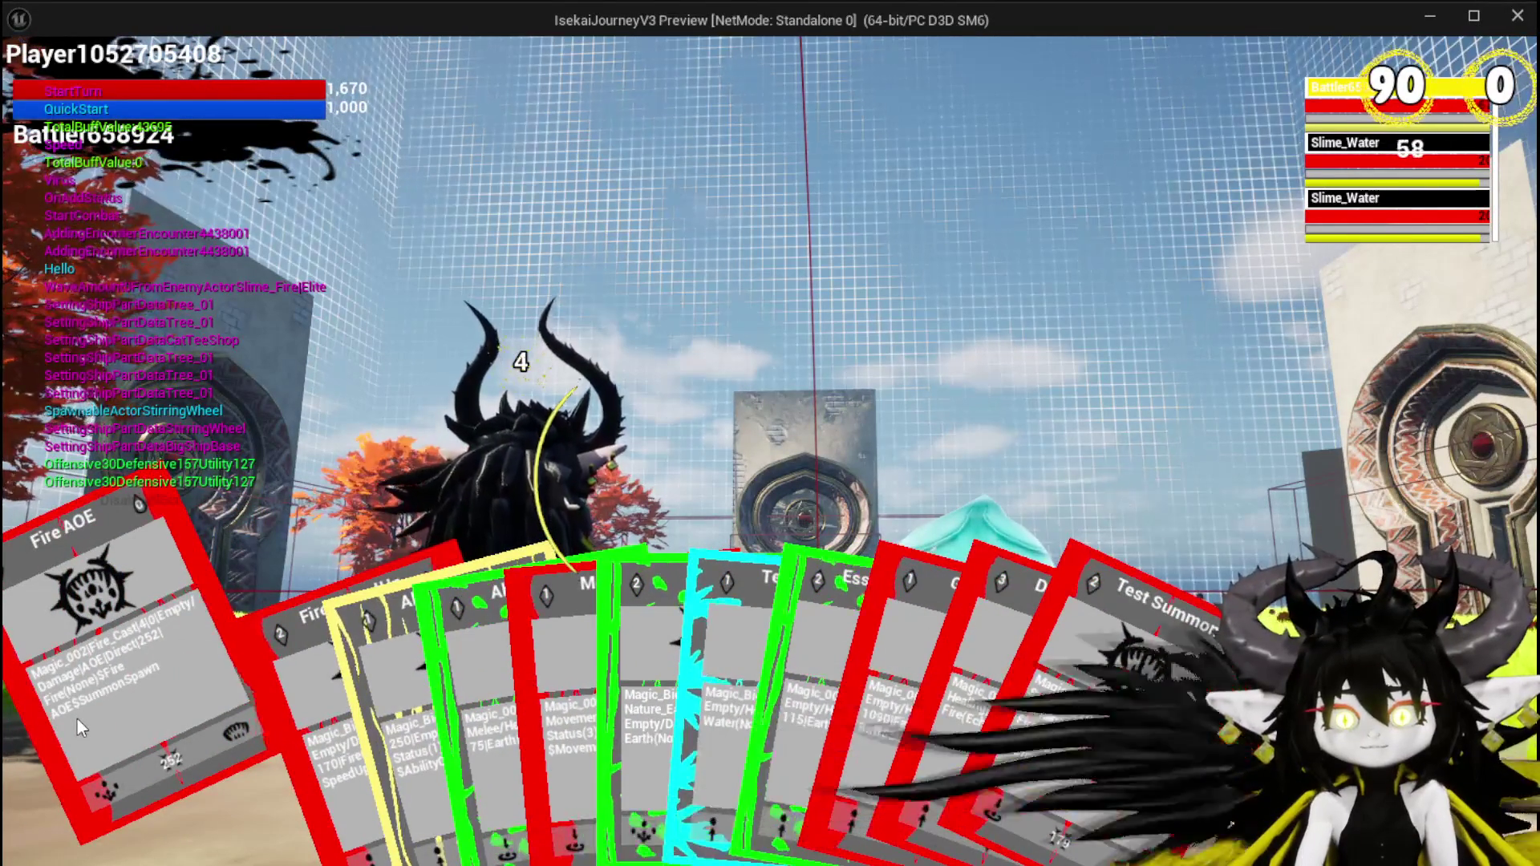
# Play the Test Summon card twice on slime targets, then return to the editor.
pyautogui.click(77, 718)
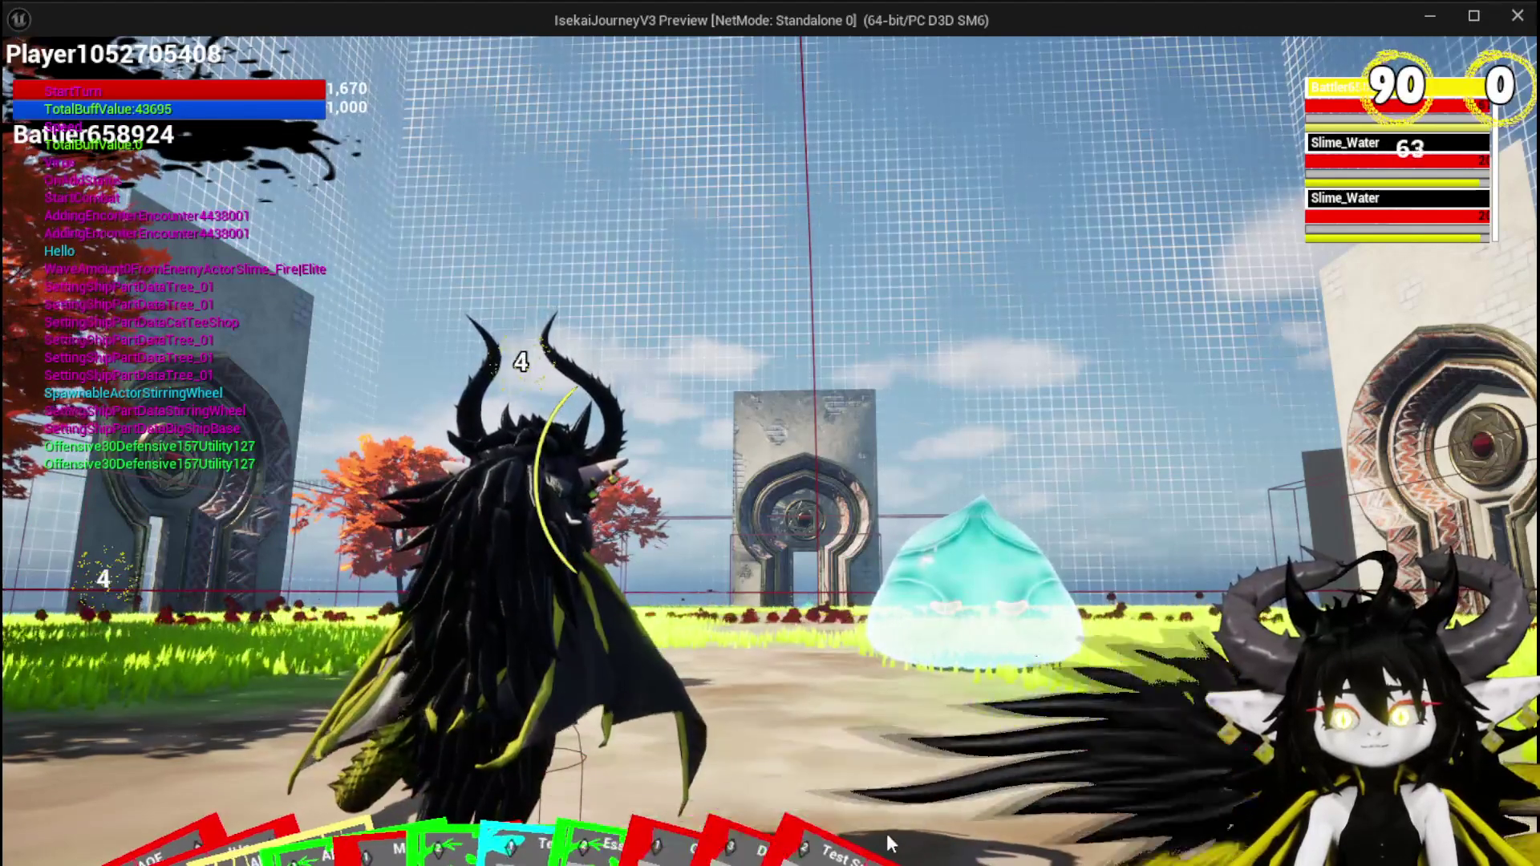
pyautogui.click(1042, 665)
pyautogui.click(1015, 678)
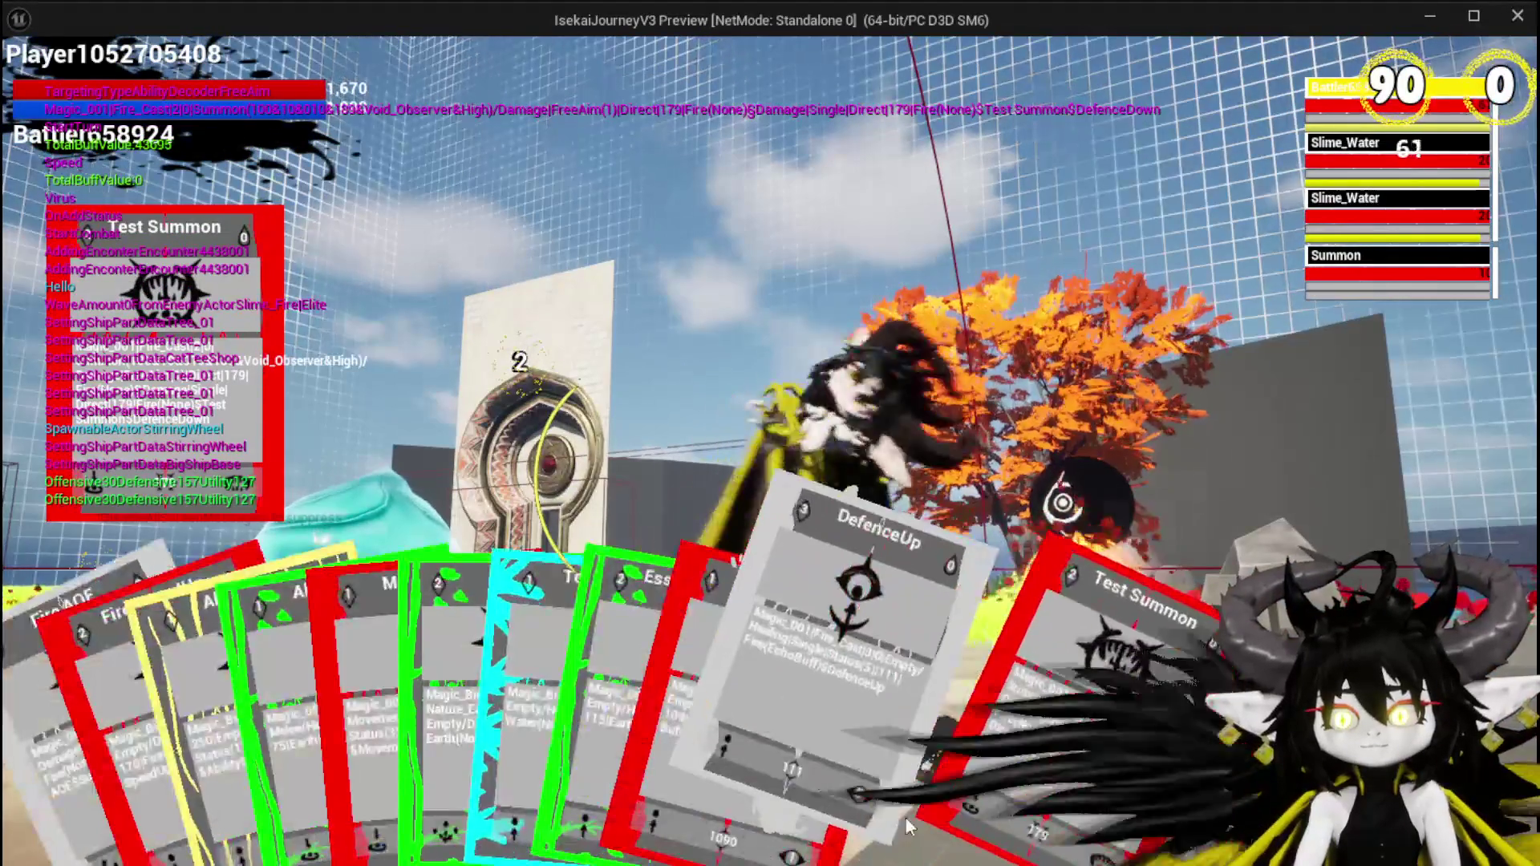
pyautogui.click(1042, 650)
pyautogui.click(1034, 619)
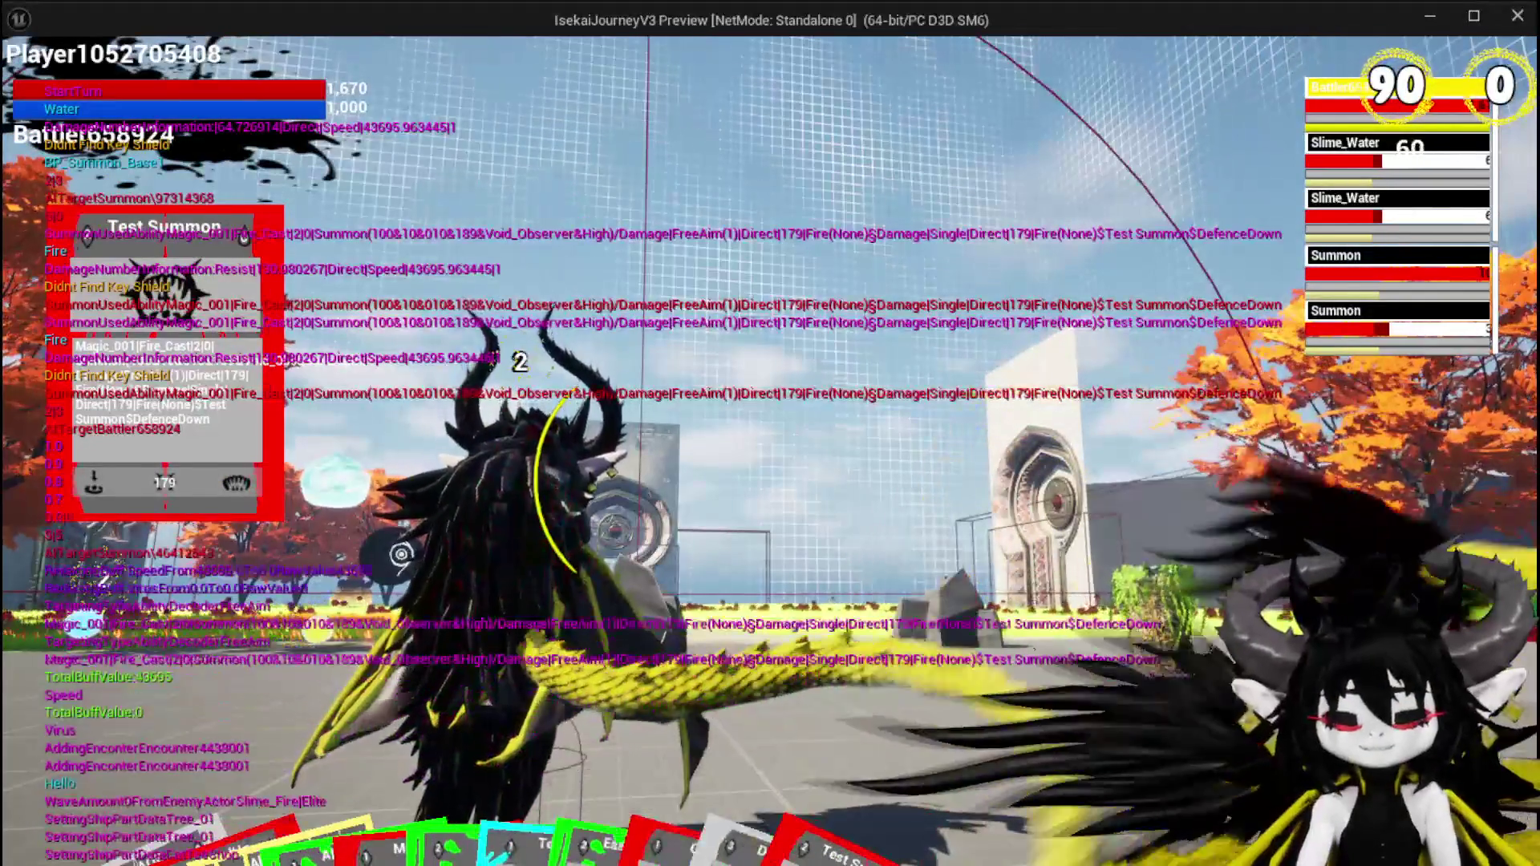
pyautogui.hotkey('alt', 'Tab')
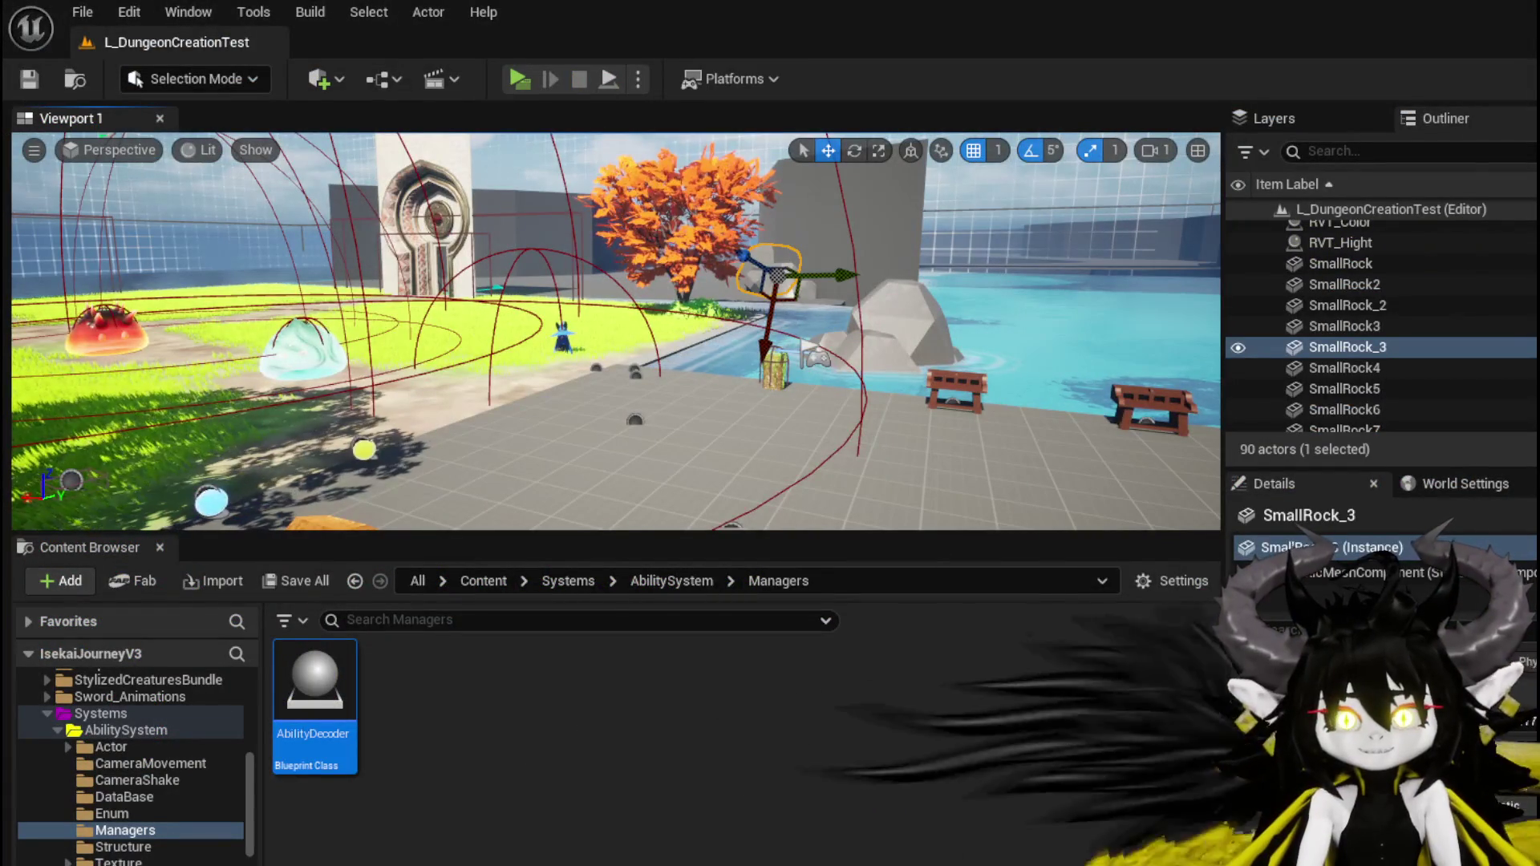
# Save all assets and bring the Print String node into view in BP_Summon_Base's EventGraph.
pyautogui.click(29, 78)
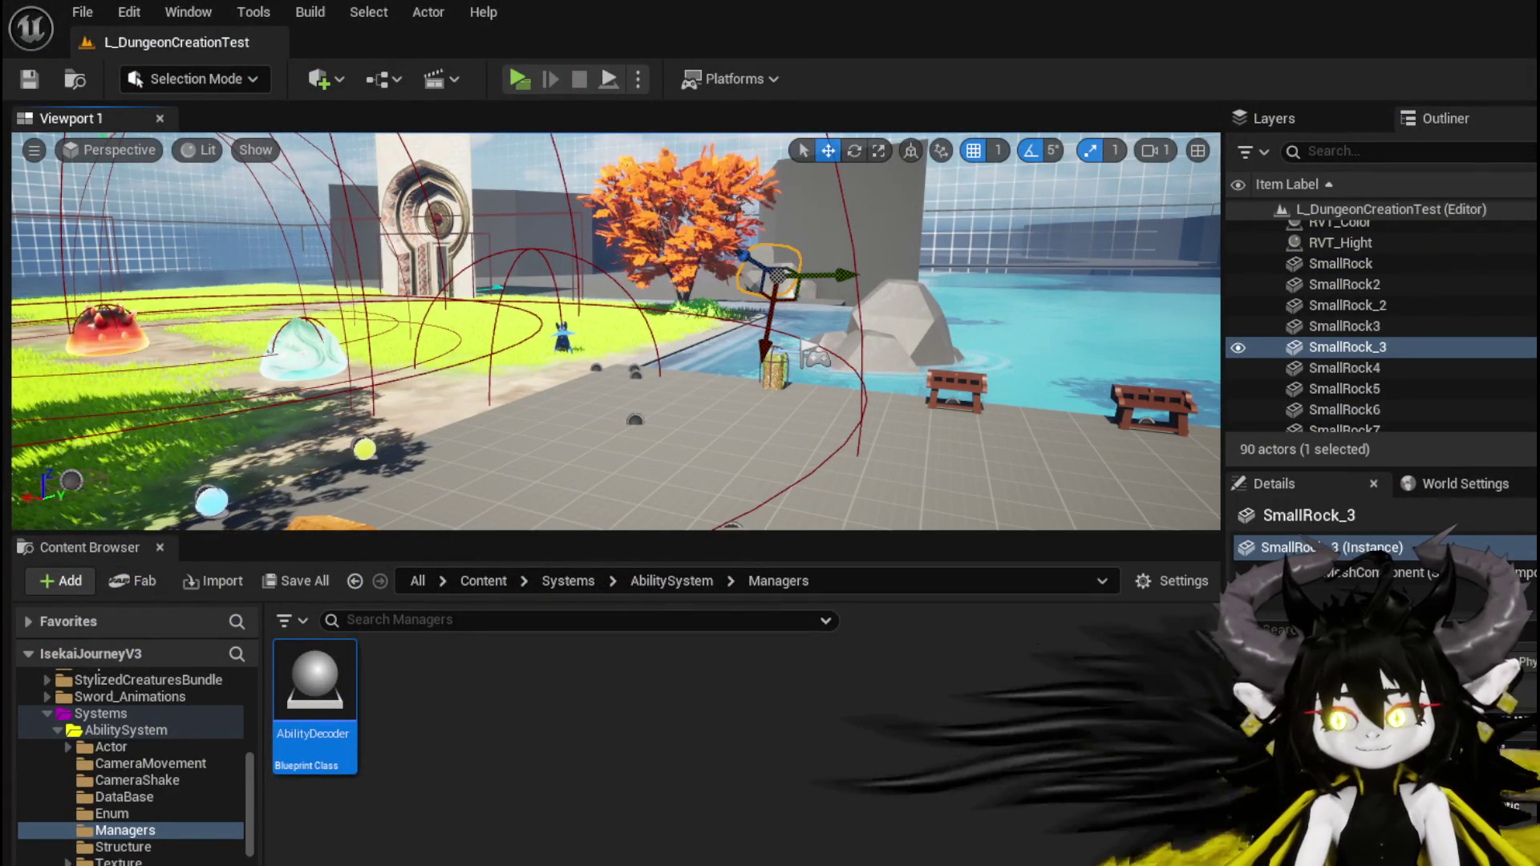
pyautogui.hotkey('alt', 'Tab')
pyautogui.scroll(-3, 837, 460)
pyautogui.moveTo(837, 459)
pyautogui.mouseDown()
pyautogui.moveTo(909, 418)
pyautogui.moveTo(959, 430)
pyautogui.mouseUp()
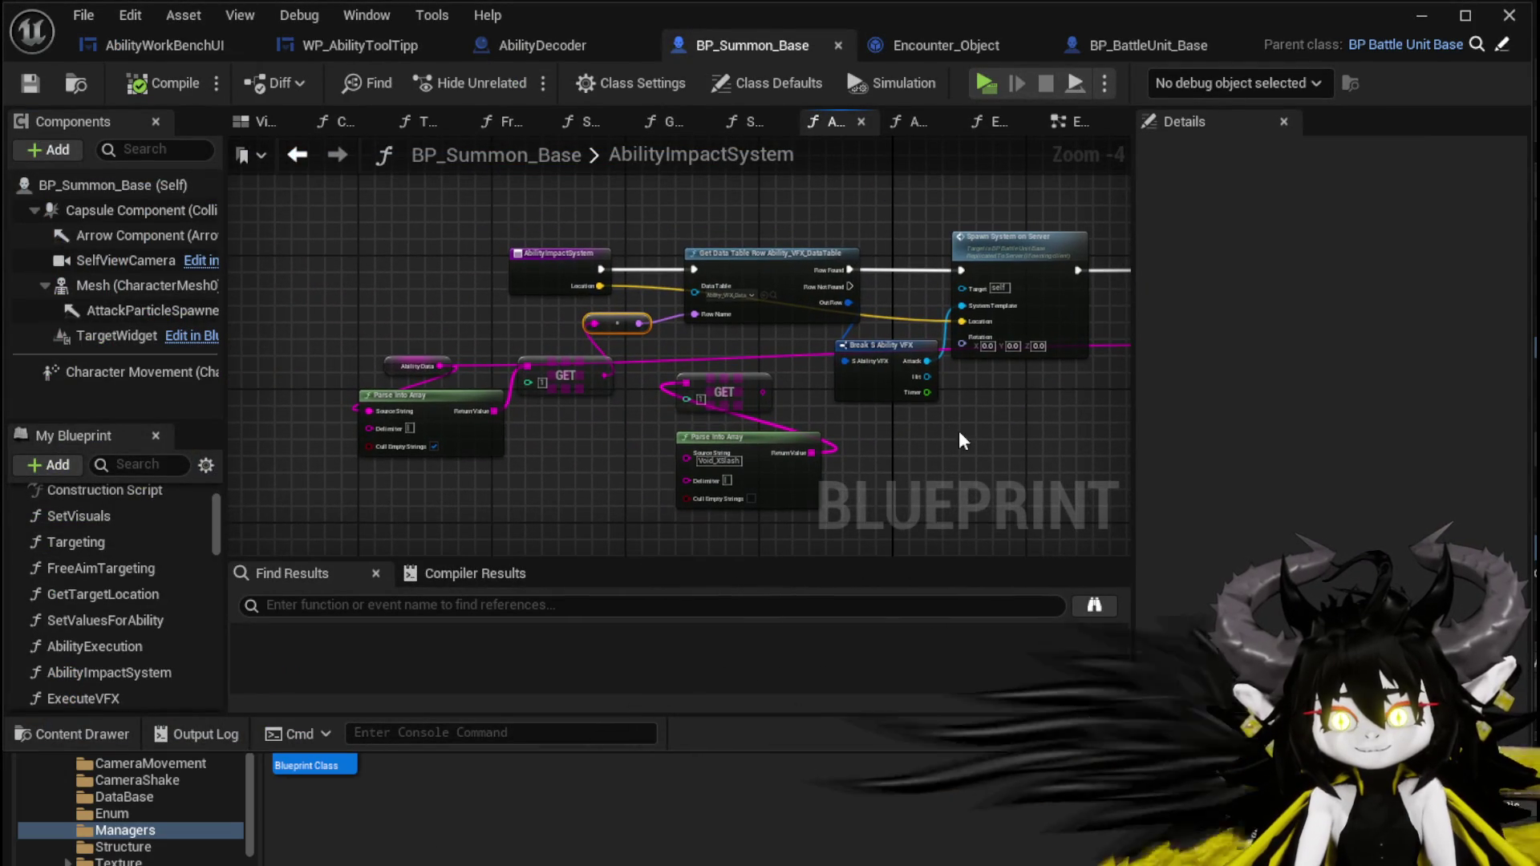
pyautogui.moveTo(630, 409)
pyautogui.mouseDown()
pyautogui.moveTo(196, 394)
pyautogui.moveTo(645, 429)
pyautogui.mouseUp()
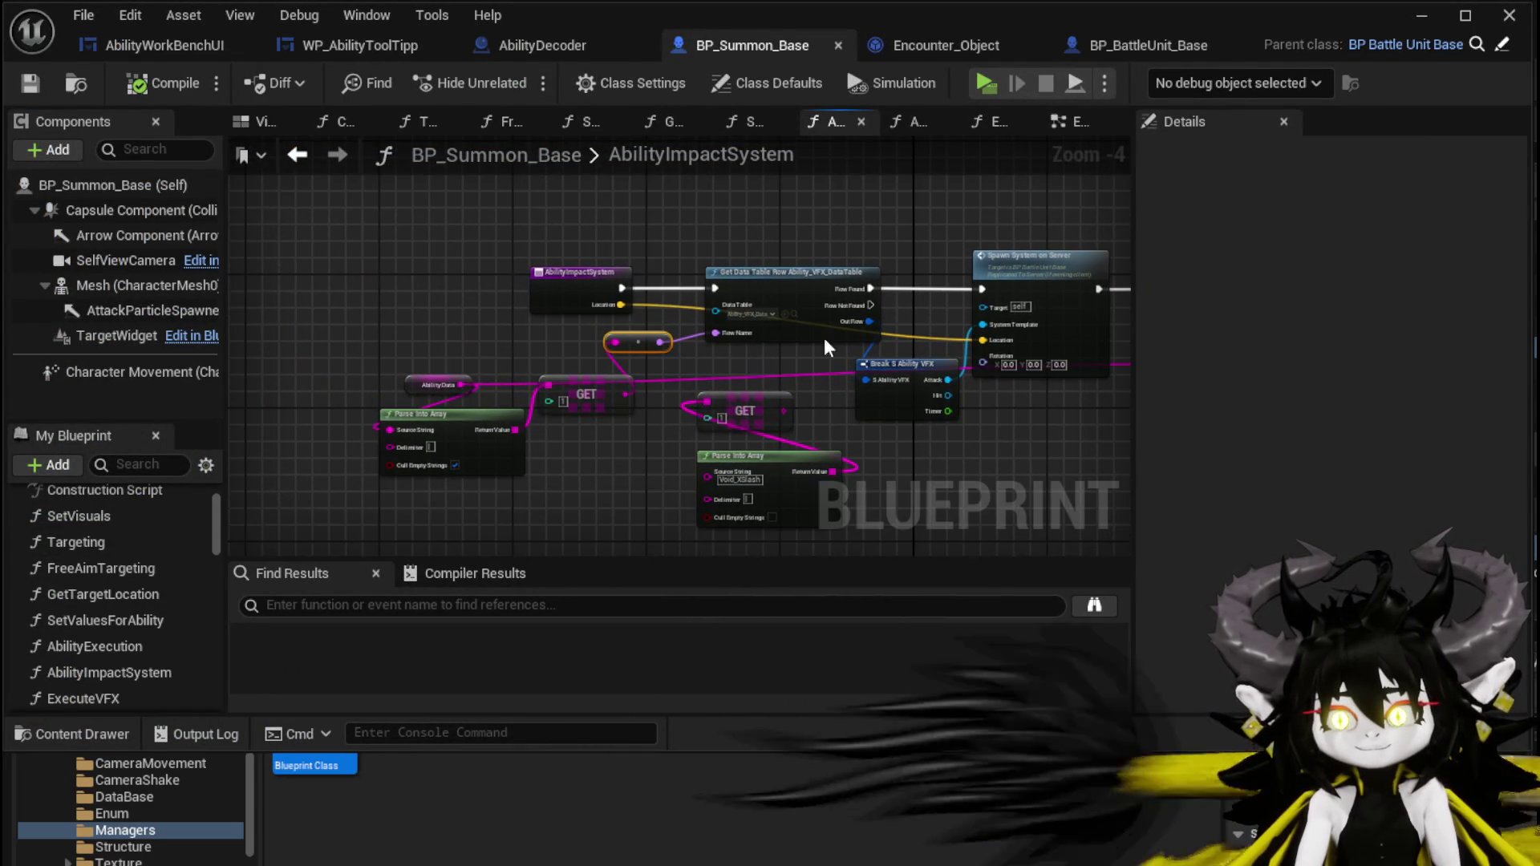
pyautogui.click(295, 156)
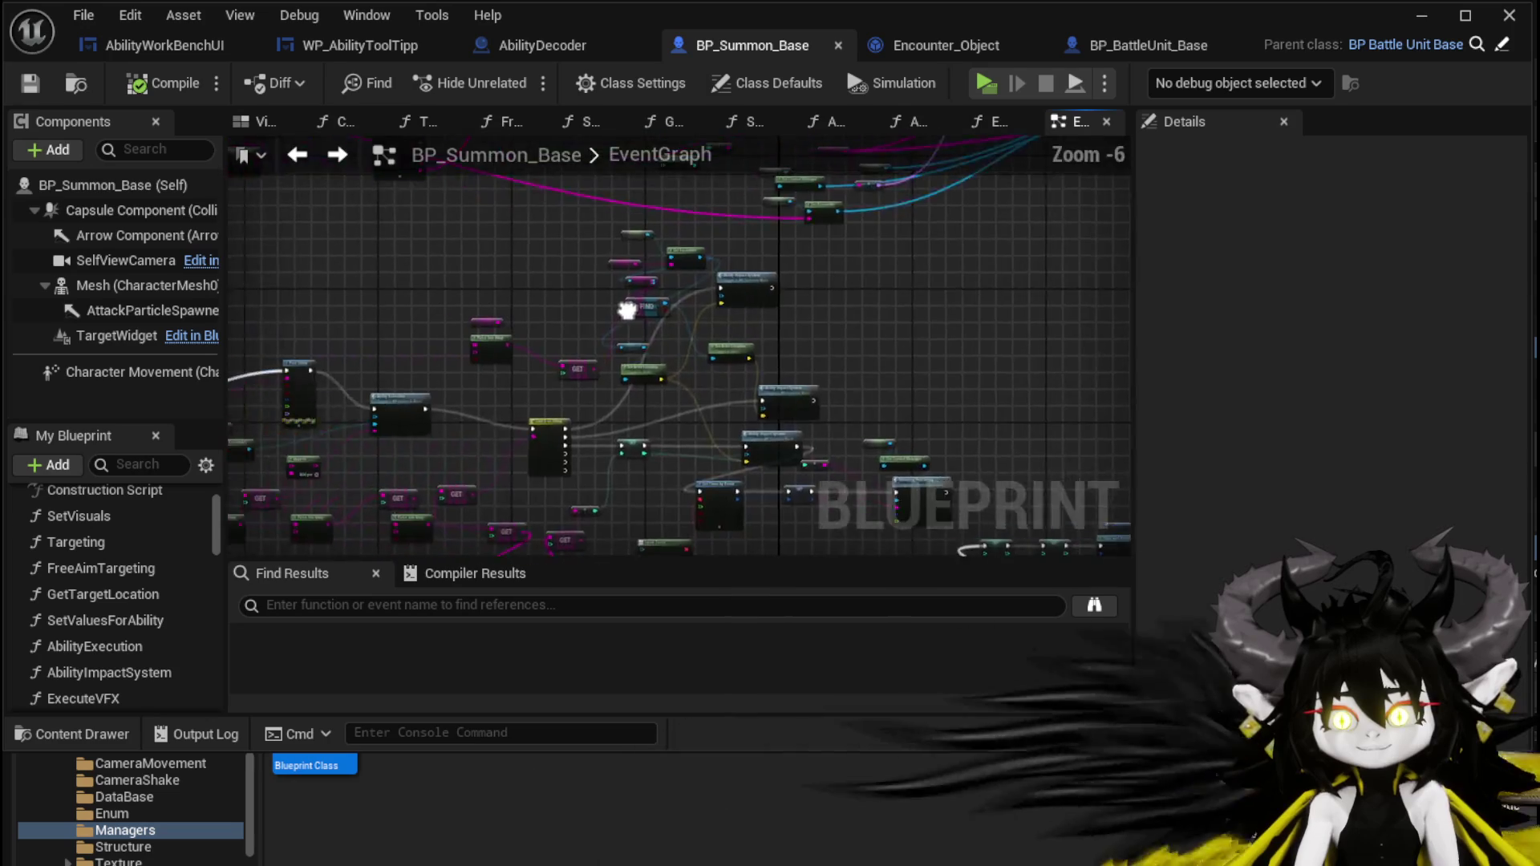
pyautogui.moveTo(644, 335)
pyautogui.mouseDown()
pyautogui.moveTo(417, 260)
pyautogui.moveTo(930, 255)
pyautogui.mouseUp()
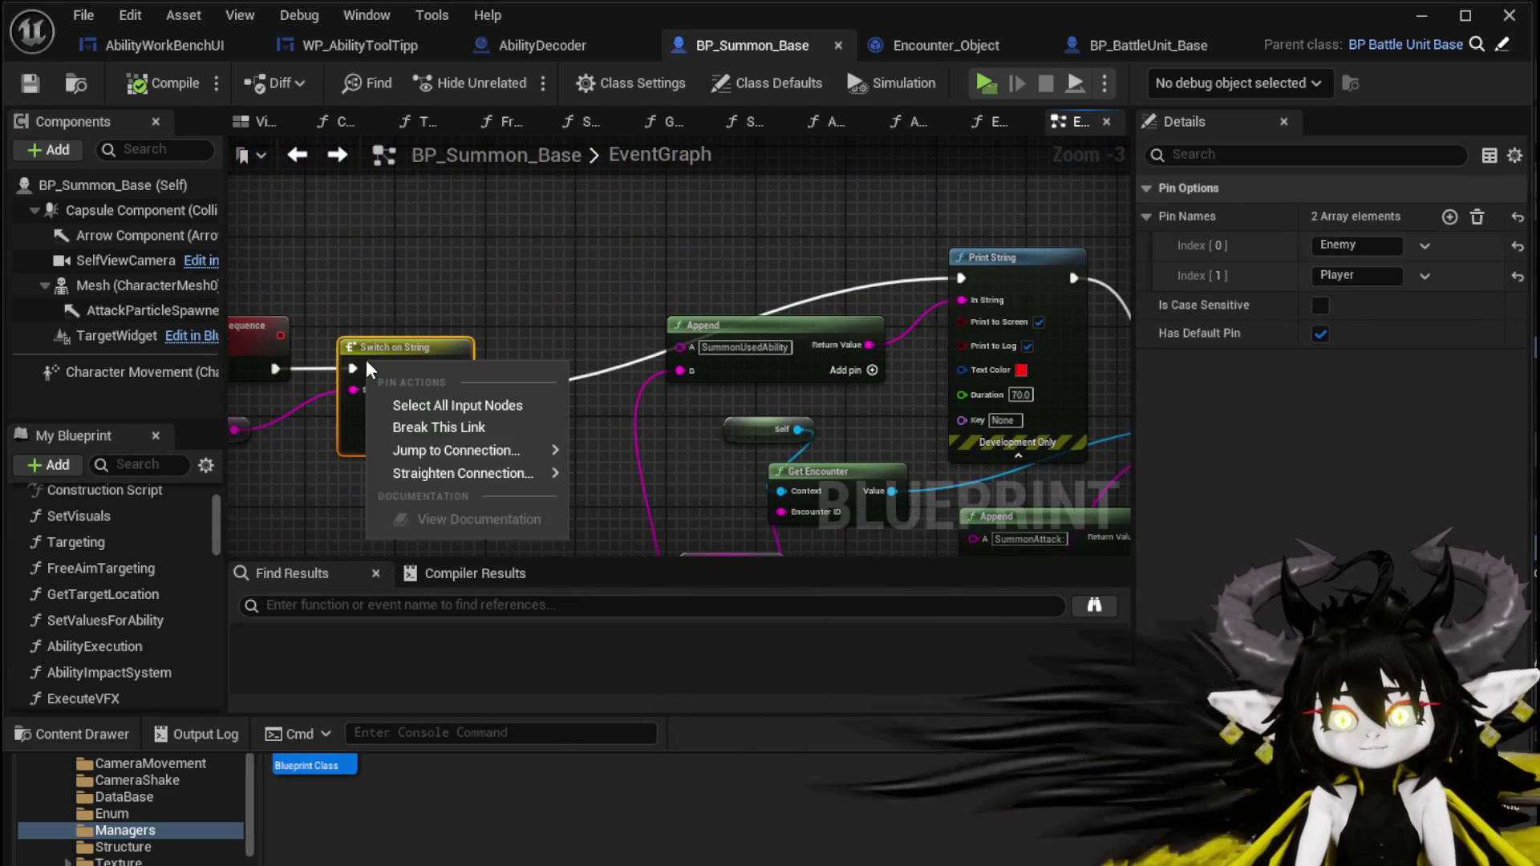
# Toggle a breakpoint on the Print String node.
pyautogui.rightClick(393, 347)
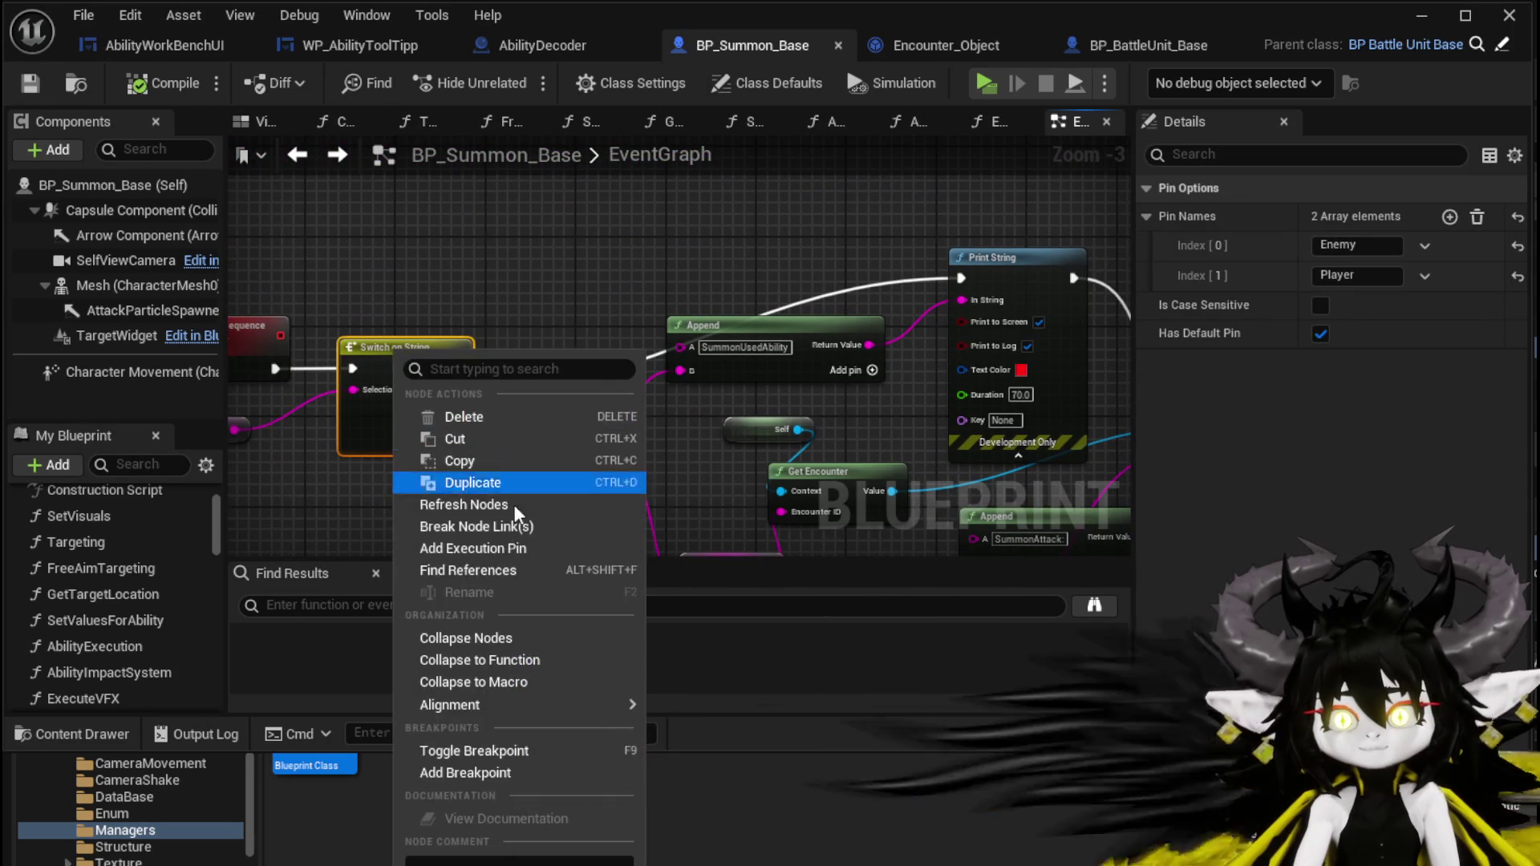
pyautogui.moveTo(592, 324); pyautogui.dragTo(436, 324)
pyautogui.rightClick(856, 271)
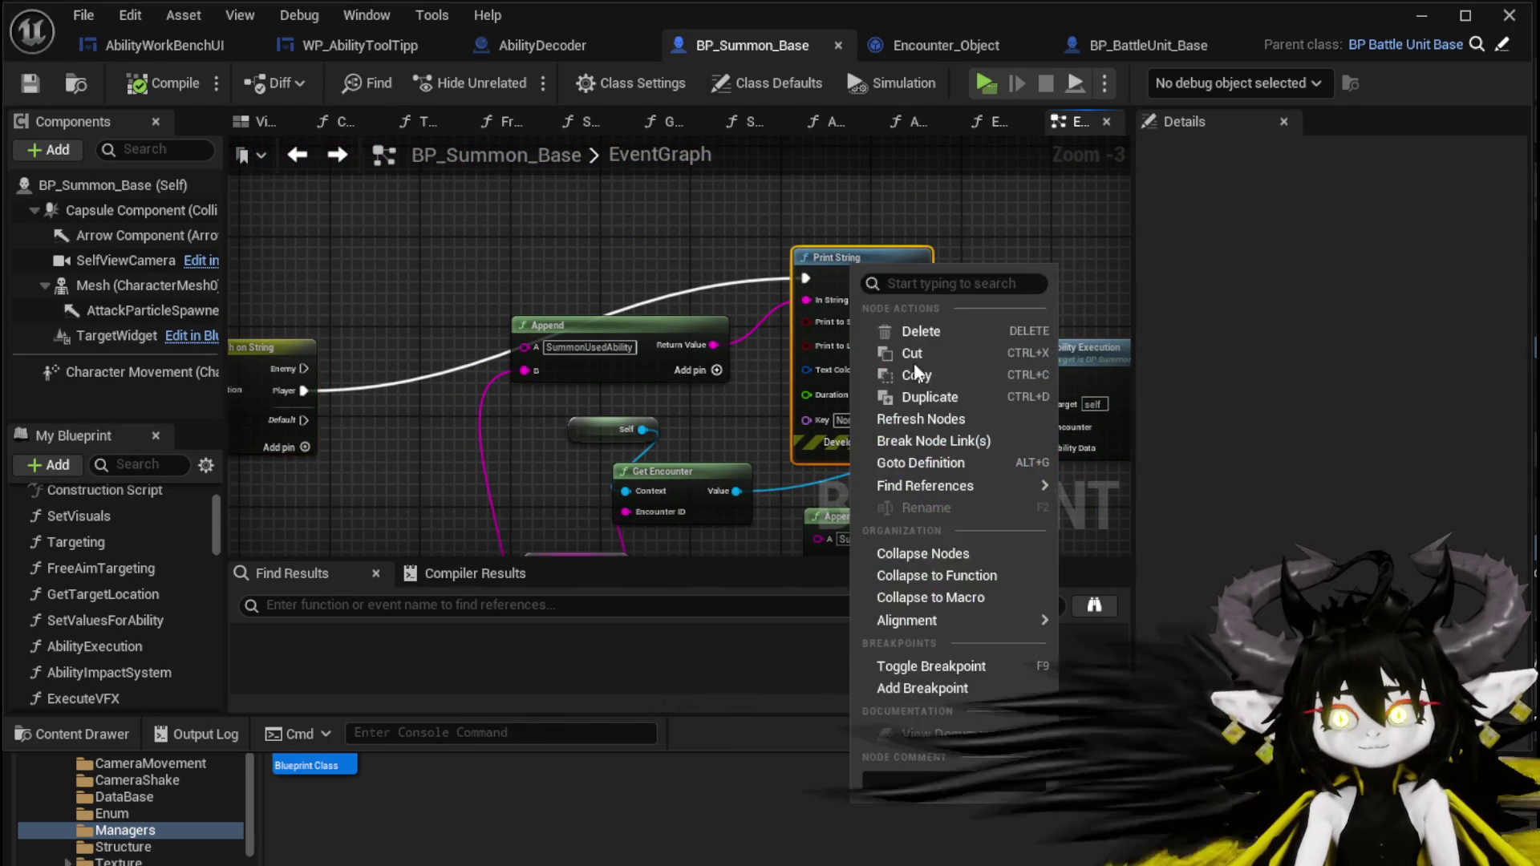
pyautogui.click(922, 690)
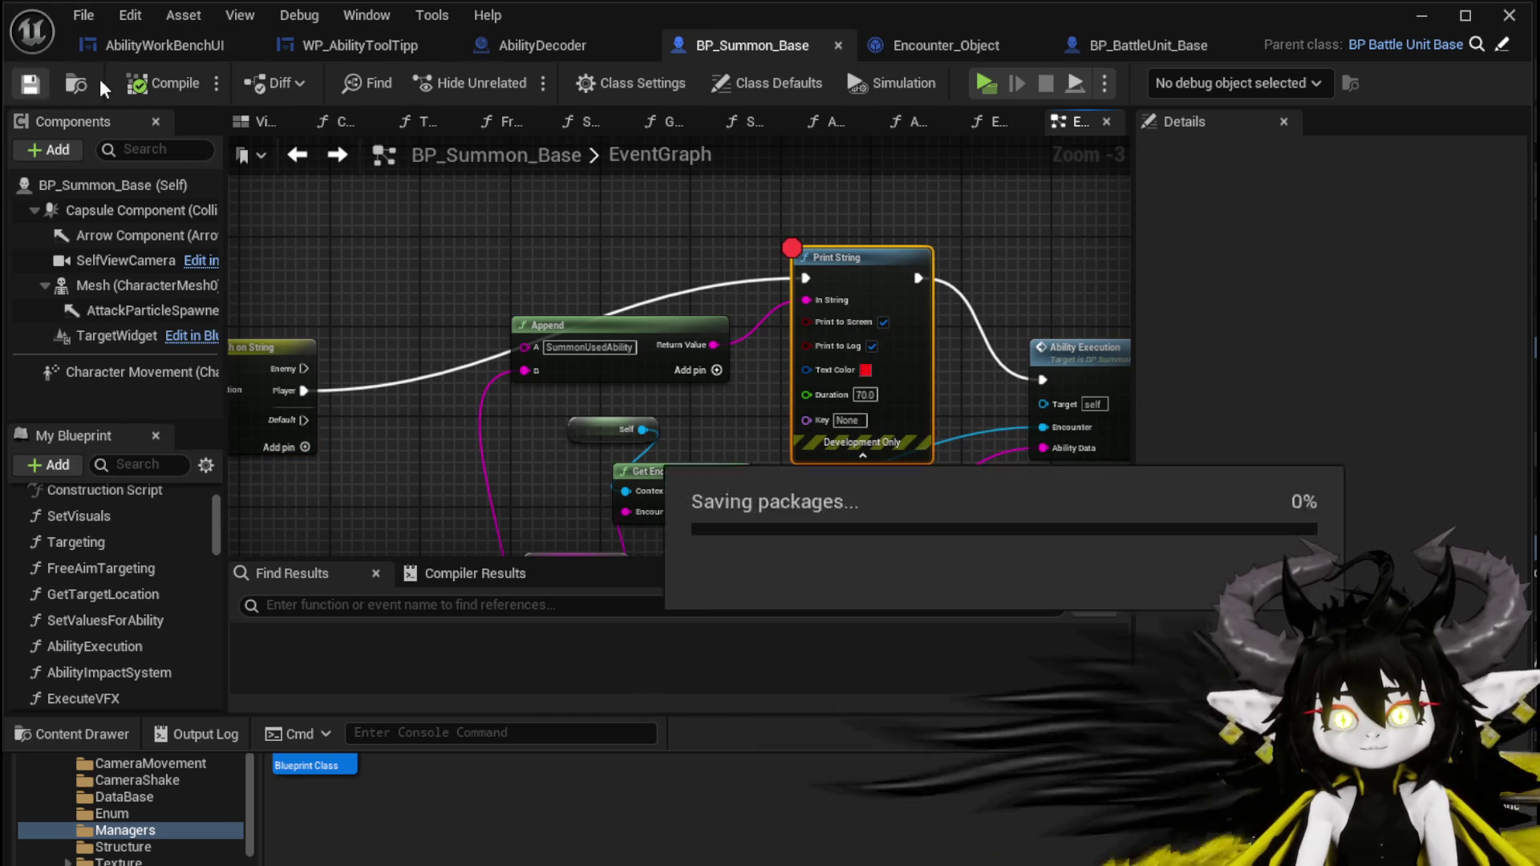
pyautogui.click(1421, 16)
# Launch the game, engage the slime, and play Test Summon until the Print String breakpoint pauses execution.
pyautogui.hotkey('alt', 'p')
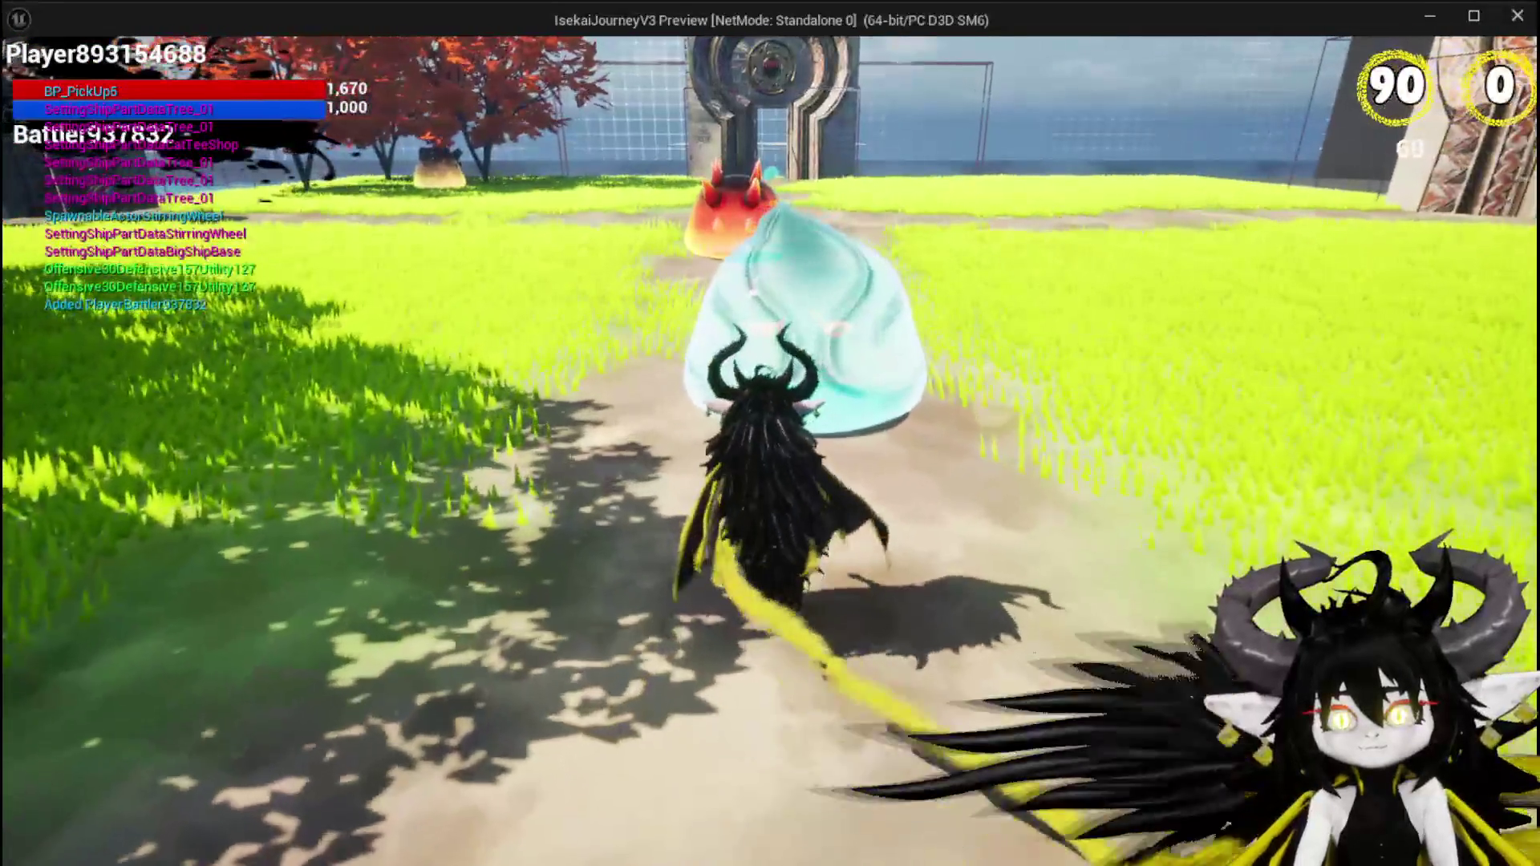
pyautogui.press('1')
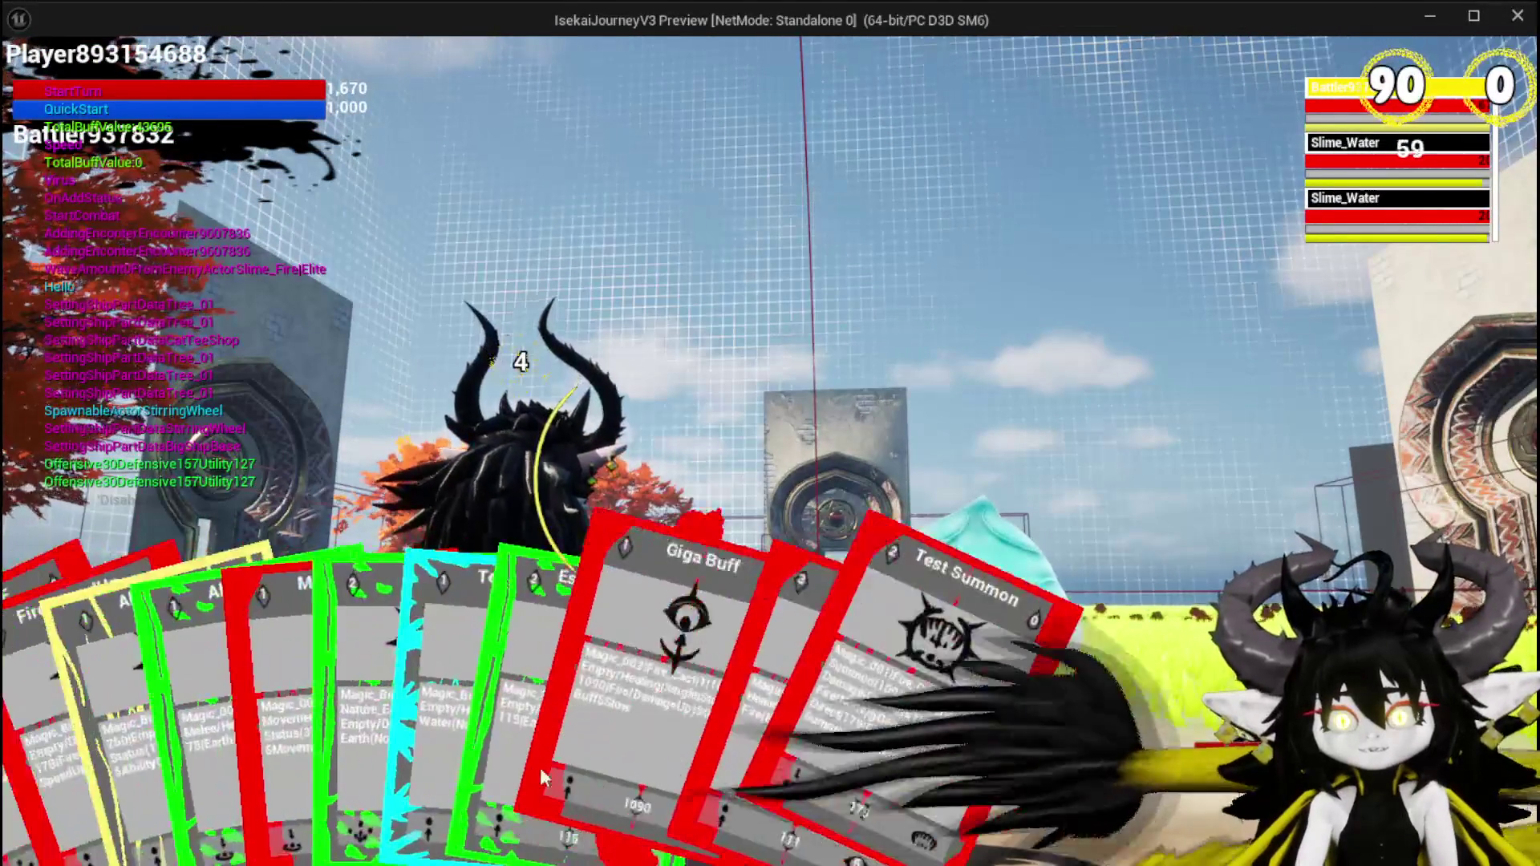
pyautogui.click(914, 706)
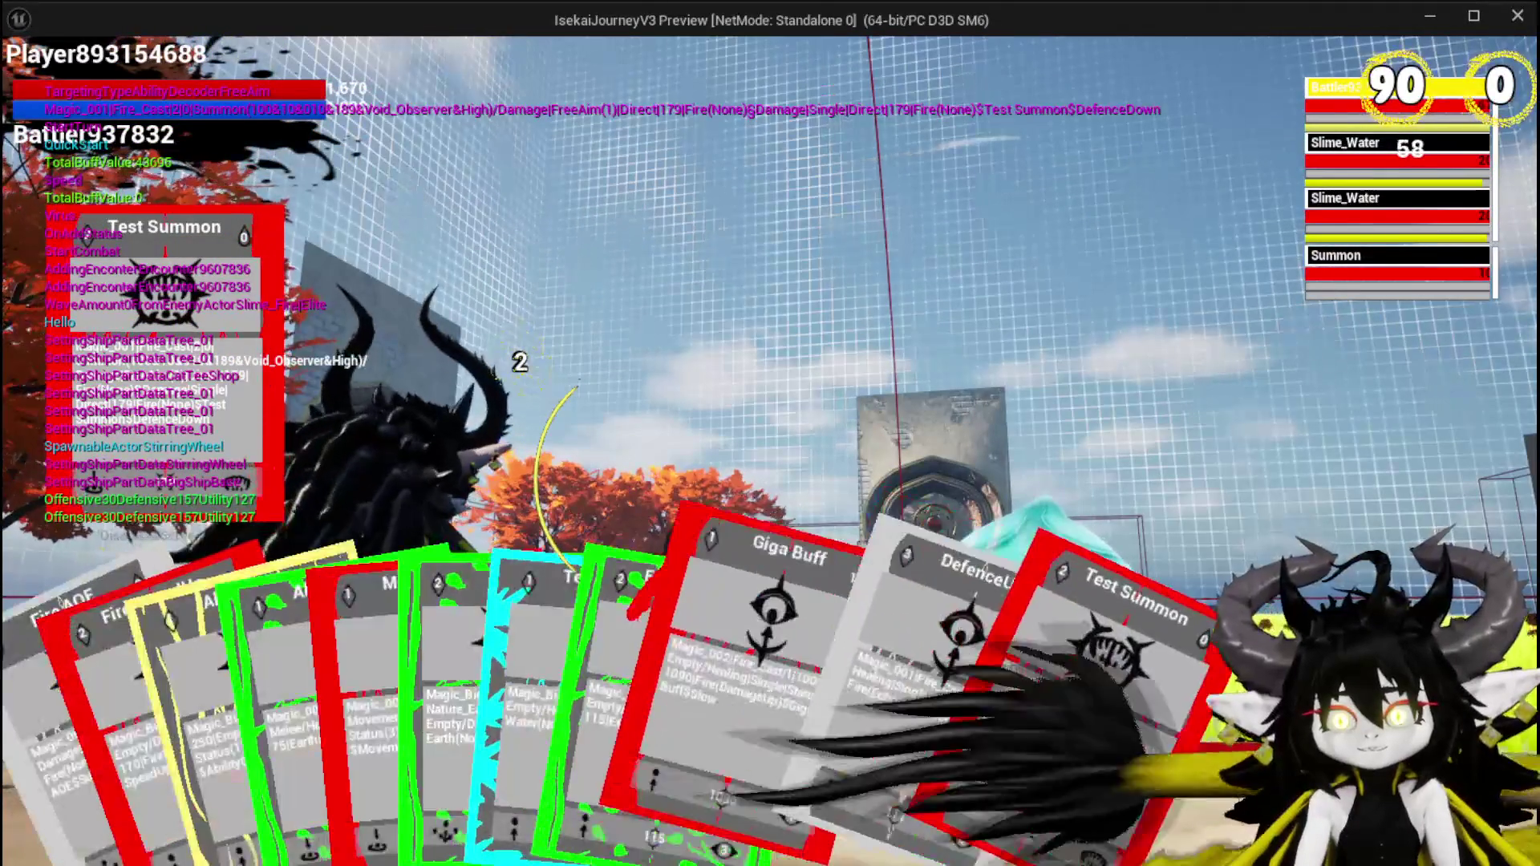
pyautogui.click(913, 743)
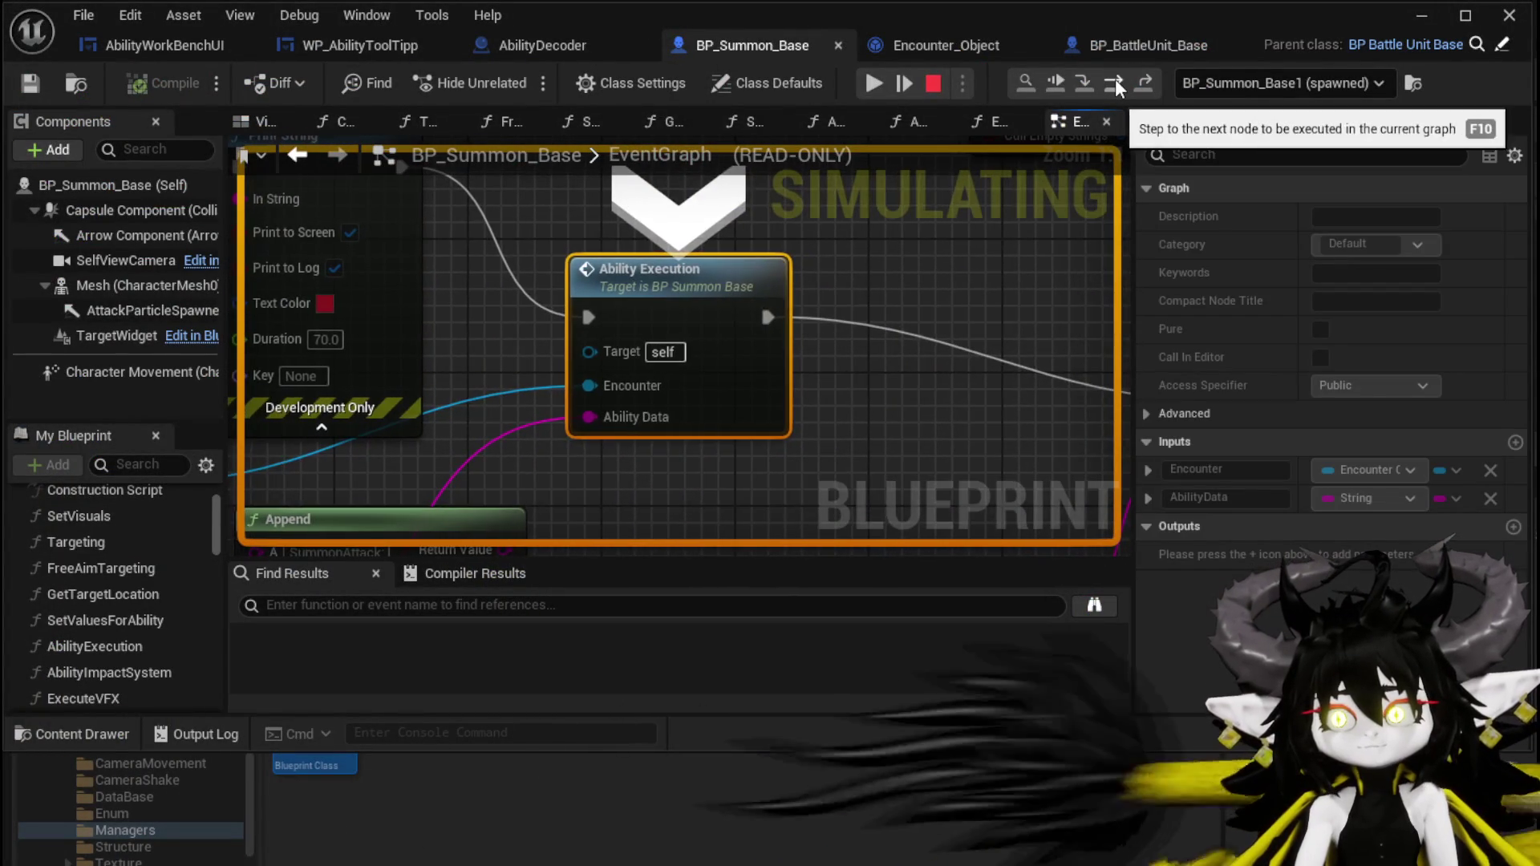
# Step into Ability Impact System through Spawn System on Server to Print String, then resume and stop.
pyautogui.click(1115, 78)
pyautogui.click(1114, 78)
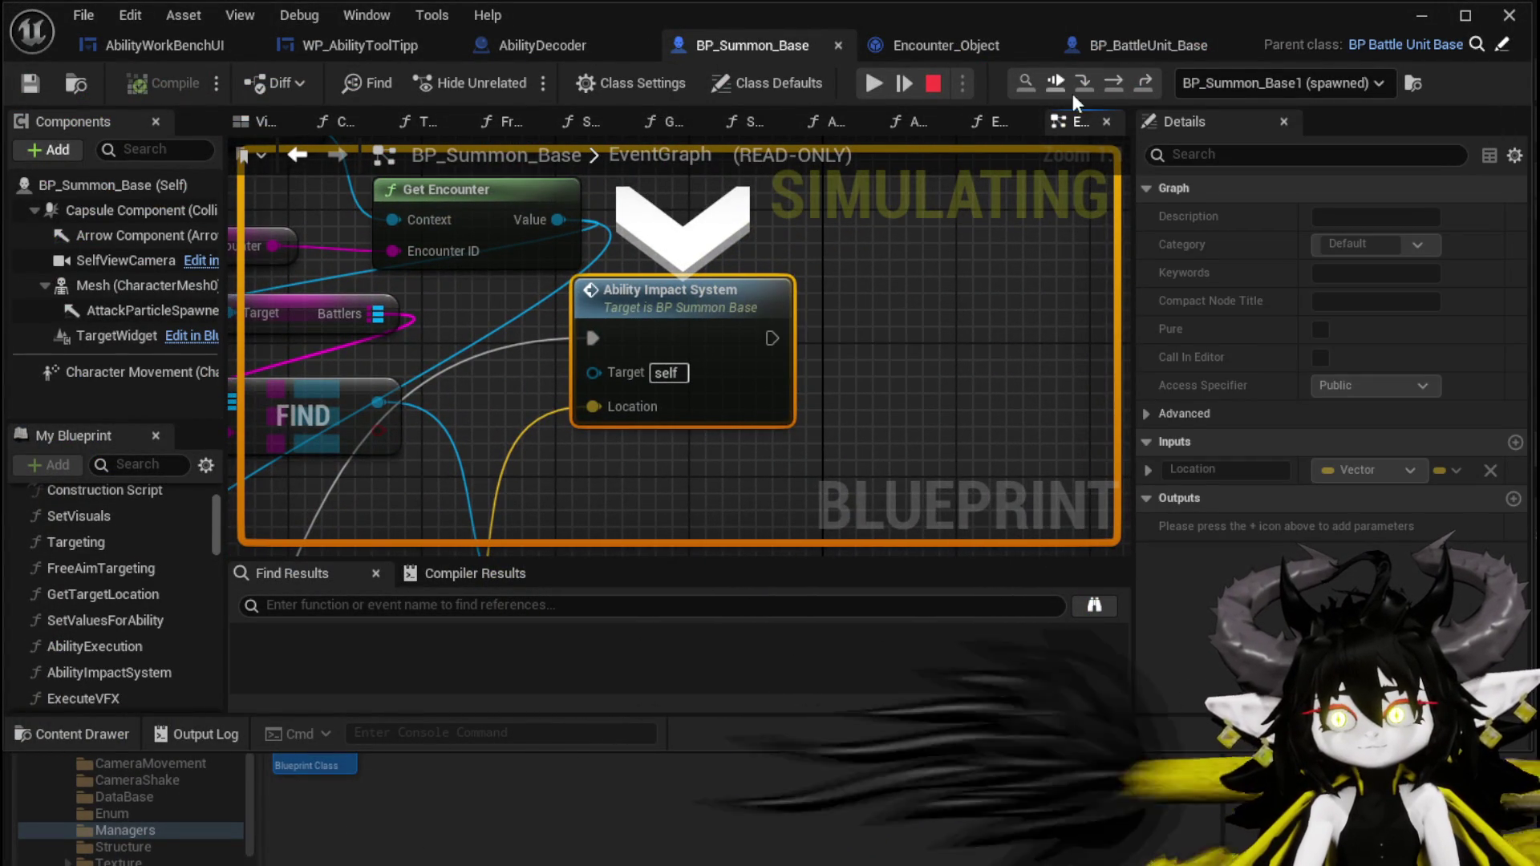
pyautogui.click(1079, 89)
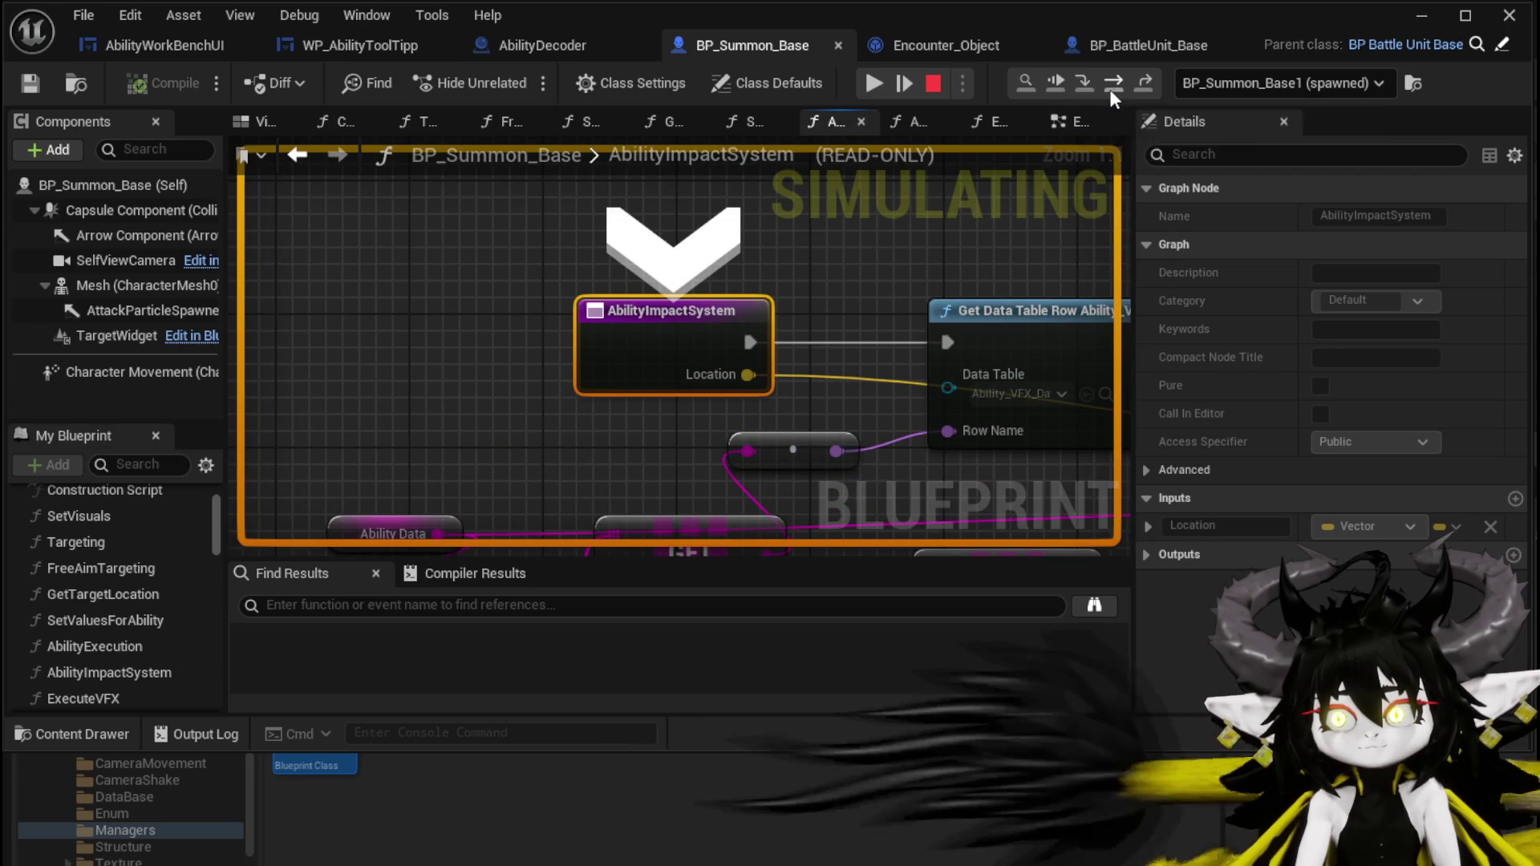
pyautogui.click(1114, 89)
pyautogui.click(1114, 88)
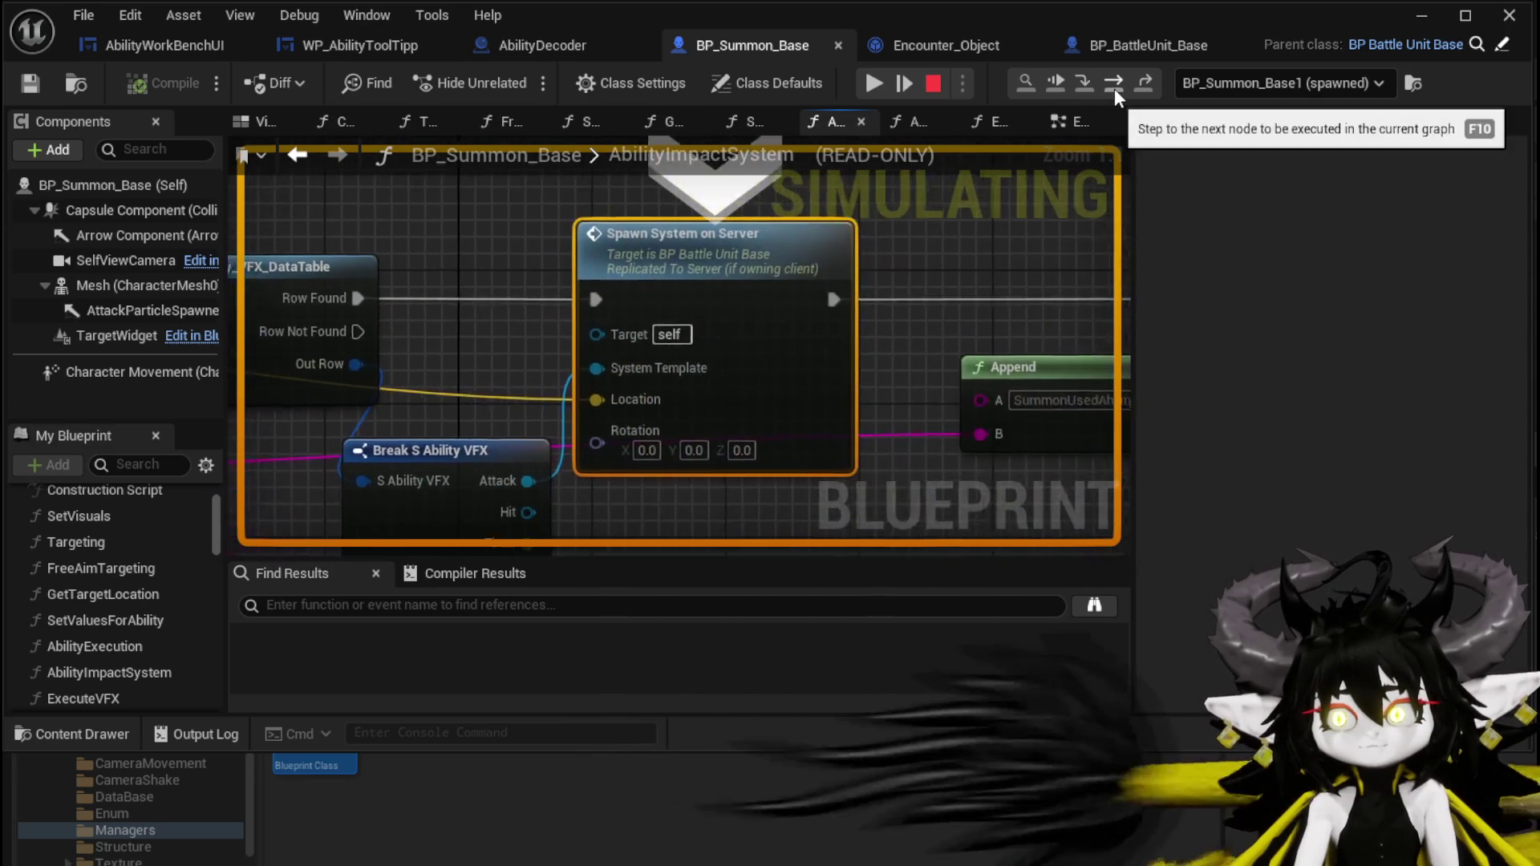
pyautogui.click(1114, 88)
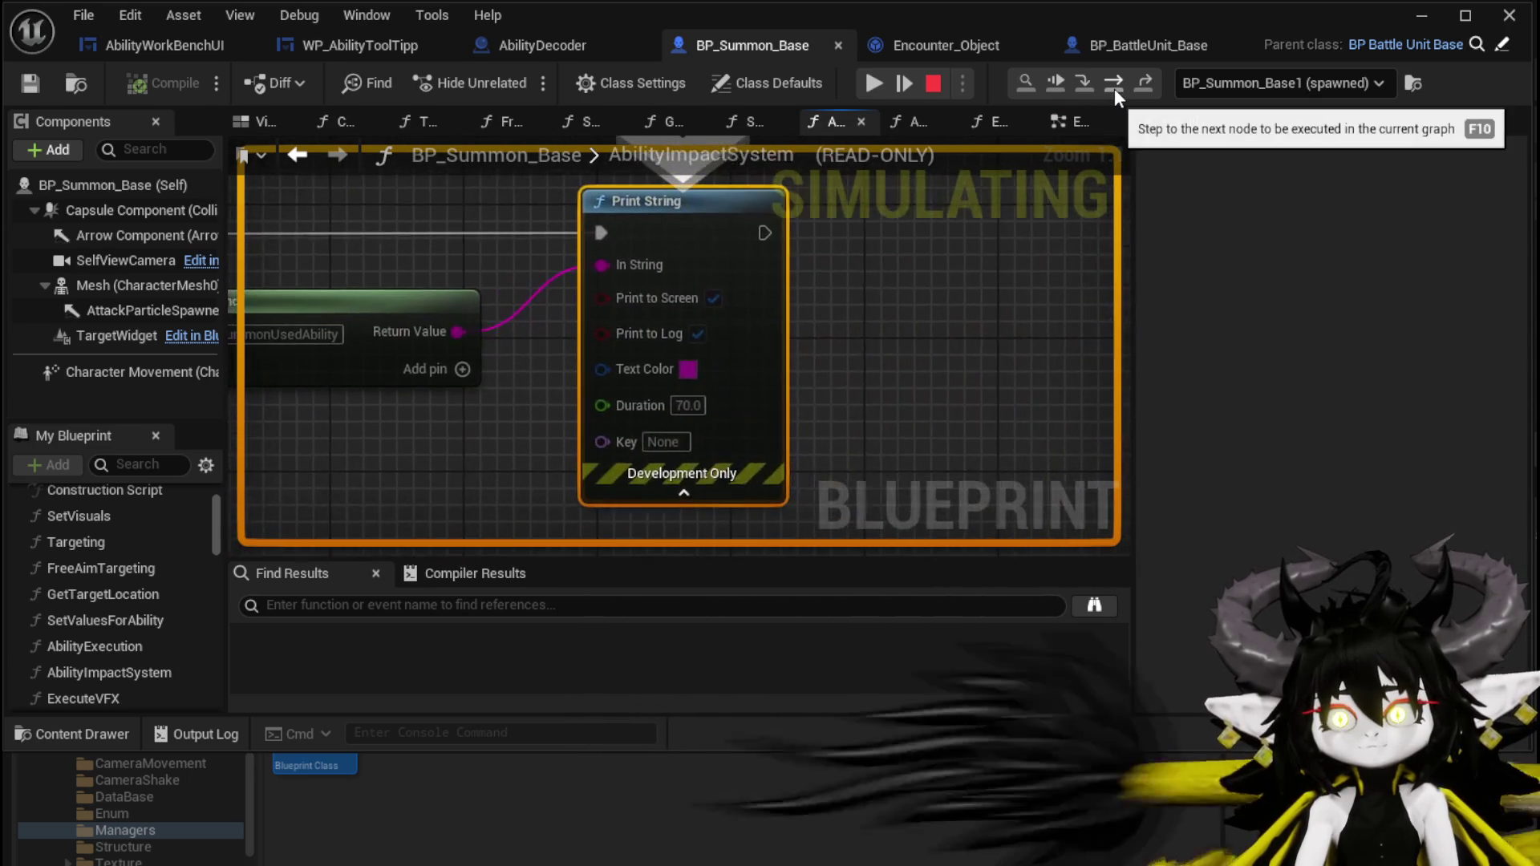
pyautogui.click(880, 93)
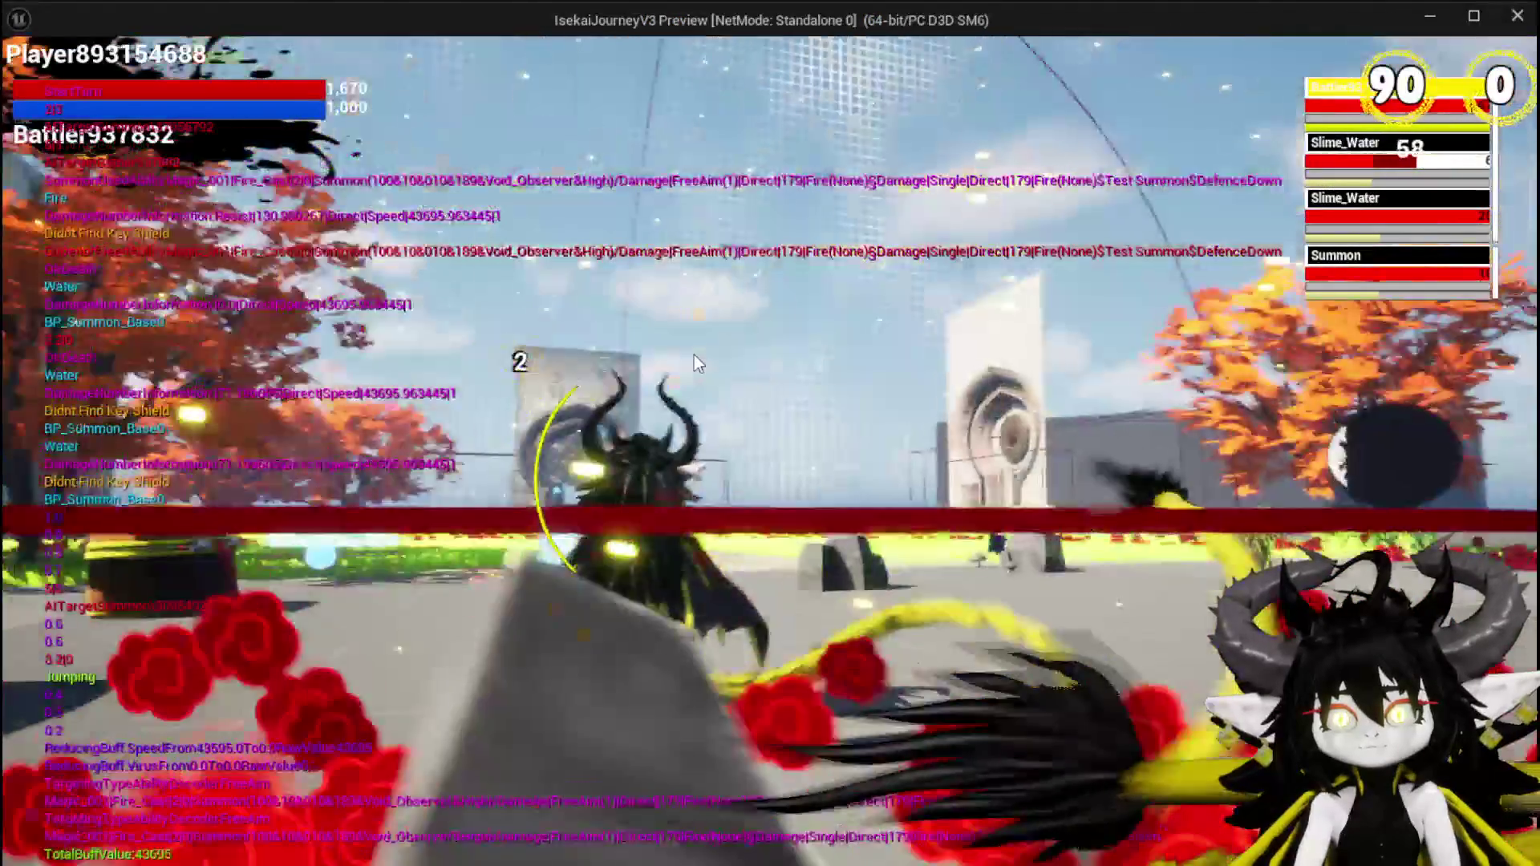
pyautogui.press('Escape')
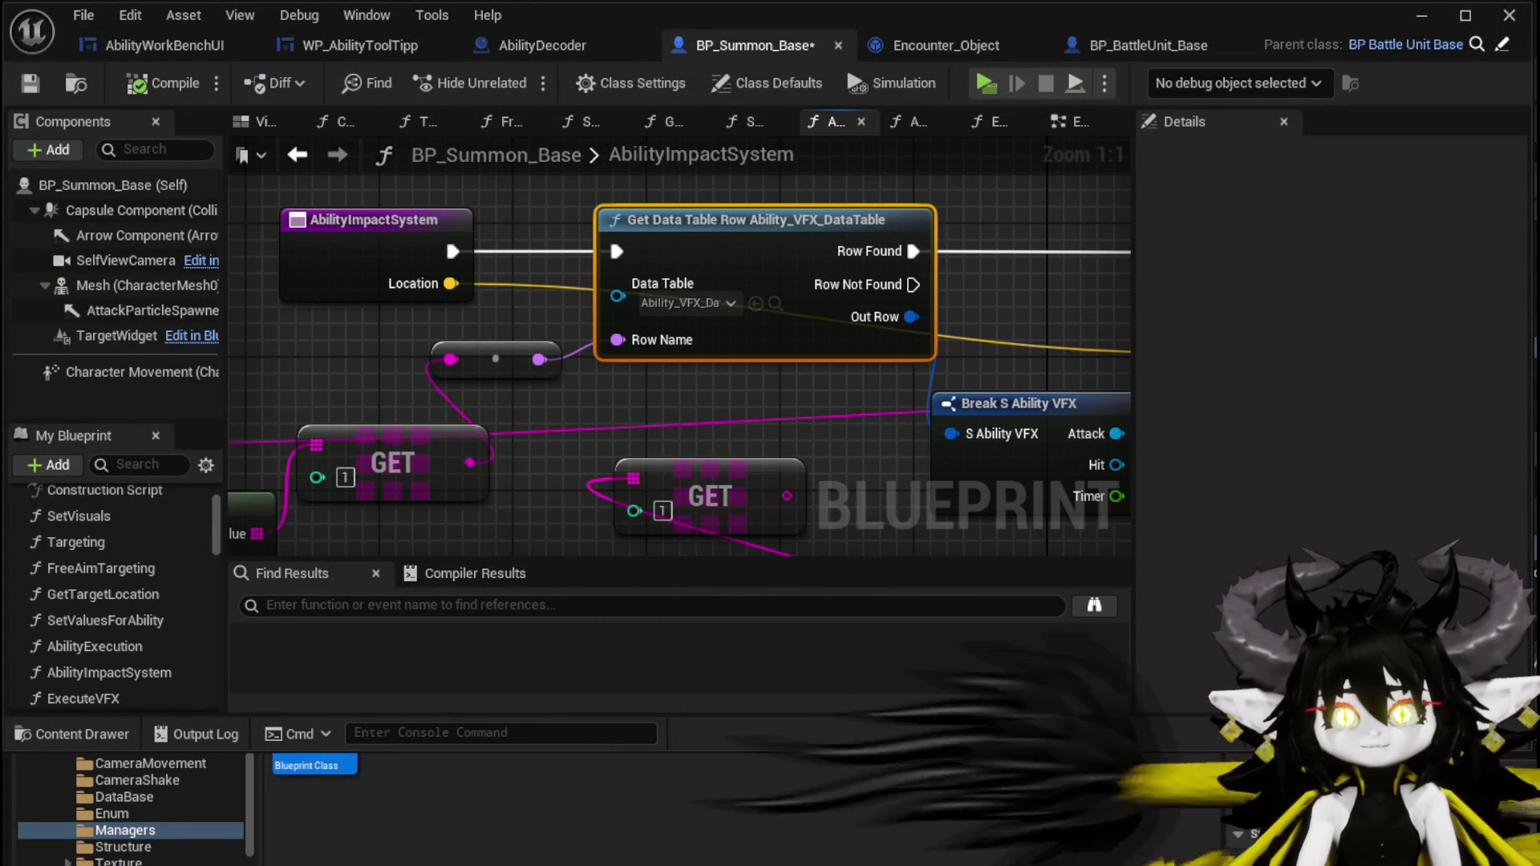
# Pan AbilityImpactSystem to the Spawn System on Server node and open its BP_BattleUnit_Base definition.
pyautogui.scroll(-1, 821, 308)
pyautogui.moveTo(947, 289); pyautogui.dragTo(617, 282)
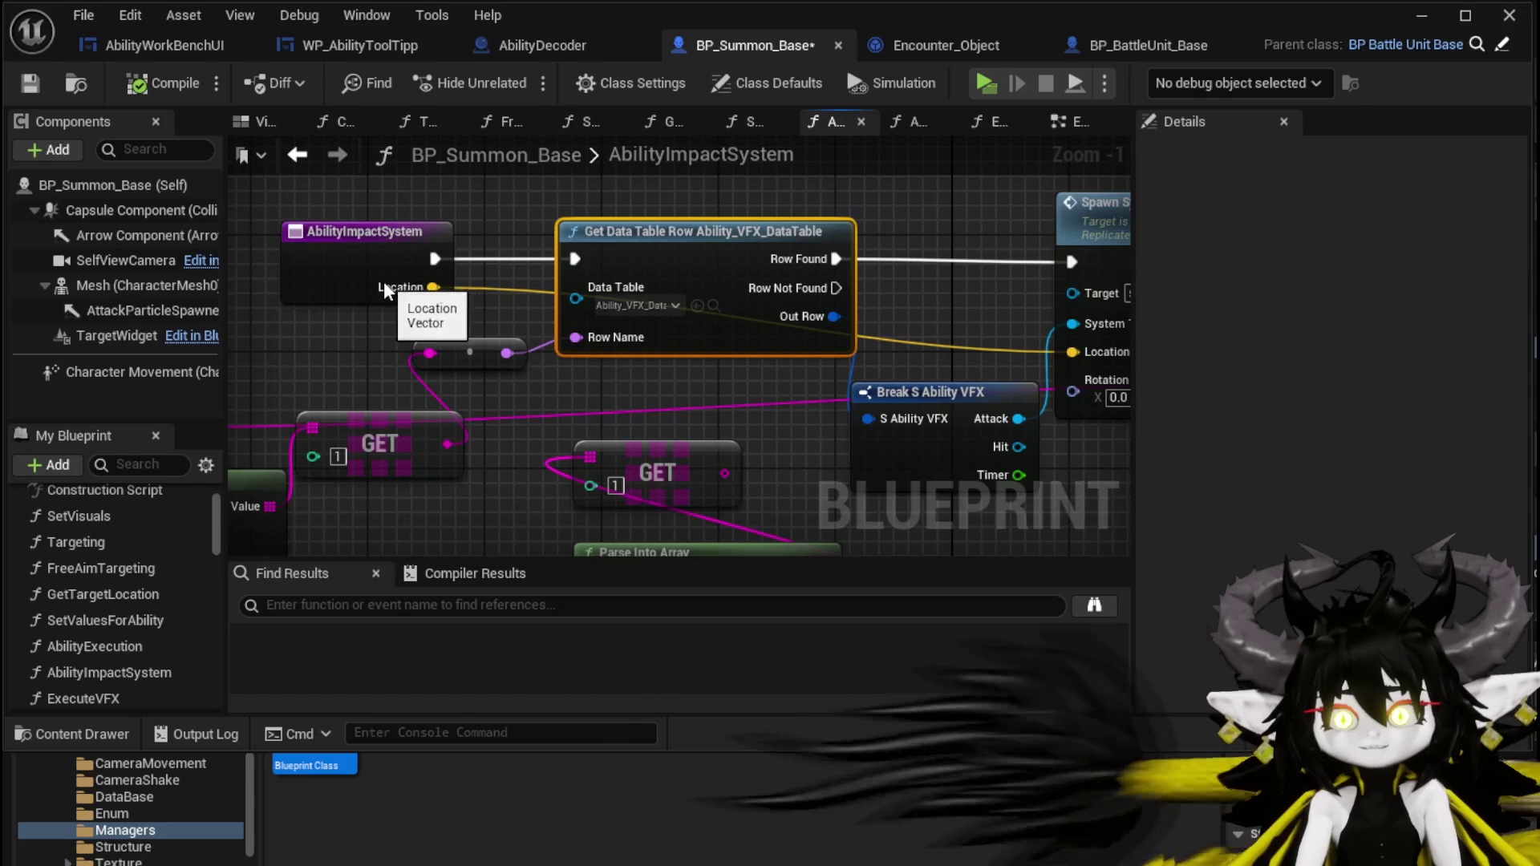
pyautogui.moveTo(947, 321)
pyautogui.mouseDown()
pyautogui.moveTo(474, 296)
pyautogui.moveTo(655, 299)
pyautogui.moveTo(454, 305)
pyautogui.moveTo(363, 326)
pyautogui.mouseUp()
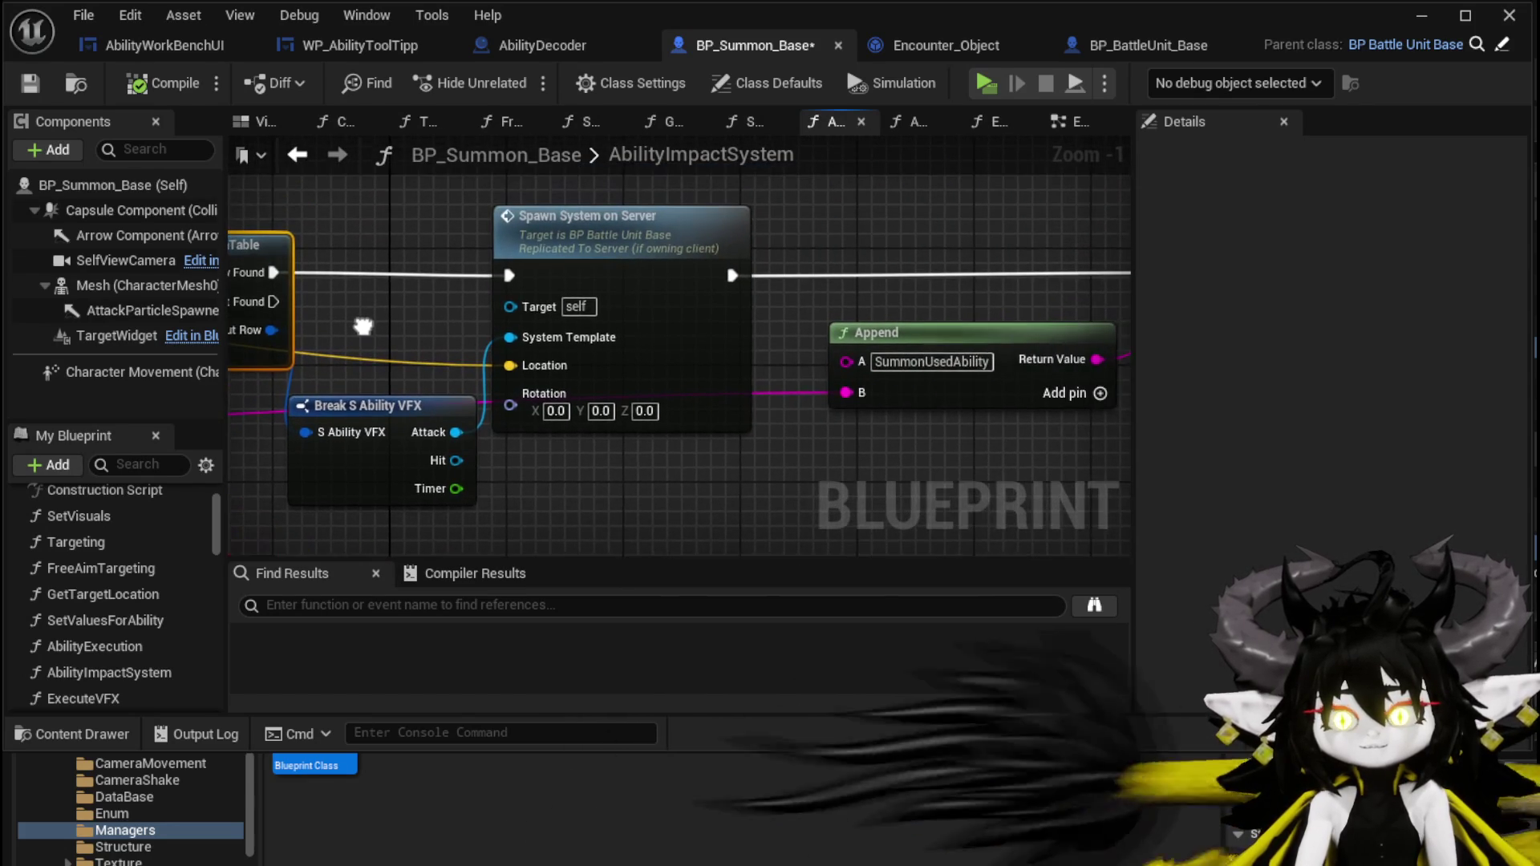
pyautogui.doubleClick(726, 347)
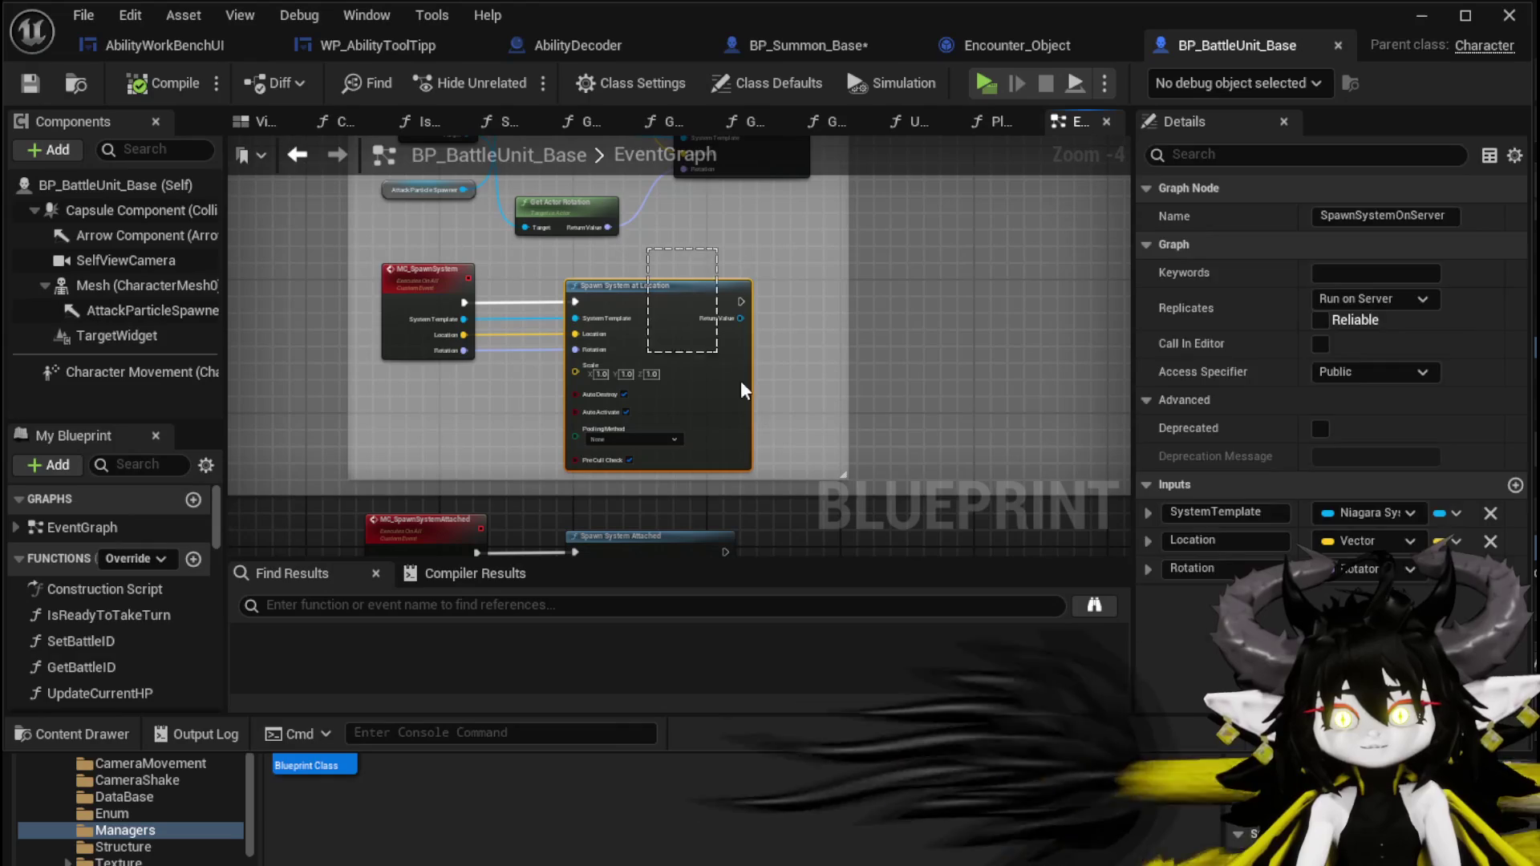
# Back in AbilityImpactSystem, add a Set Niagara Variable (Vector3) node from the spawned system's Return Value.
pyautogui.click(126, 128)
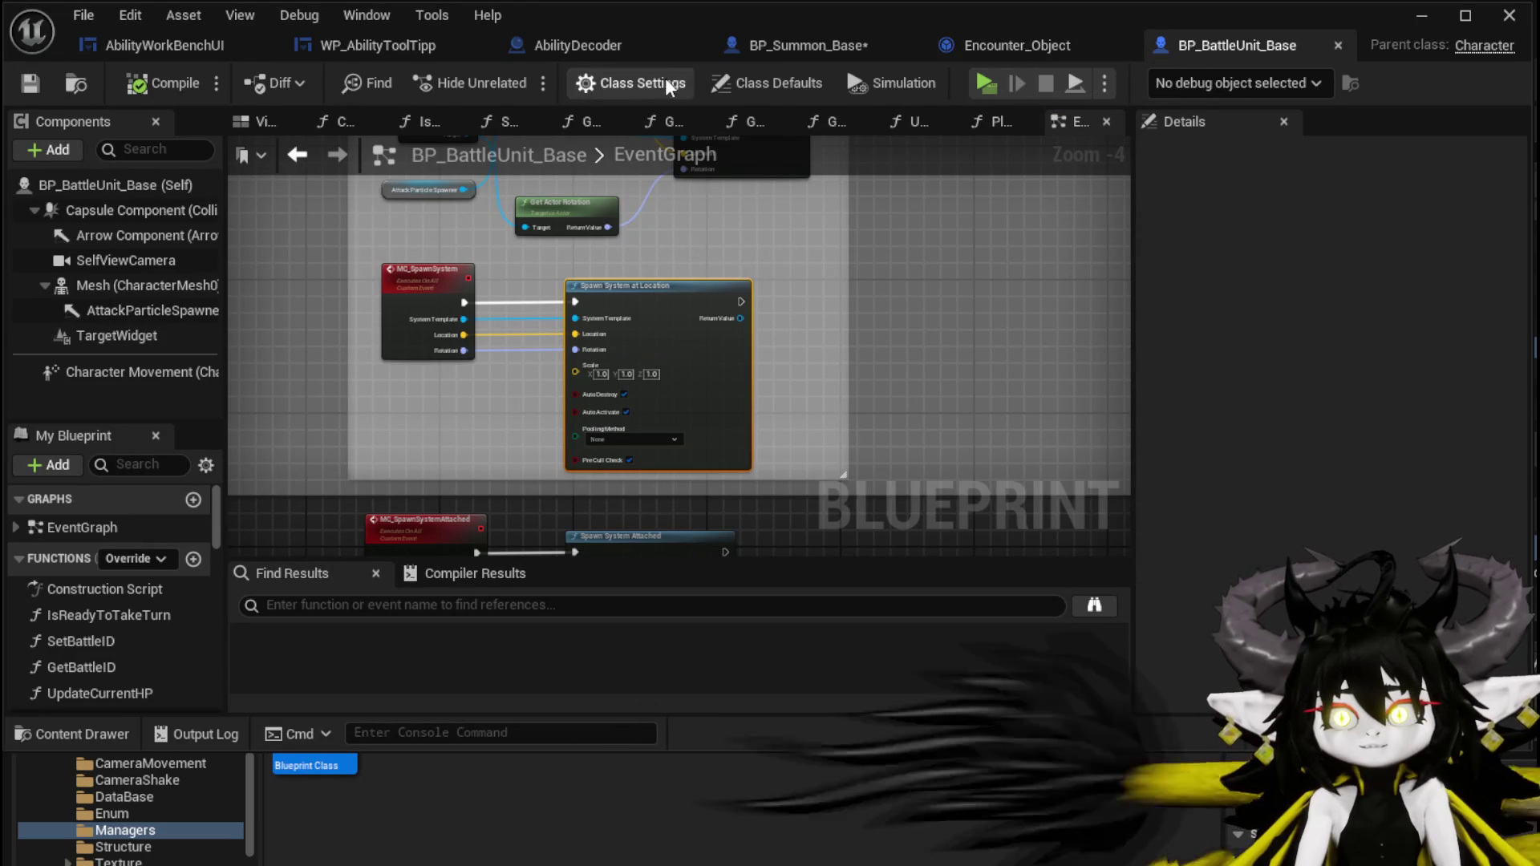
pyautogui.click(787, 48)
pyautogui.moveTo(857, 310)
pyautogui.mouseDown()
pyautogui.moveTo(650, 420)
pyautogui.moveTo(587, 330)
pyautogui.mouseUp()
pyautogui.scroll(3, 581, 365)
pyautogui.moveTo(676, 371); pyautogui.dragTo(686, 370)
pyautogui.write('Vector')
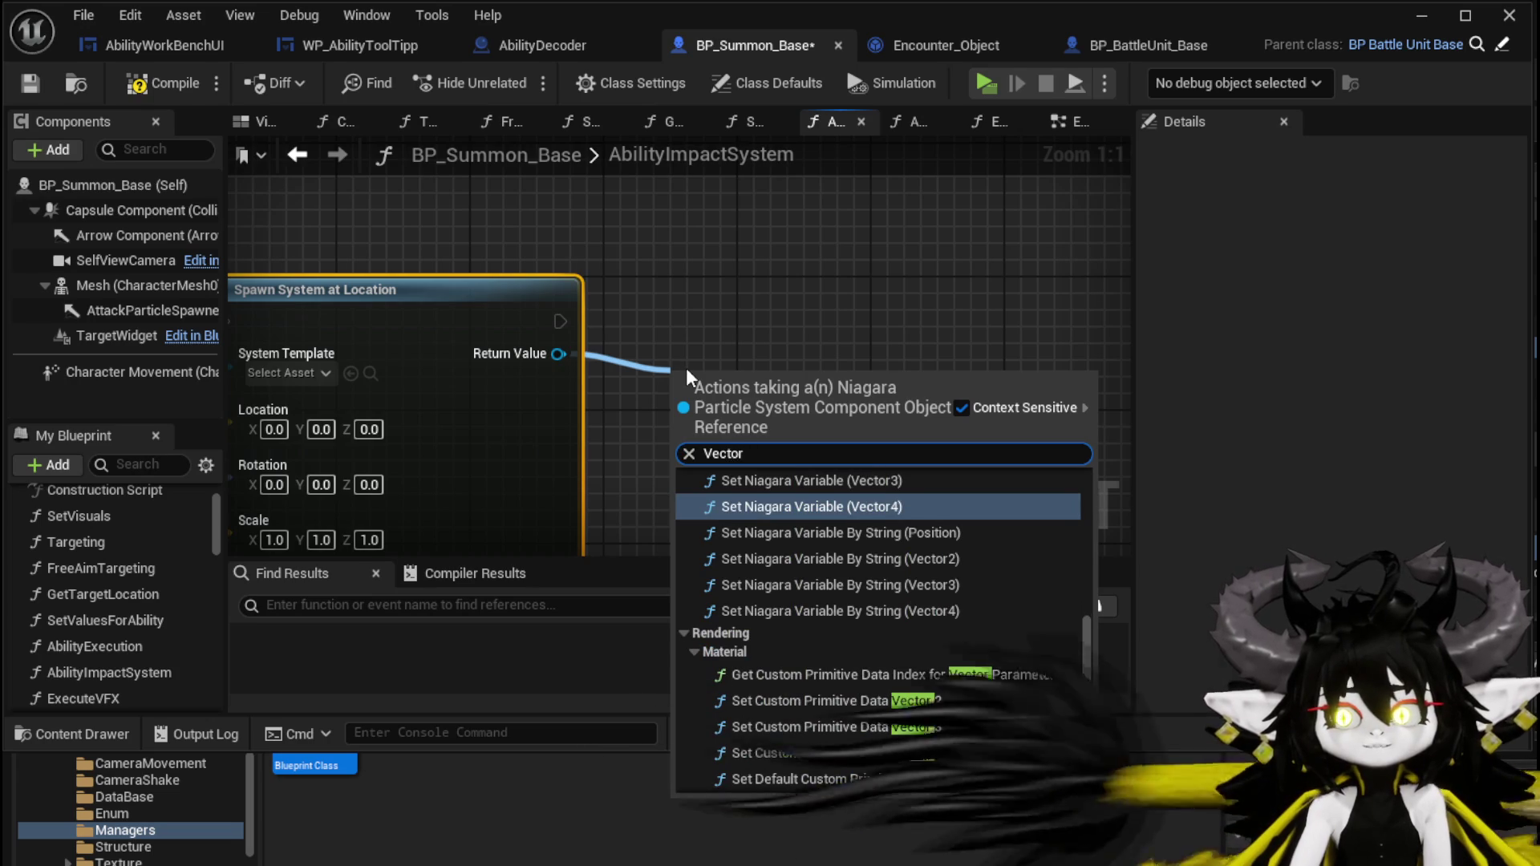
pyautogui.scroll(1, 863, 517)
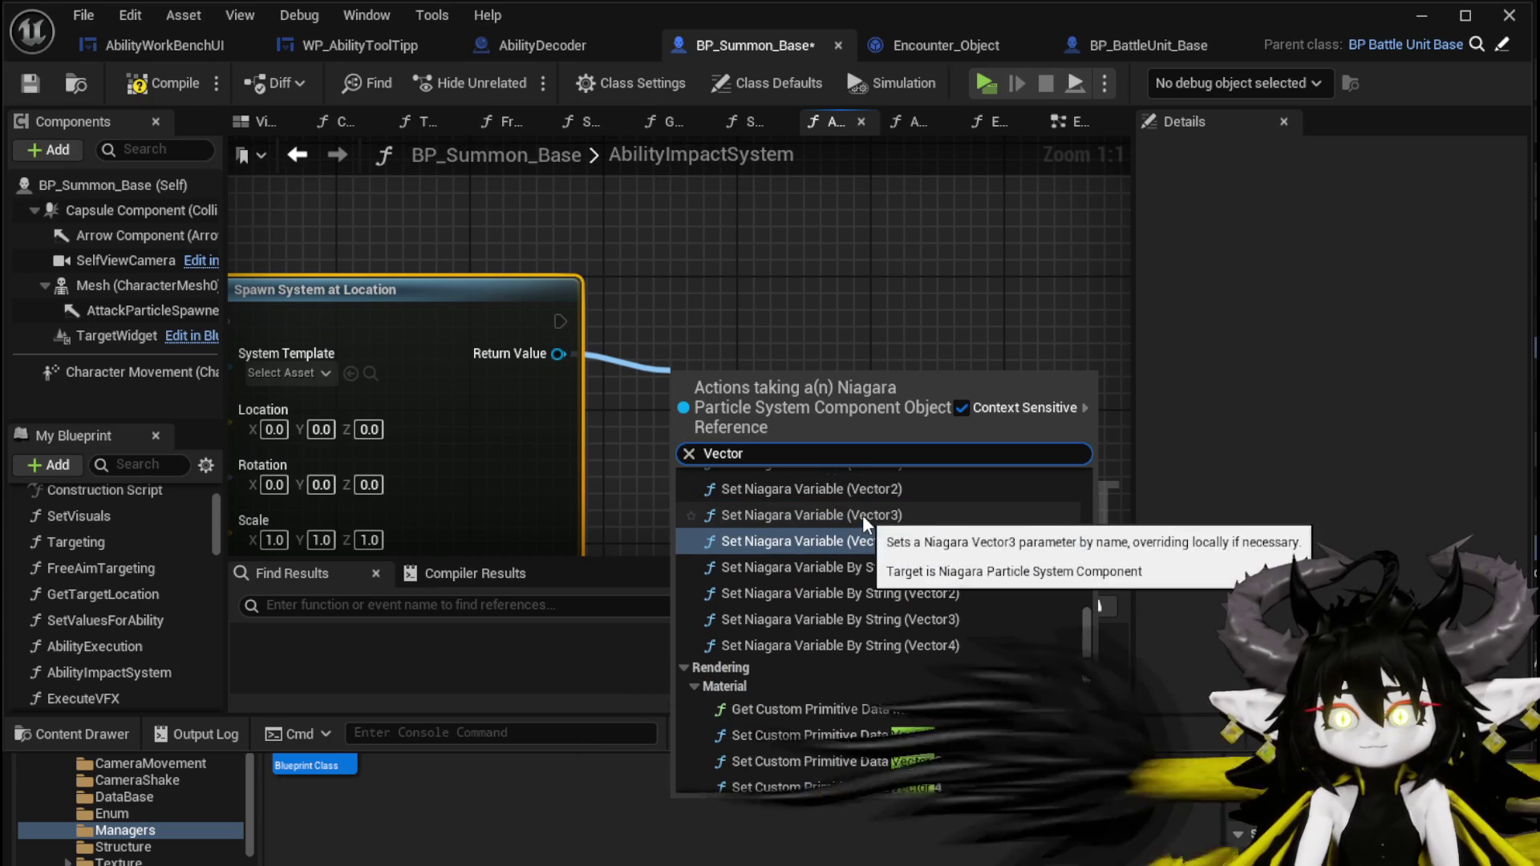
pyautogui.click(863, 517)
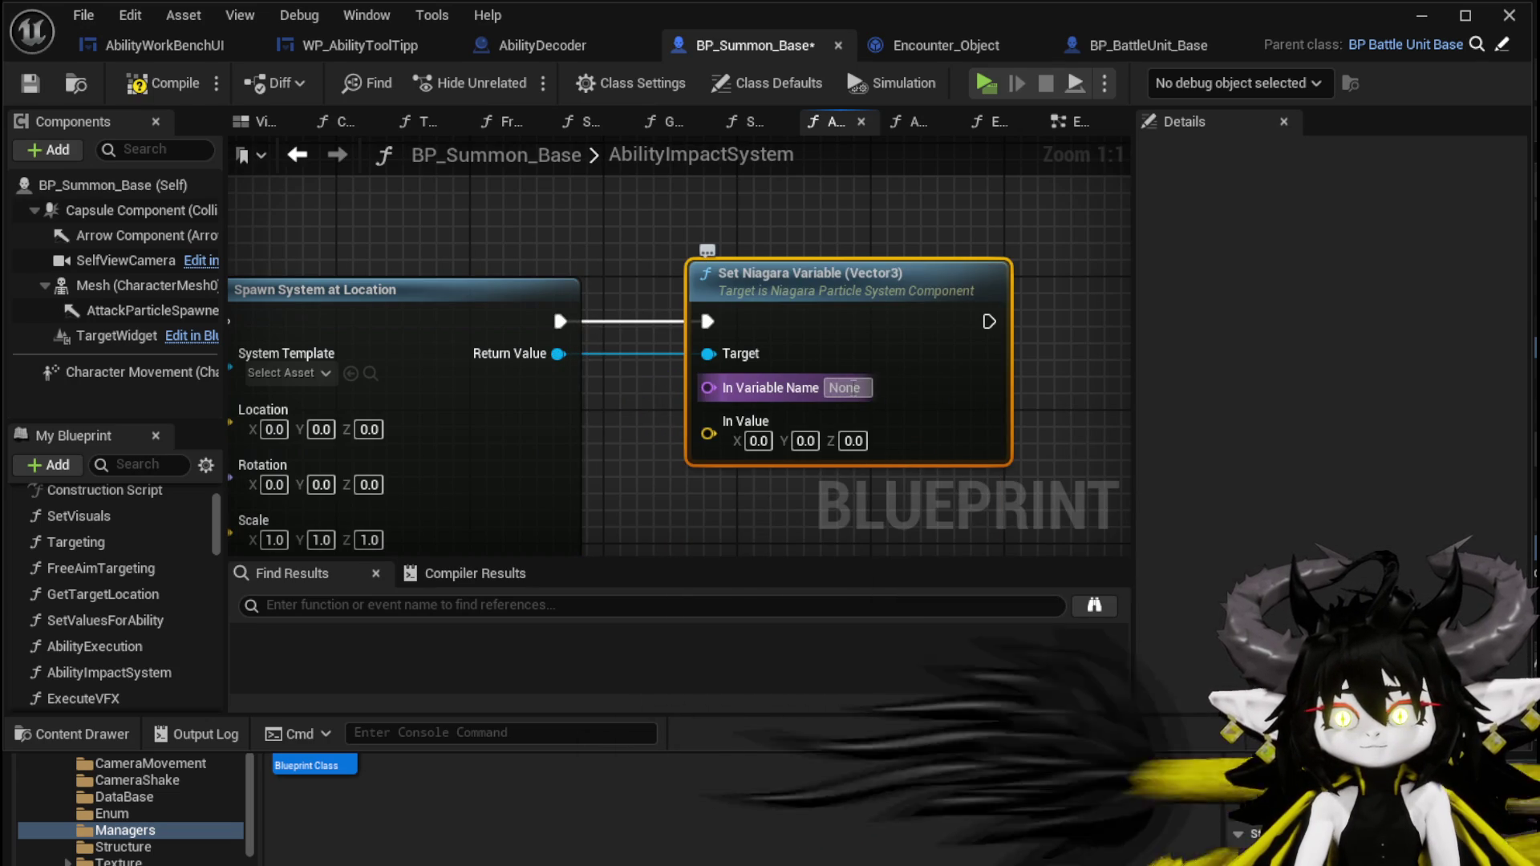
# Name the Niagara variable TargetLocation and wire a location vector into it.
pyautogui.write('Target')
pyautogui.press('Return')
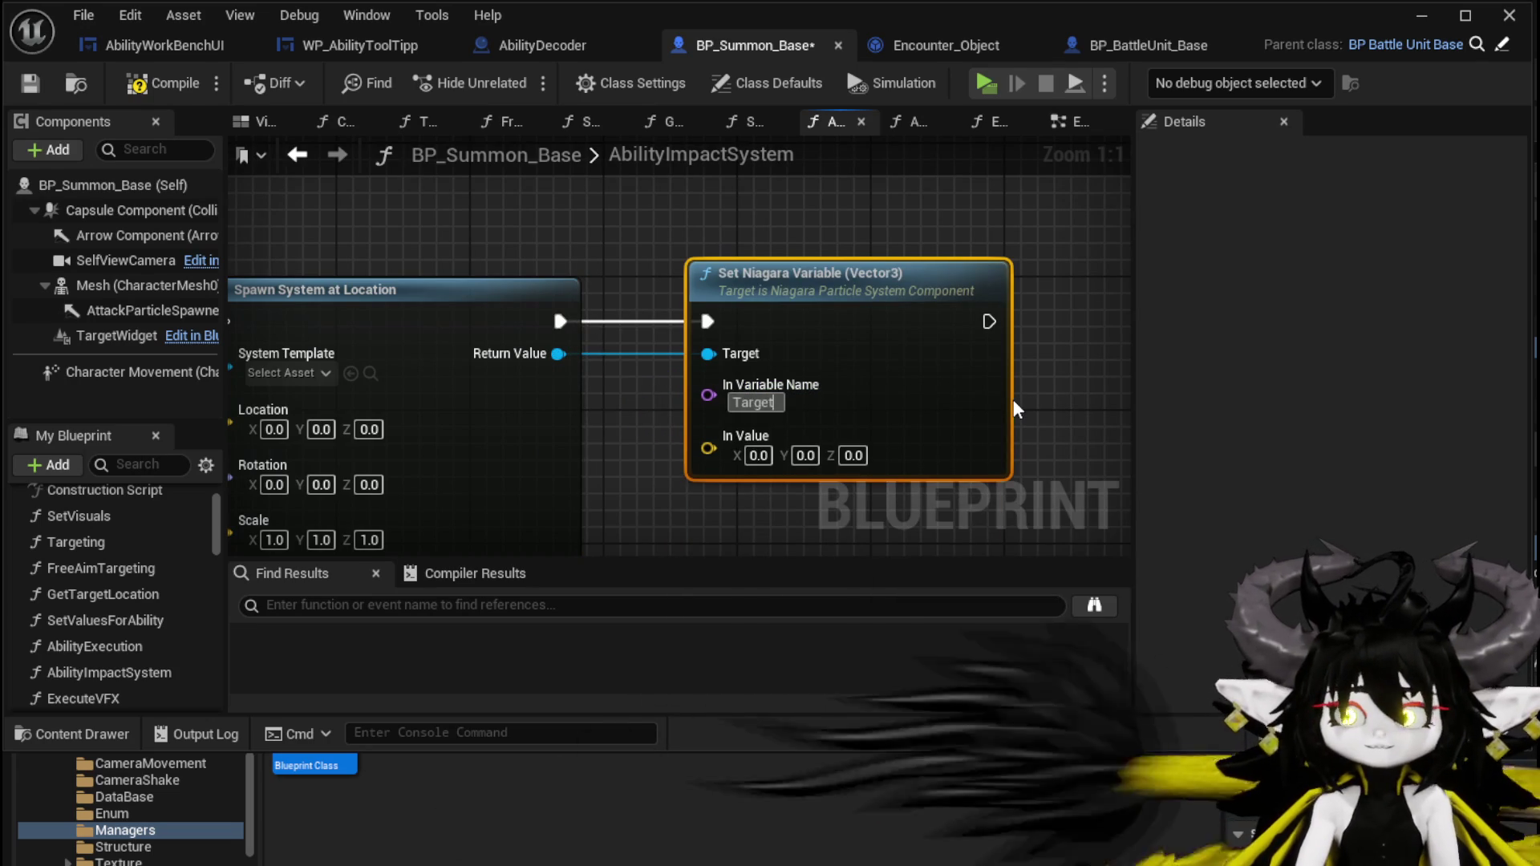
pyautogui.write('Location')
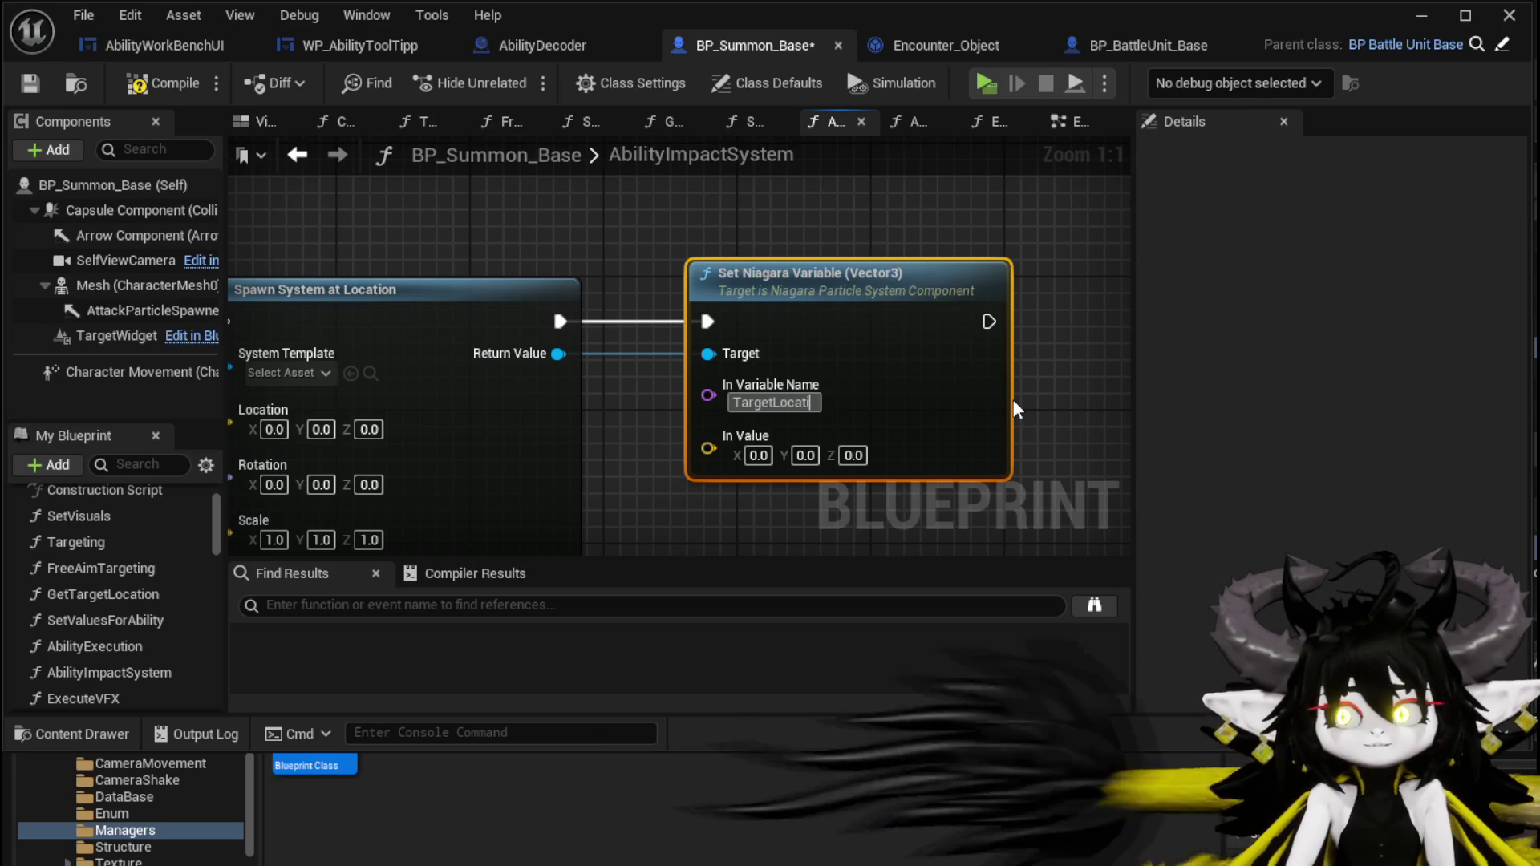
pyautogui.press('Return')
pyautogui.scroll(-2, 1013, 399)
pyautogui.moveTo(721, 504)
pyautogui.mouseDown()
pyautogui.moveTo(705, 245)
pyautogui.moveTo(866, 160)
pyautogui.moveTo(1050, 202)
pyautogui.moveTo(1017, 323)
pyautogui.moveTo(931, 363)
pyautogui.mouseUp()
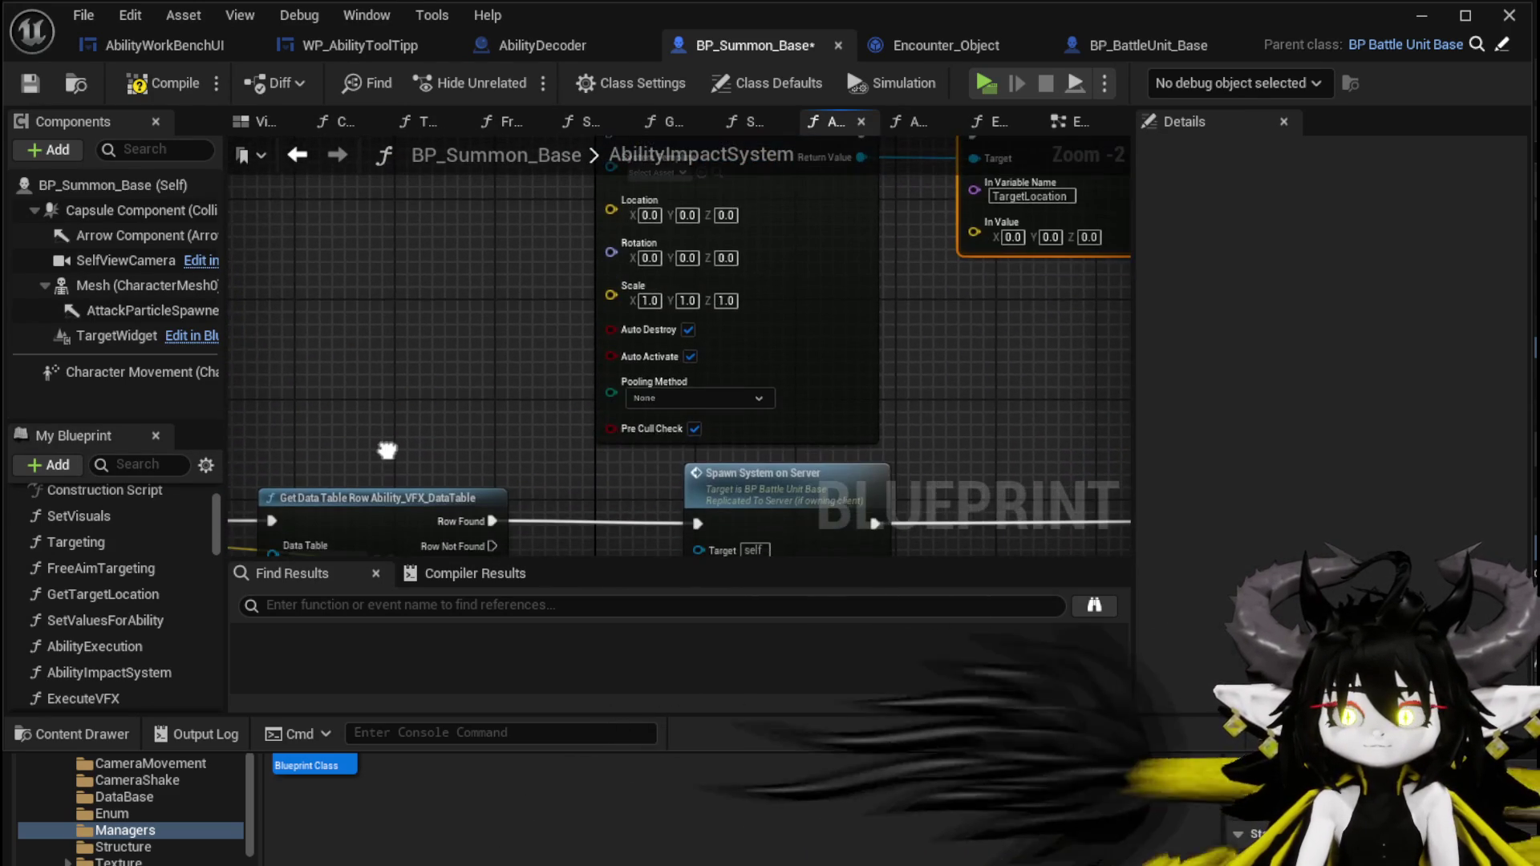
pyautogui.scroll(-1, 418, 431)
pyautogui.moveTo(731, 479)
pyautogui.mouseDown()
pyautogui.moveTo(636, 149)
pyautogui.moveTo(648, 236)
pyautogui.moveTo(972, 248)
pyautogui.mouseUp()
pyautogui.moveTo(993, 307); pyautogui.dragTo(736, 421)
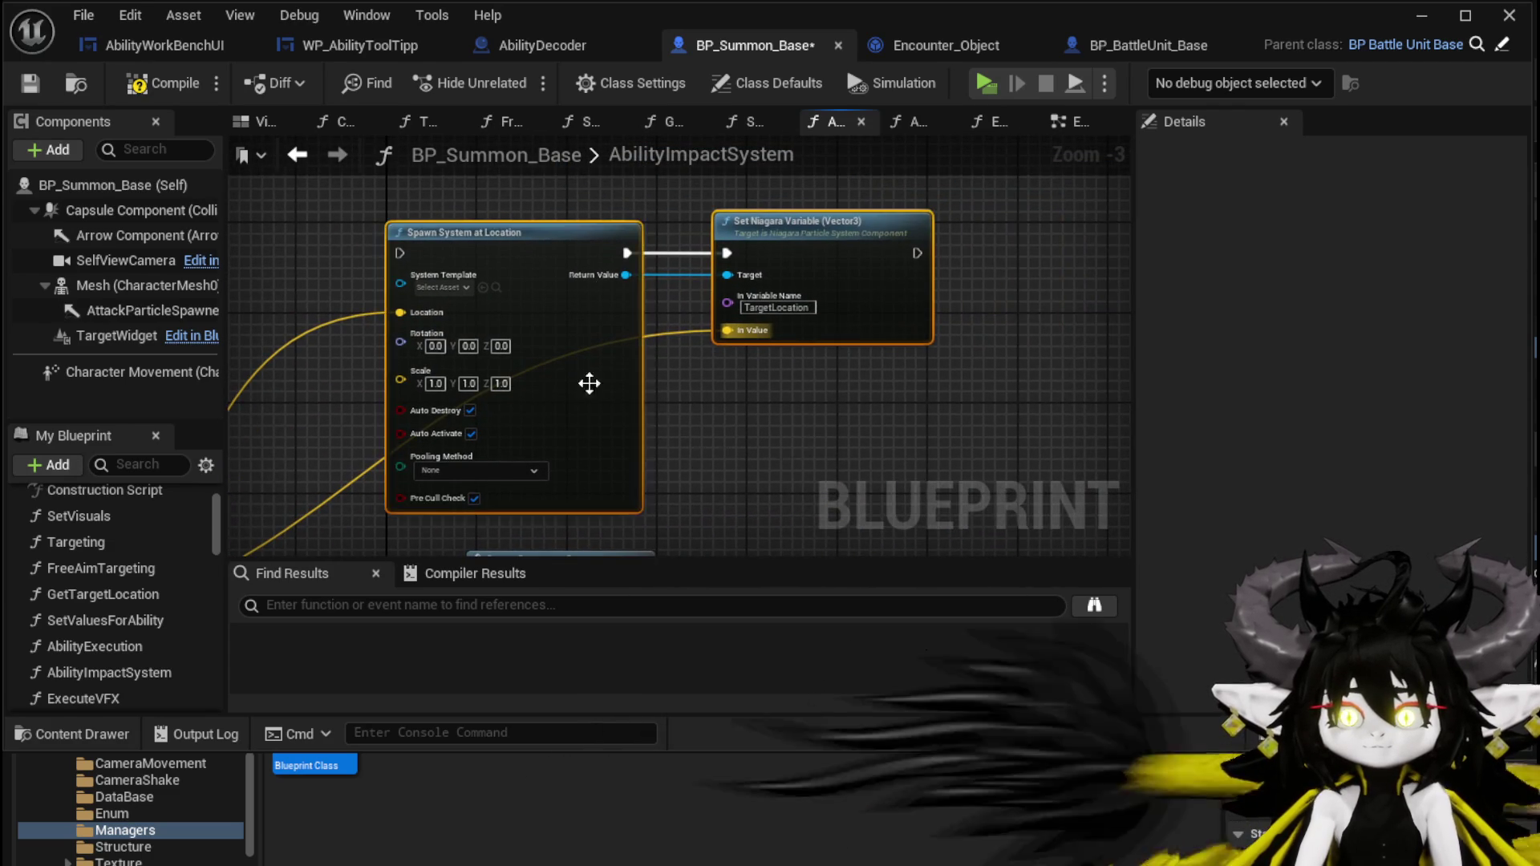
# Wire Row Found into Spawn System at Location and feed the Attack VFX into System Template.
pyautogui.moveTo(597, 355); pyautogui.dragTo(465, 382)
pyautogui.moveTo(384, 425)
pyautogui.mouseDown()
pyautogui.moveTo(412, 206)
pyautogui.moveTo(507, 358)
pyautogui.moveTo(685, 277)
pyautogui.mouseUp()
pyautogui.moveTo(745, 215)
pyautogui.mouseDown()
pyautogui.moveTo(784, 629)
pyautogui.moveTo(853, 317)
pyautogui.moveTo(532, 475)
pyautogui.moveTo(626, 439)
pyautogui.moveTo(583, 413)
pyautogui.moveTo(634, 344)
pyautogui.mouseUp()
pyautogui.moveTo(617, 261); pyautogui.dragTo(617, 260)
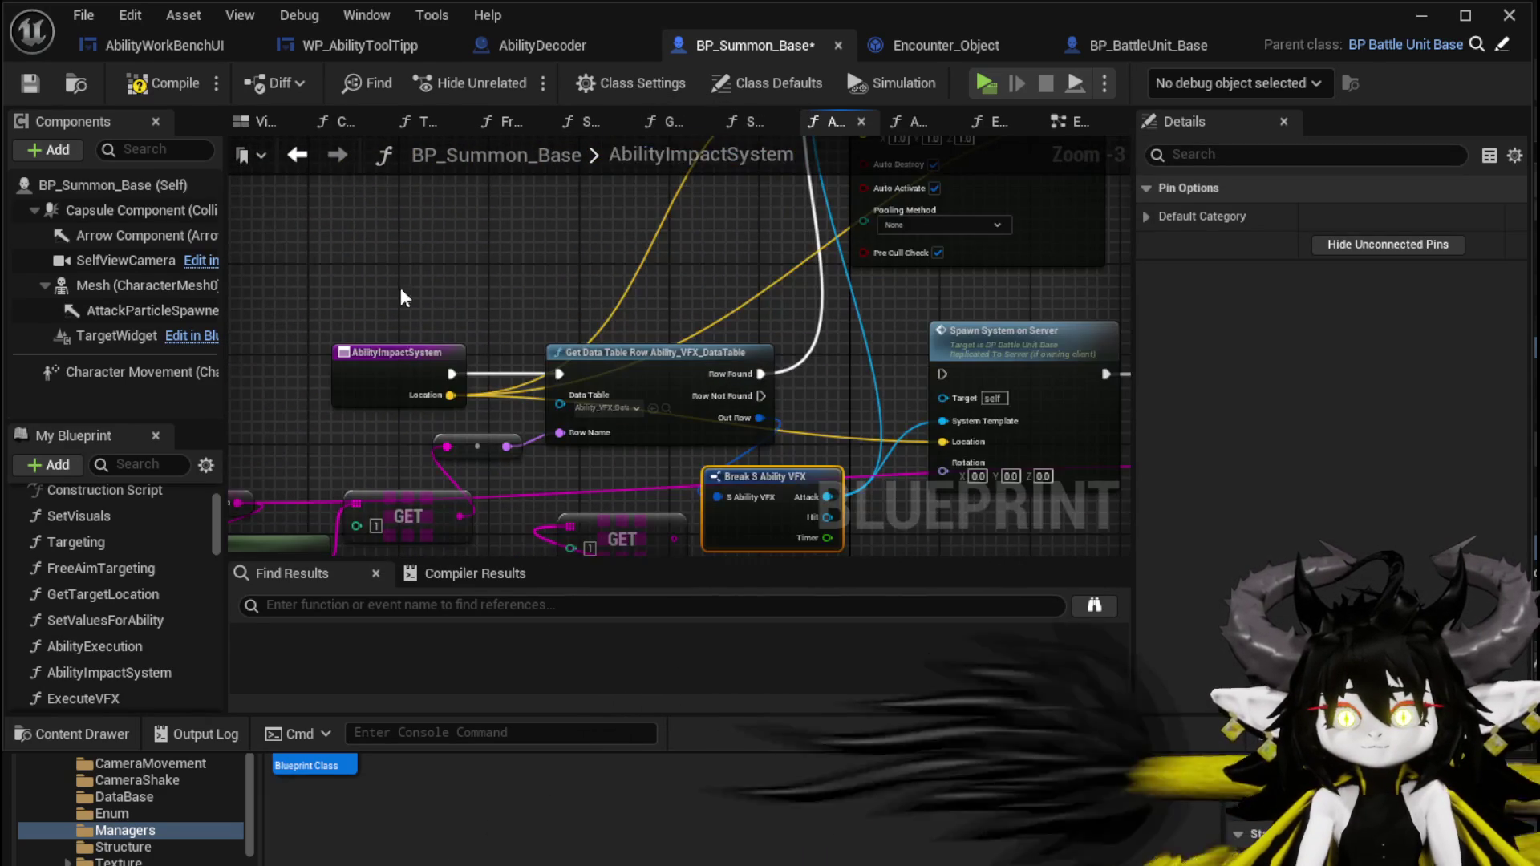
pyautogui.moveTo(628, 374)
pyautogui.mouseDown()
pyautogui.moveTo(476, 153)
pyautogui.moveTo(412, 289)
pyautogui.moveTo(464, 241)
pyautogui.moveTo(550, 275)
pyautogui.mouseUp()
pyautogui.click(550, 275)
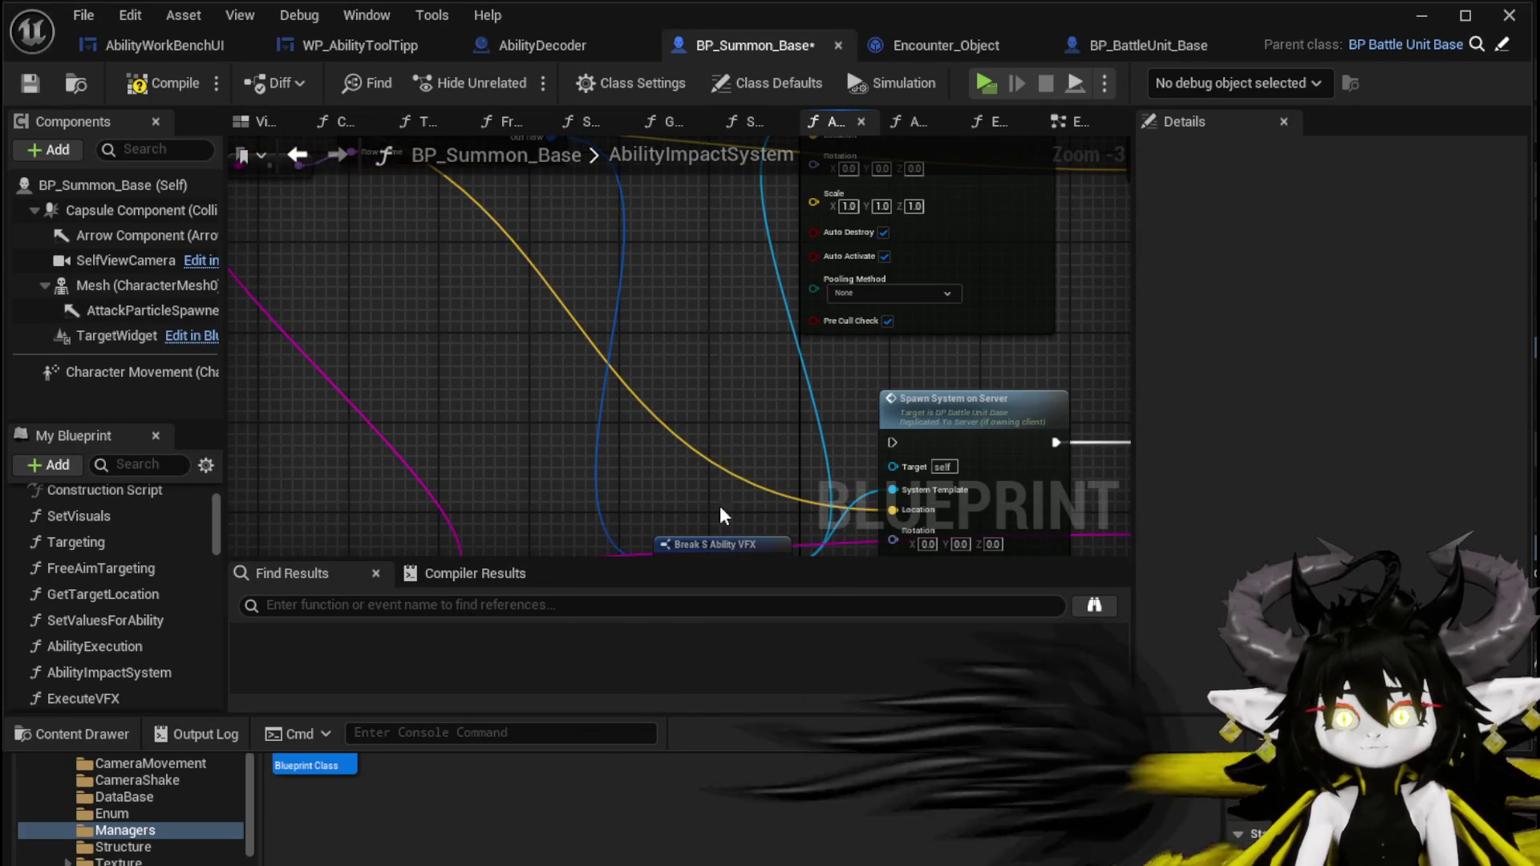
pyautogui.moveTo(628, 458)
pyautogui.mouseDown()
pyautogui.moveTo(618, 229)
pyautogui.moveTo(609, 275)
pyautogui.moveTo(650, 470)
pyautogui.mouseUp()
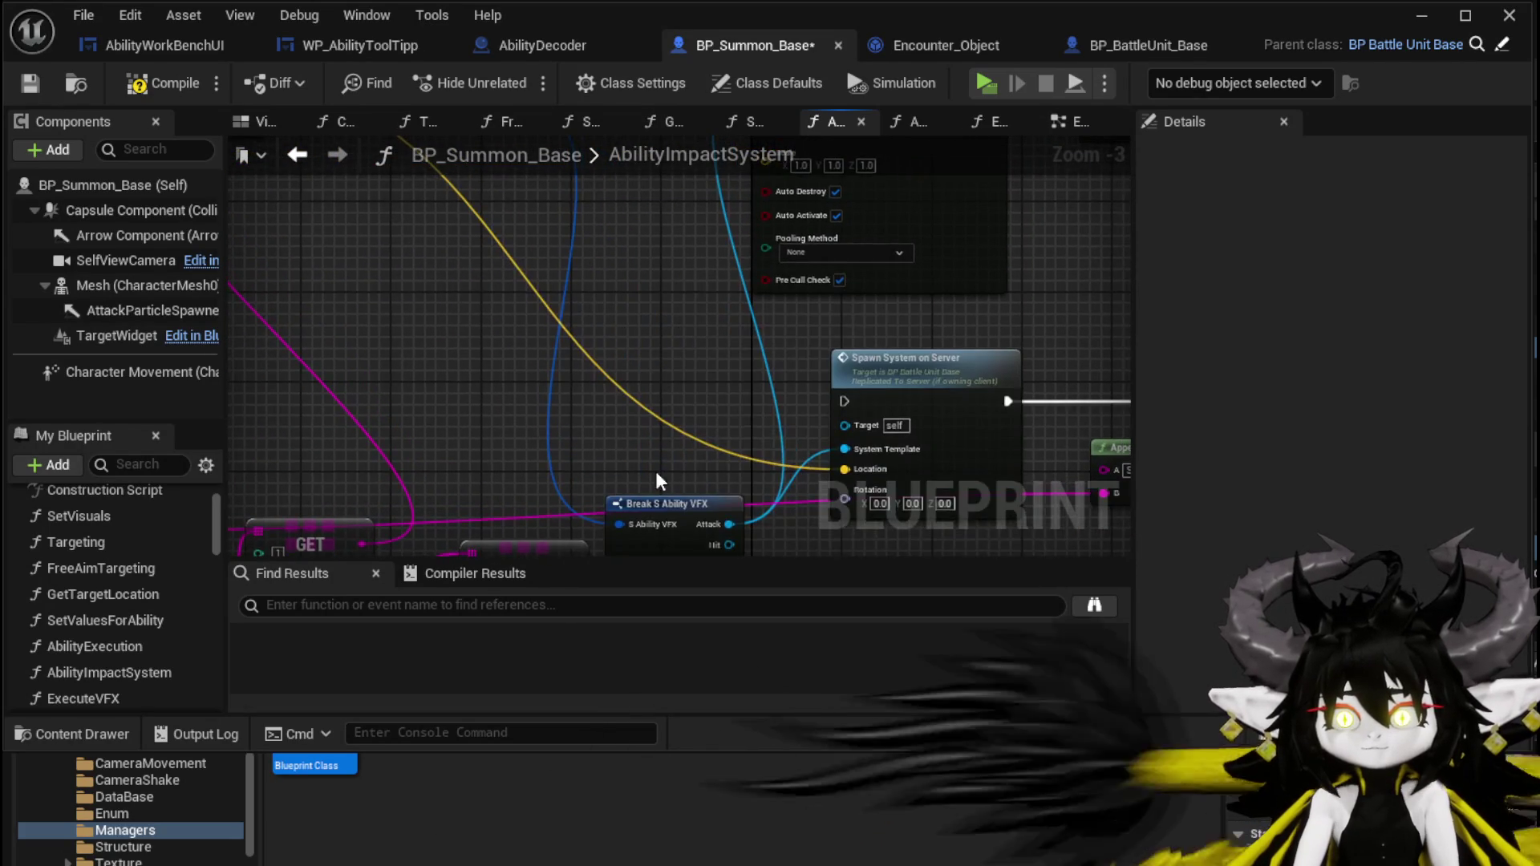
pyautogui.moveTo(605, 227)
pyautogui.mouseDown()
pyautogui.moveTo(626, 489)
pyautogui.moveTo(641, 233)
pyautogui.moveTo(822, 523)
pyautogui.moveTo(895, 558)
pyautogui.mouseUp()
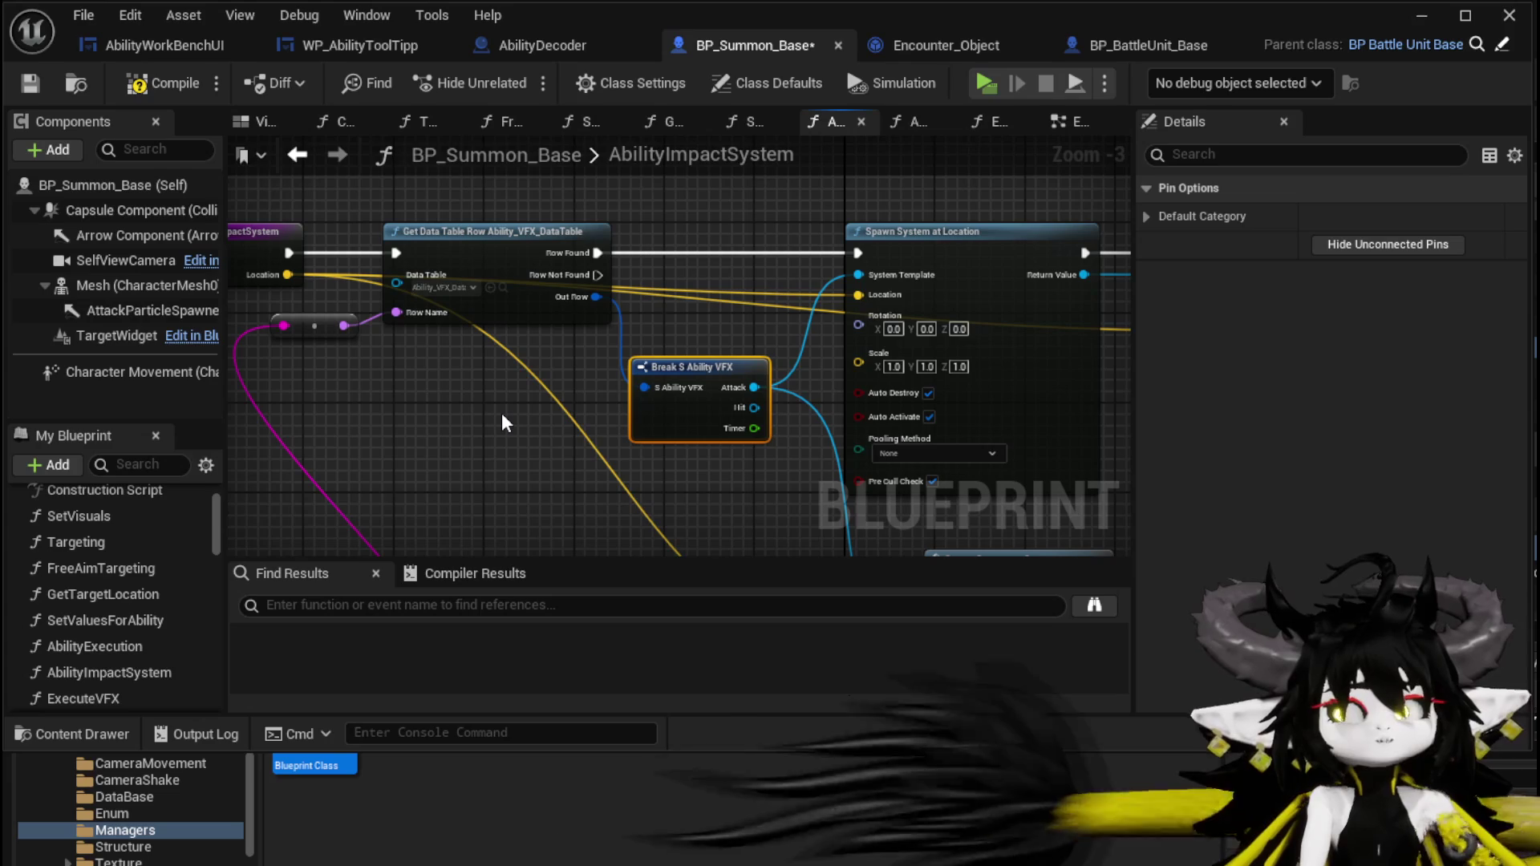
pyautogui.moveTo(502, 412)
pyautogui.mouseDown()
pyautogui.moveTo(801, 406)
pyautogui.moveTo(532, 415)
pyautogui.moveTo(681, 464)
pyautogui.moveTo(806, 460)
pyautogui.mouseUp()
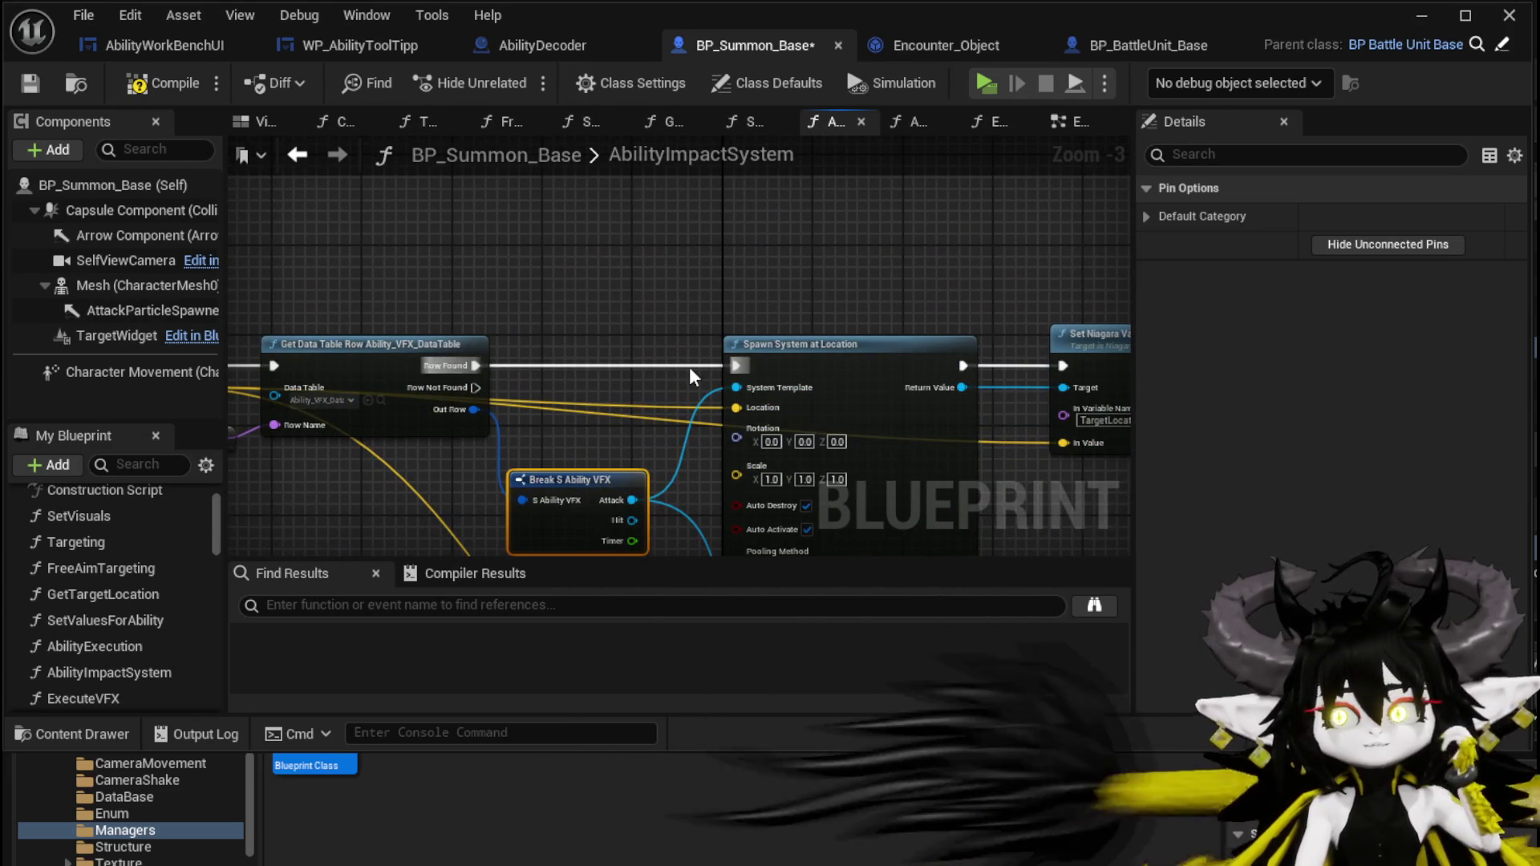
# Feed Get Actor Location and Get Actor Rotation into the spawn node's Location and Rotation, then save.
pyautogui.moveTo(577, 215); pyautogui.dragTo(577, 215)
pyautogui.write('get ac')
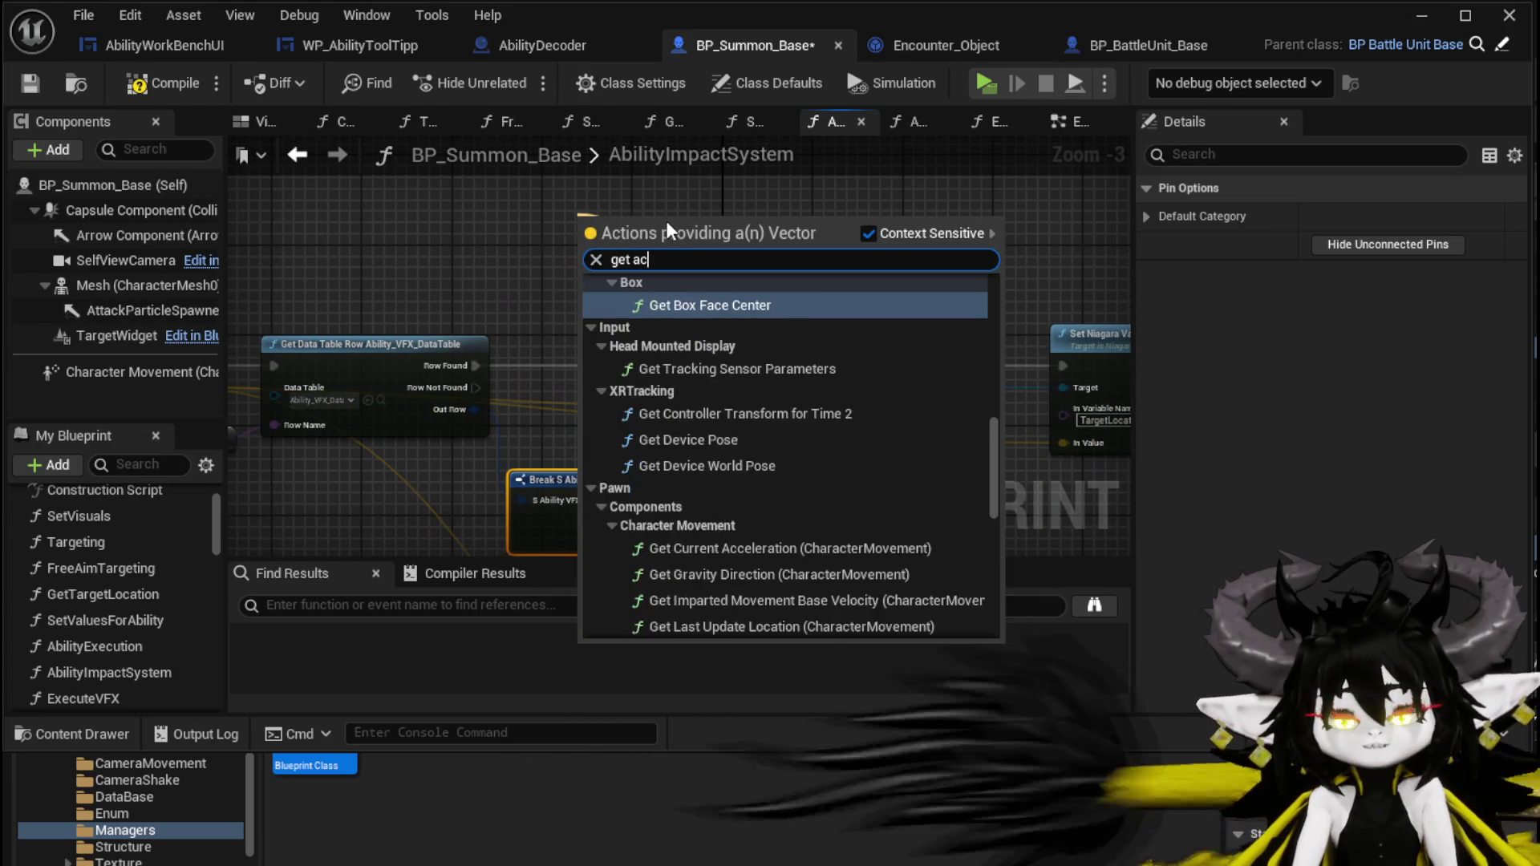
pyautogui.write('tor loca')
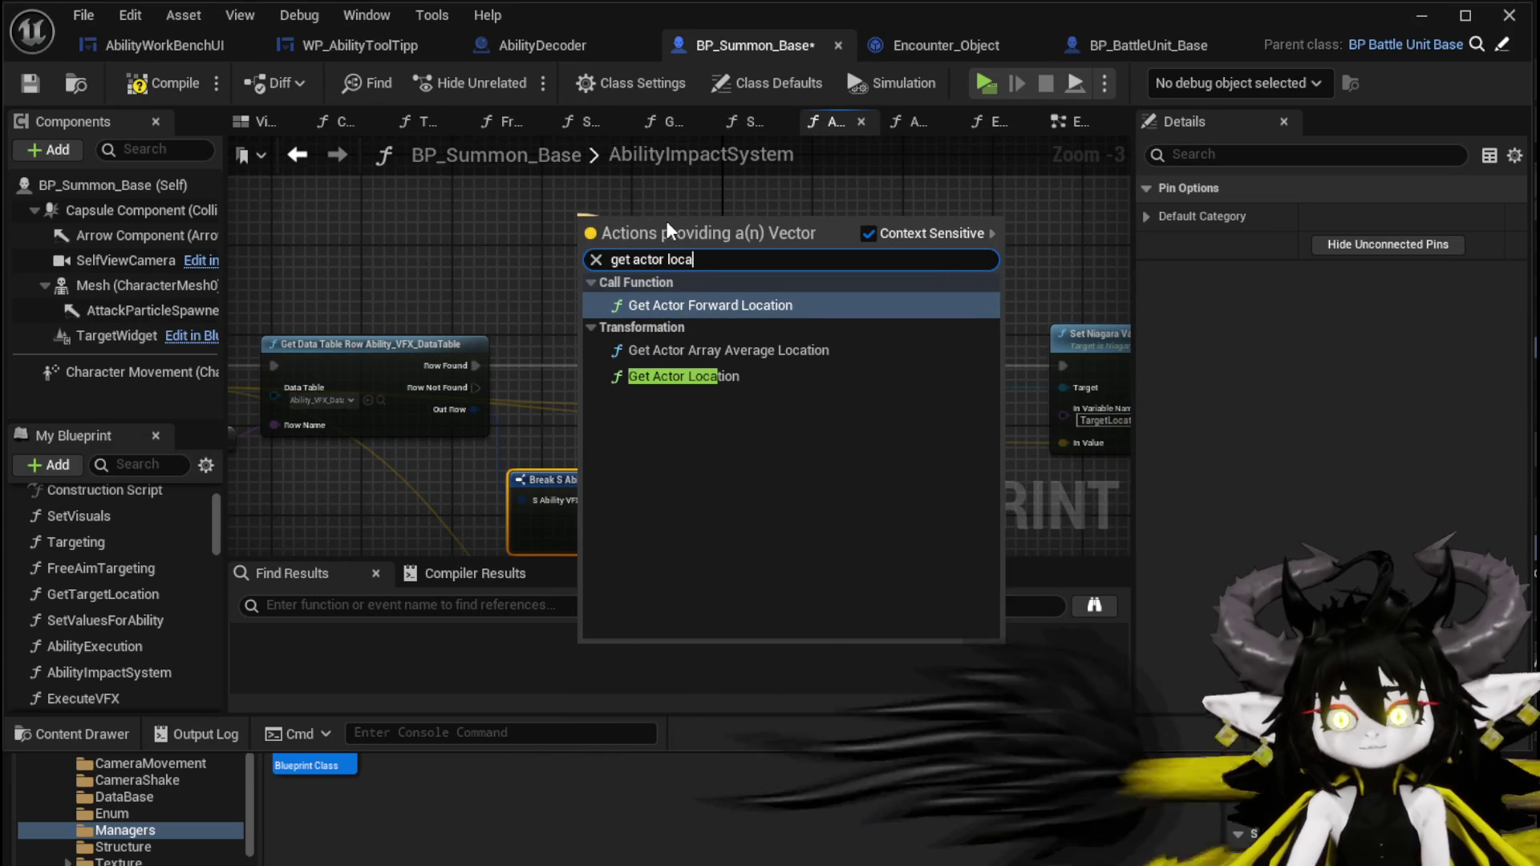
pyautogui.click(706, 375)
pyautogui.moveTo(682, 231); pyautogui.dragTo(556, 170)
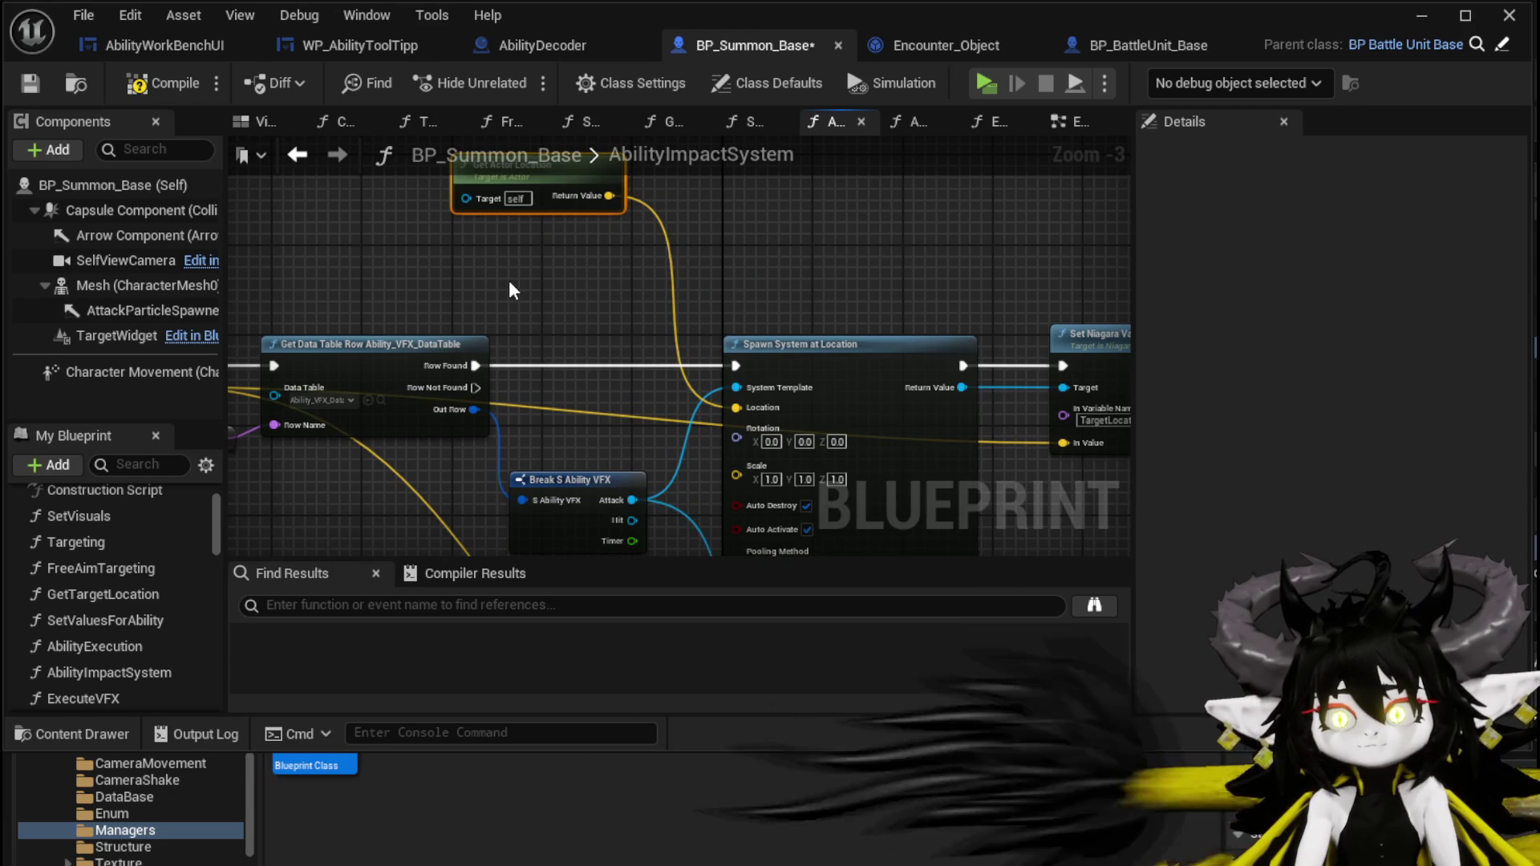
pyautogui.rightClick(510, 282)
pyautogui.write('get actor rotation')
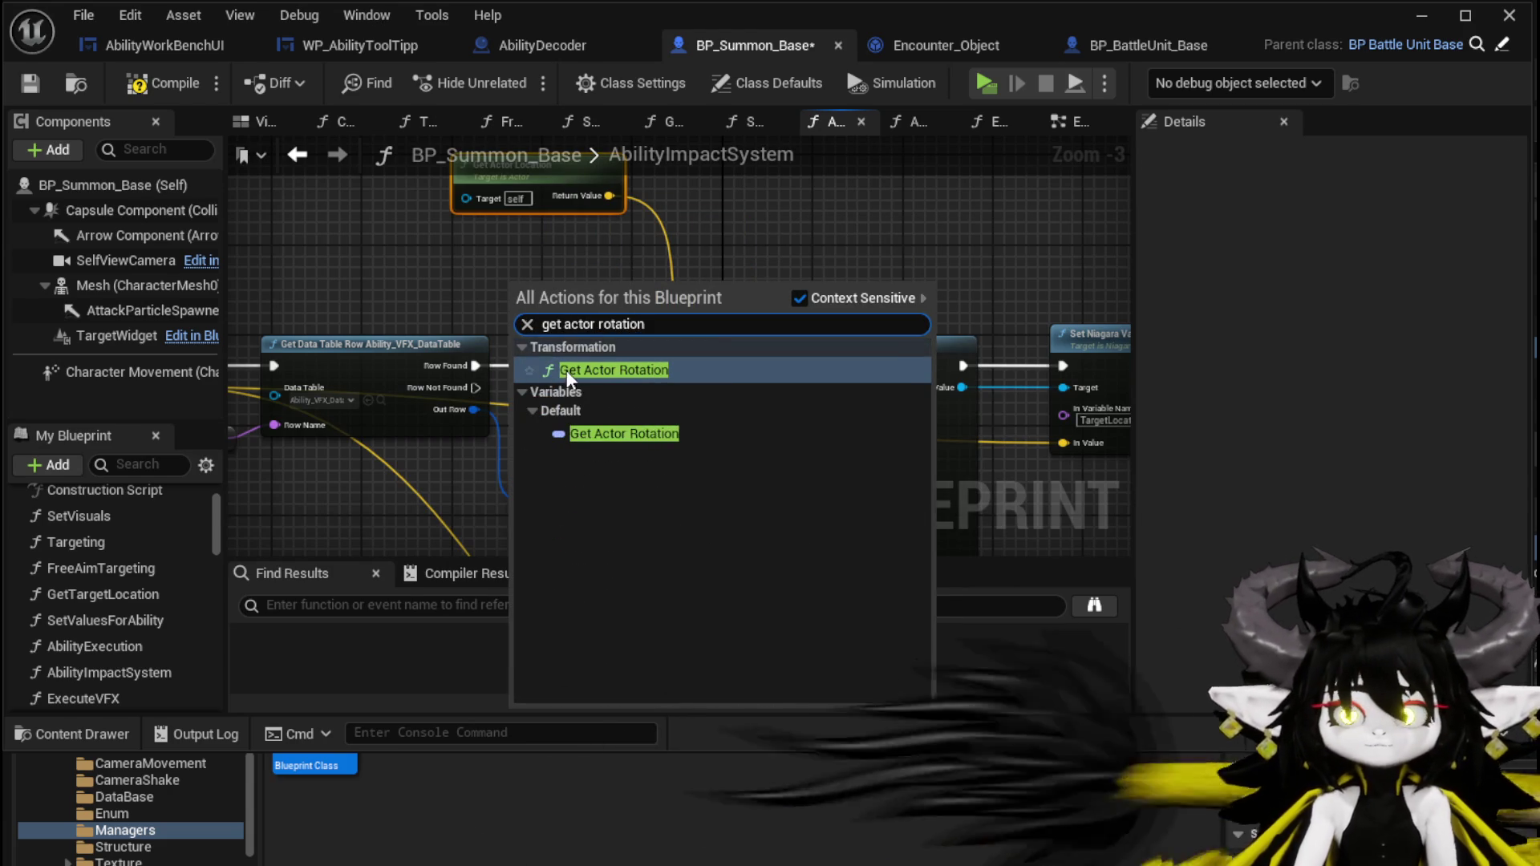
pyautogui.click(565, 371)
pyautogui.moveTo(642, 321); pyautogui.dragTo(736, 428)
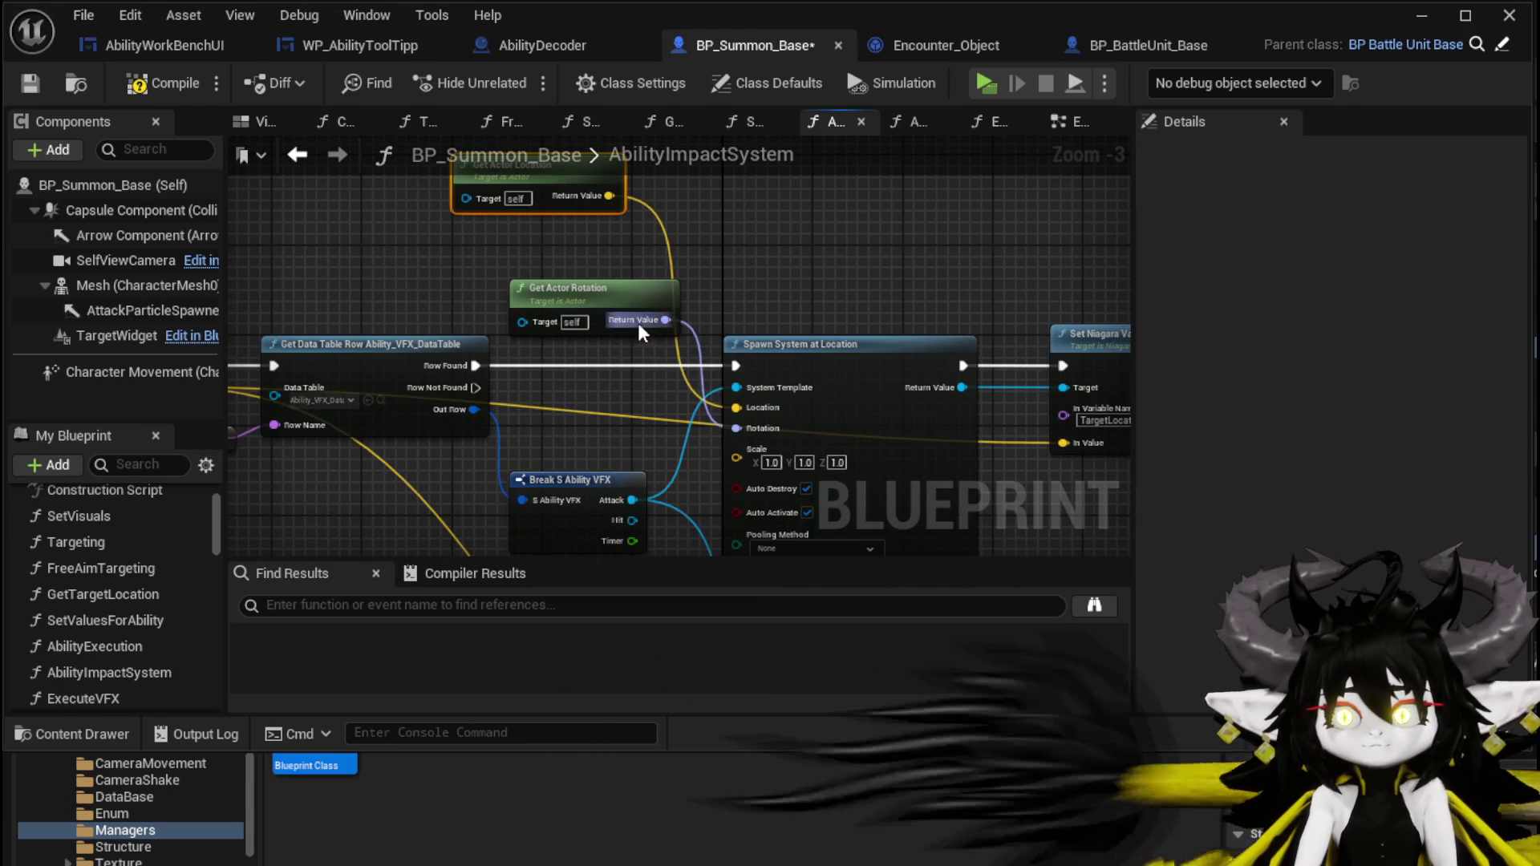
pyautogui.moveTo(626, 312); pyautogui.dragTo(570, 255)
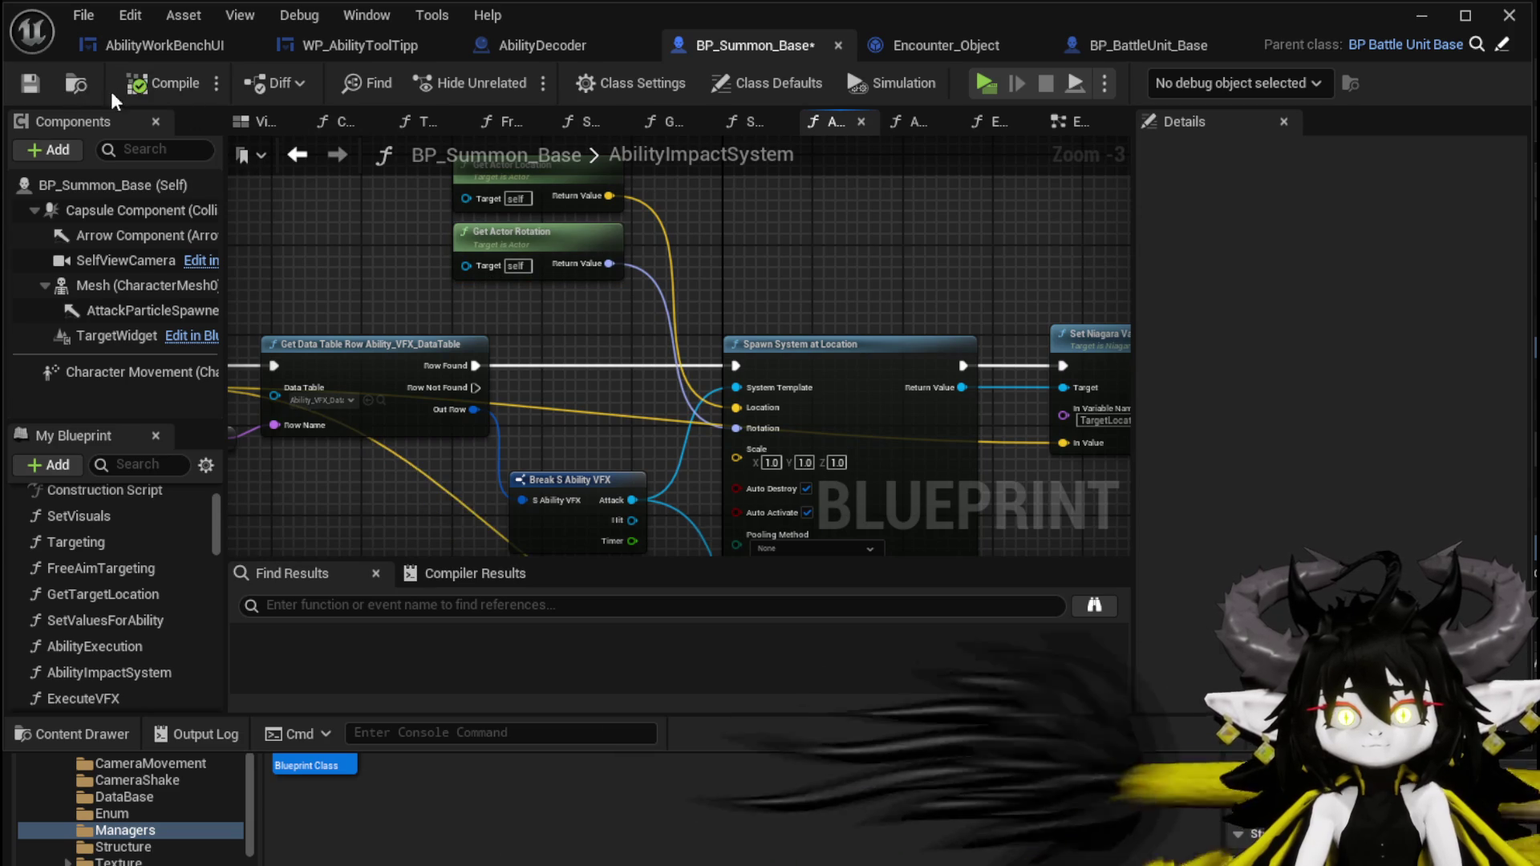
pyautogui.click(37, 90)
pyautogui.click(1417, 16)
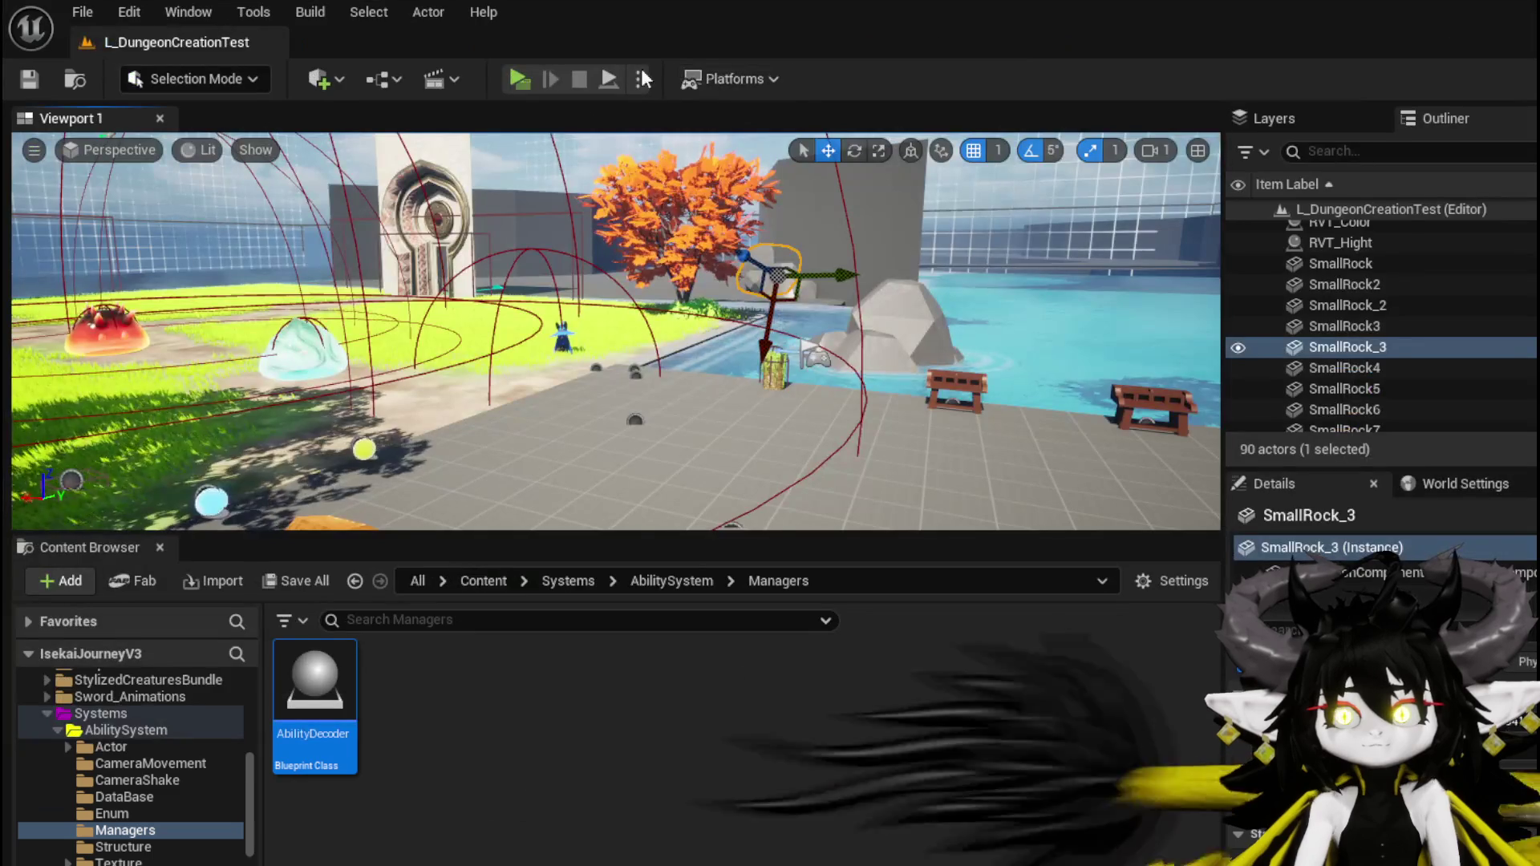
# Play the level and walk the character forward until BP_Summon_Base's Print String breakpoint pauses execution.
pyautogui.click(503, 76)
pyautogui.press('w')
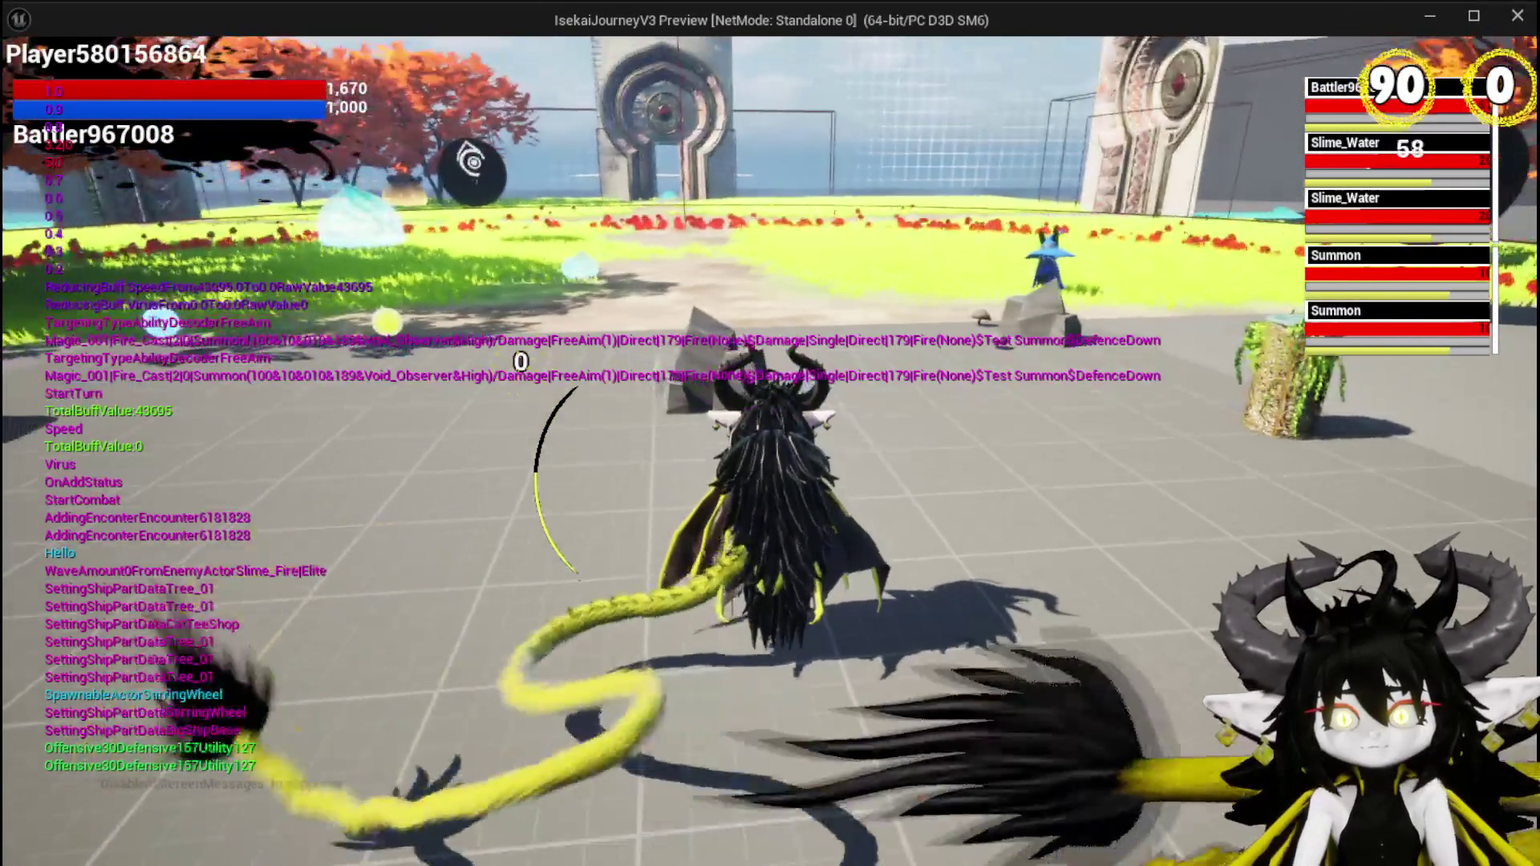
pyautogui.hotkey('alt', 'Tab')
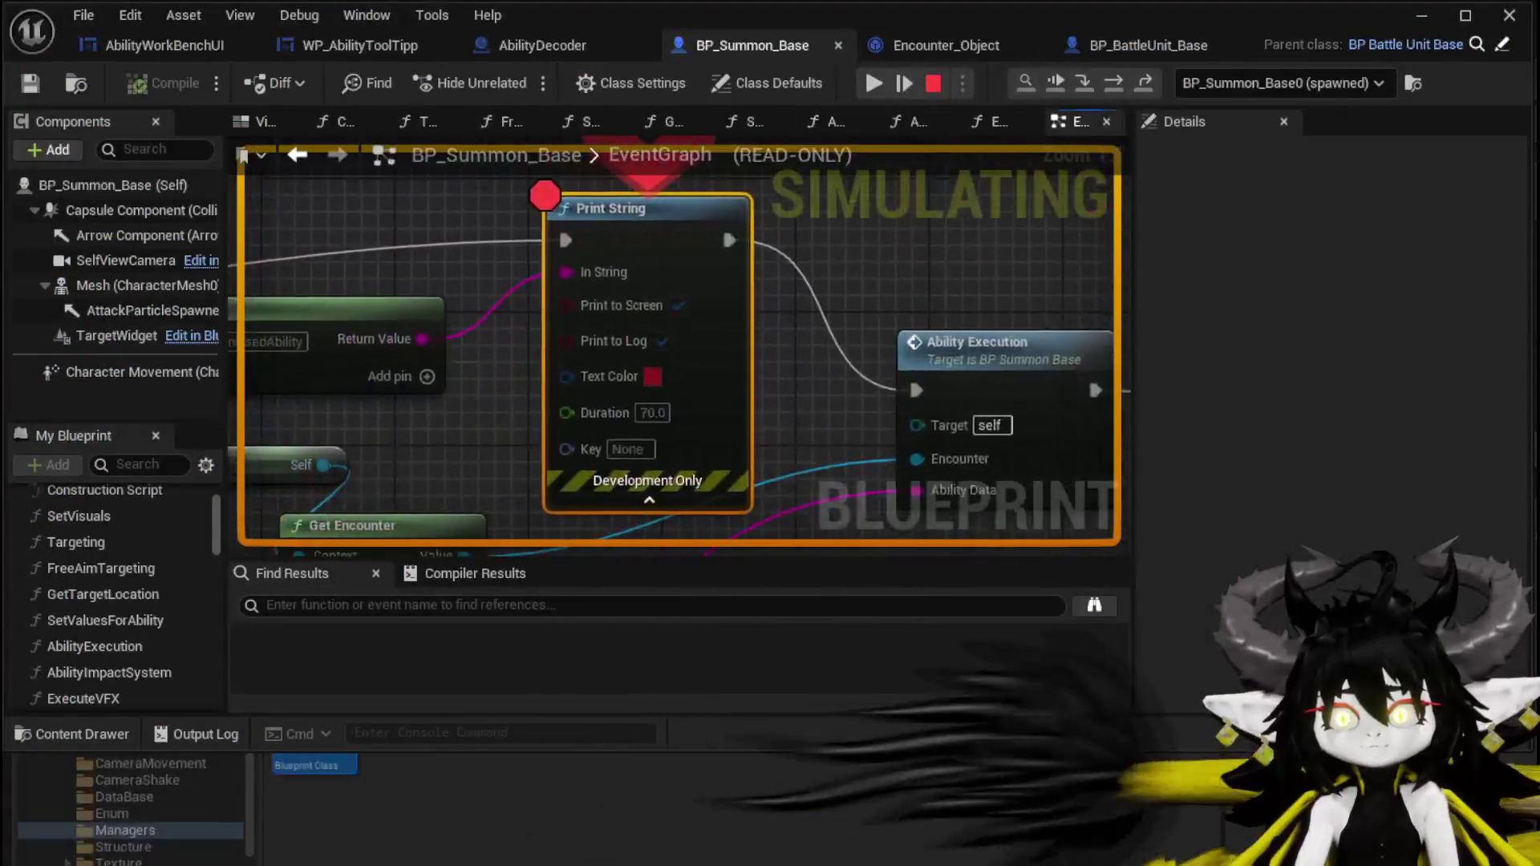
# Disable the Print String breakpoint and let the game resume until the summon's attack is logged.
pyautogui.click(886, 81)
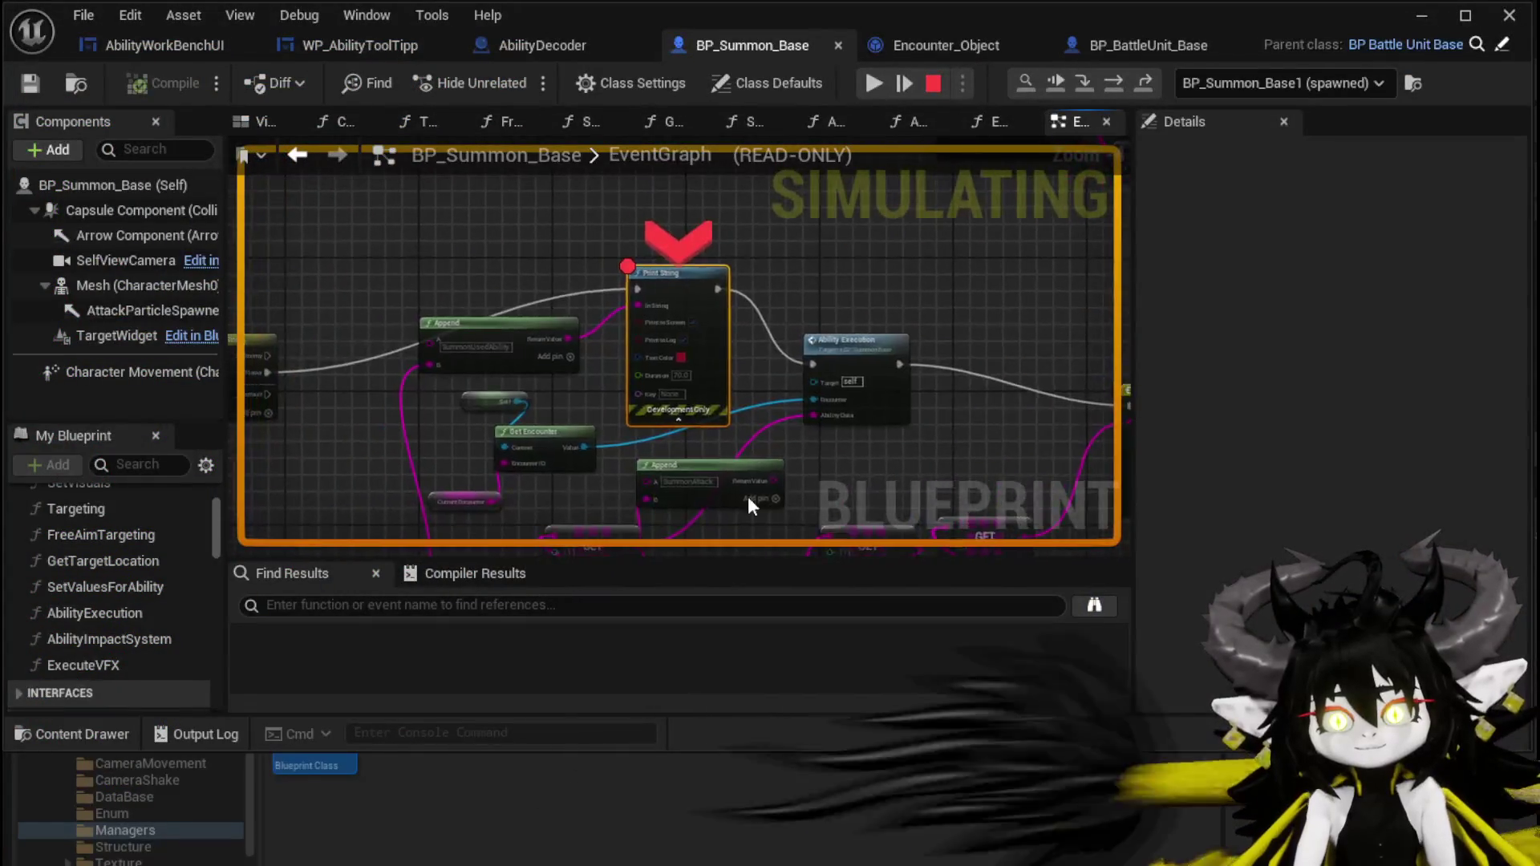
pyautogui.rightClick(704, 281)
pyautogui.click(838, 459)
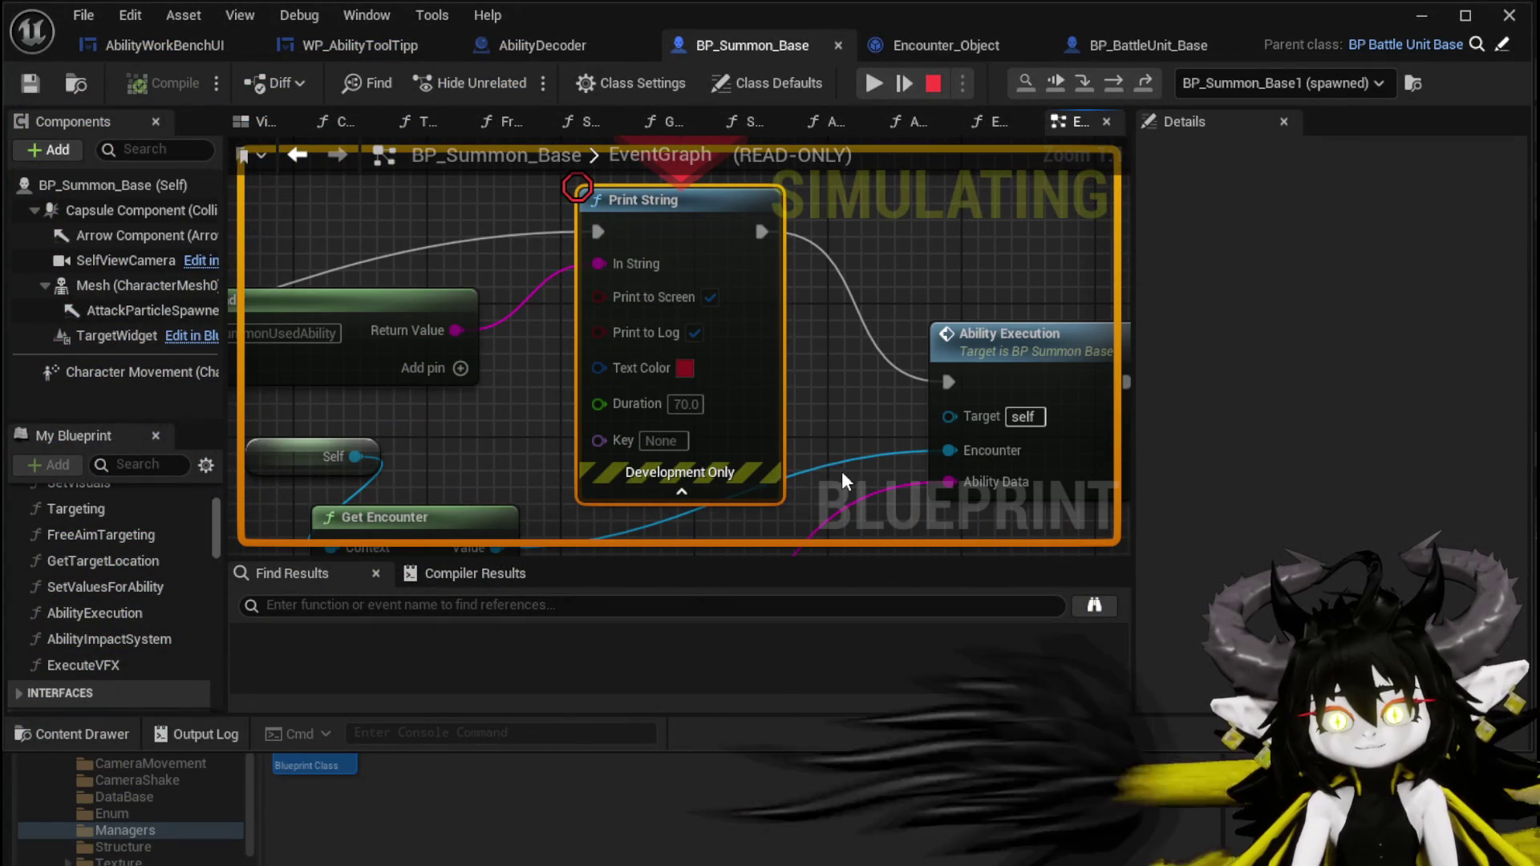
pyautogui.click(874, 82)
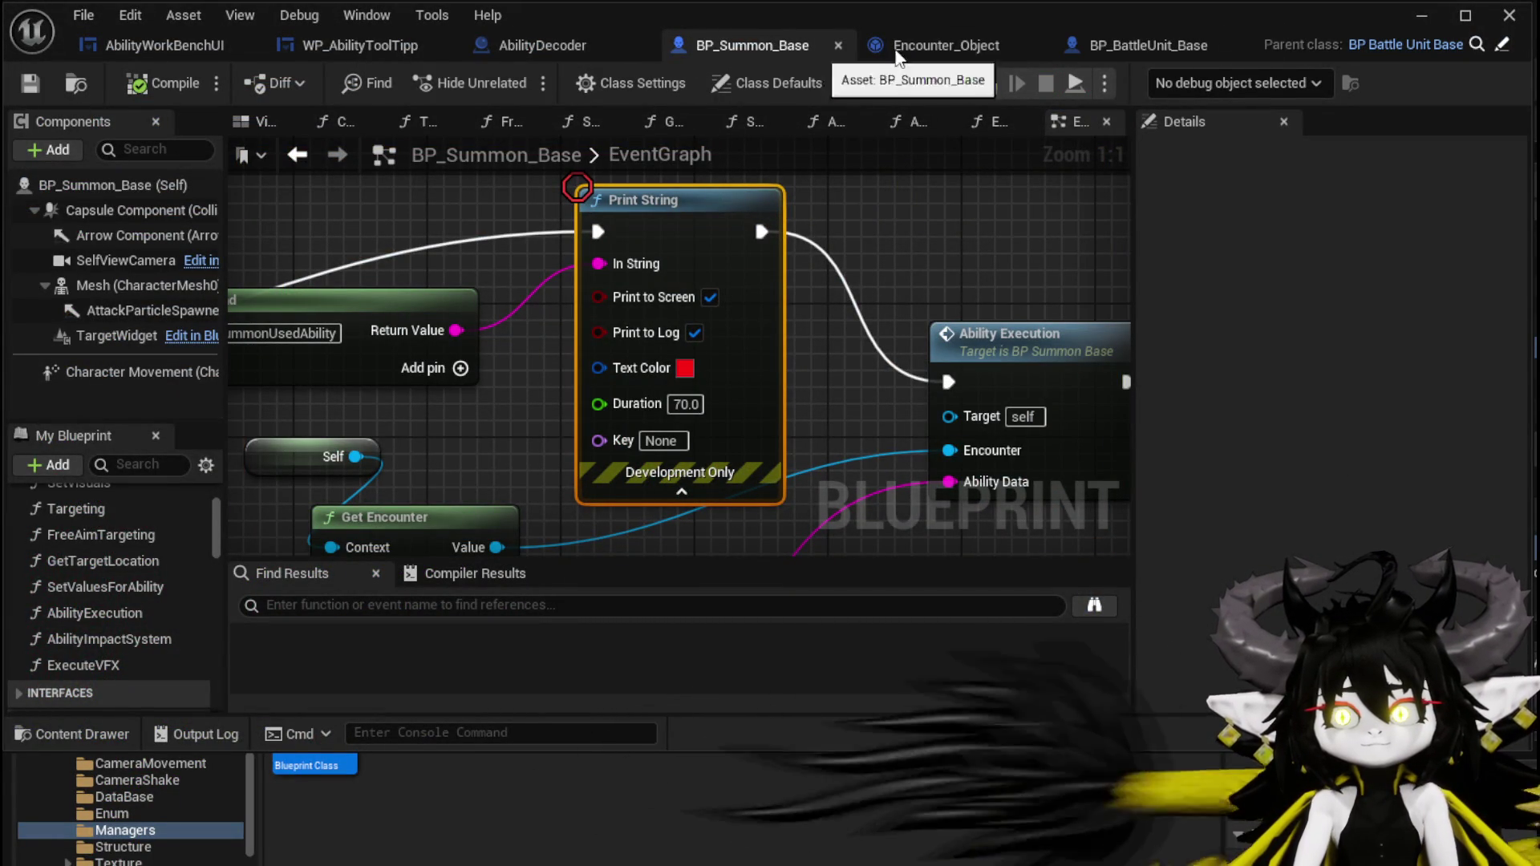
pyautogui.click(1415, 17)
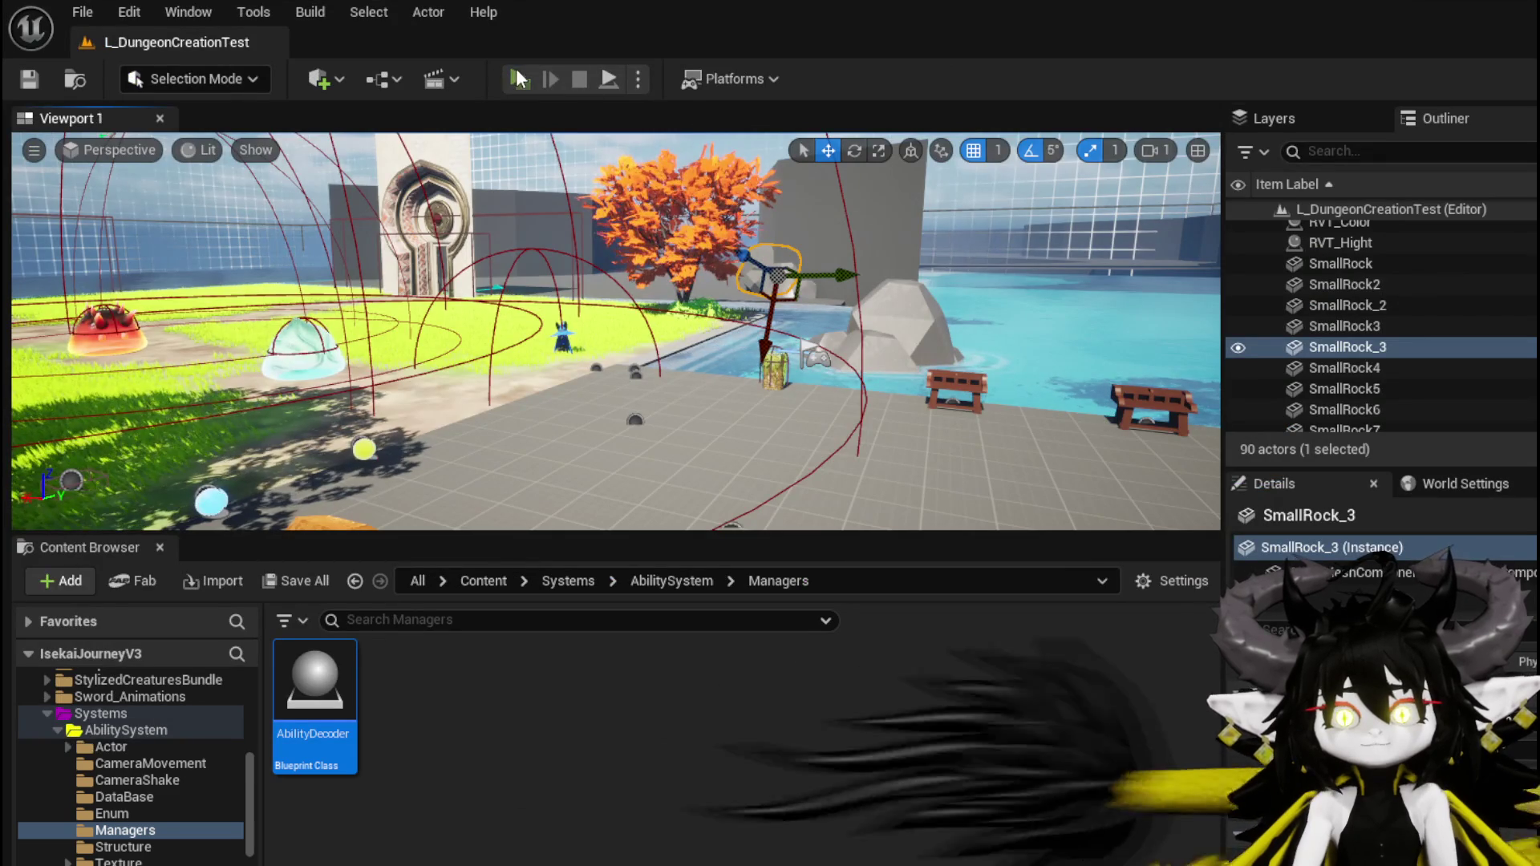
# Start play, open the ability workbench and select Test Summon in the Magic|ChuraMagicSummon|001 loadout.
pyautogui.click(518, 78)
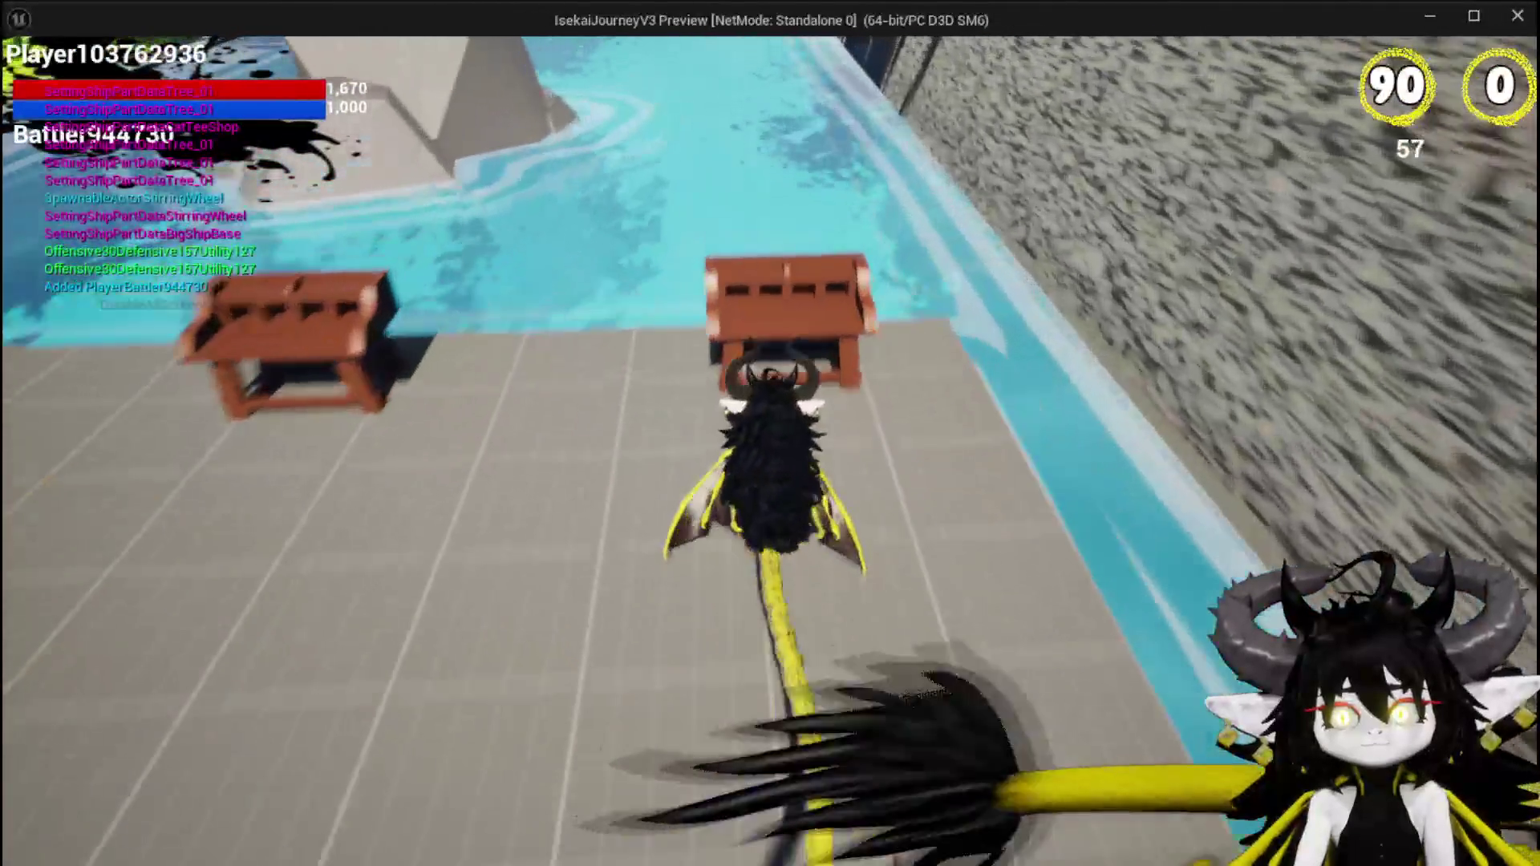
pyautogui.press('e')
pyautogui.click(137, 72)
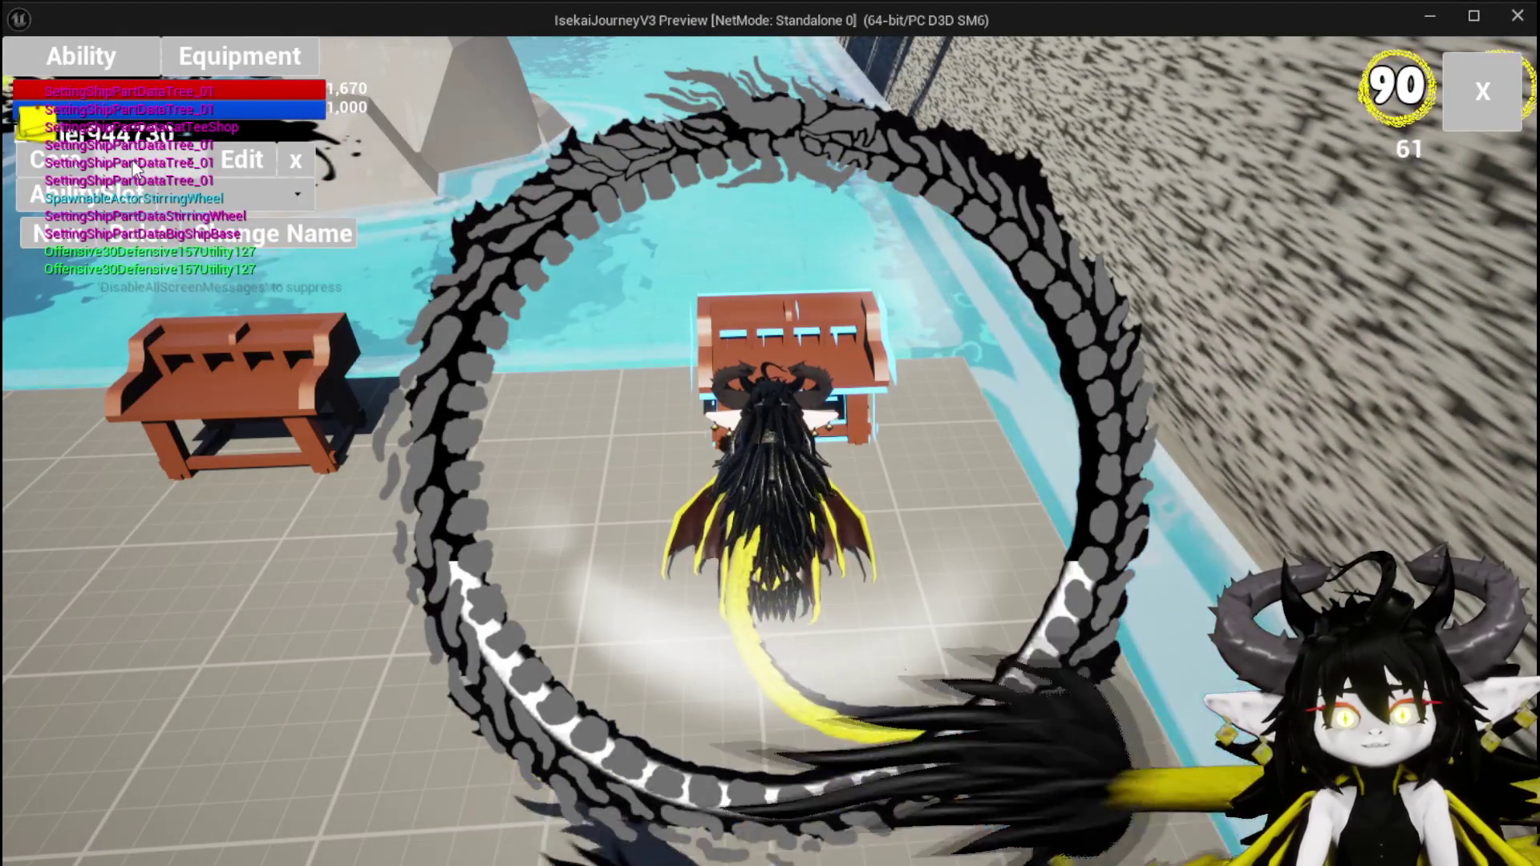
pyautogui.click(171, 193)
pyautogui.click(189, 209)
pyautogui.click(273, 194)
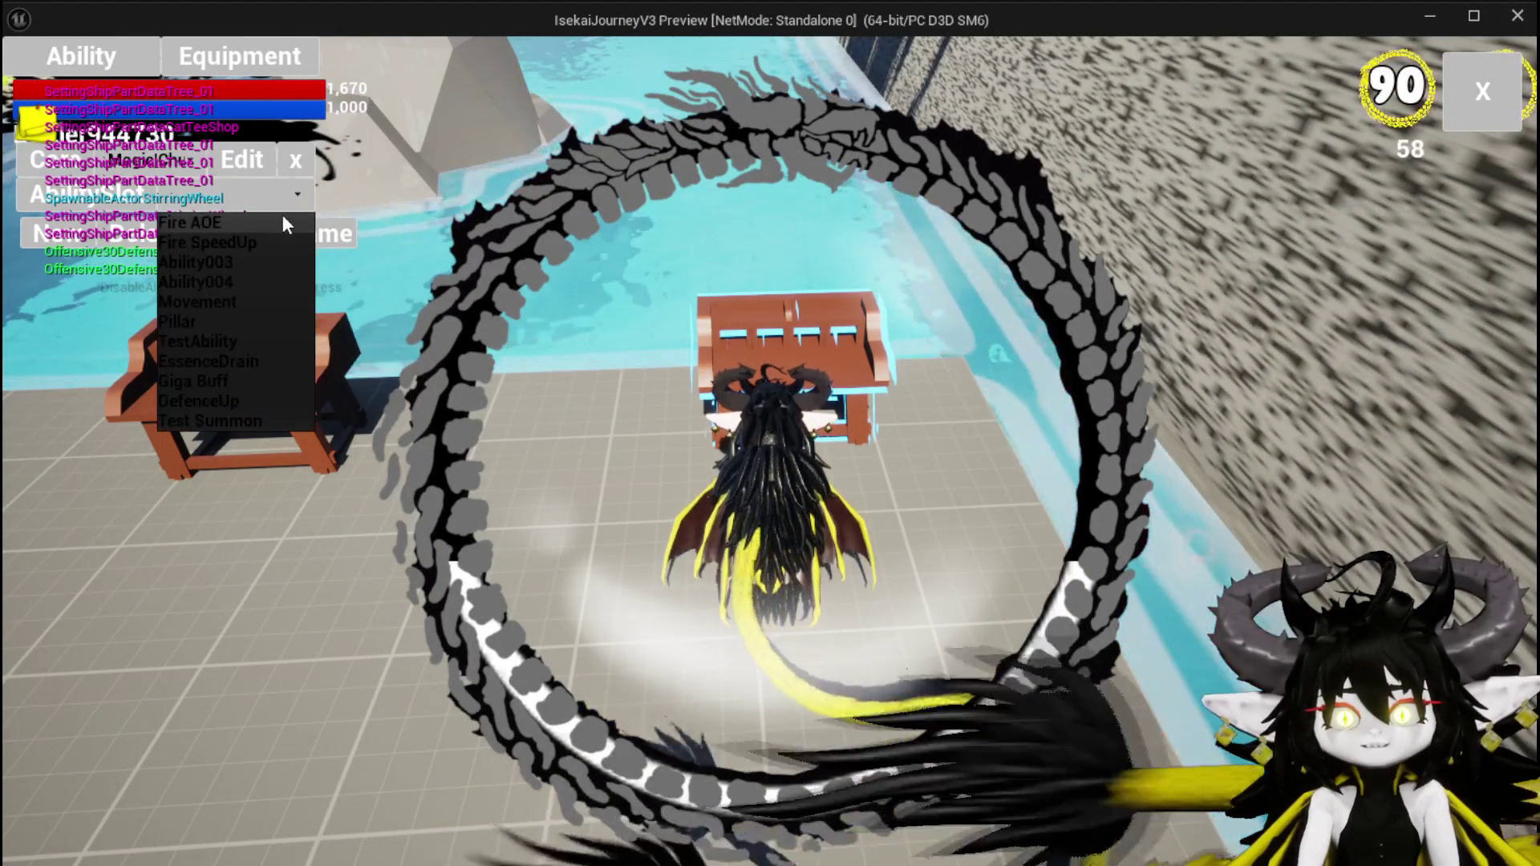
pyautogui.click(220, 418)
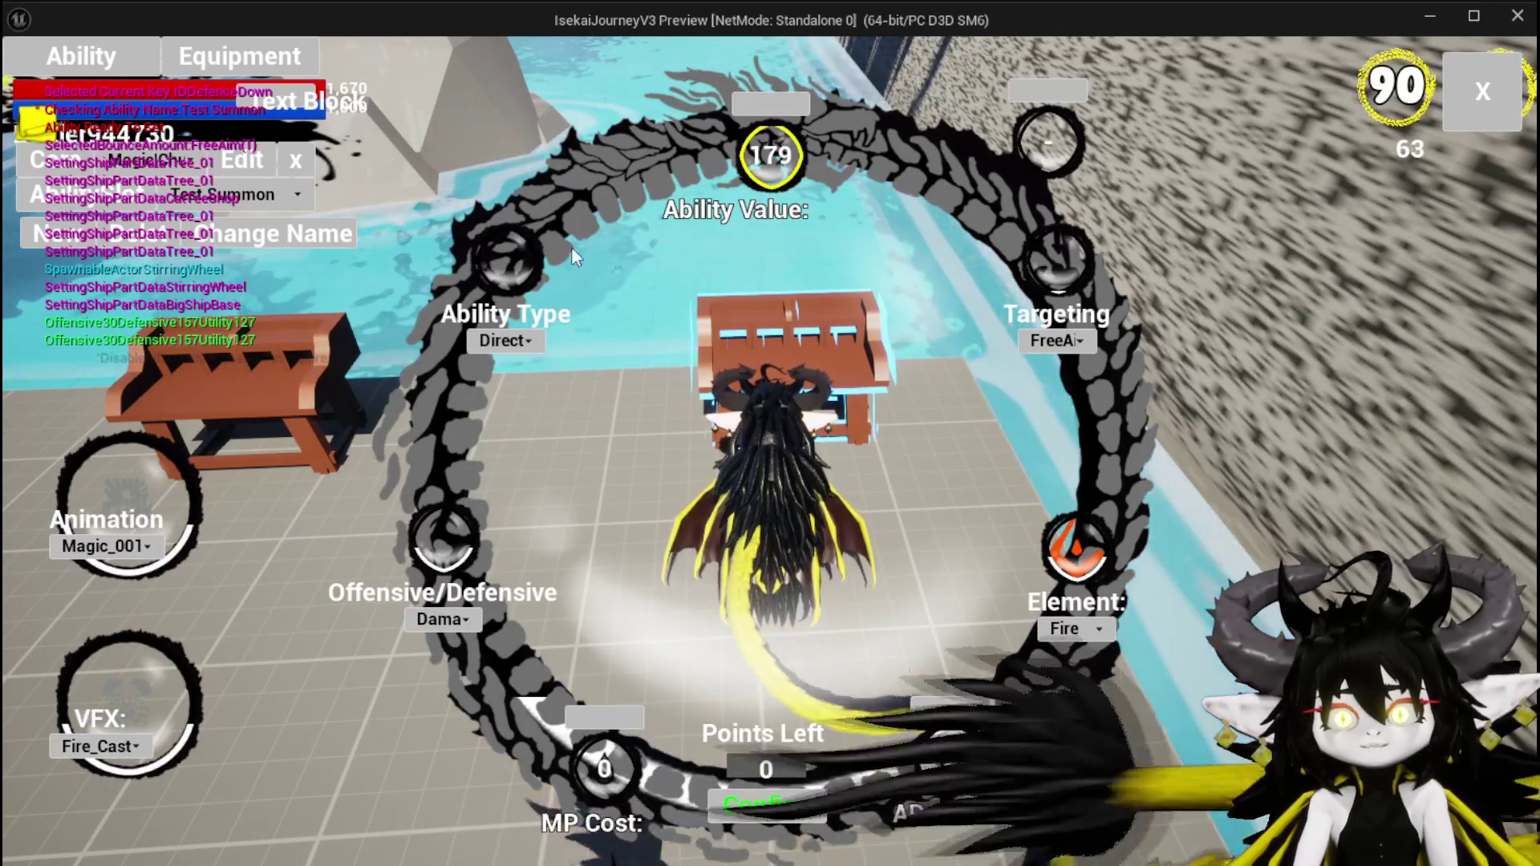
# Set Test Summon's ability type to Summon with Utility 170 and Defensive 27.
pyautogui.click(492, 341)
pyautogui.click(511, 377)
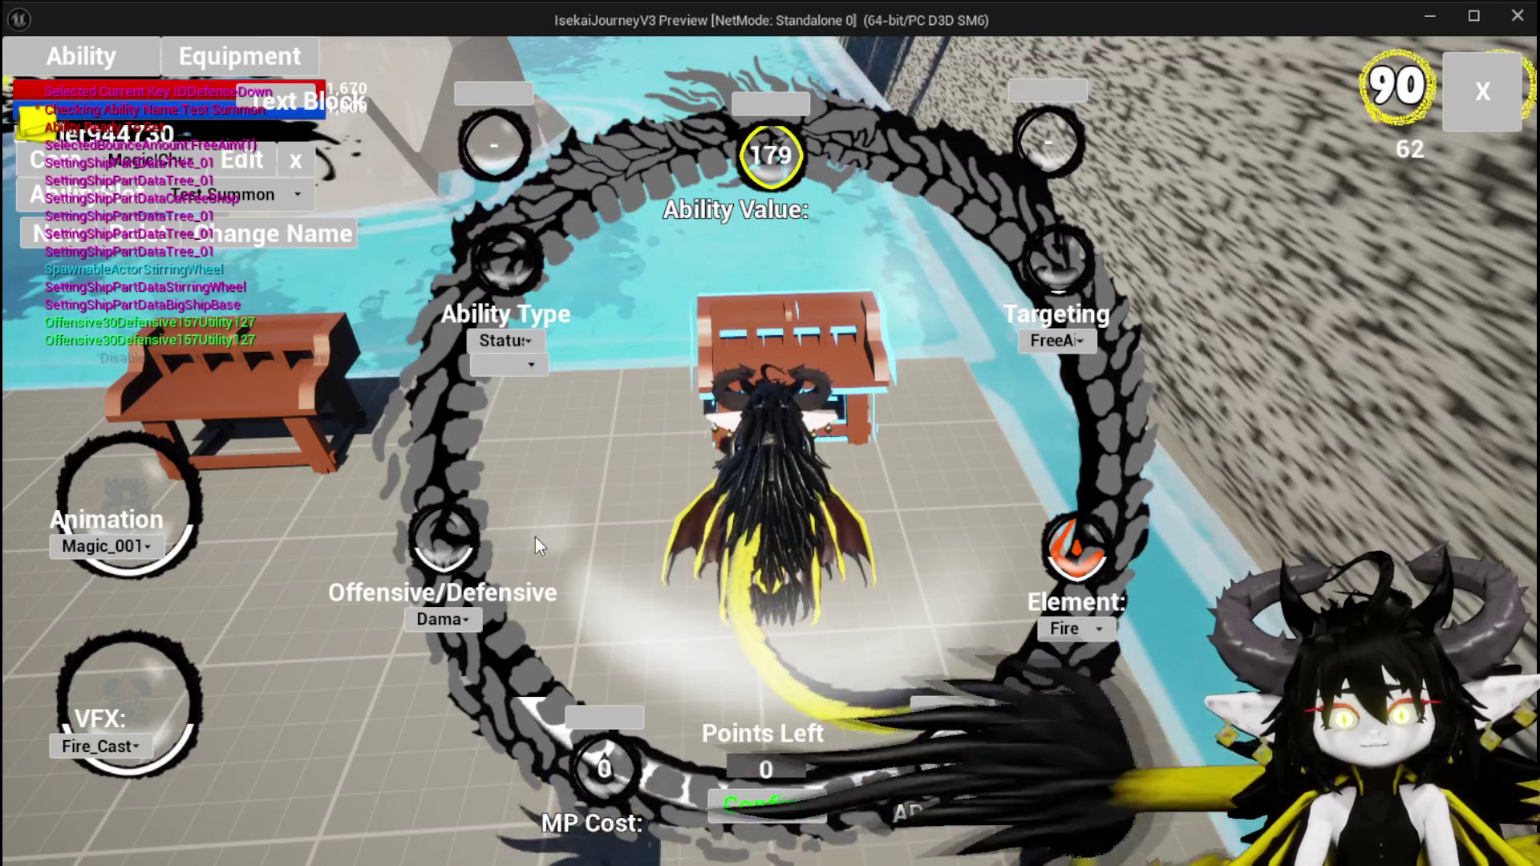
pyautogui.click(506, 341)
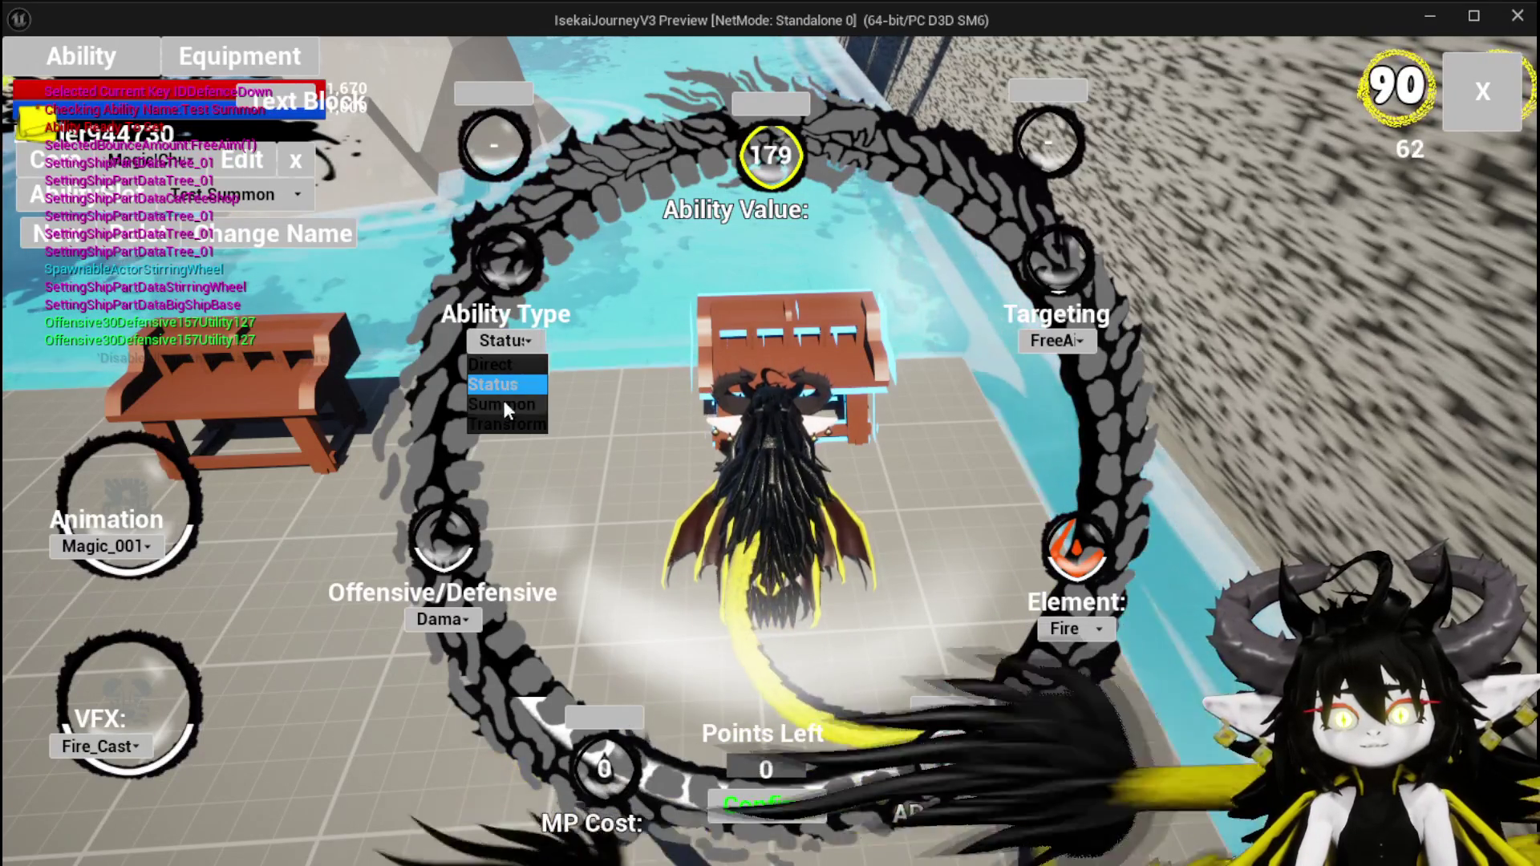
pyautogui.click(505, 405)
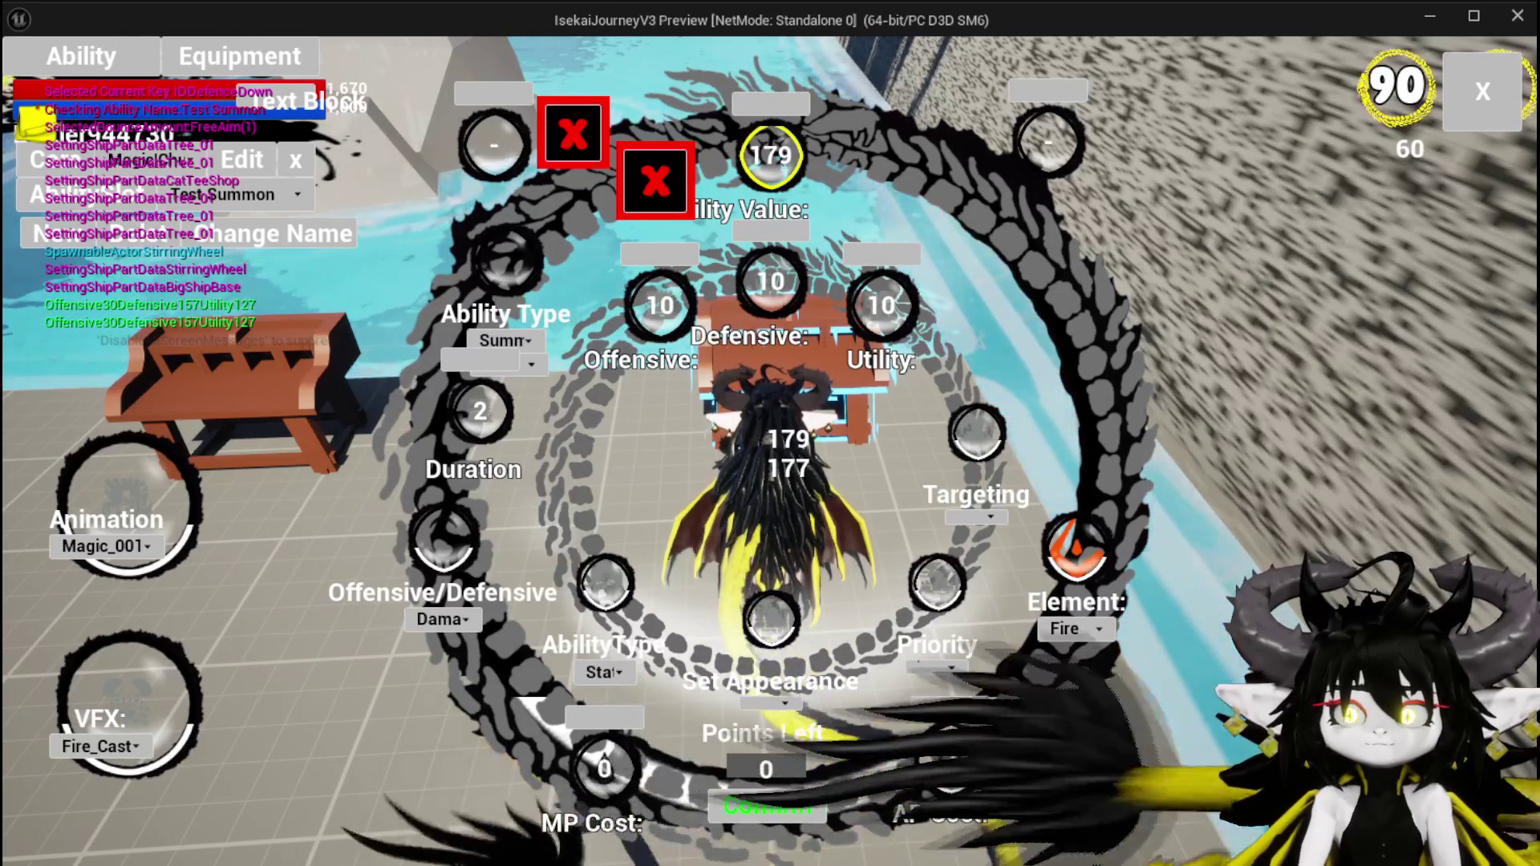
pyautogui.press('BackSpace')
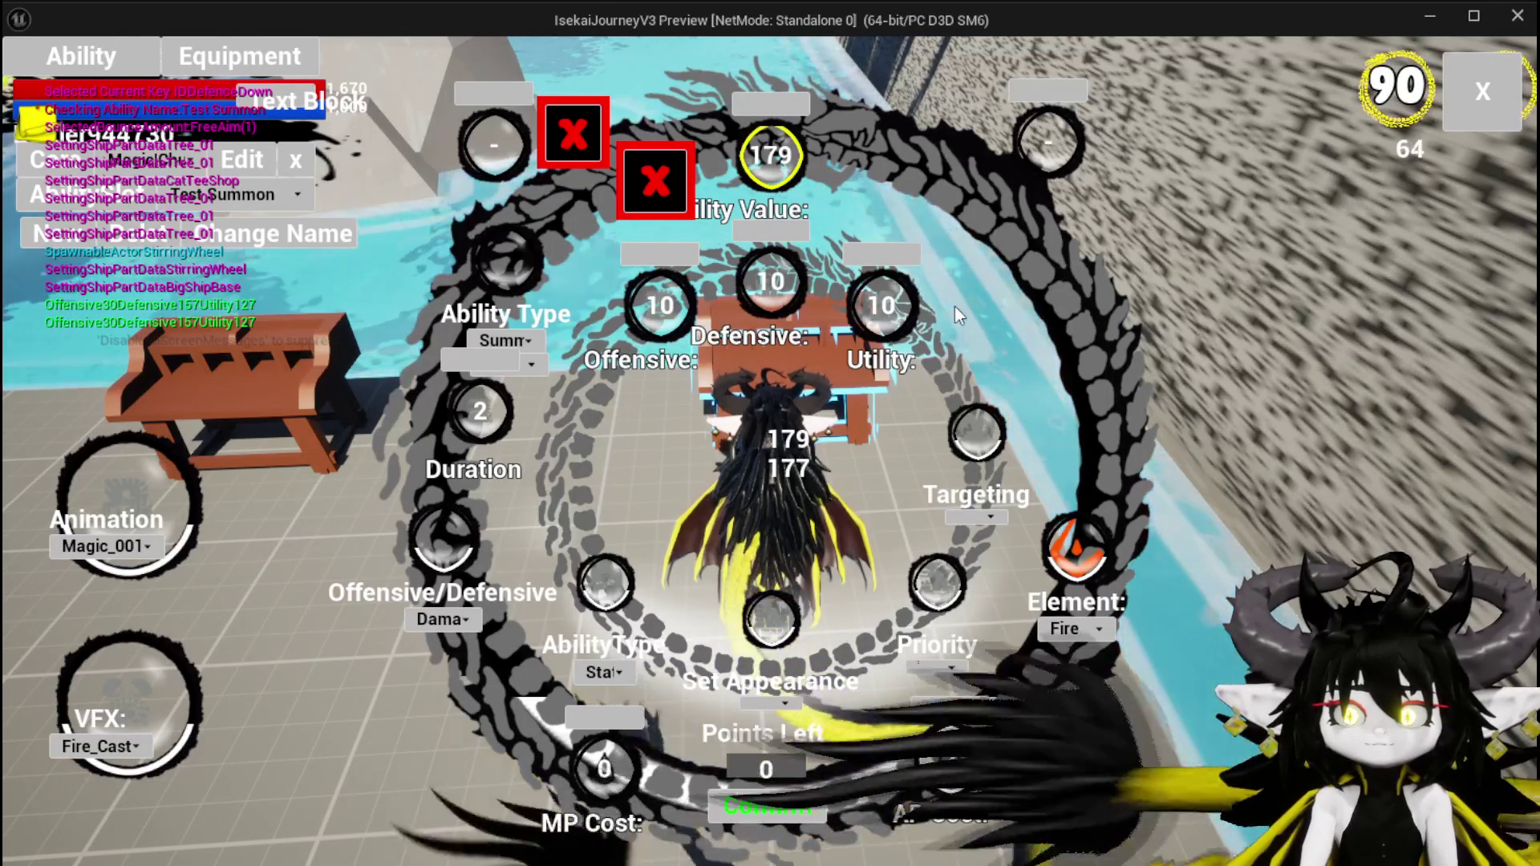
pyautogui.write('70')
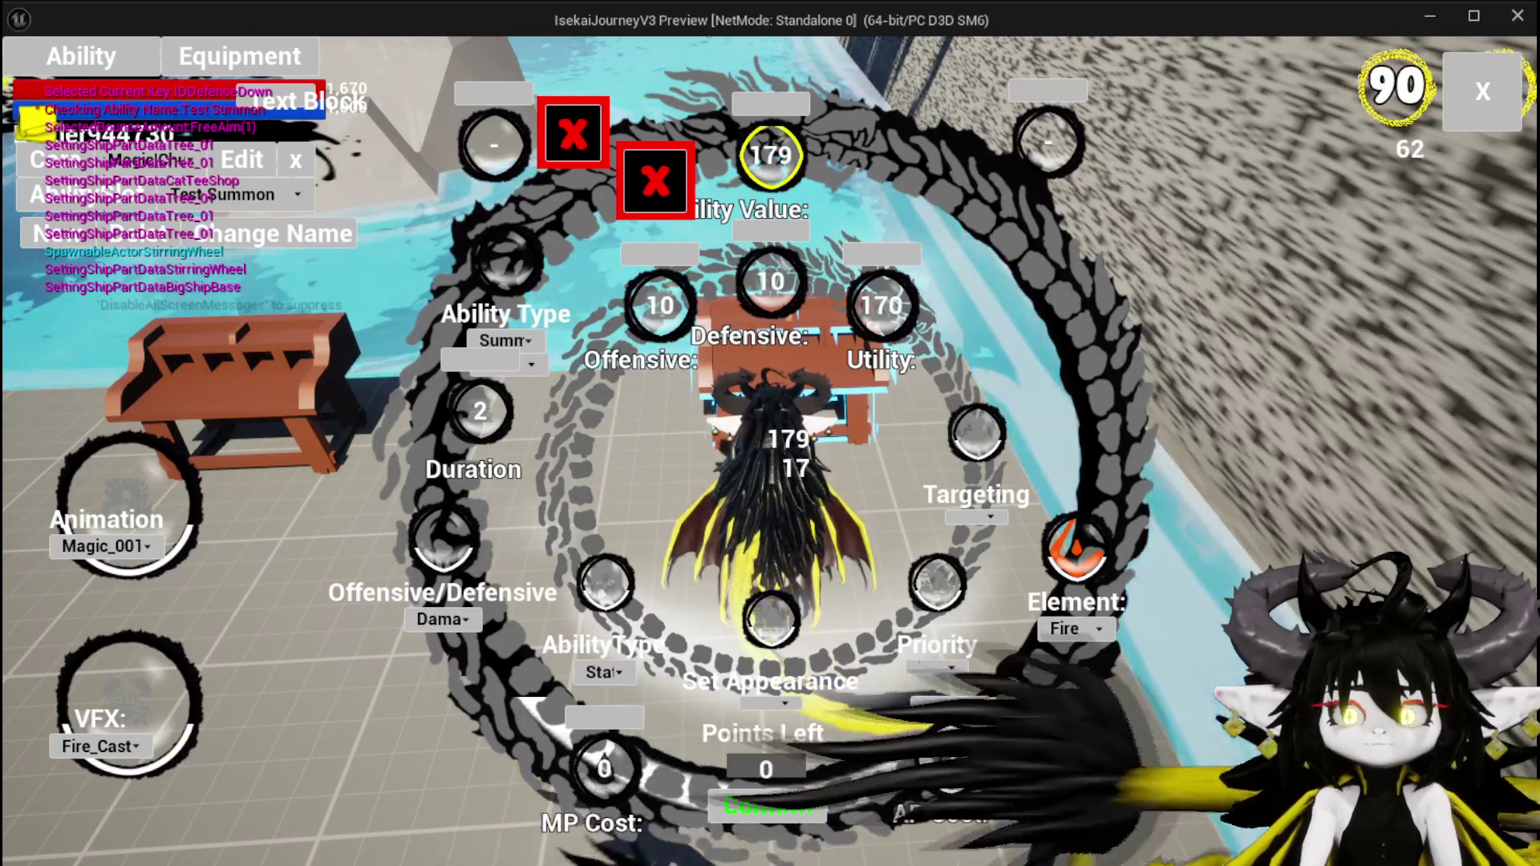
pyautogui.write('27')
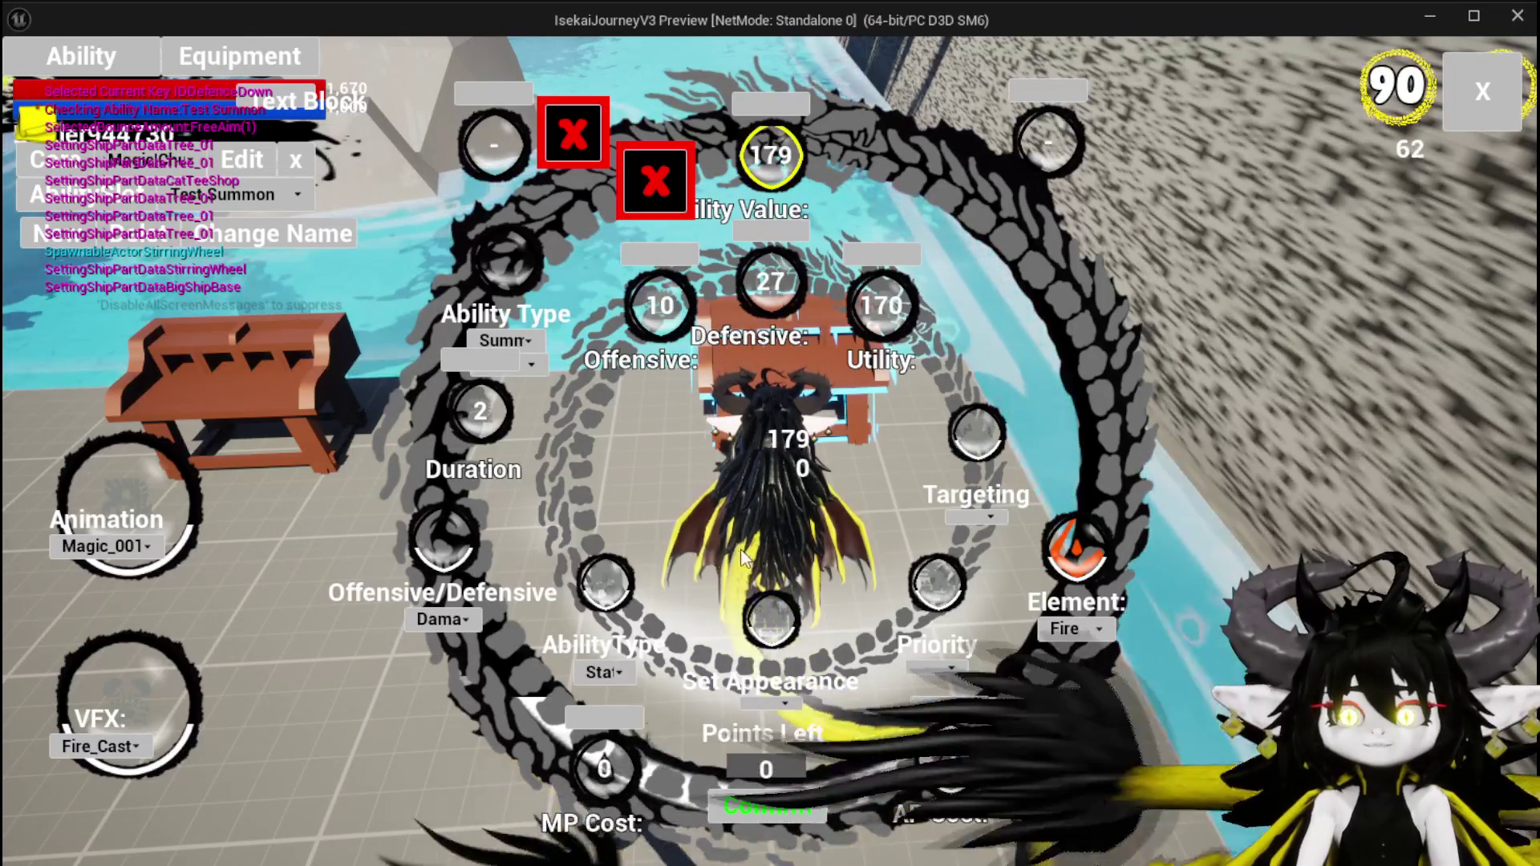
pyautogui.click(767, 699)
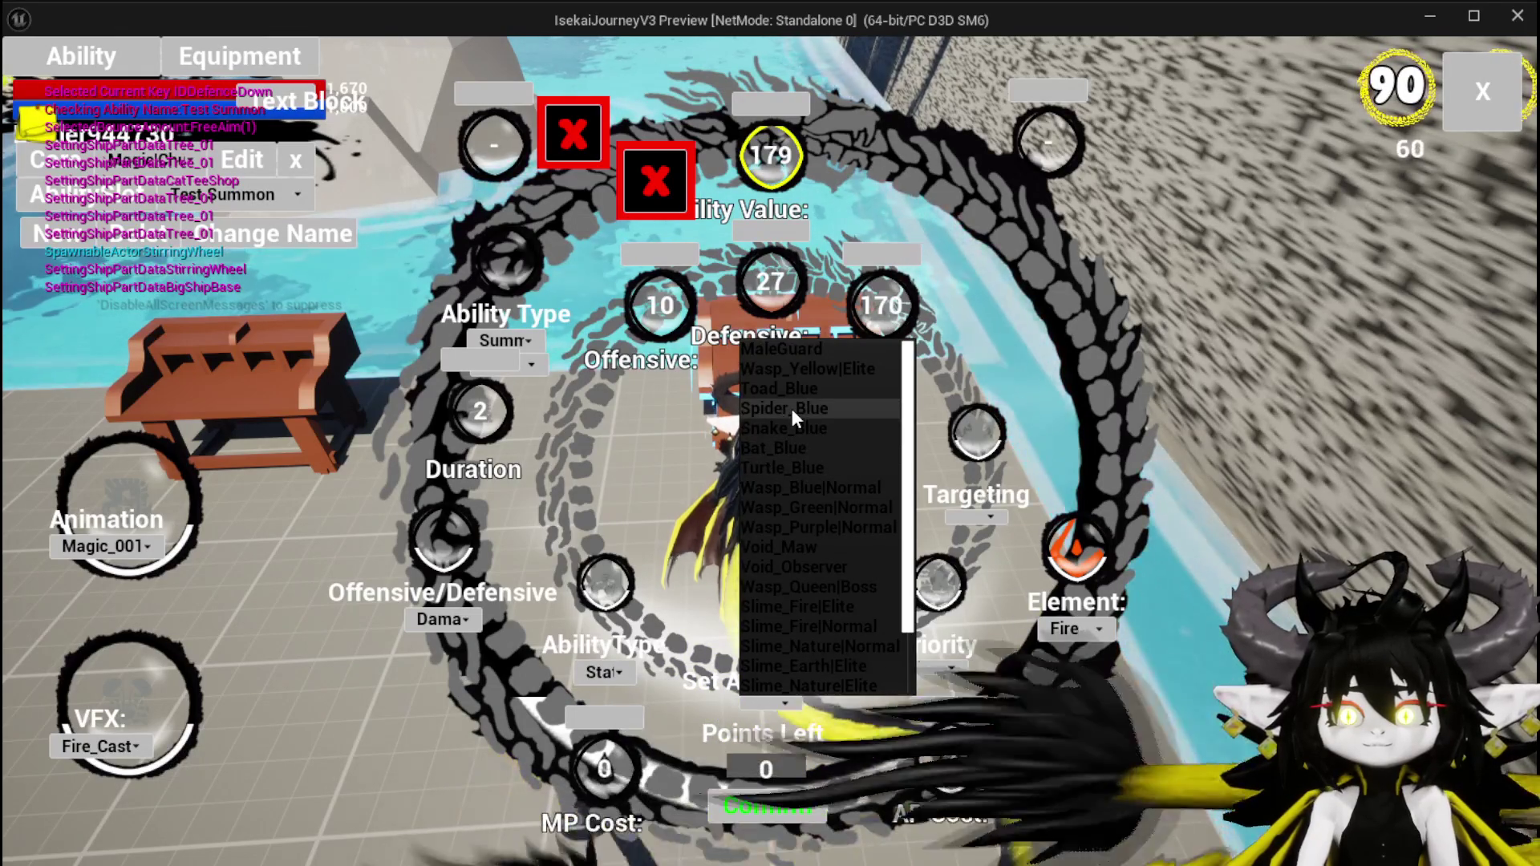
# Give Test Summon the Spider_Blue appearance, healing instead of damage, and single targeting.
pyautogui.click(791, 407)
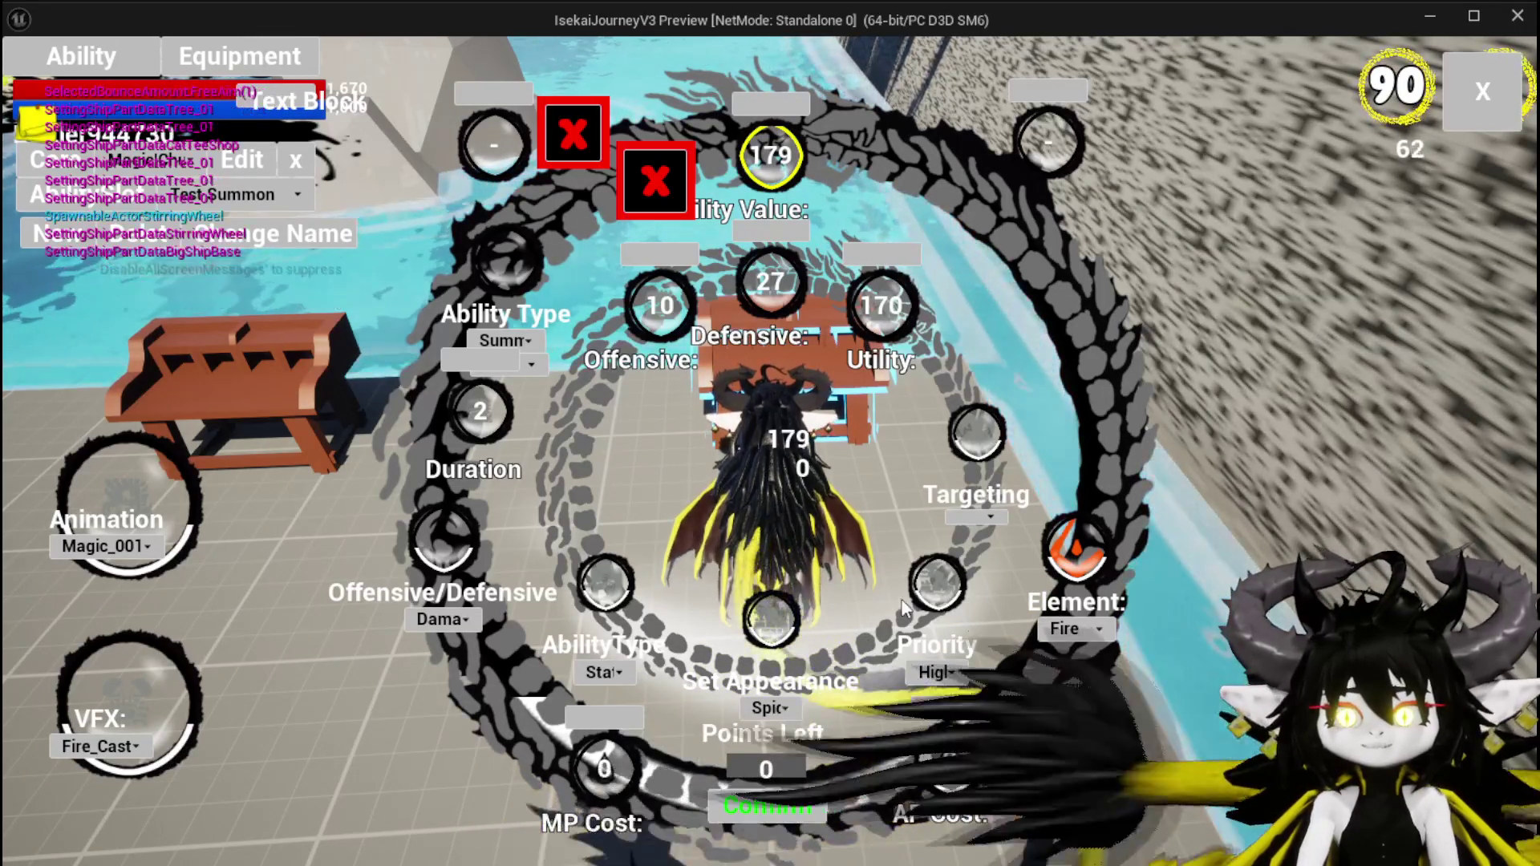
pyautogui.click(458, 608)
pyautogui.click(422, 649)
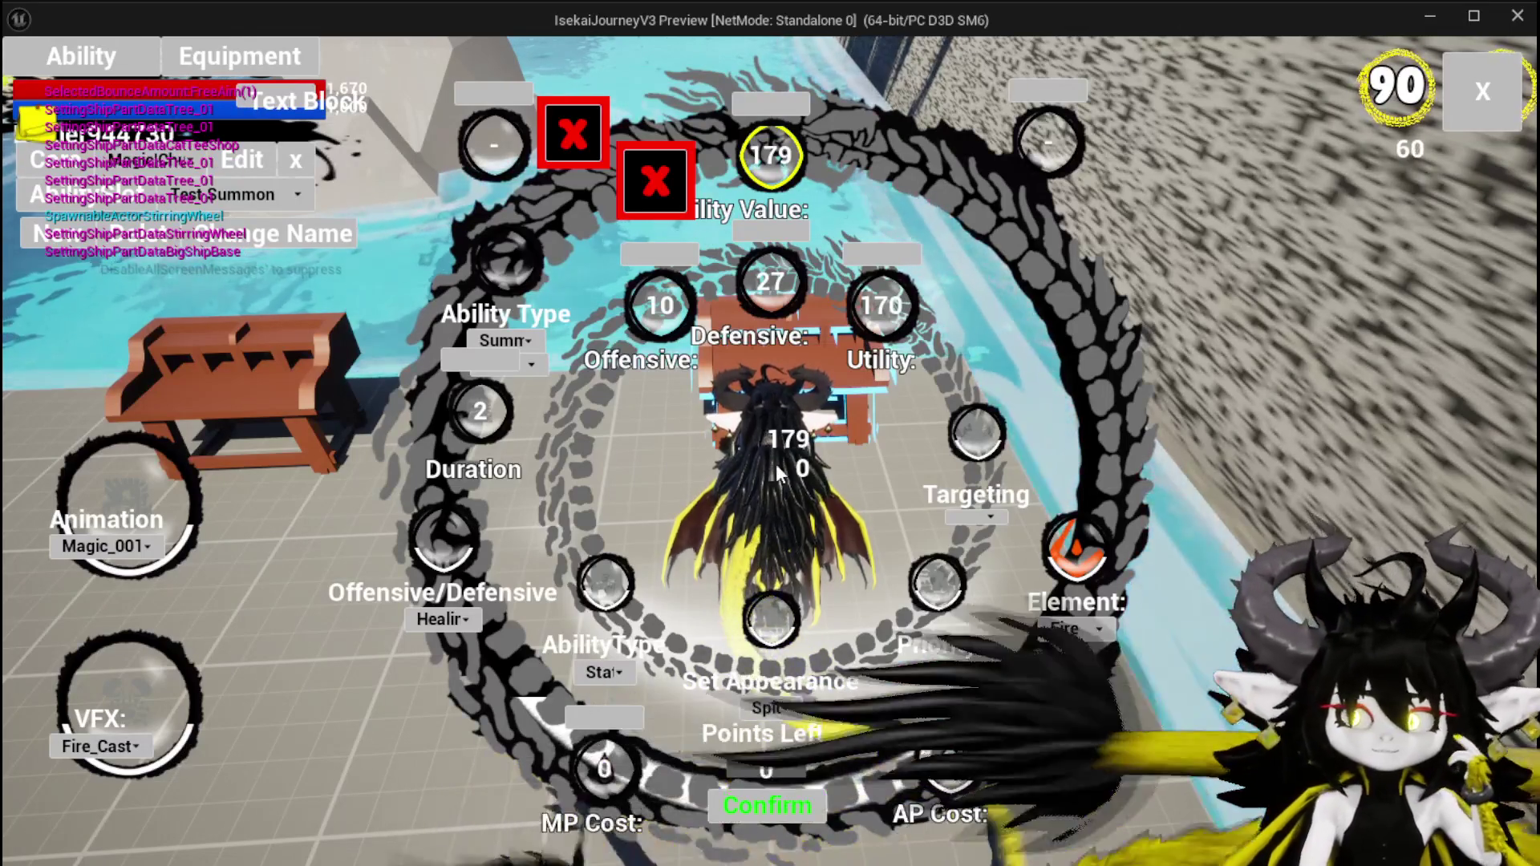
pyautogui.click(985, 518)
pyautogui.click(980, 531)
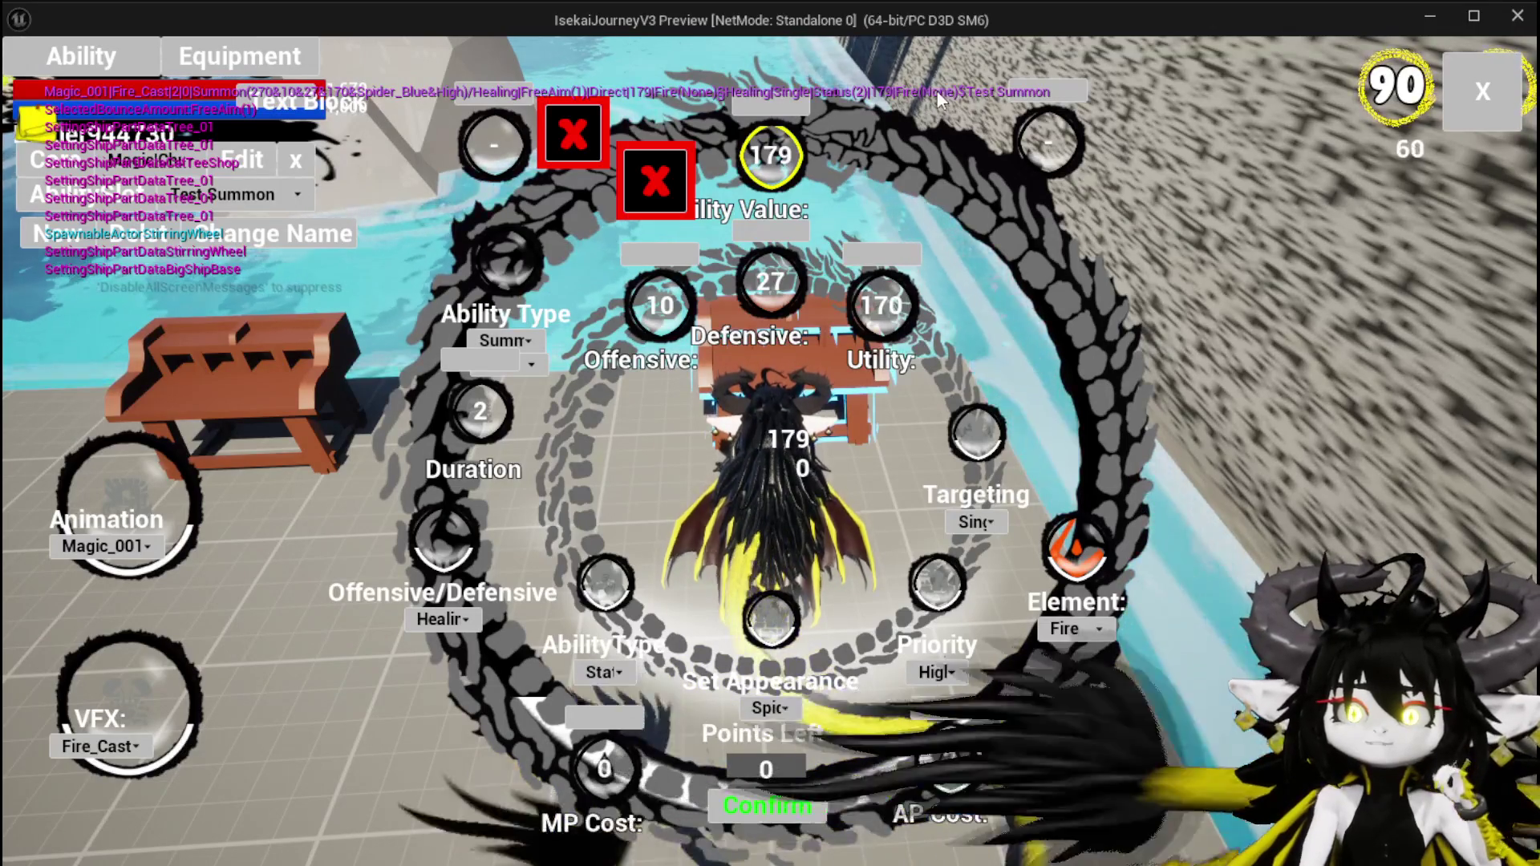
# Pick DamageUp as the status effect, change the element from Fire to Wind, and confirm.
pyautogui.click(530, 368)
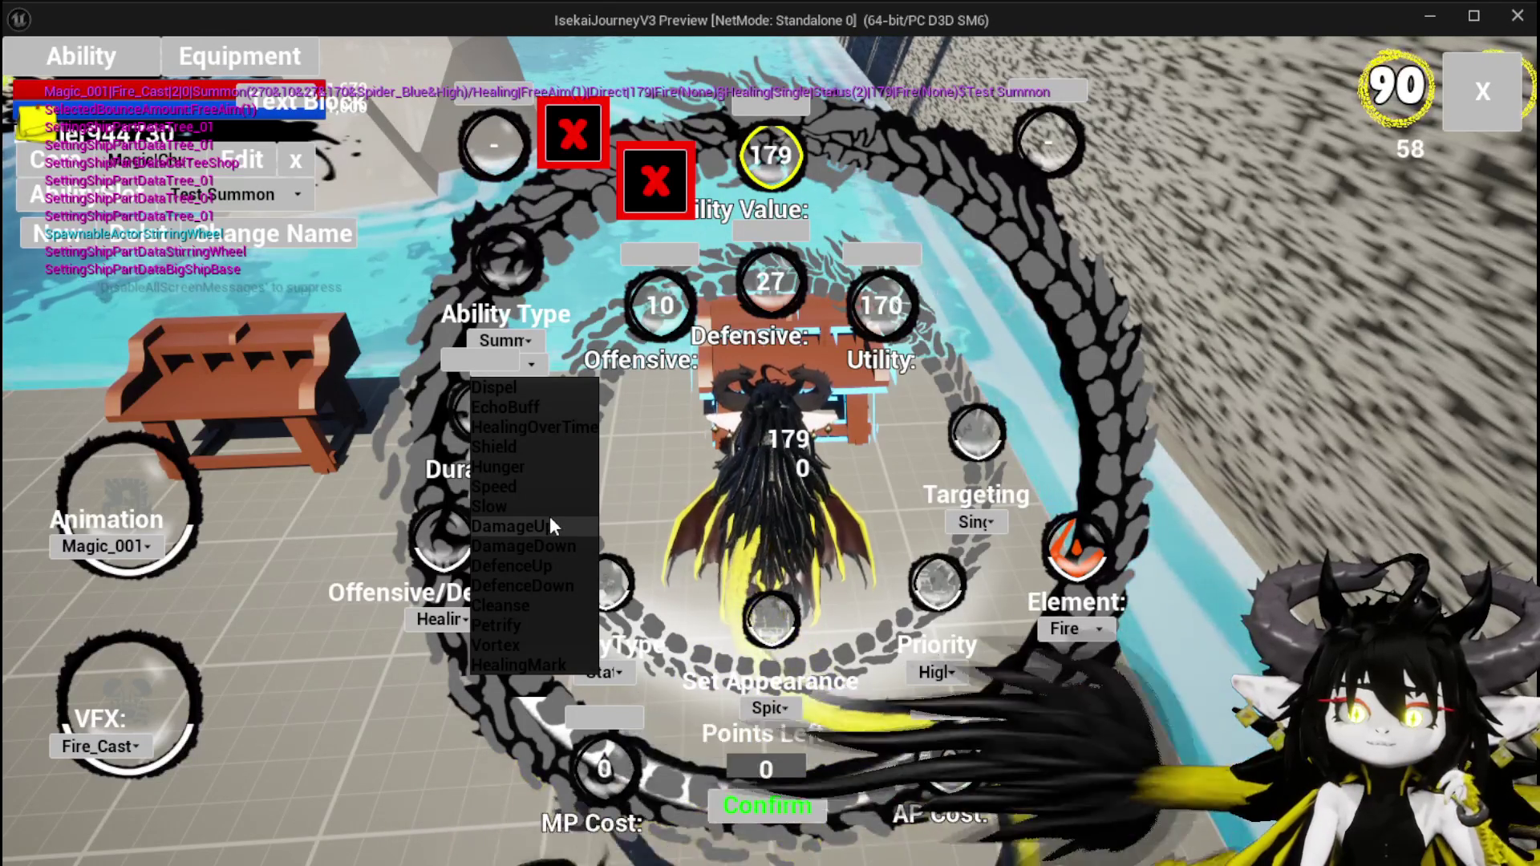
pyautogui.click(550, 525)
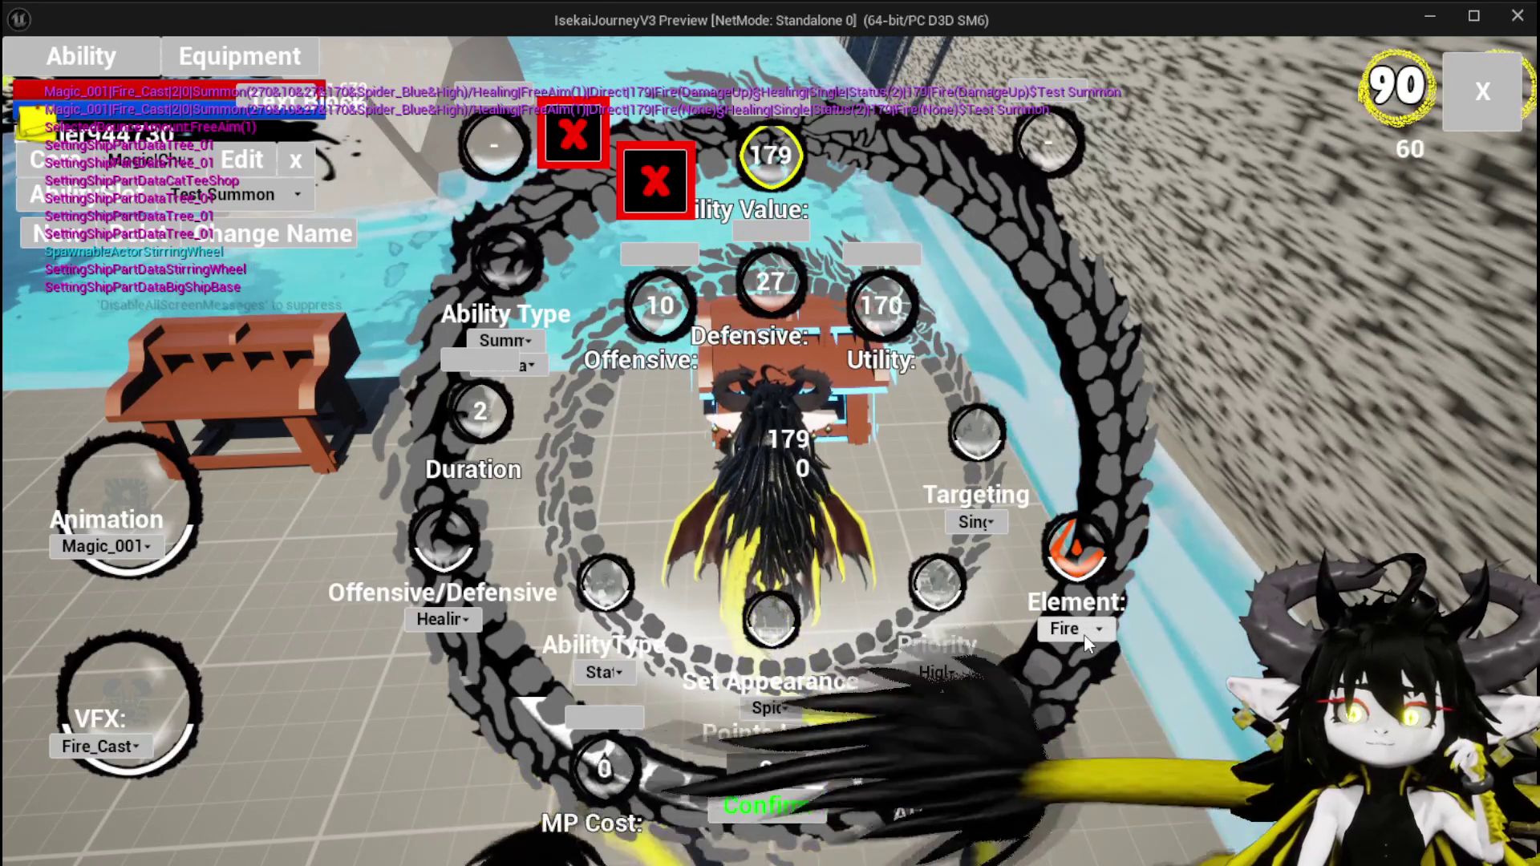
pyautogui.click(1084, 634)
pyautogui.click(1071, 712)
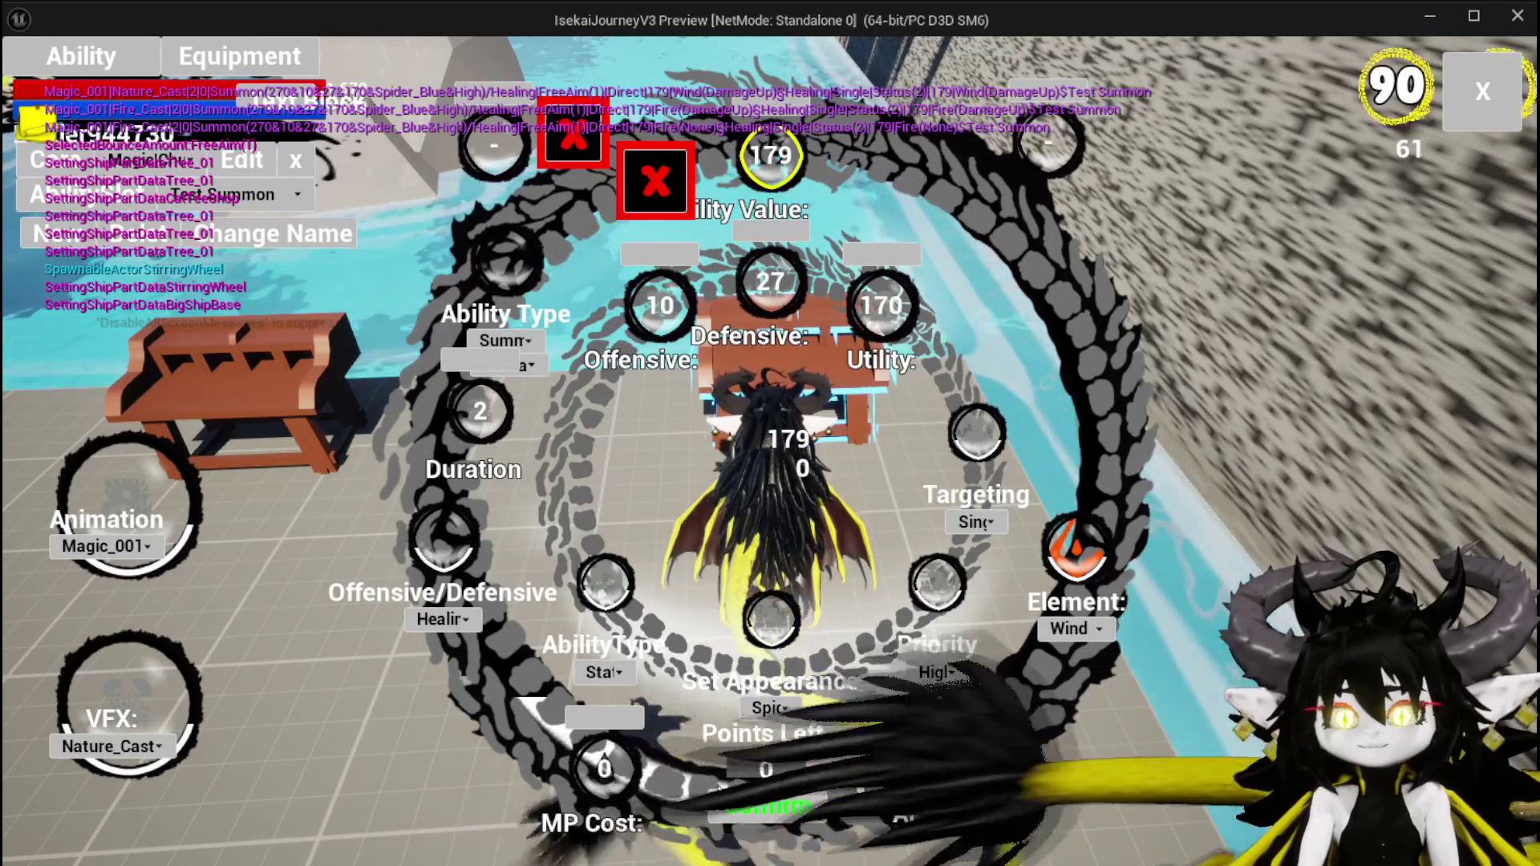
pyautogui.click(776, 811)
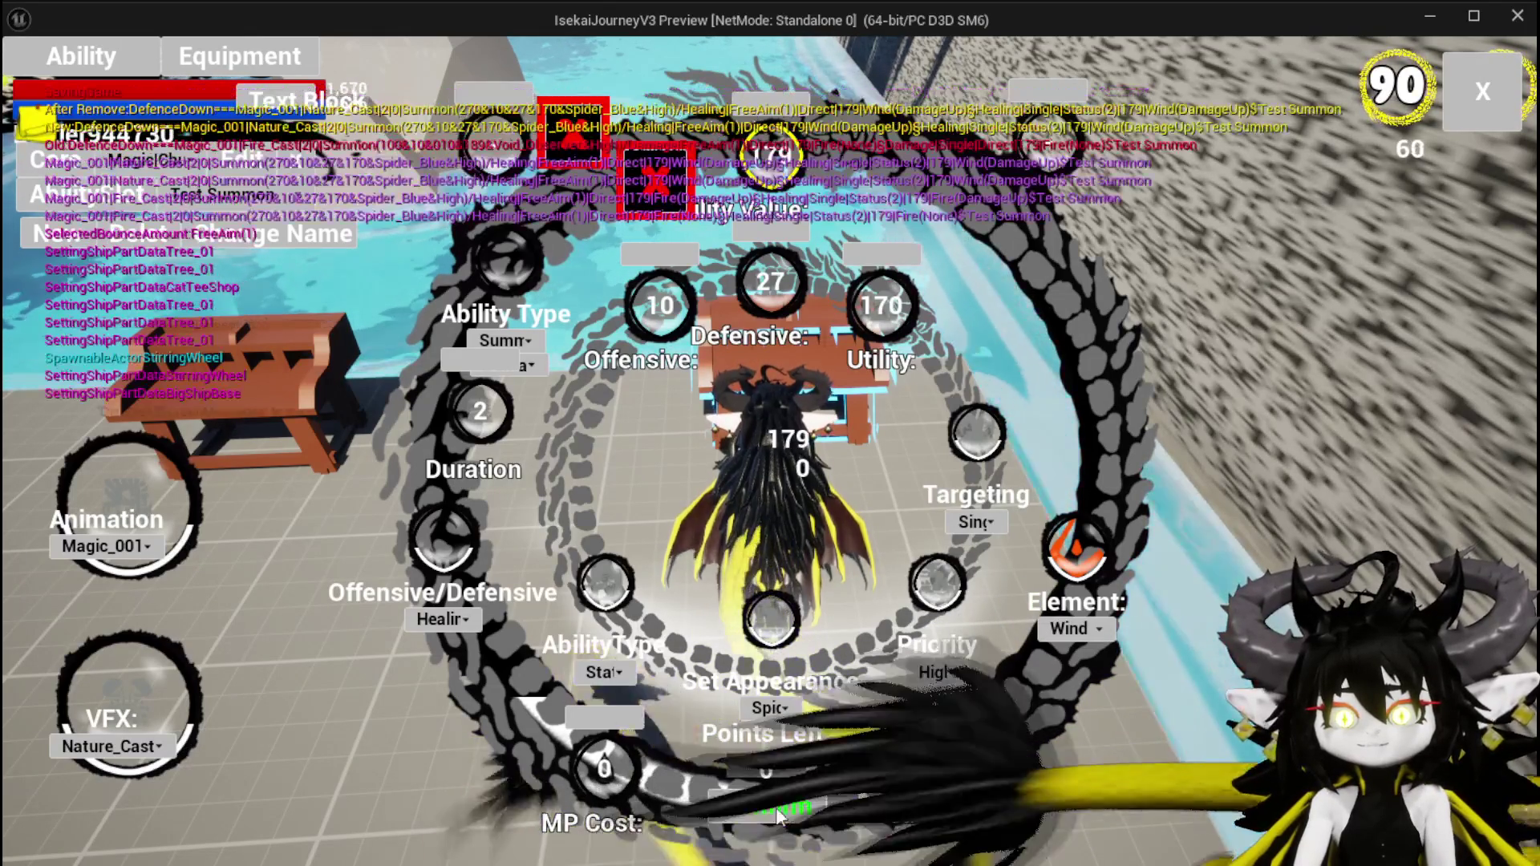
pyautogui.click(1484, 109)
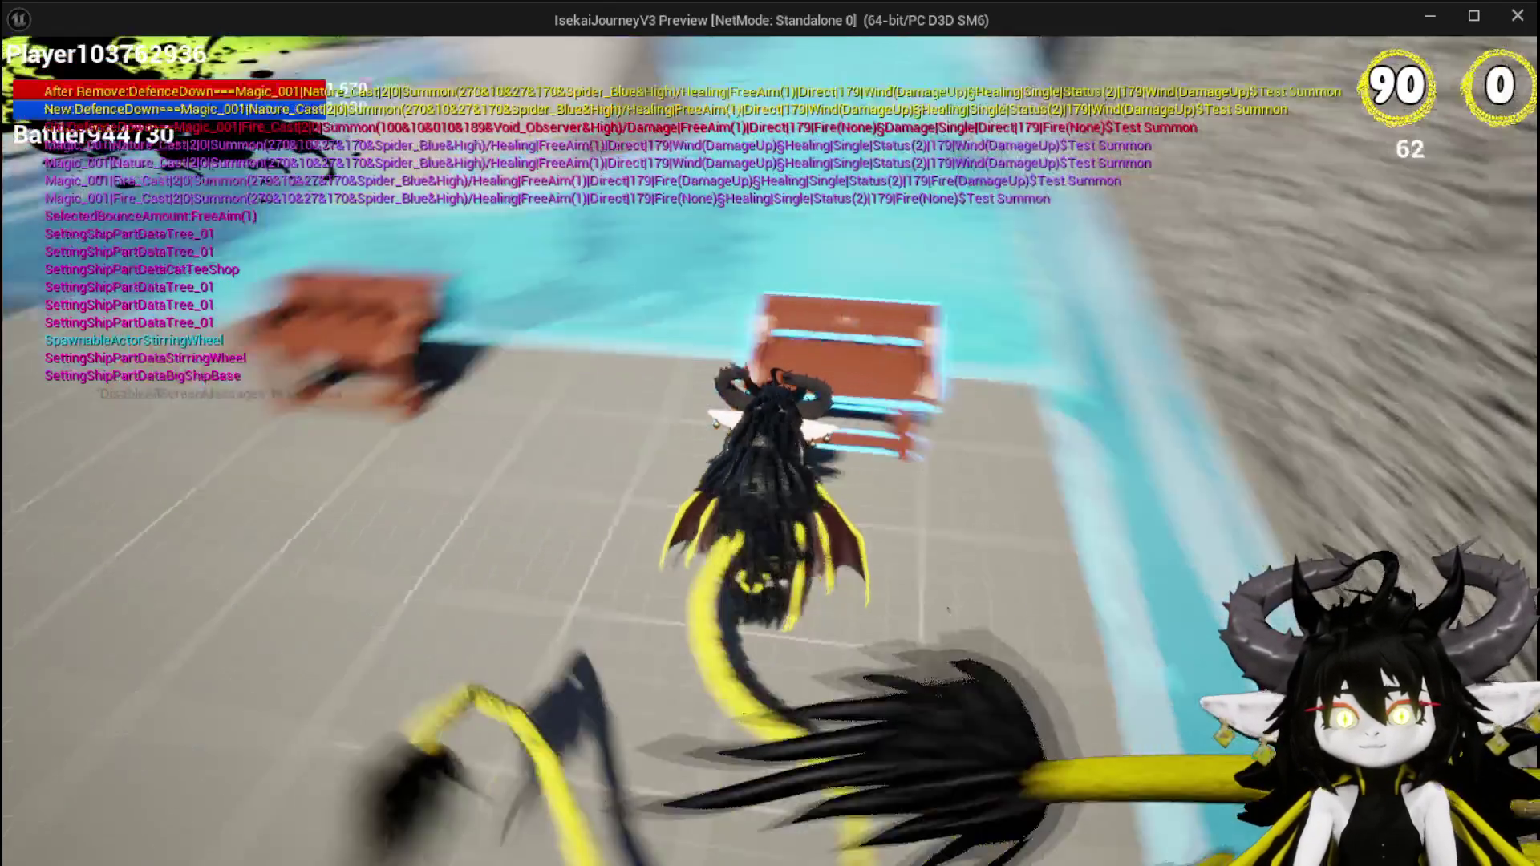
# Walk into the slimes to start a battle, inspect the summon and battler, then ready Fire AOE.
pyautogui.press('w')
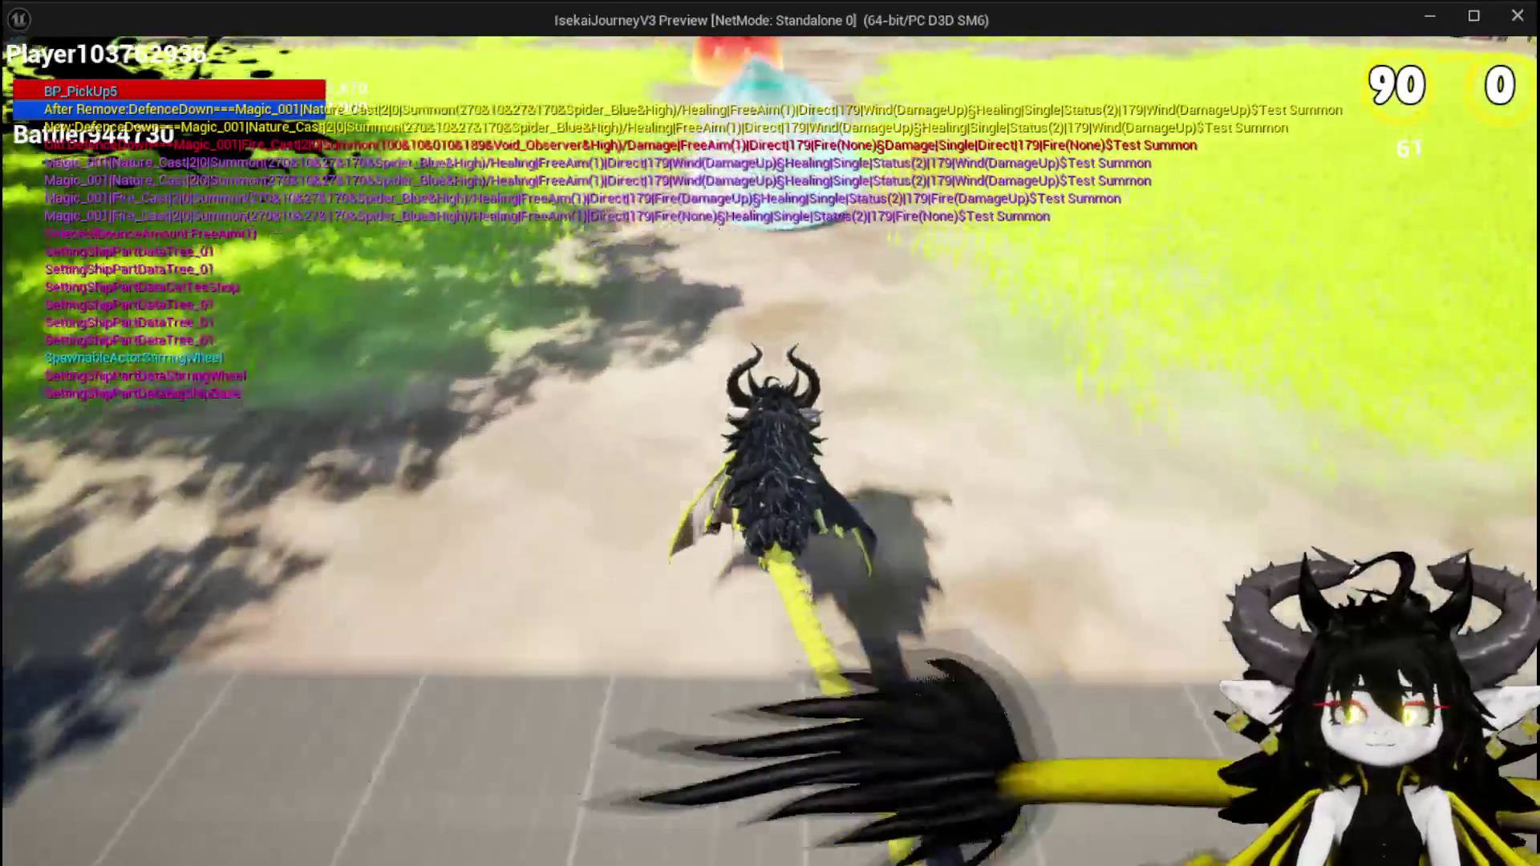
pyautogui.press('w')
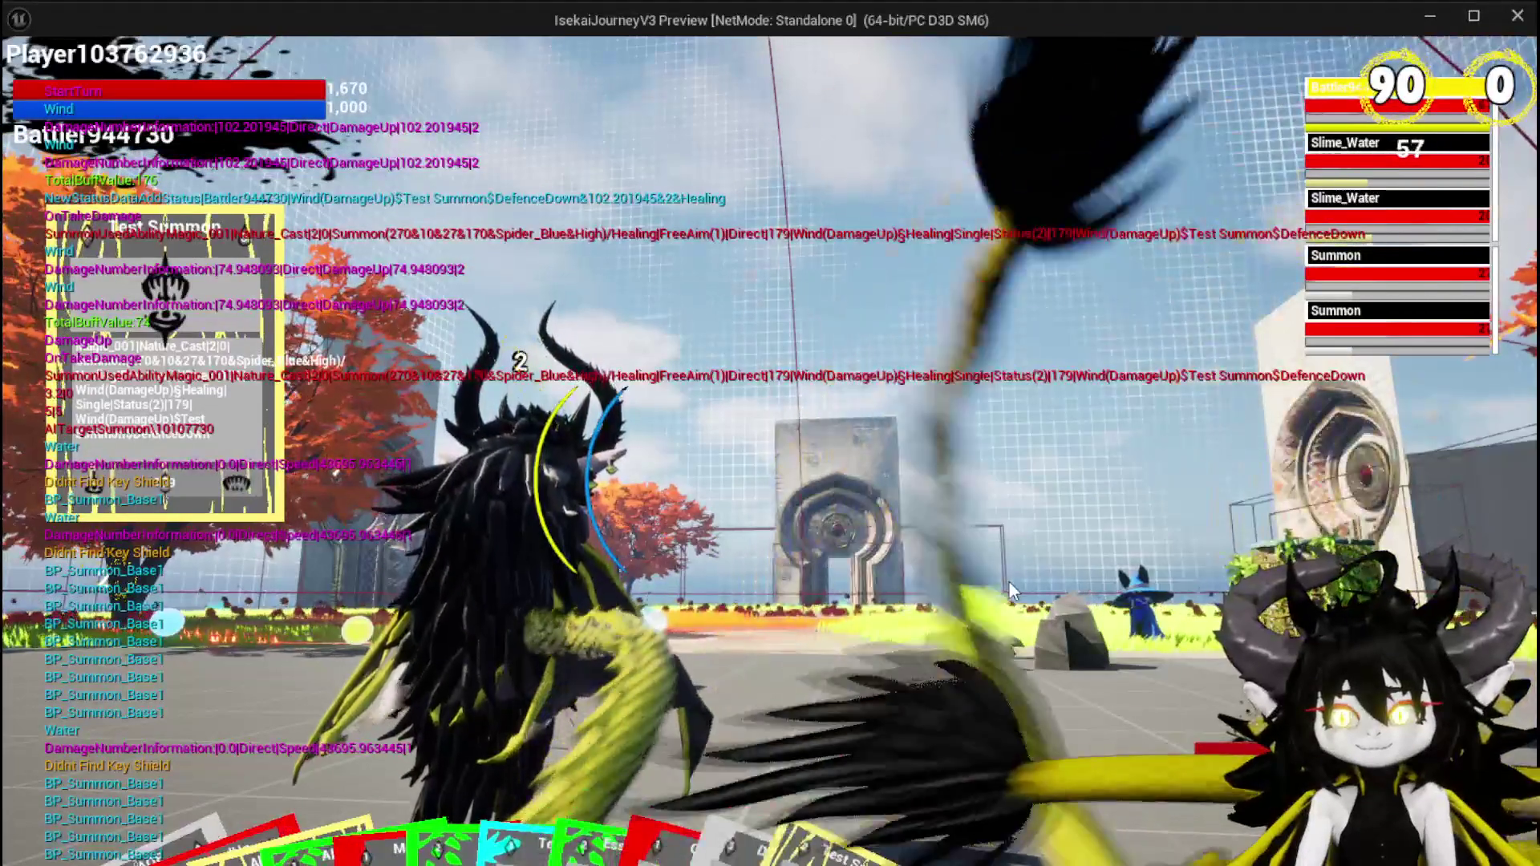
pyautogui.click(1358, 325)
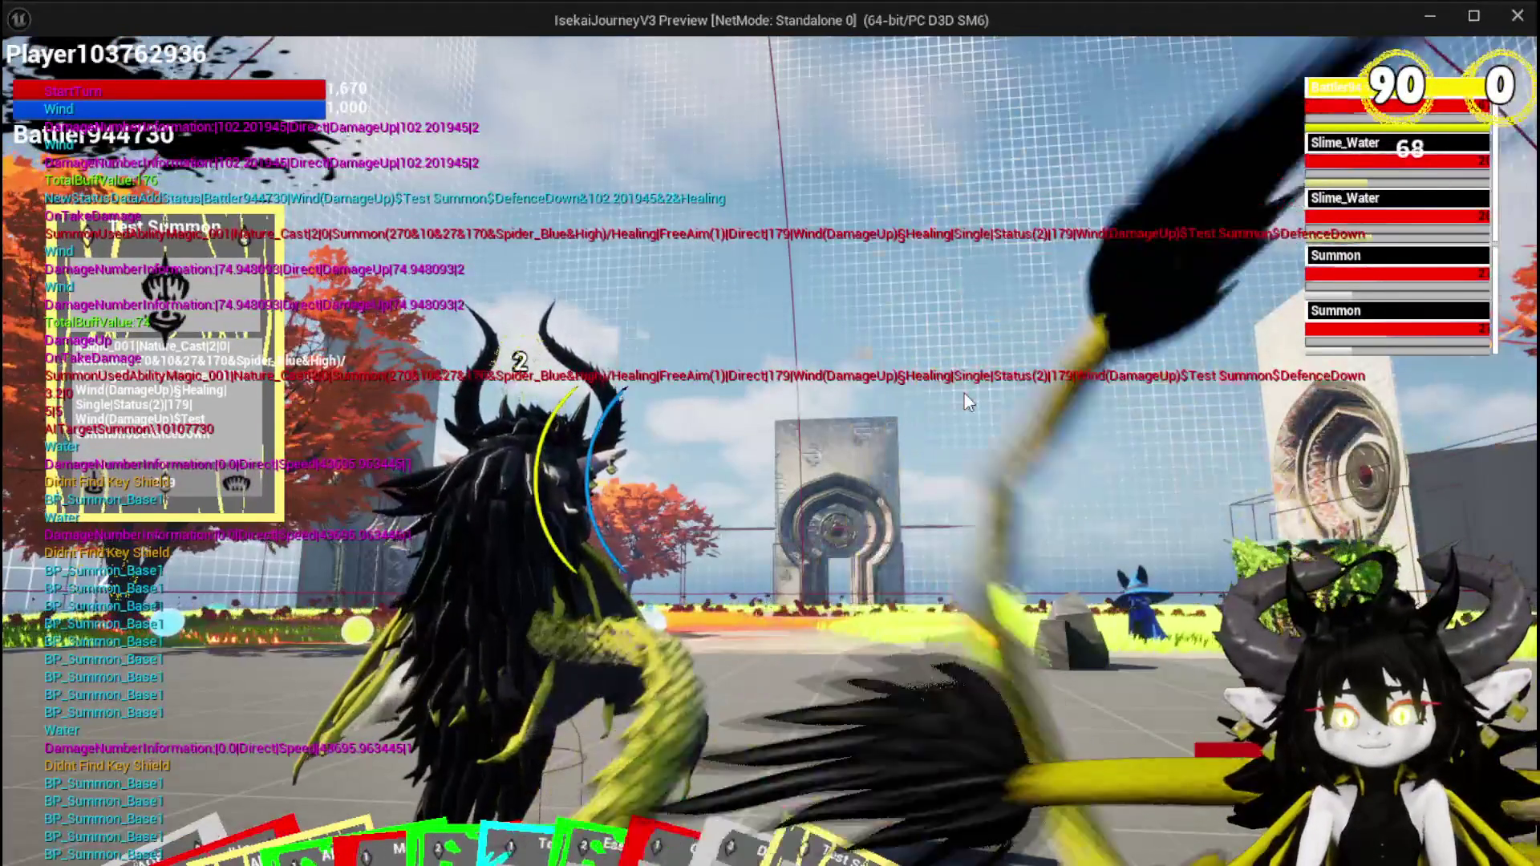
pyautogui.click(1354, 120)
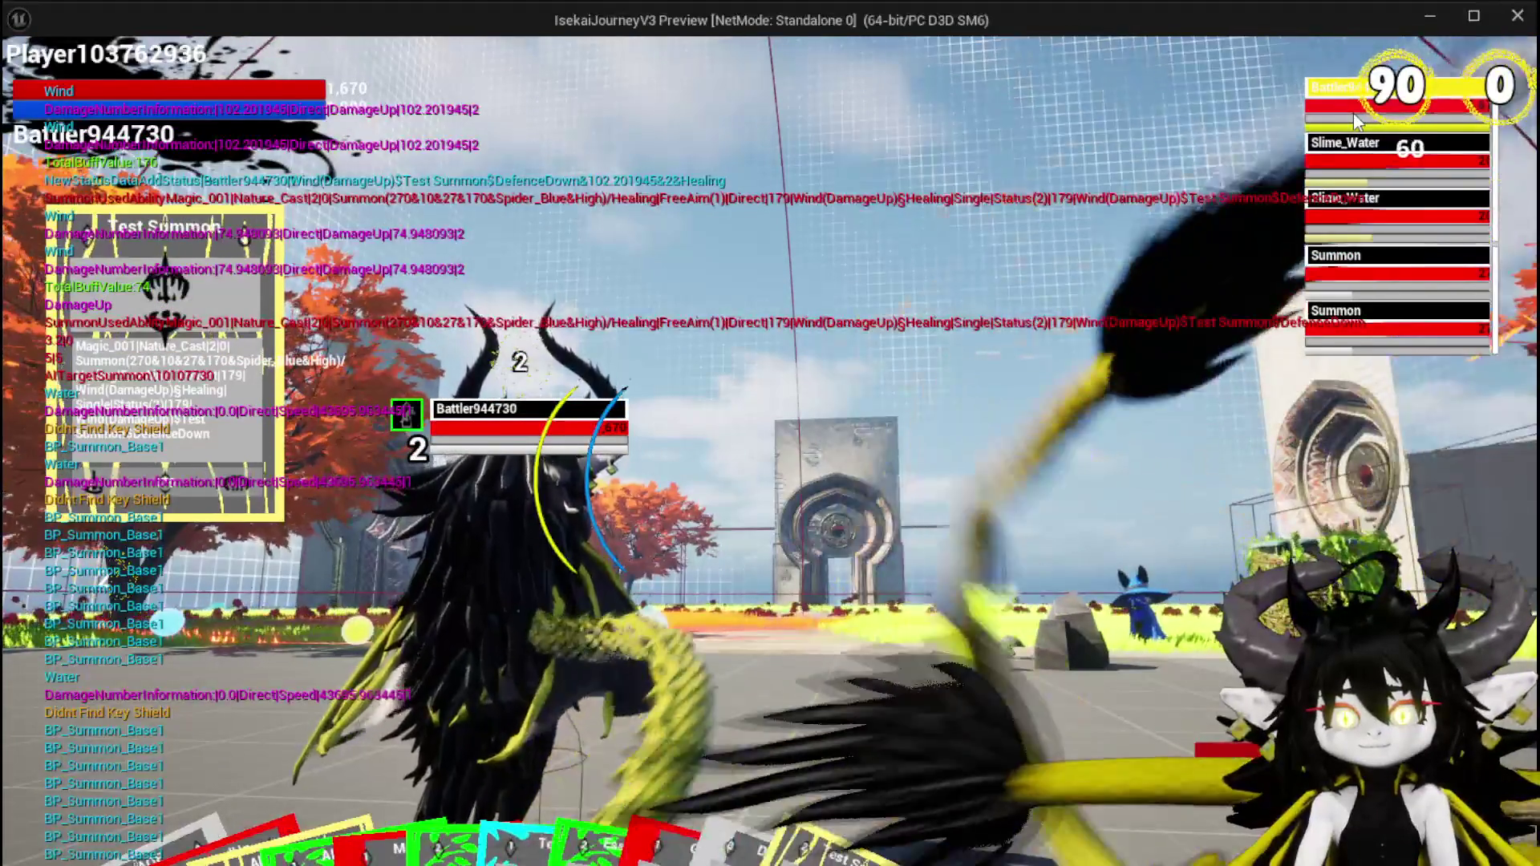
pyautogui.moveTo(199, 821)
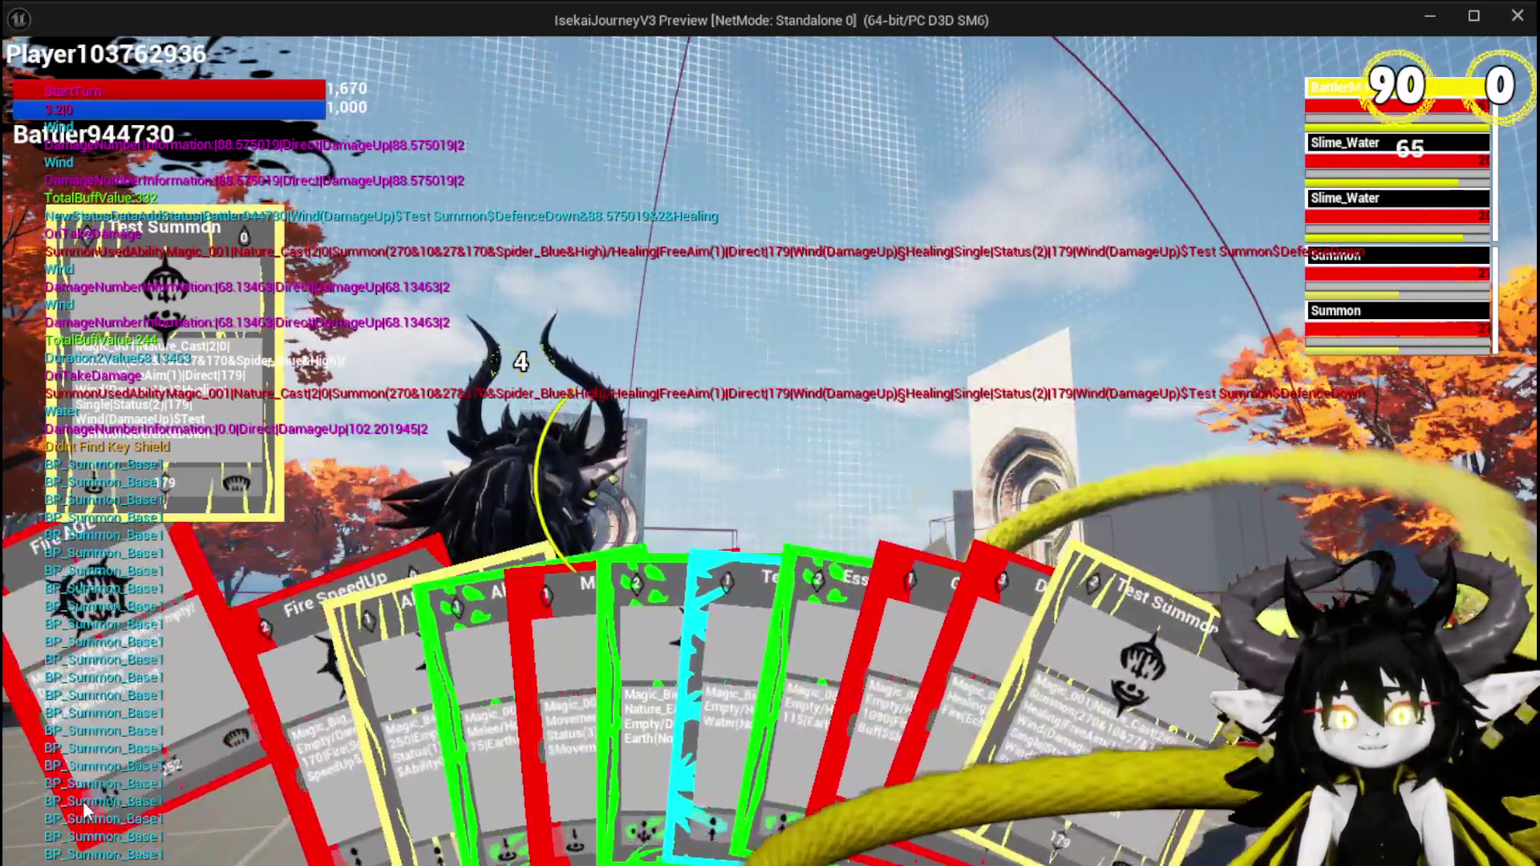
pyautogui.click(83, 800)
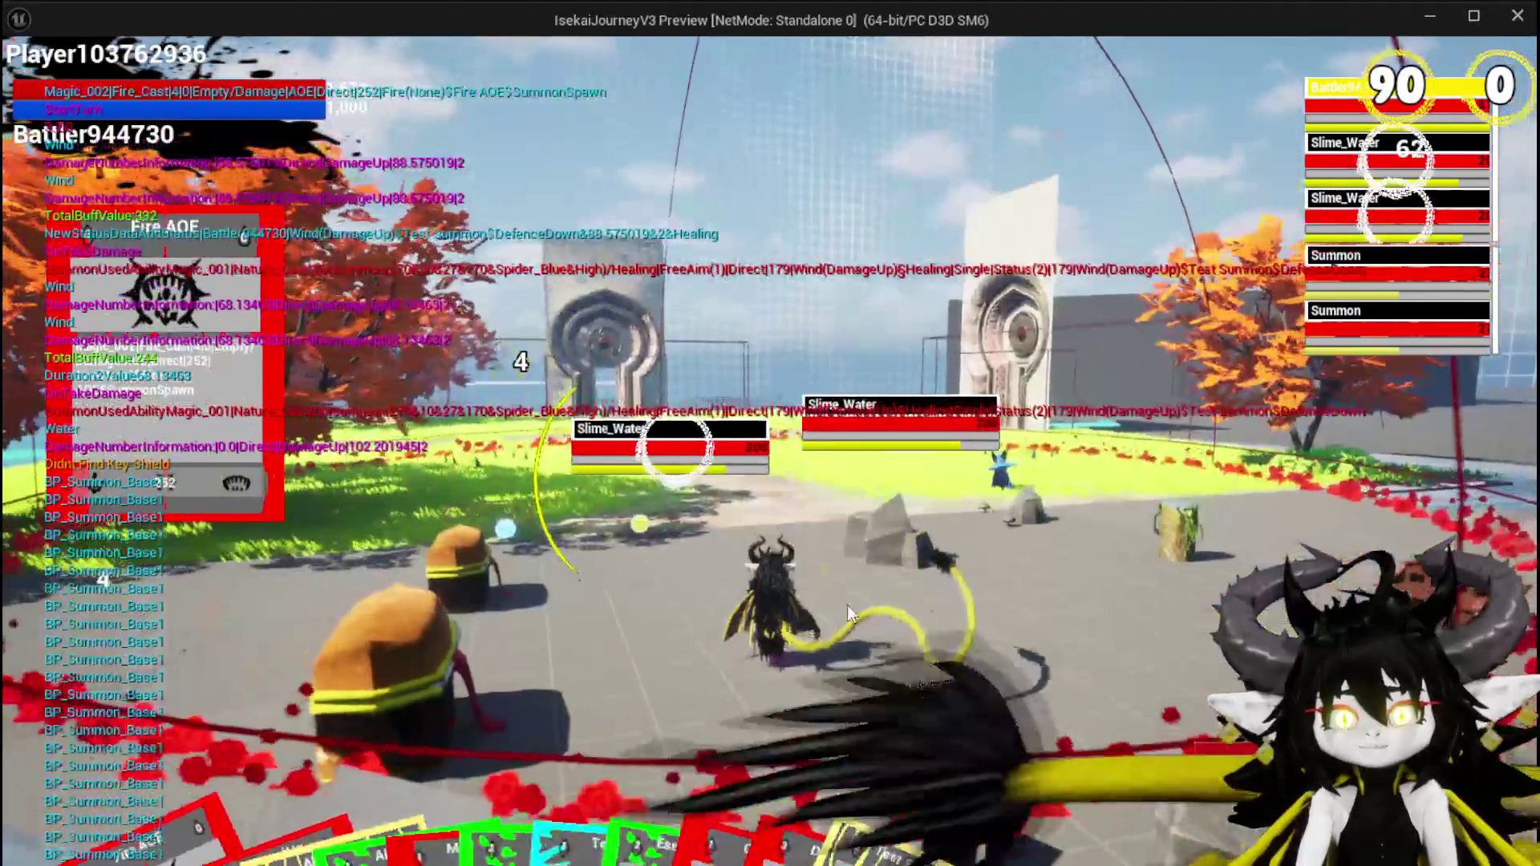
# Cast Fire AOE on the slimes, dismiss the after-battle prompt, and stop the preview with Esc.
pyautogui.click(879, 599)
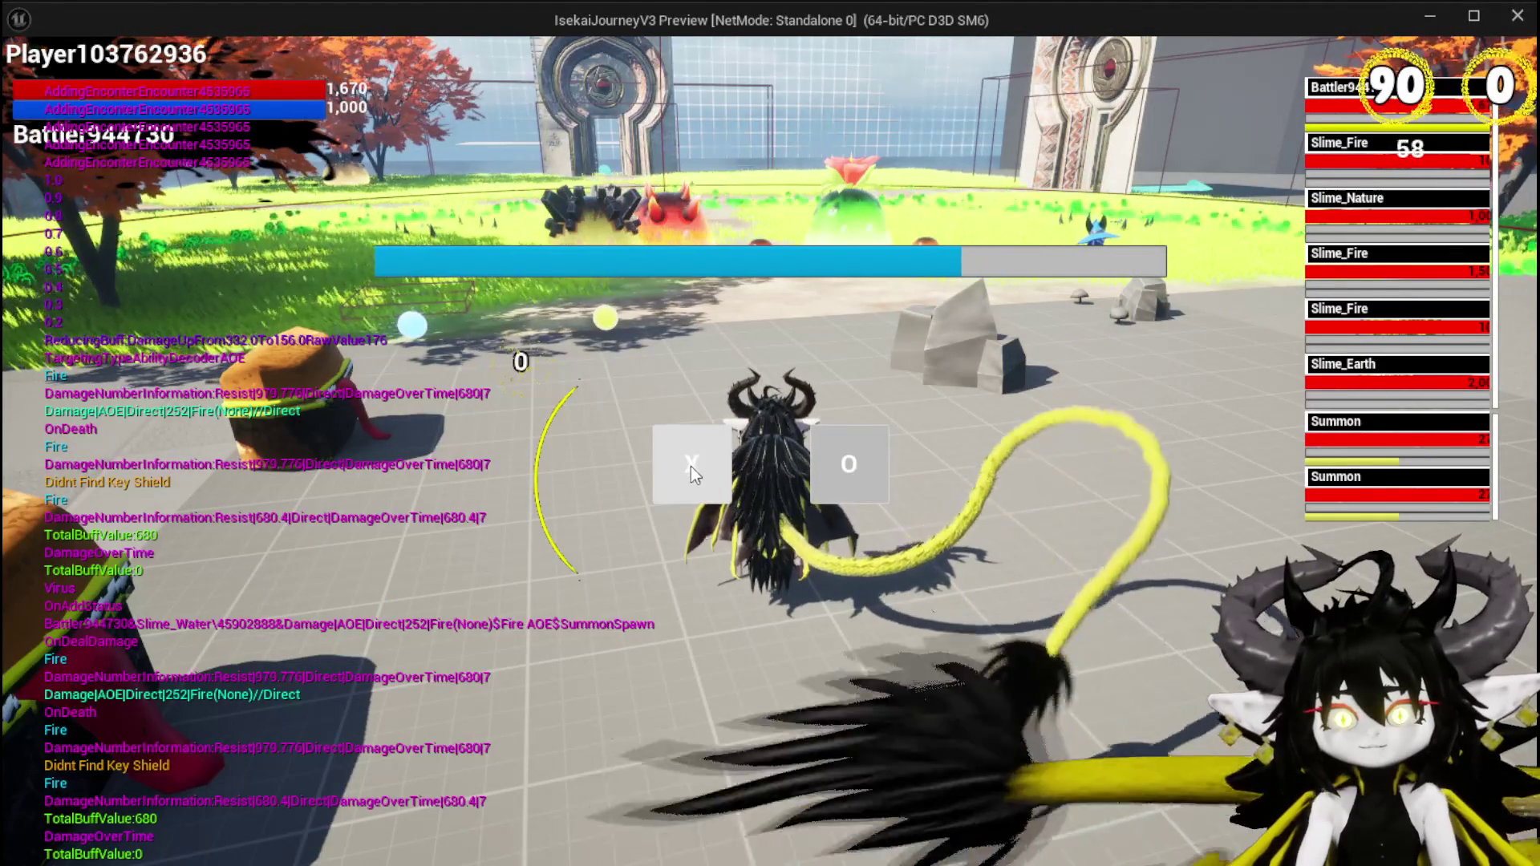
pyautogui.click(690, 465)
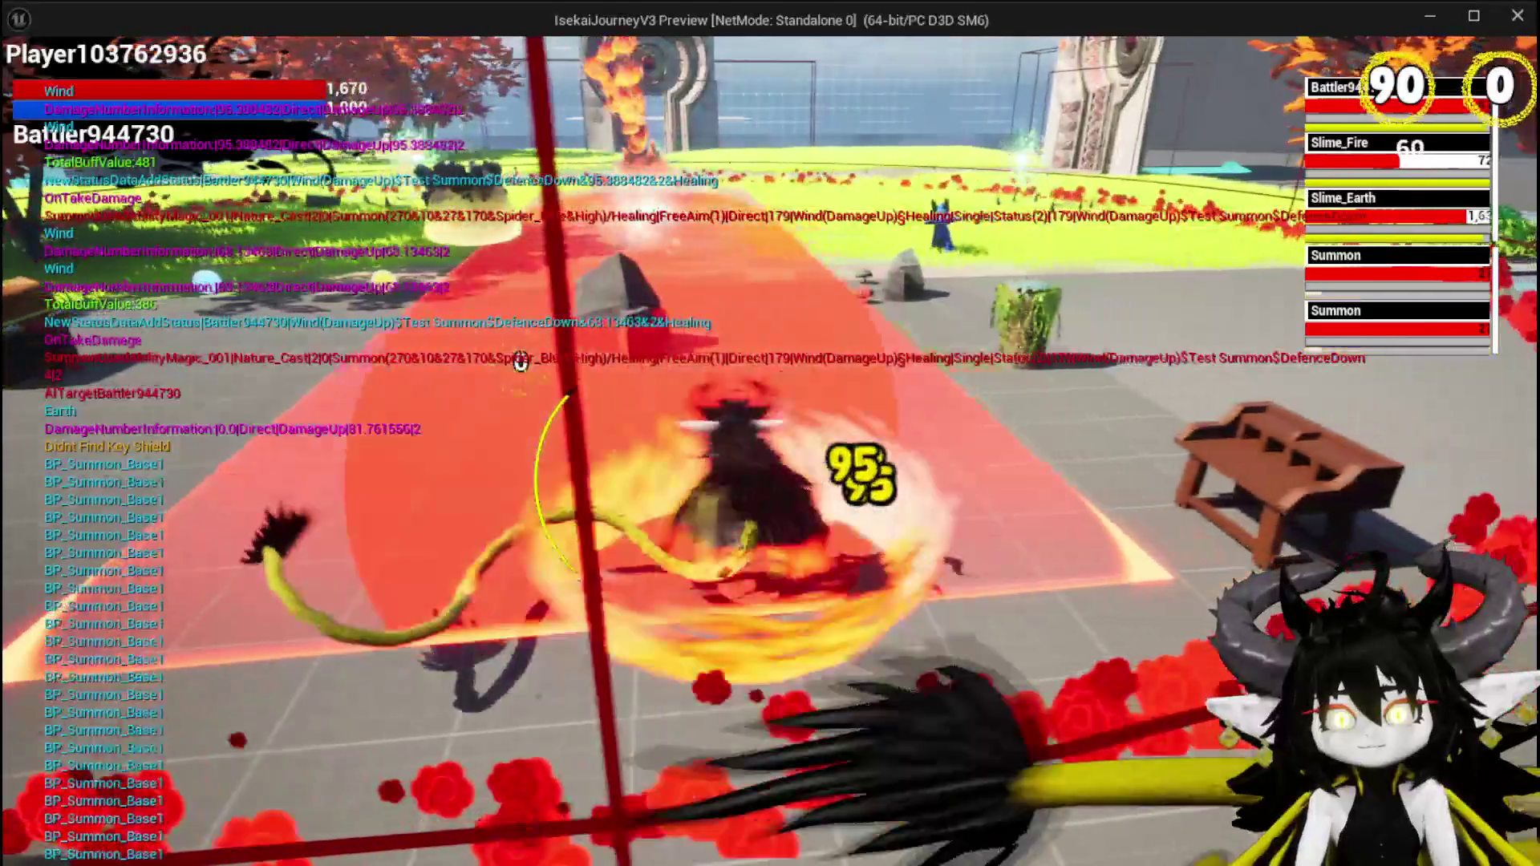
pyautogui.press('Escape')
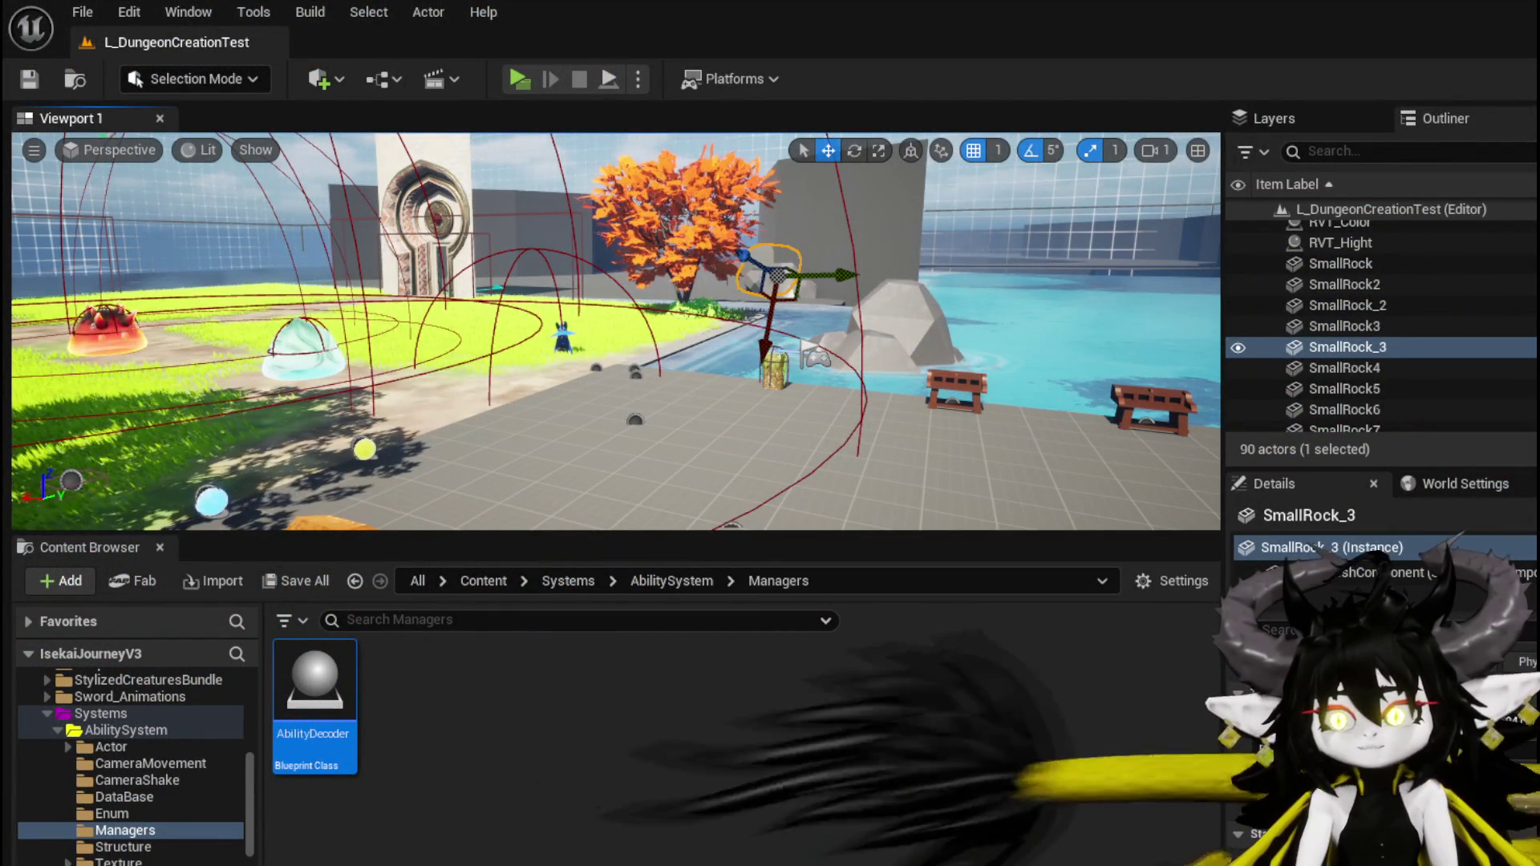
# Navigate from the AbilityExecution function graph into BP_Summon_Base's ExecuteVFX graph.
pyautogui.scroll(-3, 798, 329)
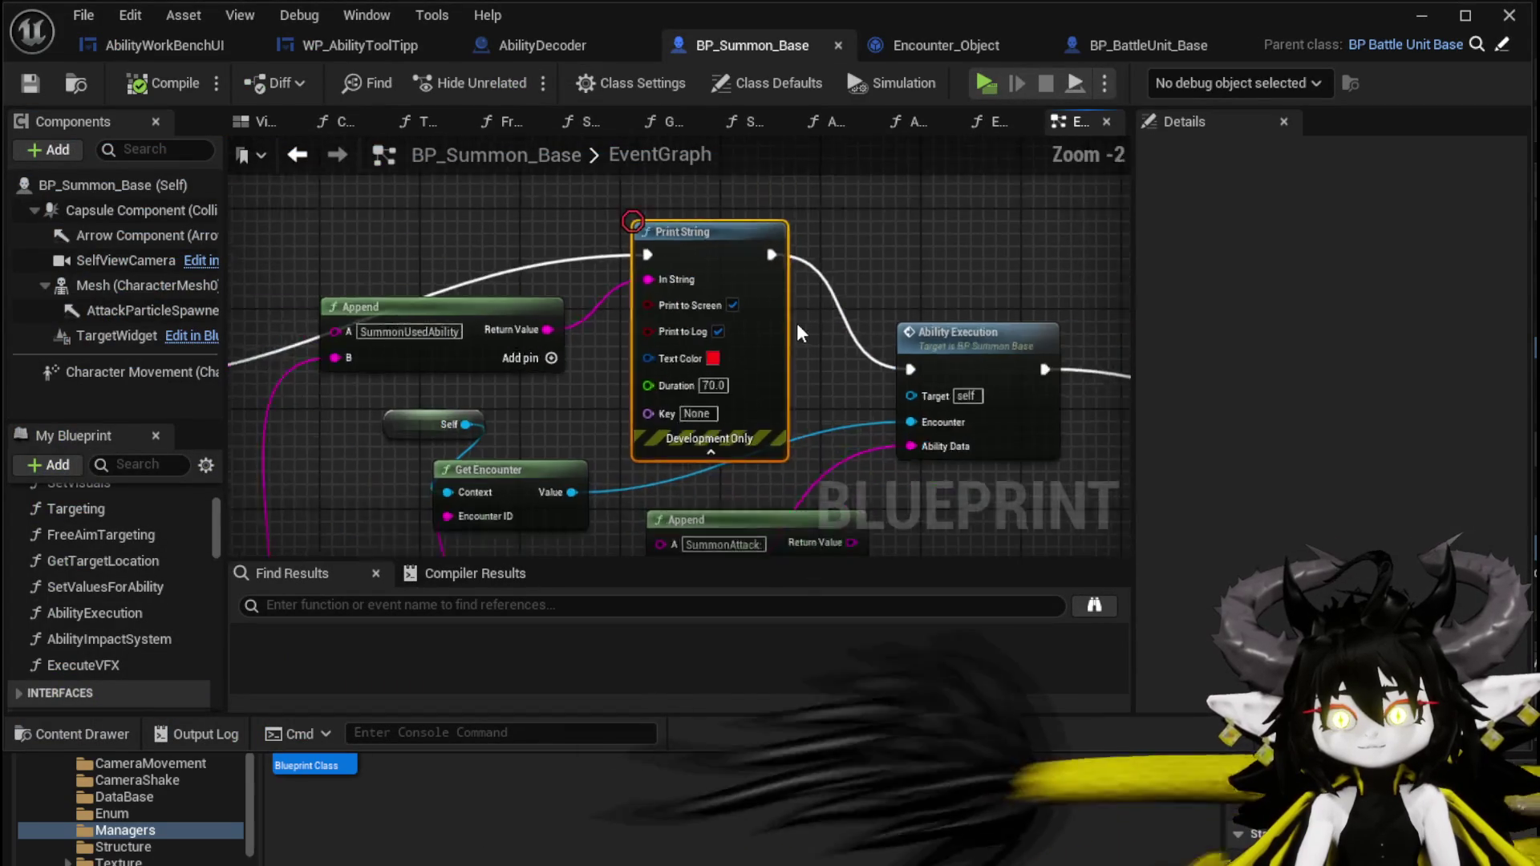
pyautogui.moveTo(810, 321)
pyautogui.mouseDown()
pyautogui.moveTo(627, 284)
pyautogui.moveTo(1122, 260)
pyautogui.moveTo(635, 262)
pyautogui.moveTo(497, 417)
pyautogui.moveTo(505, 328)
pyautogui.moveTo(361, 341)
pyautogui.moveTo(711, 584)
pyautogui.mouseUp()
pyautogui.doubleClick(483, 320)
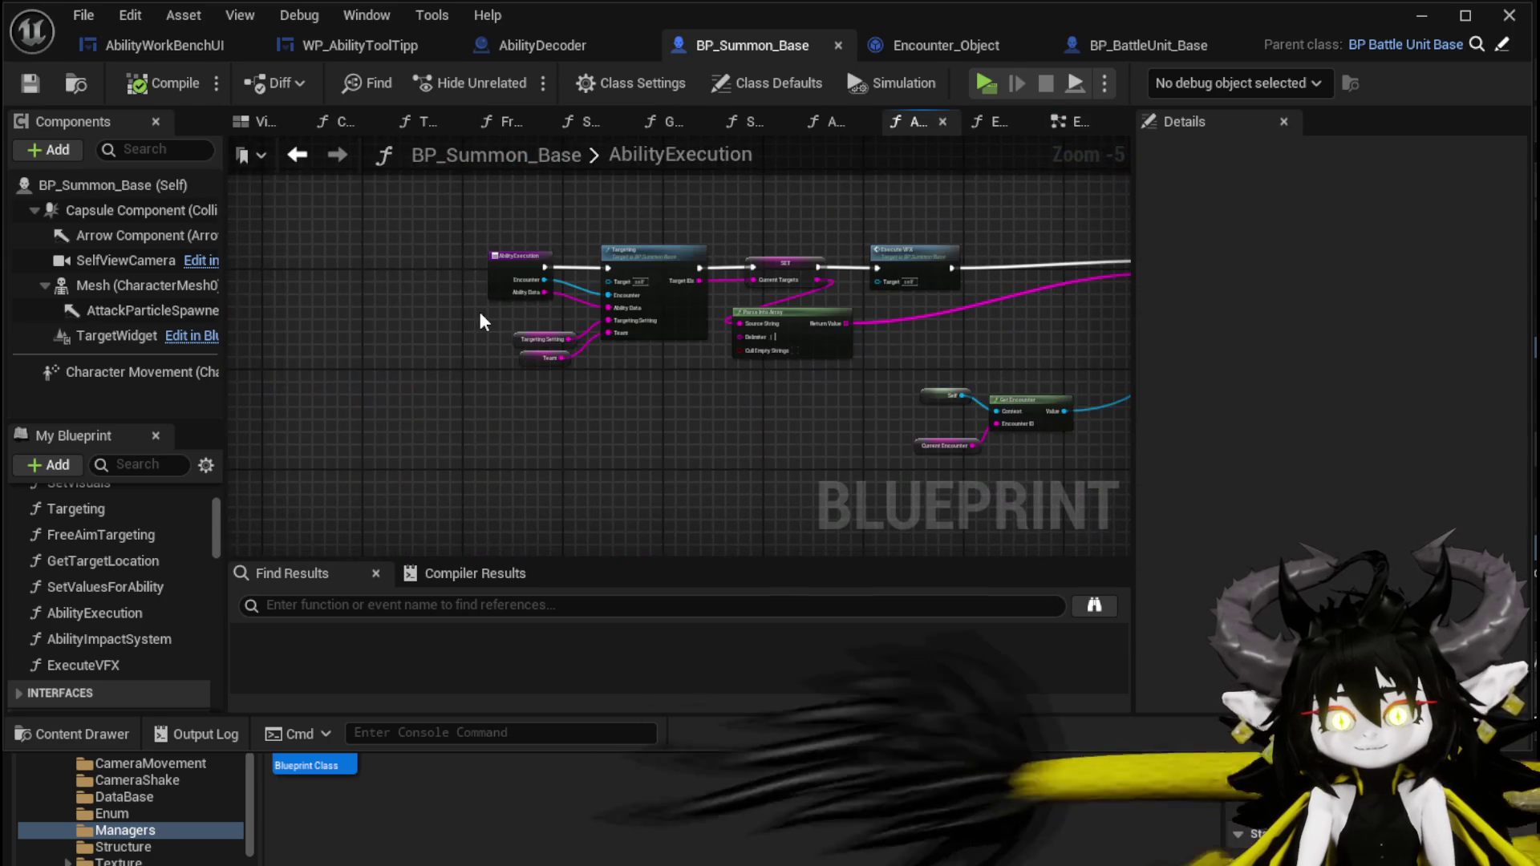
pyautogui.scroll(3, 649, 288)
pyautogui.moveTo(808, 211); pyautogui.dragTo(231, 259)
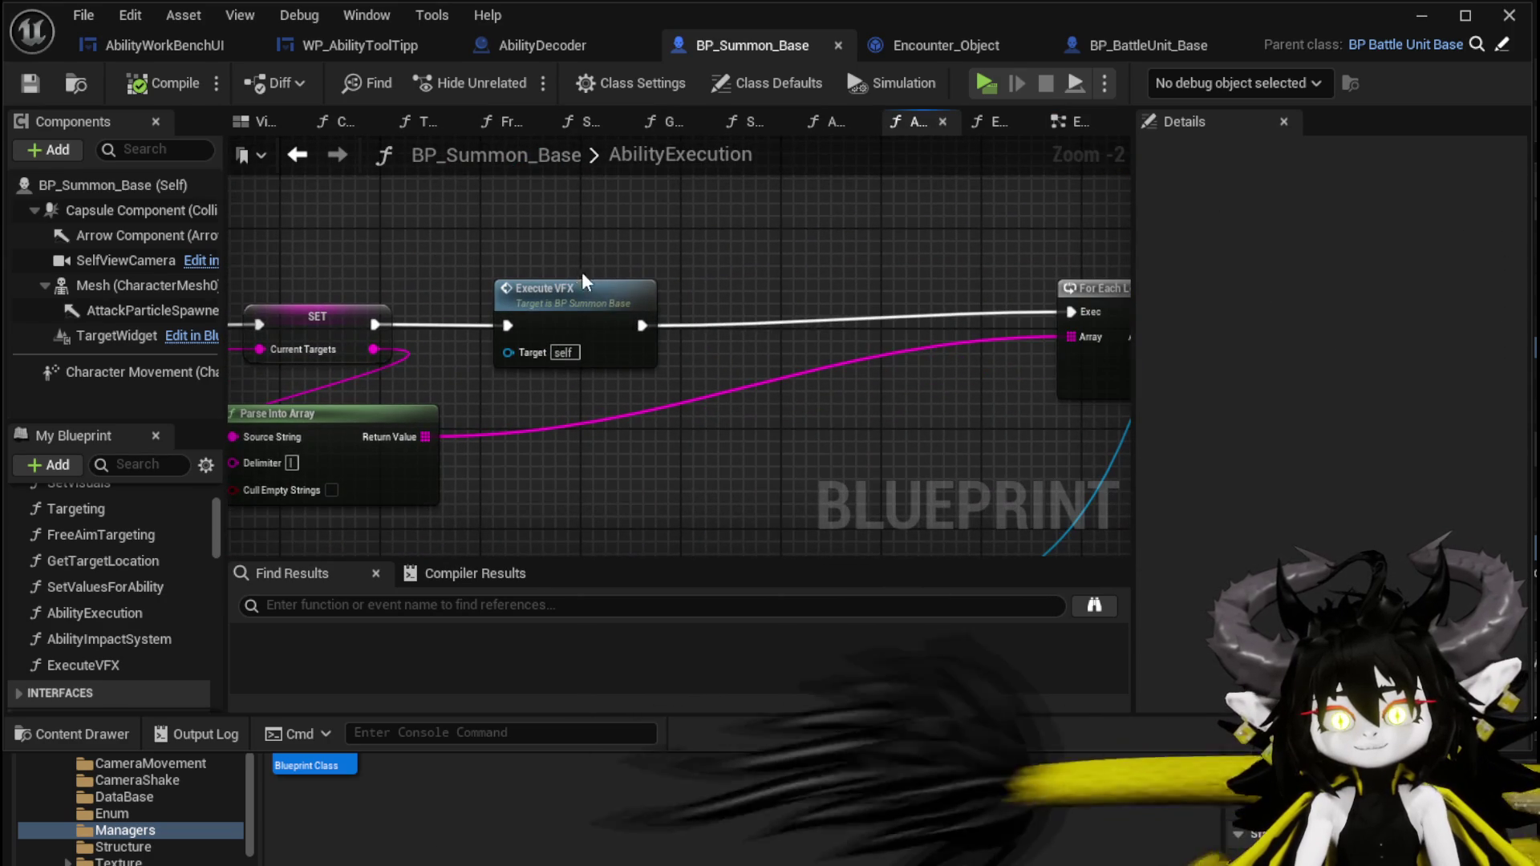
pyautogui.doubleClick(599, 297)
# Move the Play Animation node upward out of the entry path and save BP_Summon_Base.
pyautogui.moveTo(623, 356); pyautogui.dragTo(658, 257)
pyautogui.scroll(1, 586, 330)
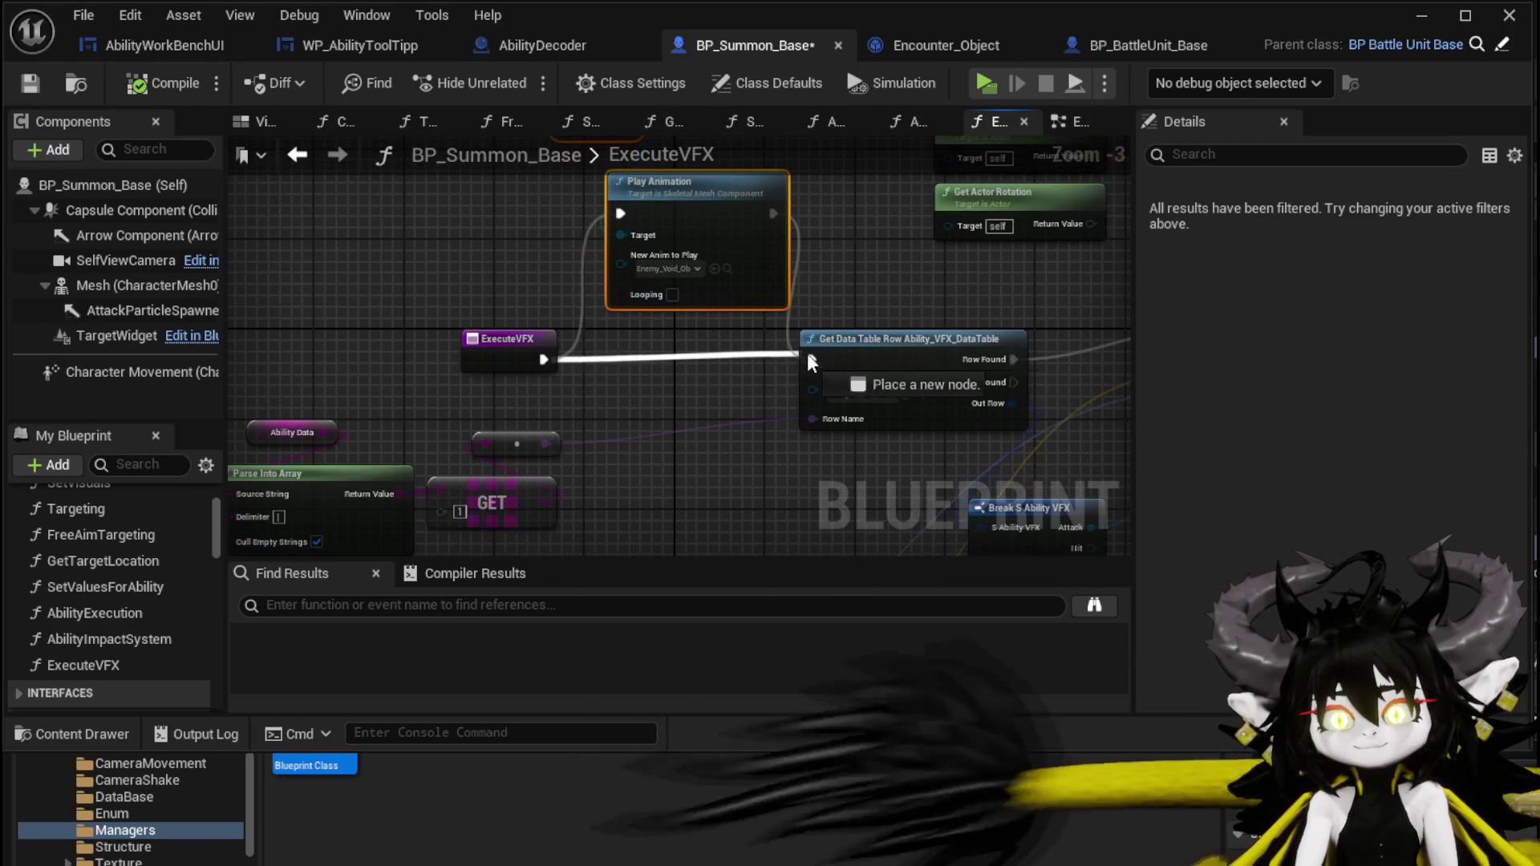
pyautogui.click(28, 84)
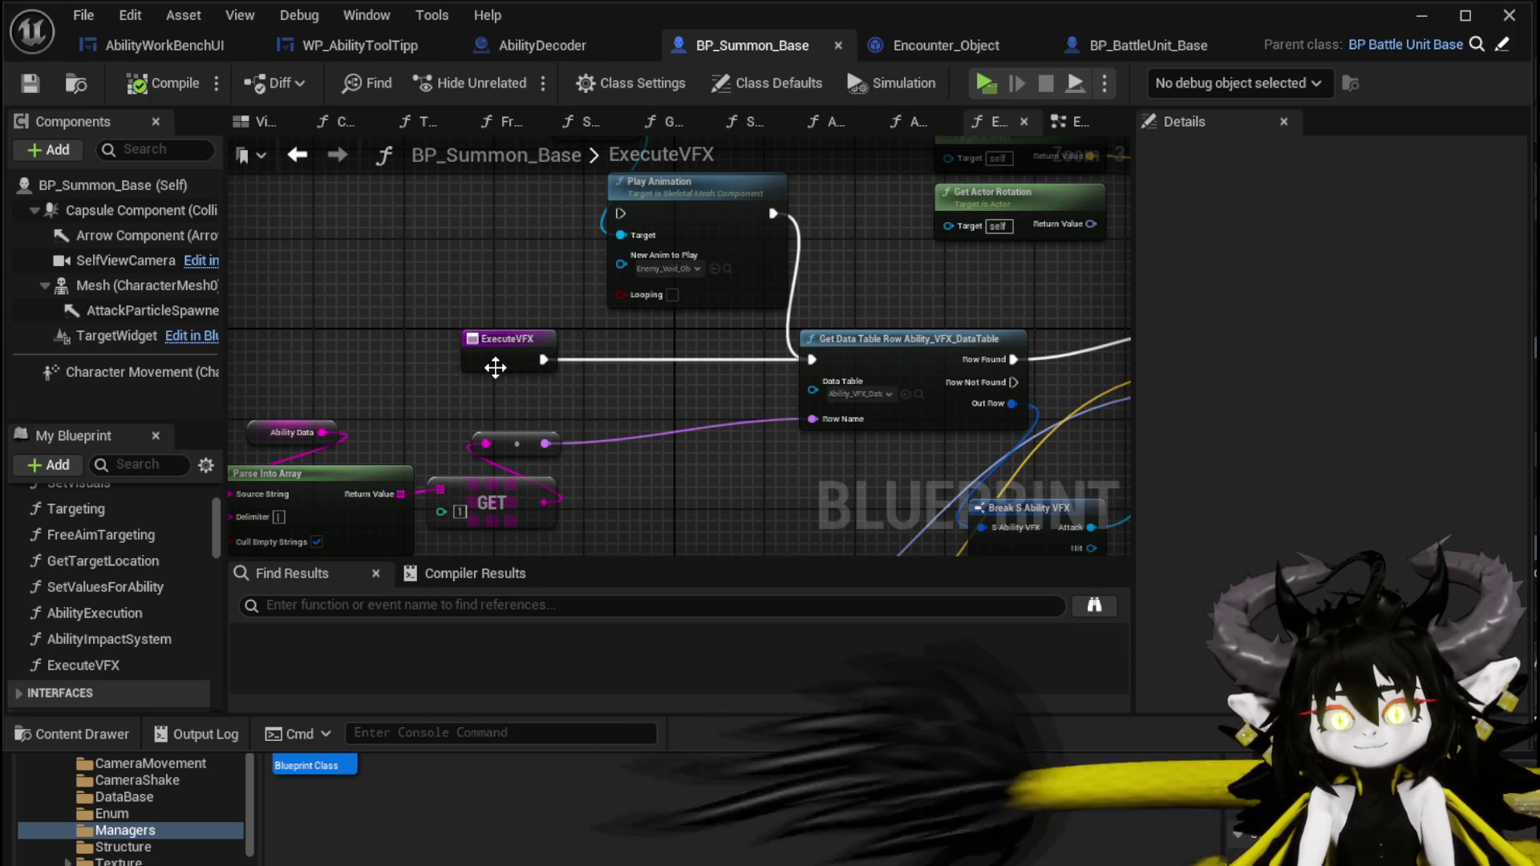
pyautogui.click(29, 83)
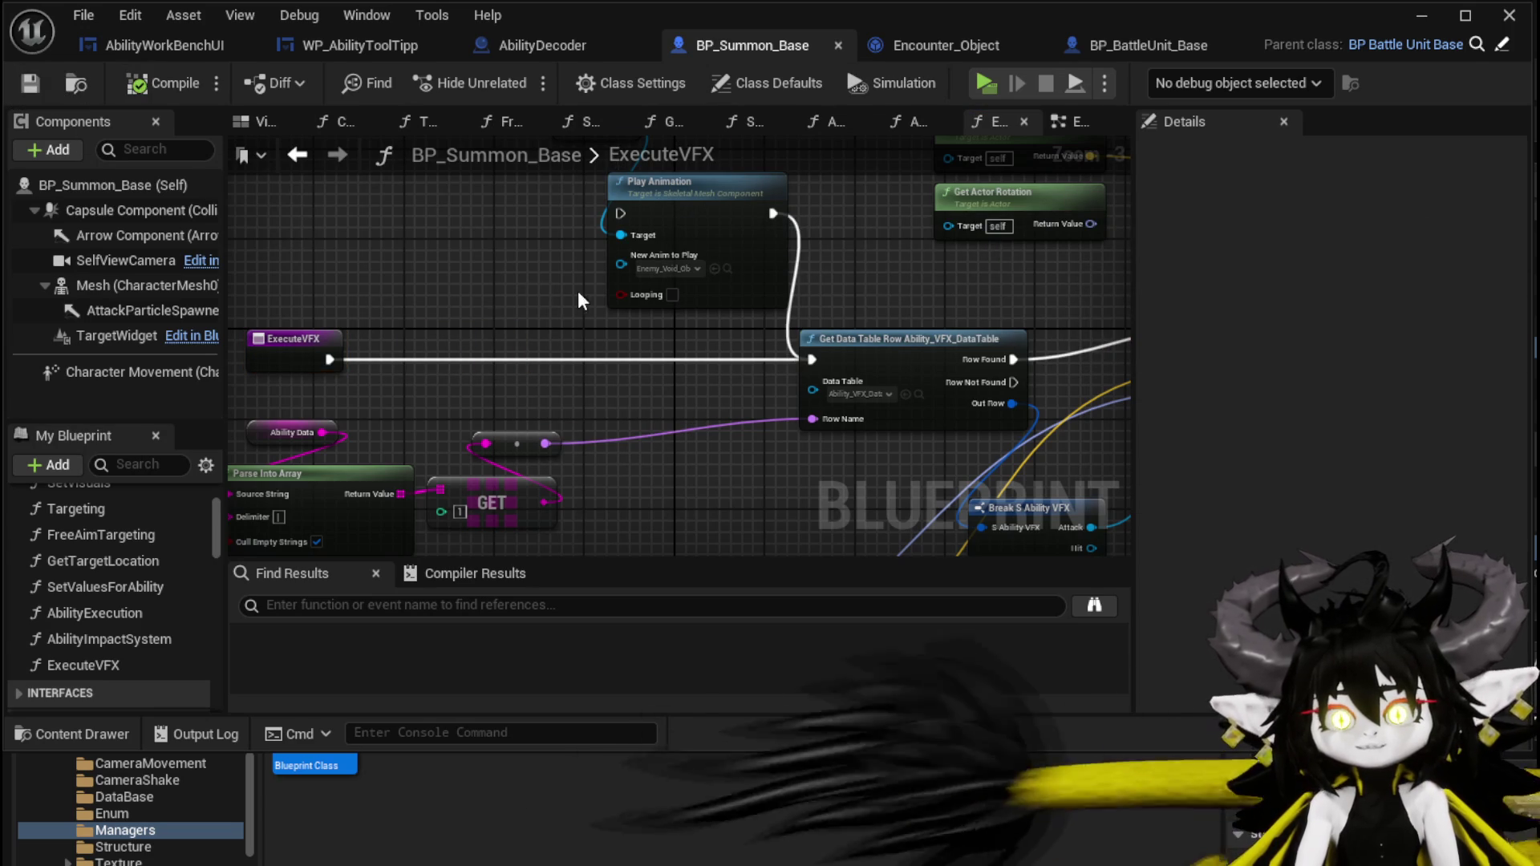
pyautogui.click(1417, 18)
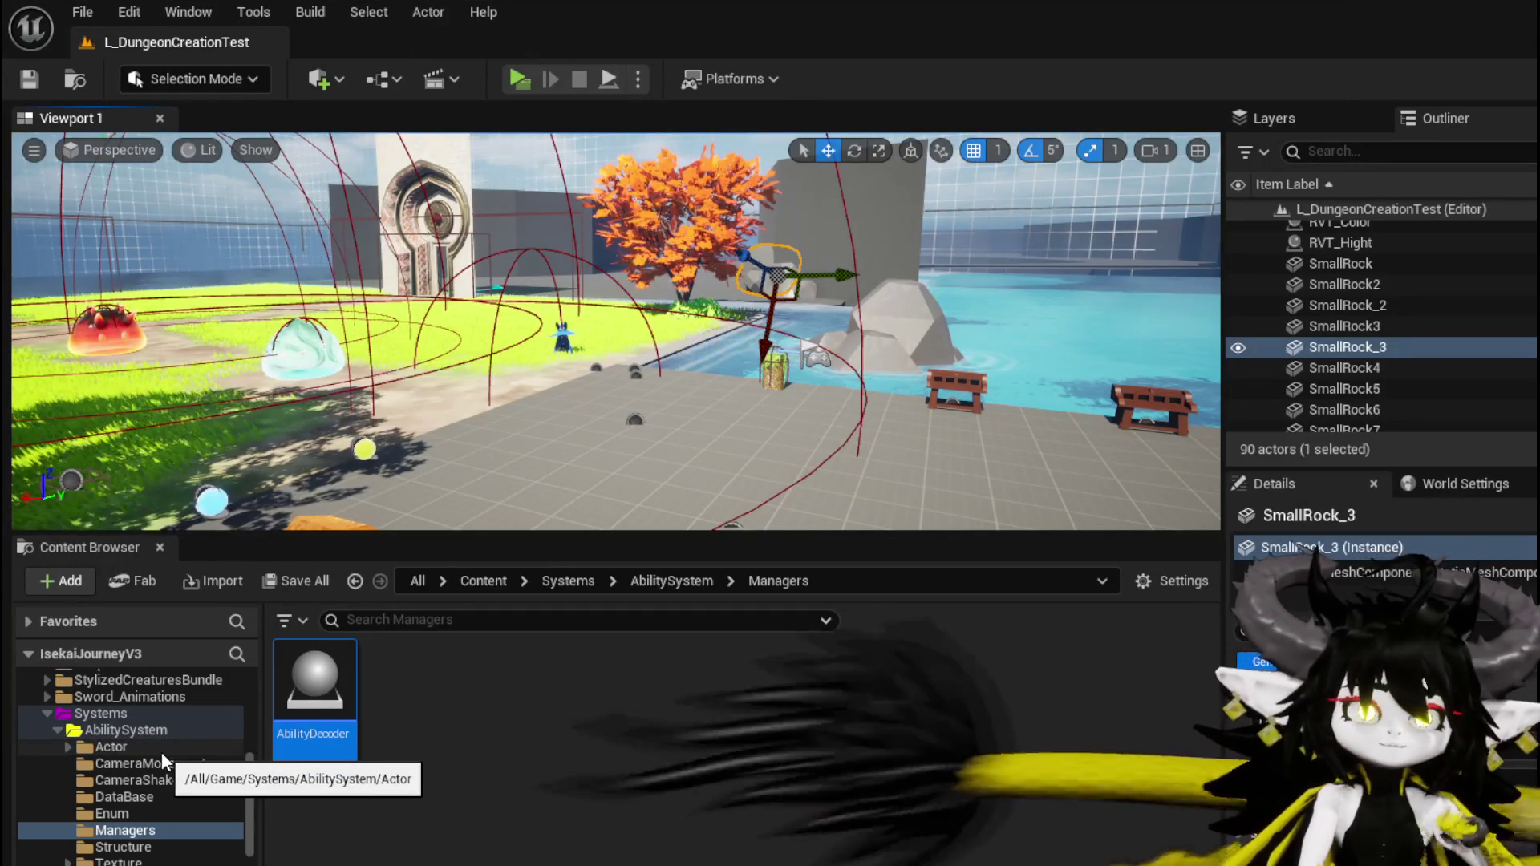
# In the DataBase folder's Ability_Montage table, rename row 32 from Spider_Bite to Spider_Attack.
pyautogui.scroll(3, 161, 745)
pyautogui.hotkey('alt', 'Left')
pyautogui.doubleClick(332, 688)
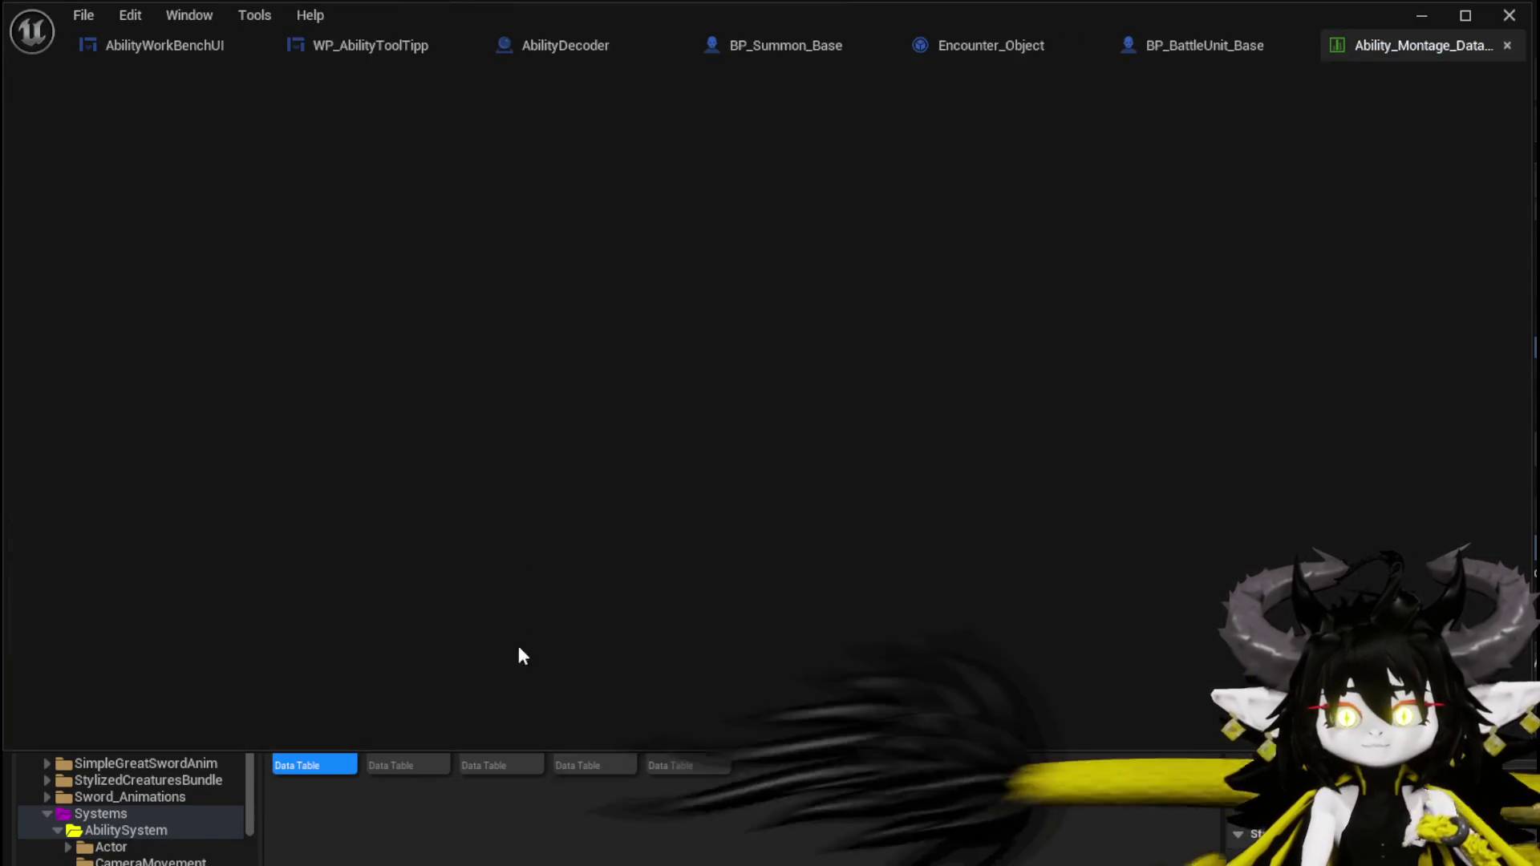
pyautogui.scroll(-2, 296, 369)
pyautogui.scroll(-9, 296, 369)
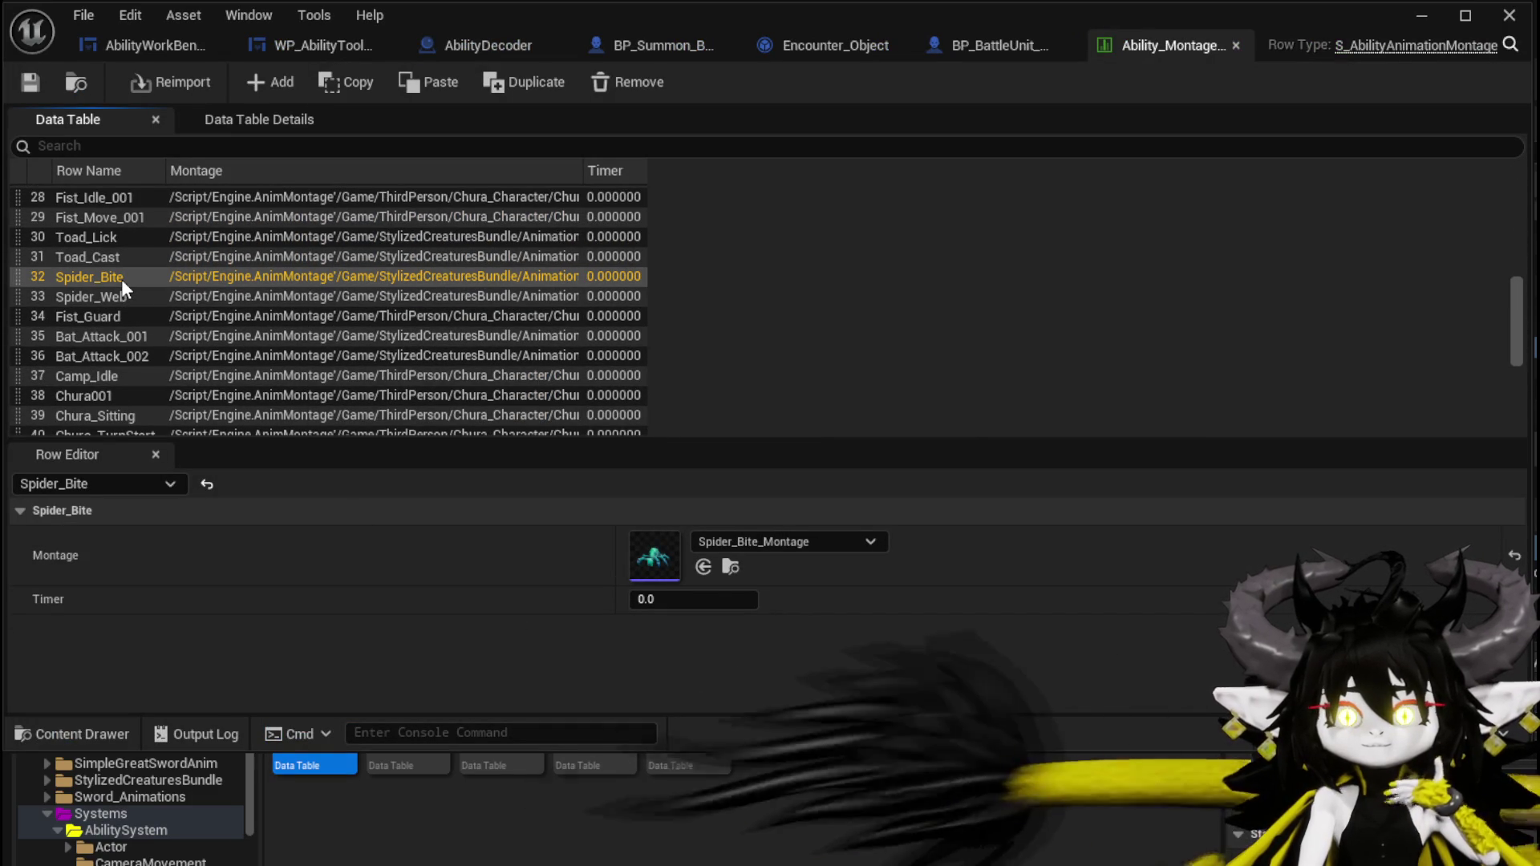
pyautogui.doubleClick(104, 277)
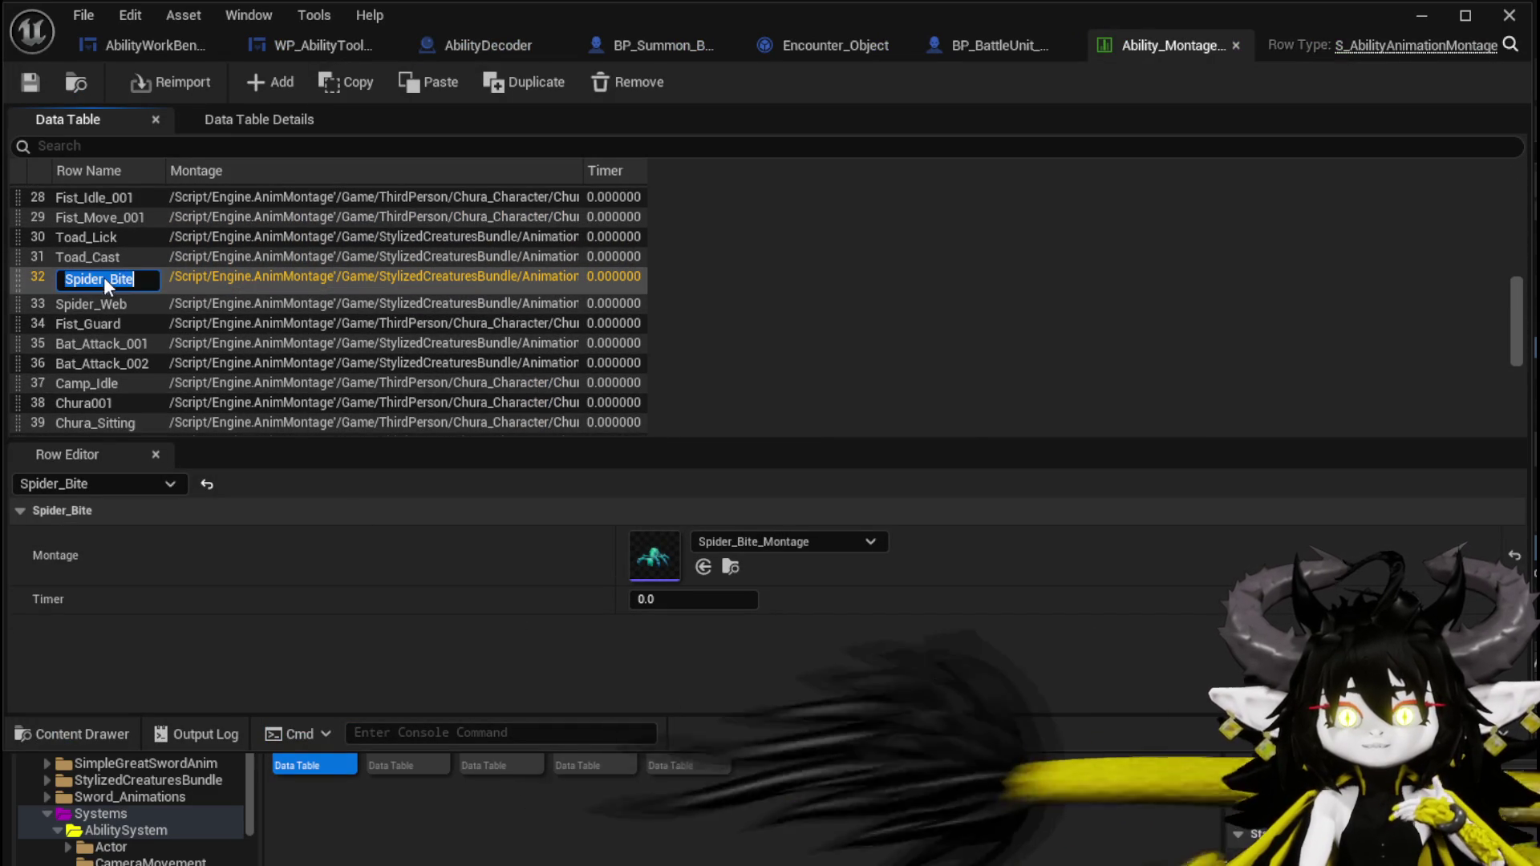
pyautogui.click(112, 279)
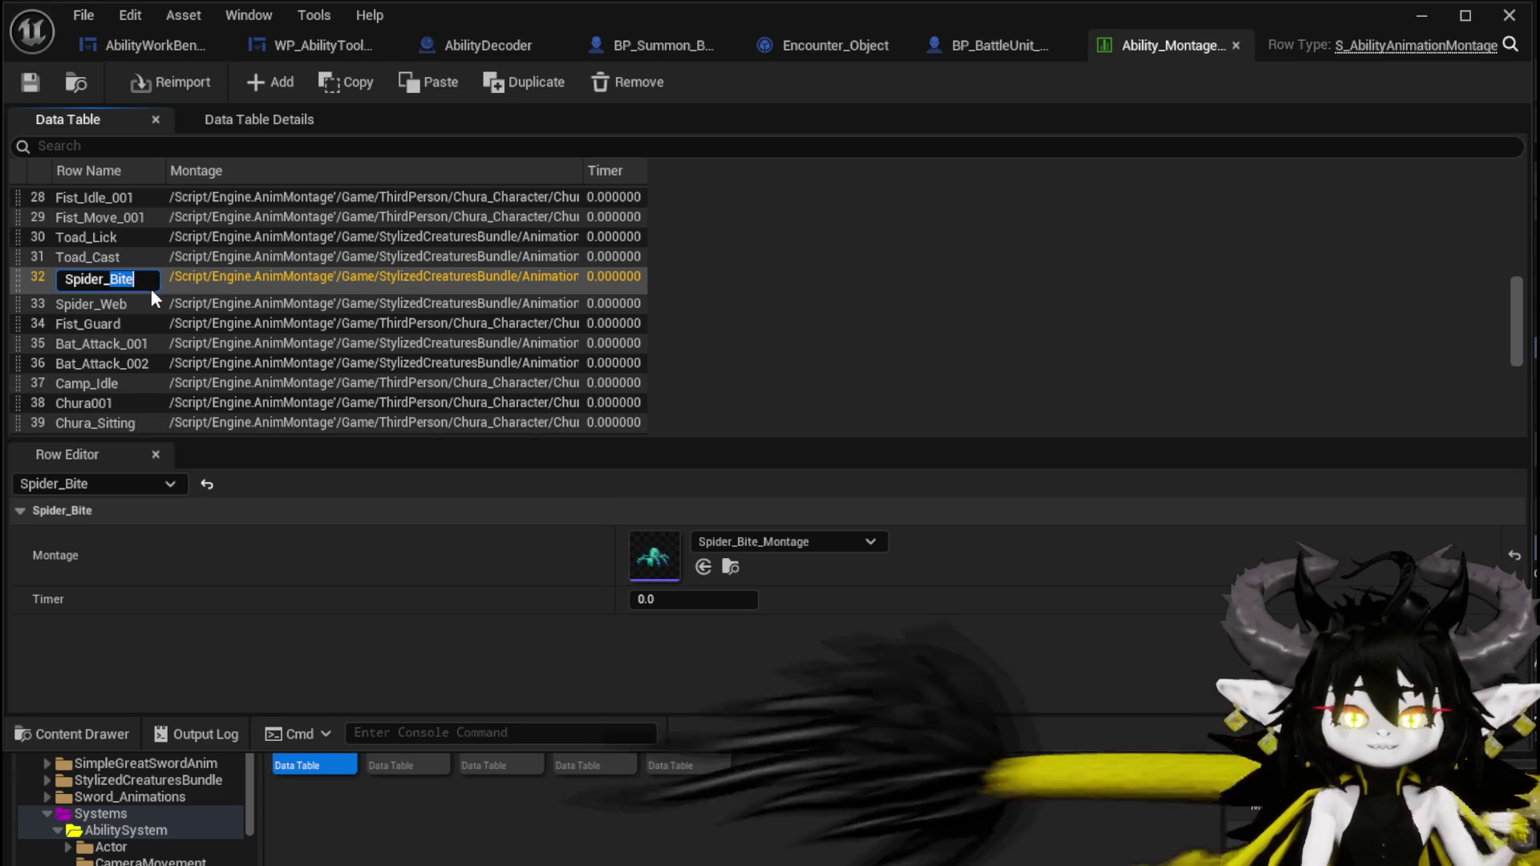
pyautogui.write('Atack')
pyautogui.press('Return')
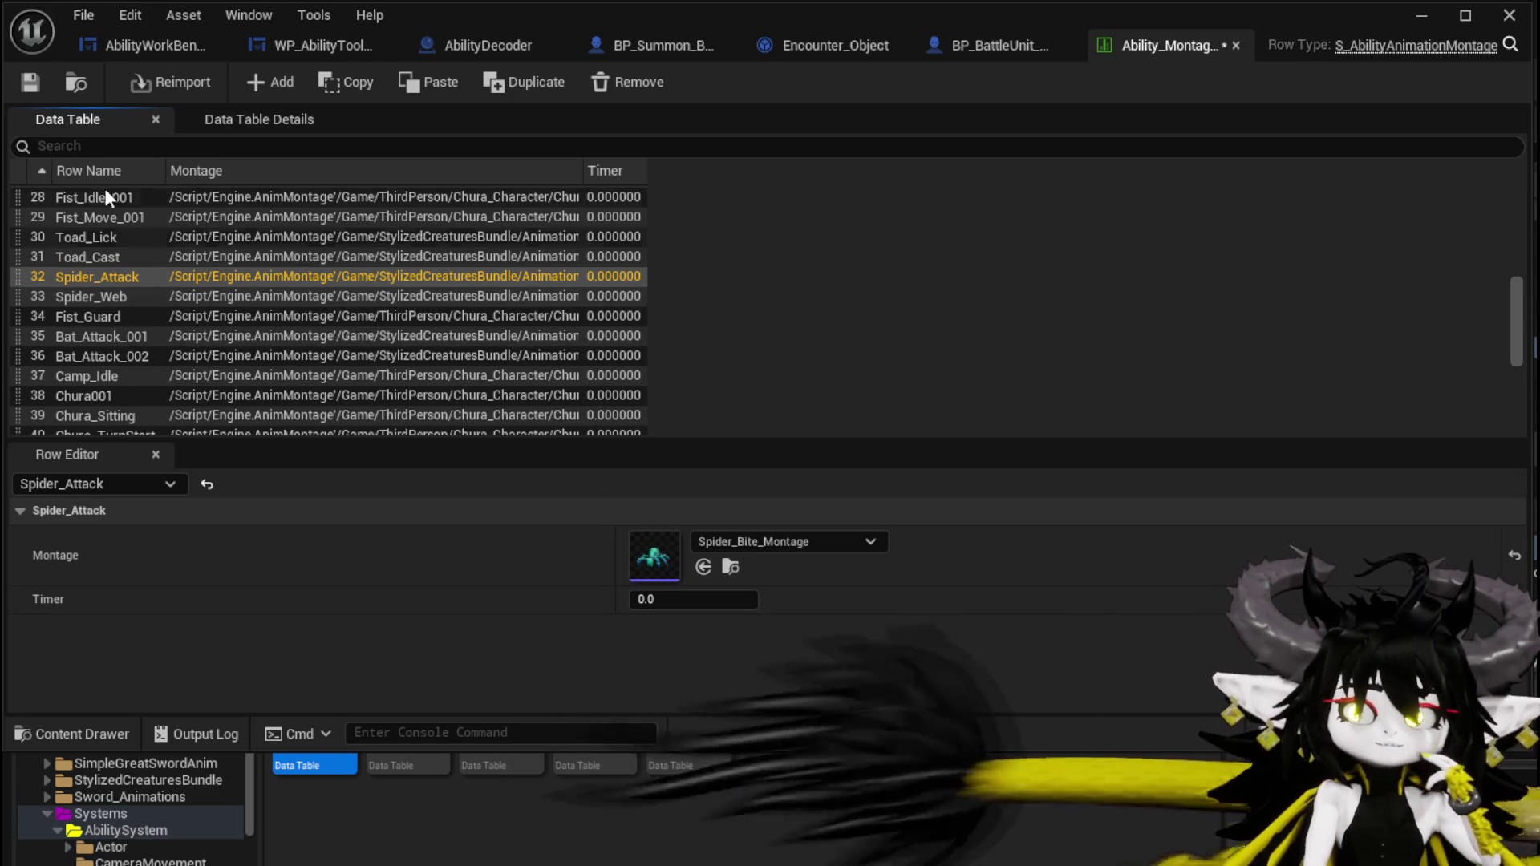
# Scroll the Ability_Montage row list to inspect Spider_Attack and its Spider_Bite_Montage setting.
pyautogui.scroll(-5, 294, 357)
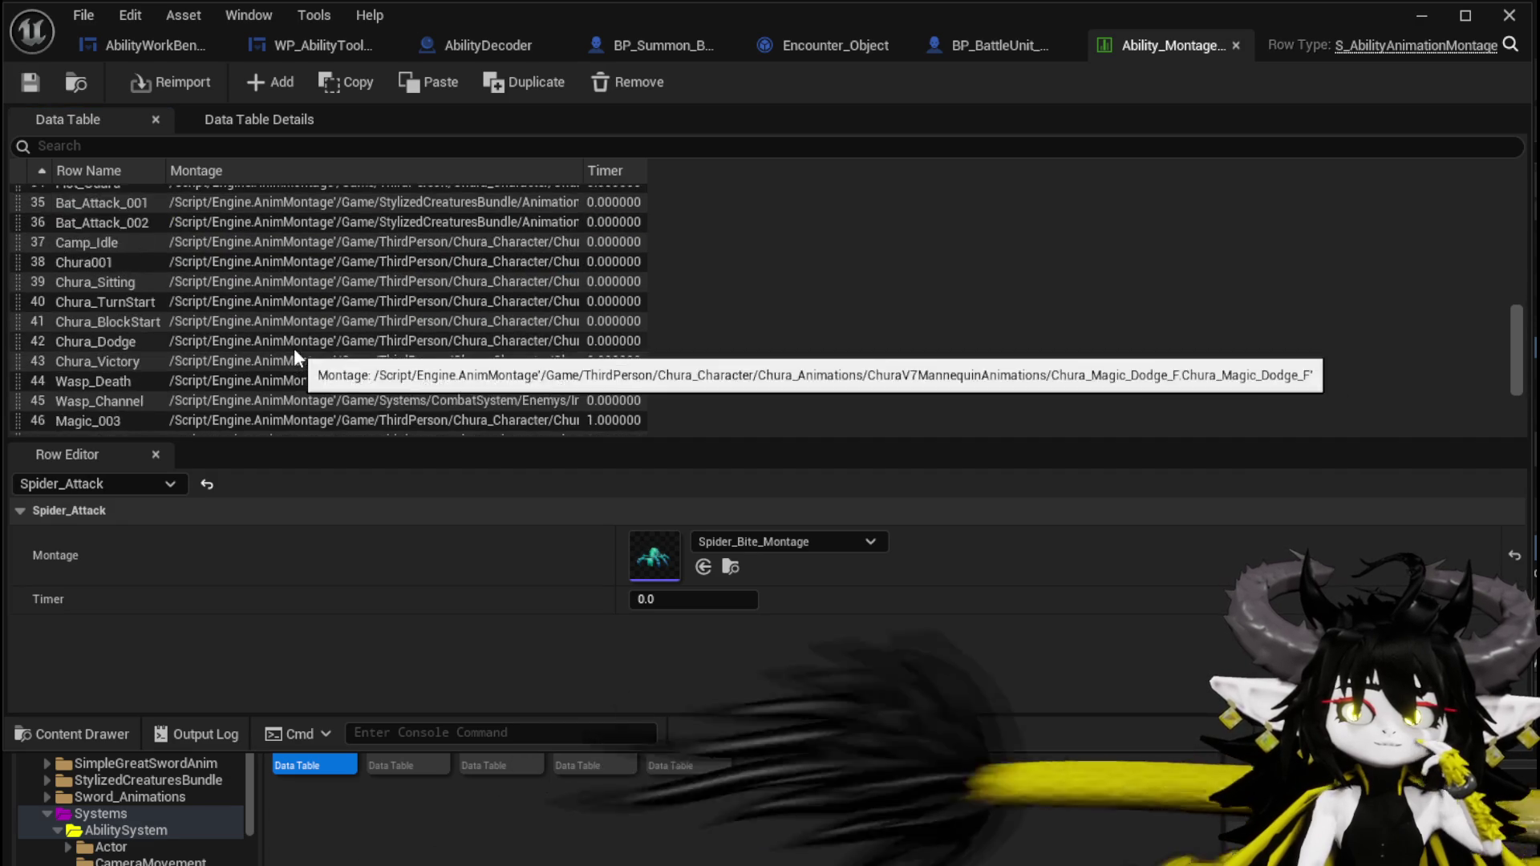
pyautogui.scroll(-3, 294, 353)
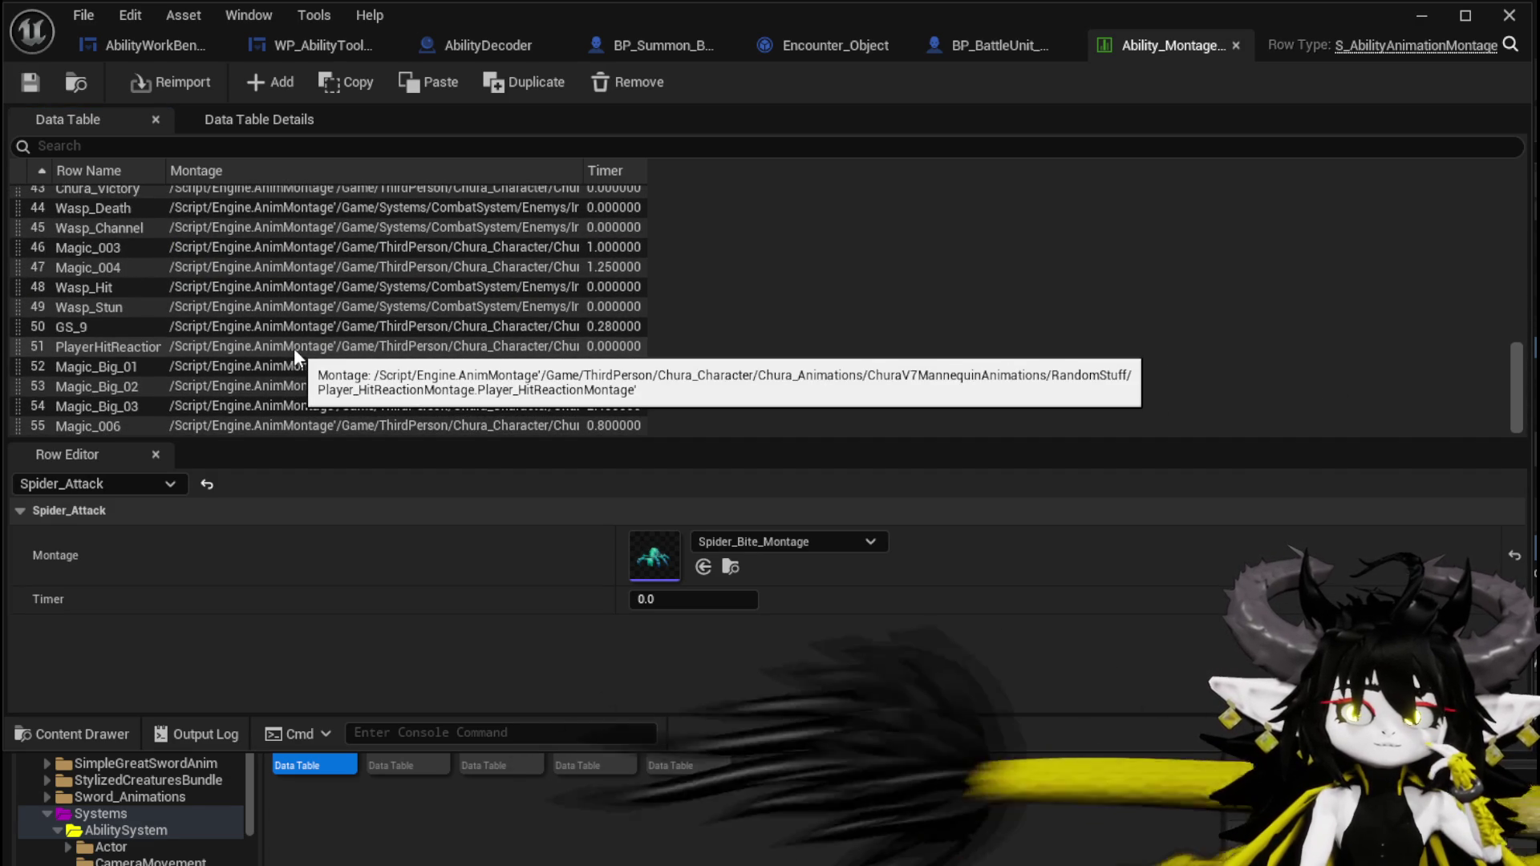
pyautogui.scroll(2, 296, 355)
pyautogui.scroll(1, 295, 355)
pyautogui.scroll(2, 295, 353)
pyautogui.scroll(2, 295, 353)
pyautogui.scroll(-4, 294, 350)
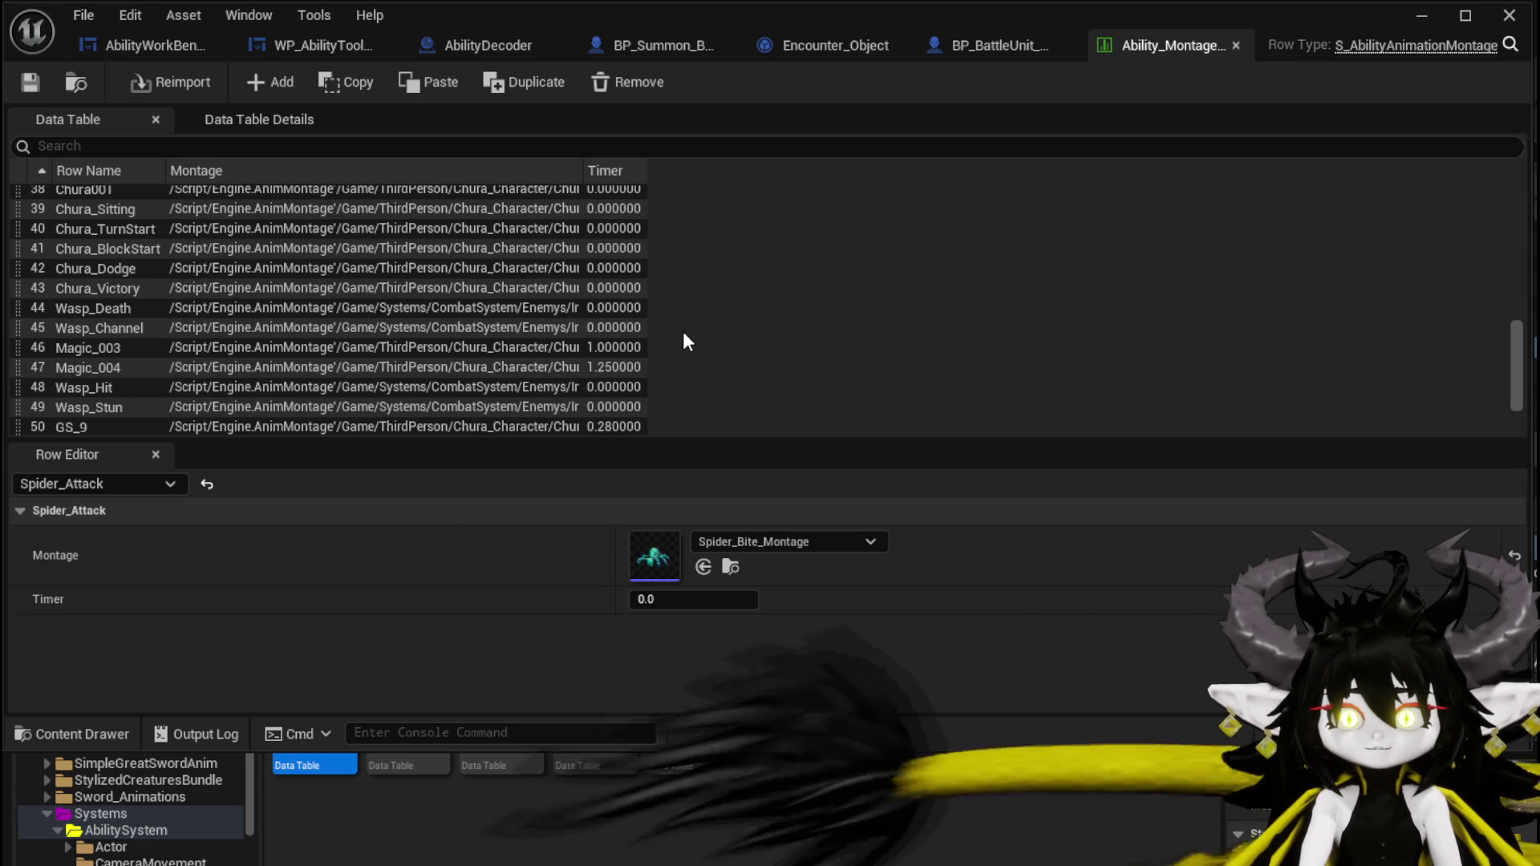
pyautogui.scroll(1, 225, 335)
pyautogui.scroll(4, 224, 328)
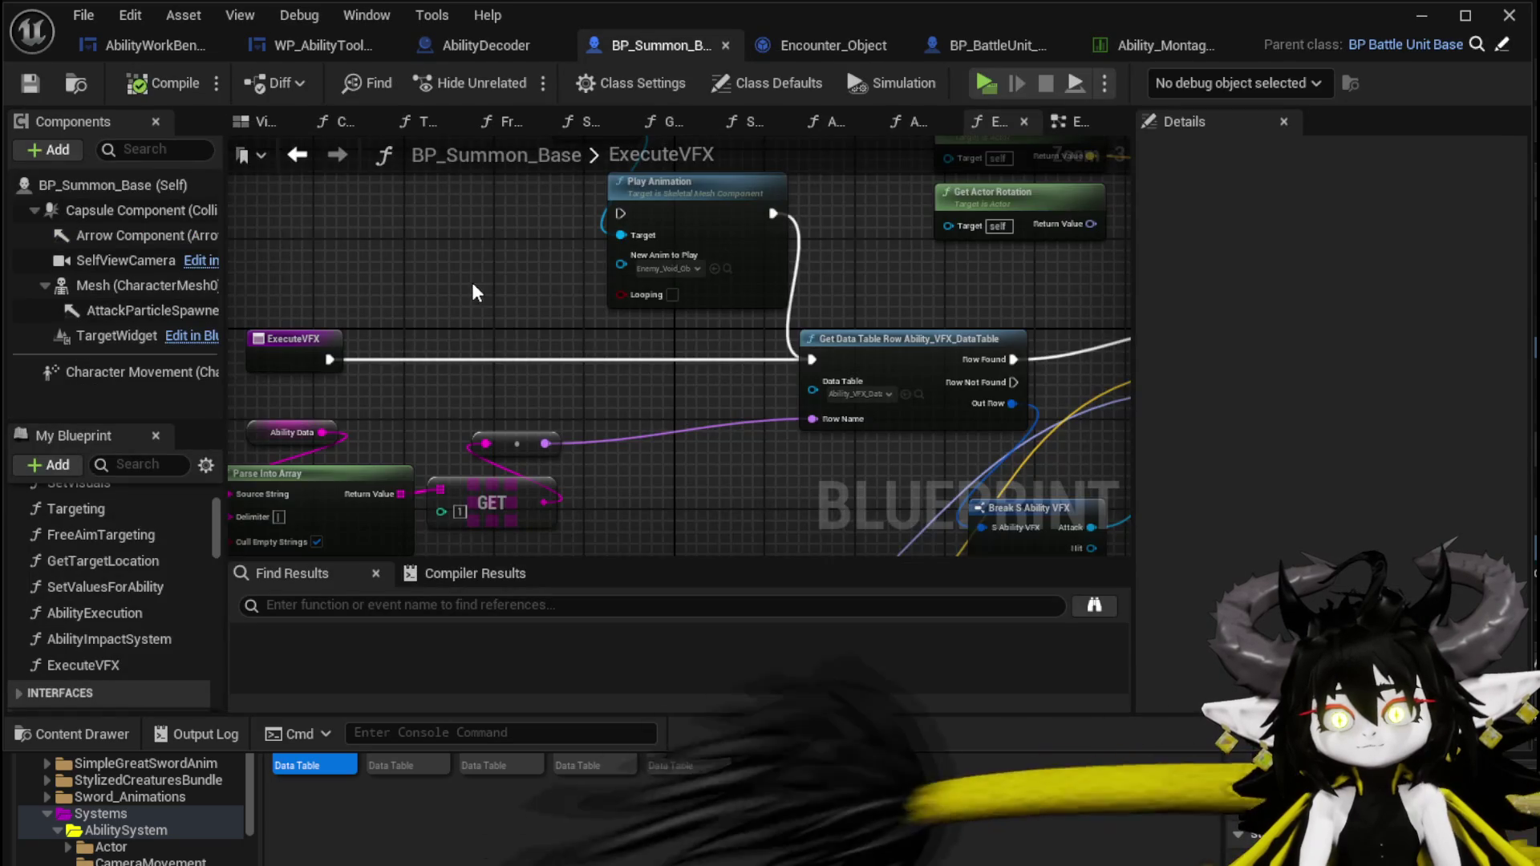
# Duplicate the Get Data Table Row node and make the copy read Ability_Montage_DataBase.
pyautogui.scroll(-2, 474, 282)
pyautogui.scroll(2, 773, 460)
pyautogui.click(876, 296)
pyautogui.hotkey('ctrl', 'c')
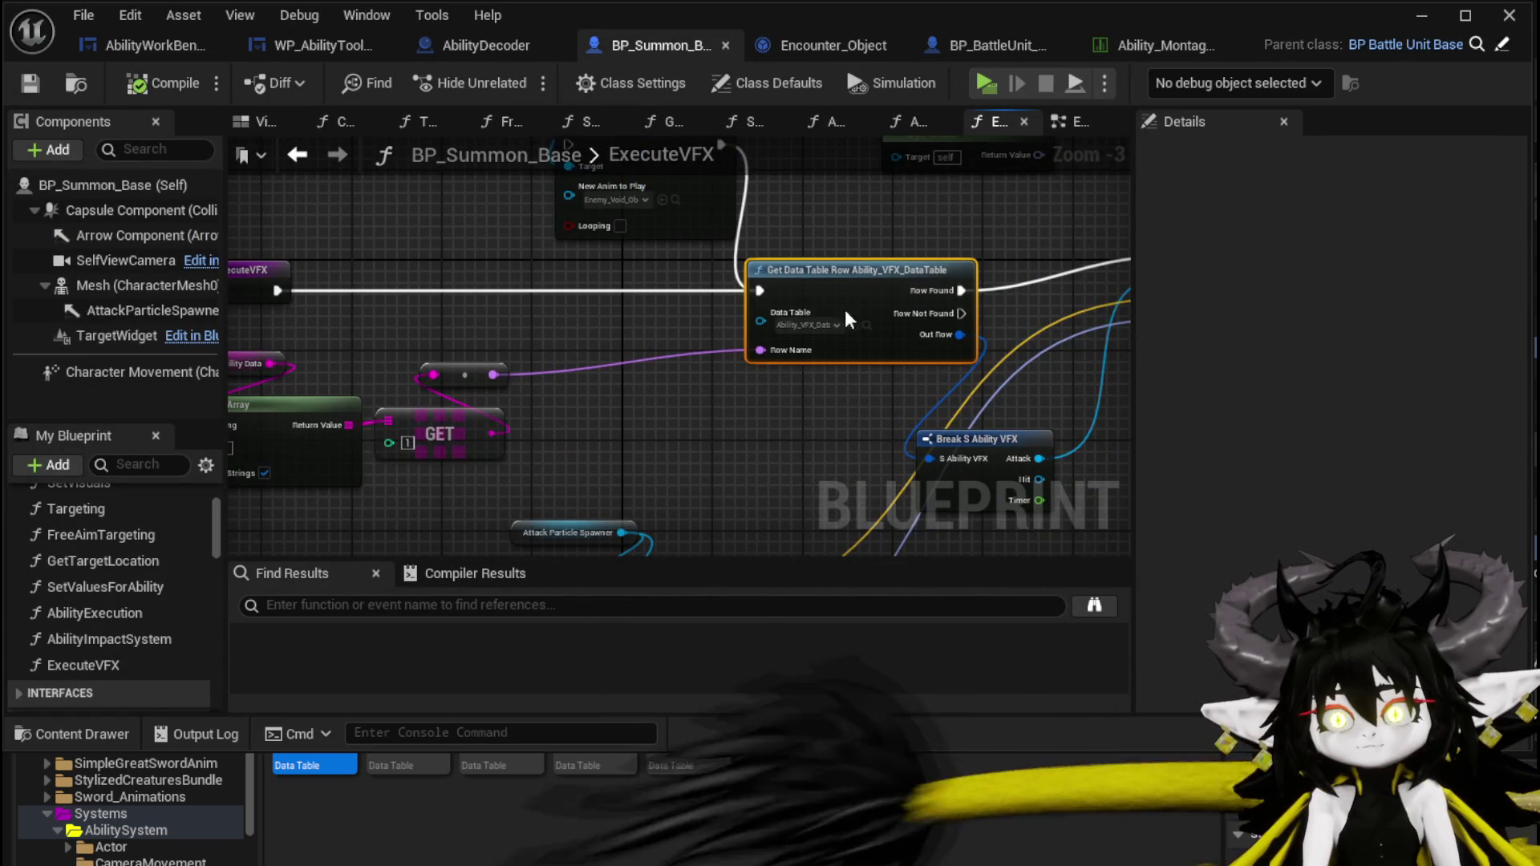
pyautogui.hotkey('ctrl', 'v')
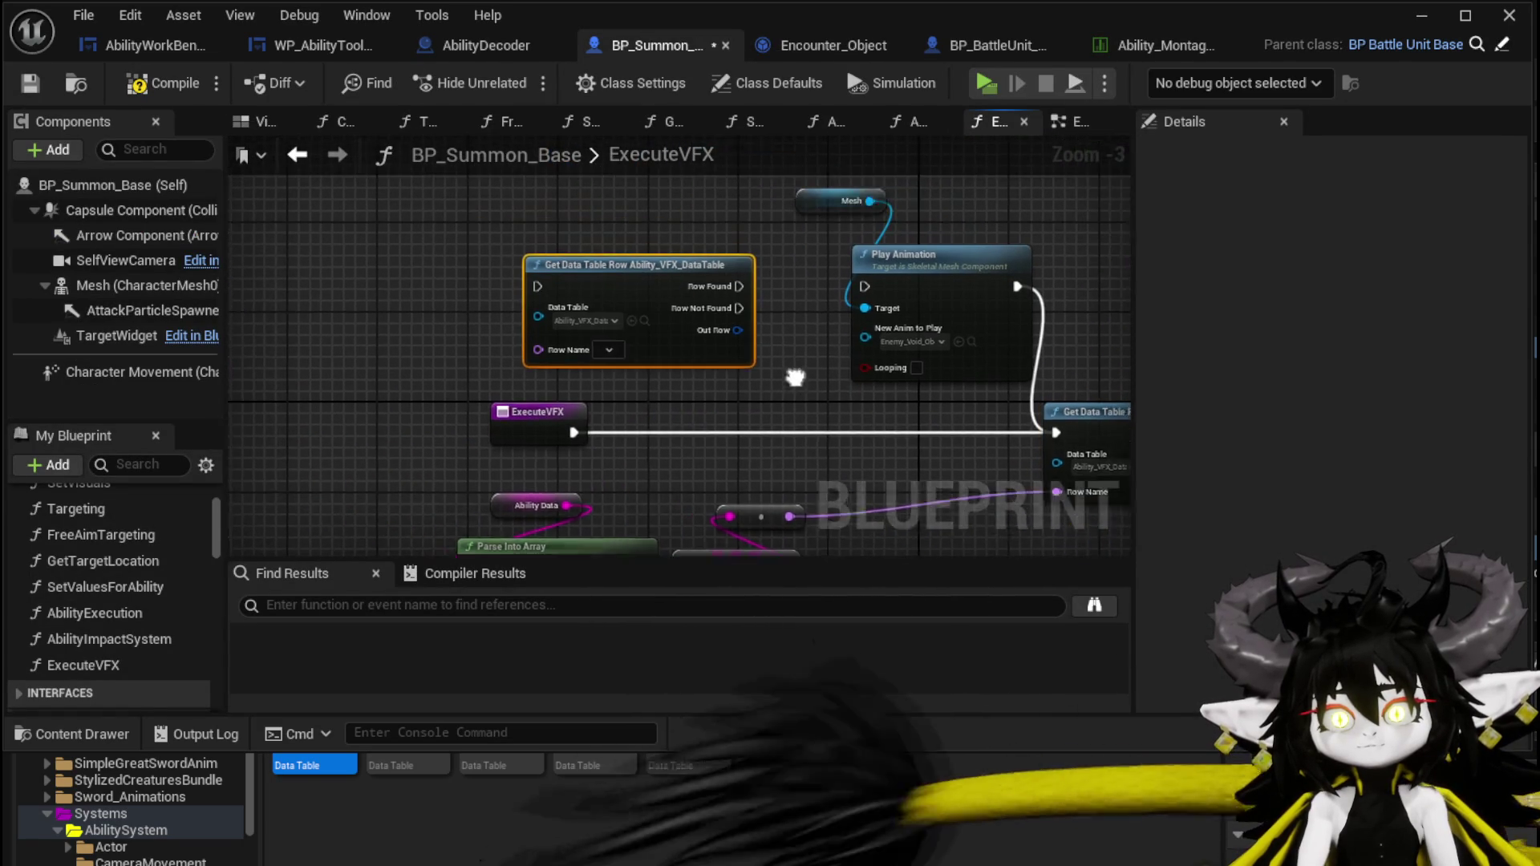
pyautogui.click(605, 331)
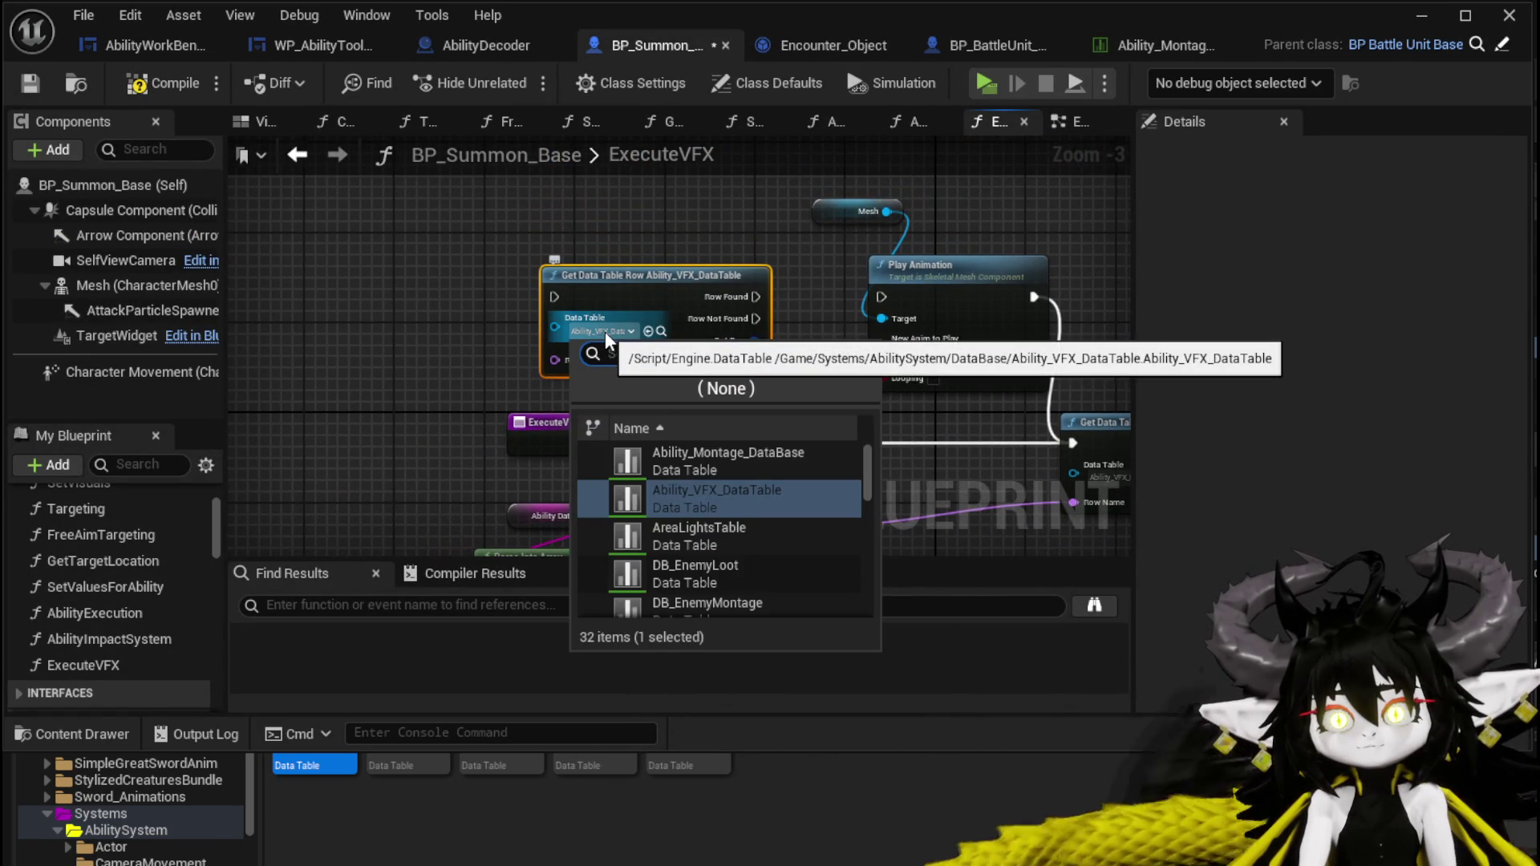
pyautogui.click(733, 449)
# Move the montage lookup up-left and push Mesh and Play Animation out of the way.
pyautogui.moveTo(652, 293); pyautogui.dragTo(537, 236)
pyautogui.click(684, 395)
pyautogui.moveTo(680, 377)
pyautogui.mouseDown()
pyautogui.moveTo(467, 259)
pyautogui.moveTo(462, 412)
pyautogui.moveTo(730, 235)
pyautogui.mouseUp()
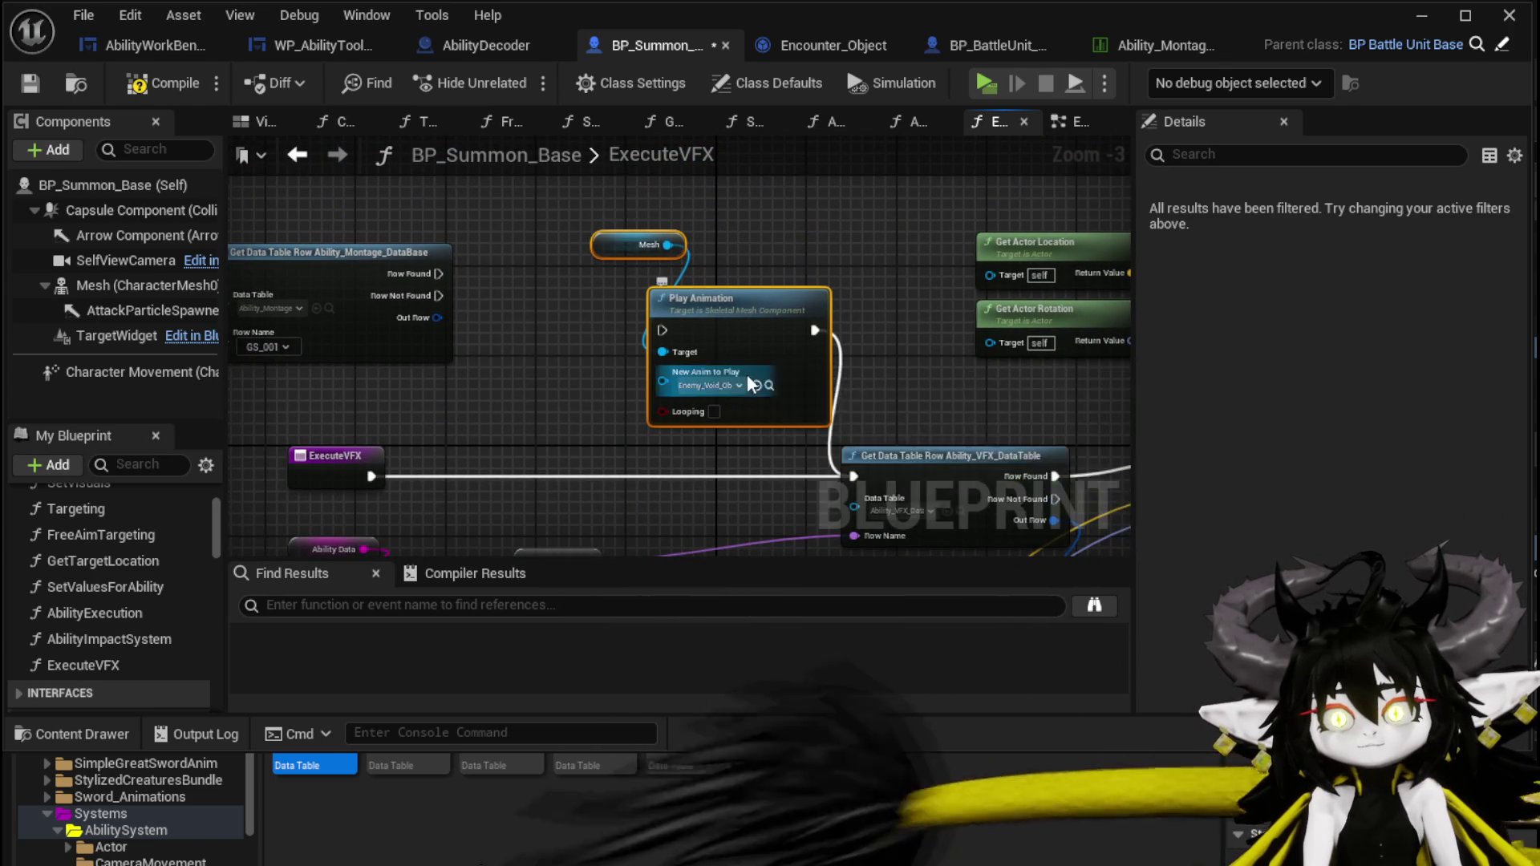
pyautogui.moveTo(775, 352)
pyautogui.mouseDown()
pyautogui.moveTo(820, 172)
pyautogui.moveTo(890, 185)
pyautogui.mouseUp()
pyautogui.moveTo(669, 276); pyautogui.dragTo(876, 305)
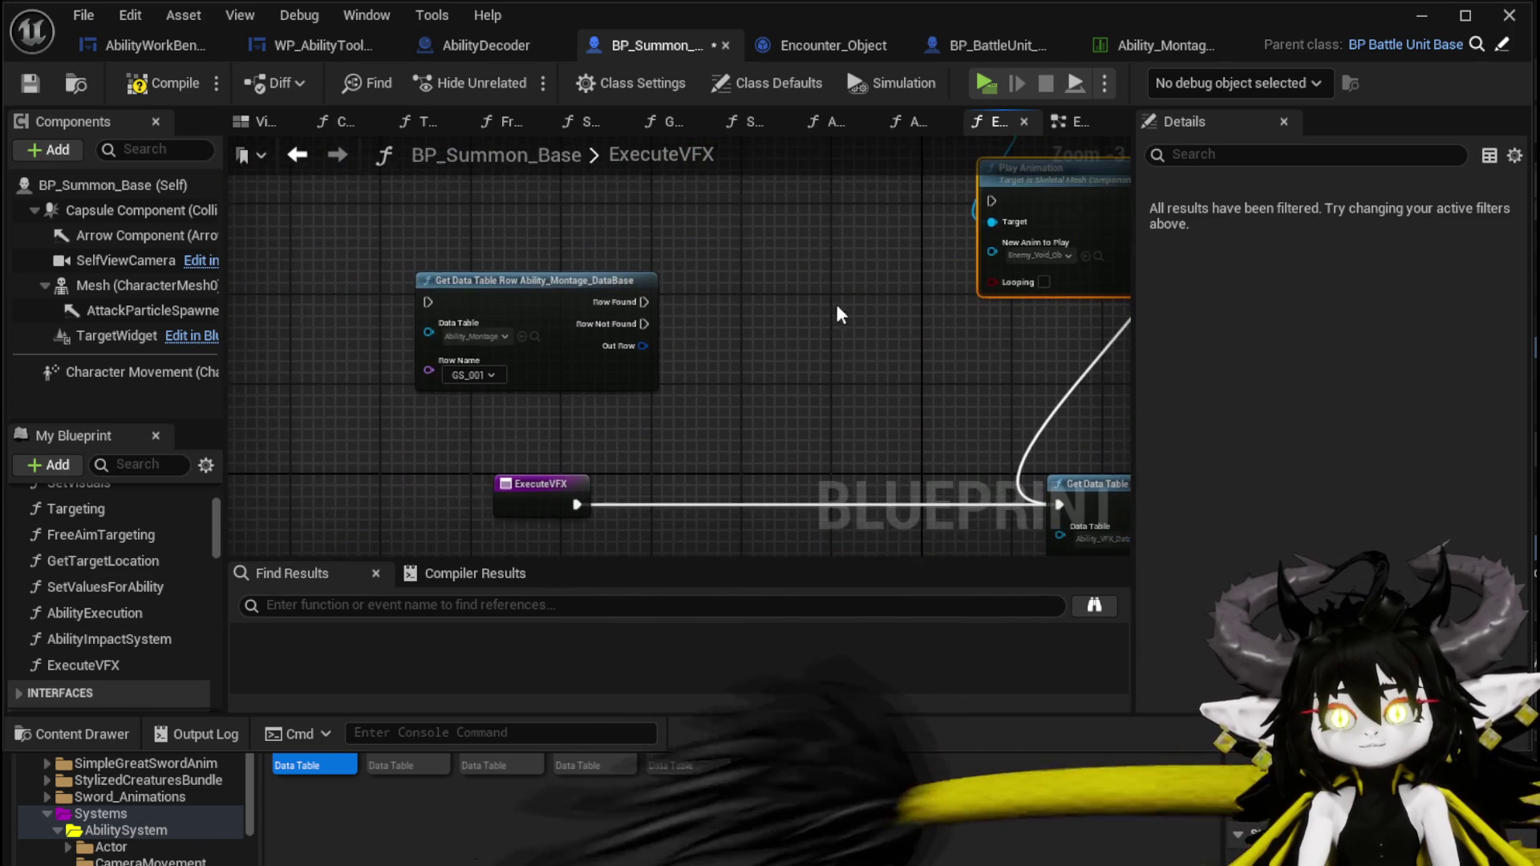
pyautogui.rightClick(719, 308)
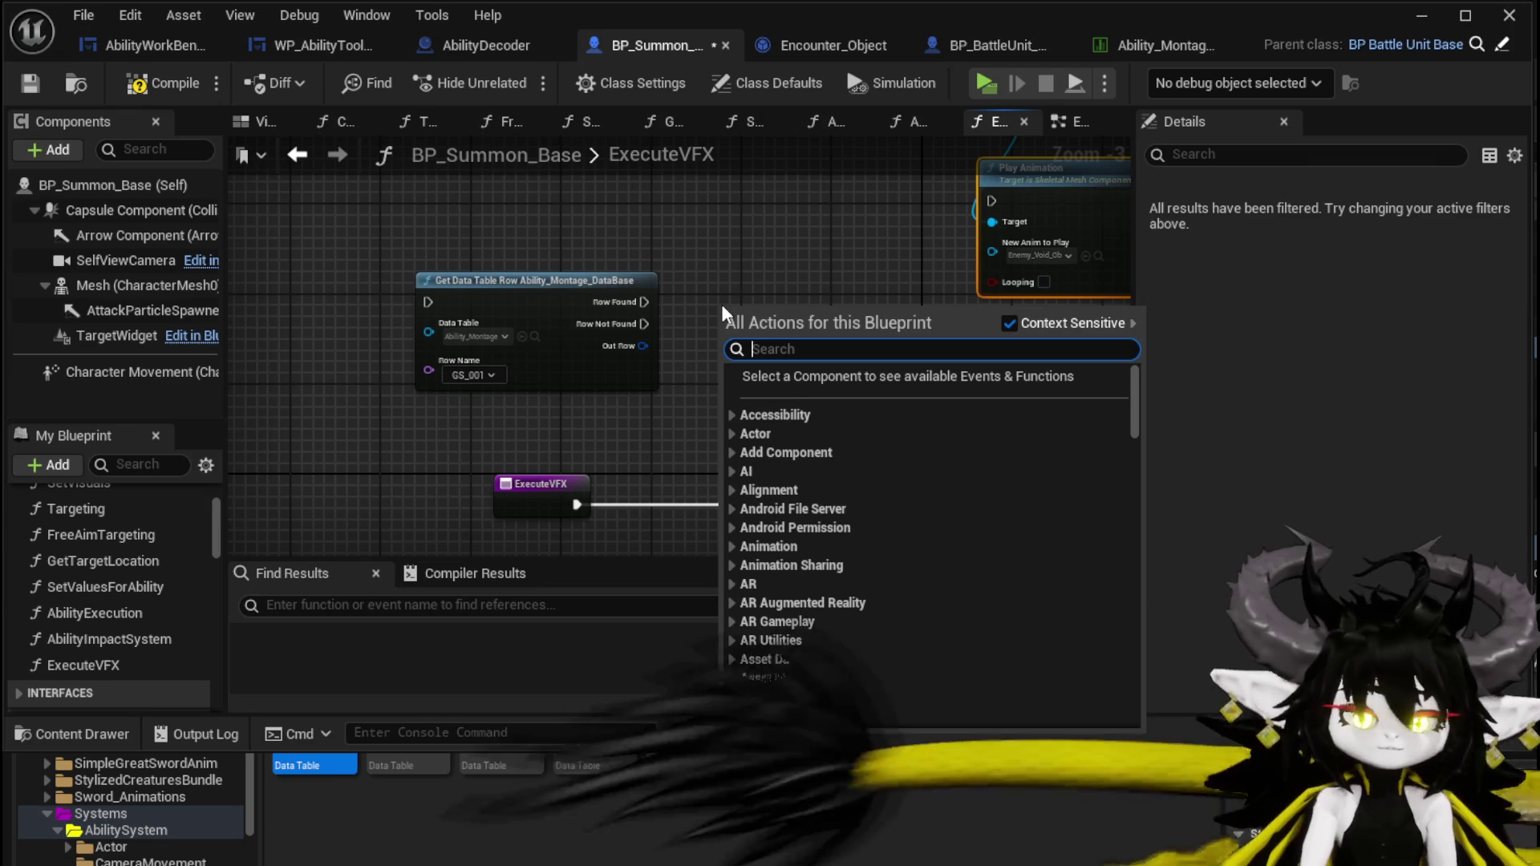
# Search the action list for 'Montage' and delete a stray Mesh reference node.
pyautogui.write('PlayMon')
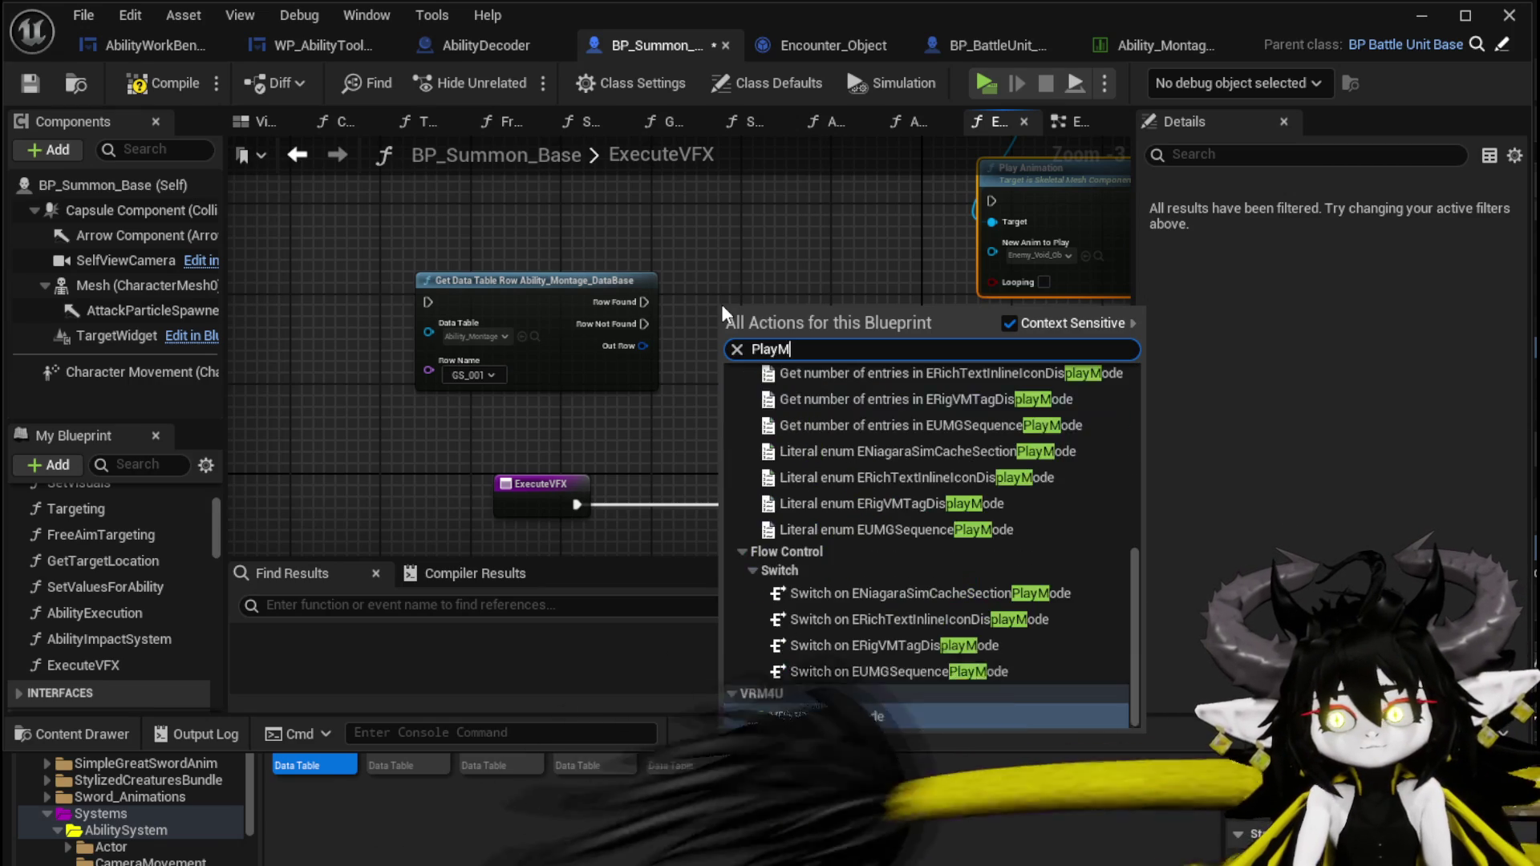
pyautogui.press('BackSpace')
pyautogui.press('BackSpace')
pyautogui.press('BackSpace')
pyautogui.write(';p')
pyautogui.press('BackSpace')
pyautogui.press('BackSpace')
pyautogui.write('Montage')
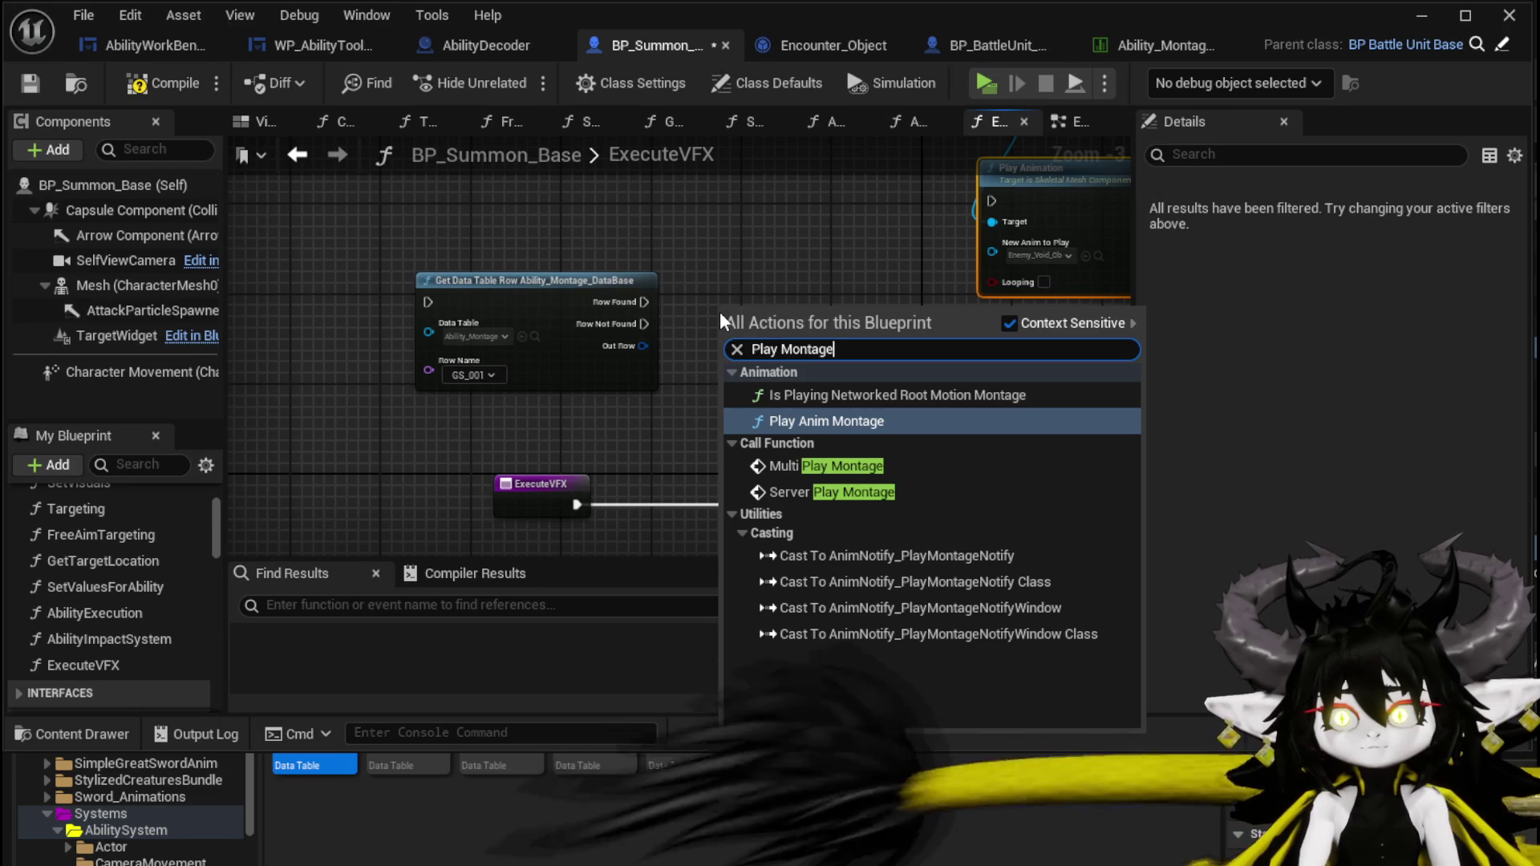
pyautogui.click(126, 293)
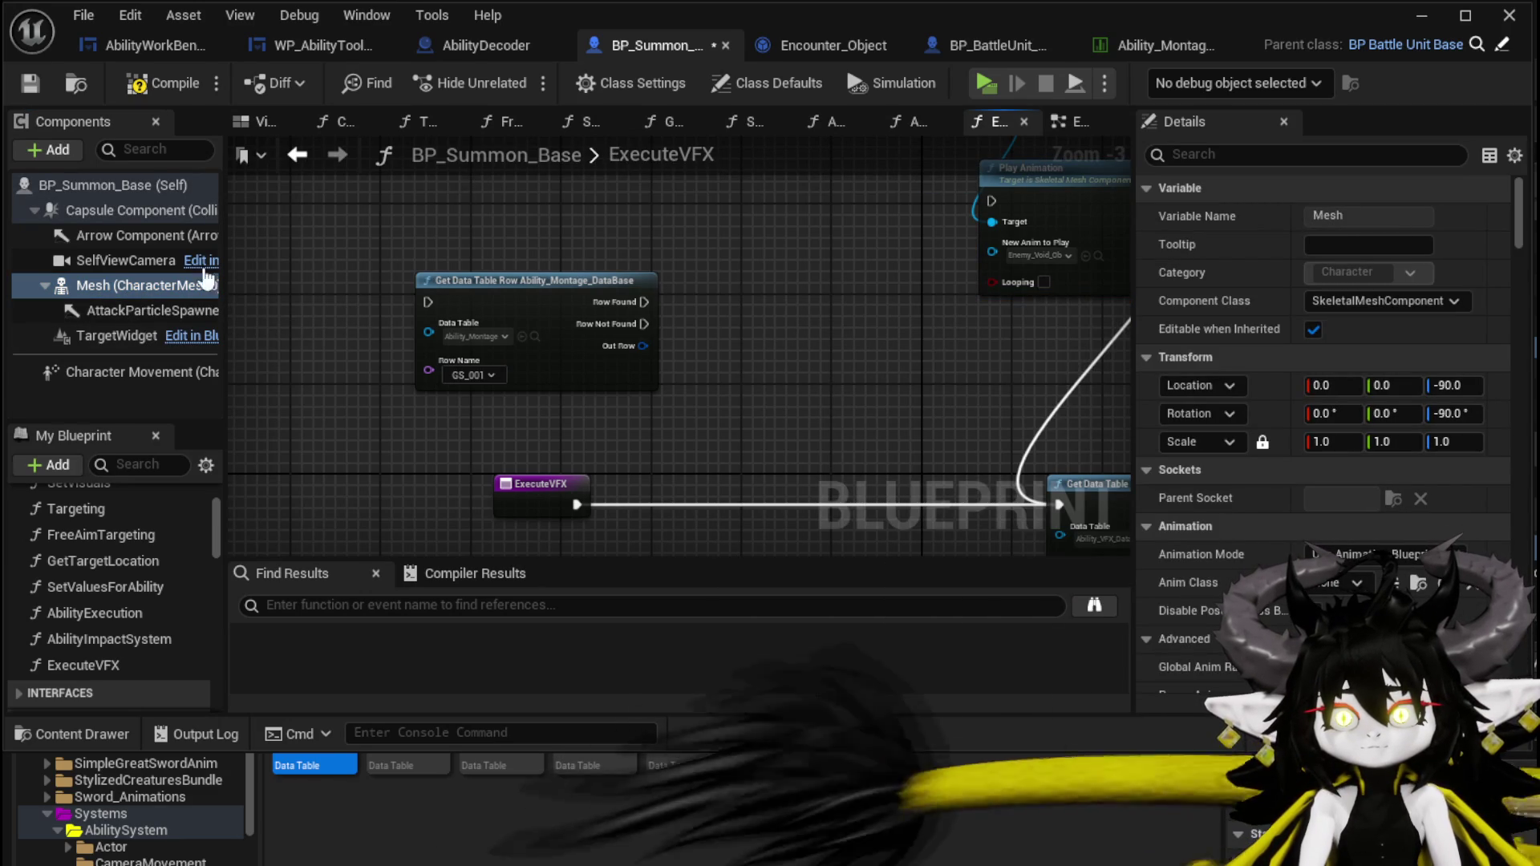
pyautogui.moveTo(109, 285); pyautogui.dragTo(373, 218)
pyautogui.press('Delete')
# Add a Multi Play Montage node beside the montage lookup, run from Row Found.
pyautogui.rightClick(497, 210)
pyautogui.write('Play Montage')
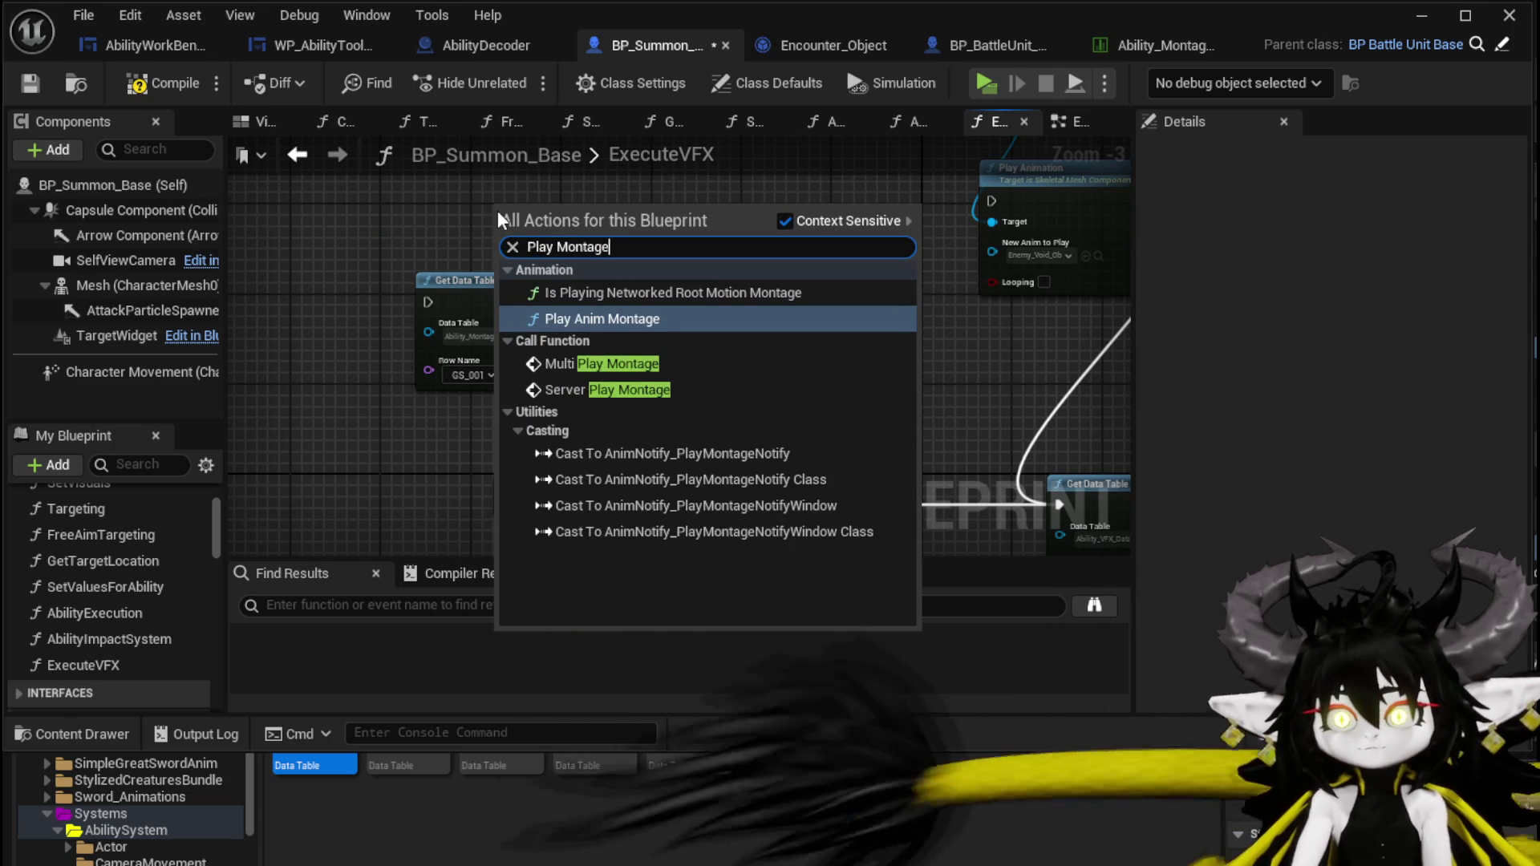
pyautogui.click(642, 365)
pyautogui.moveTo(606, 234); pyautogui.dragTo(830, 301)
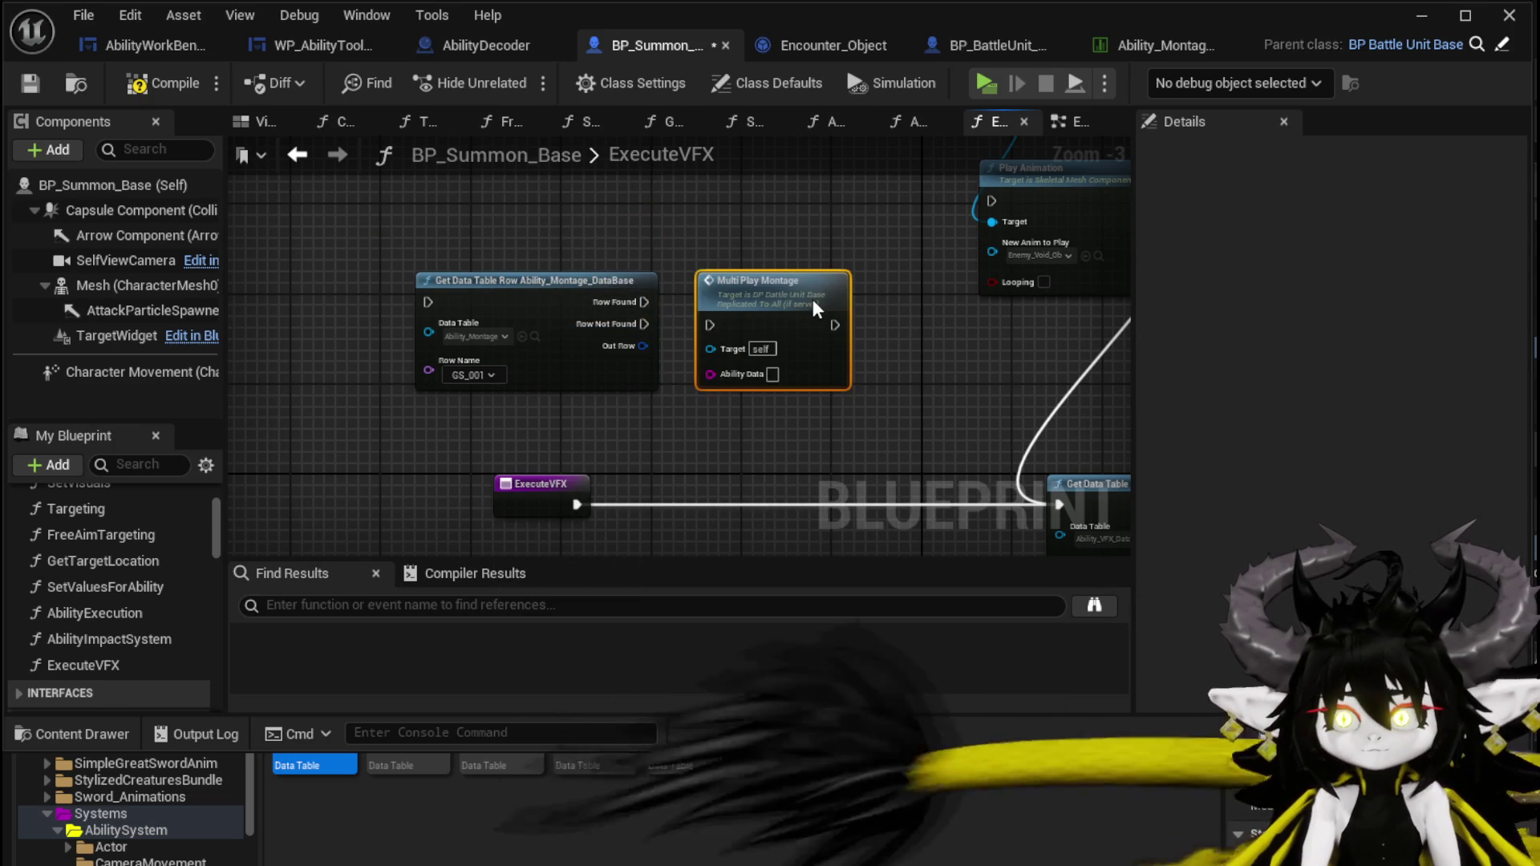
pyautogui.moveTo(643, 302)
pyautogui.mouseDown()
pyautogui.moveTo(733, 325)
pyautogui.moveTo(751, 302)
pyautogui.mouseUp()
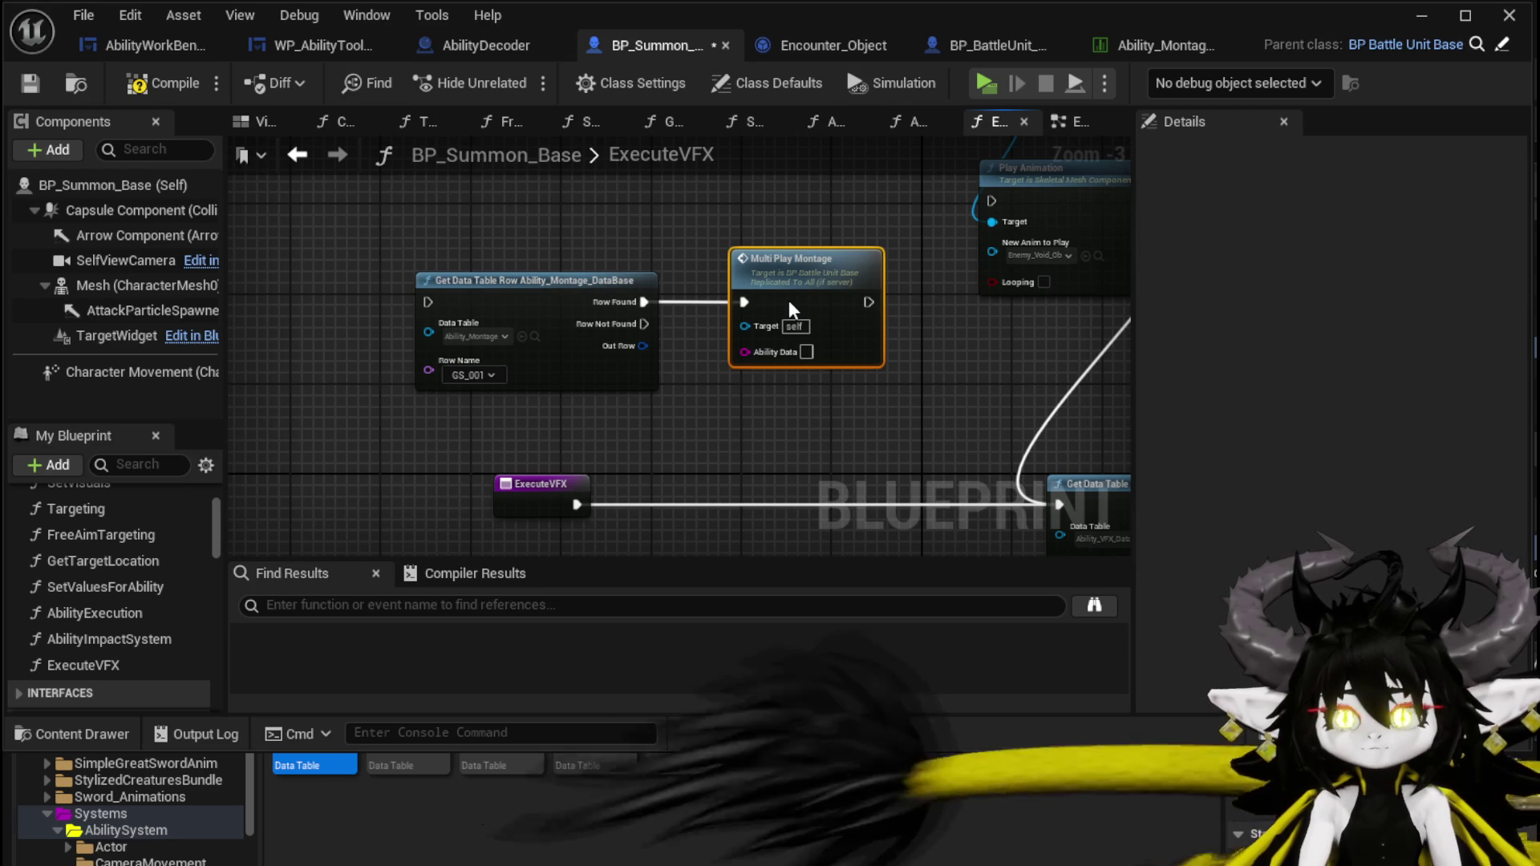
# Rearrange the graph, moving Ability Data beside Parse Into Array.
pyautogui.moveTo(734, 421); pyautogui.dragTo(654, 349)
pyautogui.scroll(-3, 132, 526)
pyautogui.scroll(-5, 136, 515)
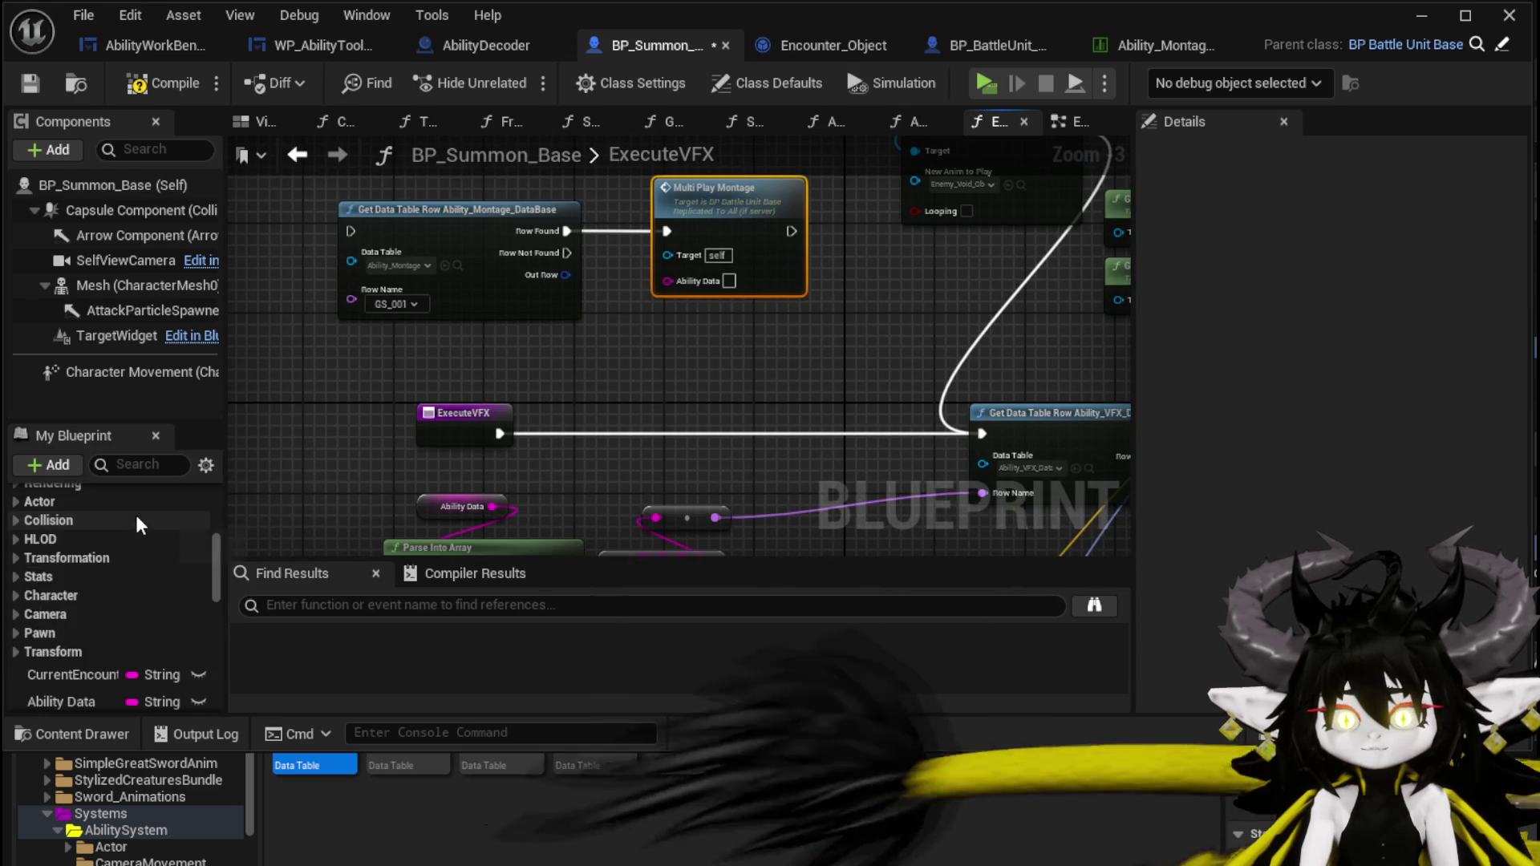
pyautogui.moveTo(524, 410); pyautogui.dragTo(616, 265)
pyautogui.moveTo(526, 361)
pyautogui.mouseDown()
pyautogui.moveTo(418, 362)
pyautogui.moveTo(319, 398)
pyautogui.moveTo(409, 390)
pyautogui.moveTo(407, 435)
pyautogui.mouseUp()
pyautogui.click(345, 368)
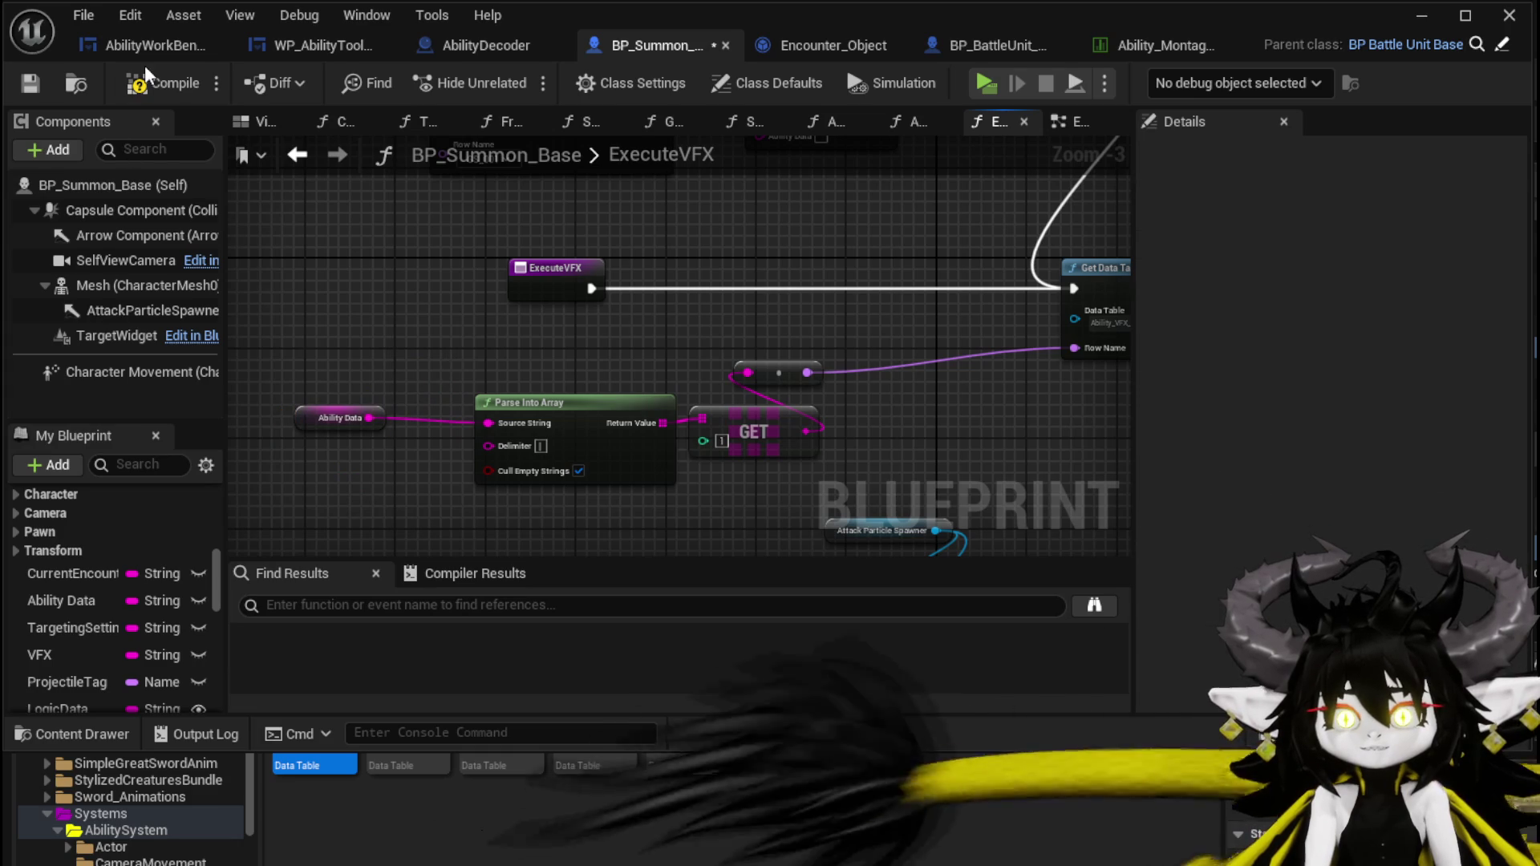
# Save, then add a Print String after ExecuteVFX that prints the Ability Data string.
pyautogui.click(28, 84)
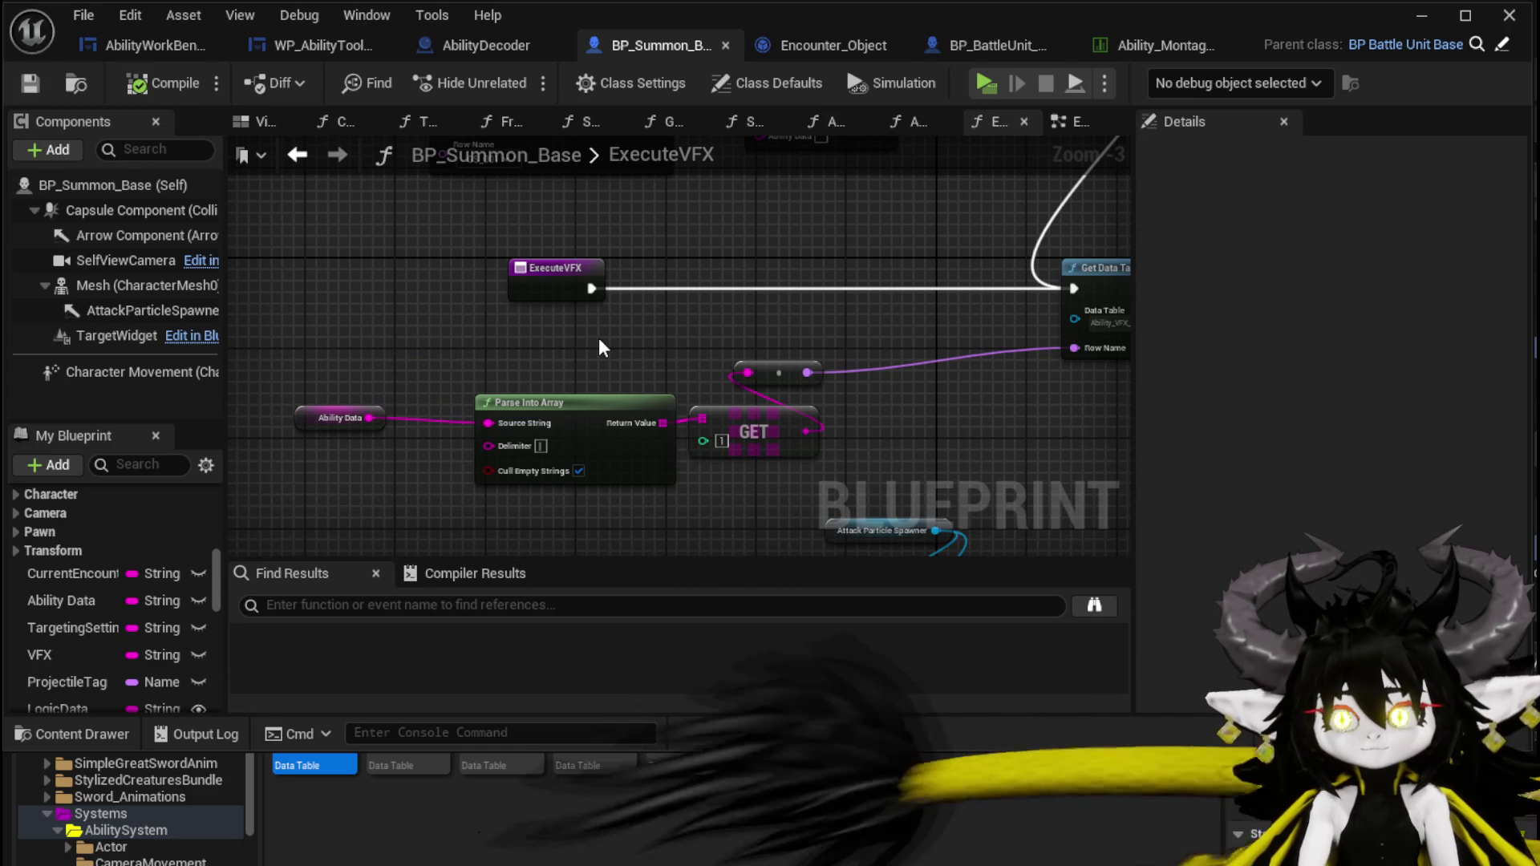
pyautogui.moveTo(592, 289); pyautogui.dragTo(677, 290)
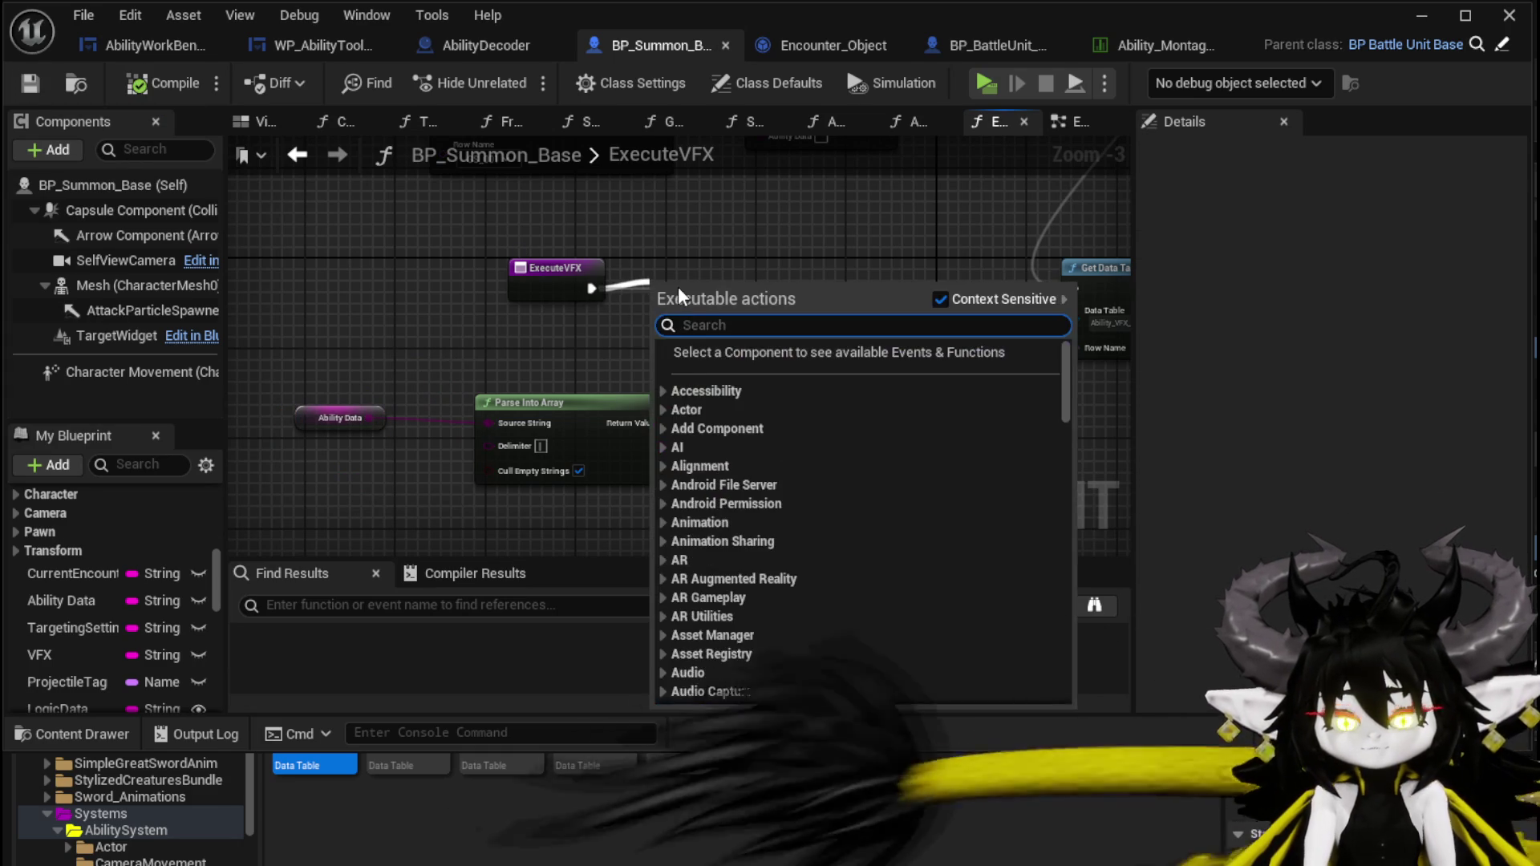
pyautogui.write('Print St')
pyautogui.press('Return')
pyautogui.moveTo(369, 417)
pyautogui.mouseDown()
pyautogui.moveTo(677, 341)
pyautogui.moveTo(704, 272)
pyautogui.mouseUp()
# Compile and save BP_Summon_Base, then move Parse Into Array and GET nodes down.
pyautogui.click(136, 83)
pyautogui.click(30, 82)
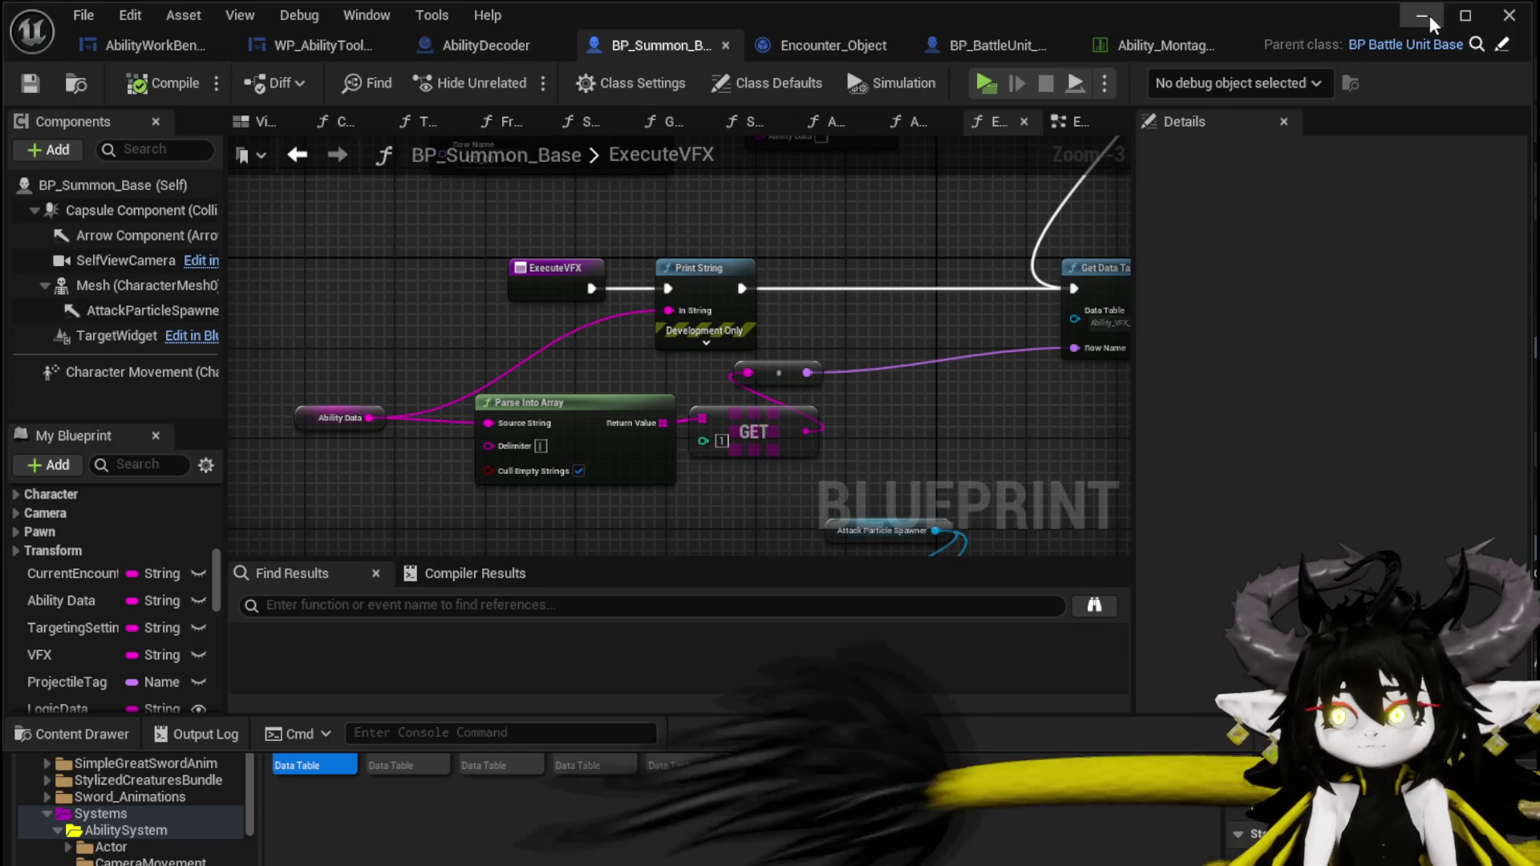
pyautogui.hotkey('alt', 'Tab')
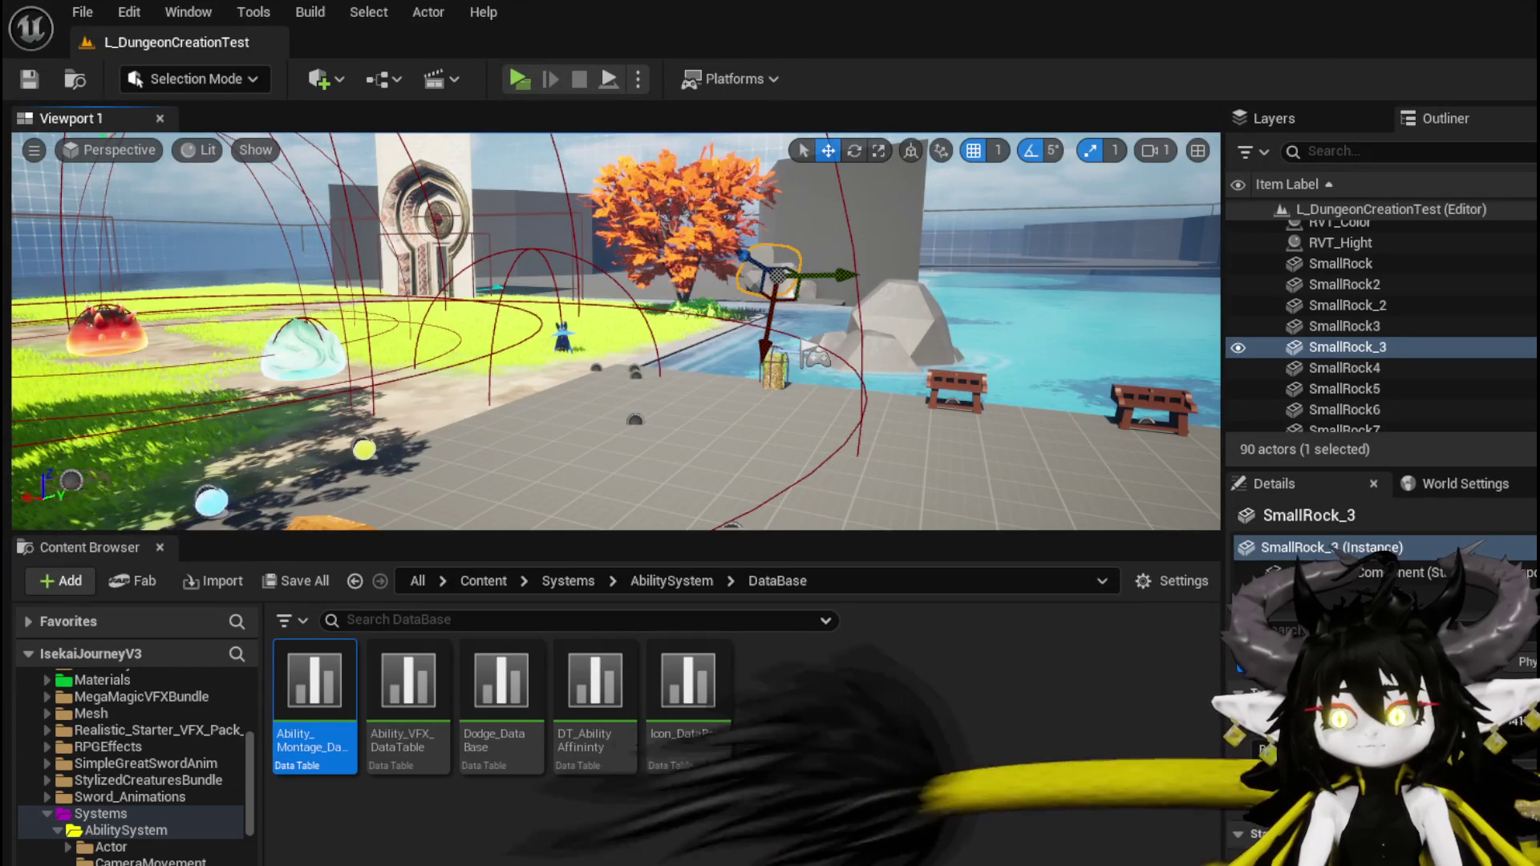
pyautogui.hotkey('alt', 'Tab')
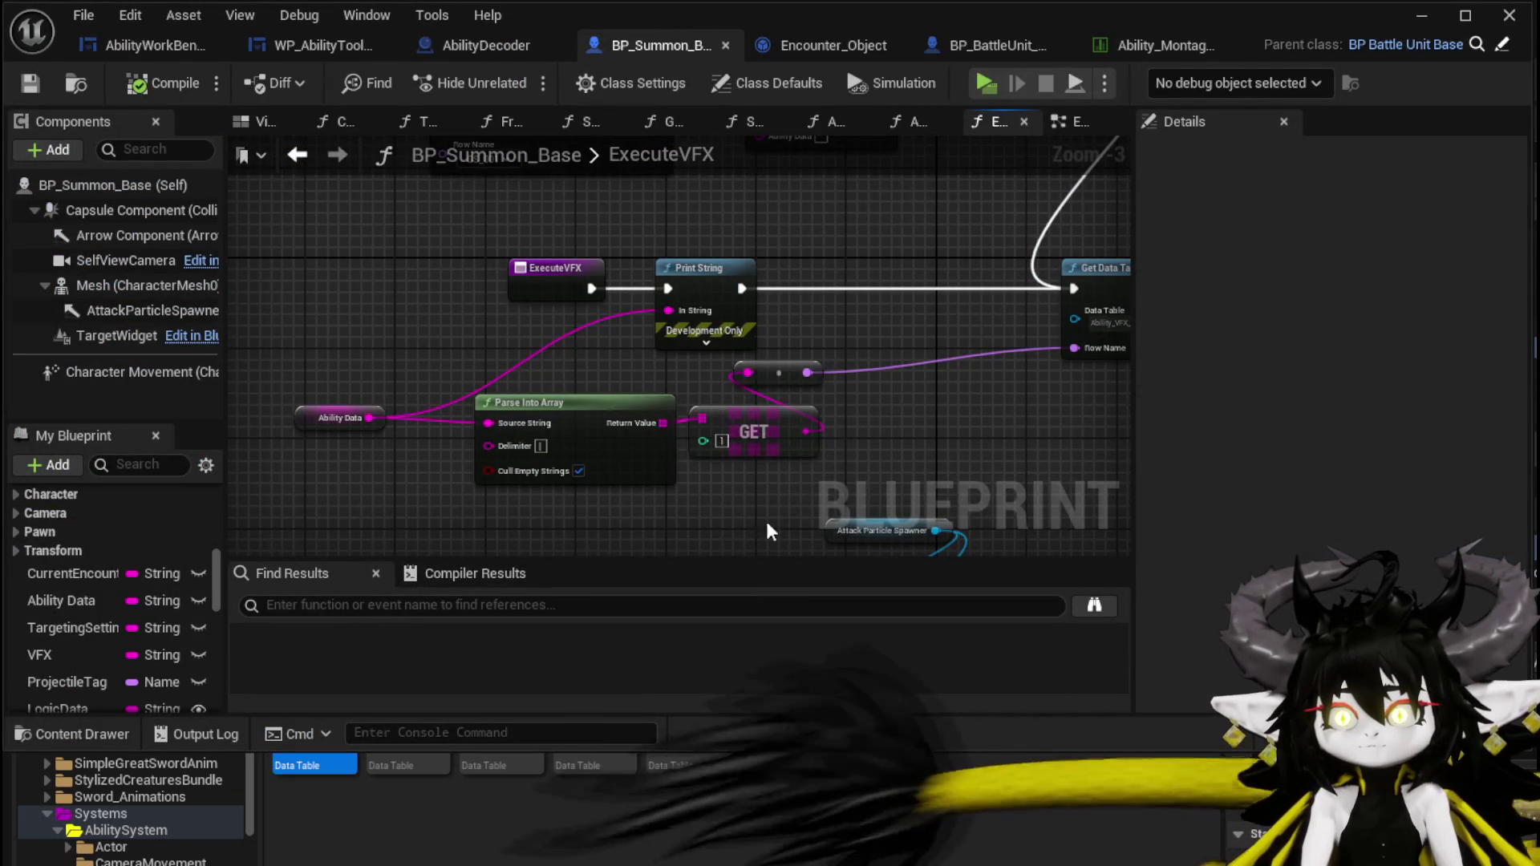
pyautogui.moveTo(469, 521); pyautogui.dragTo(744, 387)
pyautogui.moveTo(760, 453); pyautogui.dragTo(762, 585)
# Set the Print String text colour to magenta and its duration to 70.
pyautogui.click(703, 253)
pyautogui.click(728, 289)
pyautogui.click(919, 433)
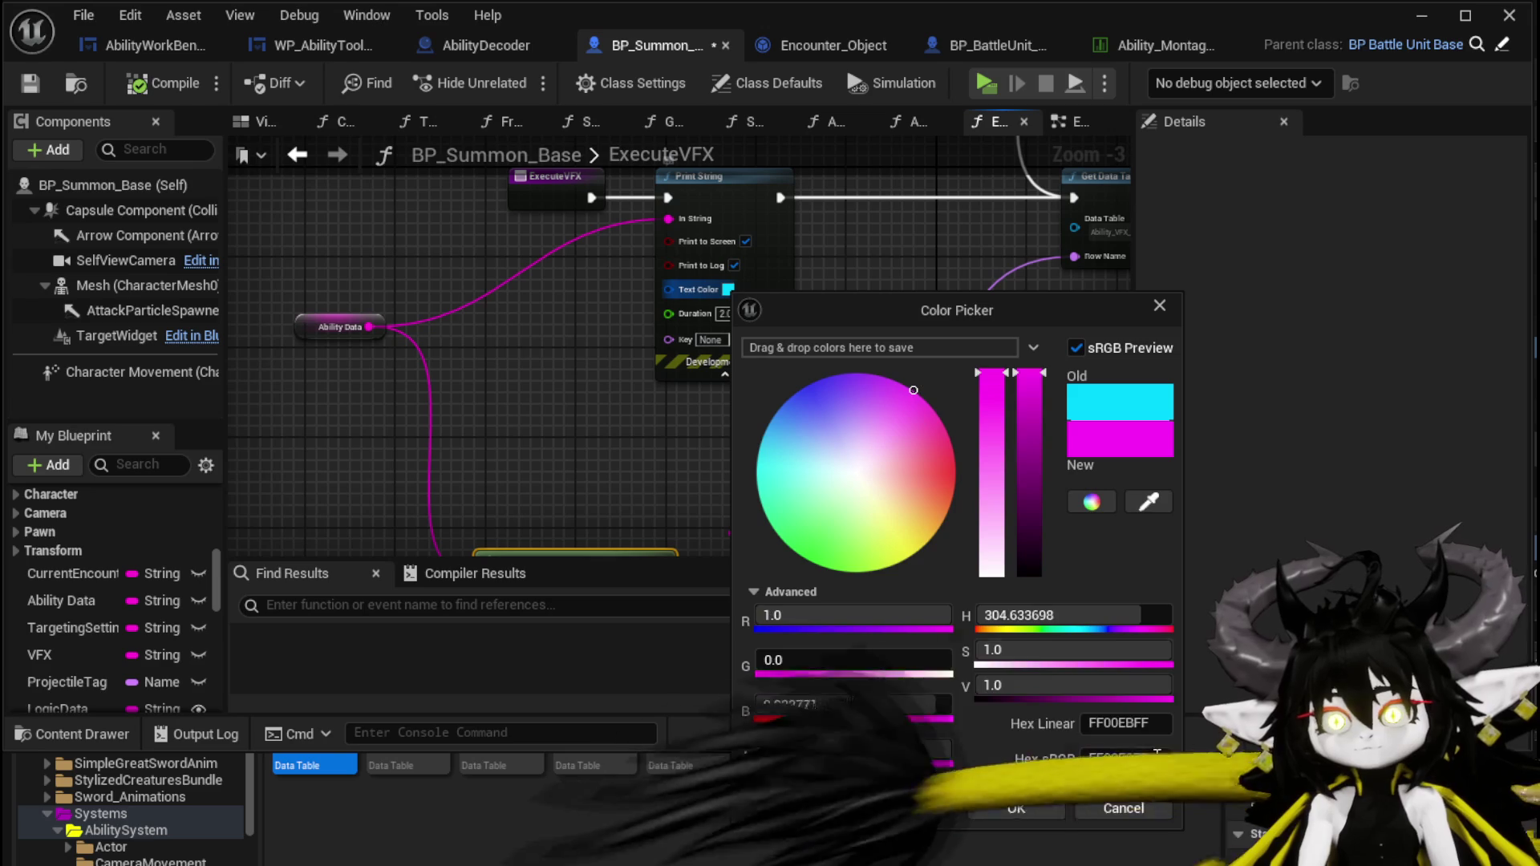
pyautogui.click(1034, 808)
pyautogui.click(723, 313)
pyautogui.write('70')
pyautogui.moveTo(865, 311)
pyautogui.mouseDown()
pyautogui.moveTo(435, 386)
pyautogui.moveTo(241, 401)
pyautogui.moveTo(232, 377)
pyautogui.moveTo(733, 423)
pyautogui.mouseUp()
pyautogui.scroll(-2, 733, 432)
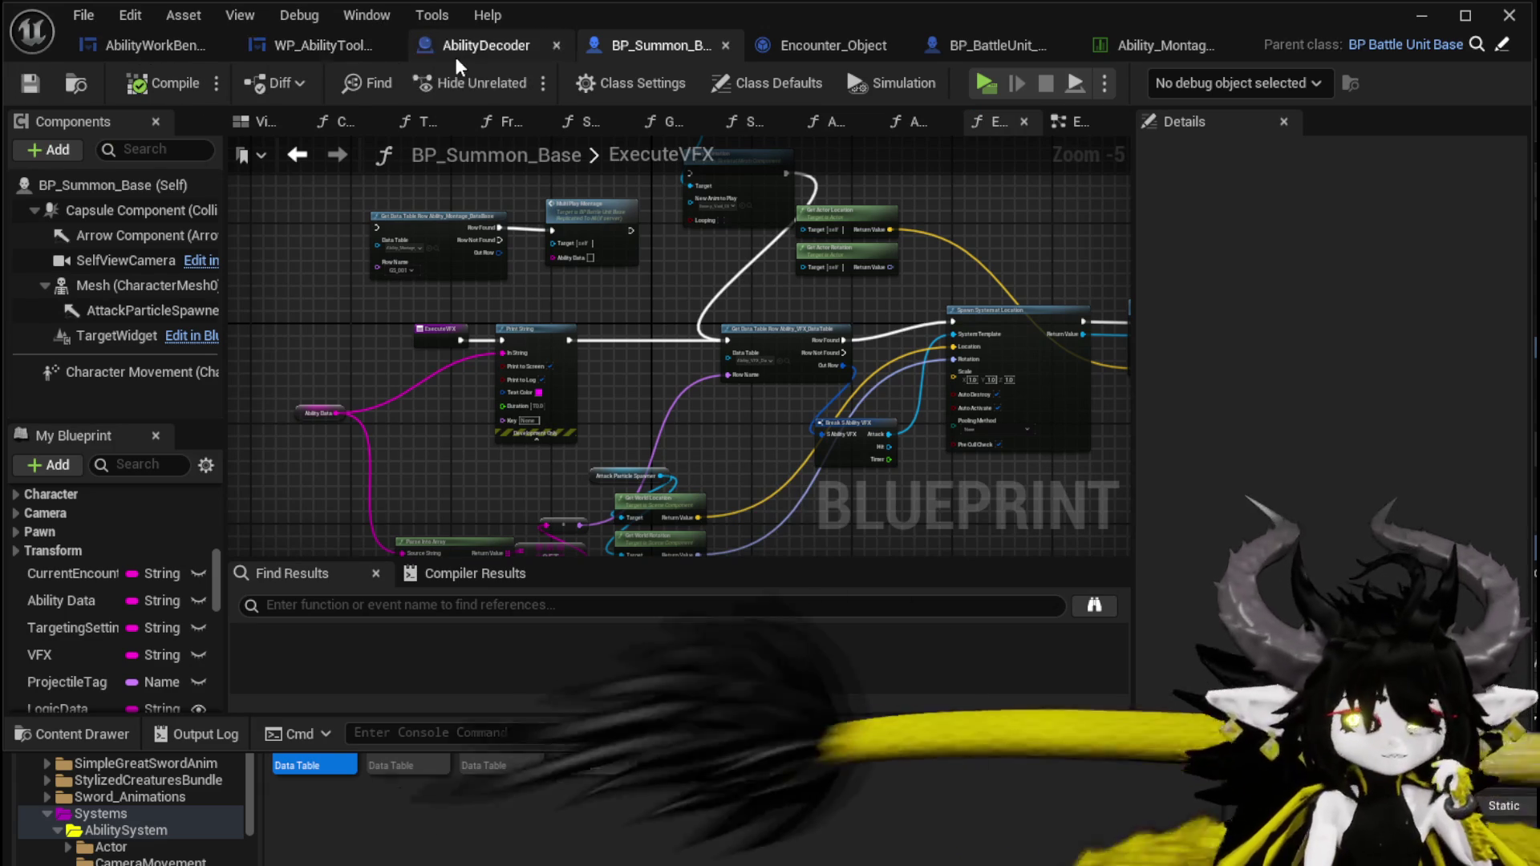
pyautogui.click(819, 53)
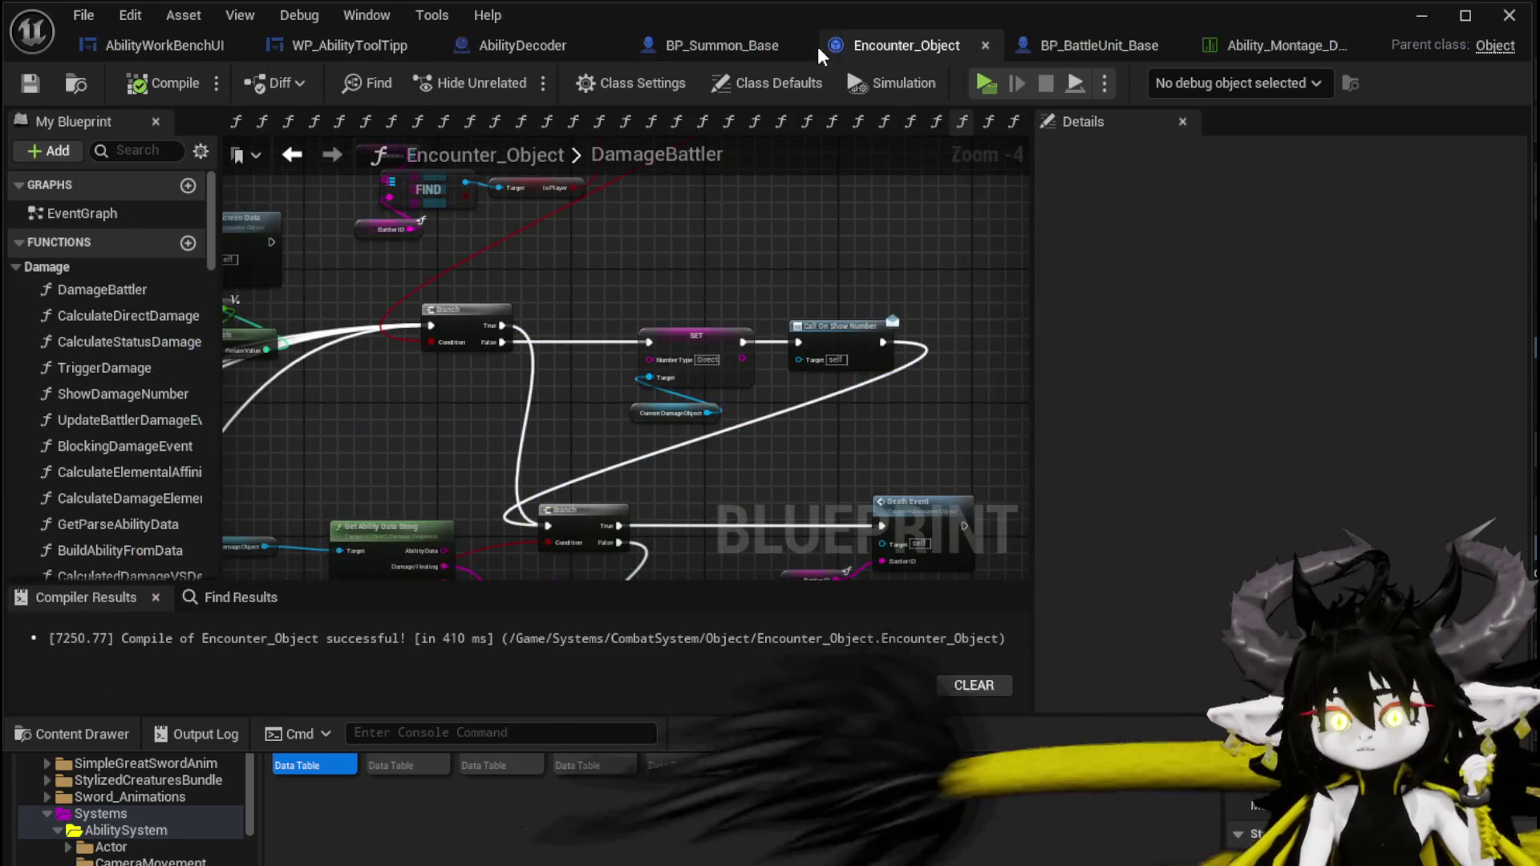
# Wire the Branch's False output into Call On Show Number.
pyautogui.scroll(2, 832, 320)
pyautogui.moveTo(842, 357)
pyautogui.mouseDown()
pyautogui.moveTo(762, 357)
pyautogui.moveTo(722, 430)
pyautogui.moveTo(784, 258)
pyautogui.moveTo(302, 274)
pyautogui.mouseUp()
pyautogui.click(706, 181)
pyautogui.moveTo(798, 272); pyautogui.dragTo(901, 285)
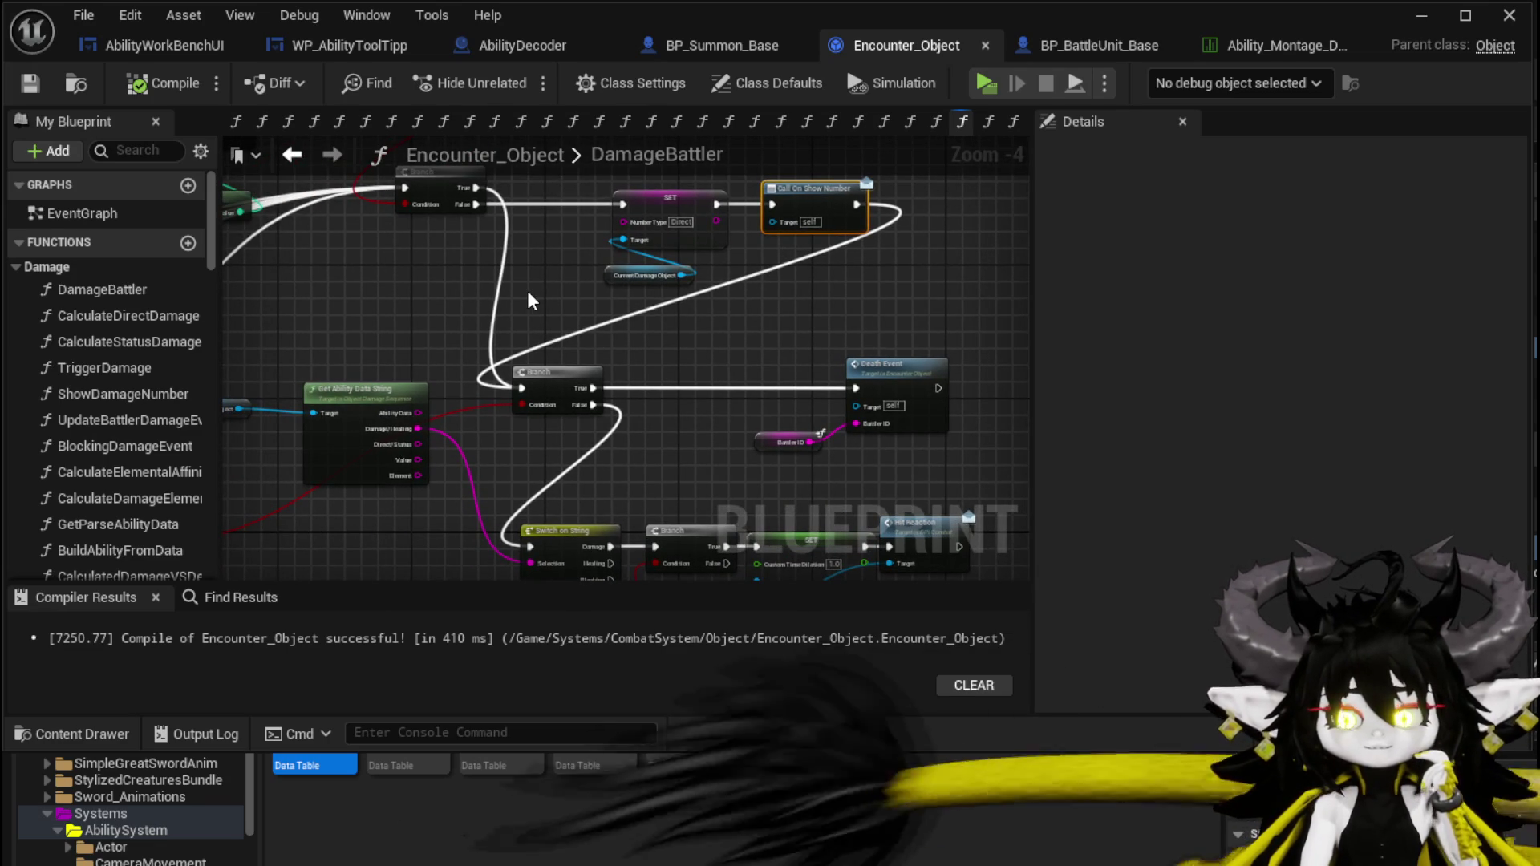
pyautogui.moveTo(476, 205); pyautogui.dragTo(775, 205)
# Reposition SET, Current Damage Object, Call On Show Number and the Branch node.
pyautogui.moveTo(618, 324)
pyautogui.mouseDown()
pyautogui.moveTo(684, 208)
pyautogui.moveTo(434, 258)
pyautogui.mouseUp()
pyautogui.moveTo(808, 209); pyautogui.dragTo(649, 215)
pyautogui.moveTo(532, 249); pyautogui.dragTo(674, 285)
pyautogui.moveTo(712, 401); pyautogui.dragTo(752, 407)
pyautogui.click(734, 327)
pyautogui.moveTo(809, 231); pyautogui.dragTo(767, 222)
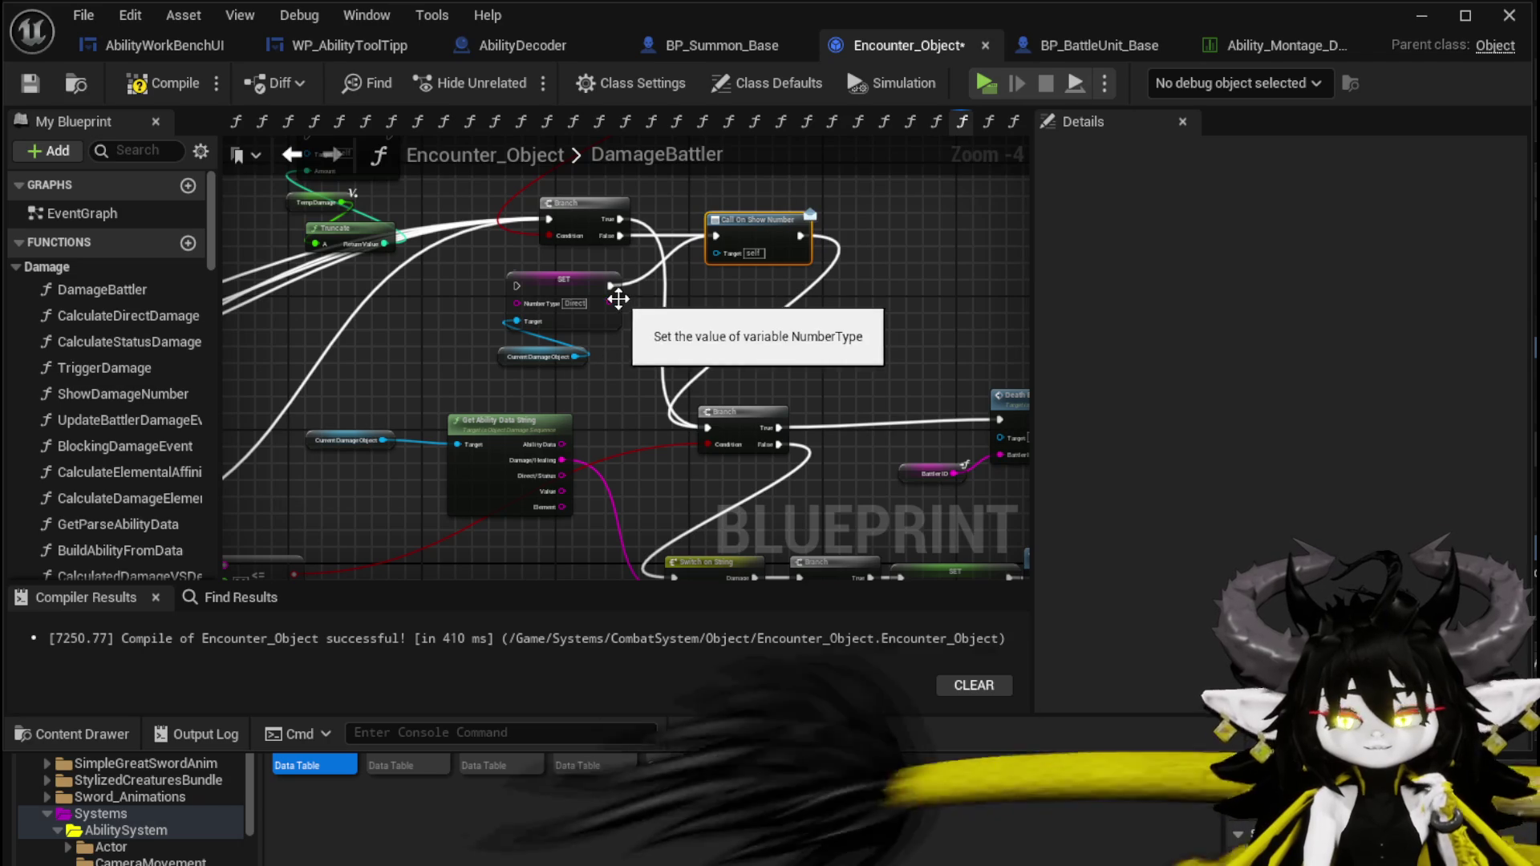
pyautogui.moveTo(611, 285)
pyautogui.mouseDown()
pyautogui.moveTo(635, 259)
pyautogui.moveTo(630, 287)
pyautogui.mouseUp()
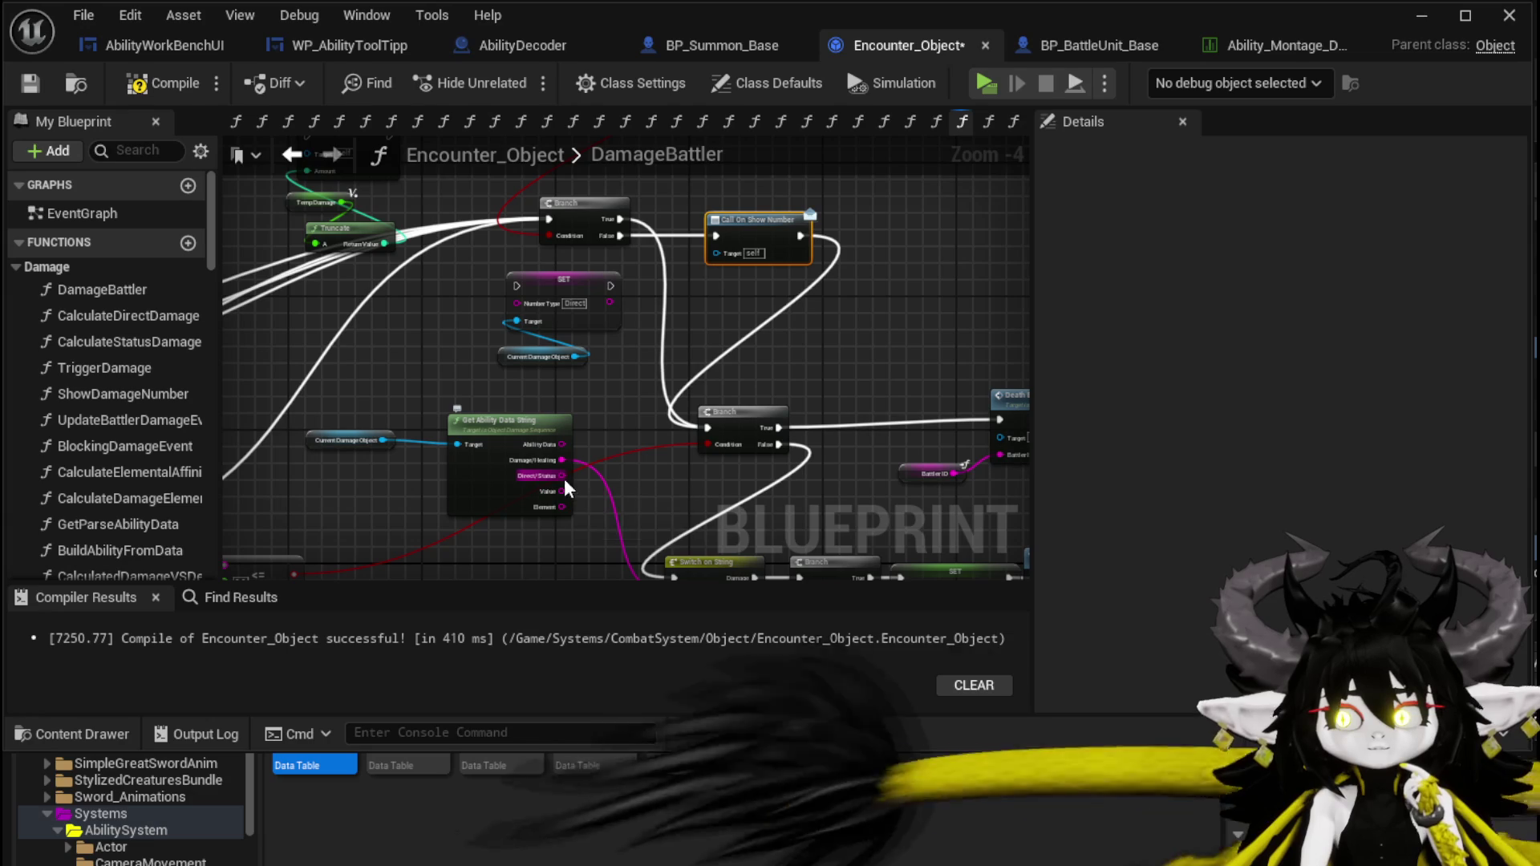
# Connect Direct/Status into the SET Number Type value.
pyautogui.moveTo(563, 476)
pyautogui.mouseDown()
pyautogui.moveTo(496, 345)
pyautogui.moveTo(518, 304)
pyautogui.mouseUp()
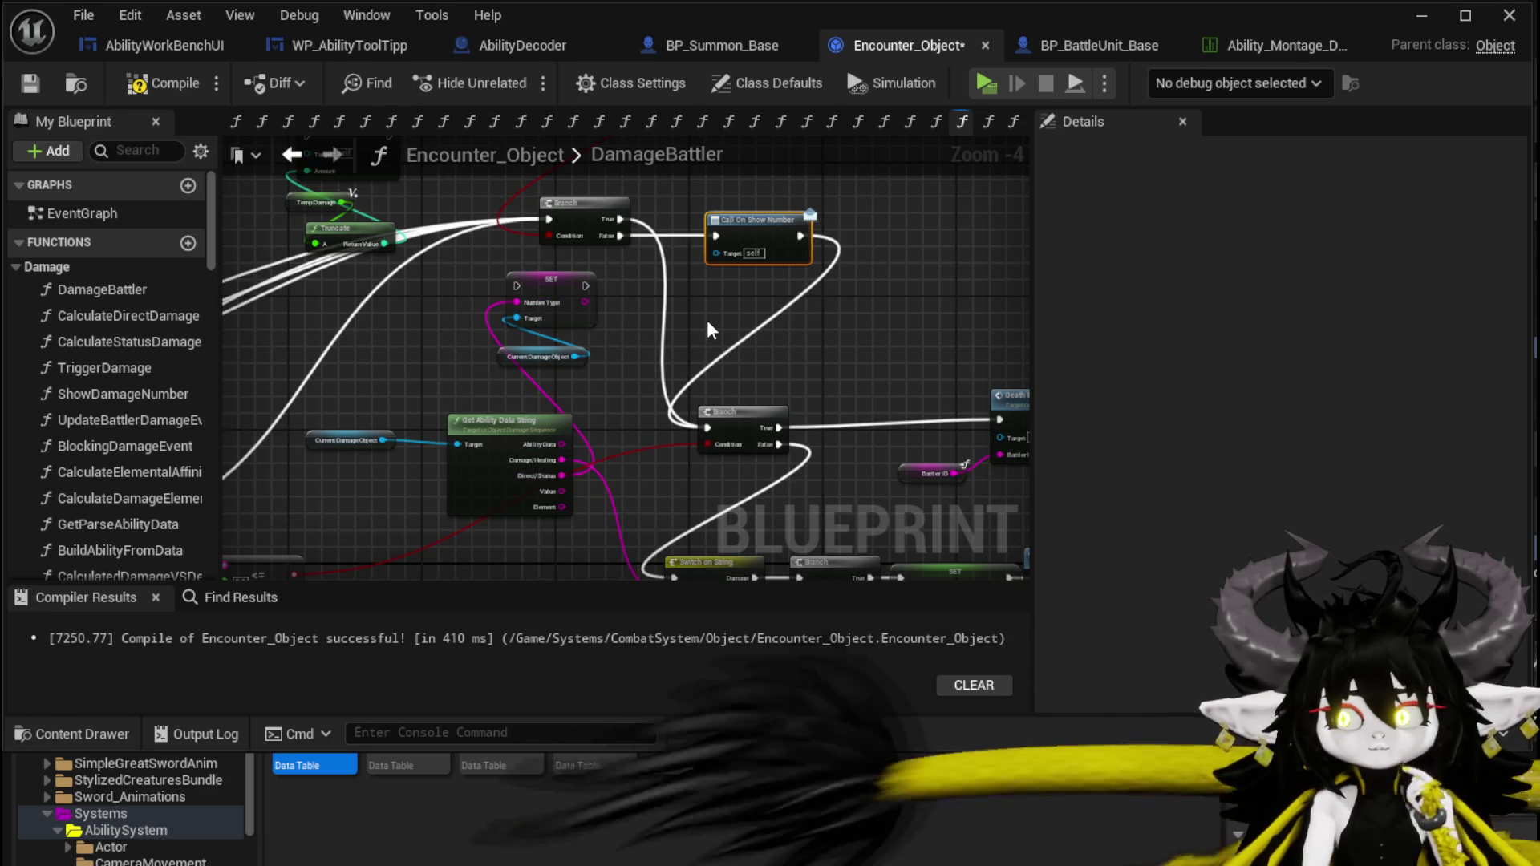
pyautogui.moveTo(766, 229); pyautogui.dragTo(857, 229)
pyautogui.moveTo(531, 381)
pyautogui.mouseDown()
pyautogui.moveTo(499, 269)
pyautogui.moveTo(717, 238)
pyautogui.mouseUp()
pyautogui.moveTo(617, 237); pyautogui.dragTo(807, 264)
# Regroup the Branch, SET and Call On Show Number nodes beneath the FIND and AND checks.
pyautogui.moveTo(508, 326)
pyautogui.mouseDown()
pyautogui.moveTo(877, 221)
pyautogui.moveTo(791, 219)
pyautogui.mouseUp()
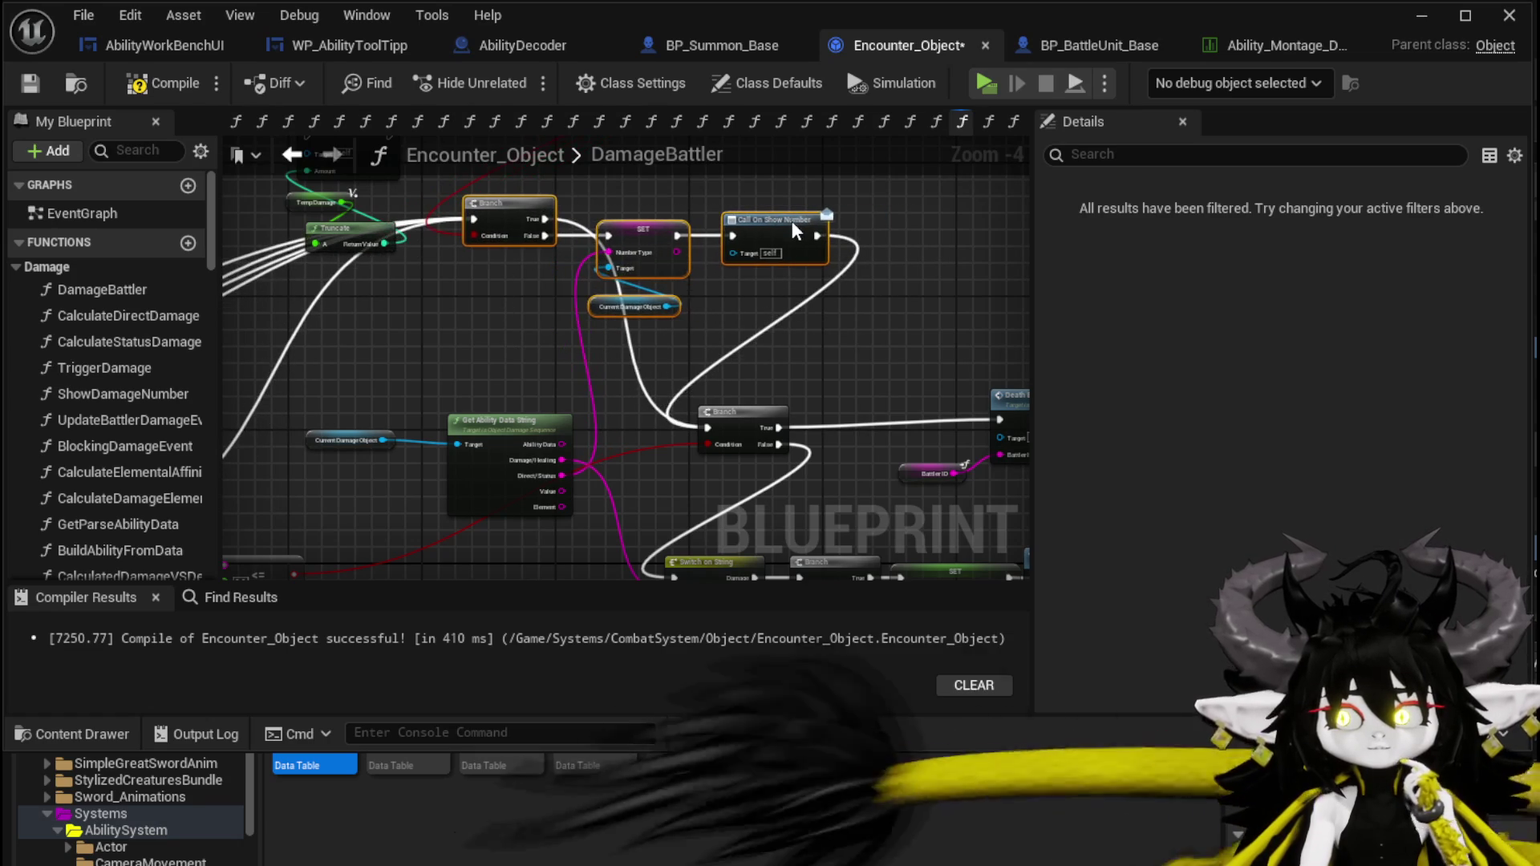
pyautogui.moveTo(592, 346); pyautogui.dragTo(757, 229)
pyautogui.moveTo(809, 223)
pyautogui.mouseDown()
pyautogui.moveTo(575, 311)
pyautogui.moveTo(591, 299)
pyautogui.mouseUp()
pyautogui.moveTo(740, 417)
pyautogui.mouseDown()
pyautogui.moveTo(741, 241)
pyautogui.moveTo(708, 217)
pyautogui.mouseUp()
pyautogui.moveTo(364, 396); pyautogui.dragTo(618, 287)
pyautogui.moveTo(574, 295); pyautogui.dragTo(656, 280)
pyautogui.moveTo(621, 201)
pyautogui.mouseDown()
pyautogui.moveTo(598, 397)
pyautogui.moveTo(548, 505)
pyautogui.mouseUp()
pyautogui.moveTo(400, 479)
pyautogui.mouseDown()
pyautogui.moveTo(642, 287)
pyautogui.moveTo(659, 331)
pyautogui.mouseUp()
pyautogui.moveTo(682, 393)
pyautogui.mouseDown()
pyautogui.moveTo(829, 311)
pyautogui.moveTo(748, 383)
pyautogui.mouseUp()
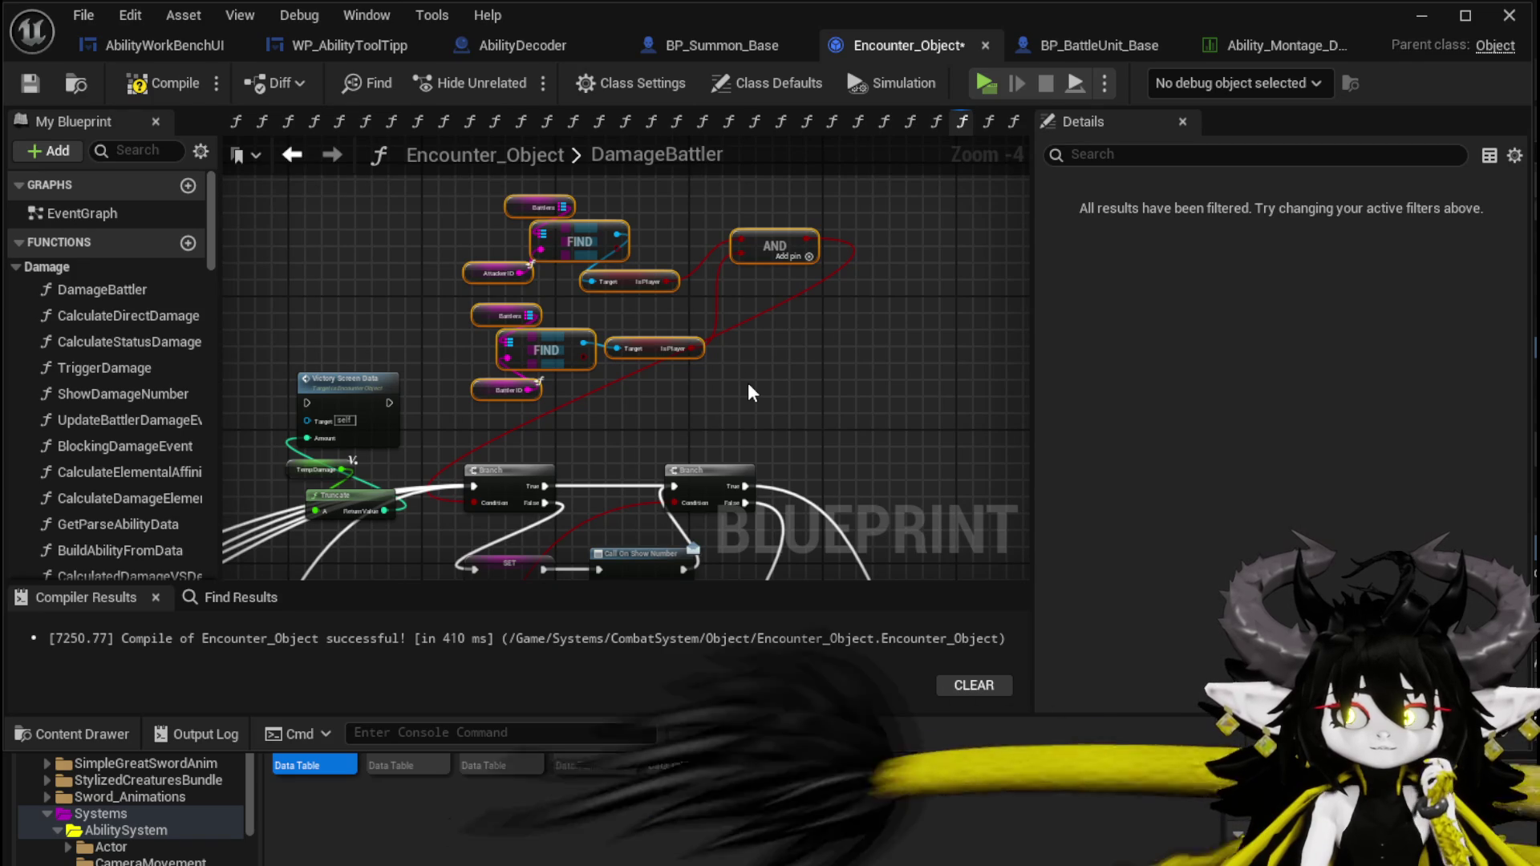
# Replace the AND with an OR of the two FIND results feeding the Branch condition.
pyautogui.moveTo(748, 385)
pyautogui.mouseDown()
pyautogui.moveTo(749, 302)
pyautogui.moveTo(727, 372)
pyautogui.mouseUp()
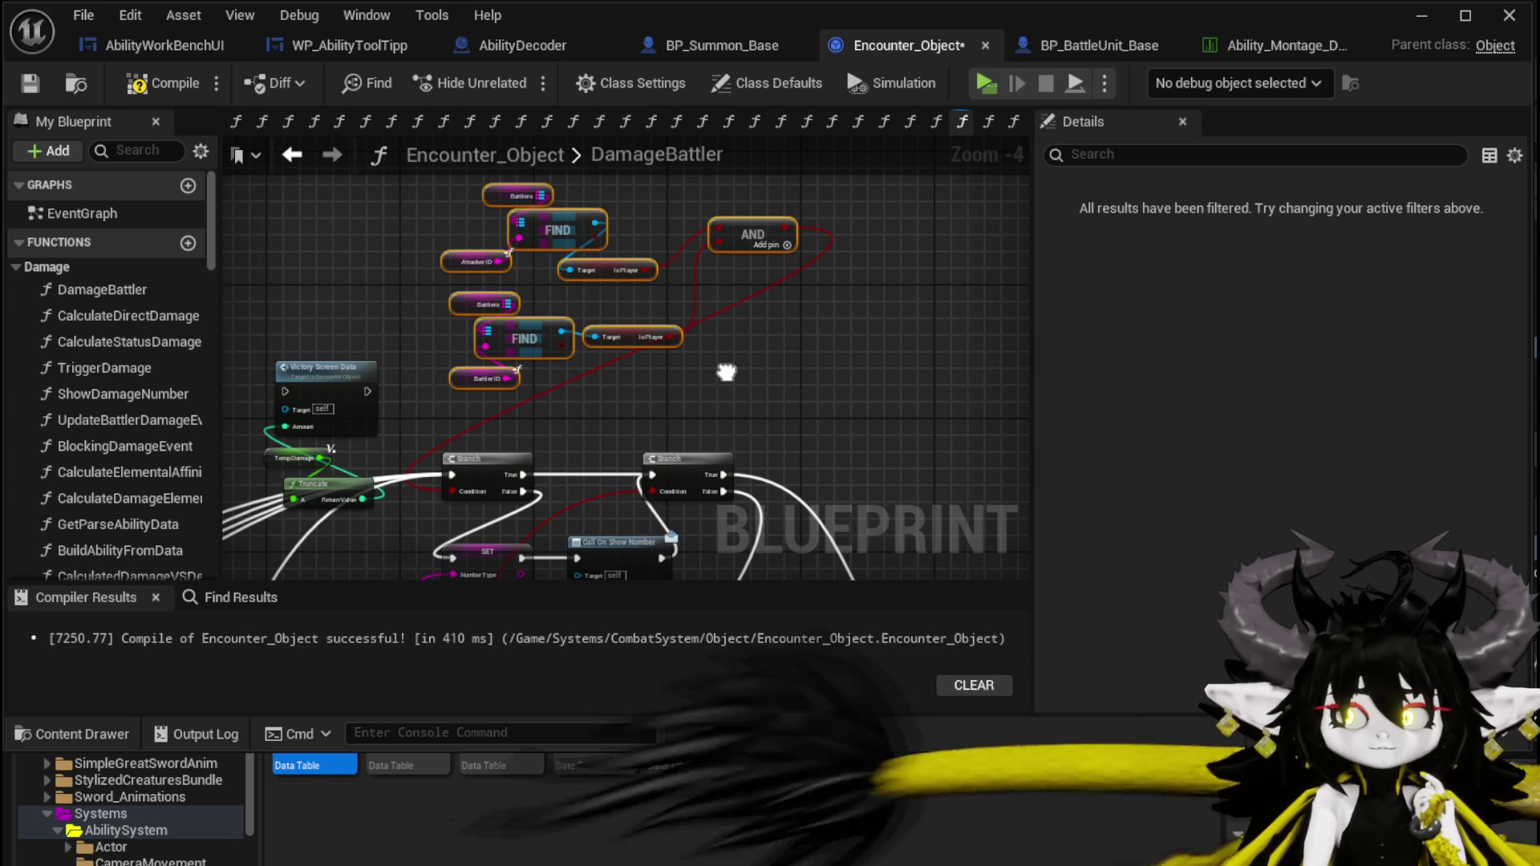
pyautogui.moveTo(648, 270); pyautogui.dragTo(721, 305)
pyautogui.write('Or')
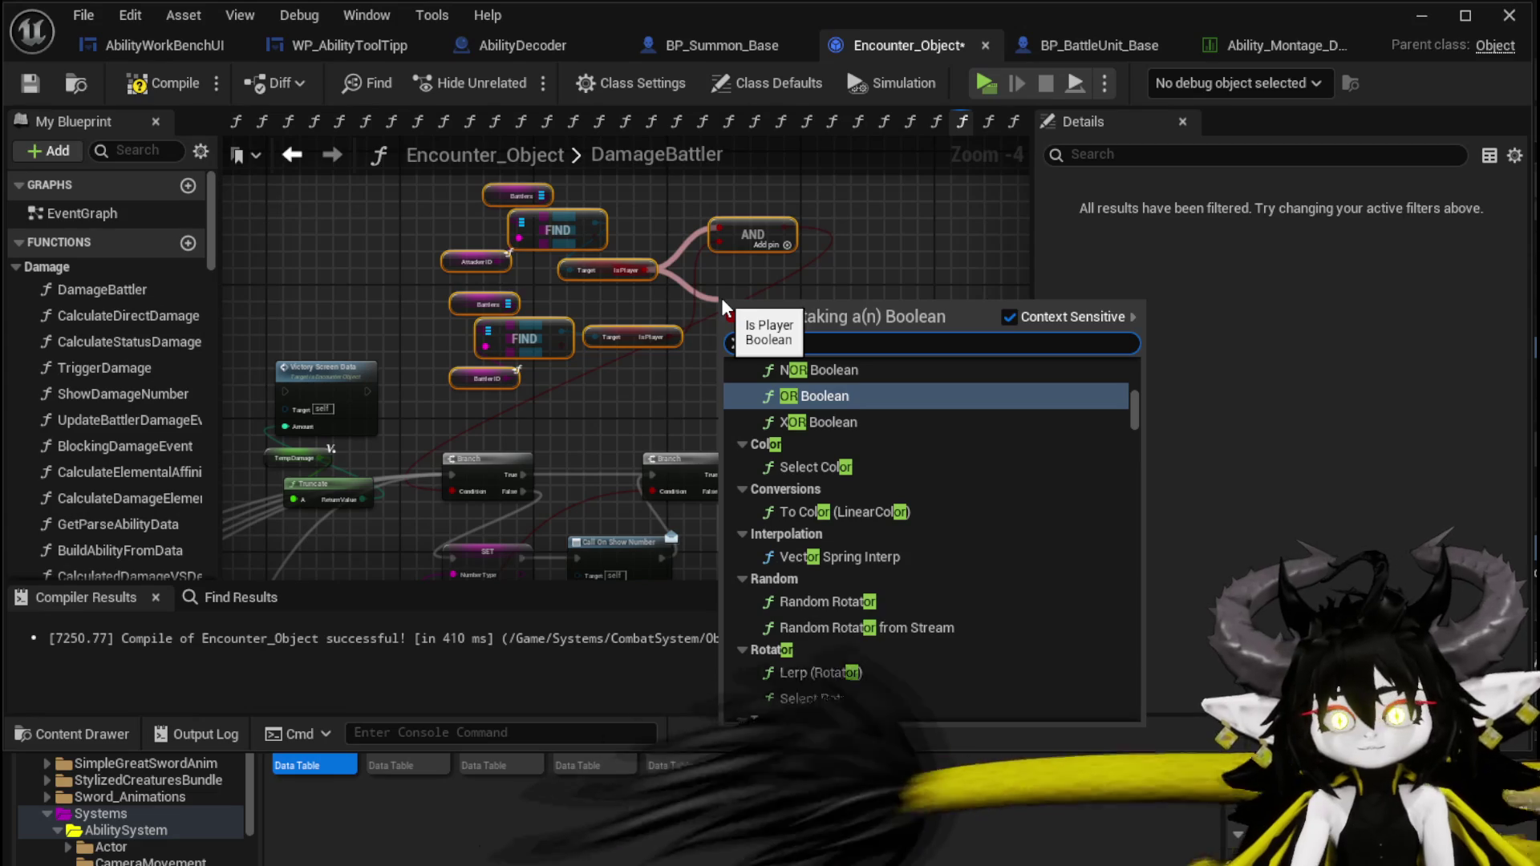
pyautogui.click(824, 398)
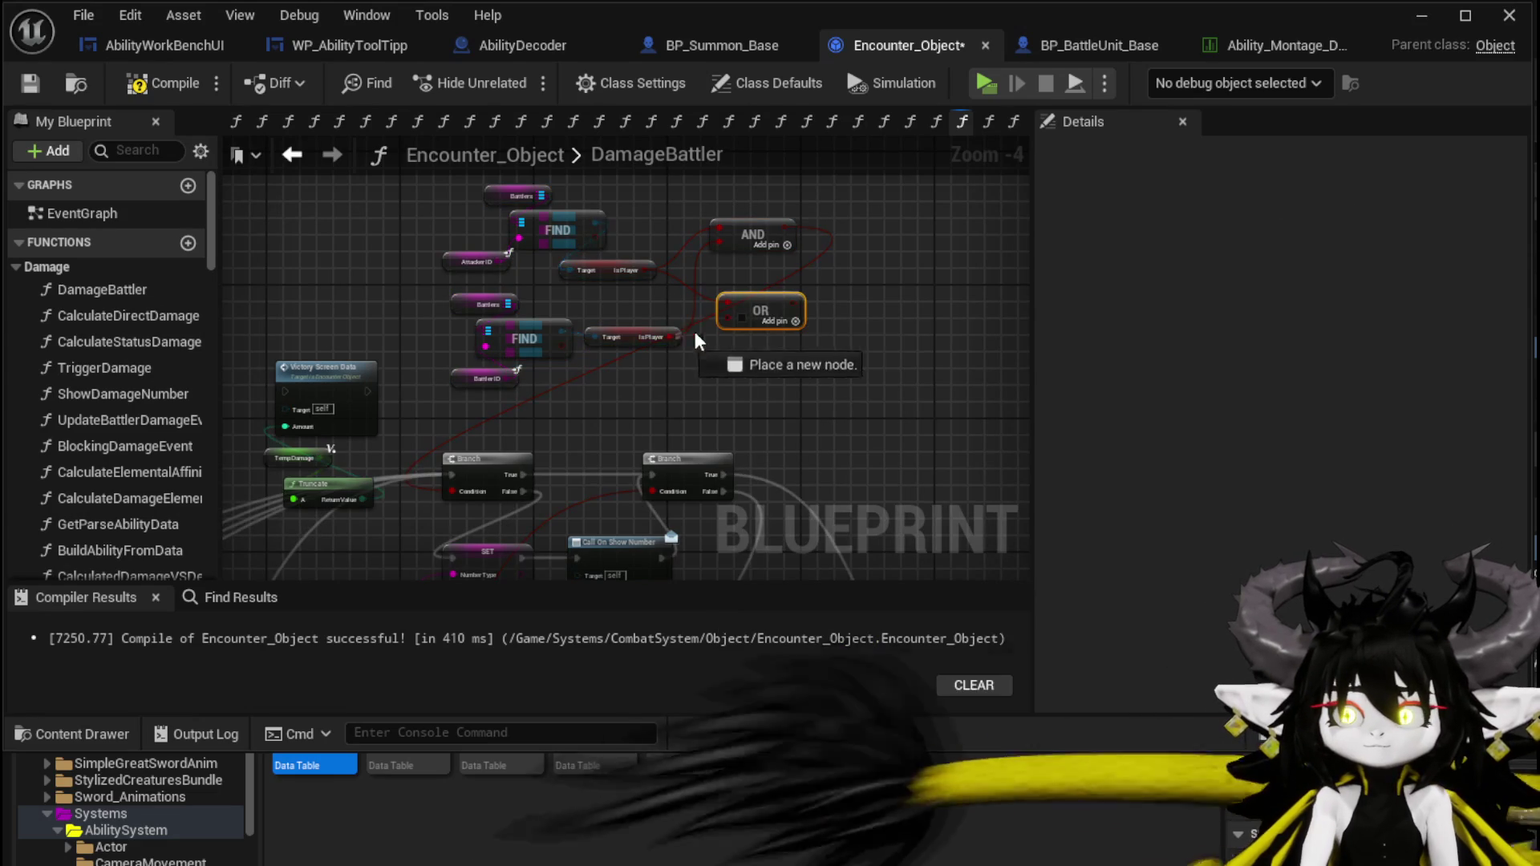
pyautogui.moveTo(785, 320)
pyautogui.mouseDown()
pyautogui.moveTo(652, 415)
pyautogui.moveTo(461, 491)
pyautogui.mouseUp()
pyautogui.press('Delete')
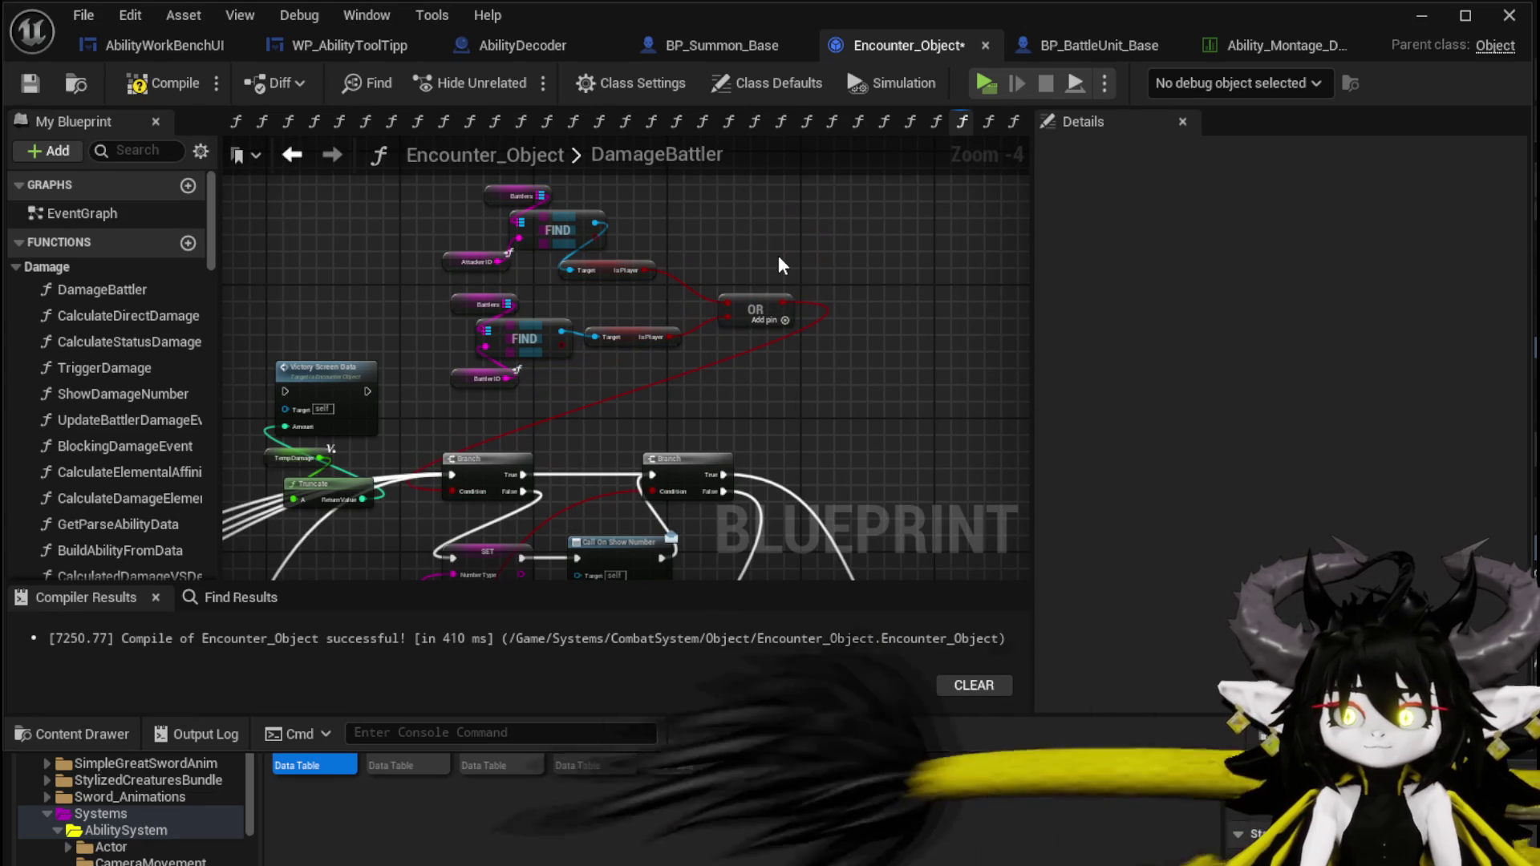
# Compile Encounter_Object, minimise the blueprint editor and start a Play session.
pyautogui.click(144, 84)
pyautogui.click(31, 83)
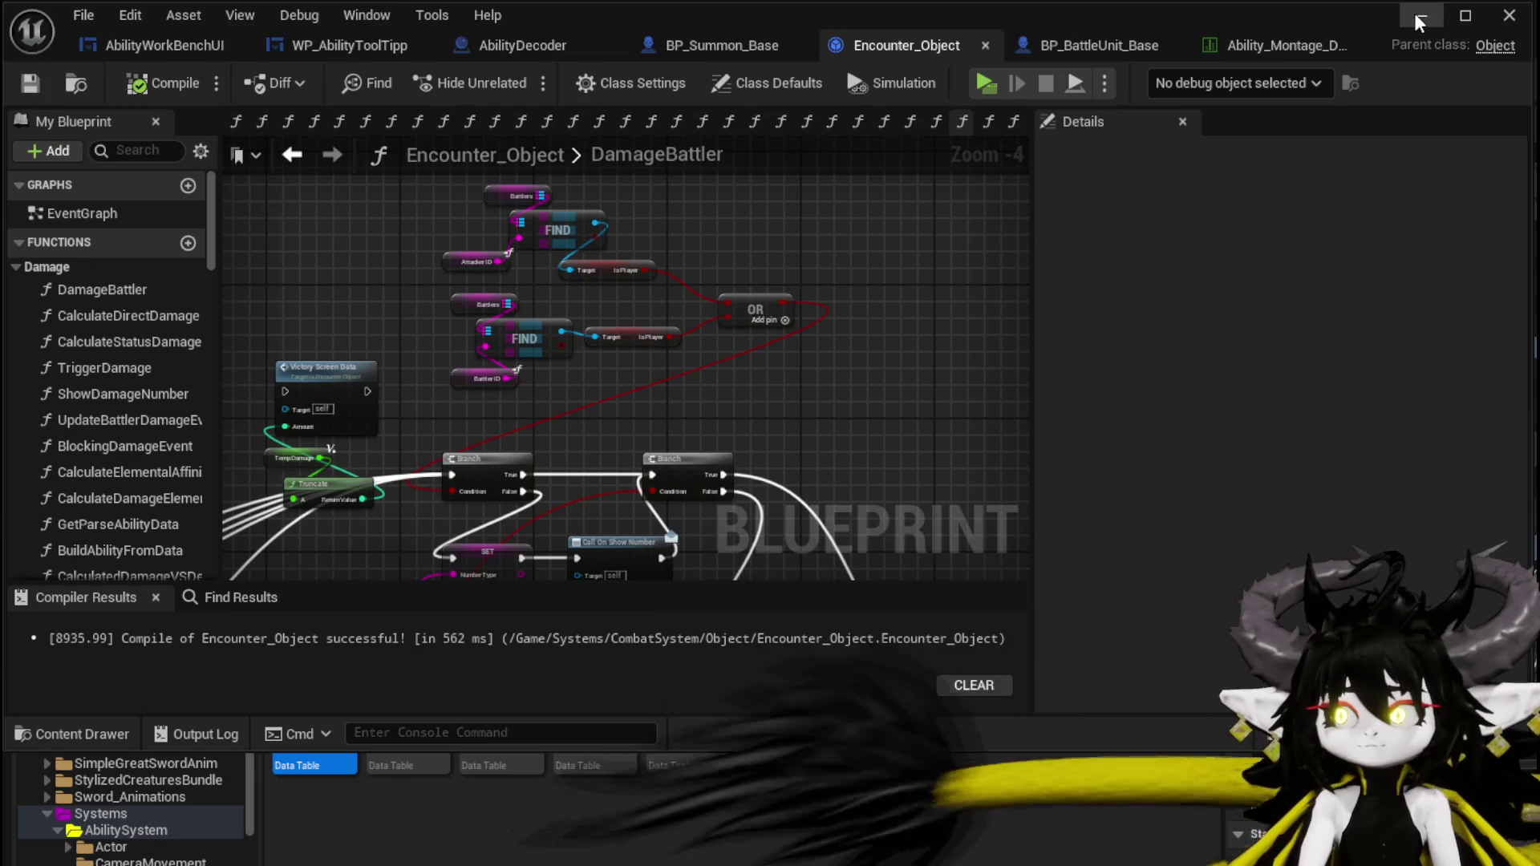
pyautogui.click(1421, 14)
pyautogui.click(517, 79)
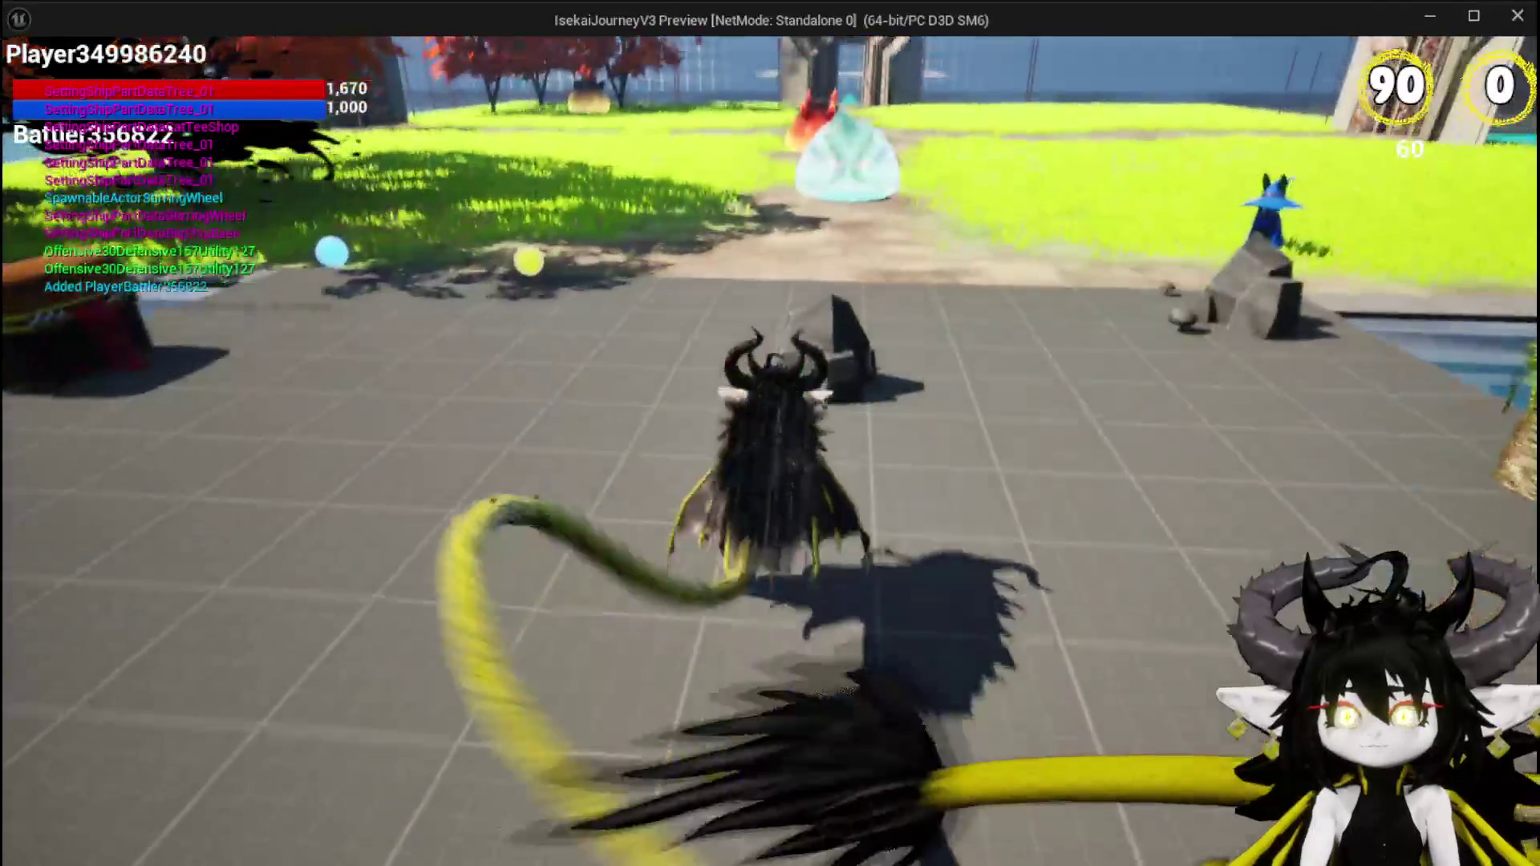
# Walk toward the slimes and cast the Test Summon card.
pyautogui.press('w')
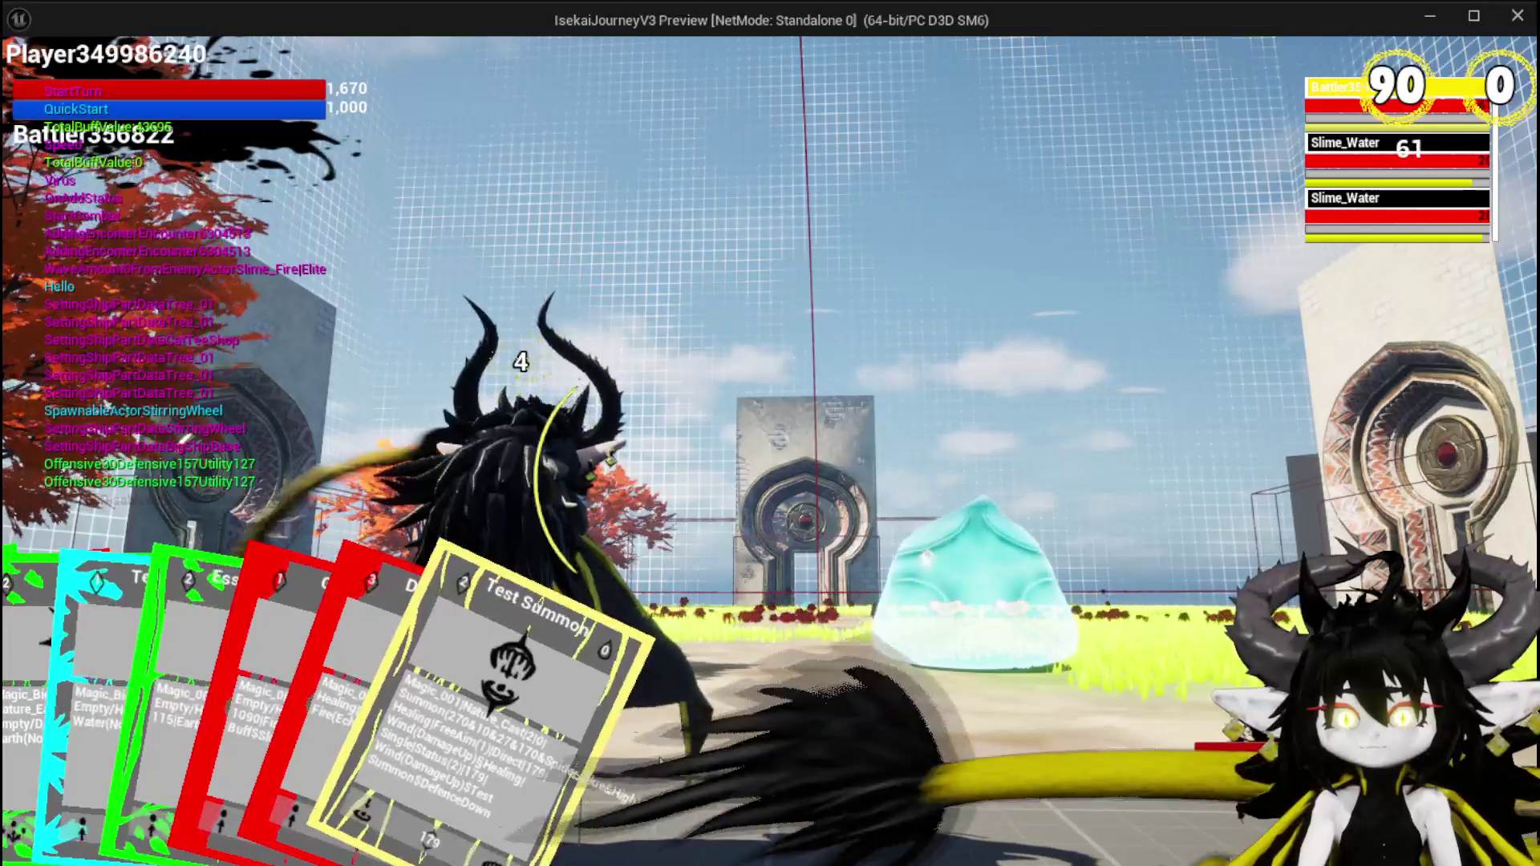
pyautogui.click(952, 731)
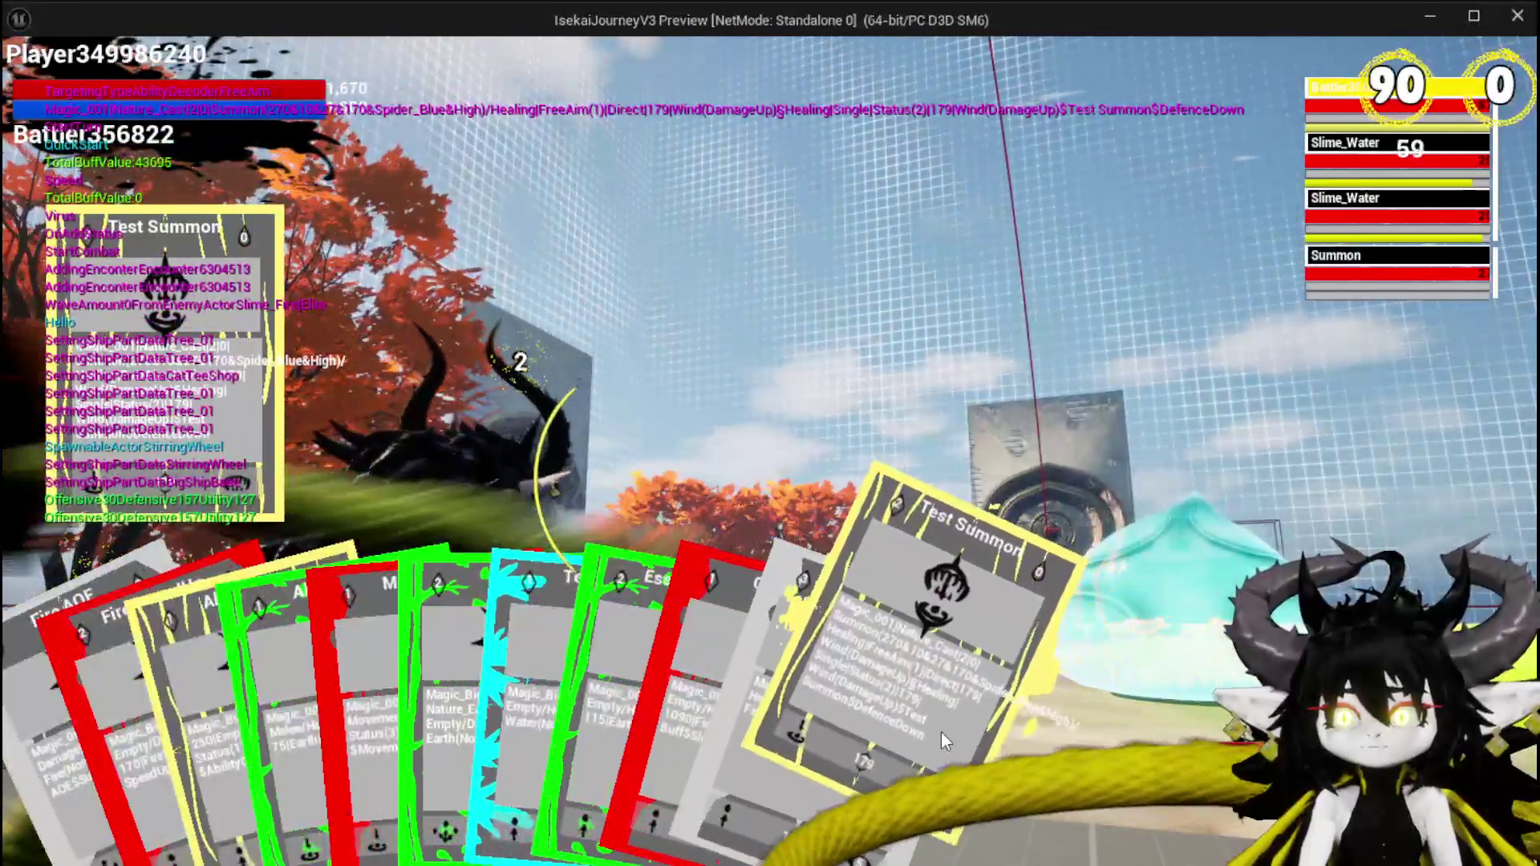
pyautogui.click(941, 730)
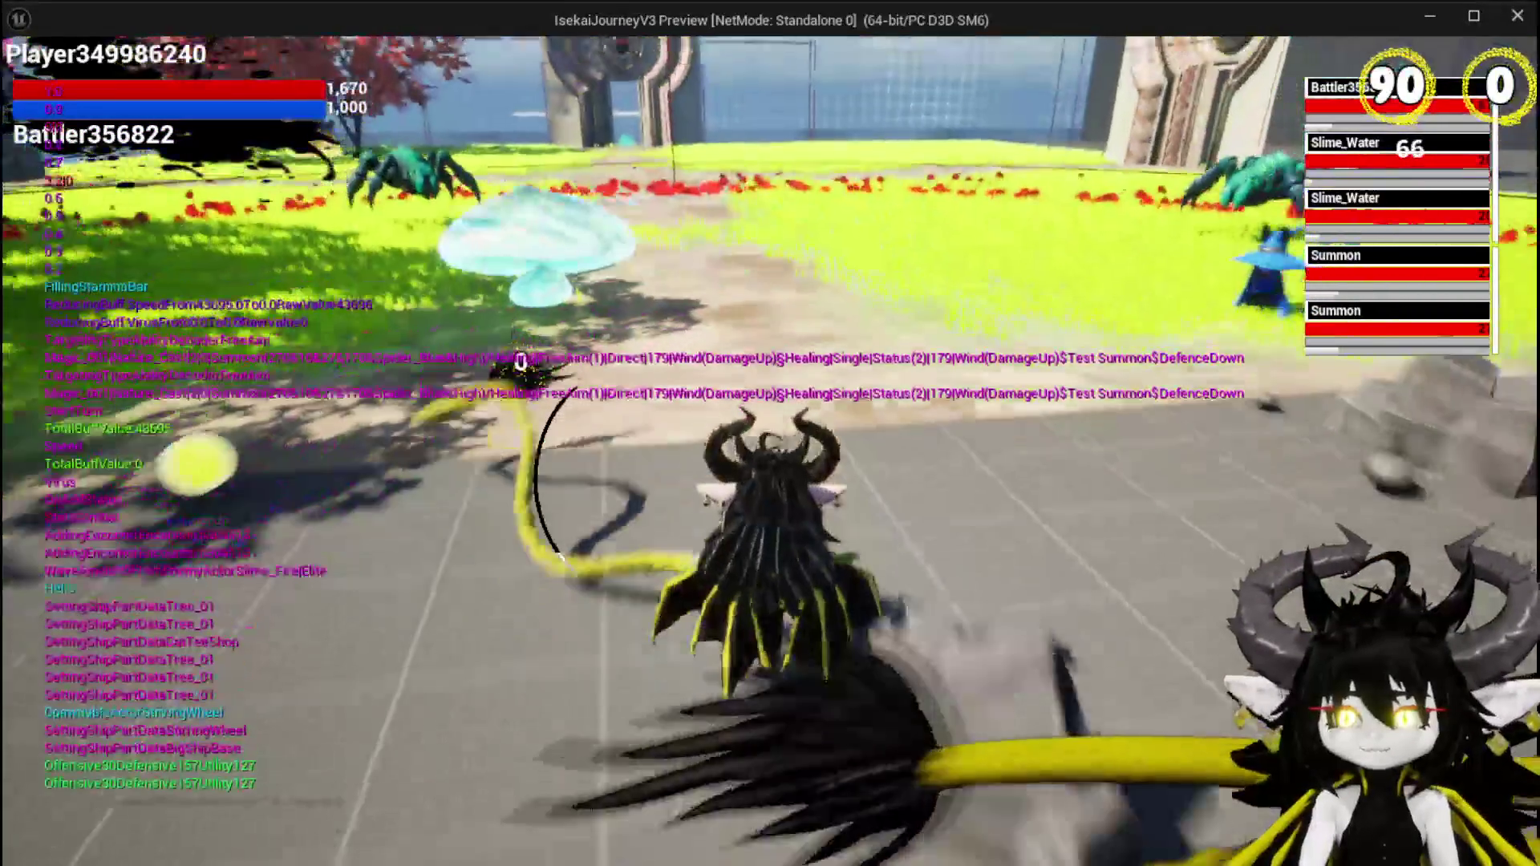
# Move toward the grass field, bring up the card hand, and play the Fire AOE card.
pyautogui.press('w')
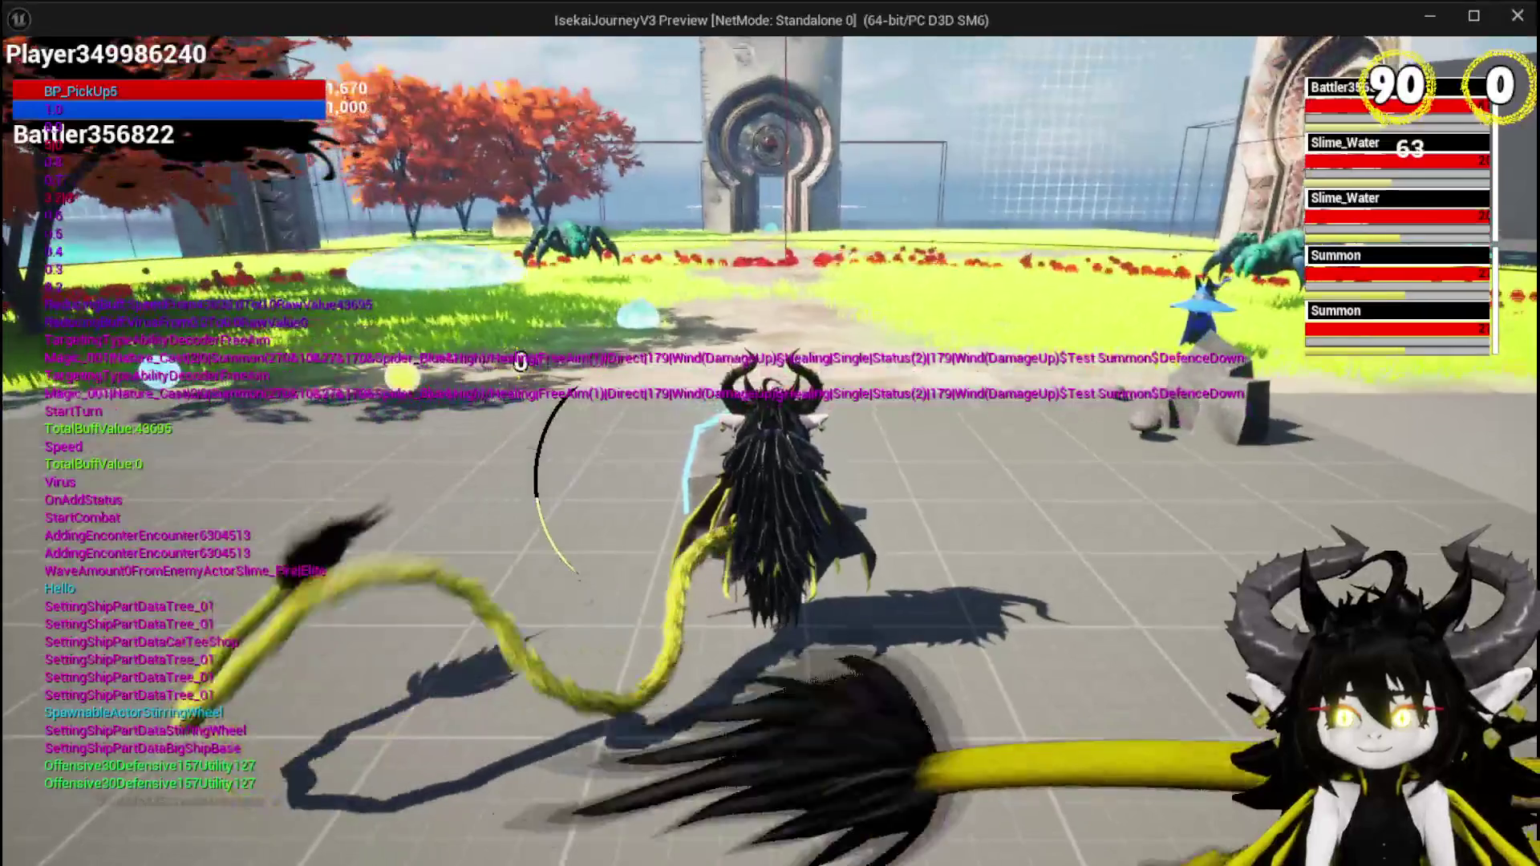
pyautogui.press('w')
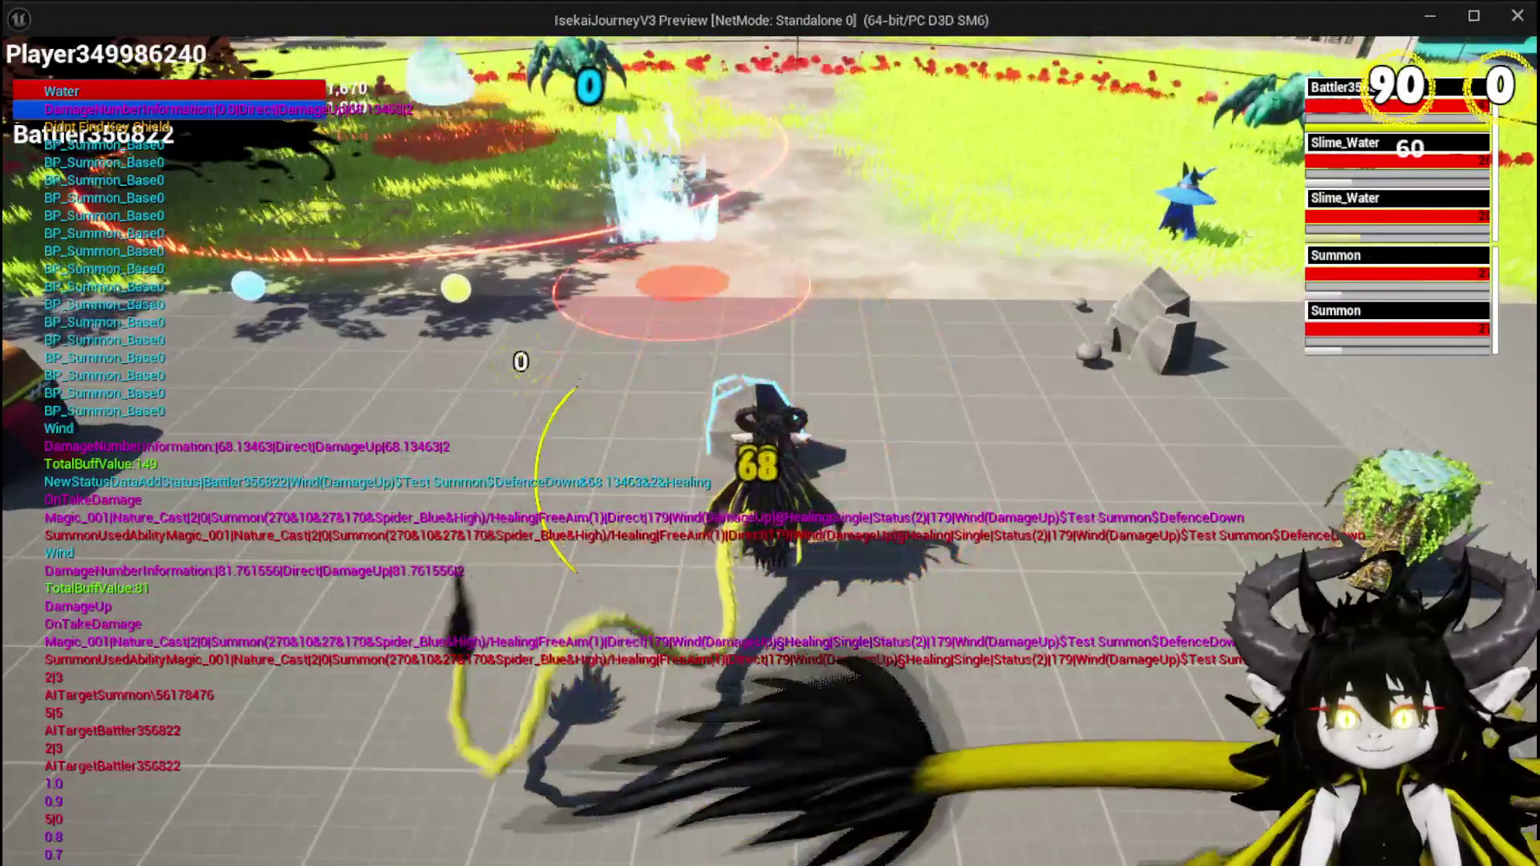
pyautogui.press('s')
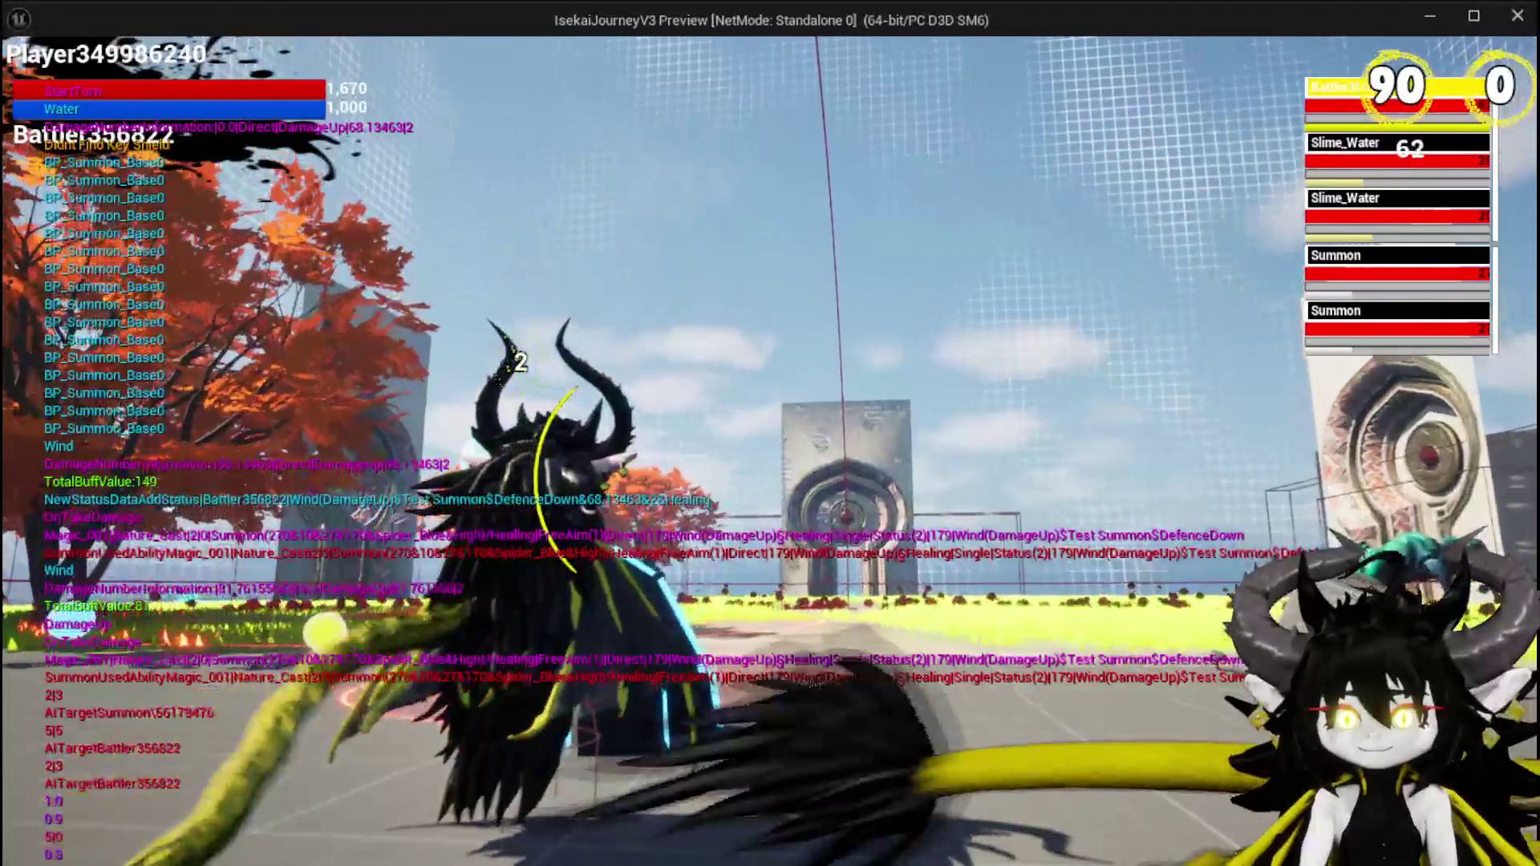
pyautogui.press('Tab')
pyautogui.moveTo(764, 491)
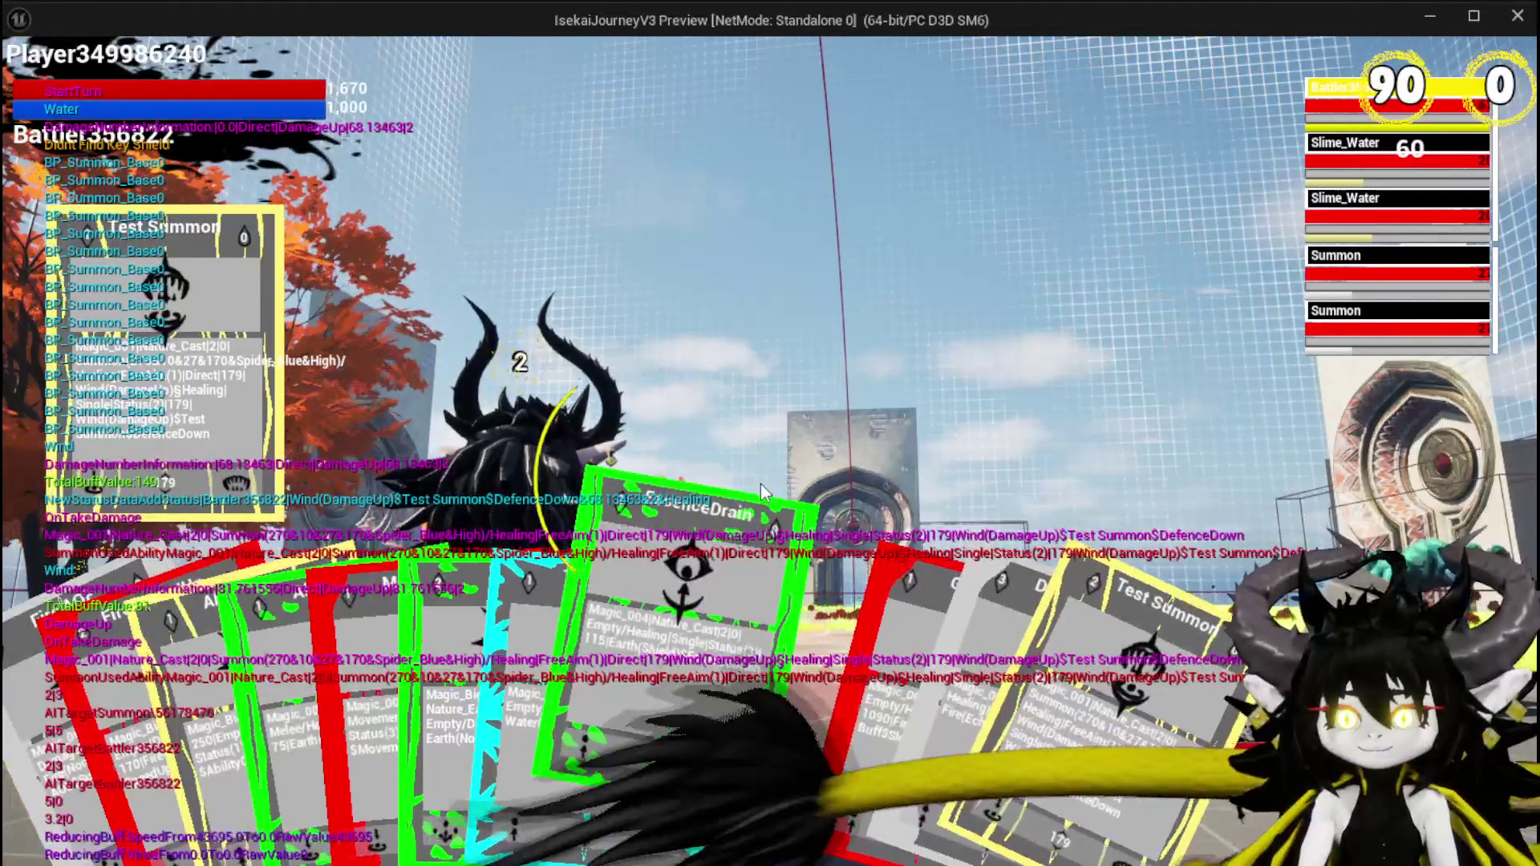
pyautogui.click(607, 591)
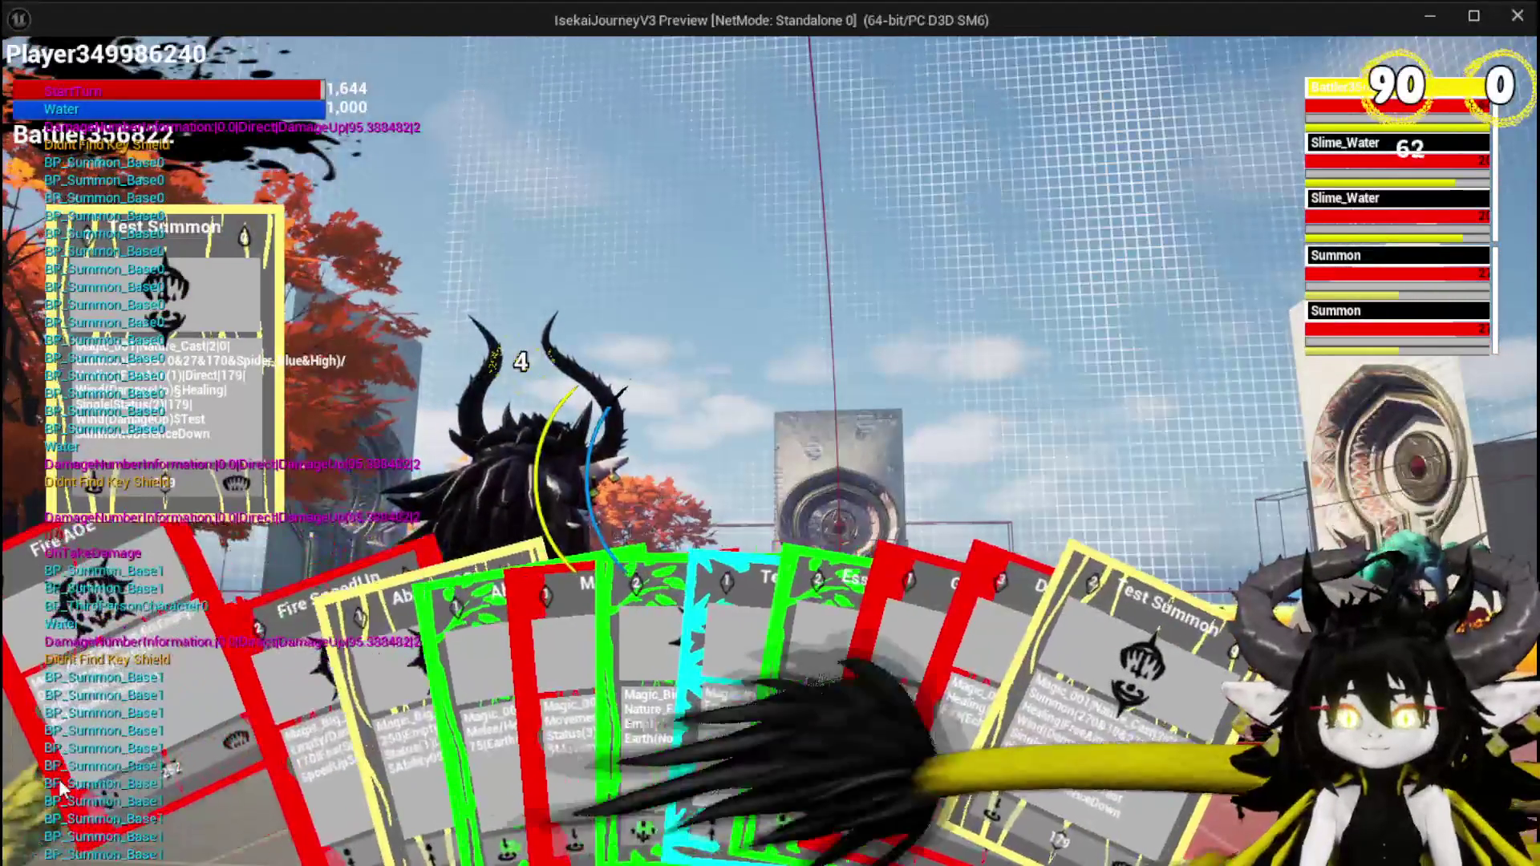
pyautogui.click(411, 695)
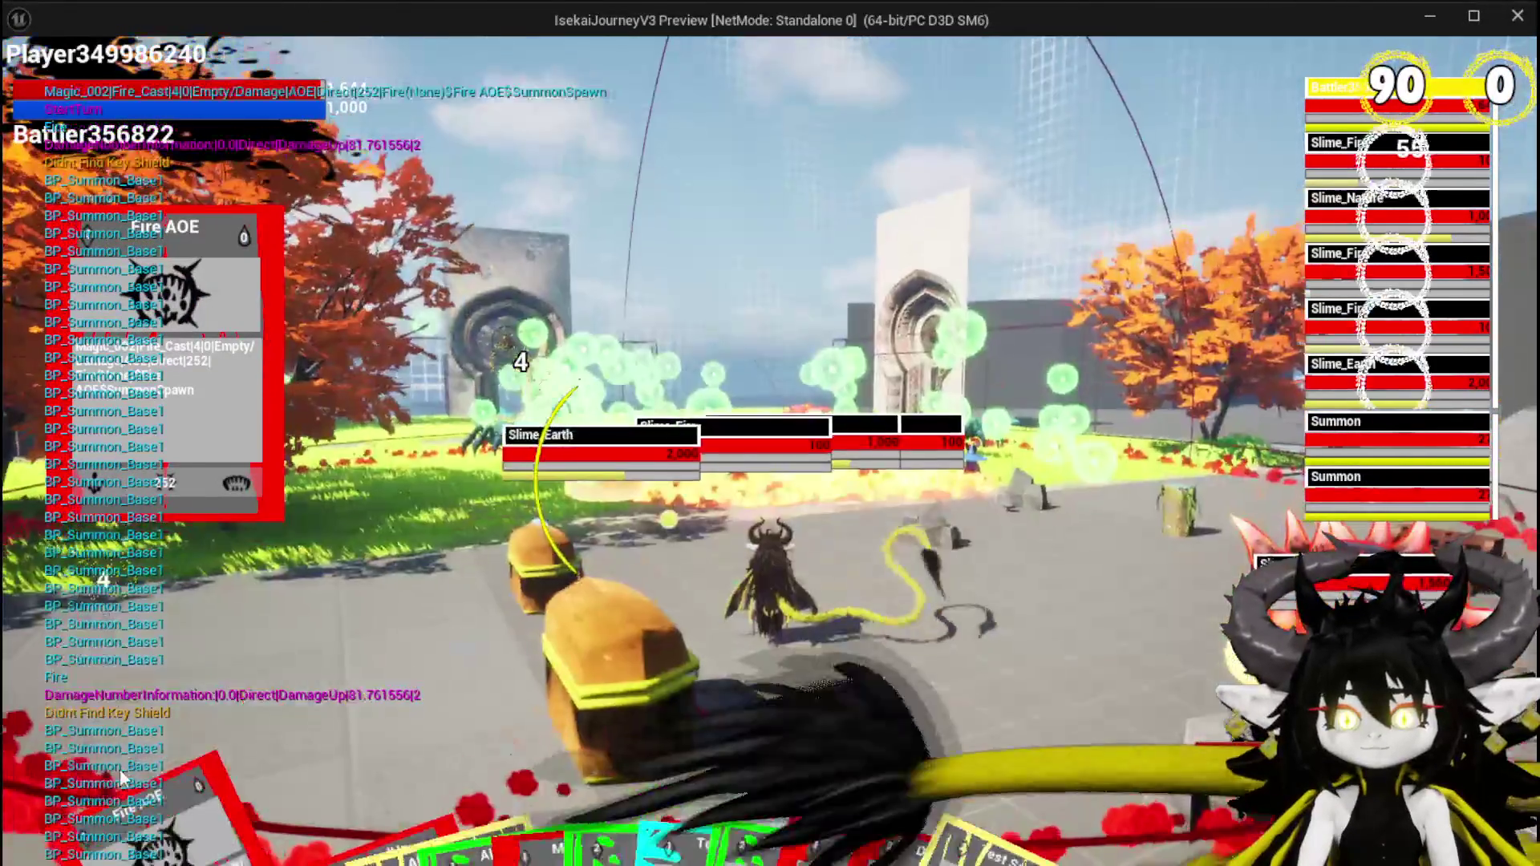
# Switch target to another slime, fire the Fire AOE attack, then return to the editor.
pyautogui.press('Tab')
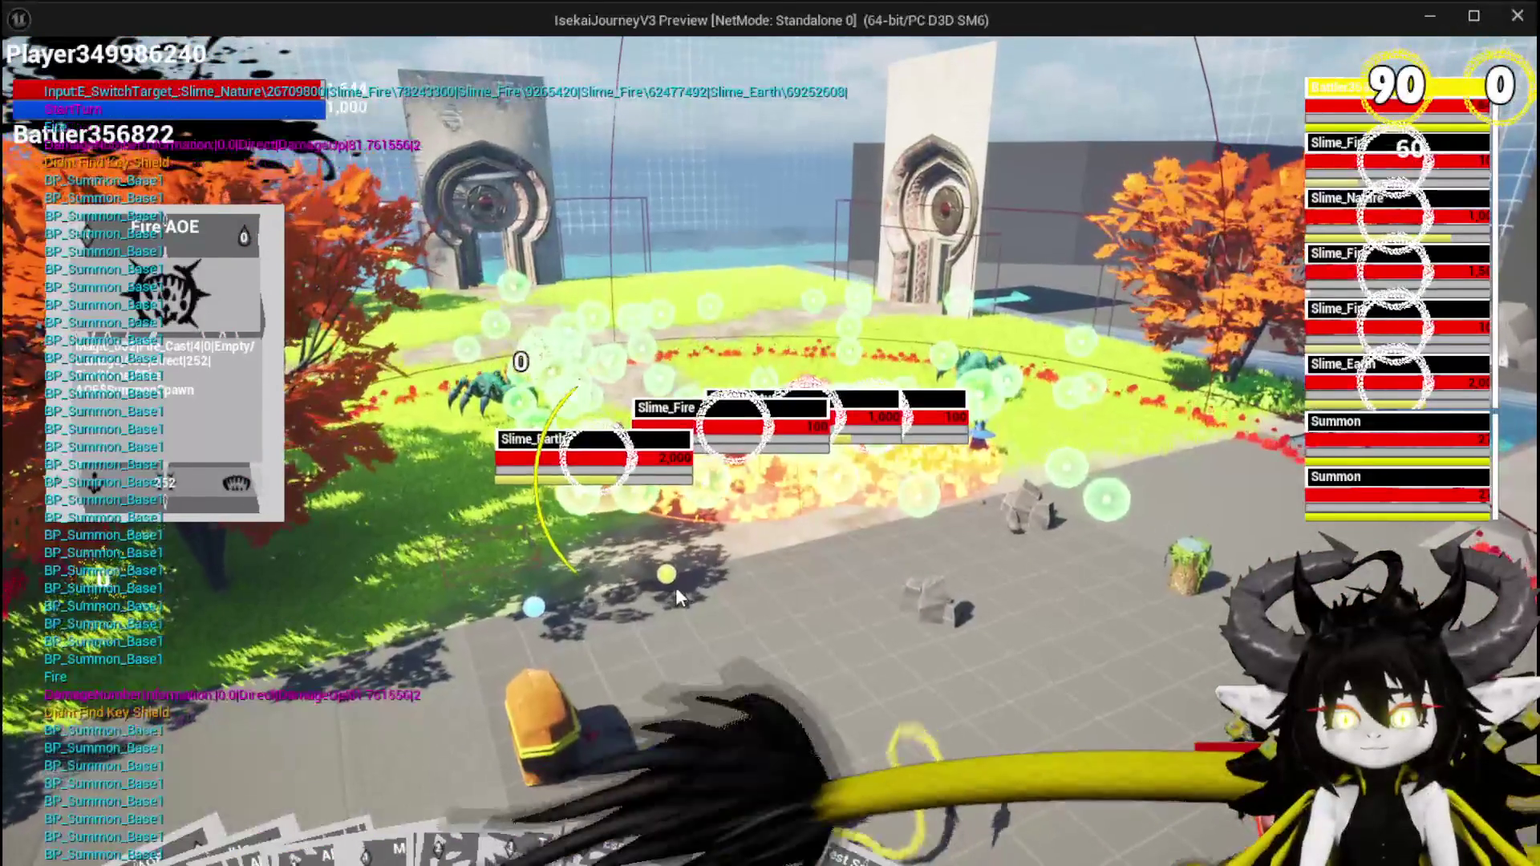
pyautogui.press('Return')
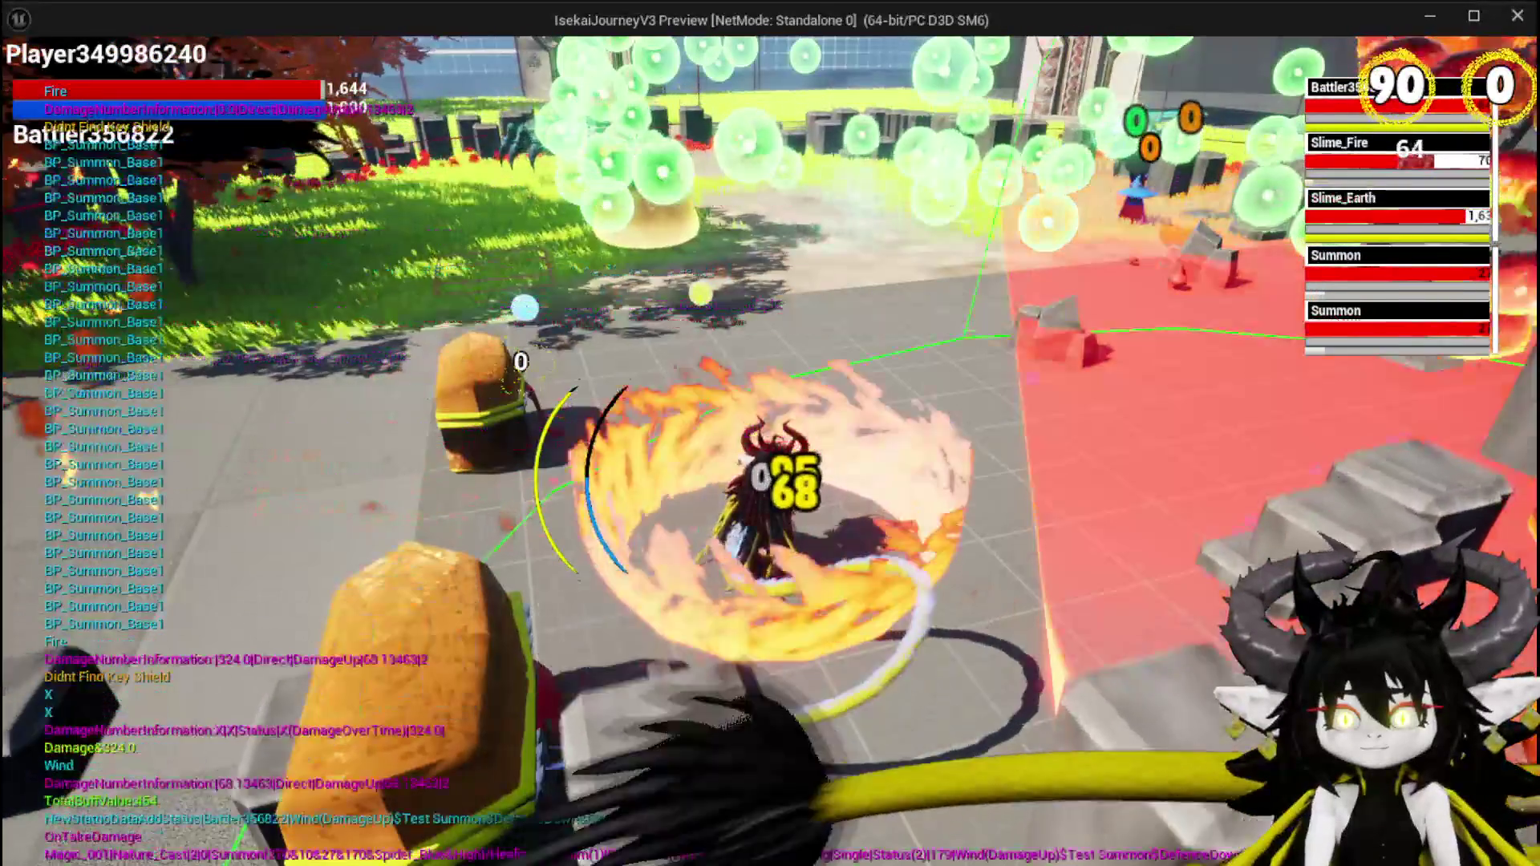
pyautogui.hotkey('alt', 'Tab')
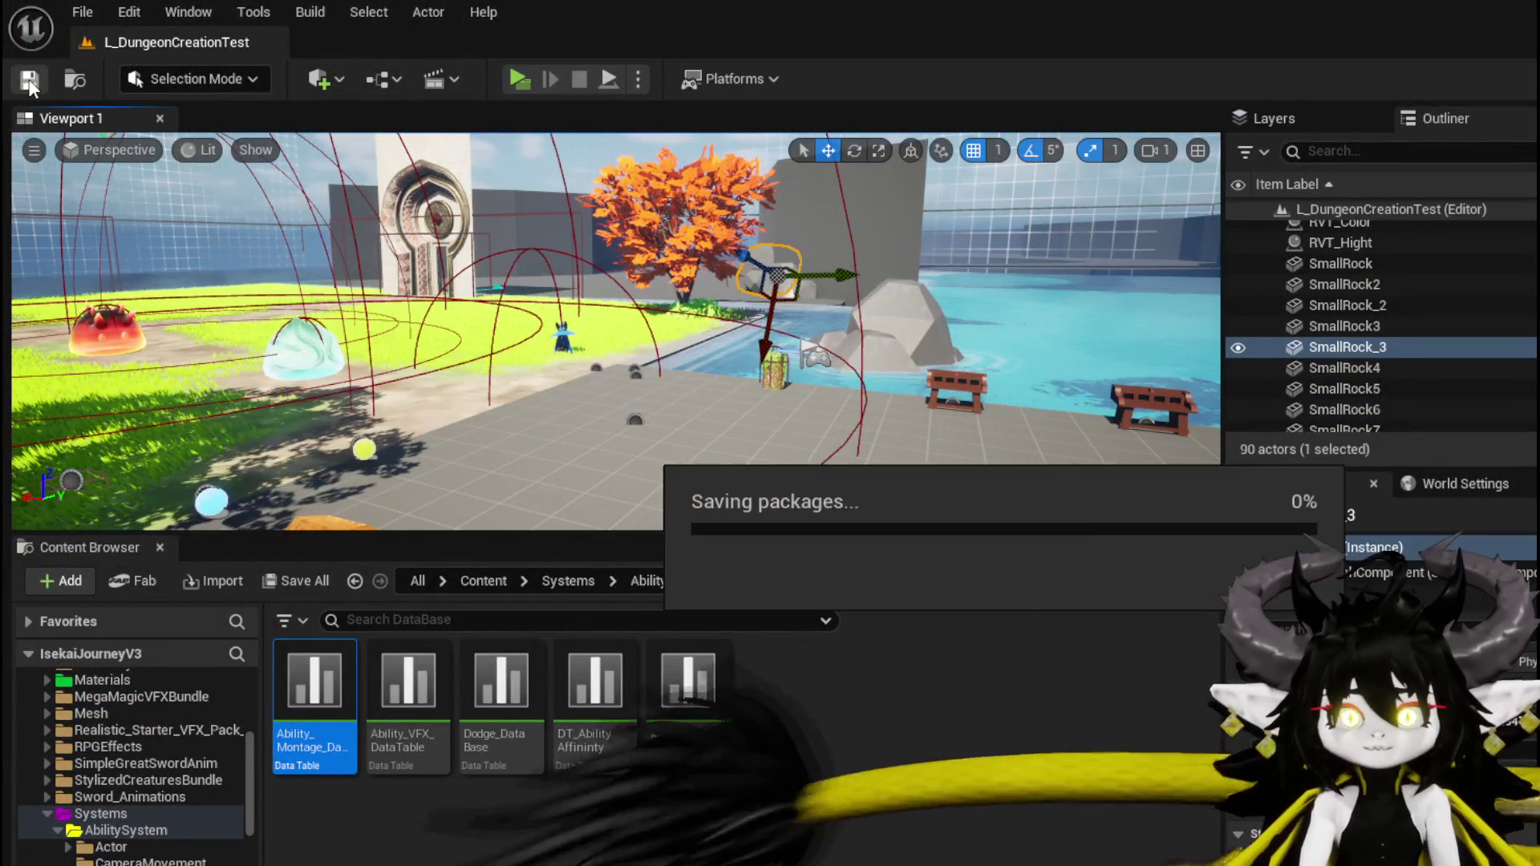
# Save the level, then review DamageBattler and save the Encounter_Object blueprint.
pyautogui.click(29, 79)
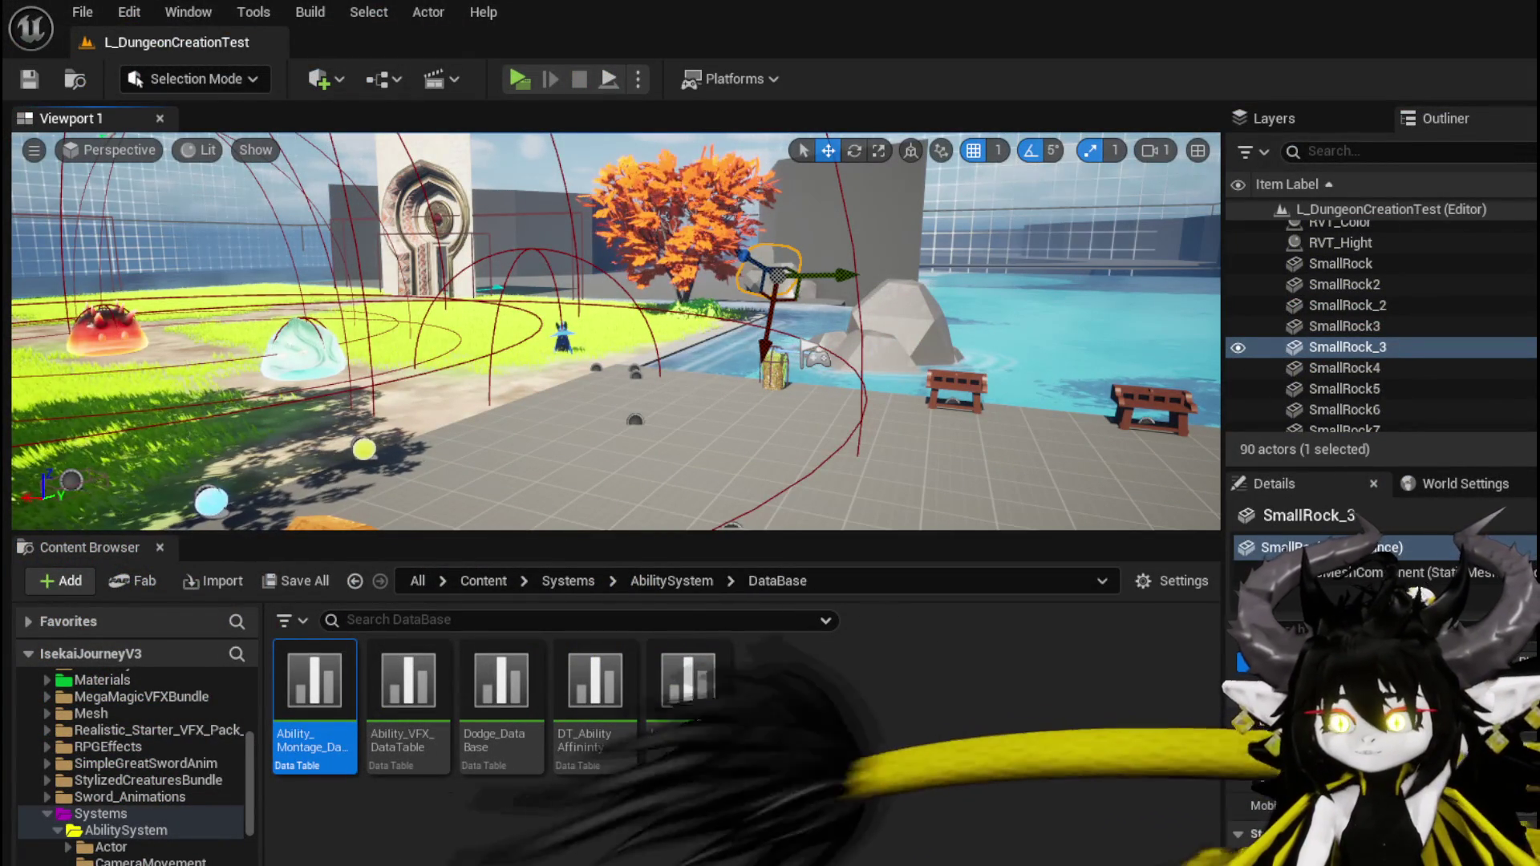
pyautogui.hotkey('alt', 'Tab')
pyautogui.moveTo(266, 553); pyautogui.dragTo(527, 454)
pyautogui.moveTo(416, 283)
pyautogui.mouseDown()
pyautogui.moveTo(515, 241)
pyautogui.moveTo(747, 422)
pyautogui.moveTo(673, 536)
pyautogui.moveTo(553, 570)
pyautogui.moveTo(603, 600)
pyautogui.mouseUp()
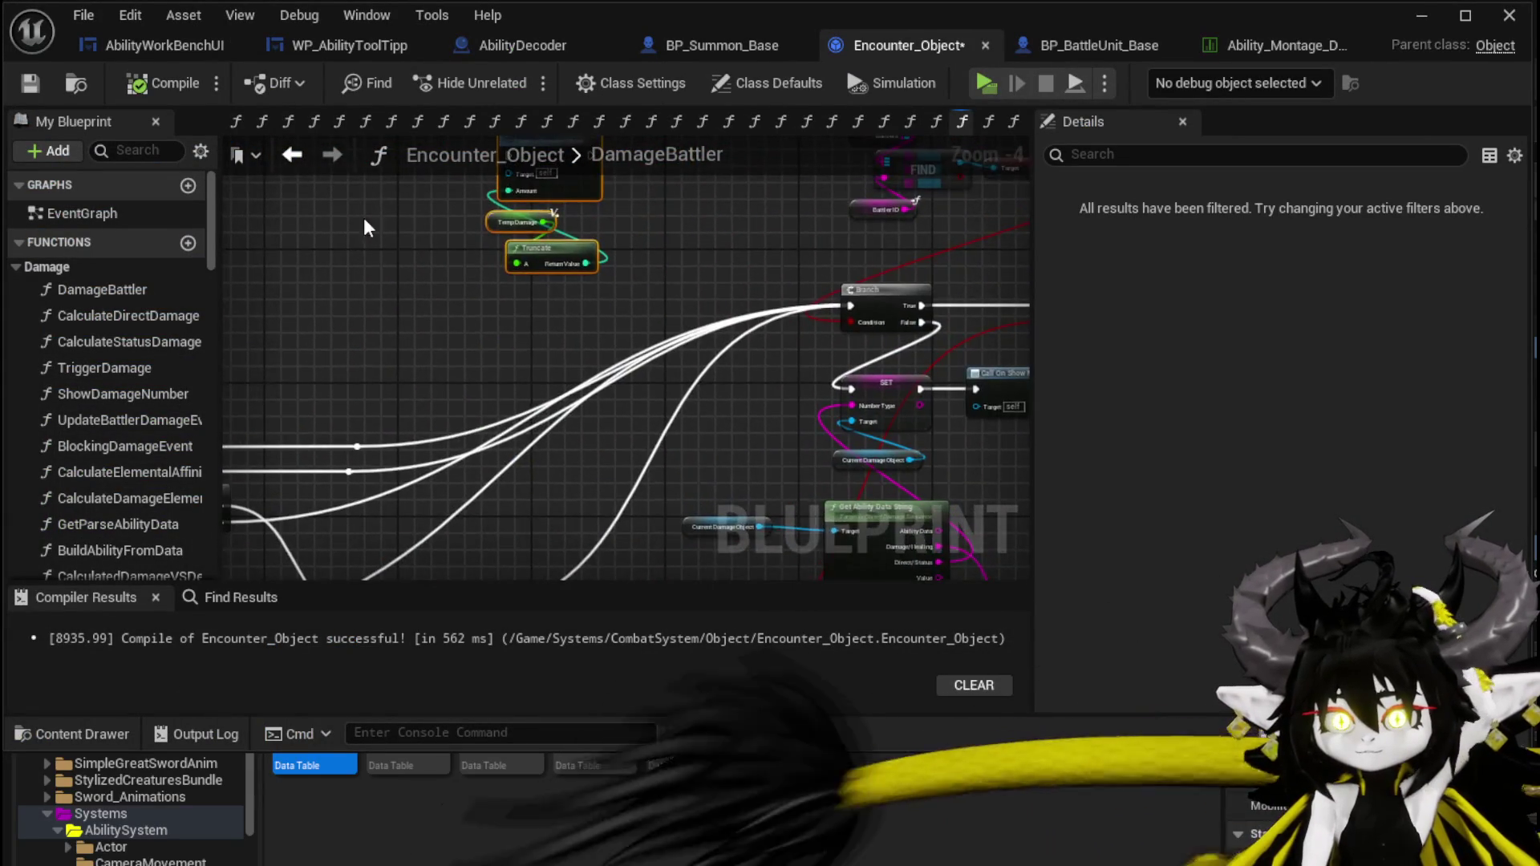
pyautogui.moveTo(365, 226); pyautogui.dragTo(508, 448)
pyautogui.moveTo(615, 324)
pyautogui.mouseDown()
pyautogui.moveTo(498, 372)
pyautogui.moveTo(253, 289)
pyautogui.mouseUp()
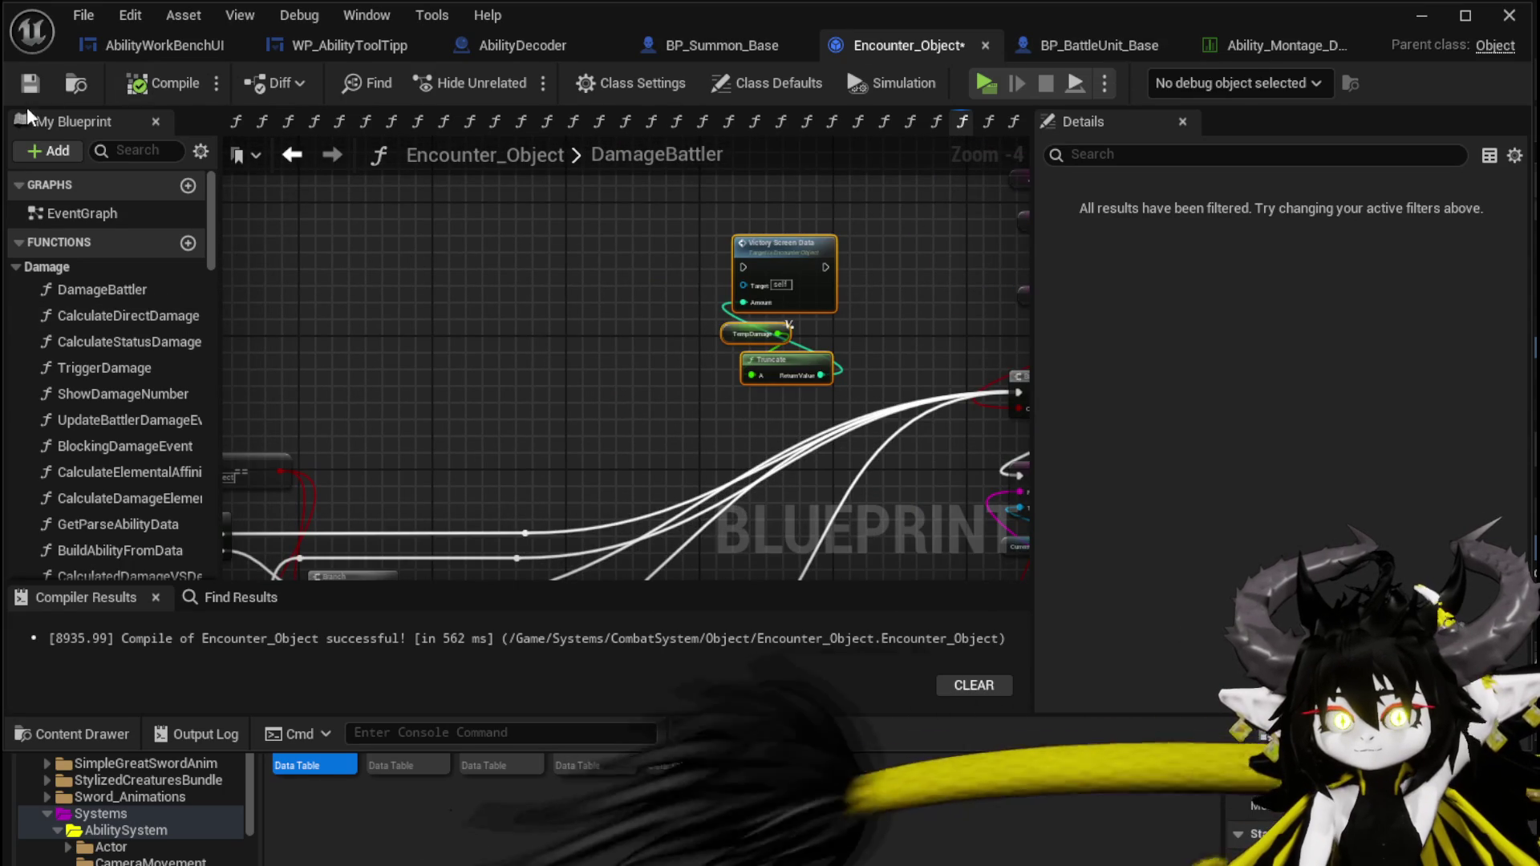
pyautogui.click(30, 83)
# Switch to BP_Summon_Base, look over its ExecuteVFX graph, then open the EventGraph.
pyautogui.click(717, 50)
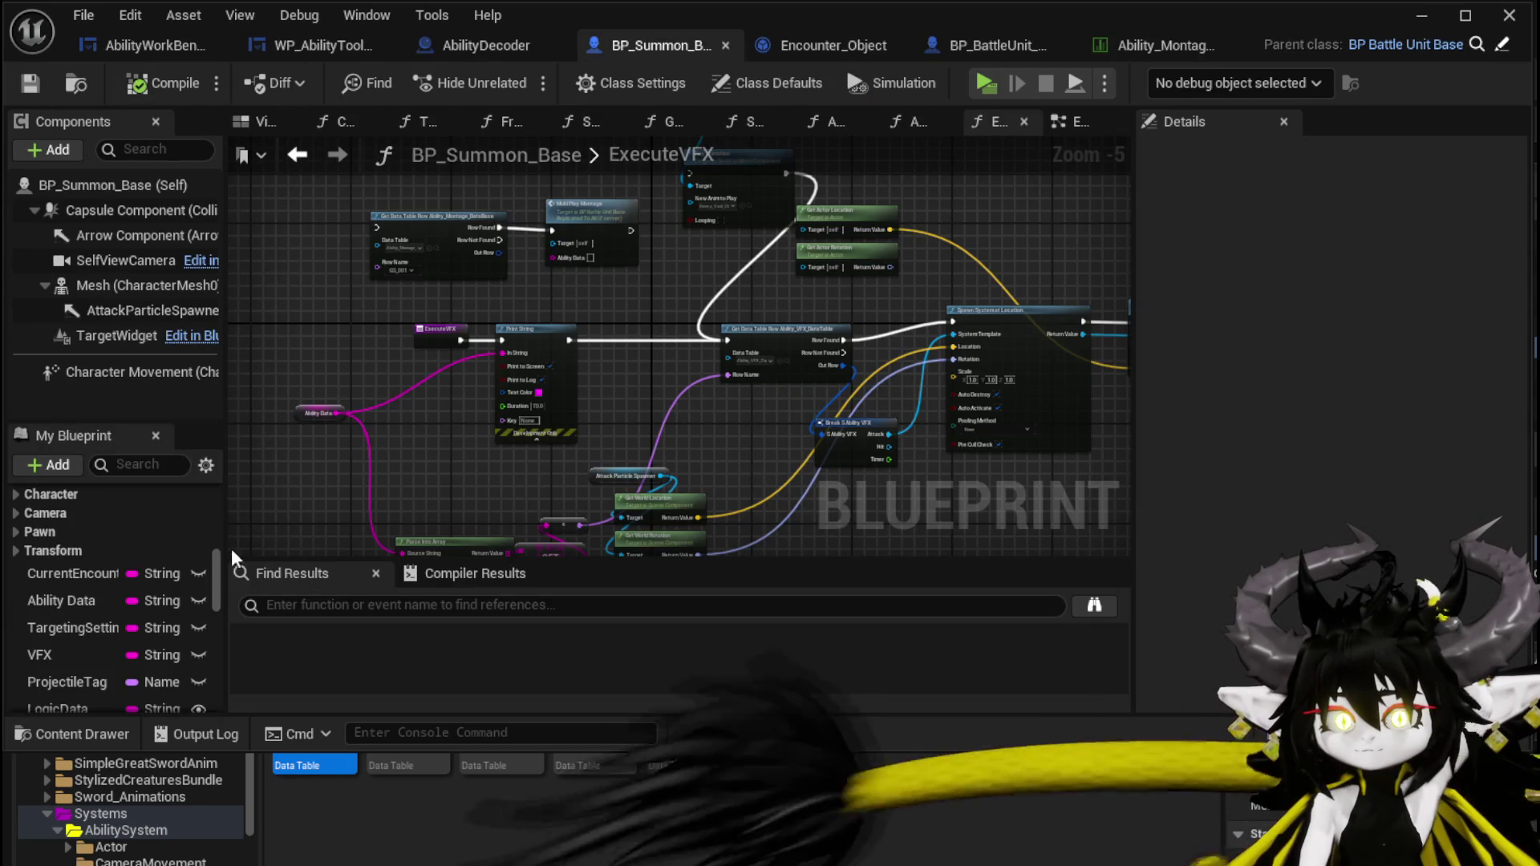
pyautogui.scroll(-3, 147, 580)
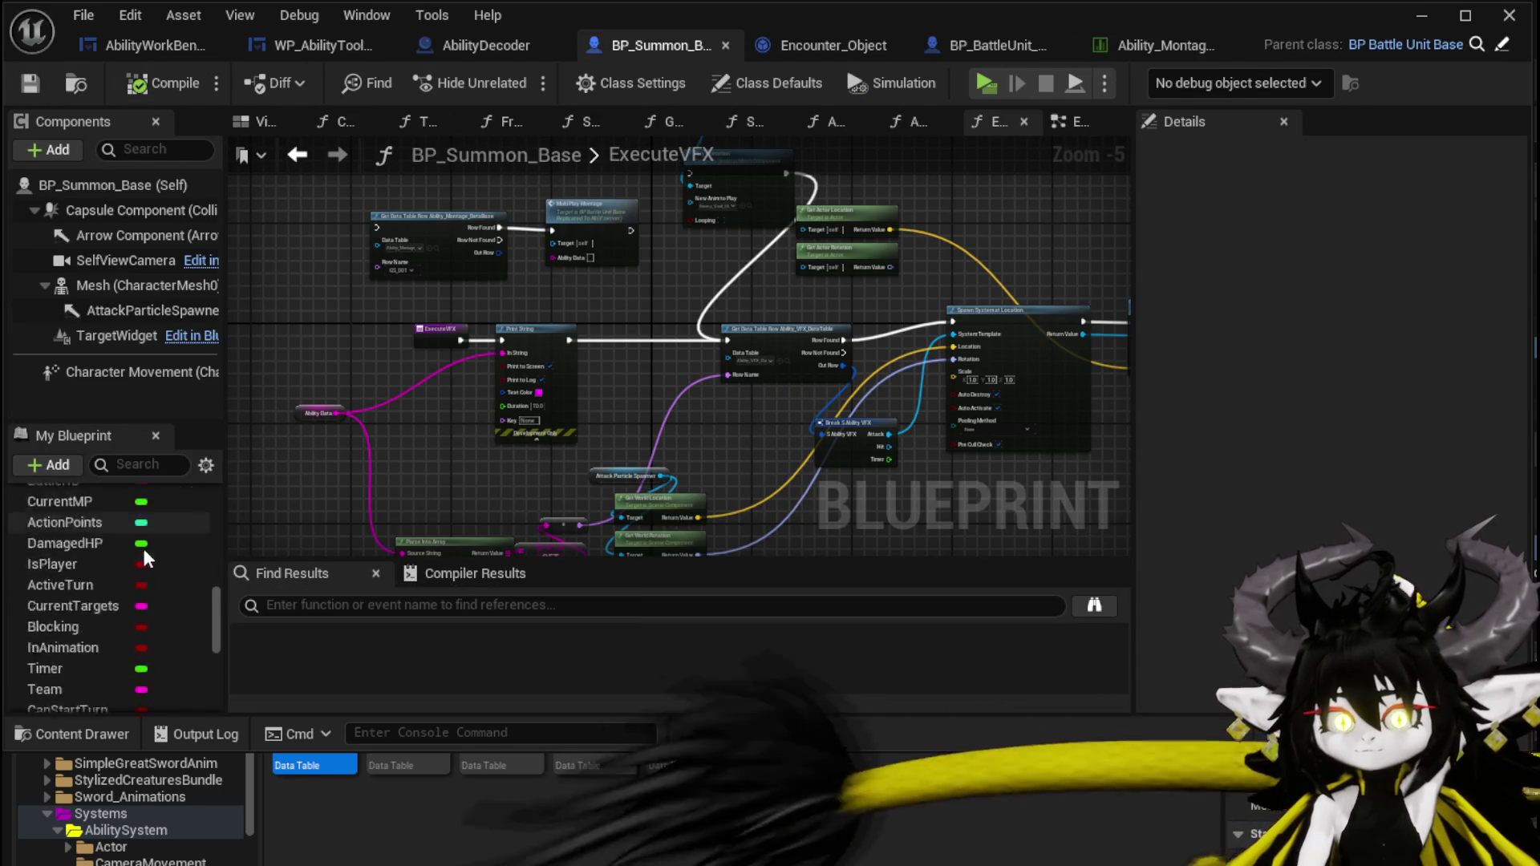
pyautogui.scroll(-8, 148, 540)
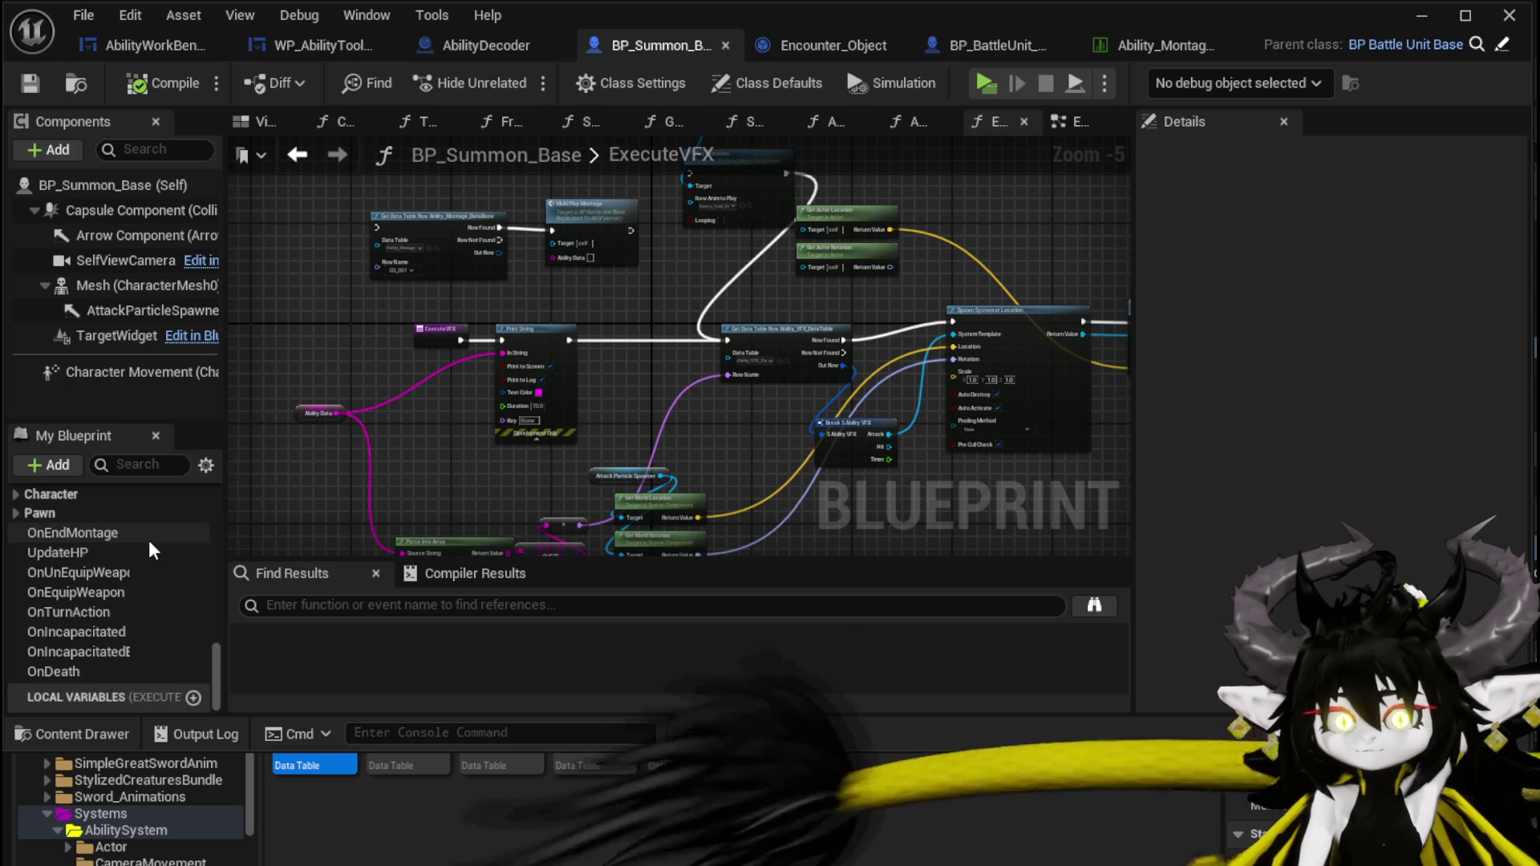
pyautogui.scroll(8, 149, 541)
pyautogui.scroll(10, 149, 537)
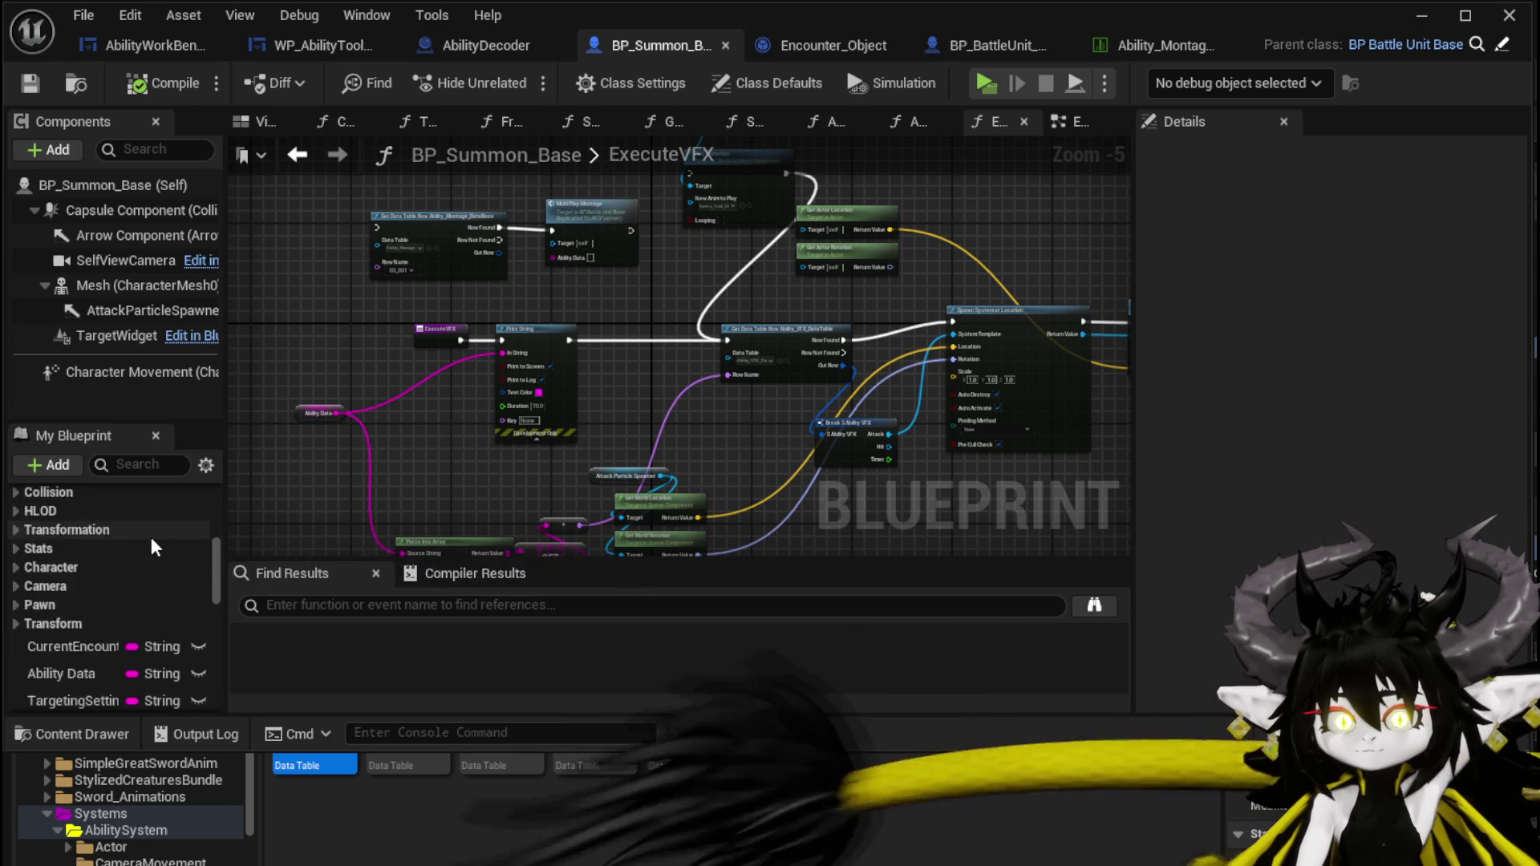
pyautogui.scroll(3, 186, 542)
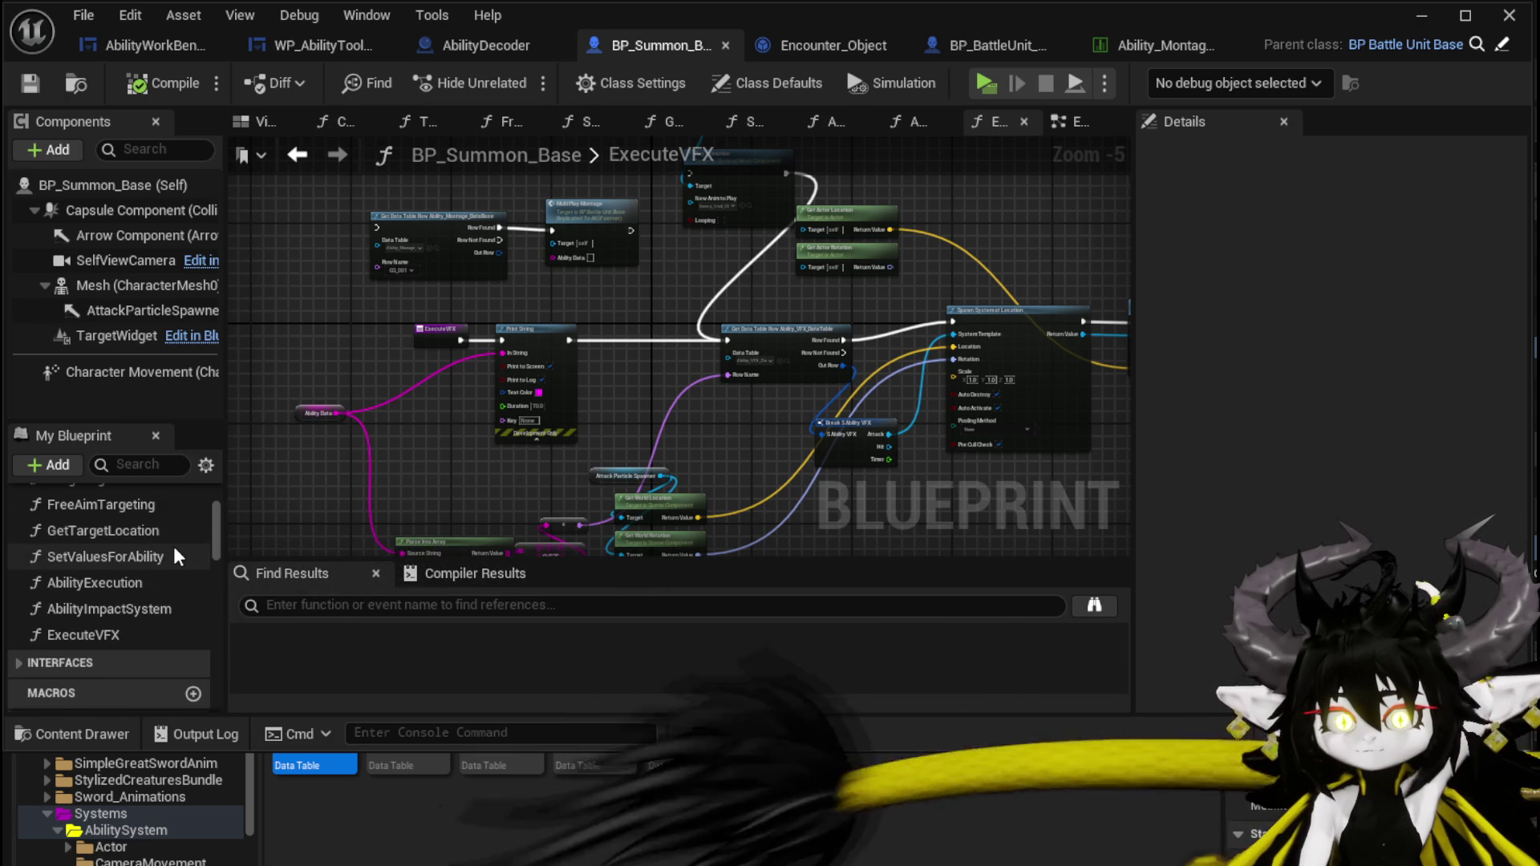
pyautogui.scroll(2, 174, 548)
pyautogui.scroll(-2, 175, 548)
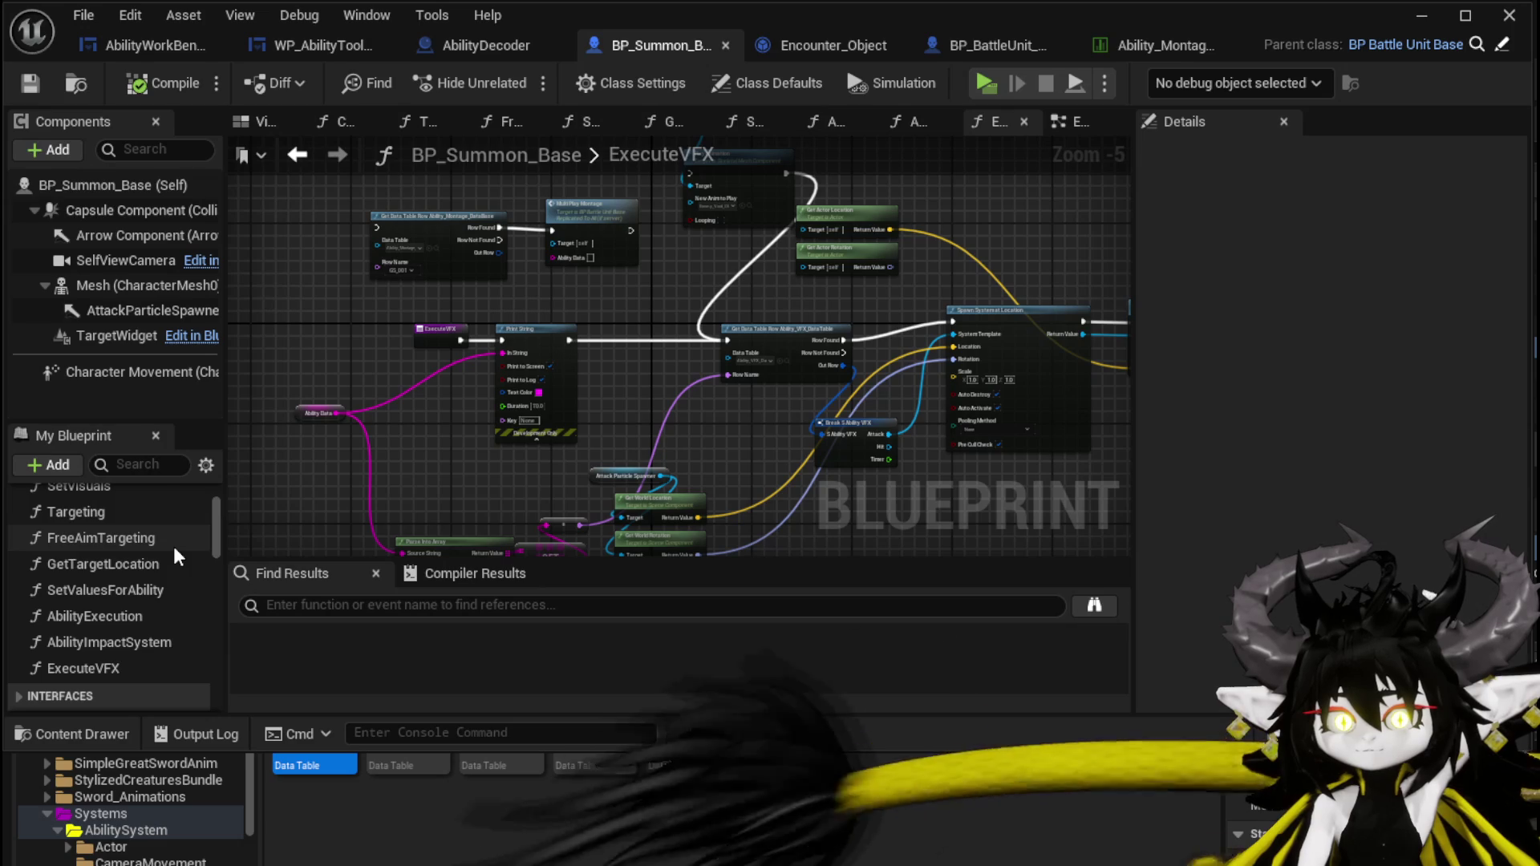
pyautogui.scroll(2, 173, 546)
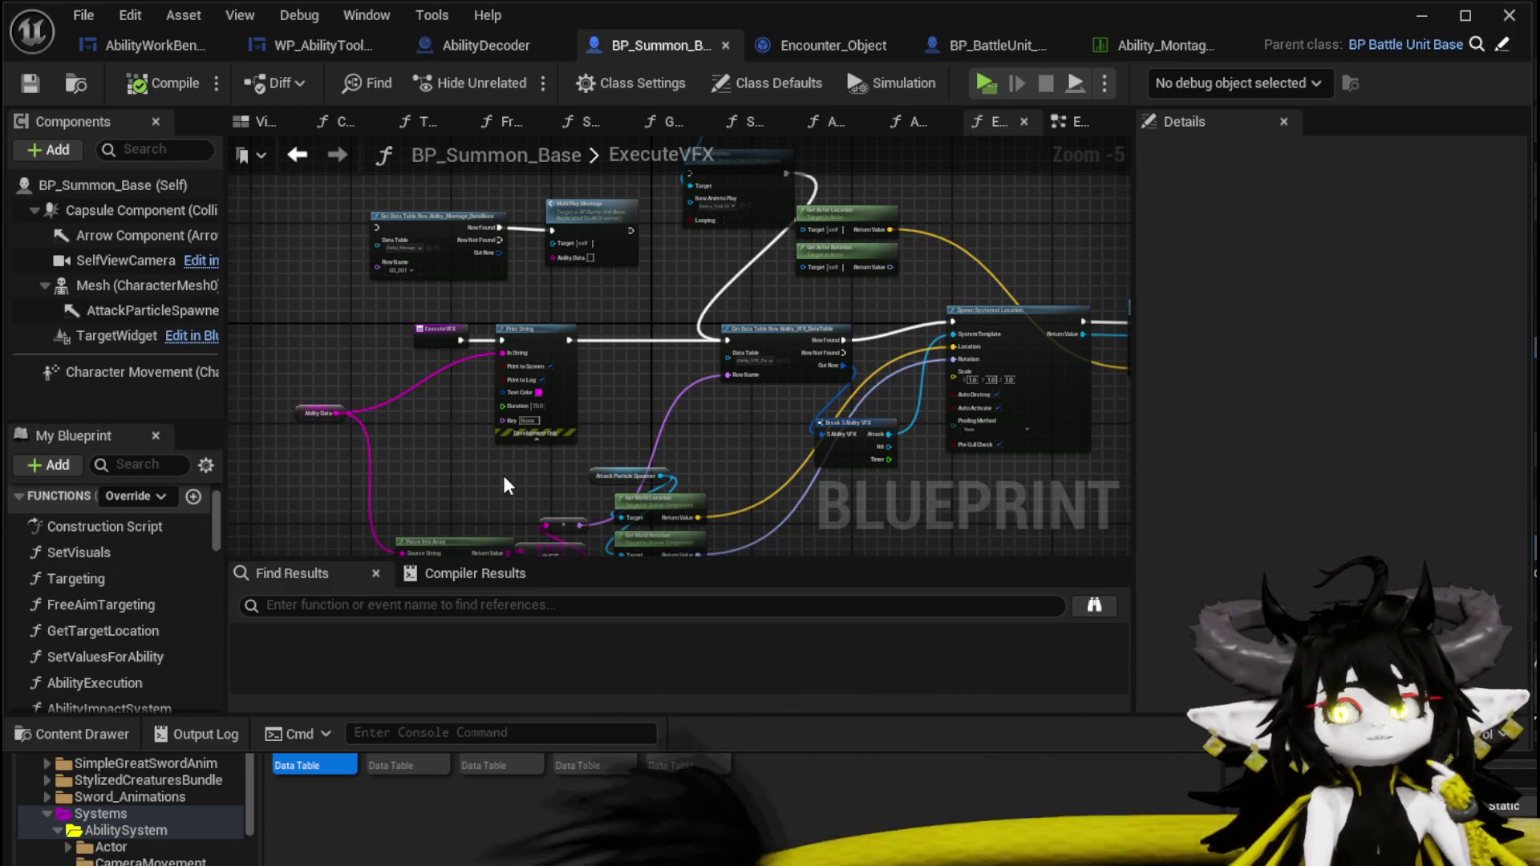
pyautogui.scroll(-4, 520, 491)
pyautogui.scroll(4, 491, 395)
pyautogui.moveTo(491, 395)
pyautogui.mouseDown()
pyautogui.moveTo(471, 371)
pyautogui.moveTo(535, 501)
pyautogui.mouseUp()
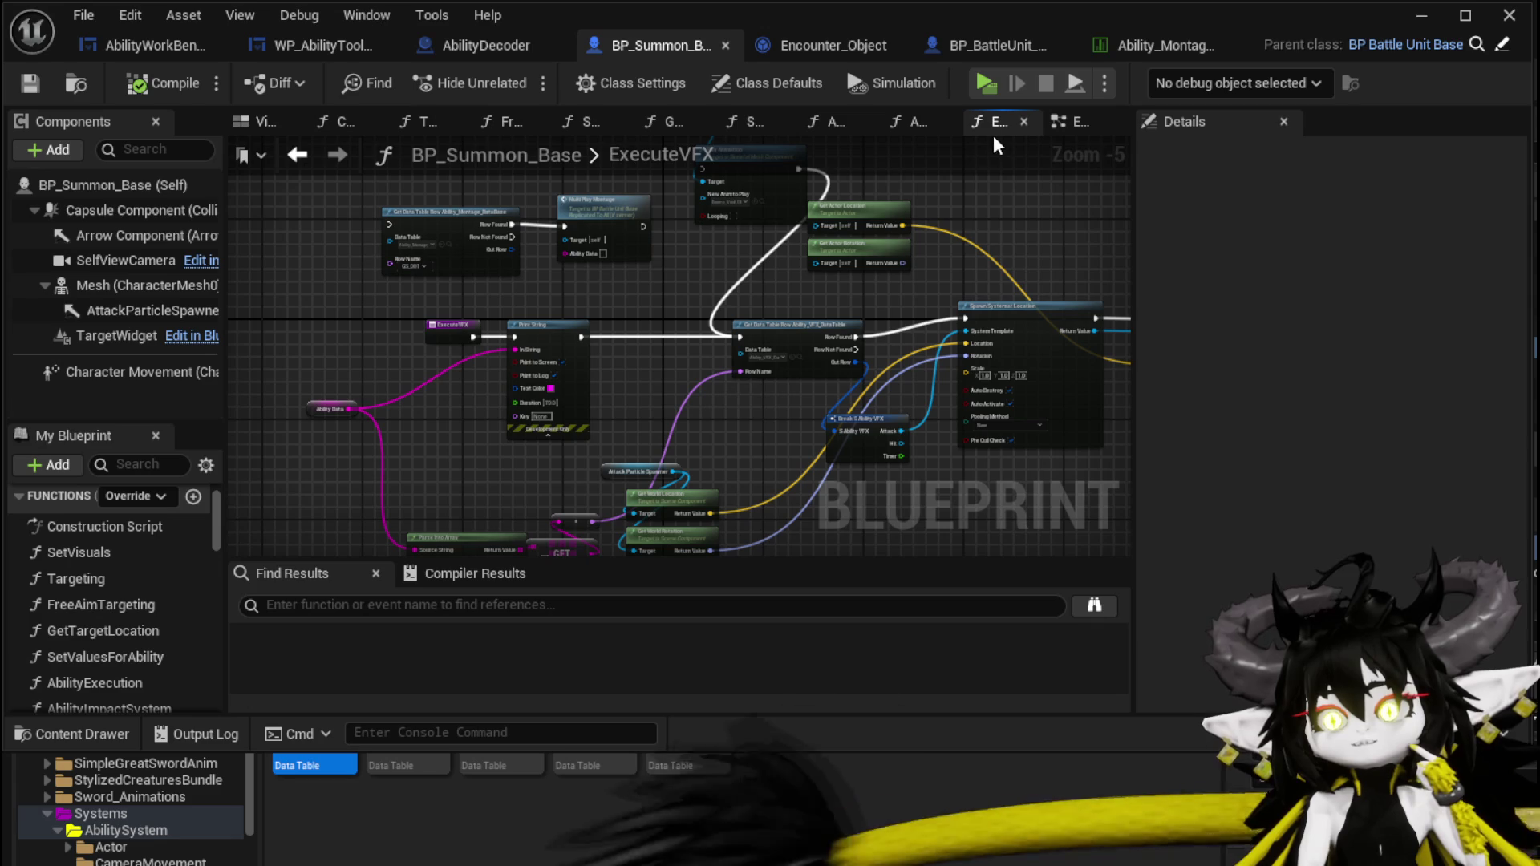
pyautogui.click(1075, 122)
# Wire the Switch's Player output to Ability Execution and save BP_Summon_Base.
pyautogui.scroll(-2, 587, 309)
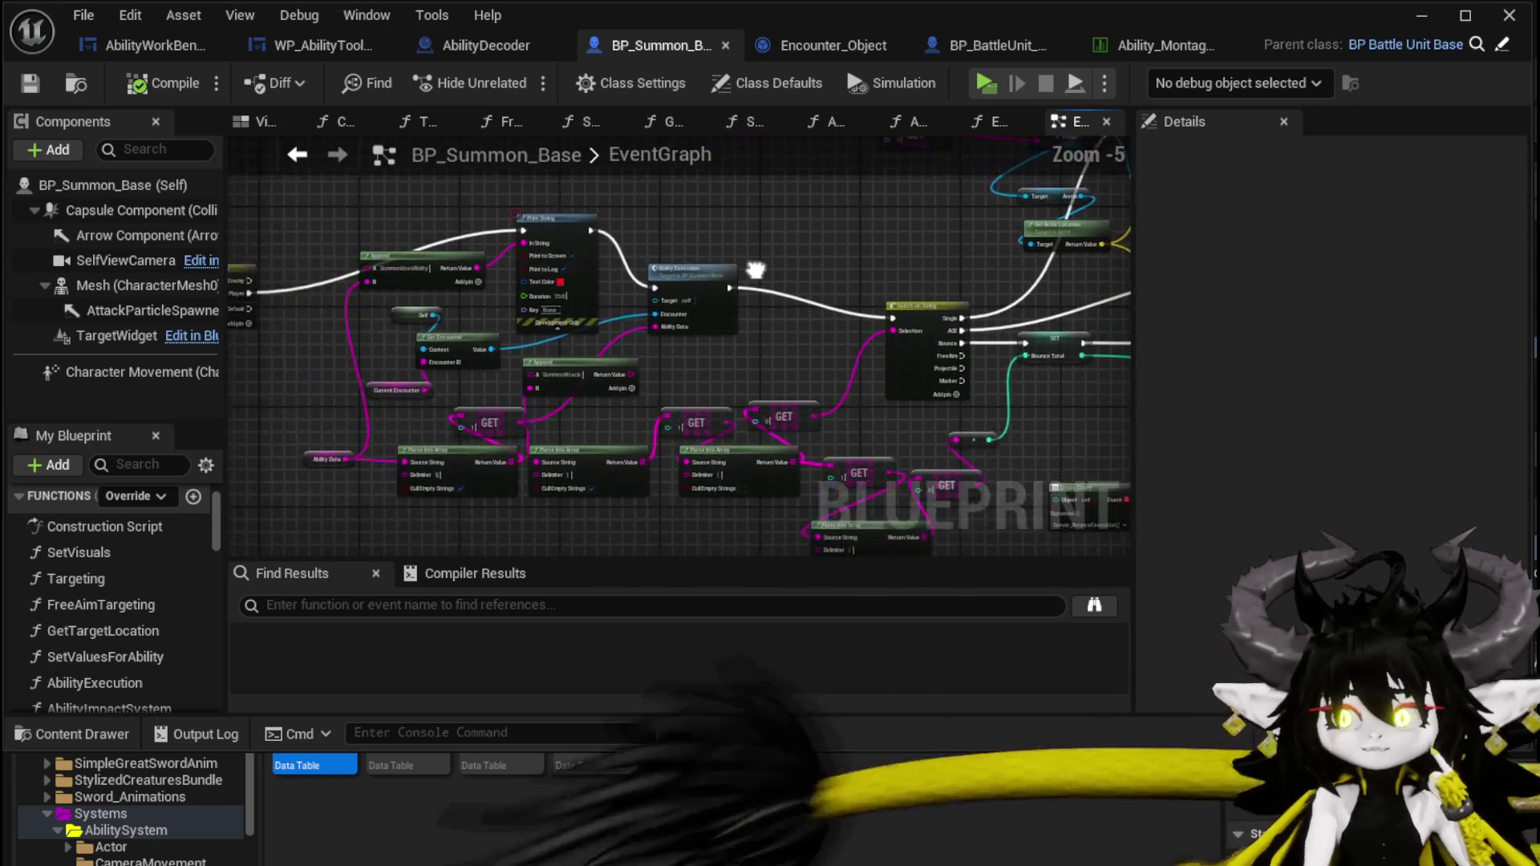
pyautogui.moveTo(588, 308); pyautogui.dragTo(819, 315)
pyautogui.moveTo(325, 324)
pyautogui.mouseDown()
pyautogui.moveTo(754, 332)
pyautogui.moveTo(832, 316)
pyautogui.moveTo(945, 362)
pyautogui.mouseUp()
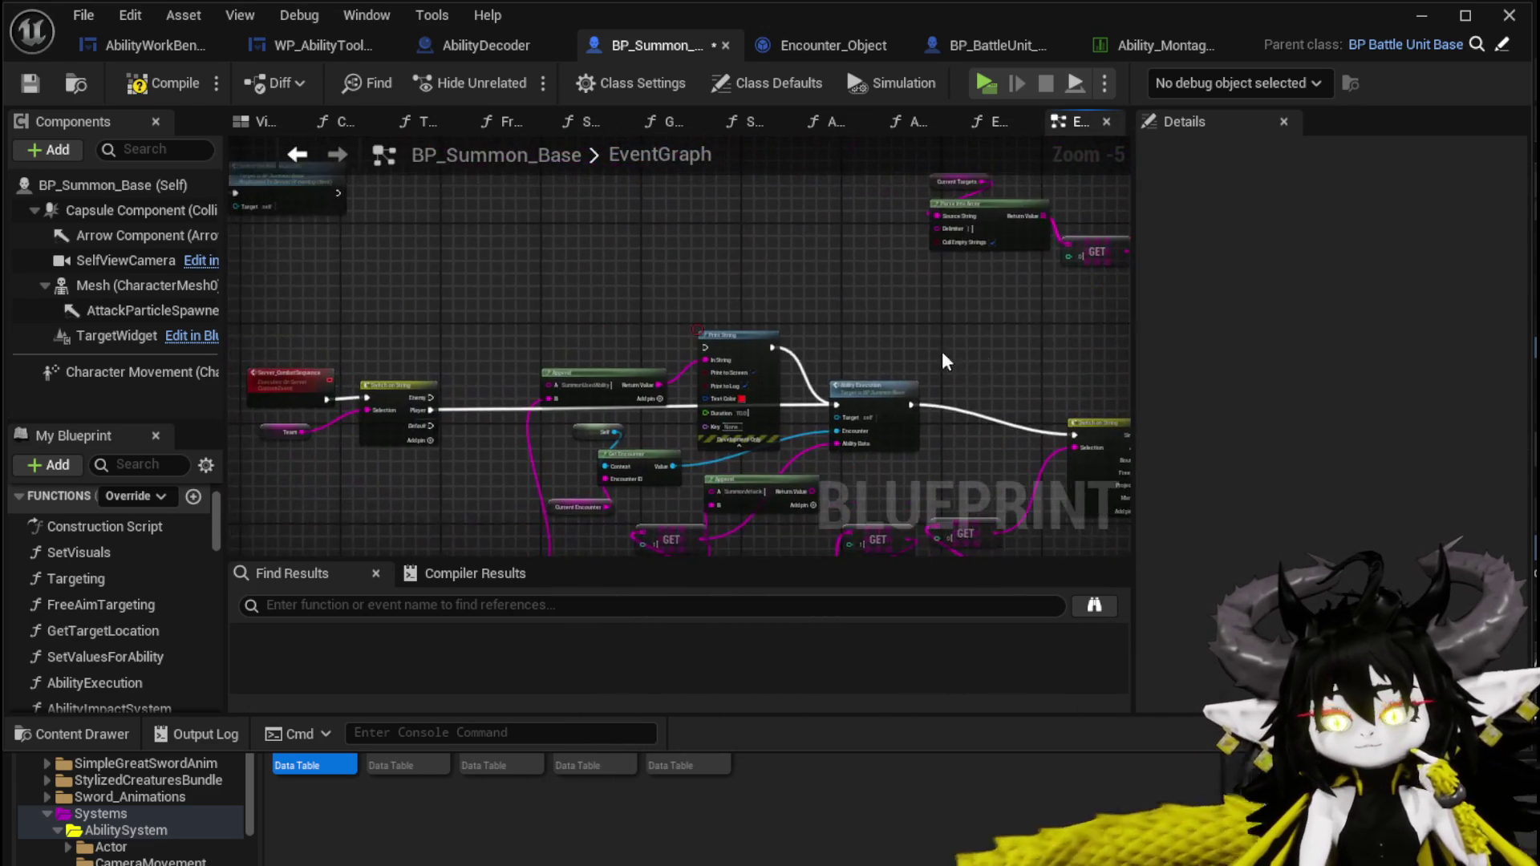
pyautogui.click(26, 88)
# Locate the Damage Battler call and move the Battler ID node next to it.
pyautogui.scroll(-3, 457, 344)
pyautogui.moveTo(689, 353)
pyautogui.mouseDown()
pyautogui.moveTo(849, 429)
pyautogui.moveTo(671, 248)
pyautogui.mouseUp()
pyautogui.scroll(-4, 671, 248)
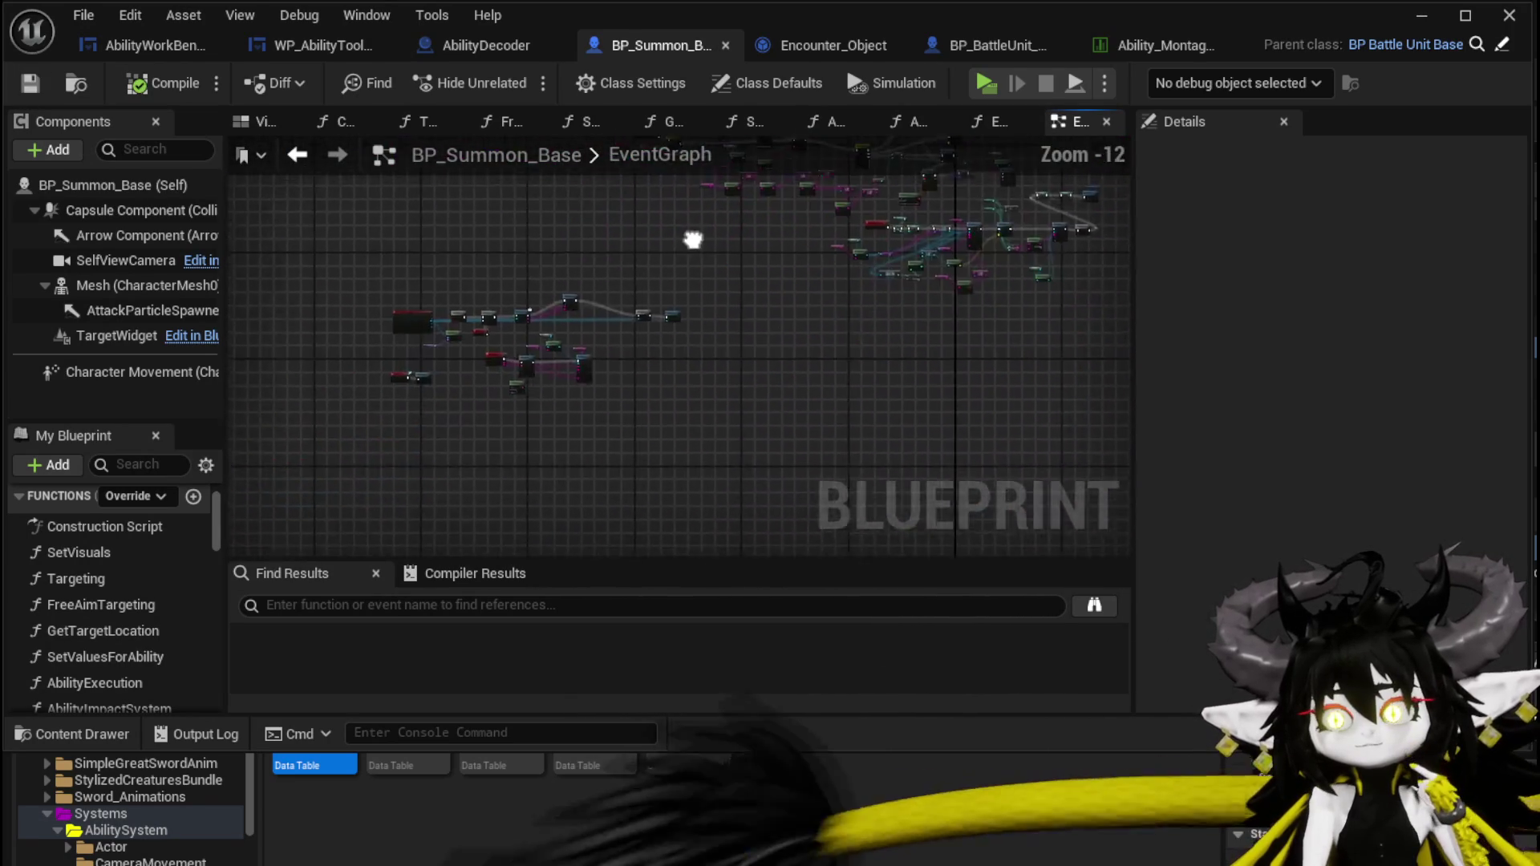
pyautogui.scroll(9, 517, 481)
pyautogui.moveTo(517, 481)
pyautogui.mouseDown()
pyautogui.moveTo(485, 457)
pyautogui.moveTo(283, 484)
pyautogui.moveTo(230, 291)
pyautogui.mouseUp()
pyautogui.moveTo(540, 358)
pyautogui.mouseDown()
pyautogui.moveTo(333, 316)
pyautogui.moveTo(277, 322)
pyautogui.mouseUp()
pyautogui.moveTo(838, 353)
pyautogui.mouseDown()
pyautogui.moveTo(760, 356)
pyautogui.moveTo(739, 398)
pyautogui.mouseUp()
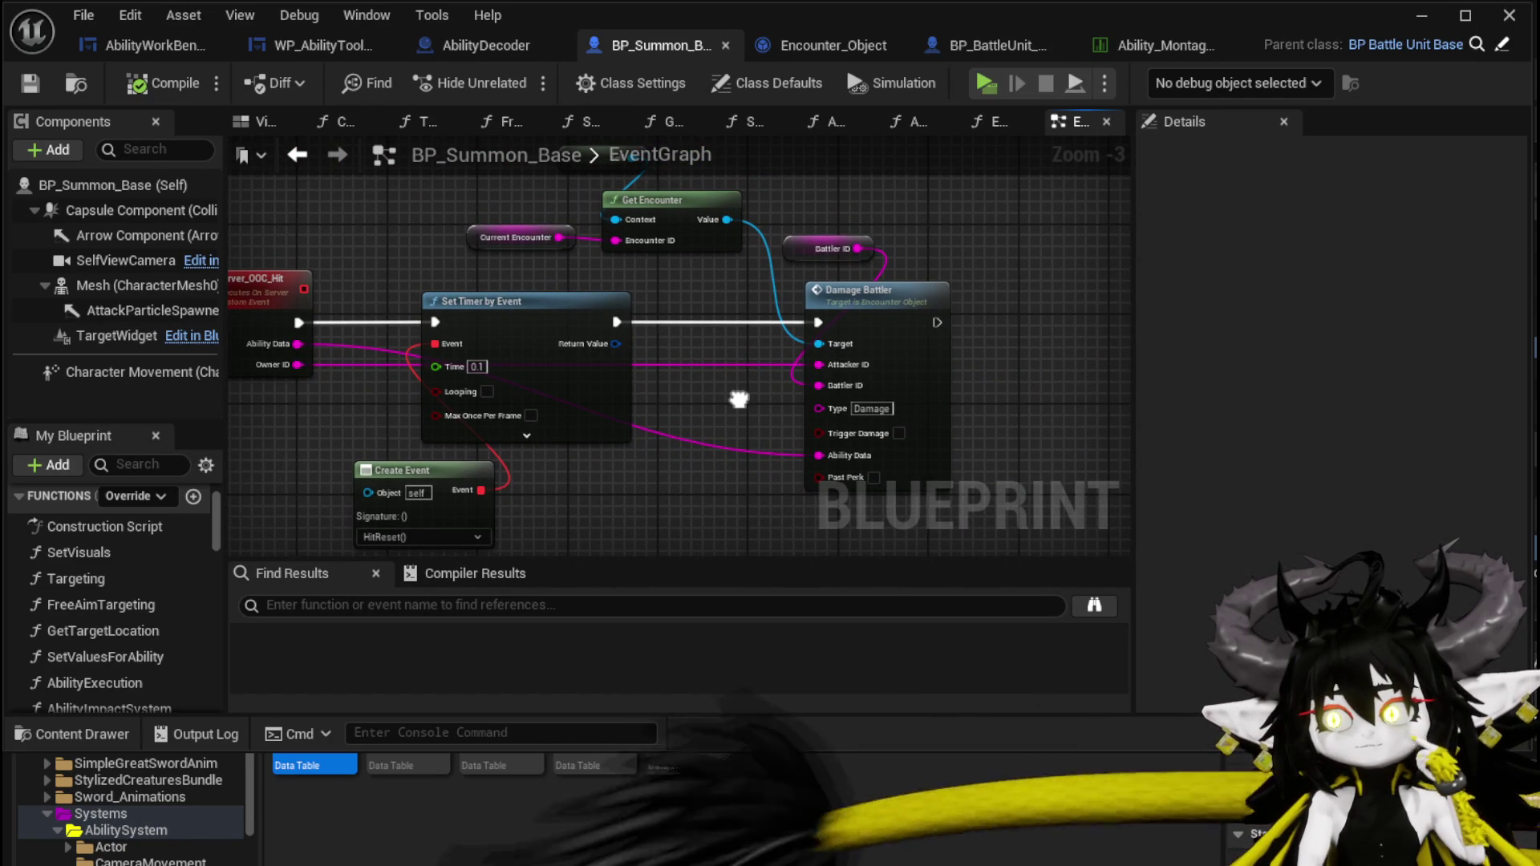
pyautogui.moveTo(739, 398)
pyautogui.mouseDown()
pyautogui.moveTo(749, 426)
pyautogui.moveTo(794, 426)
pyautogui.mouseUp()
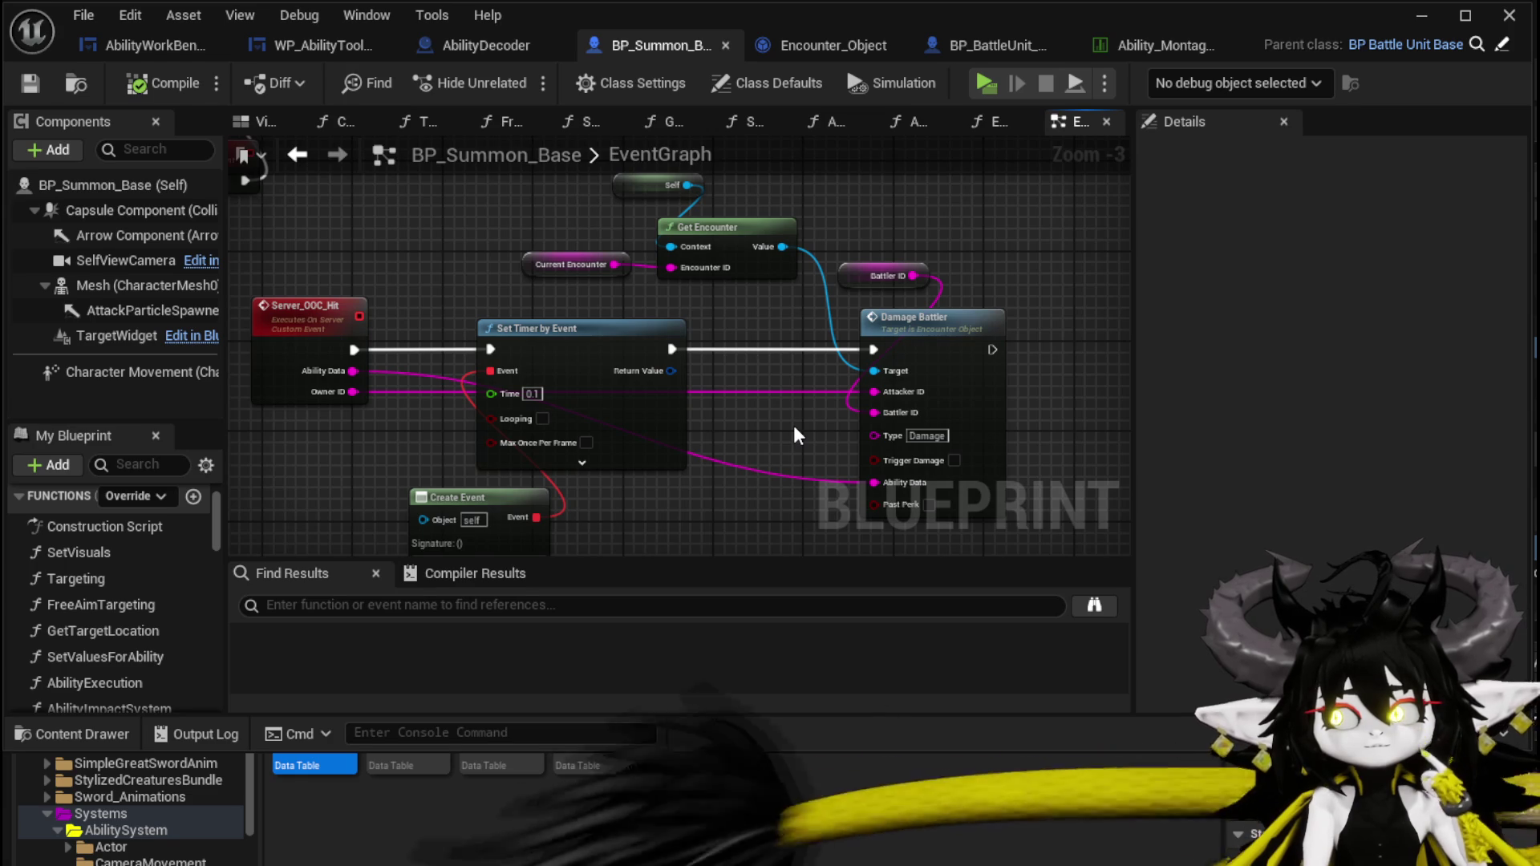
pyautogui.moveTo(841, 272); pyautogui.dragTo(722, 325)
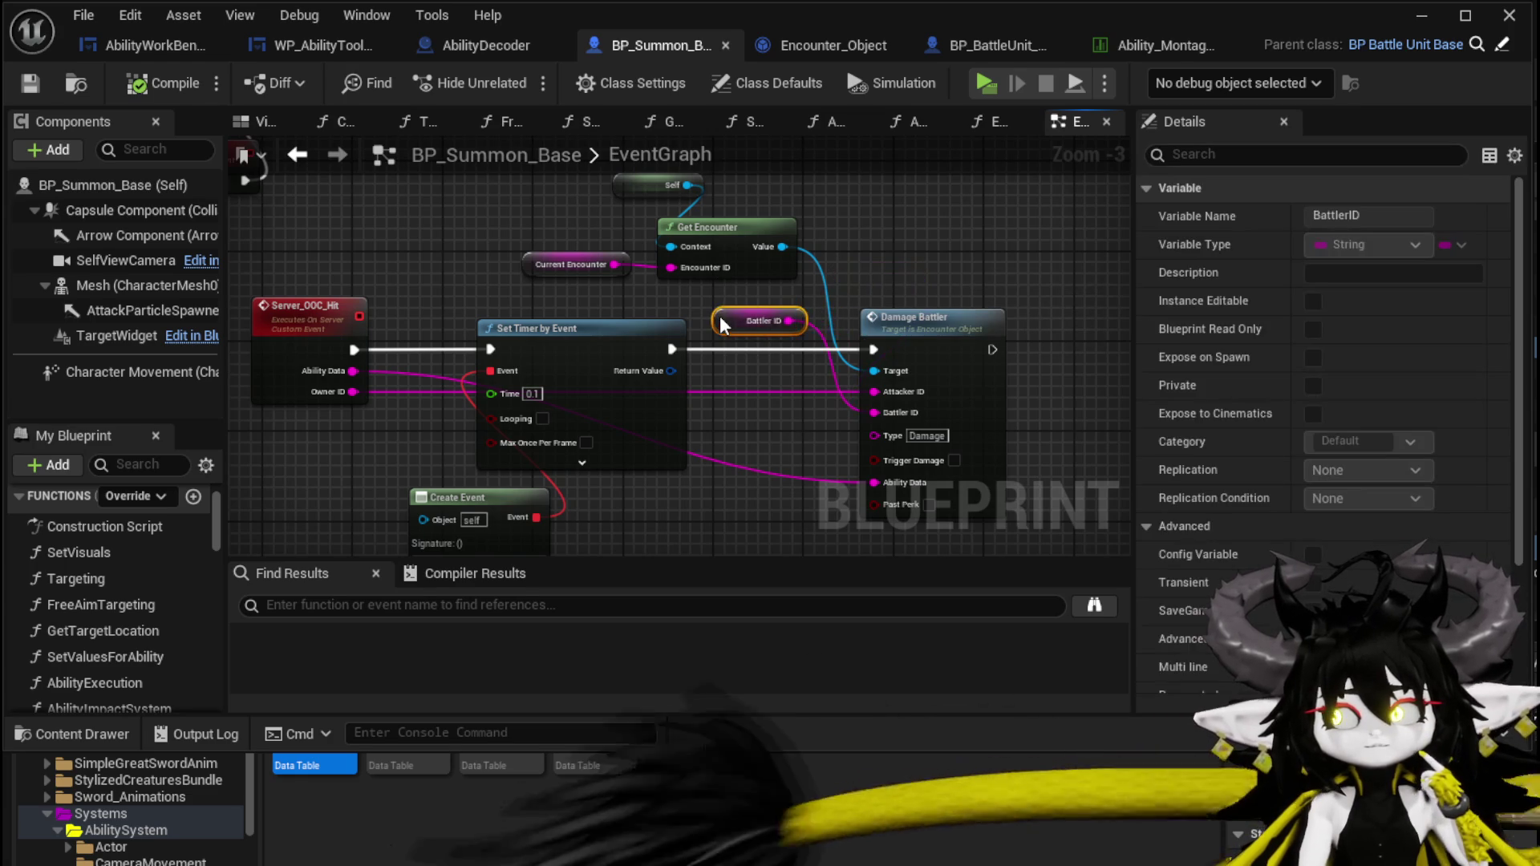
pyautogui.moveTo(995, 312); pyautogui.dragTo(849, 262)
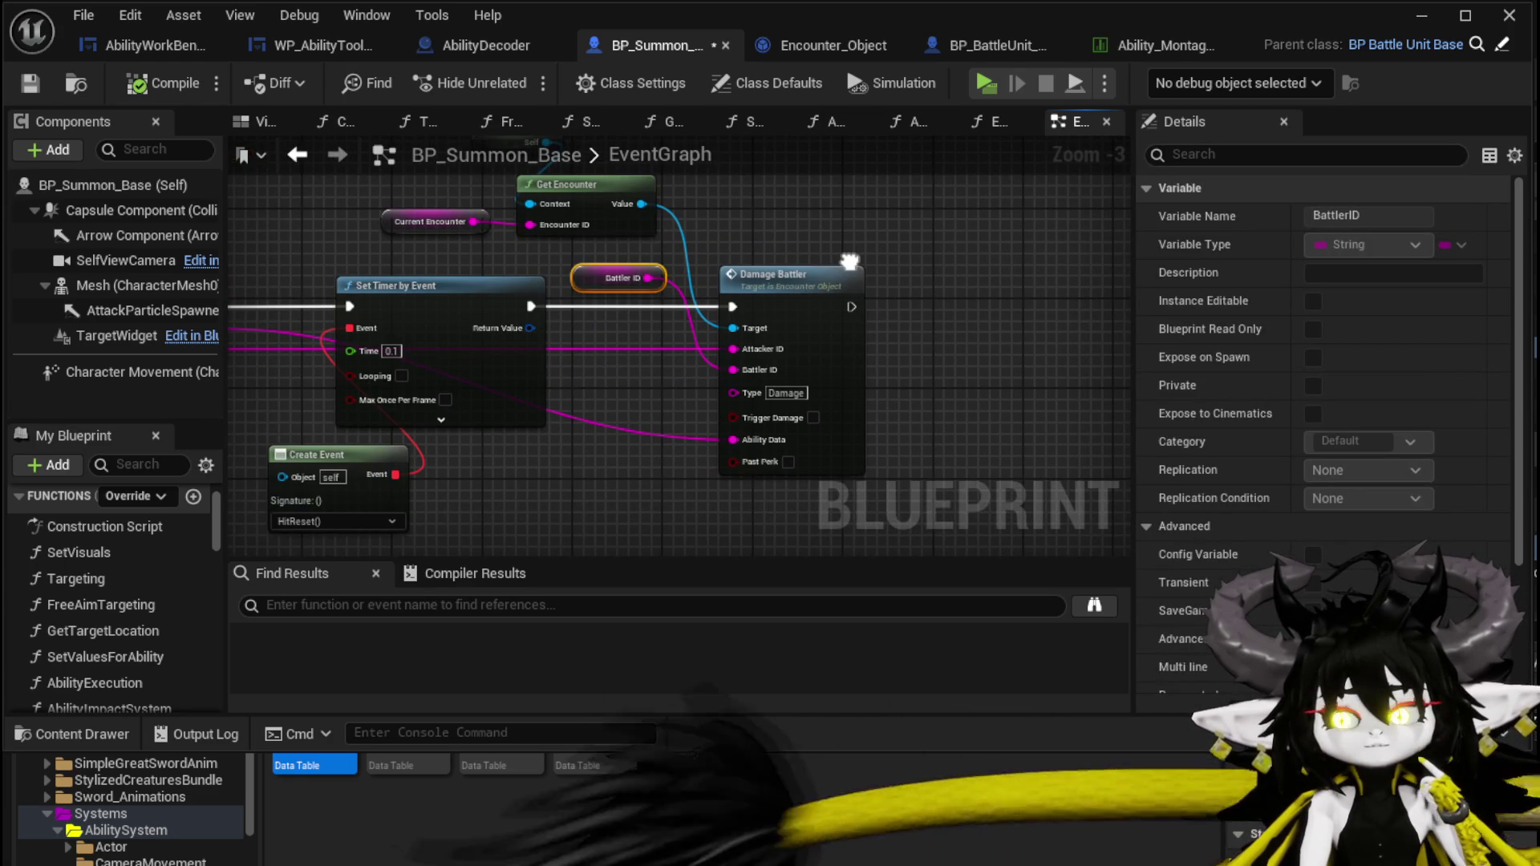
pyautogui.click(902, 277)
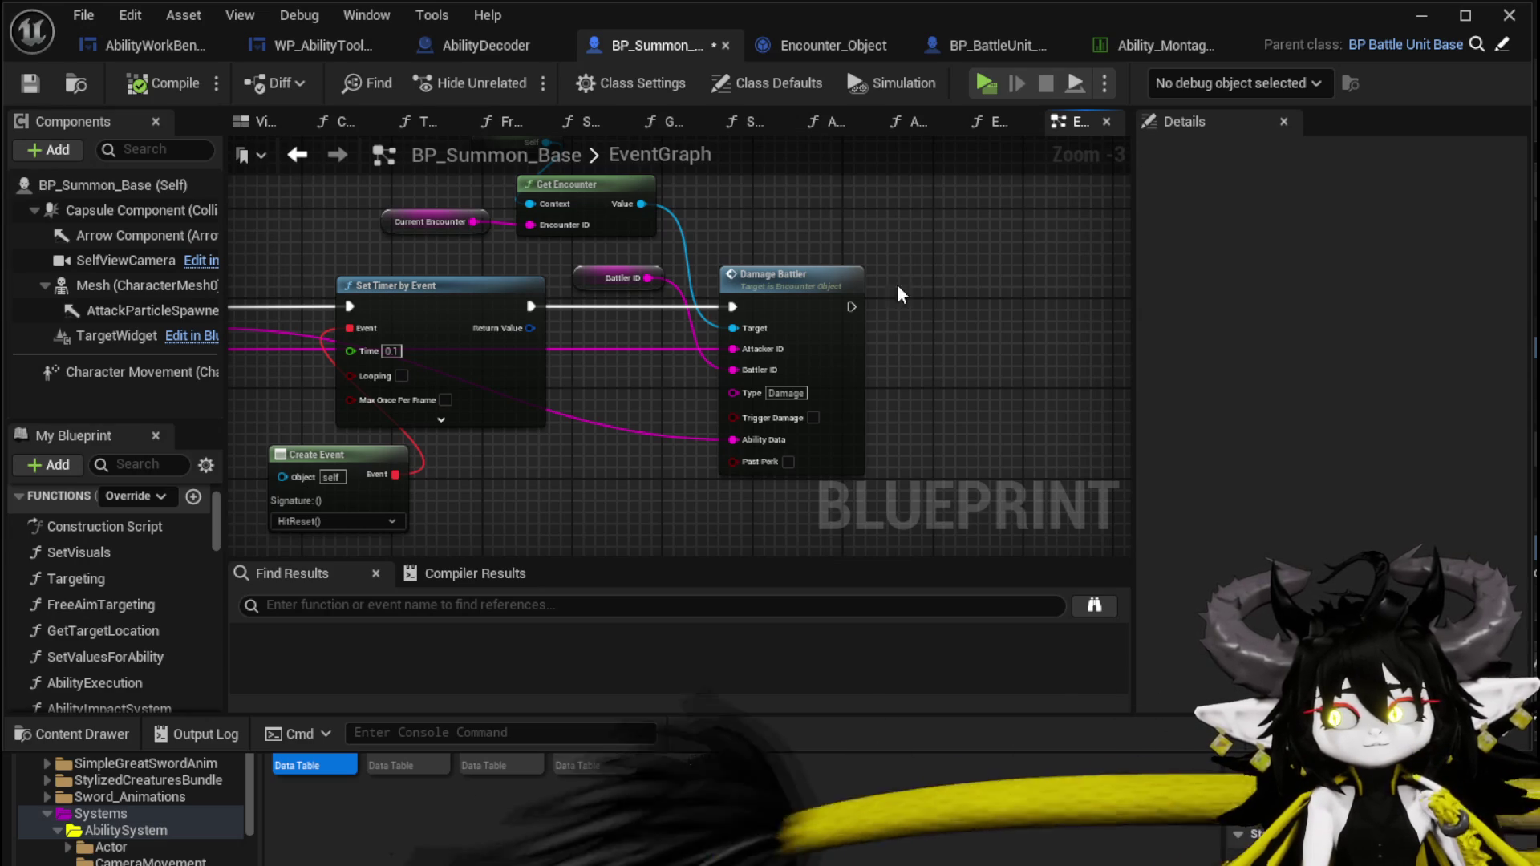
# Enable Past Perk on Damage Battler, add a breakpoint there, and return to the level editor.
pyautogui.click(789, 461)
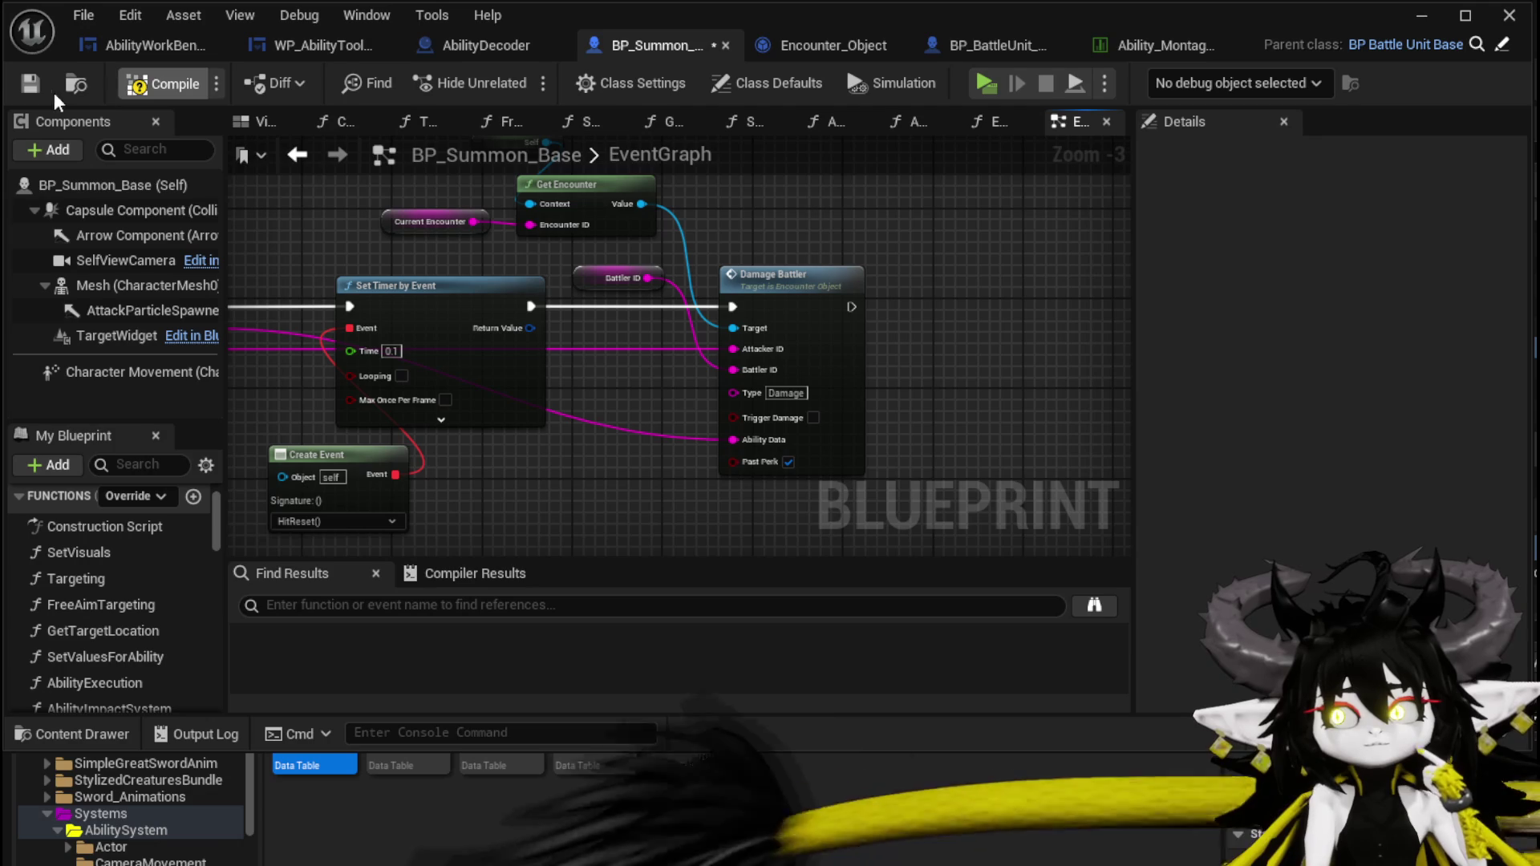
pyautogui.rightClick(794, 274)
pyautogui.click(901, 724)
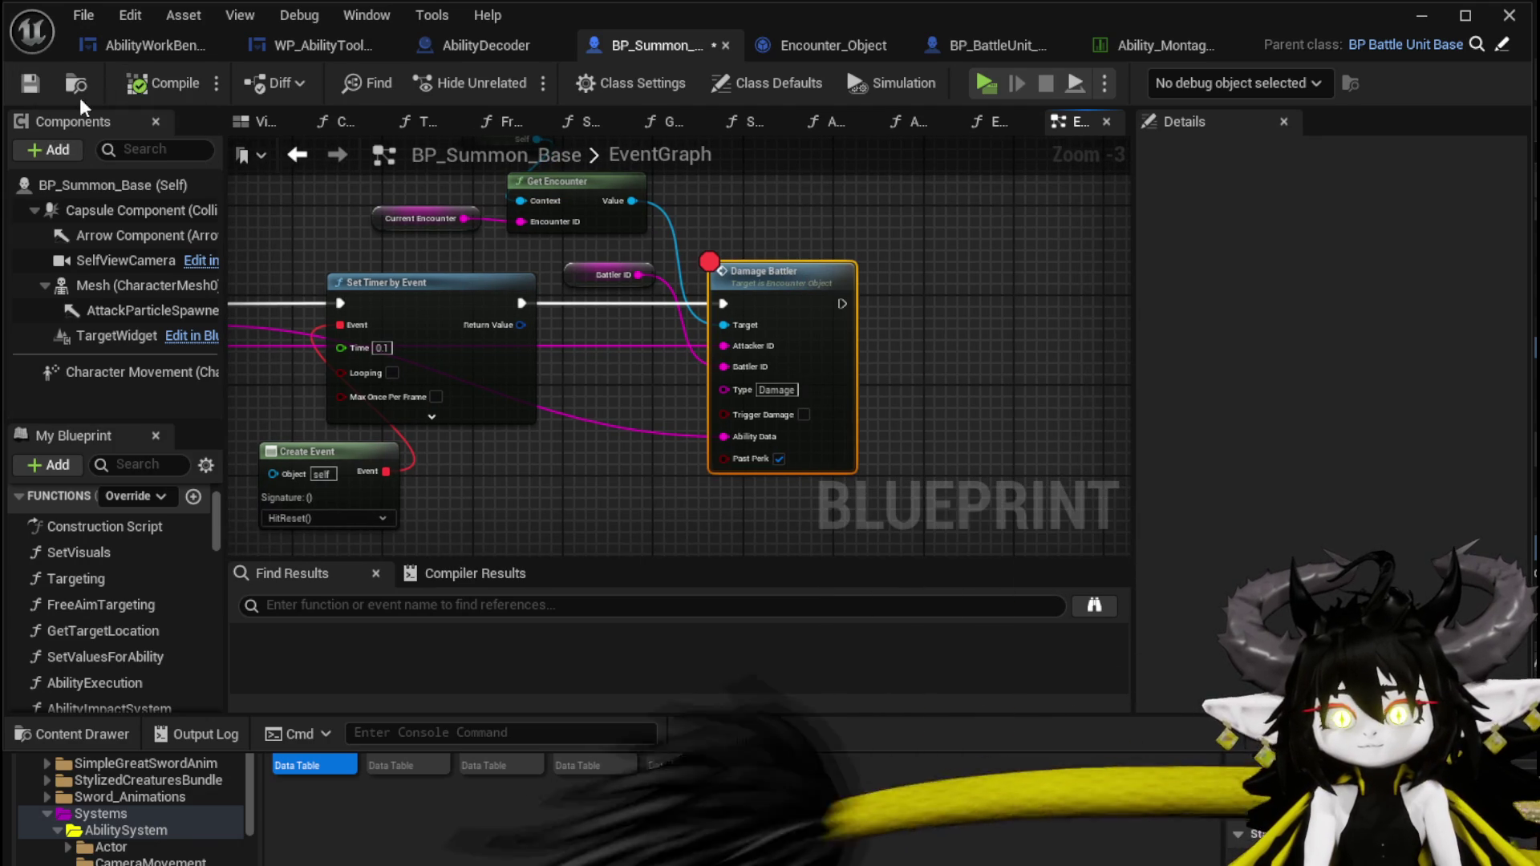
pyautogui.moveTo(834, 232); pyautogui.dragTo(948, 257)
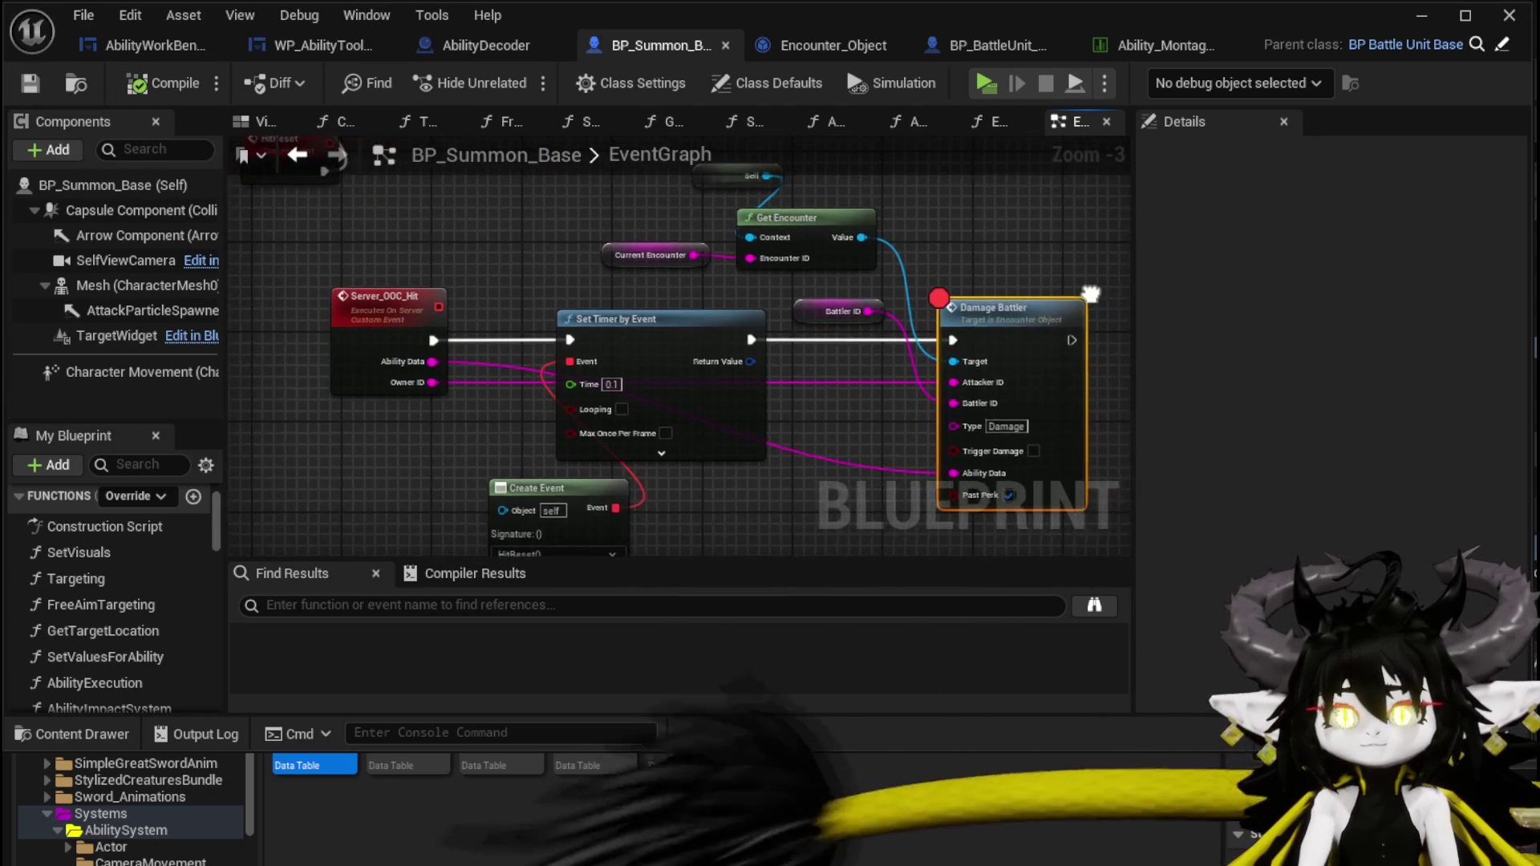
pyautogui.click(1419, 16)
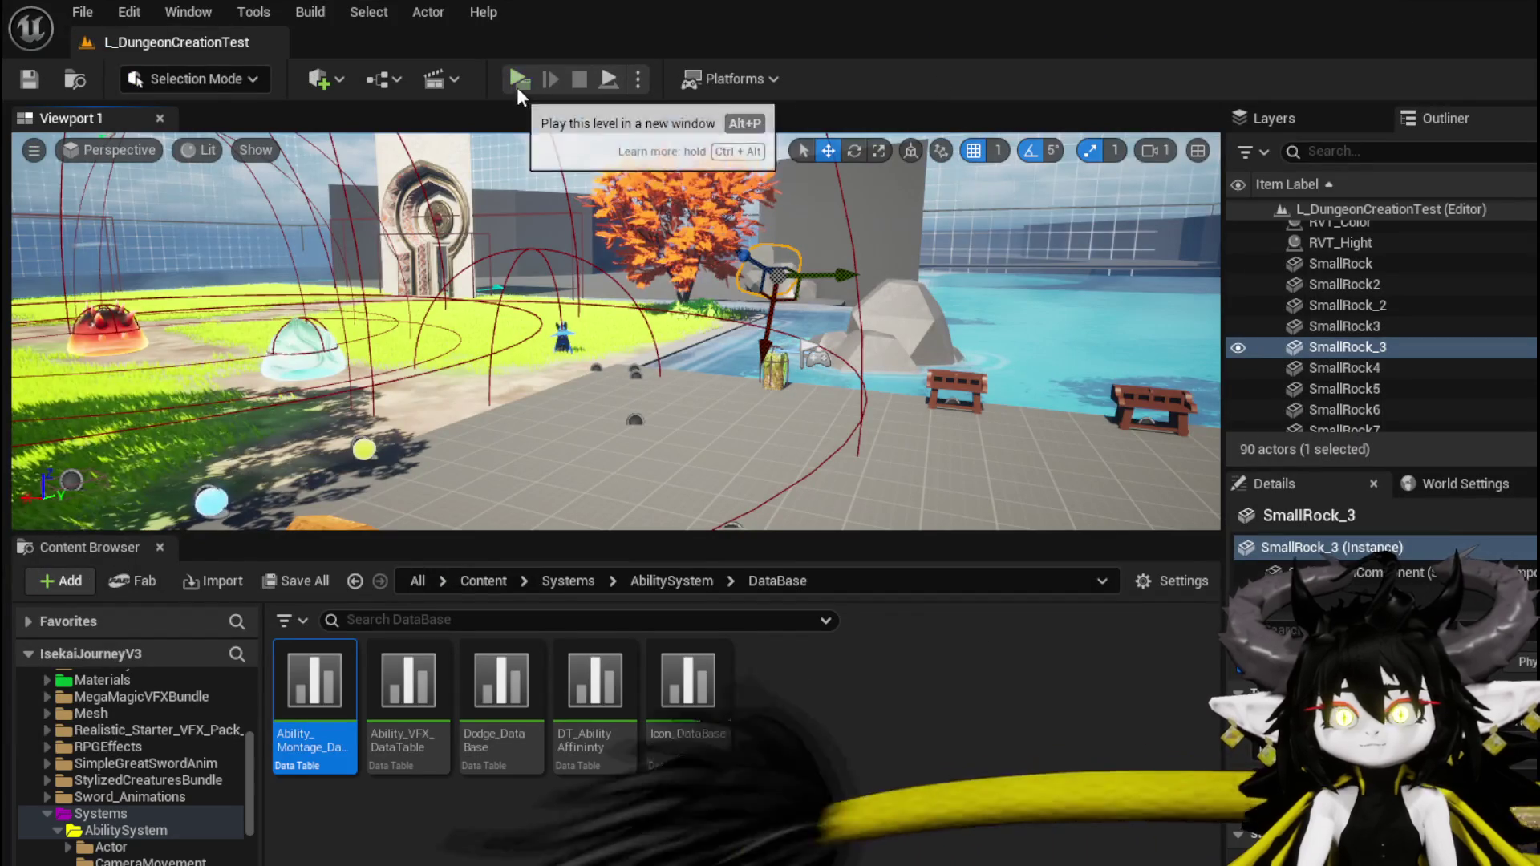
# Play the level, enter the slime encounter, cast Test Summon in battle, then stop the preview.
pyautogui.click(516, 87)
pyautogui.press('w')
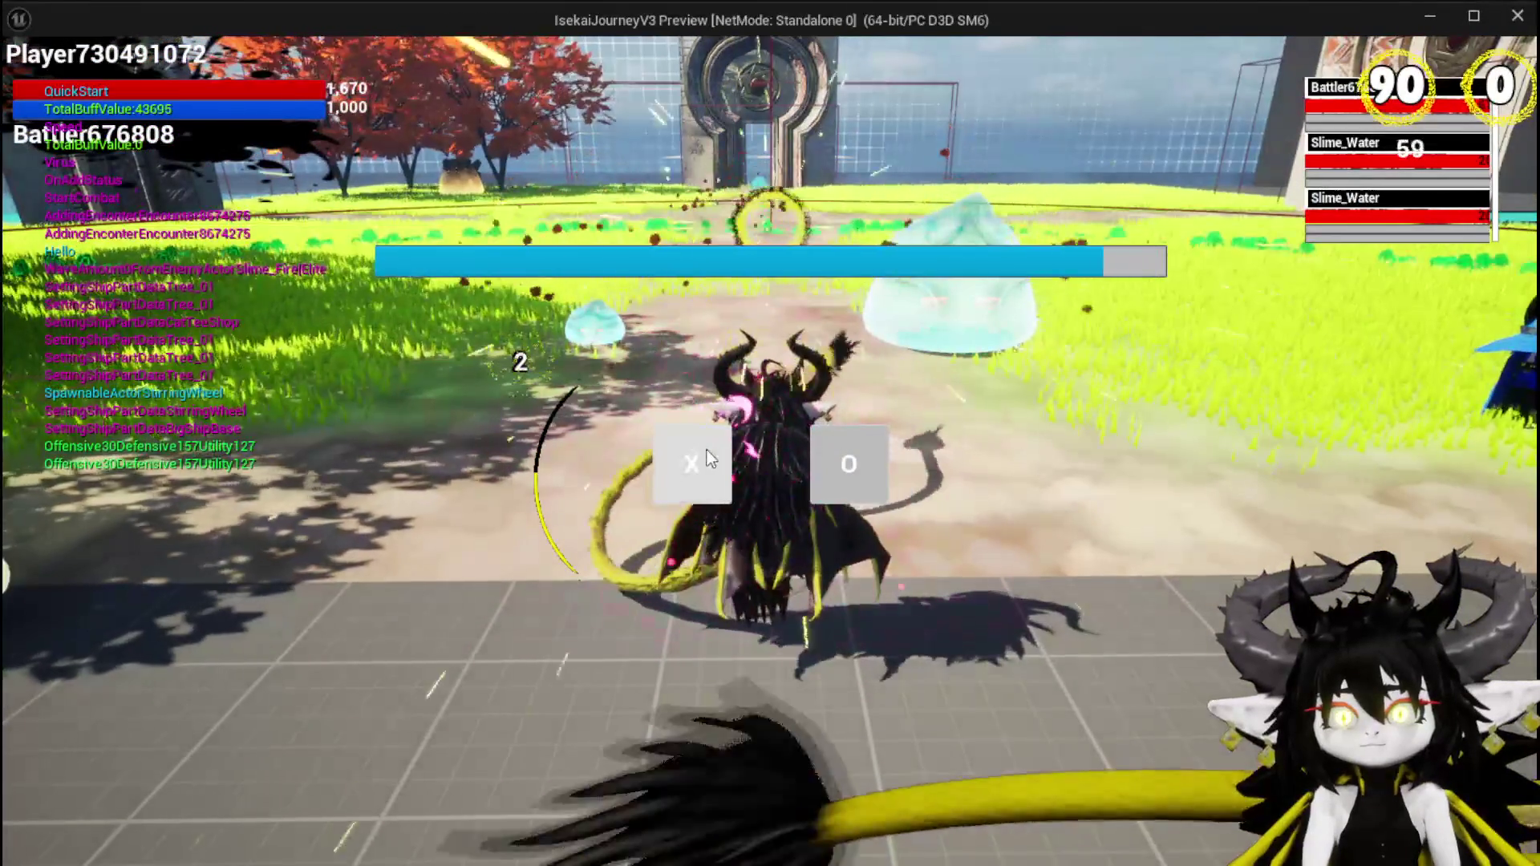
pyautogui.click(720, 453)
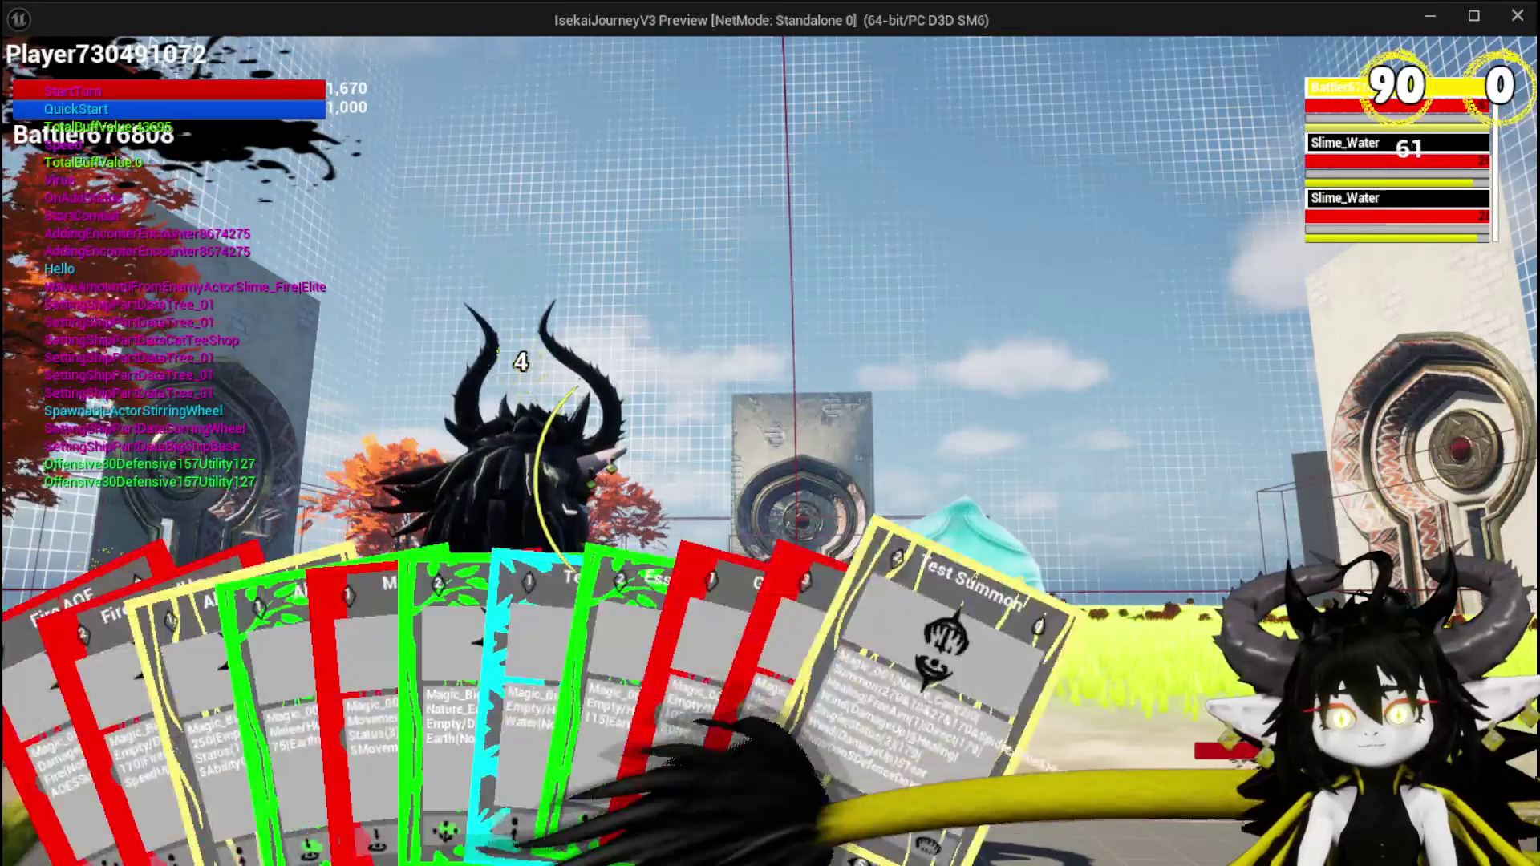
pyautogui.click(988, 748)
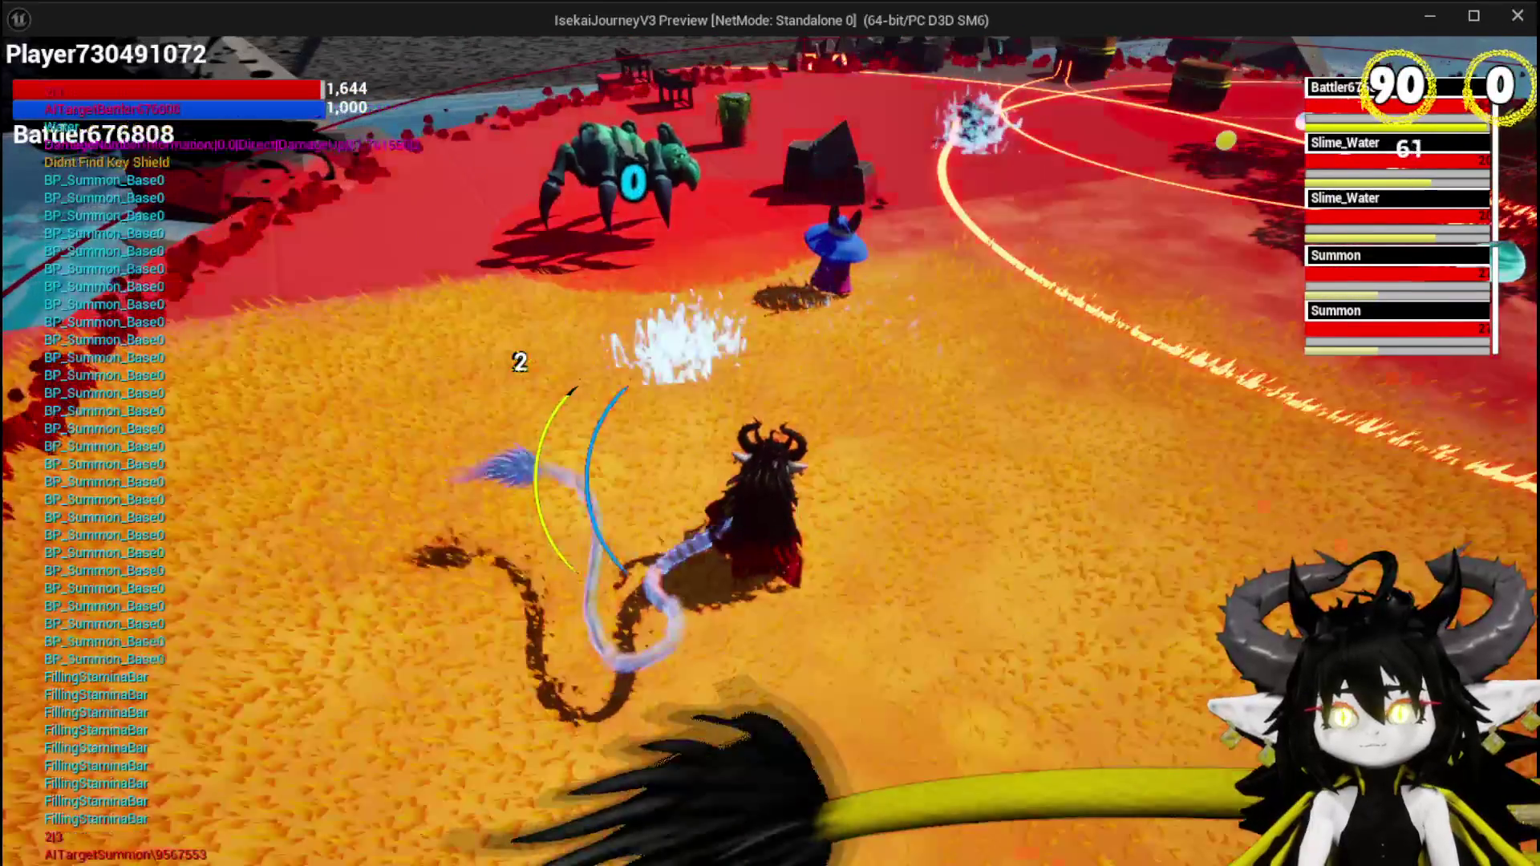
pyautogui.press('Escape')
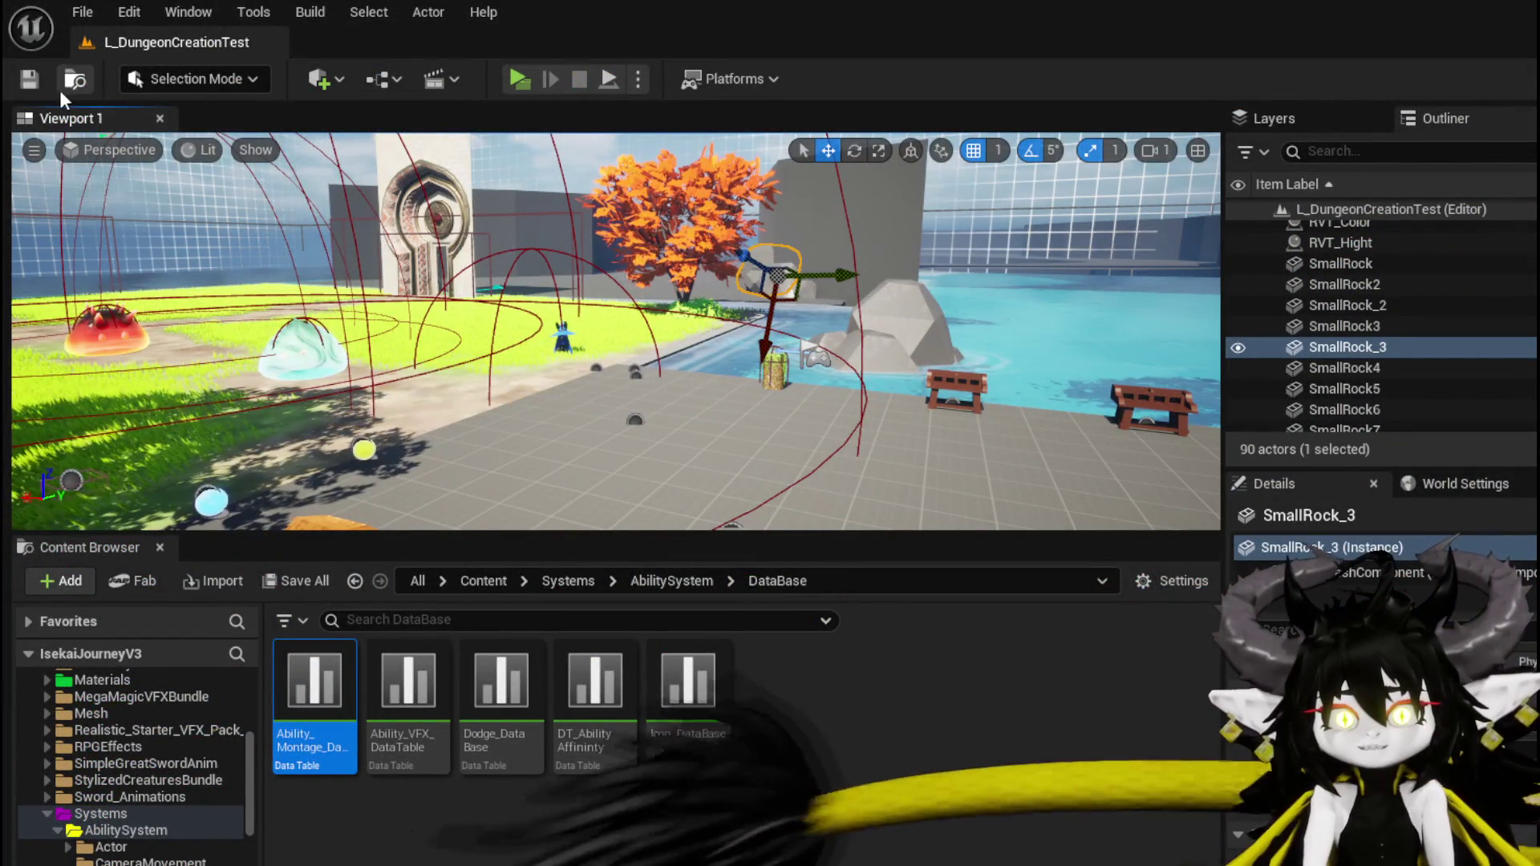
# Save all assets, review the HitReset logic in BP_Summon_Base, then relaunch the game preview.
pyautogui.hotkey('ctrl', 's')
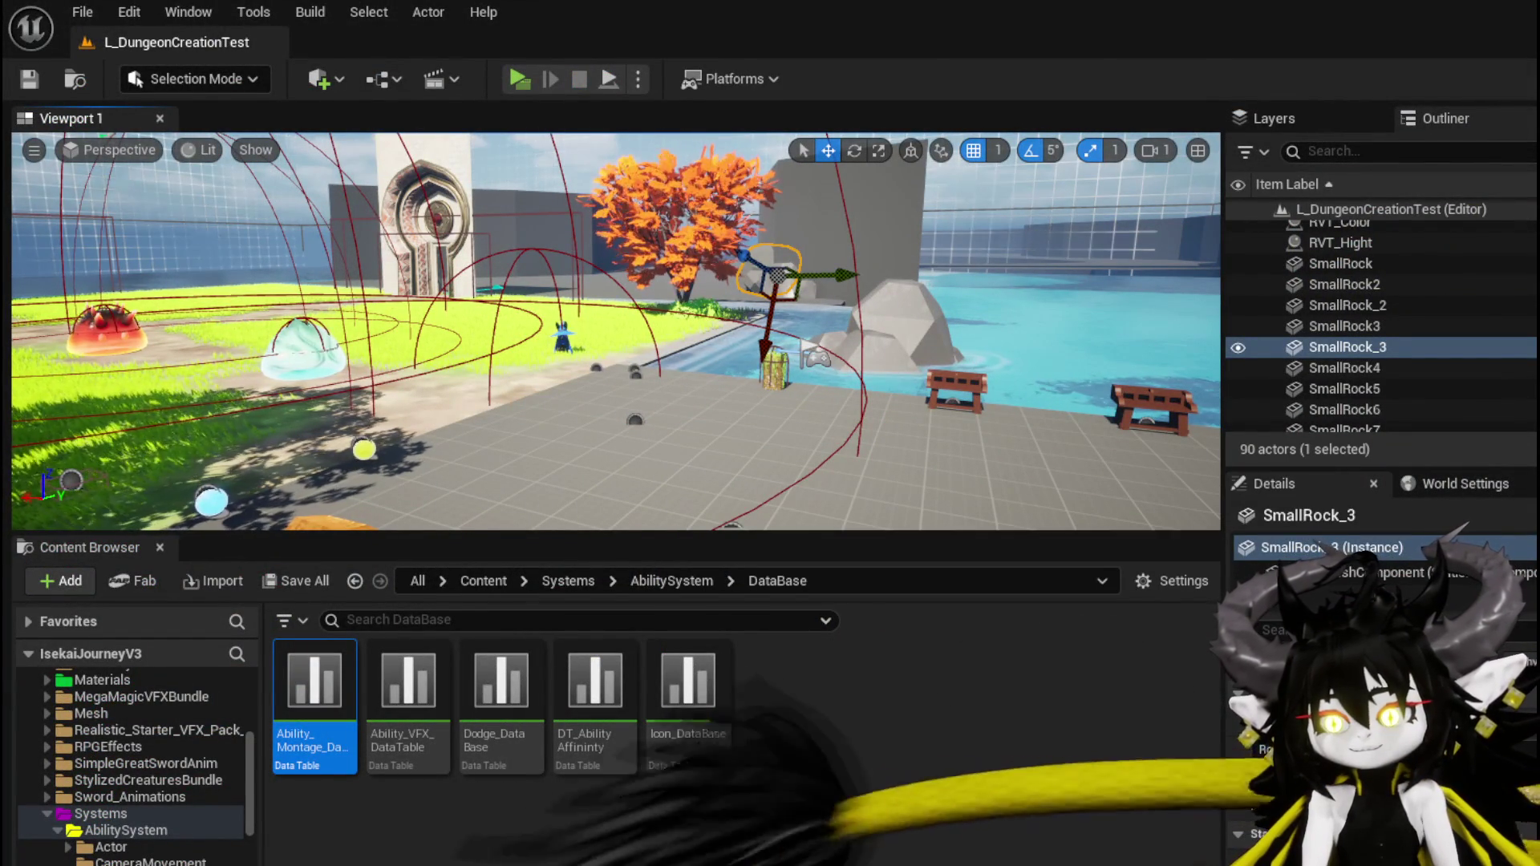
pyautogui.hotkey('alt', 'Tab')
pyautogui.moveTo(801, 478)
pyautogui.mouseDown()
pyautogui.moveTo(853, 419)
pyautogui.moveTo(840, 419)
pyautogui.moveTo(859, 440)
pyautogui.moveTo(898, 414)
pyautogui.moveTo(791, 412)
pyautogui.moveTo(629, 354)
pyautogui.moveTo(605, 320)
pyautogui.moveTo(378, 488)
pyautogui.moveTo(241, 416)
pyautogui.moveTo(783, 419)
pyautogui.moveTo(399, 419)
pyautogui.moveTo(828, 398)
pyautogui.moveTo(751, 231)
pyautogui.moveTo(507, 207)
pyautogui.moveTo(325, 211)
pyautogui.mouseUp()
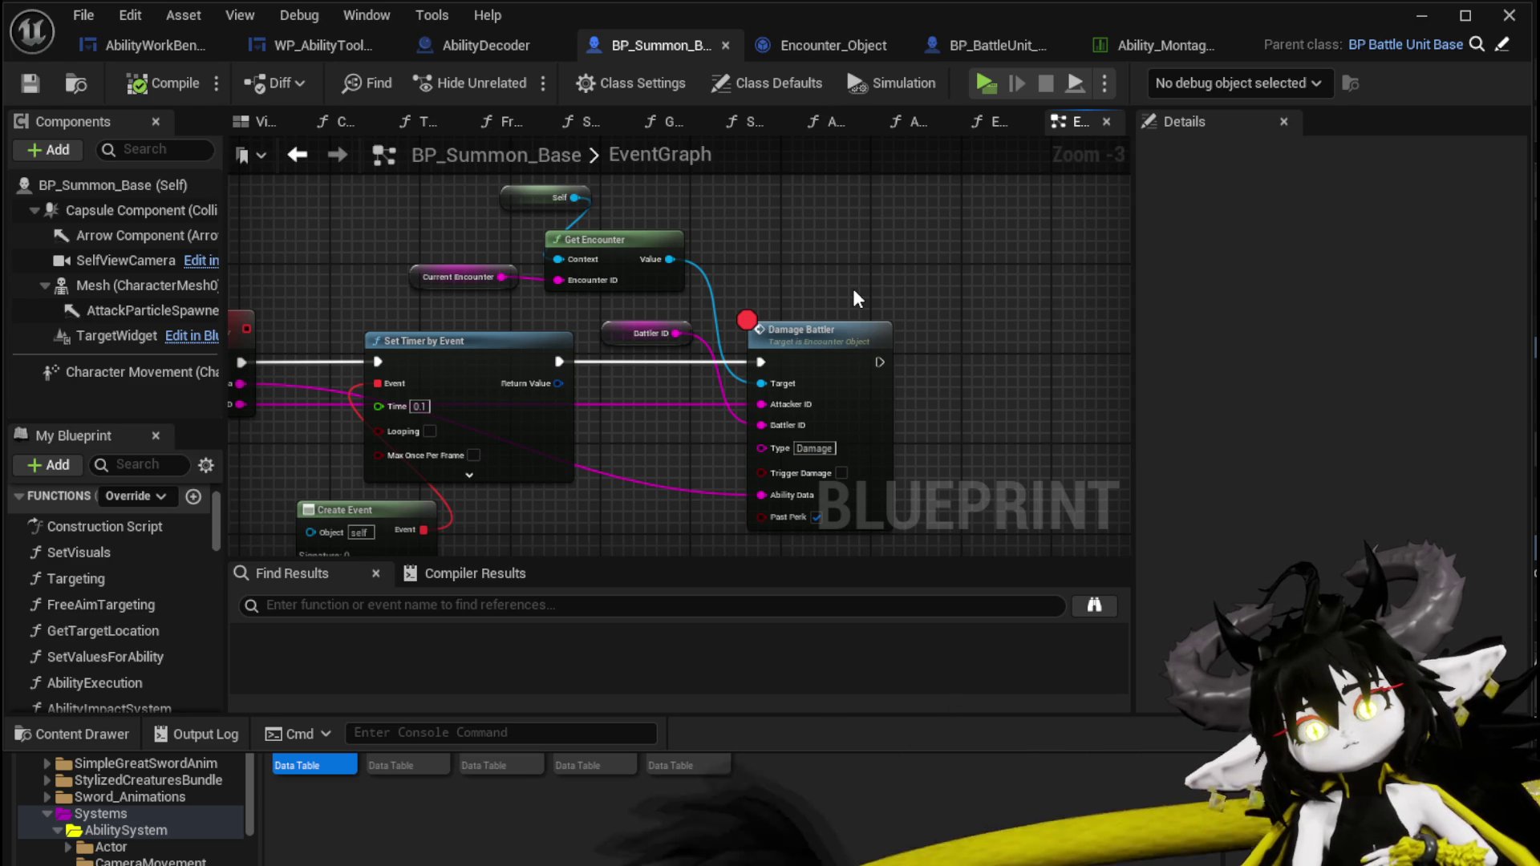
pyautogui.click(1425, 16)
pyautogui.click(519, 79)
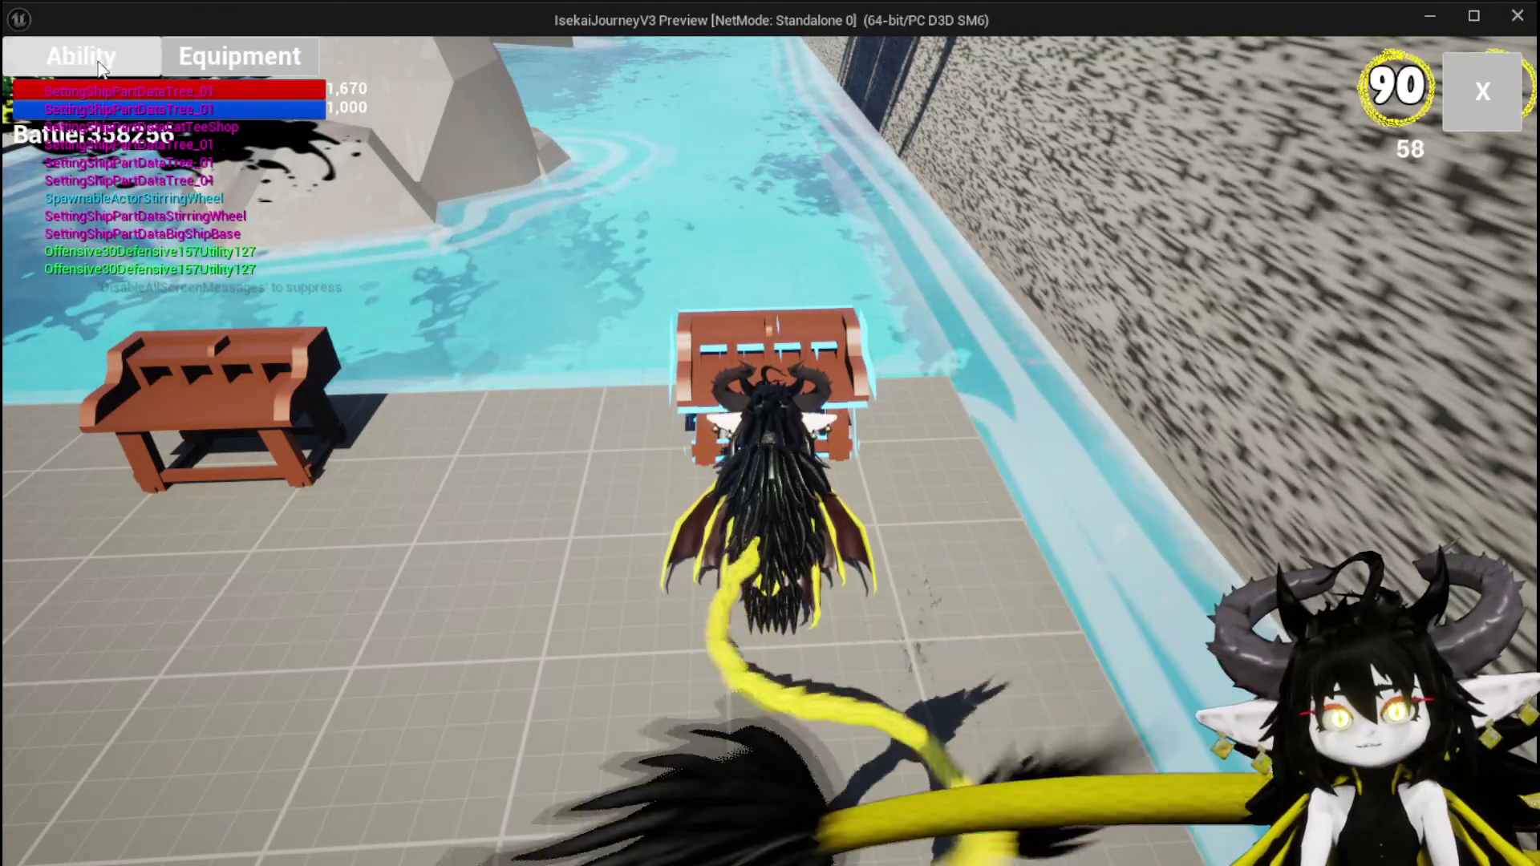
# Load the Magic ability Test Summon in the in-game ability editor and set its Ability Type to Summon.
pyautogui.click(95, 64)
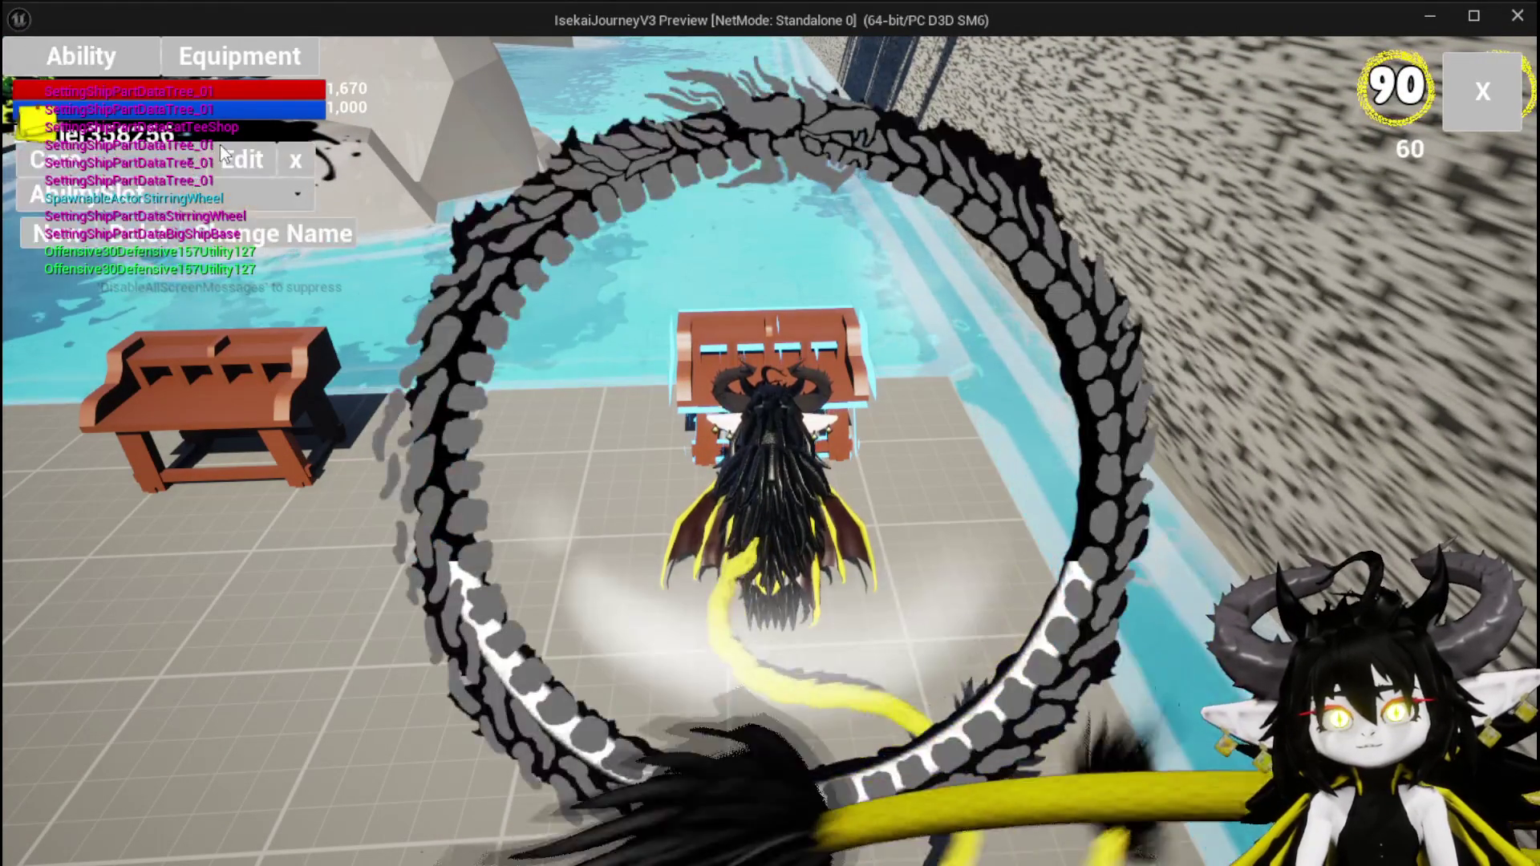
pyautogui.click(161, 160)
pyautogui.click(177, 206)
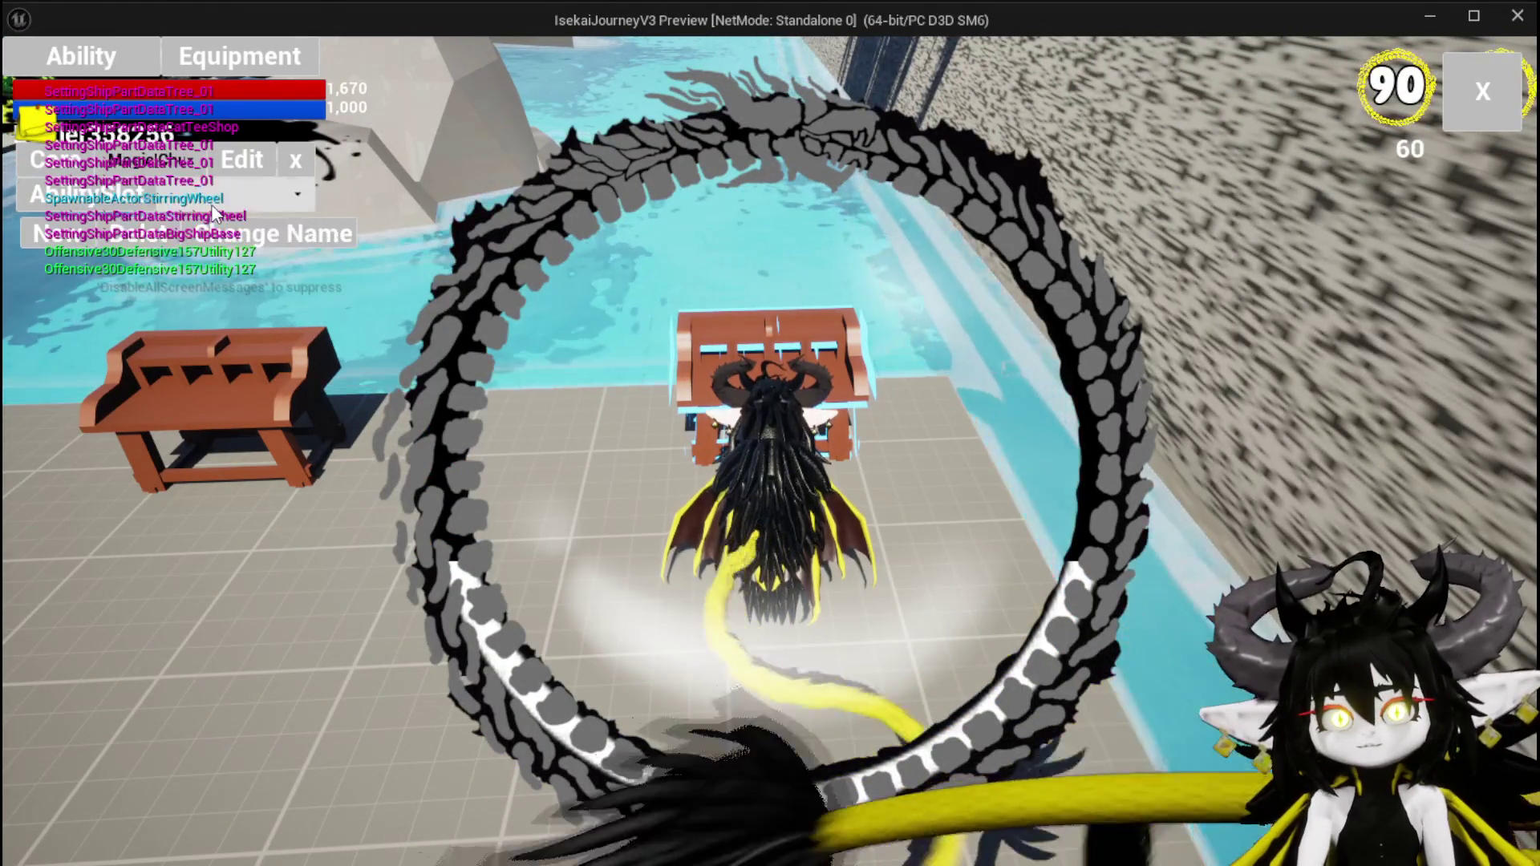
pyautogui.click(177, 198)
pyautogui.click(218, 418)
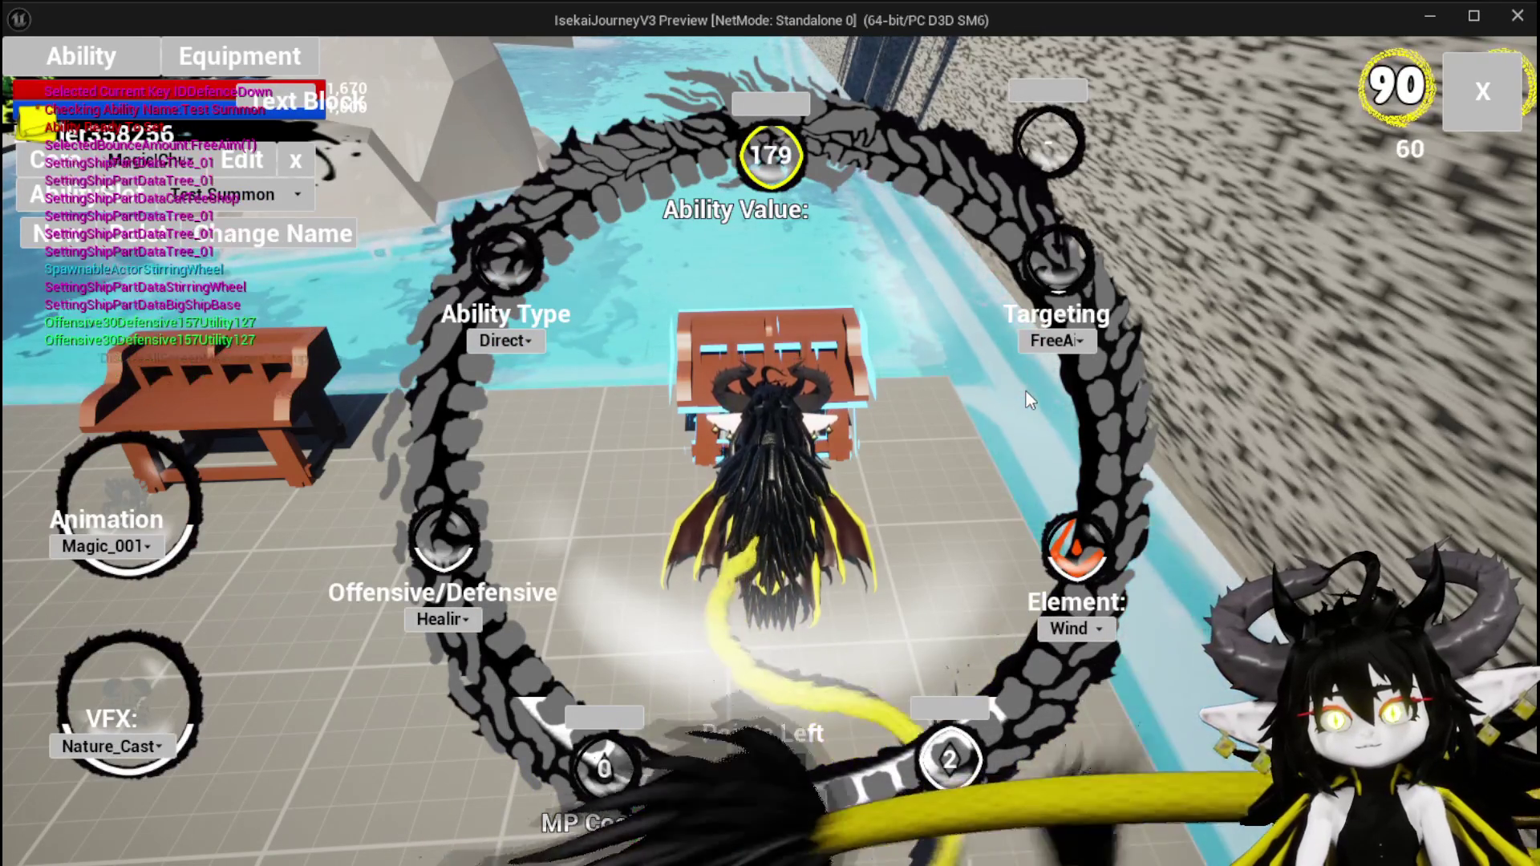
pyautogui.click(505, 340)
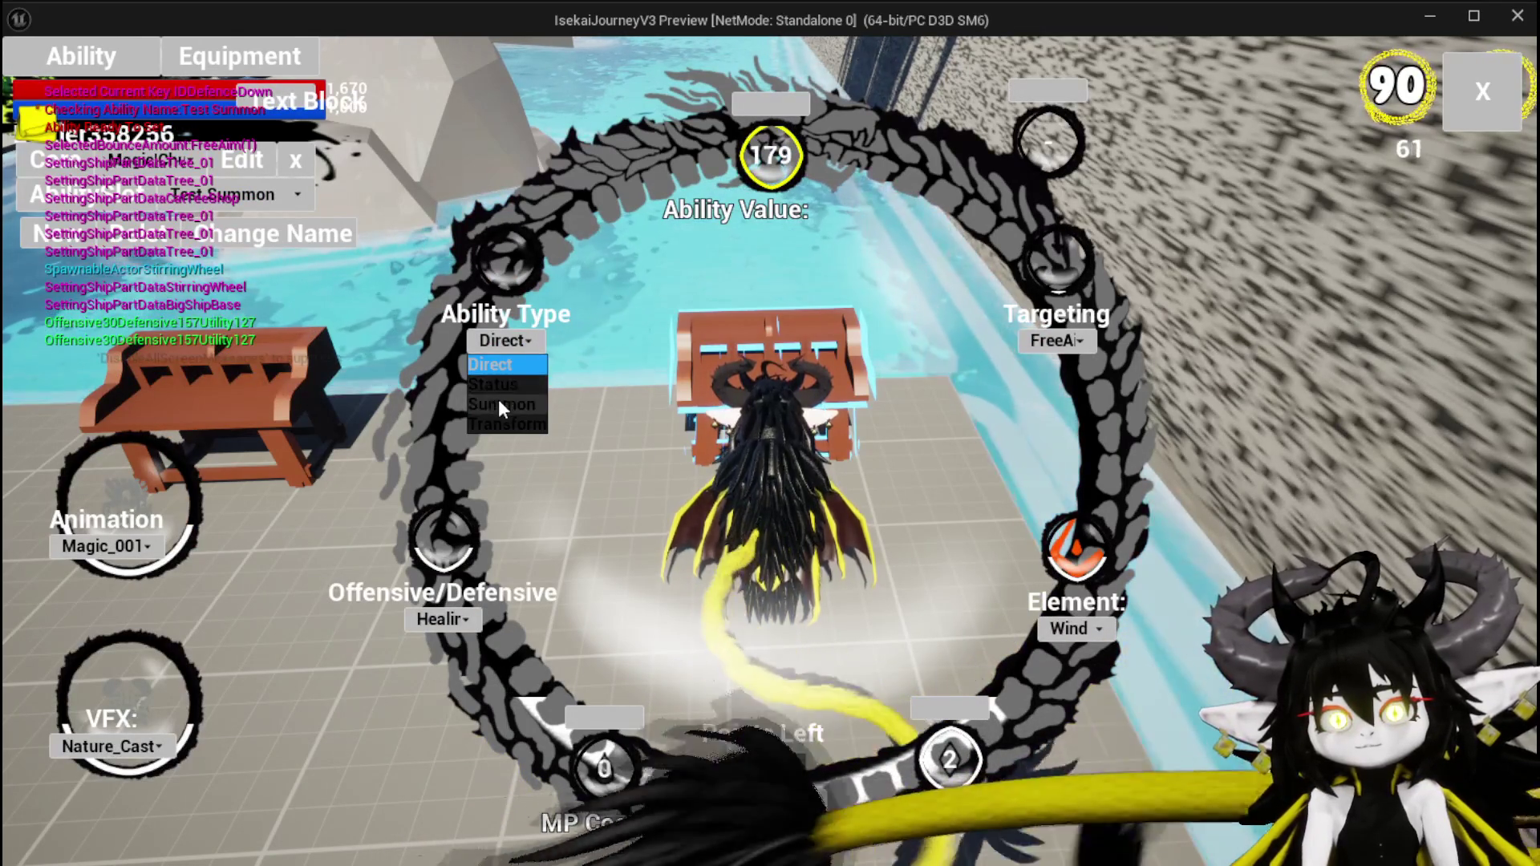
pyautogui.click(498, 404)
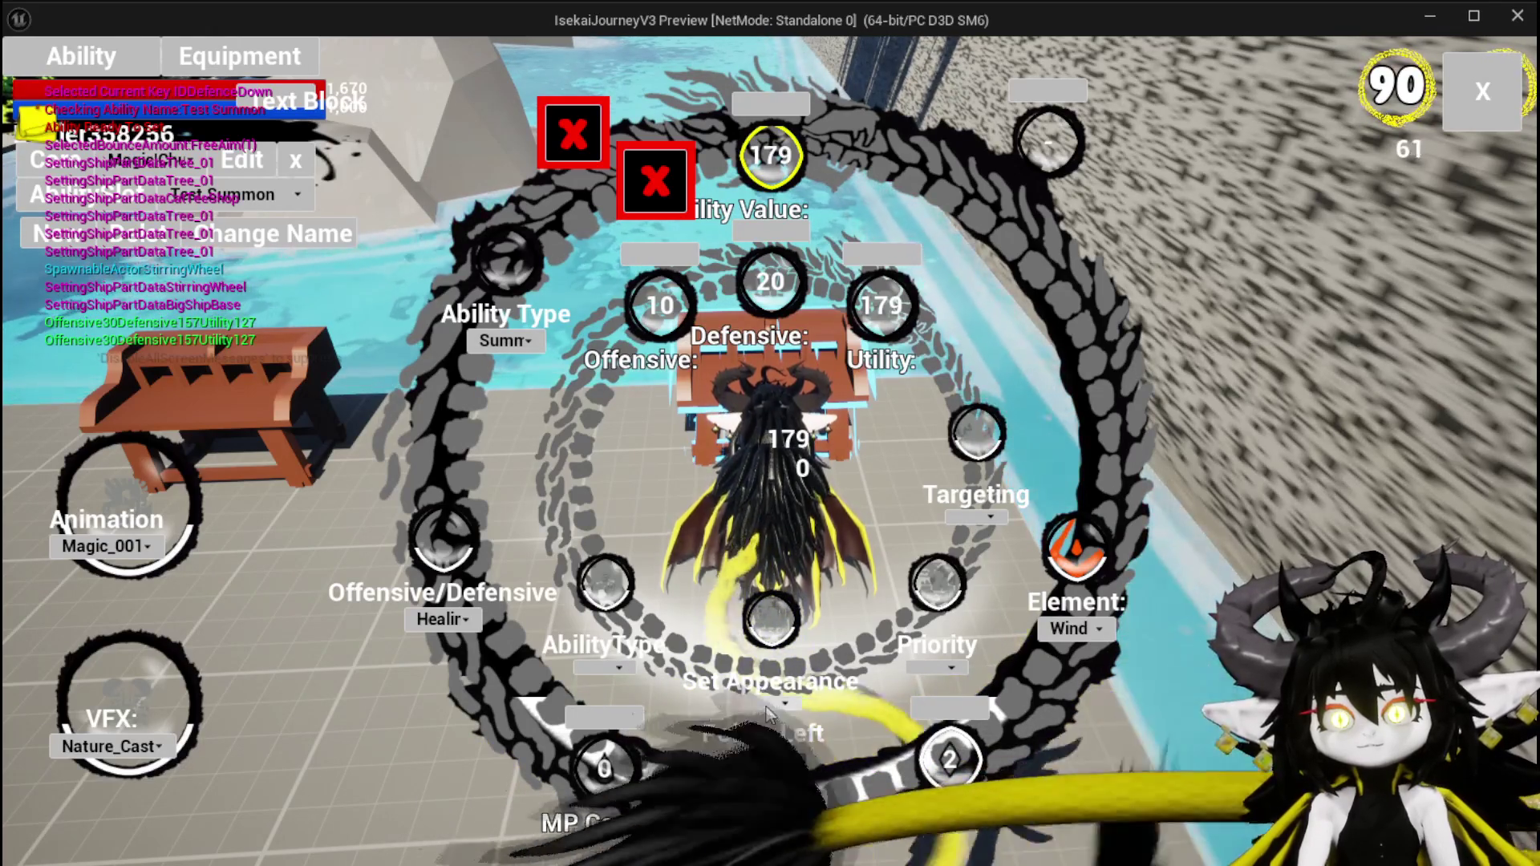
# Give the summon the Void_Observer appearance, High priority and Single targeting.
pyautogui.click(767, 706)
pyautogui.click(807, 567)
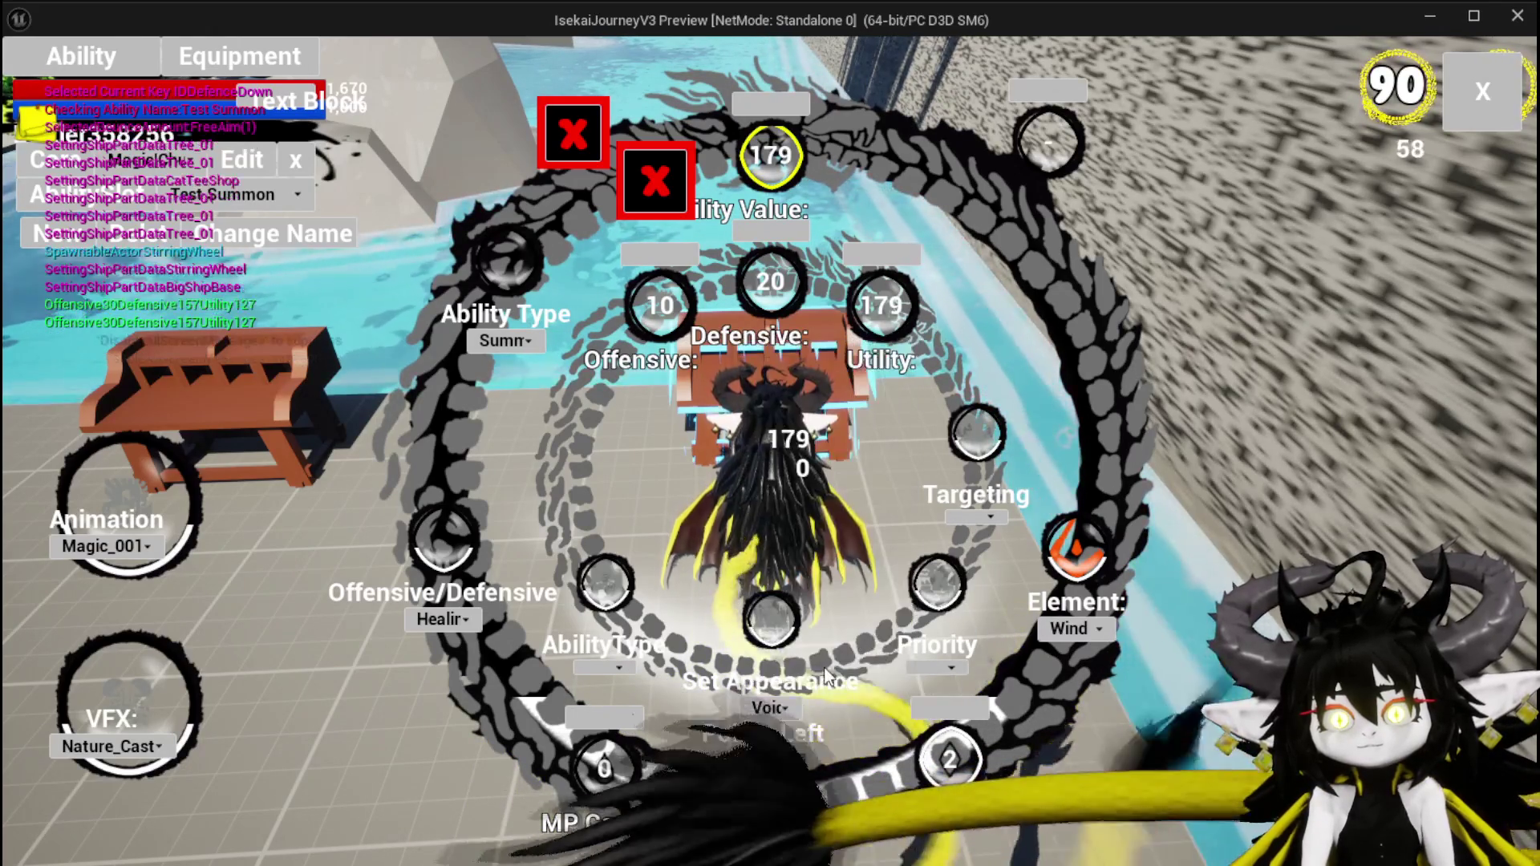
pyautogui.click(935, 667)
pyautogui.click(943, 722)
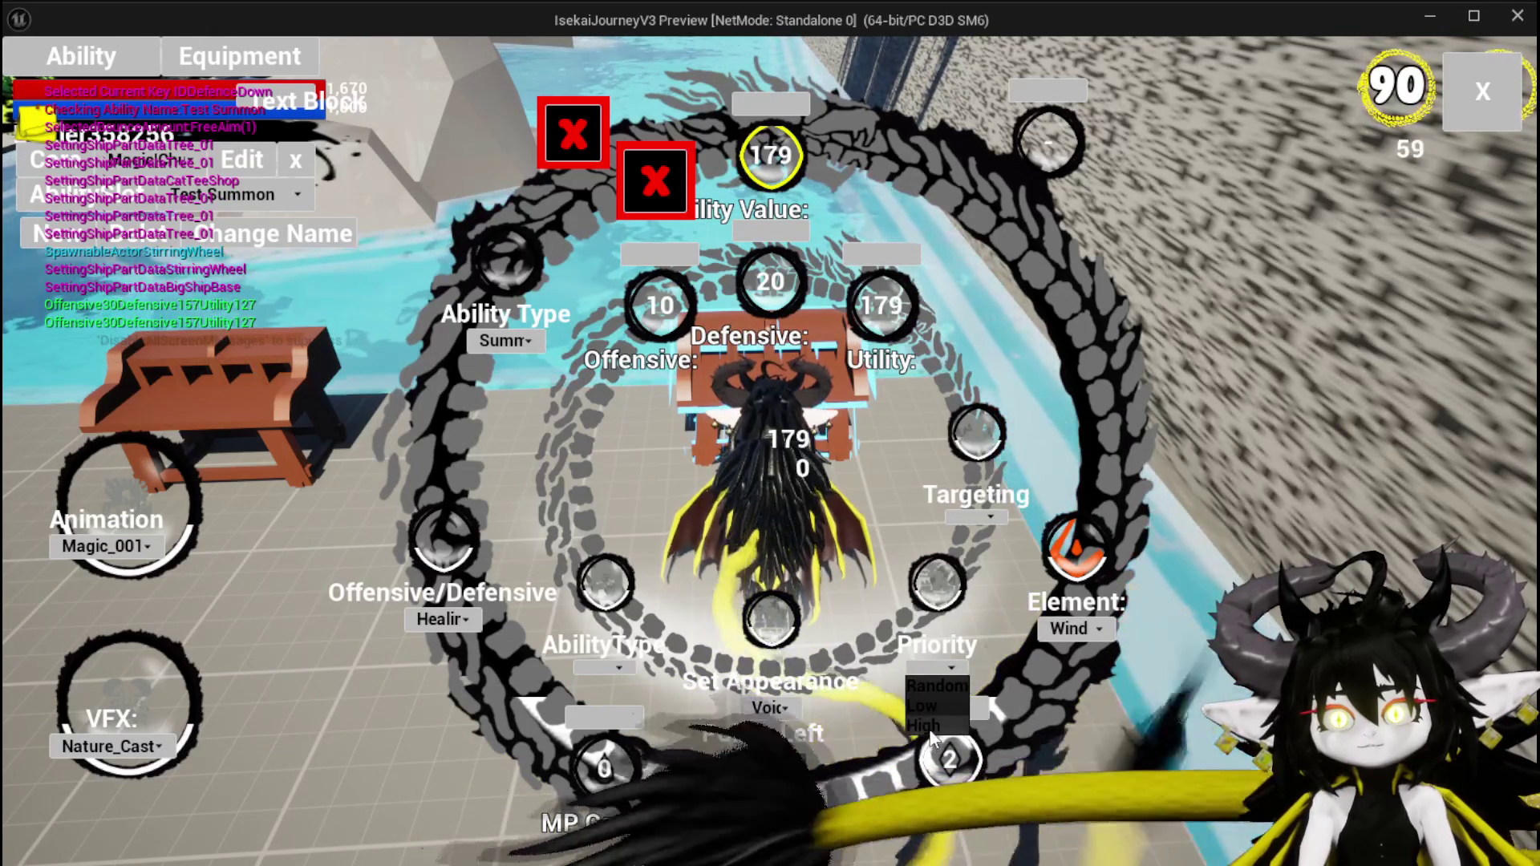
pyautogui.click(970, 517)
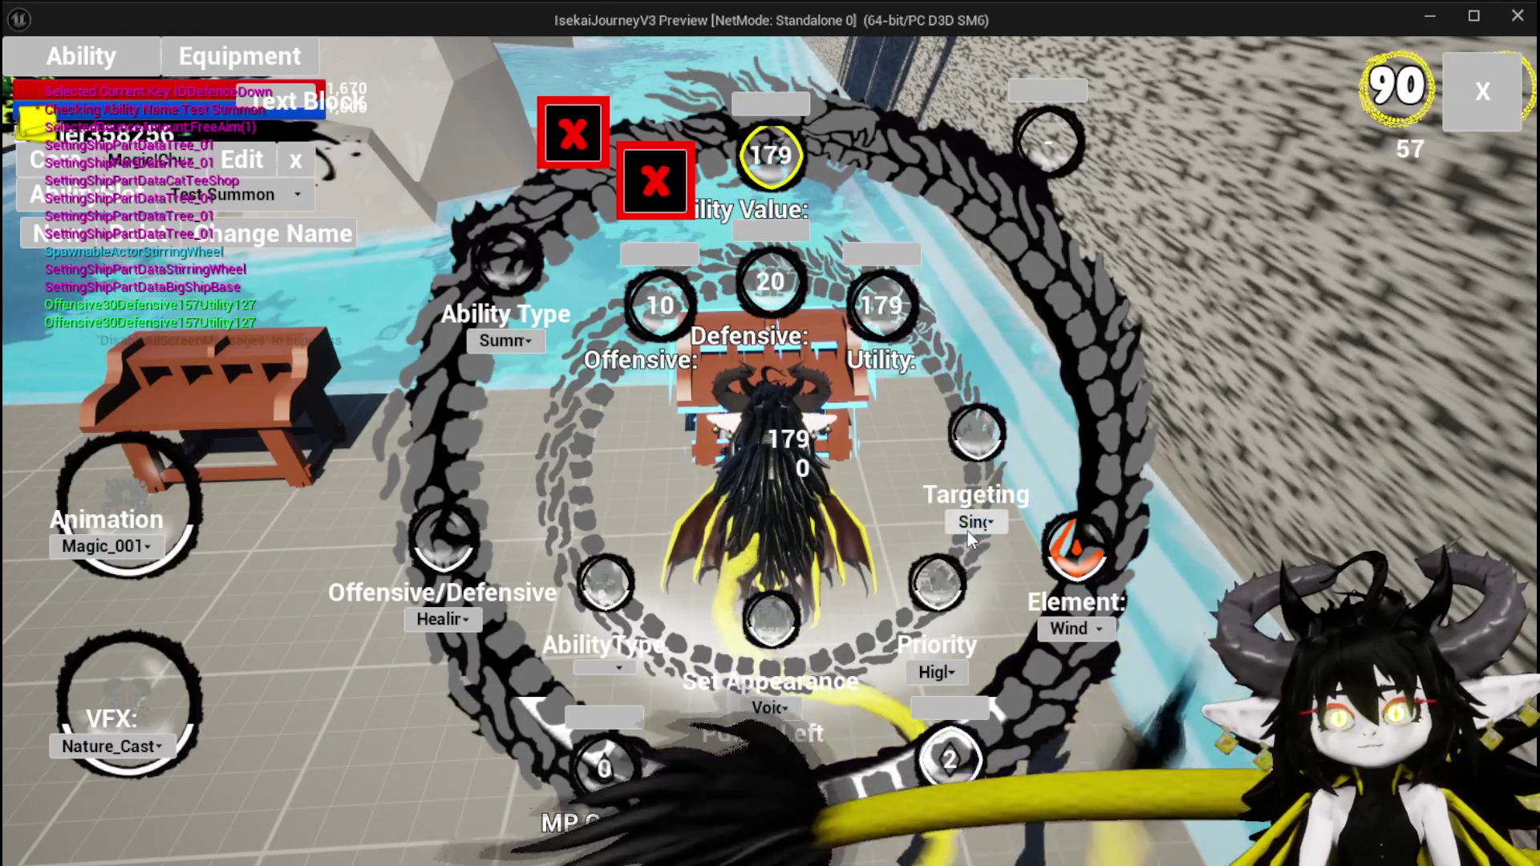
pyautogui.click(969, 534)
# Make the summon's ability a Status type with Duration 2 and Defensive 18.
pyautogui.click(594, 671)
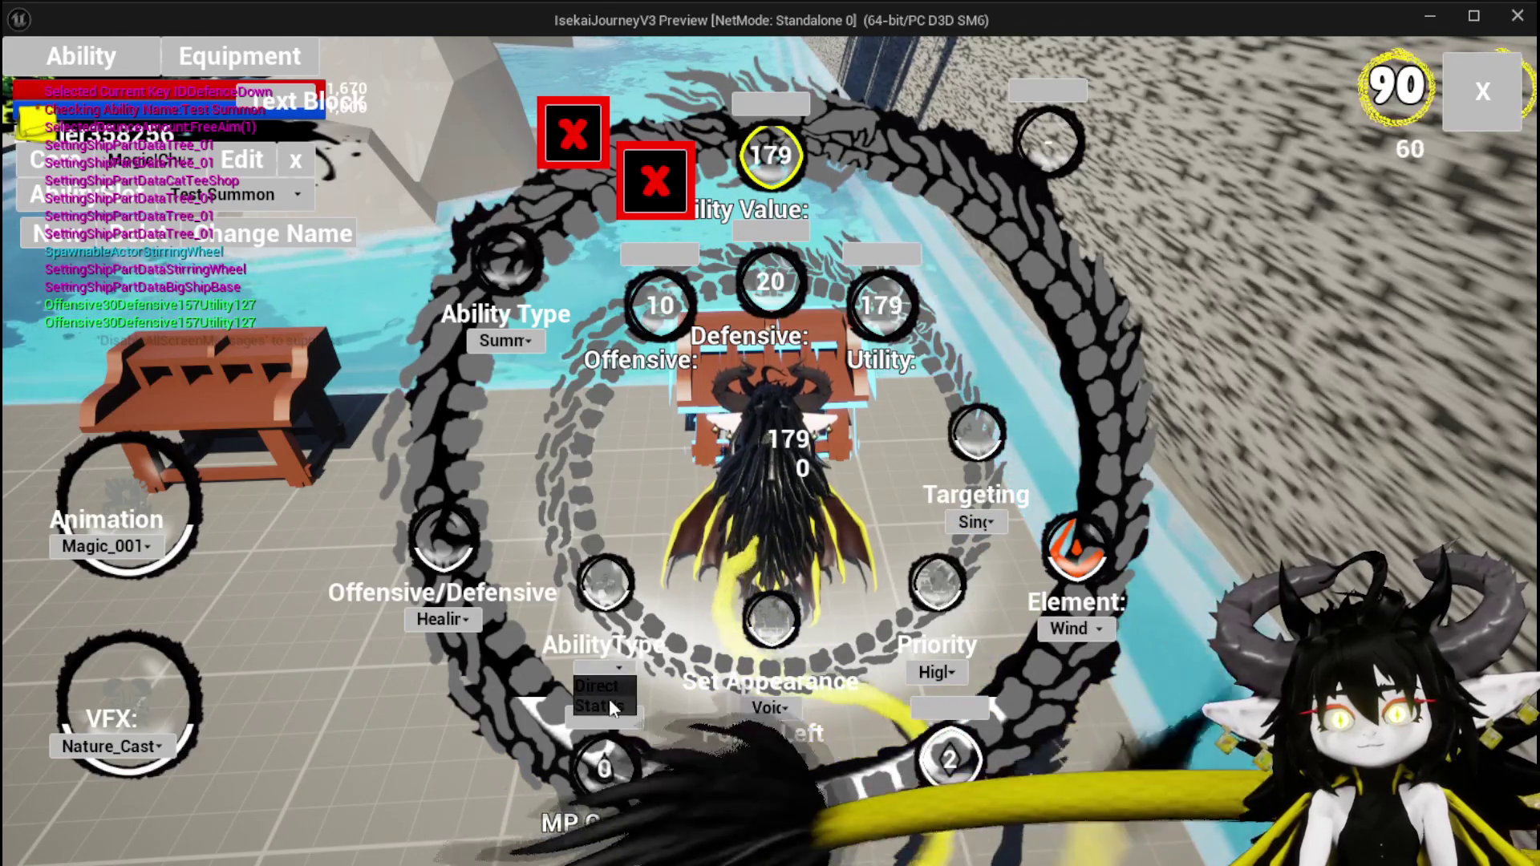
pyautogui.click(608, 702)
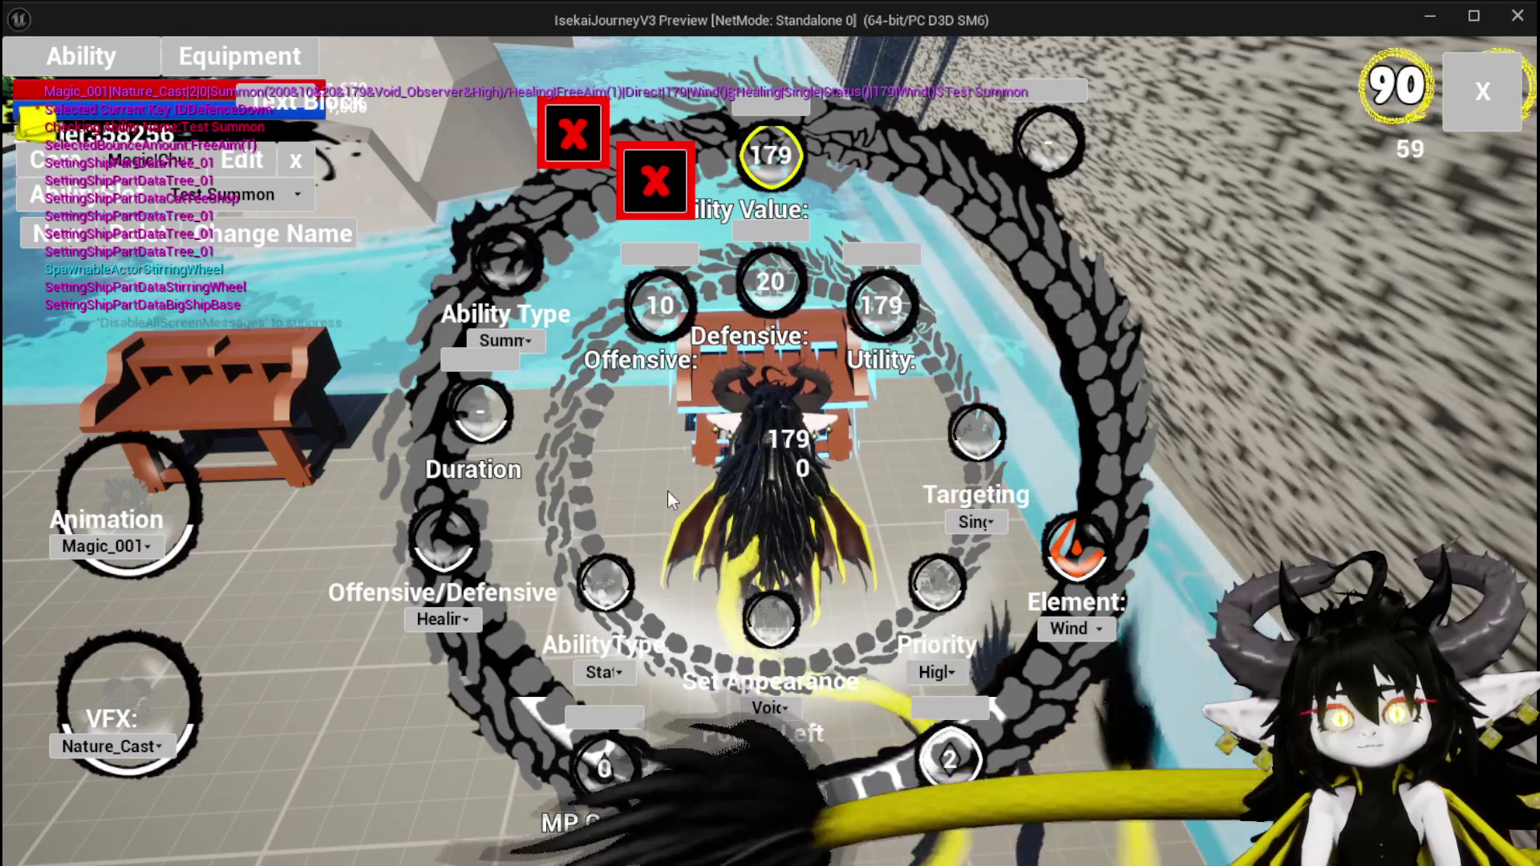
pyautogui.write('2')
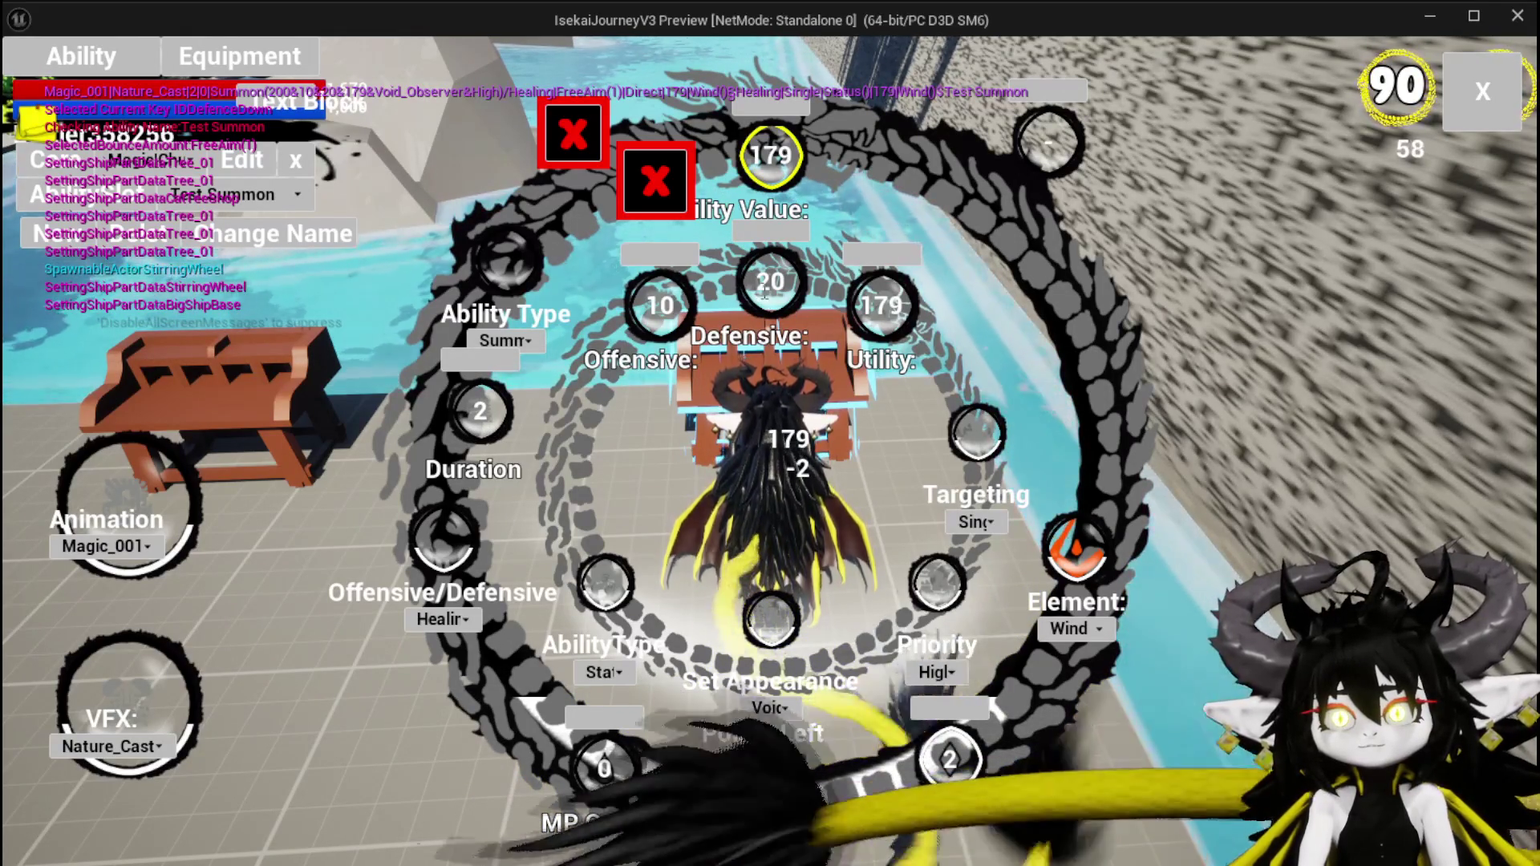
pyautogui.doubleClick(756, 295)
pyautogui.write('18')
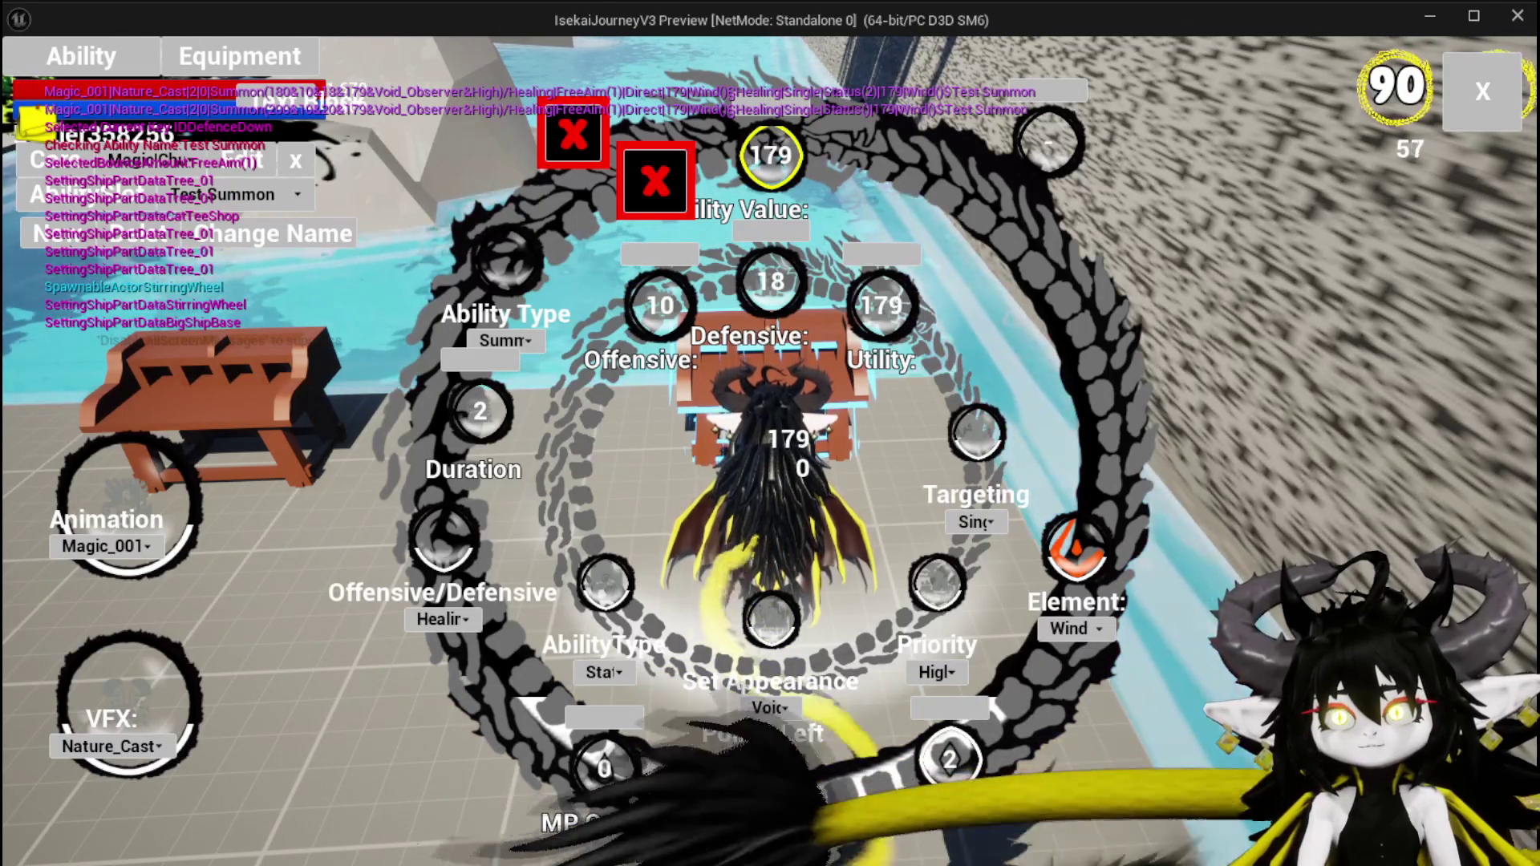
# Keep the element on Wind and choose DamageUp as the status effect.
pyautogui.click(1084, 629)
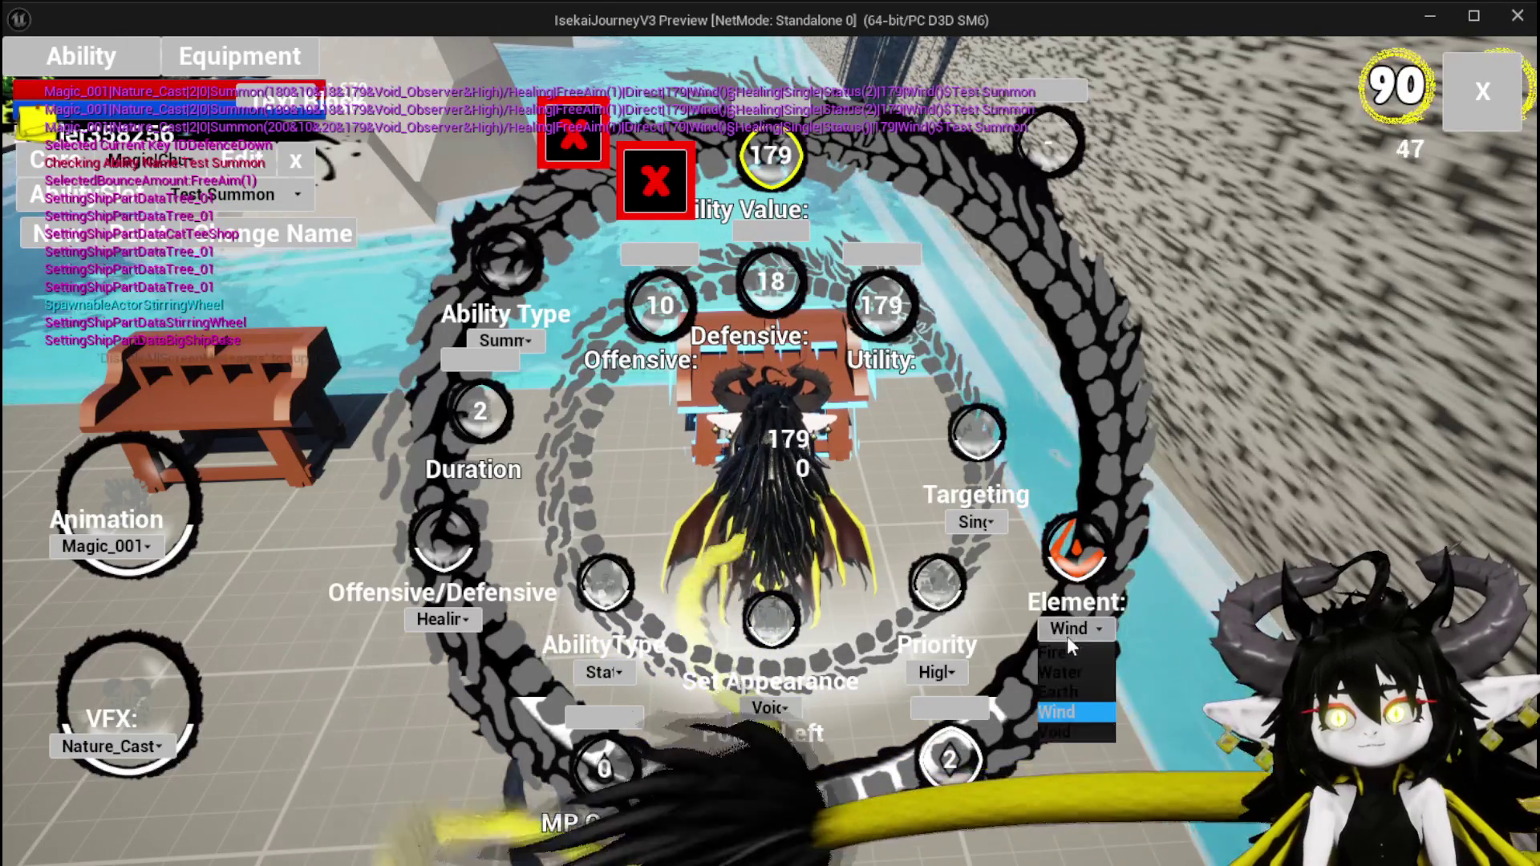
pyautogui.click(1070, 692)
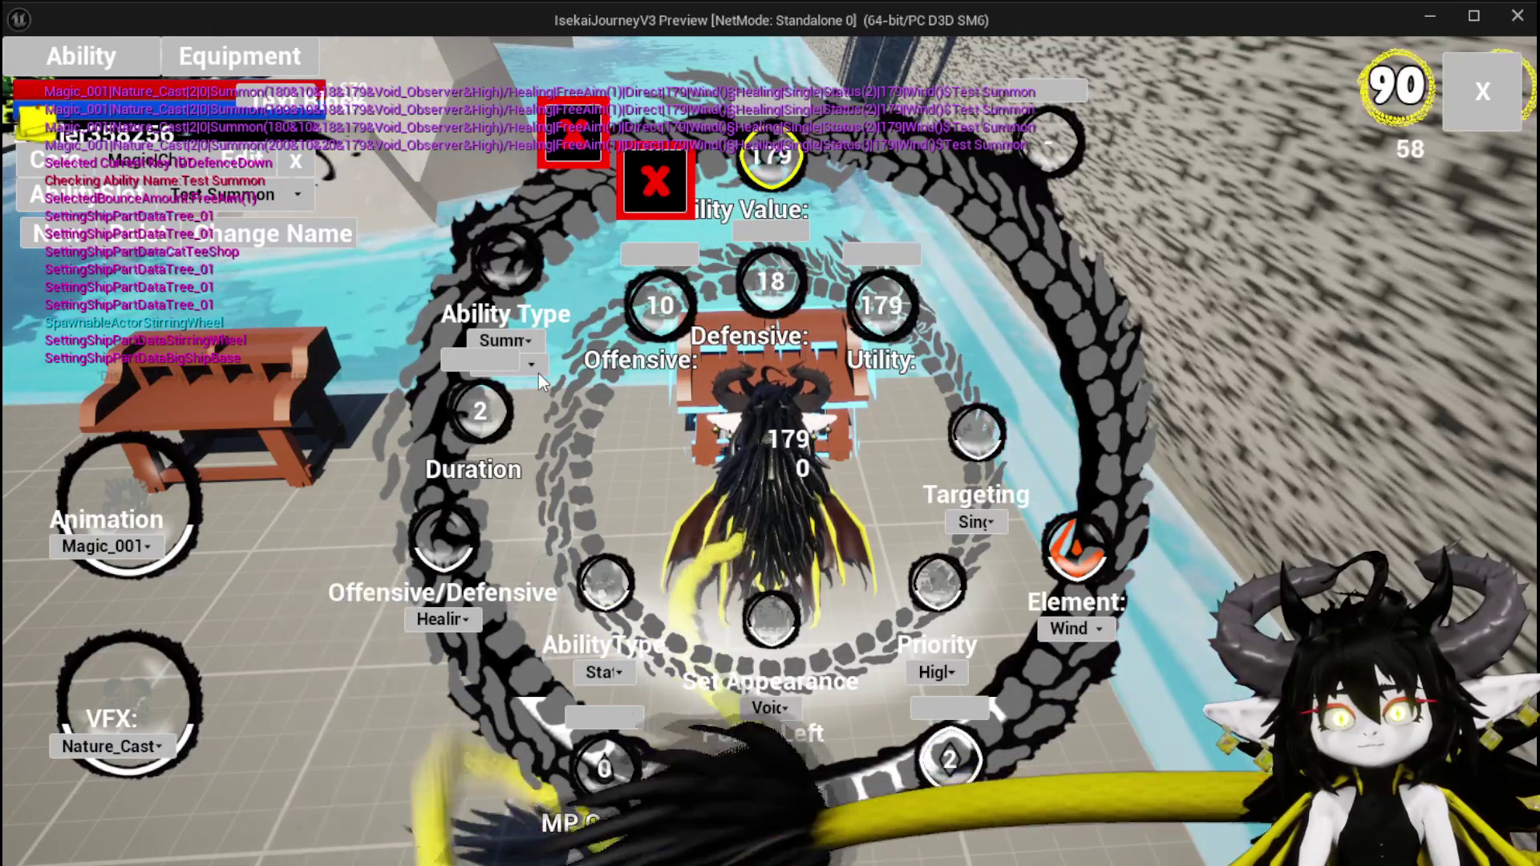
pyautogui.click(532, 366)
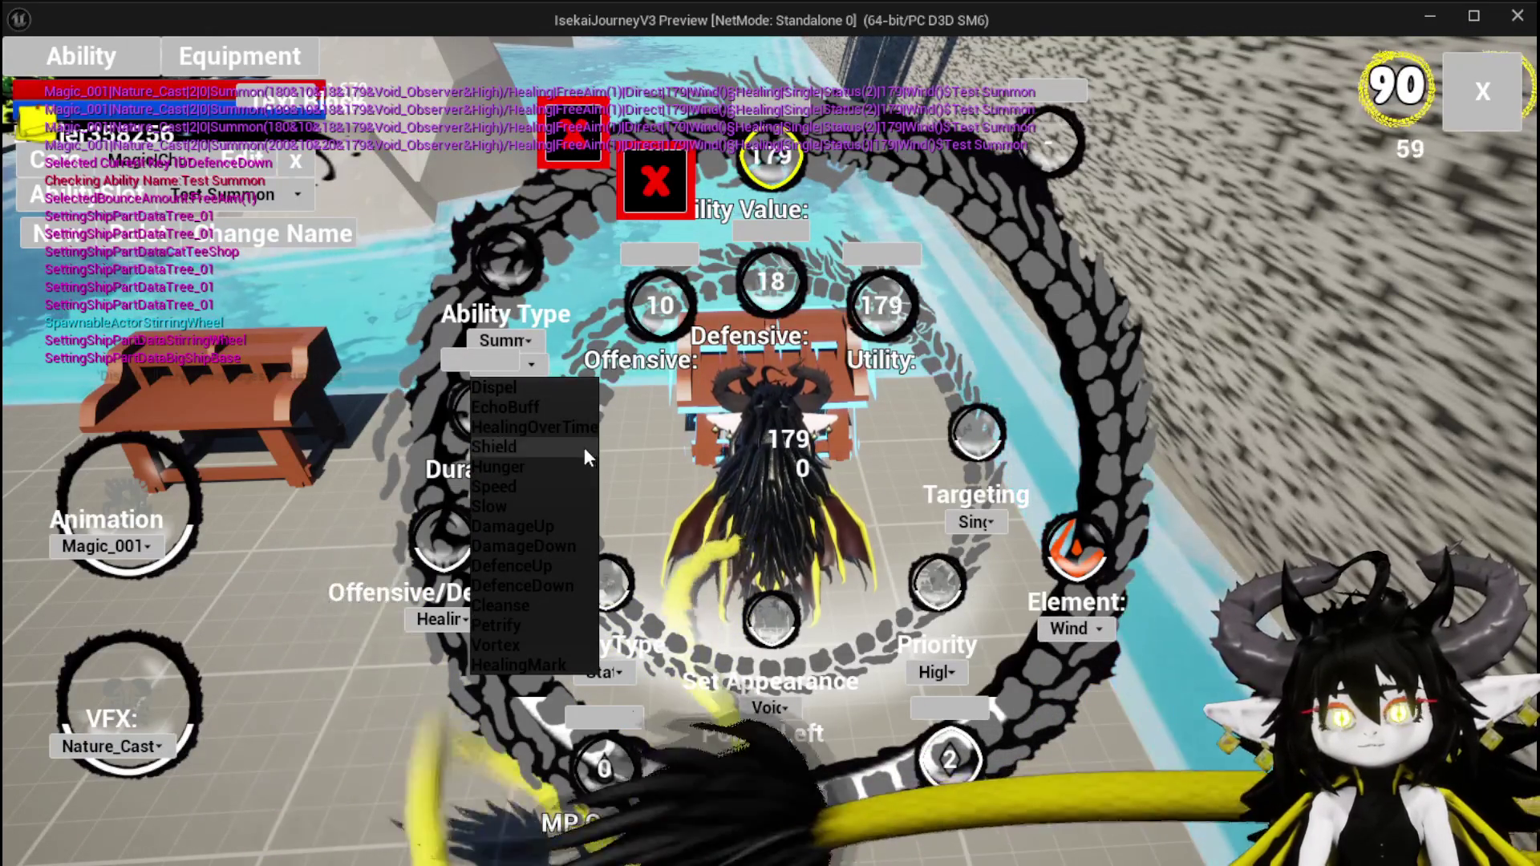
pyautogui.click(535, 548)
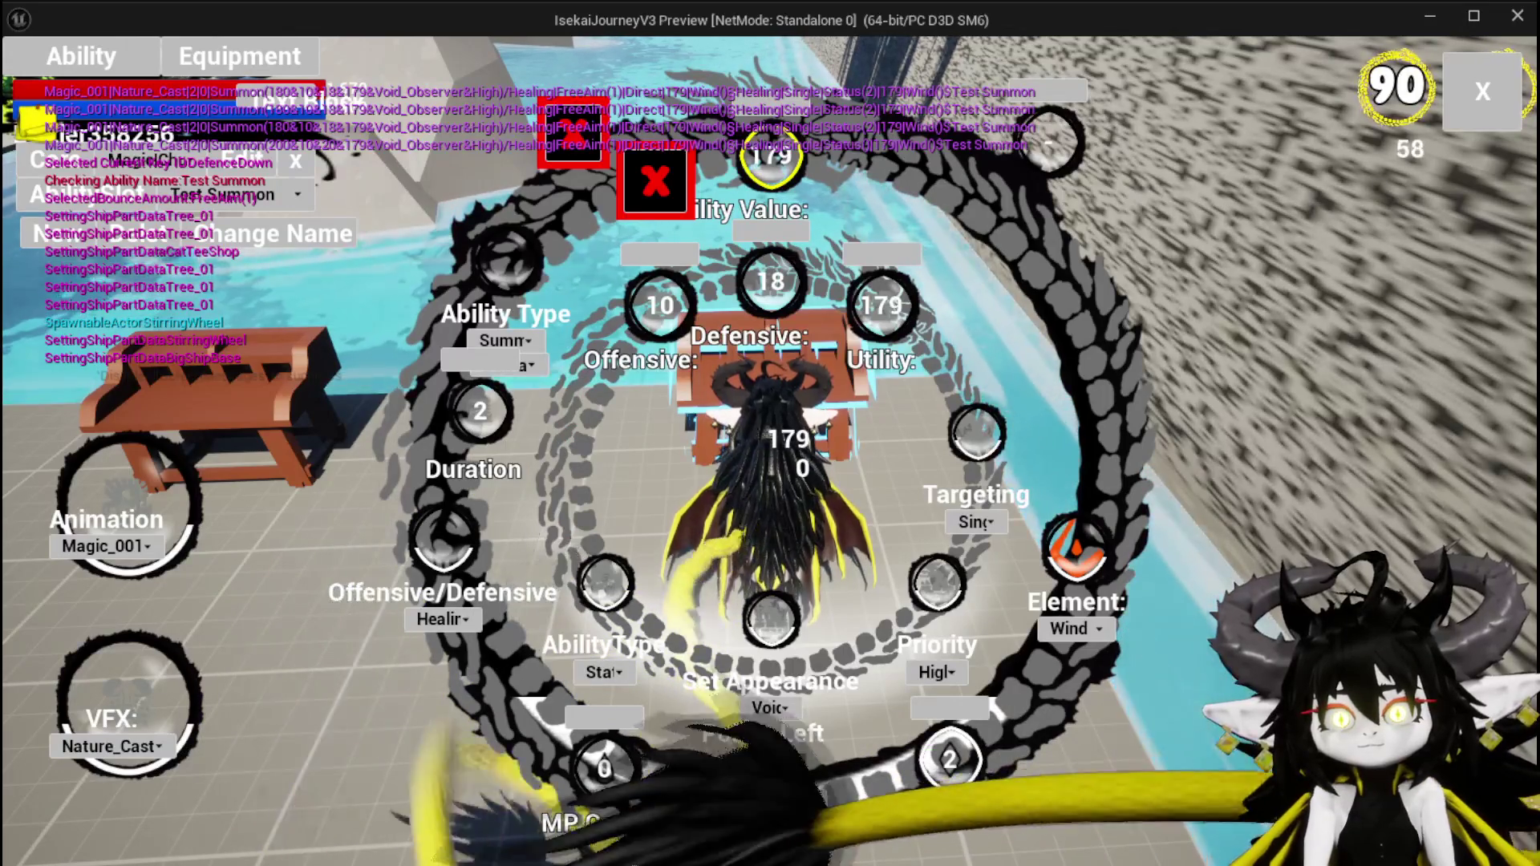
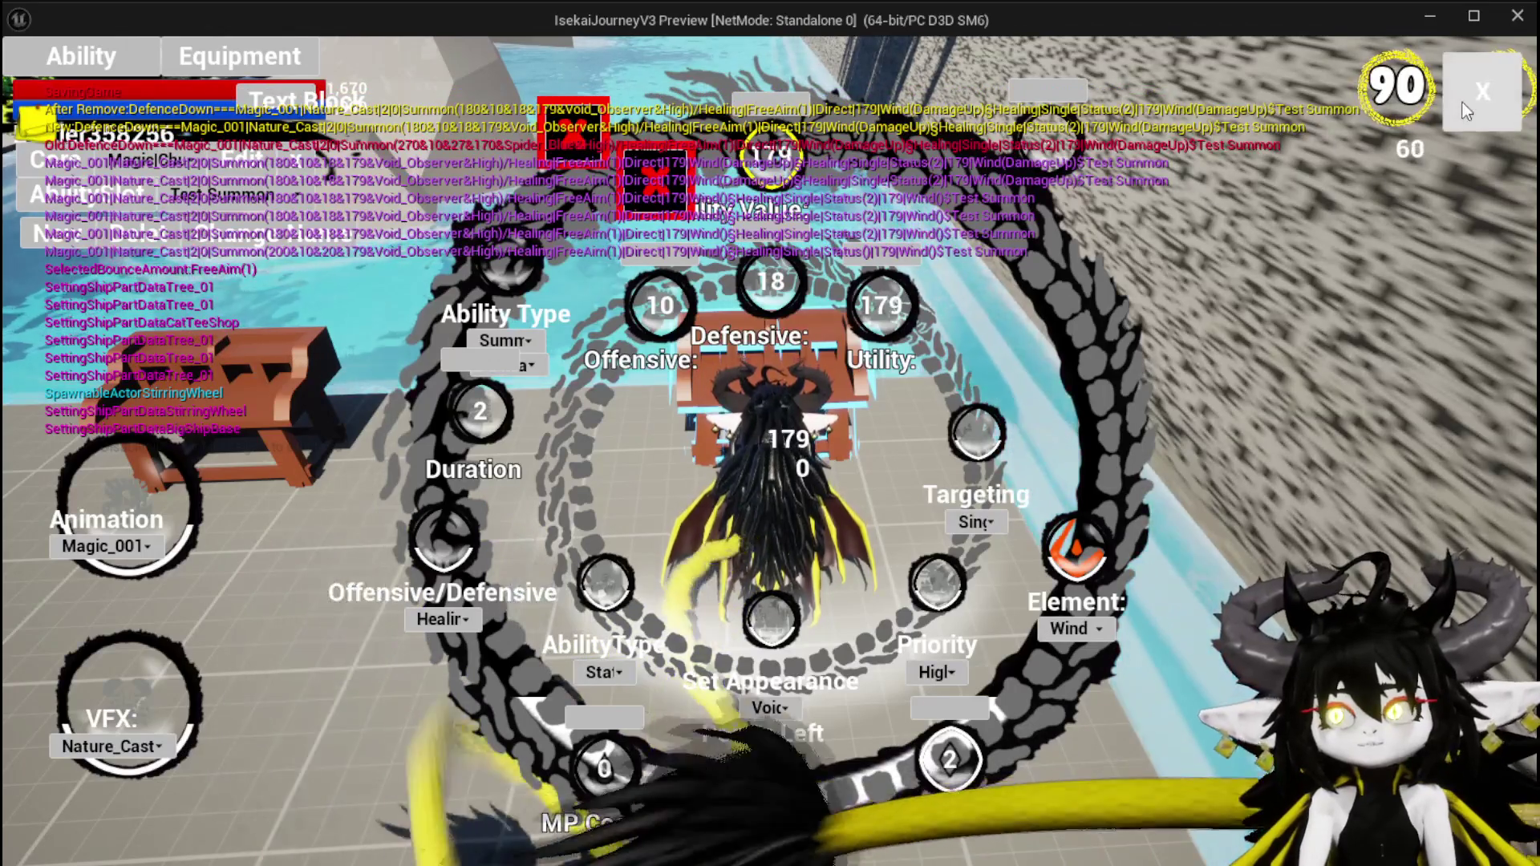
# Return to the game and run into the cyan slime to start a battle.
pyautogui.click(1482, 91)
pyautogui.press('w')
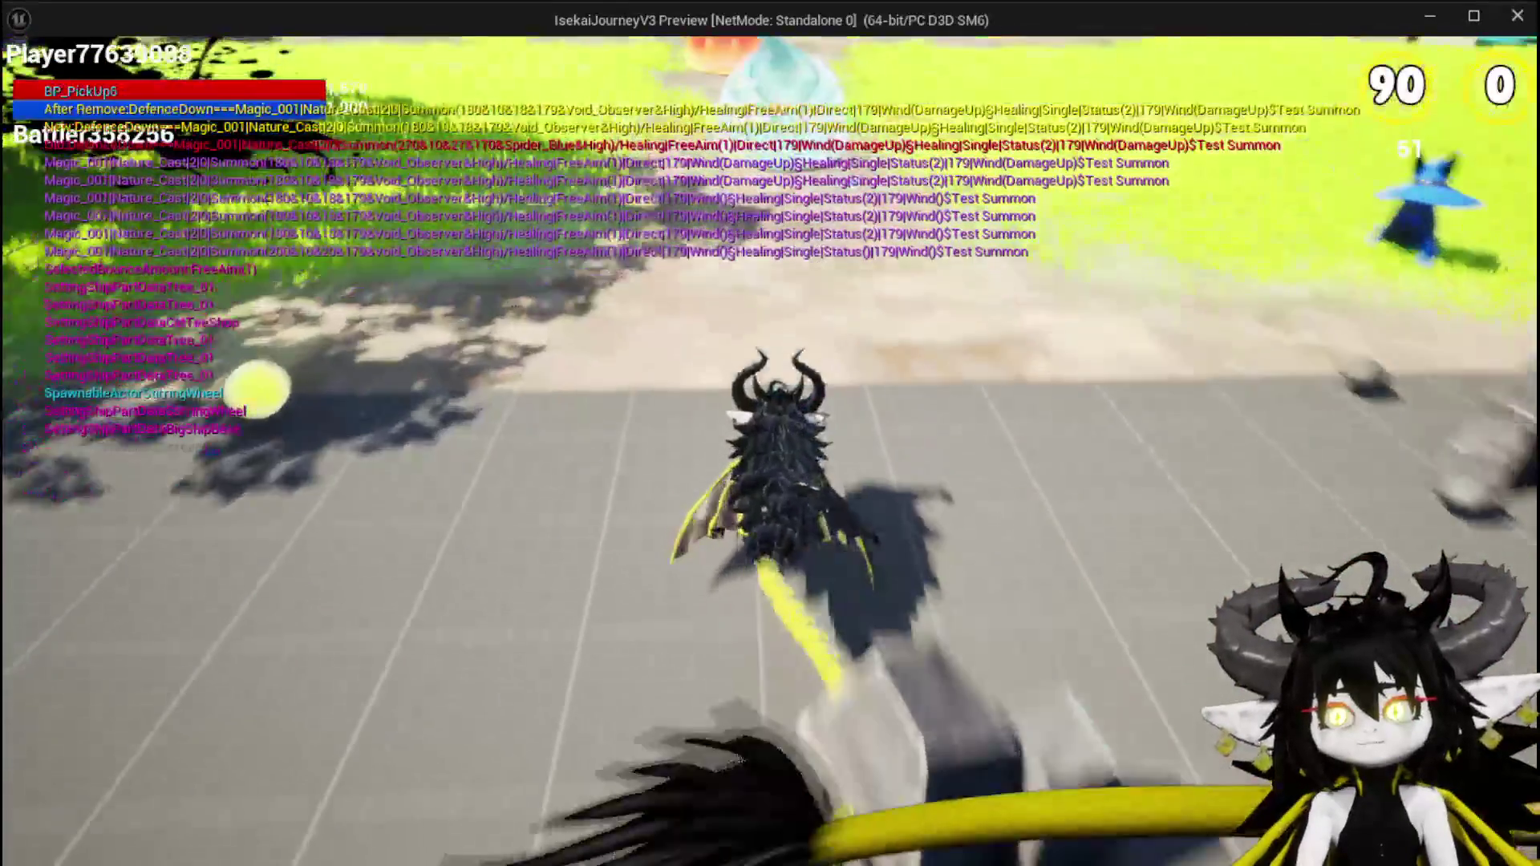
pyautogui.press('w')
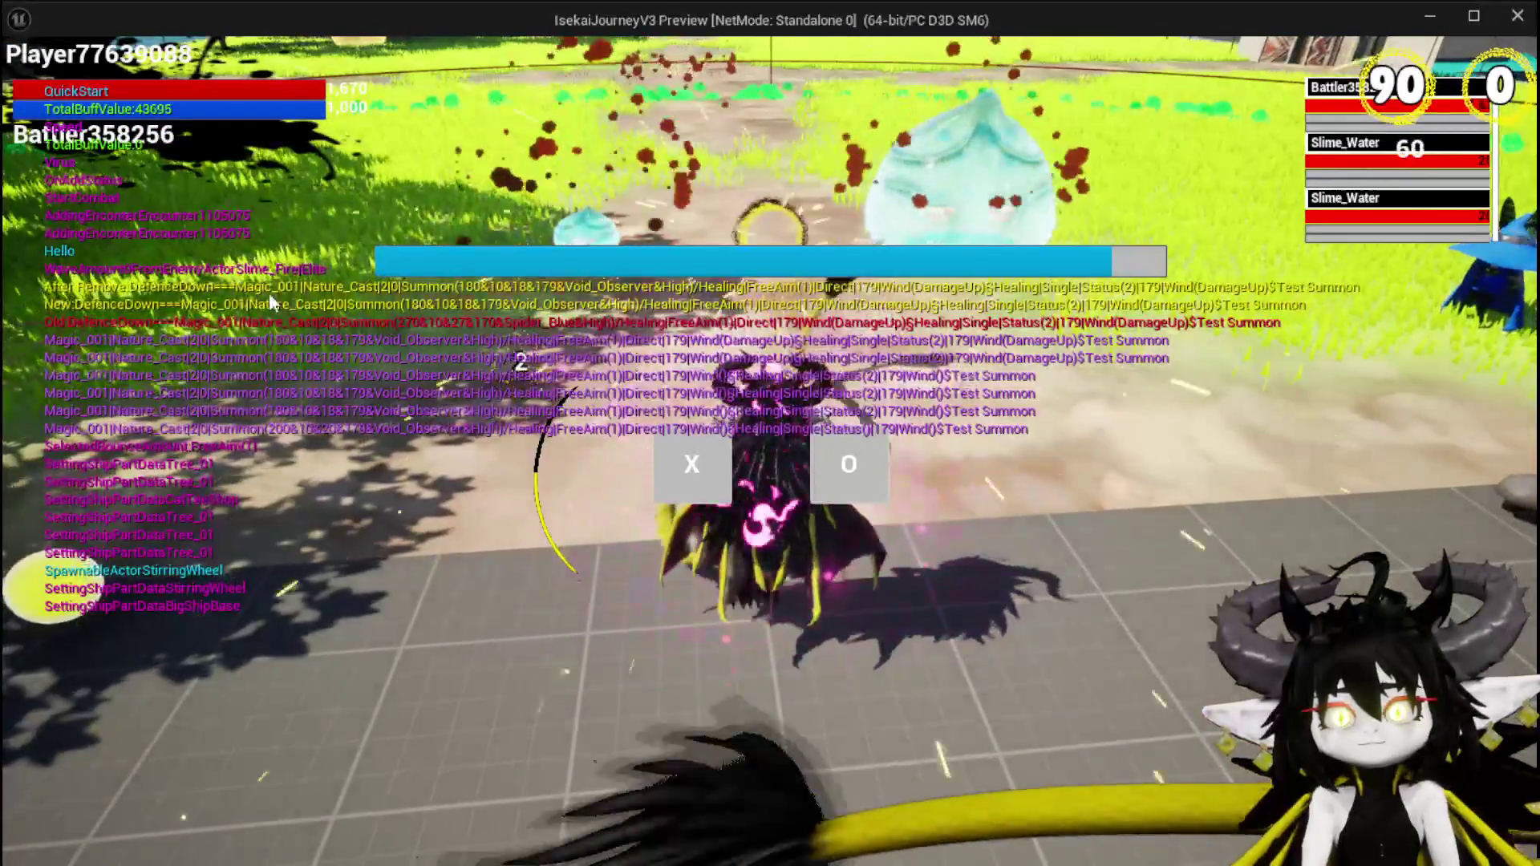
pyautogui.click(711, 456)
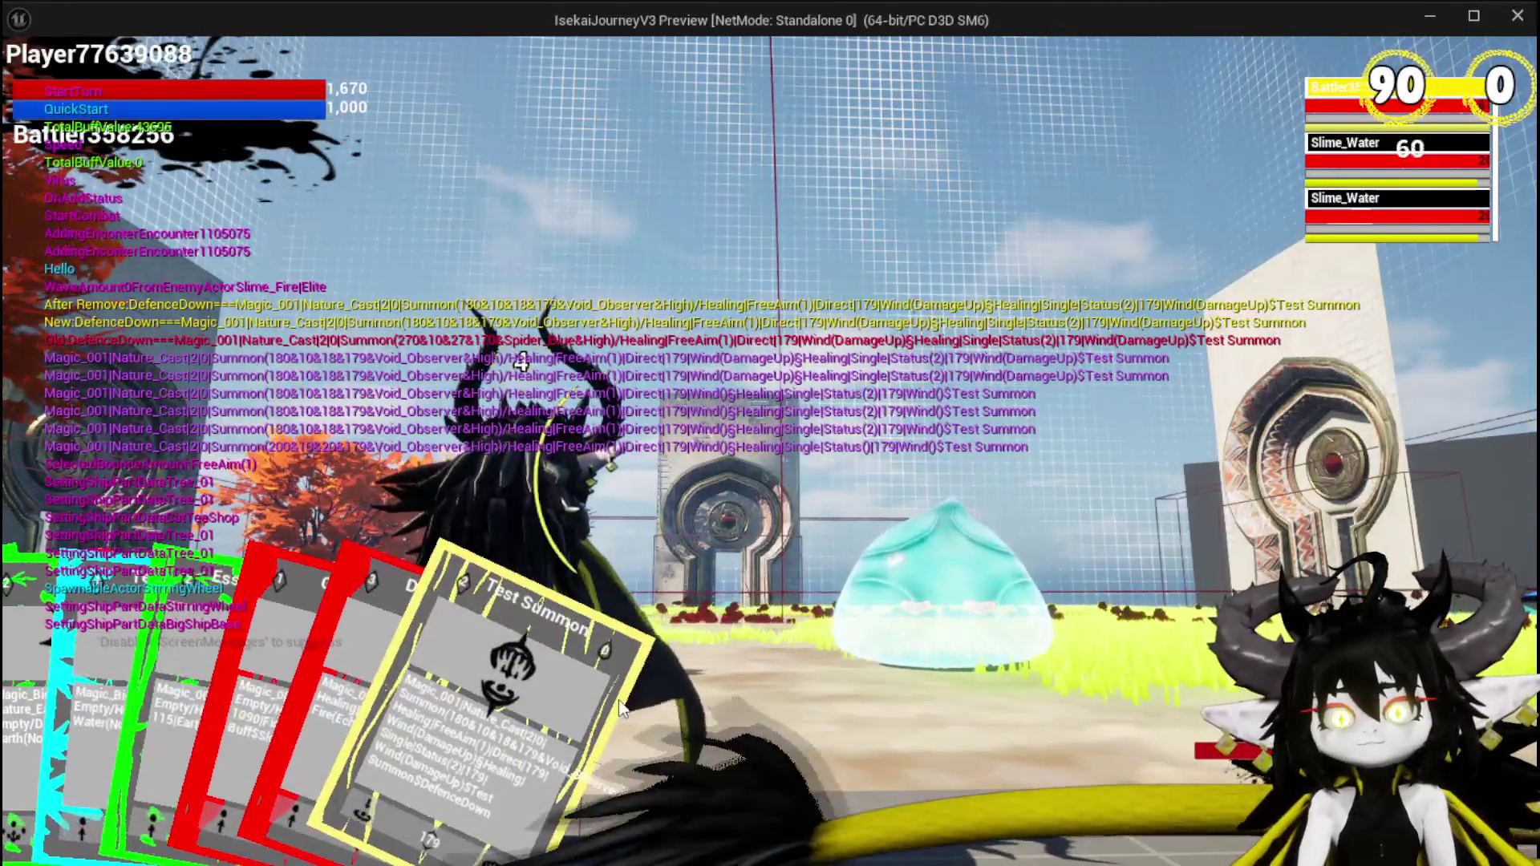
# Cast Test Summon and two more cards, watch the arena, then stop the preview.
pyautogui.click(945, 744)
pyautogui.click(948, 739)
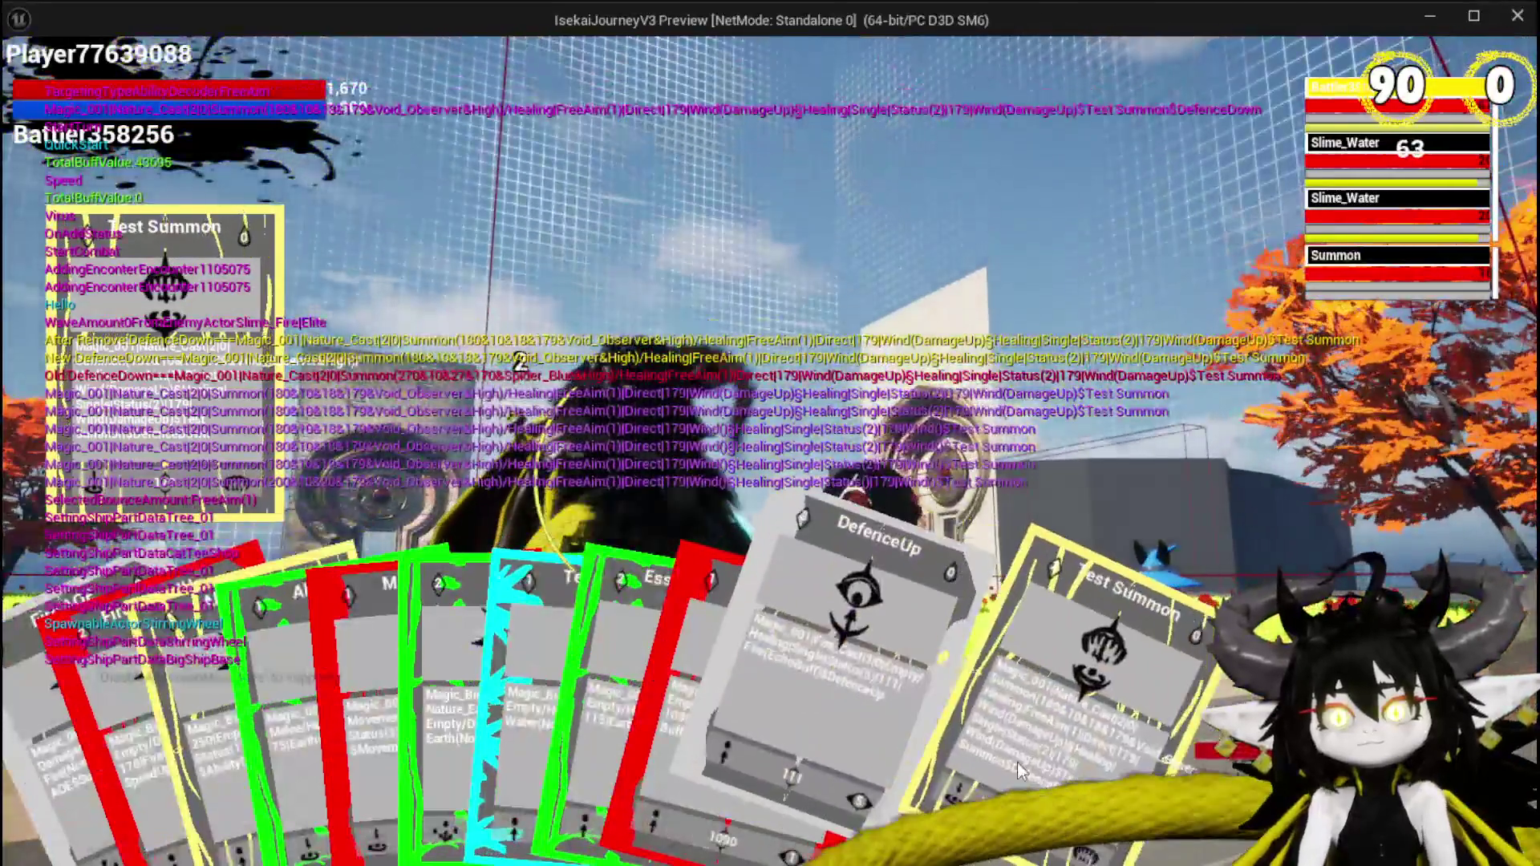
pyautogui.click(1017, 762)
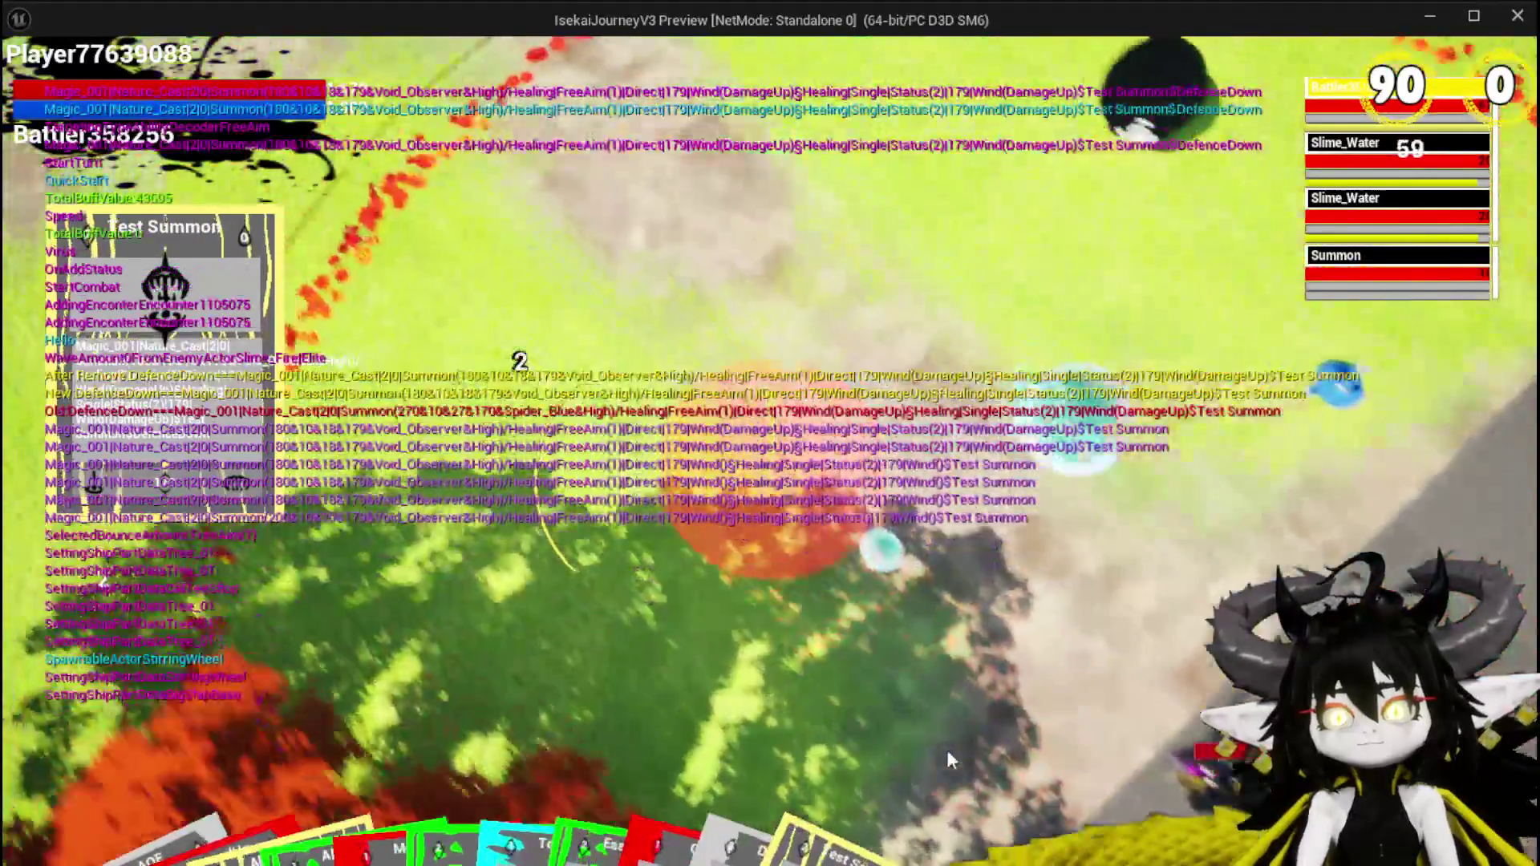
pyautogui.click(946, 749)
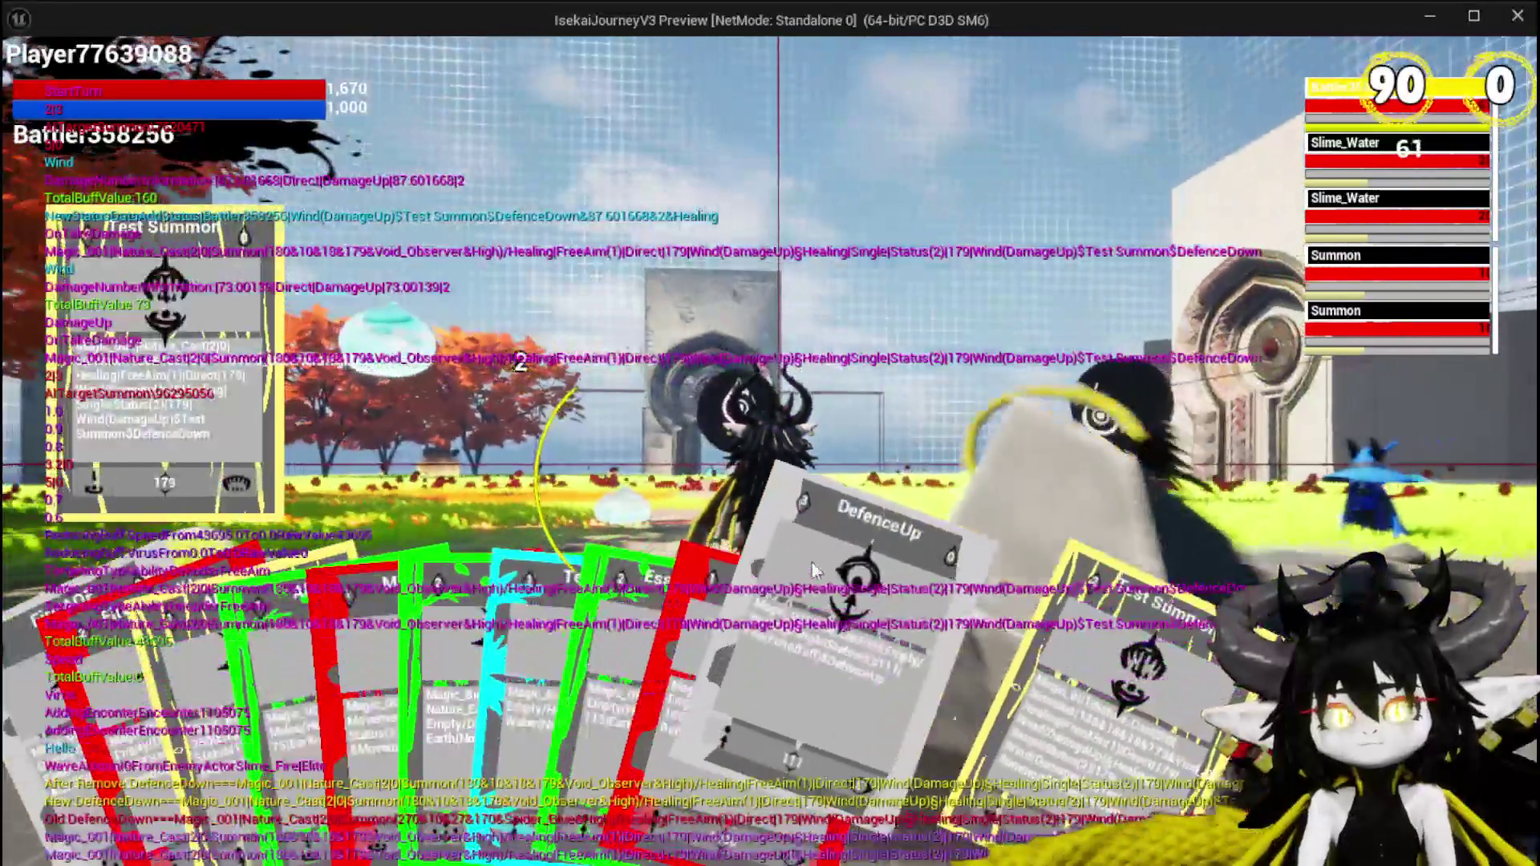
pyautogui.click(812, 571)
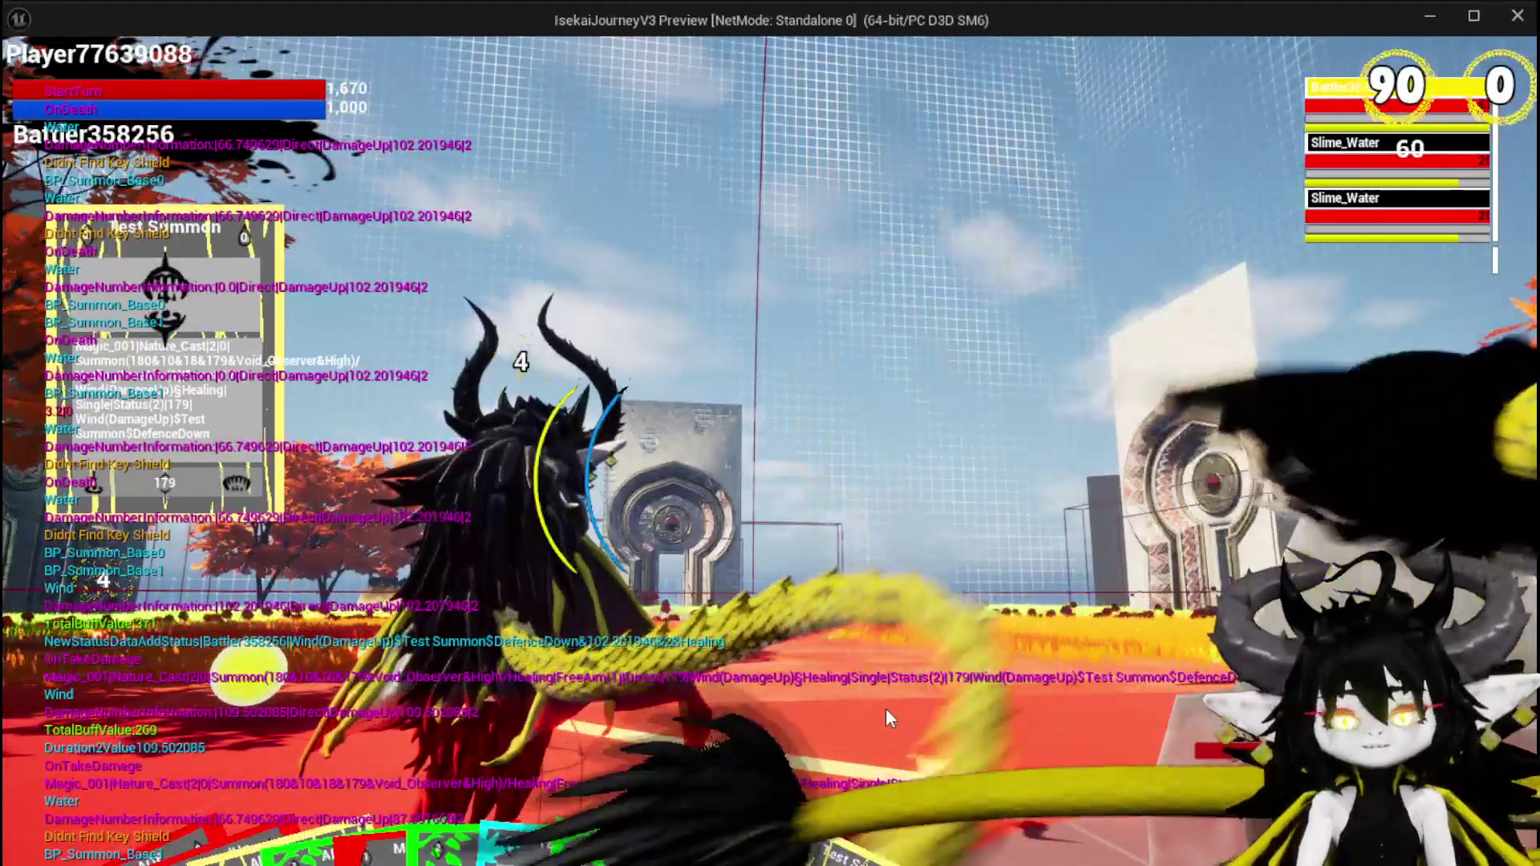
pyautogui.press('Escape')
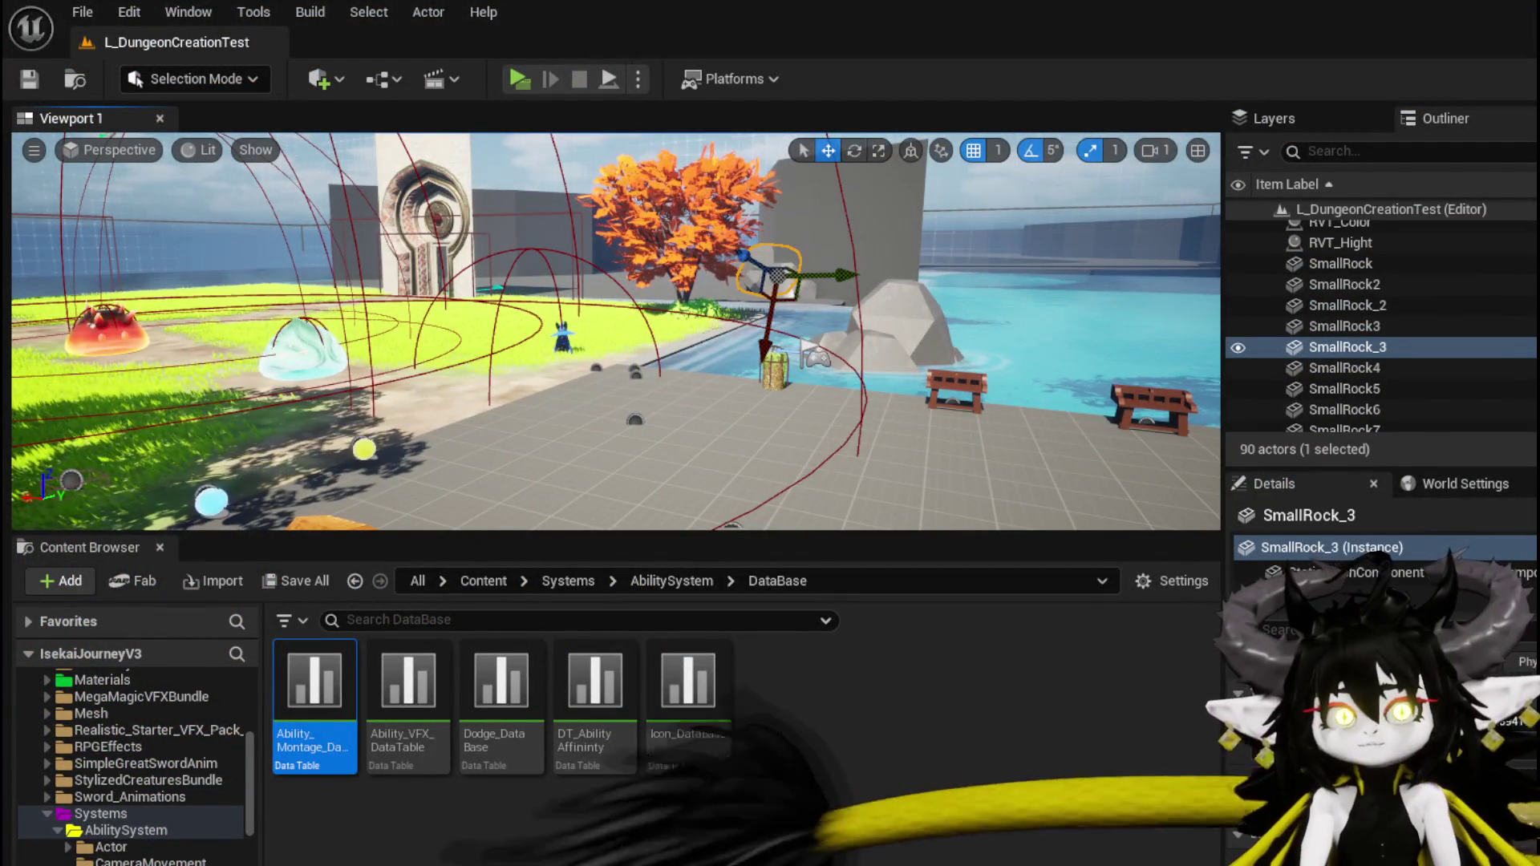
# Save the level and bring up the BP_Summon_Base event graph.
pyautogui.click(30, 80)
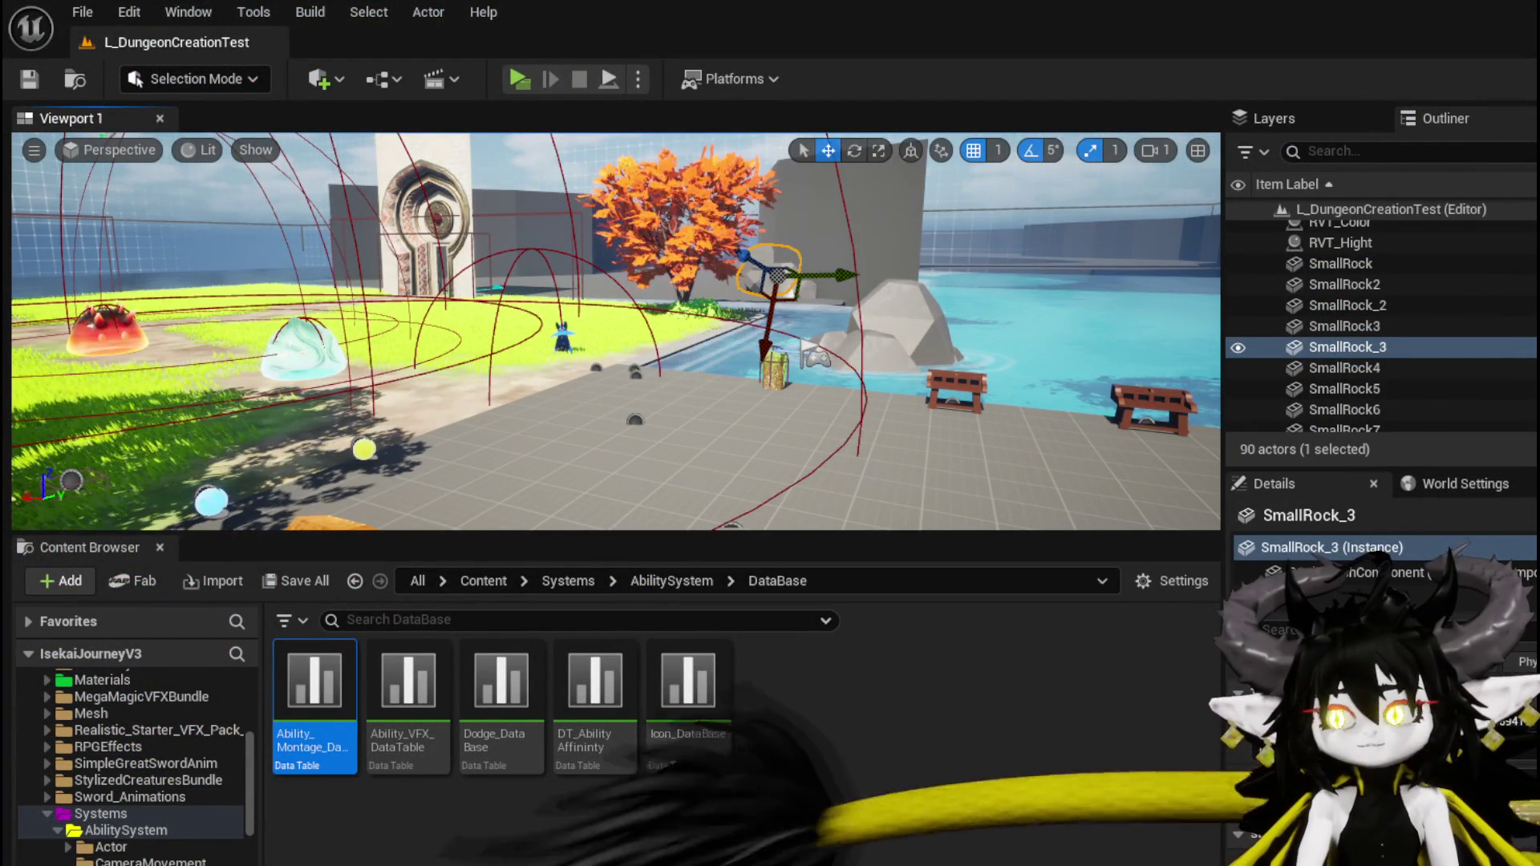
pyautogui.hotkey('alt', 'Tab')
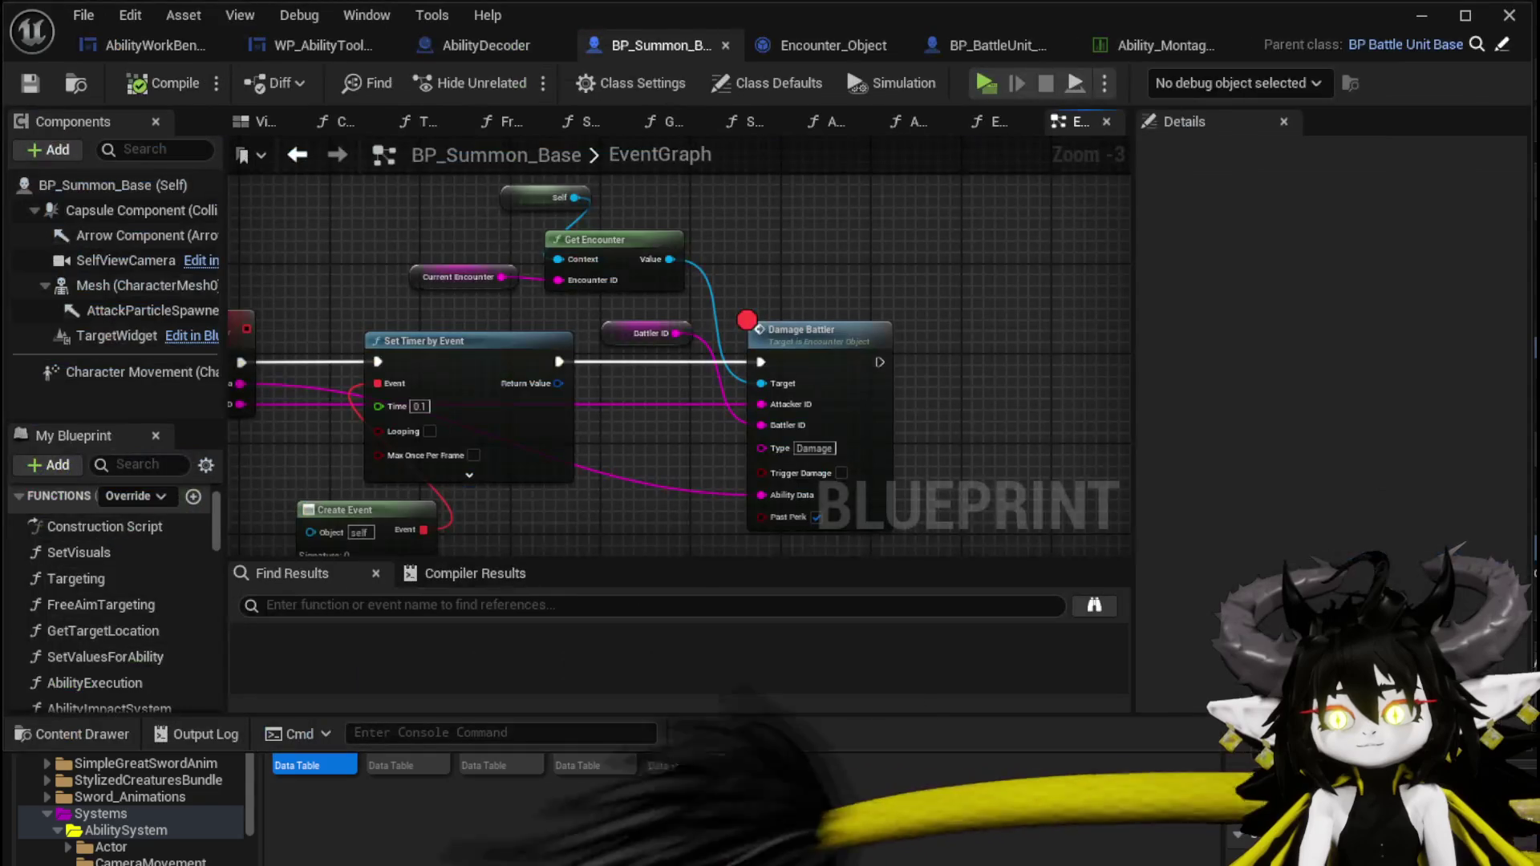
pyautogui.moveTo(603, 481)
pyautogui.mouseDown()
pyautogui.moveTo(672, 367)
pyautogui.moveTo(837, 490)
pyautogui.mouseUp()
pyautogui.scroll(-1, 401, 260)
pyautogui.scroll(-3, 604, 480)
pyautogui.scroll(4, 746, 380)
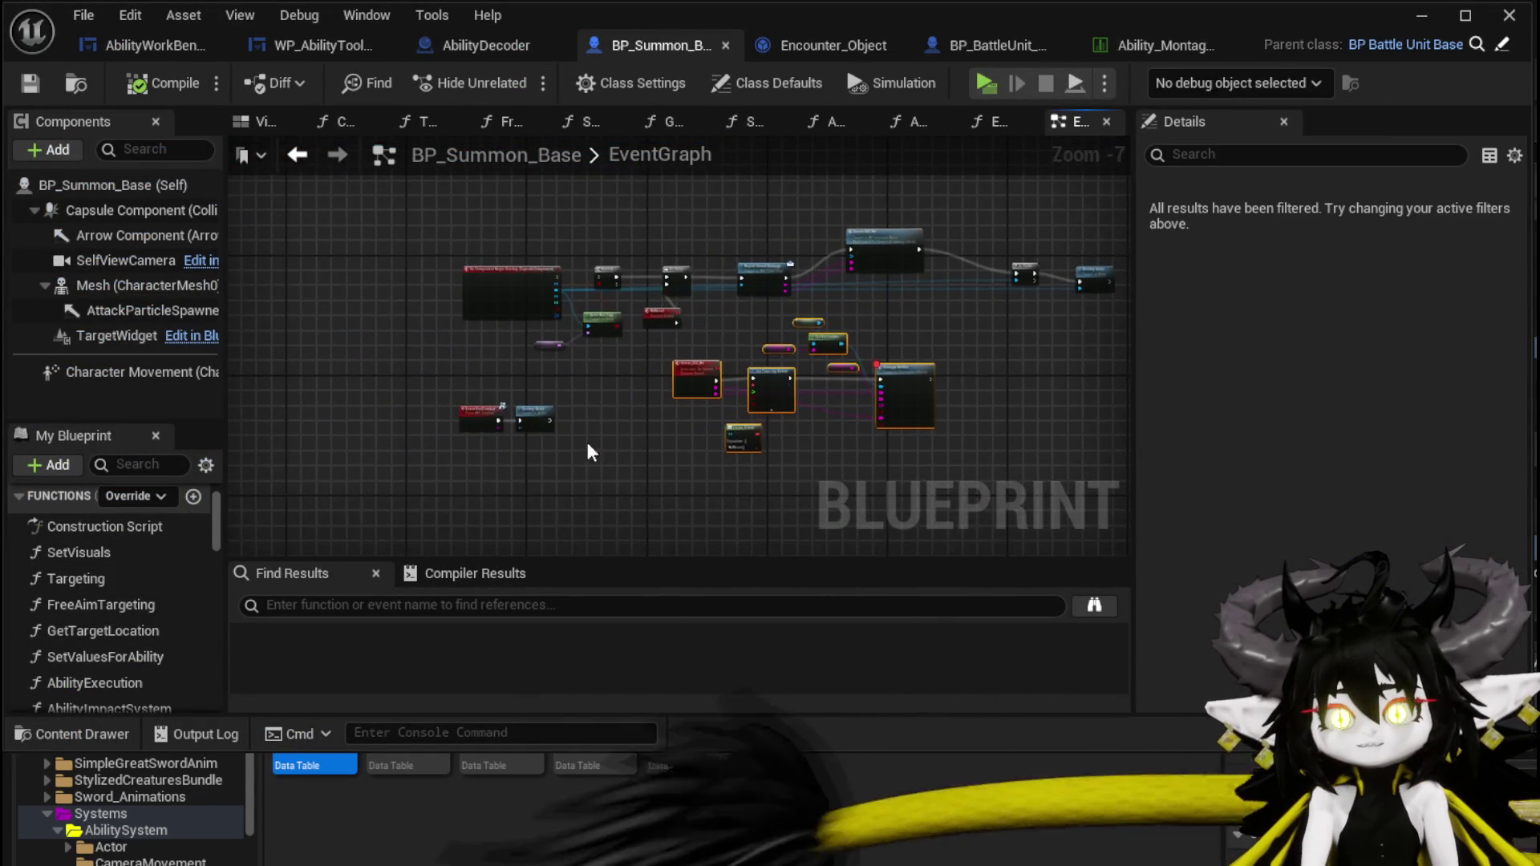
# Look over the EndCombat and Destroy Actor nodes, then minimize the blueprint window.
pyautogui.moveTo(763, 403); pyautogui.dragTo(546, 456)
pyautogui.scroll(-7, 732, 437)
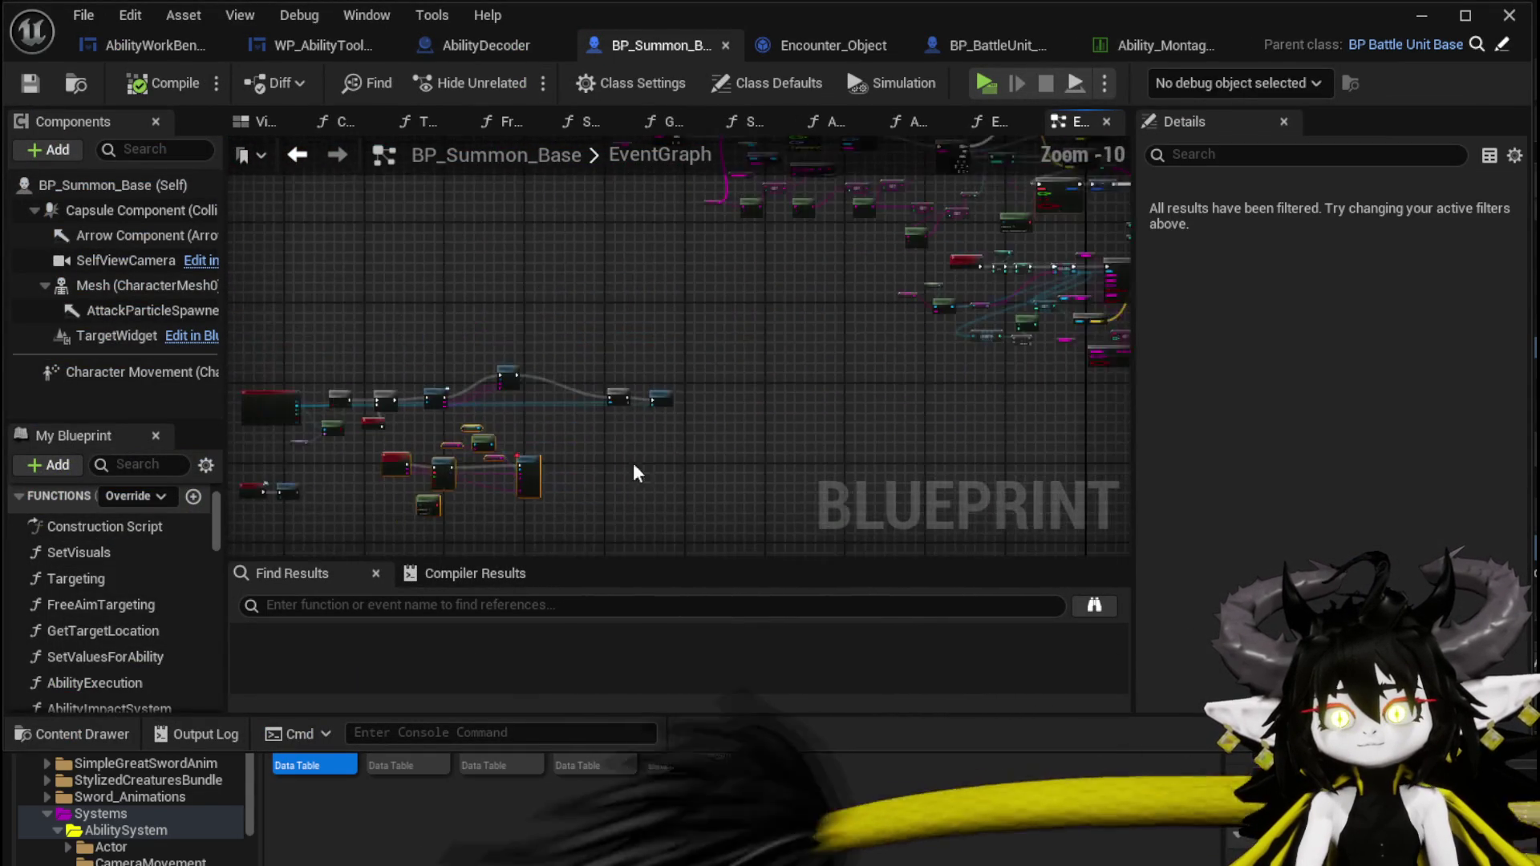
pyautogui.scroll(5, 478, 446)
pyautogui.scroll(4, 479, 446)
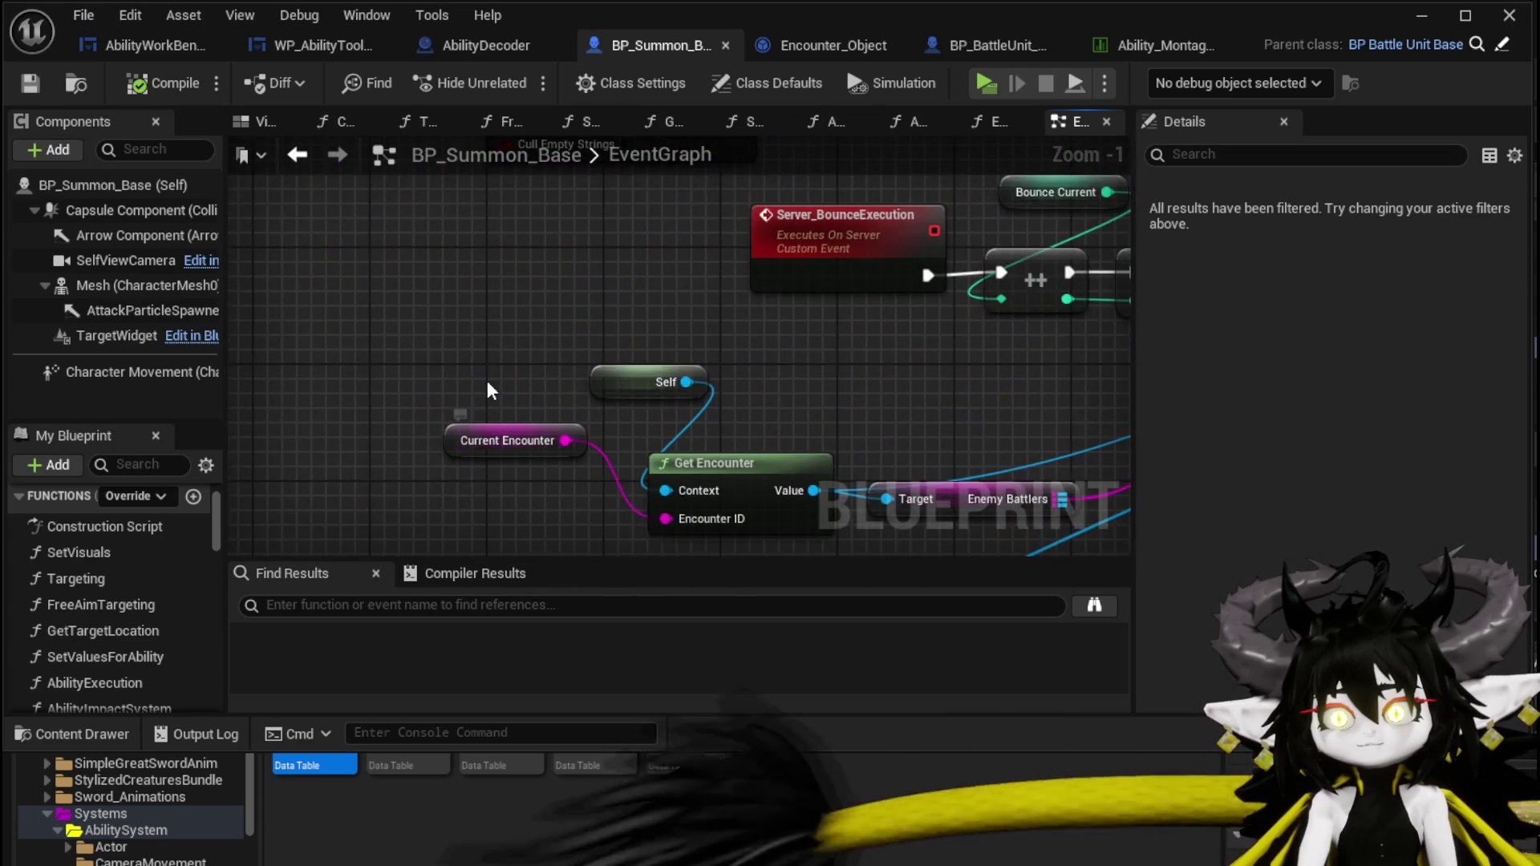
pyautogui.scroll(-10, 492, 402)
pyautogui.scroll(10, 449, 320)
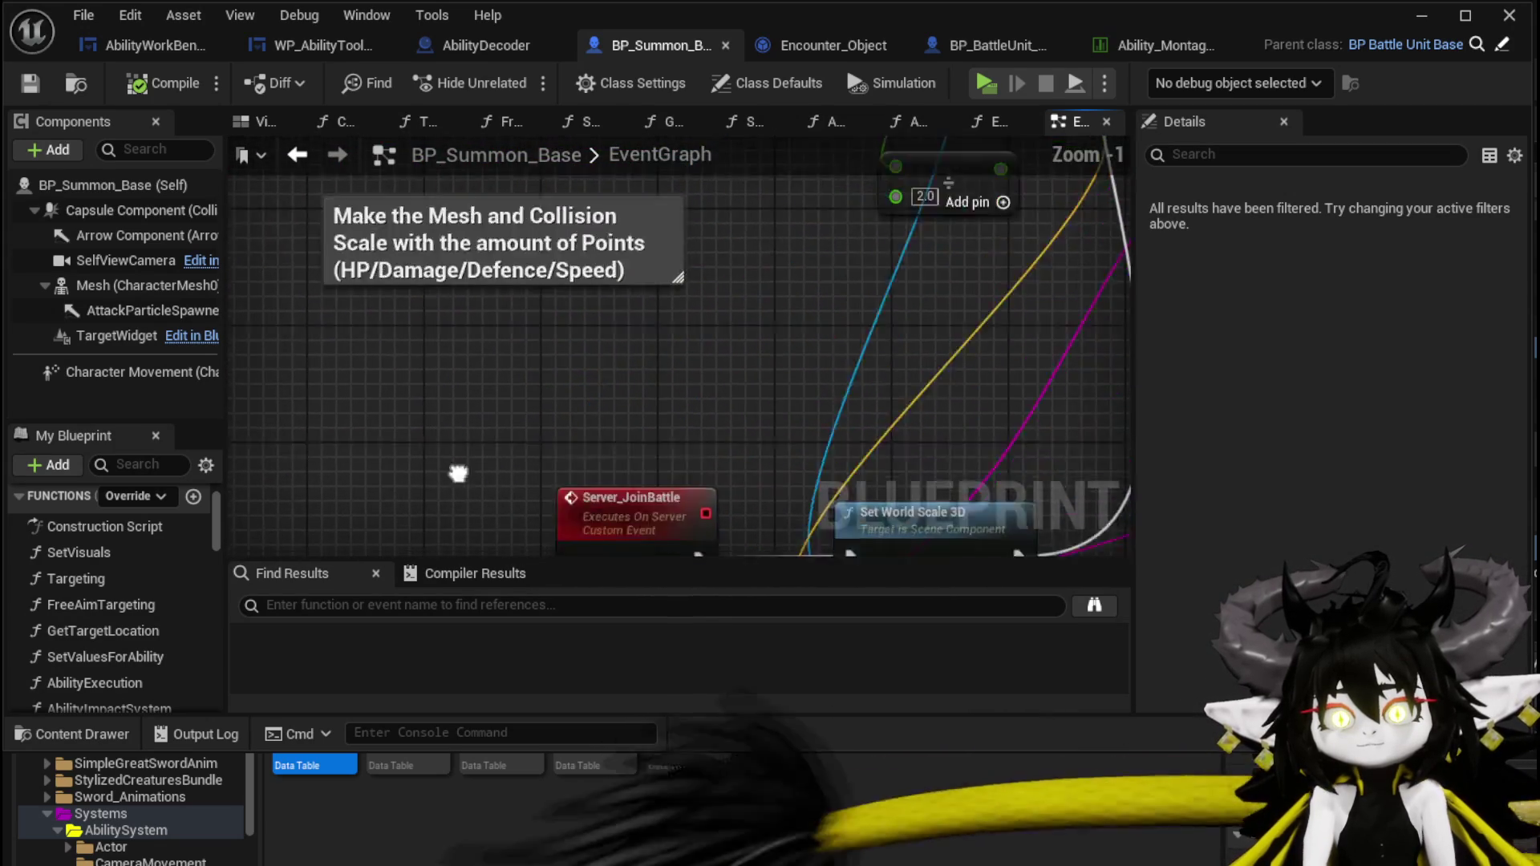
pyautogui.scroll(-3, 447, 319)
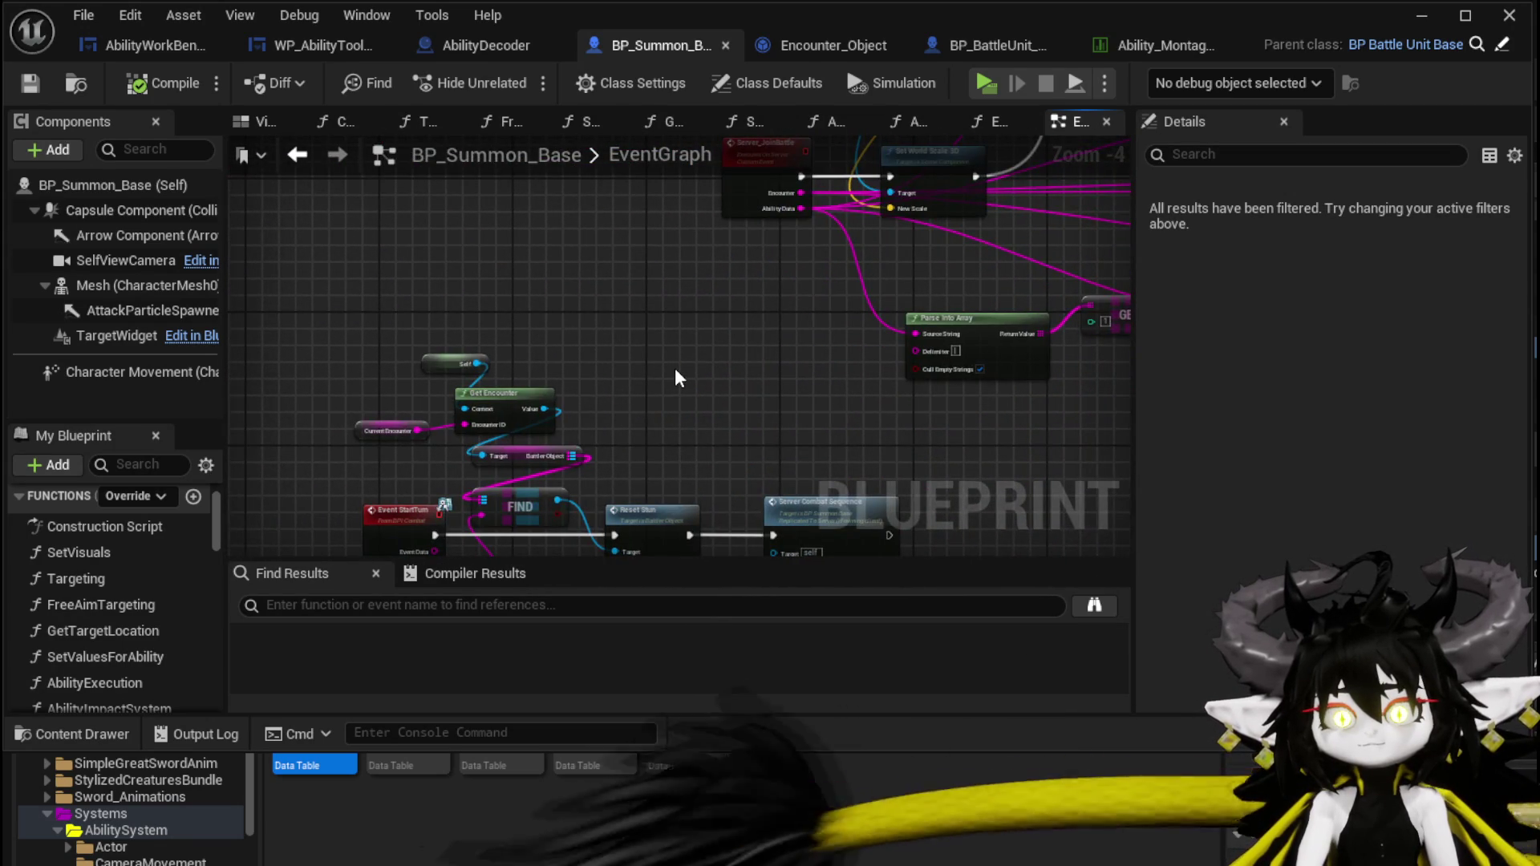
pyautogui.scroll(-2, 678, 377)
pyautogui.scroll(-3, 533, 429)
pyautogui.scroll(3, 562, 457)
pyautogui.moveTo(628, 473); pyautogui.dragTo(604, 454)
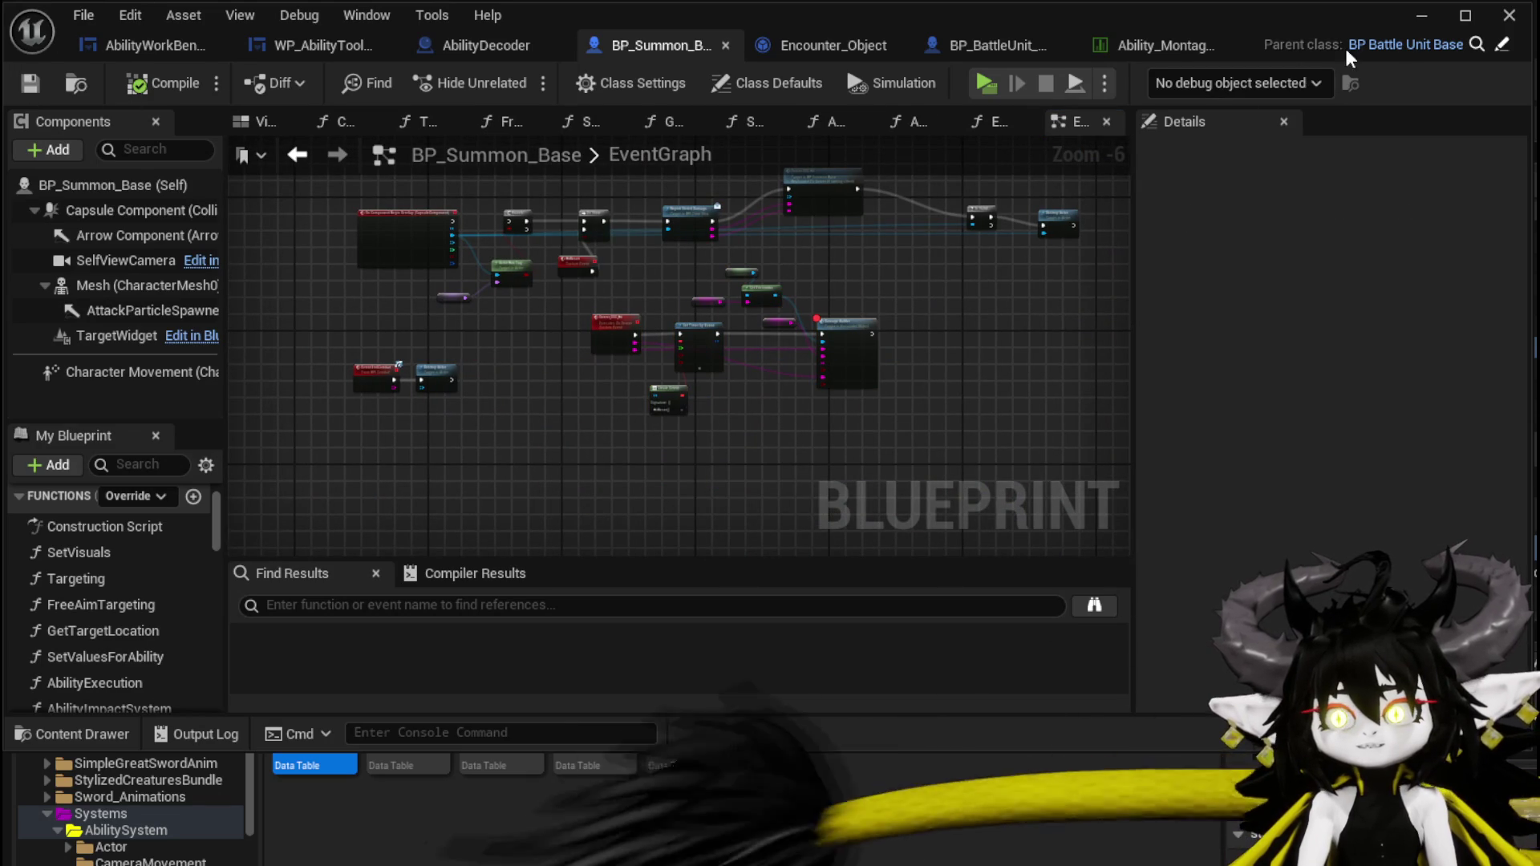
pyautogui.click(1425, 24)
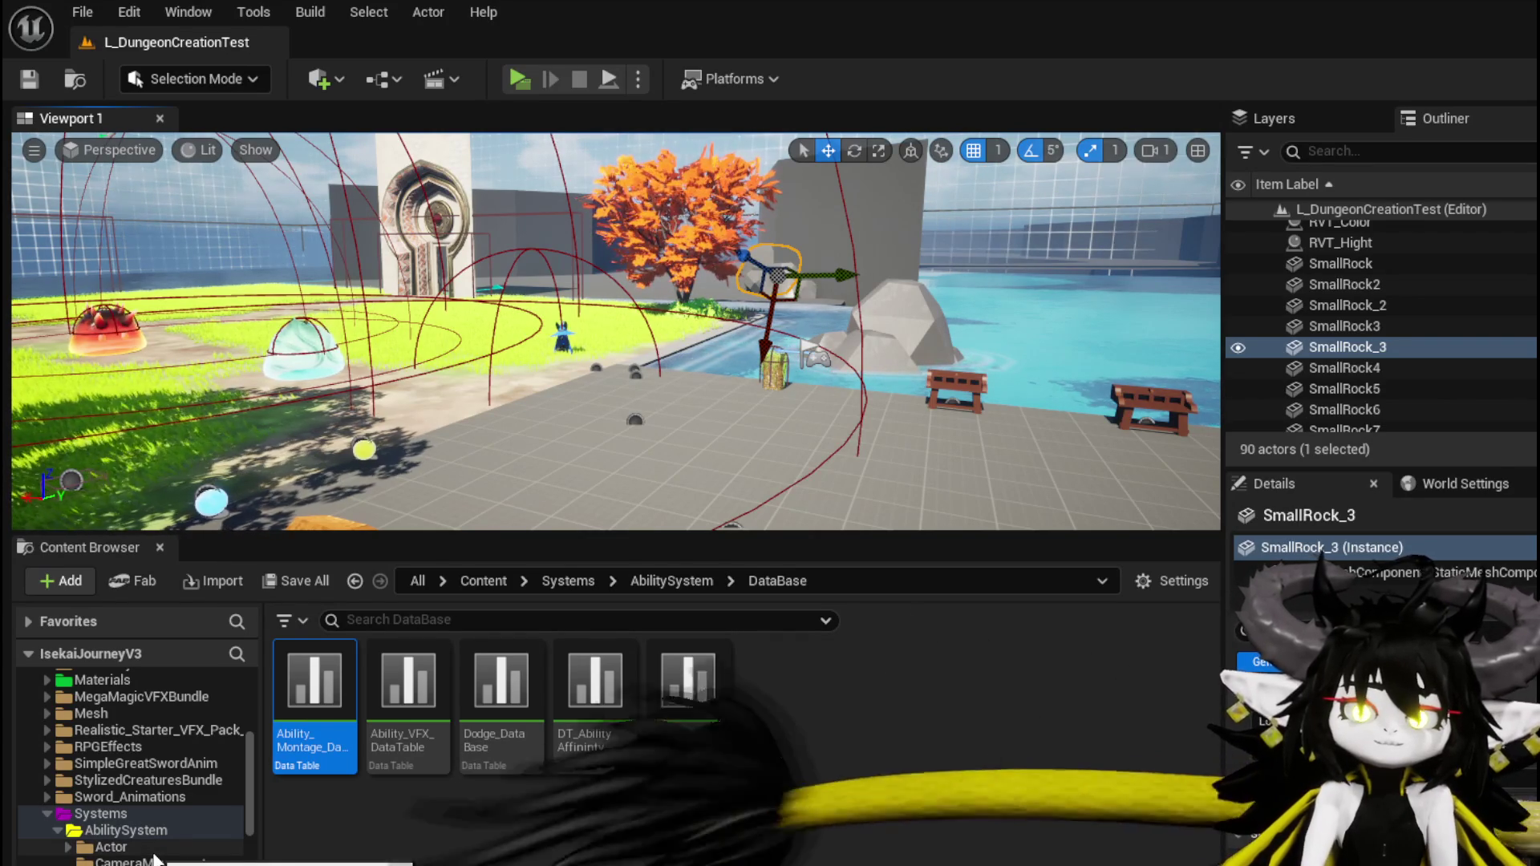
# Open the CombatAttacks folder and the BP_BaseMarker blueprint inside it.
pyautogui.scroll(-2, 122, 818)
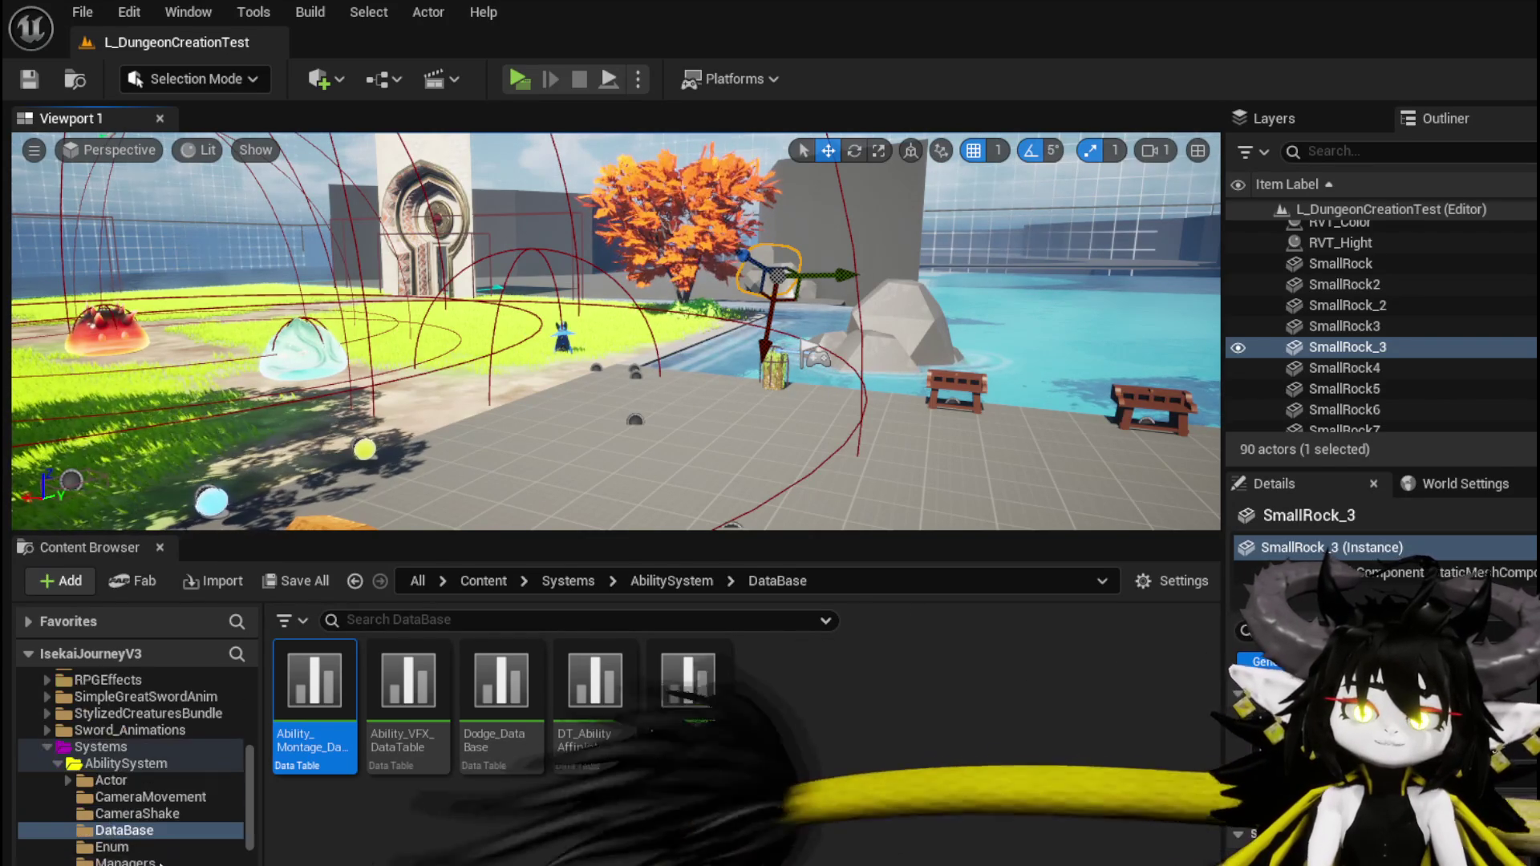
pyautogui.scroll(-4, 160, 862)
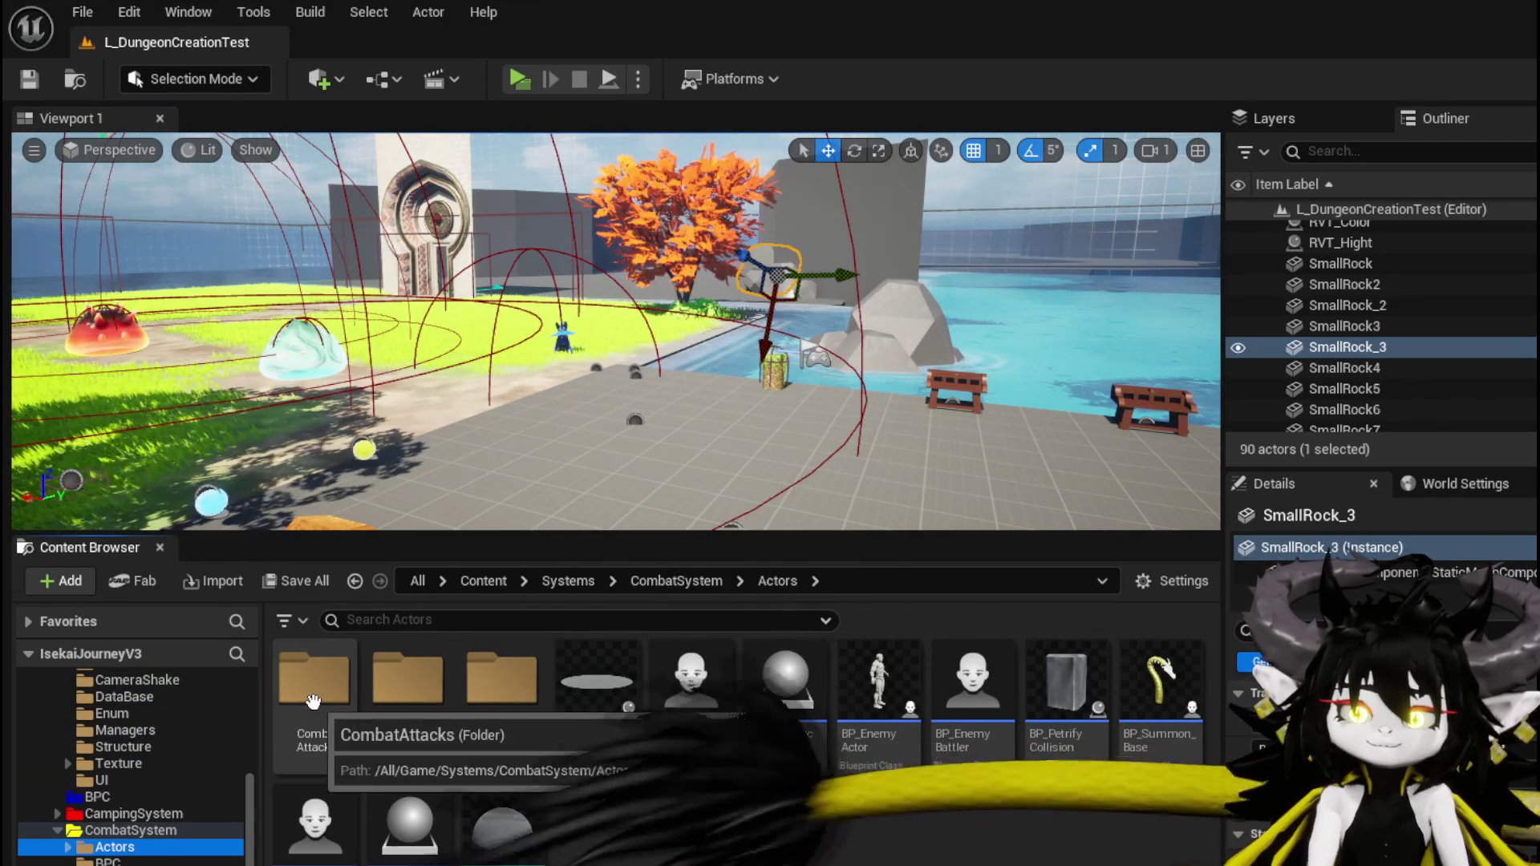
pyautogui.doubleClick(325, 703)
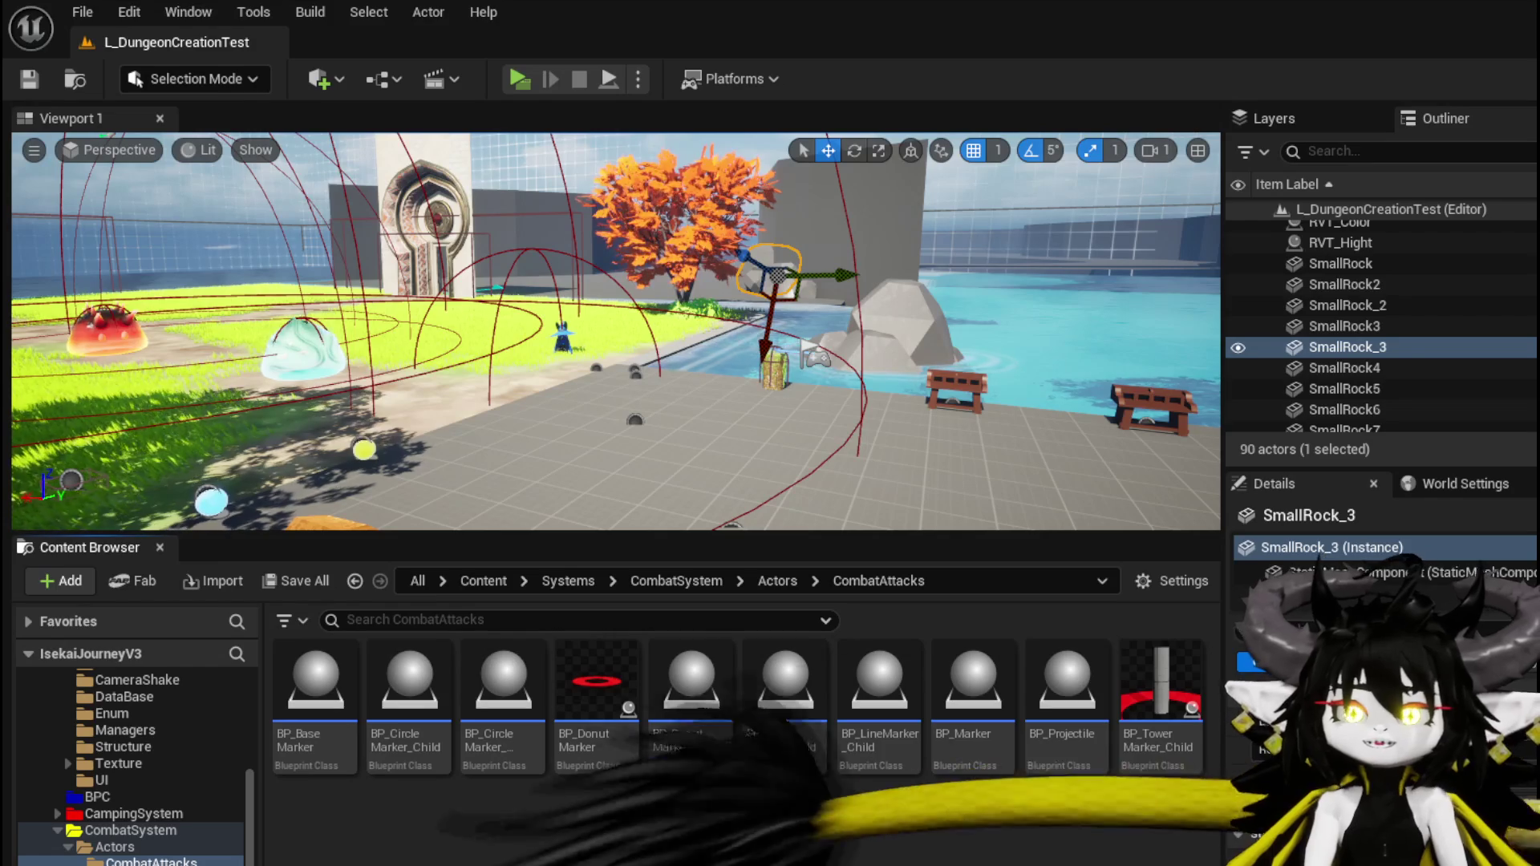
pyautogui.doubleClick(319, 704)
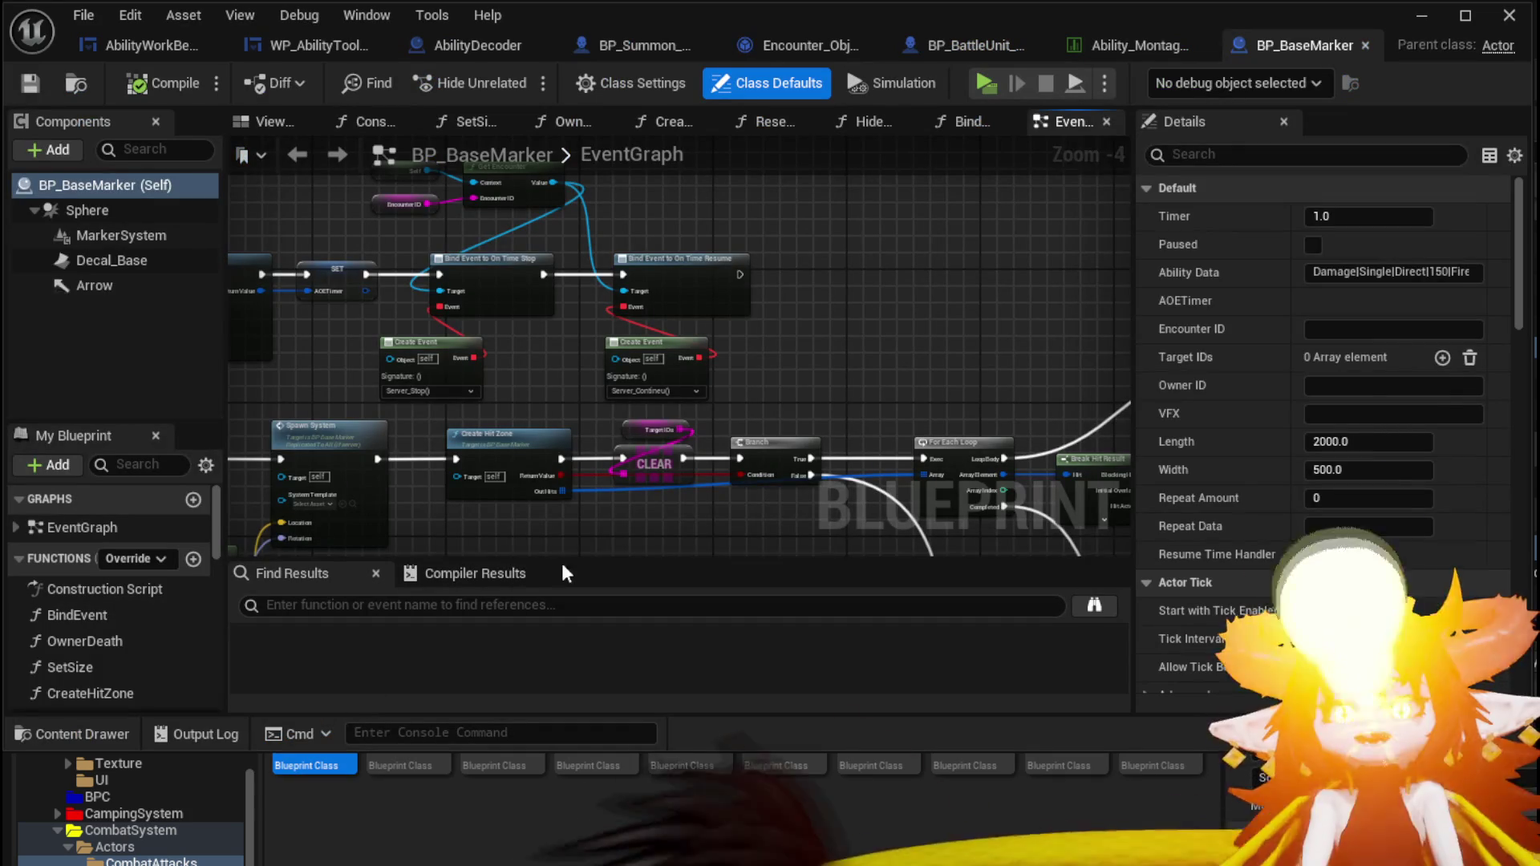
# Inspect BP_BaseMarker's Actor Has Tag, Cast, Break Hit Result, For Each Loop and Battlers nodes.
pyautogui.moveTo(821, 373)
pyautogui.mouseDown()
pyautogui.moveTo(887, 423)
pyautogui.moveTo(802, 369)
pyautogui.moveTo(553, 377)
pyautogui.moveTo(948, 379)
pyautogui.moveTo(503, 336)
pyautogui.moveTo(676, 479)
pyautogui.moveTo(522, 449)
pyautogui.moveTo(389, 507)
pyautogui.moveTo(257, 500)
pyautogui.moveTo(404, 393)
pyautogui.moveTo(529, 411)
pyautogui.mouseUp()
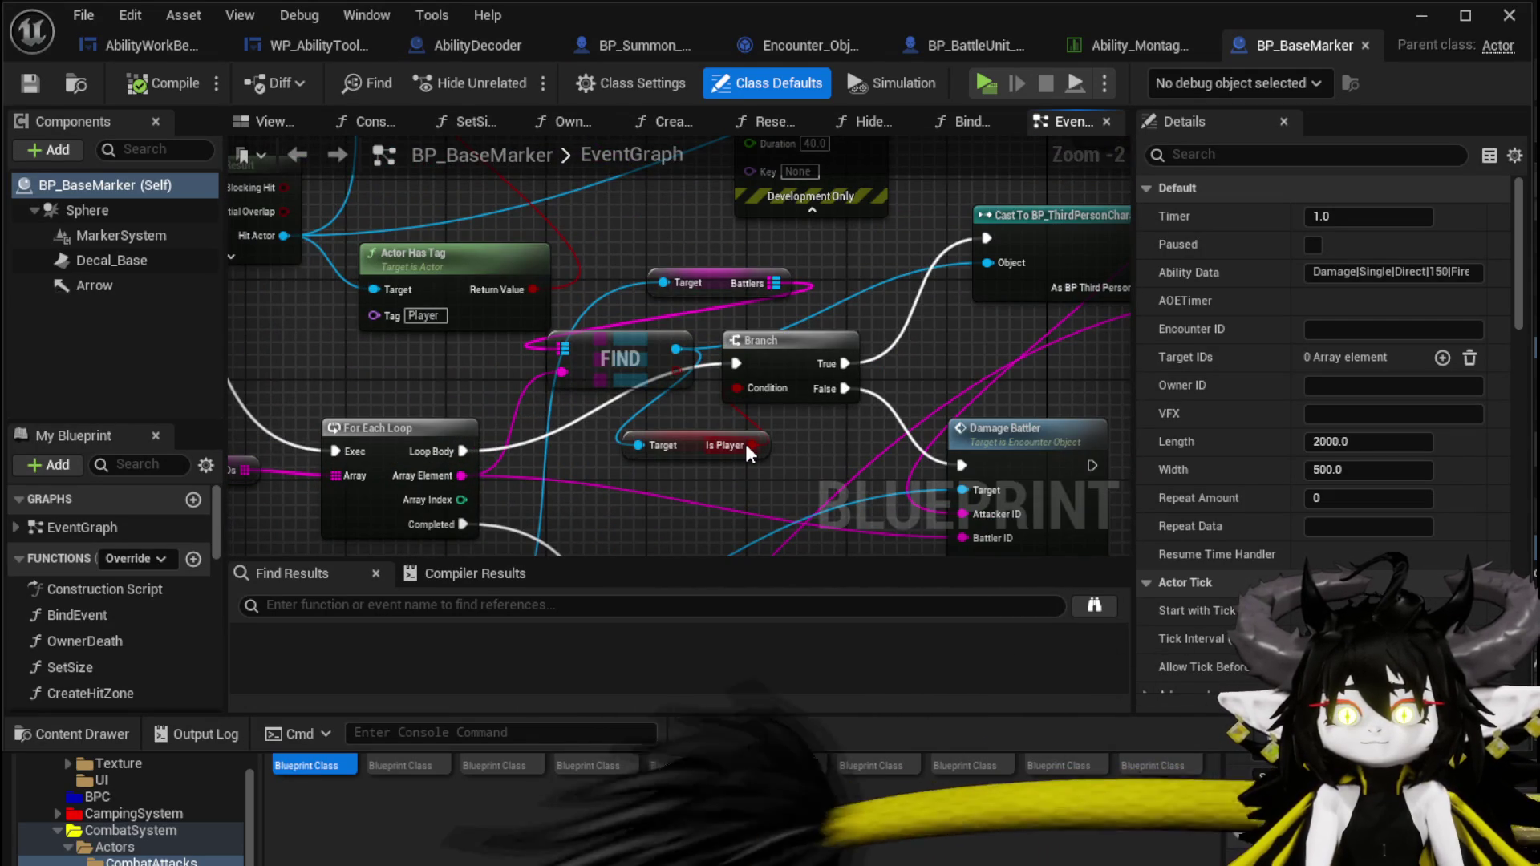
pyautogui.scroll(2, 507, 303)
pyautogui.moveTo(507, 303)
pyautogui.mouseDown()
pyautogui.moveTo(820, 303)
pyautogui.moveTo(749, 405)
pyautogui.mouseUp()
pyautogui.moveTo(519, 351)
pyautogui.mouseDown()
pyautogui.moveTo(623, 365)
pyautogui.moveTo(655, 392)
pyautogui.mouseUp()
pyautogui.moveTo(754, 322); pyautogui.dragTo(692, 310)
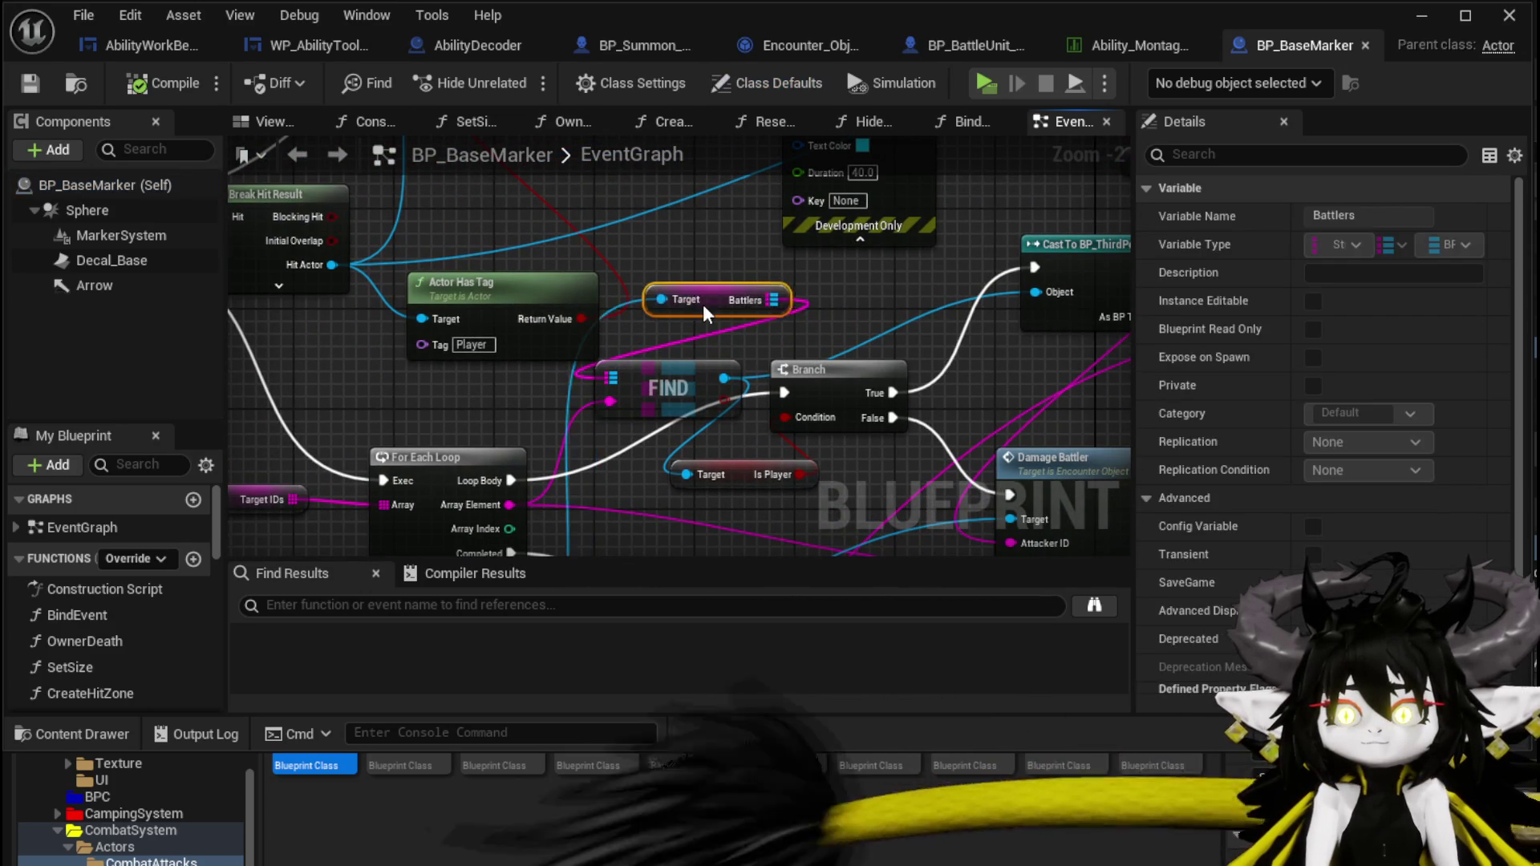
pyautogui.moveTo(1054, 531)
pyautogui.mouseDown()
pyautogui.moveTo(815, 435)
pyautogui.moveTo(769, 433)
pyautogui.moveTo(749, 275)
pyautogui.mouseUp()
# Select the Damage Battler node and review the graph around it, then go to BP_BattleUnit_Base.
pyautogui.moveTo(808, 316)
pyautogui.mouseDown()
pyautogui.moveTo(763, 371)
pyautogui.moveTo(639, 412)
pyautogui.moveTo(671, 362)
pyautogui.moveTo(610, 481)
pyautogui.mouseUp()
pyautogui.scroll(-1, 798, 396)
pyautogui.scroll(-2, 666, 371)
pyautogui.scroll(2, 726, 464)
pyautogui.moveTo(725, 463)
pyautogui.mouseDown()
pyautogui.moveTo(612, 457)
pyautogui.moveTo(807, 385)
pyautogui.mouseUp()
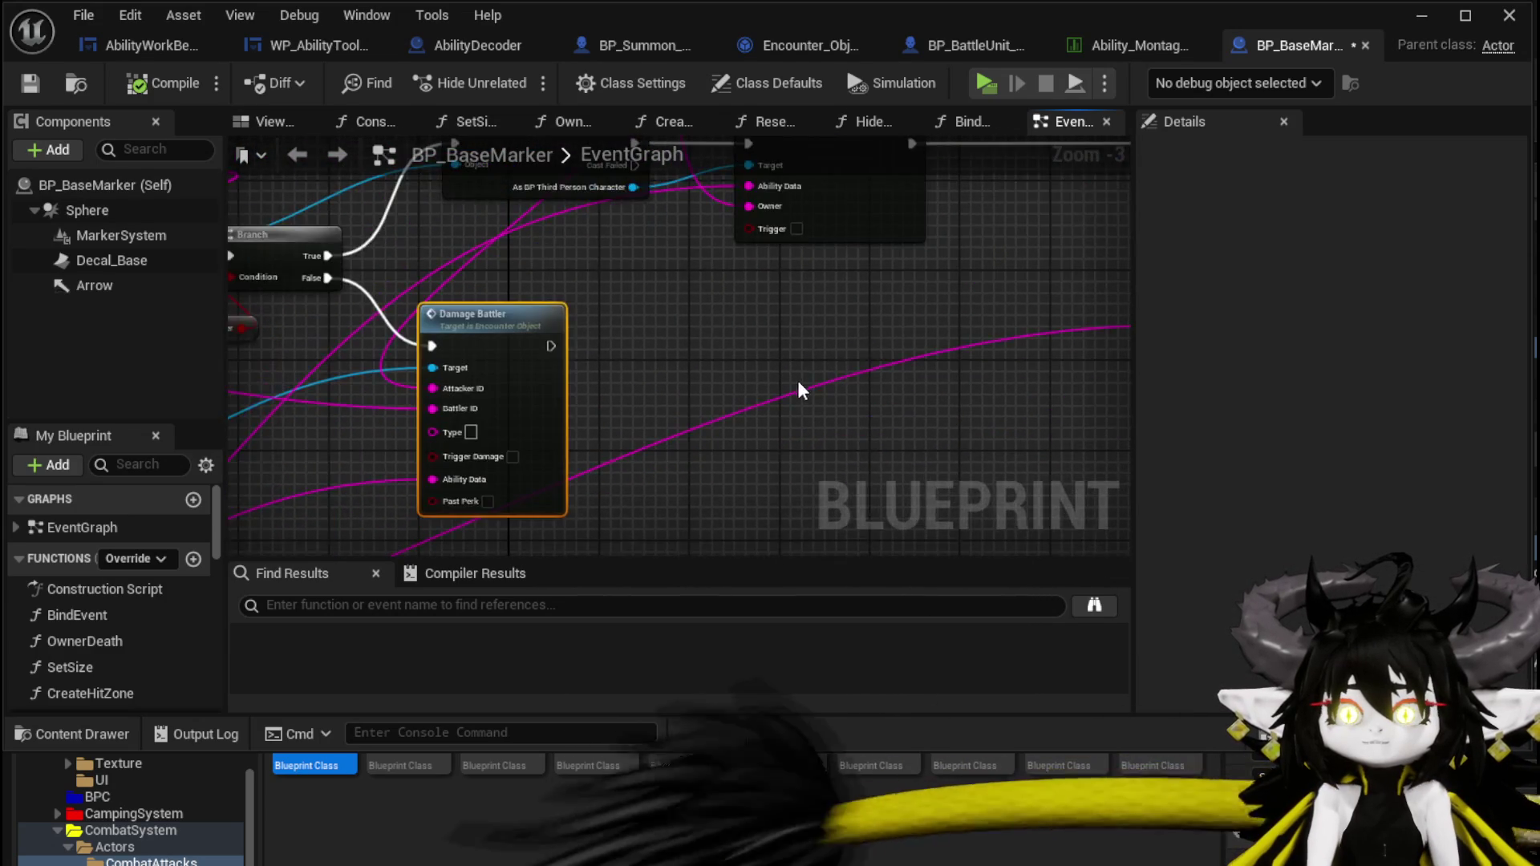
pyautogui.scroll(-2, 732, 505)
pyautogui.moveTo(732, 505); pyautogui.dragTo(812, 275)
pyautogui.moveTo(775, 325)
pyautogui.mouseDown()
pyautogui.moveTo(698, 402)
pyautogui.moveTo(721, 488)
pyautogui.moveTo(737, 189)
pyautogui.moveTo(792, 520)
pyautogui.moveTo(765, 687)
pyautogui.mouseUp()
pyautogui.scroll(2, 792, 520)
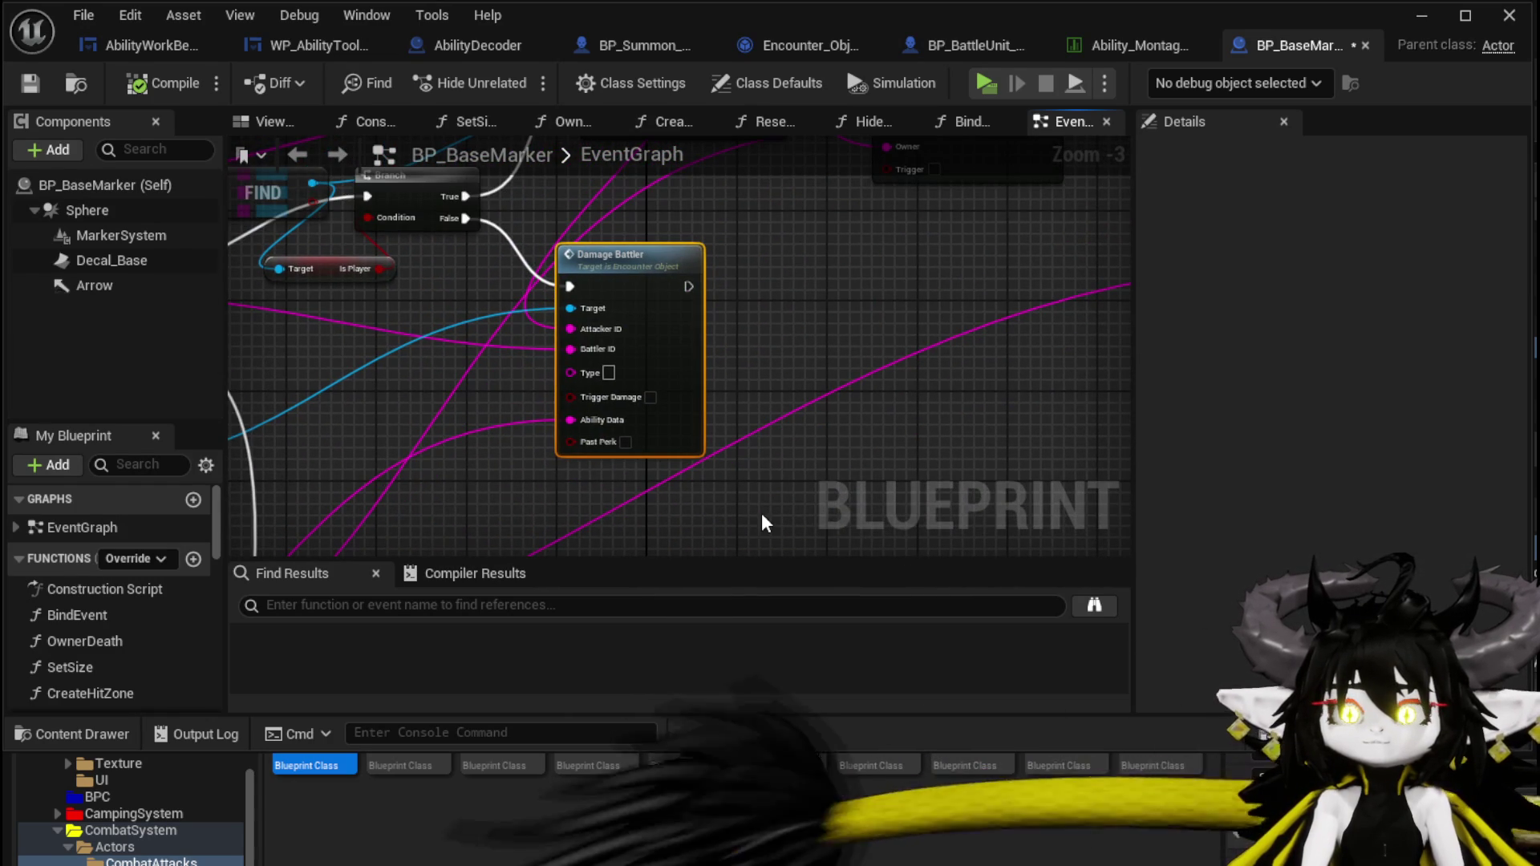
pyautogui.moveTo(759, 522)
pyautogui.mouseDown()
pyautogui.moveTo(784, 402)
pyautogui.moveTo(749, 539)
pyautogui.moveTo(763, 548)
pyautogui.mouseUp()
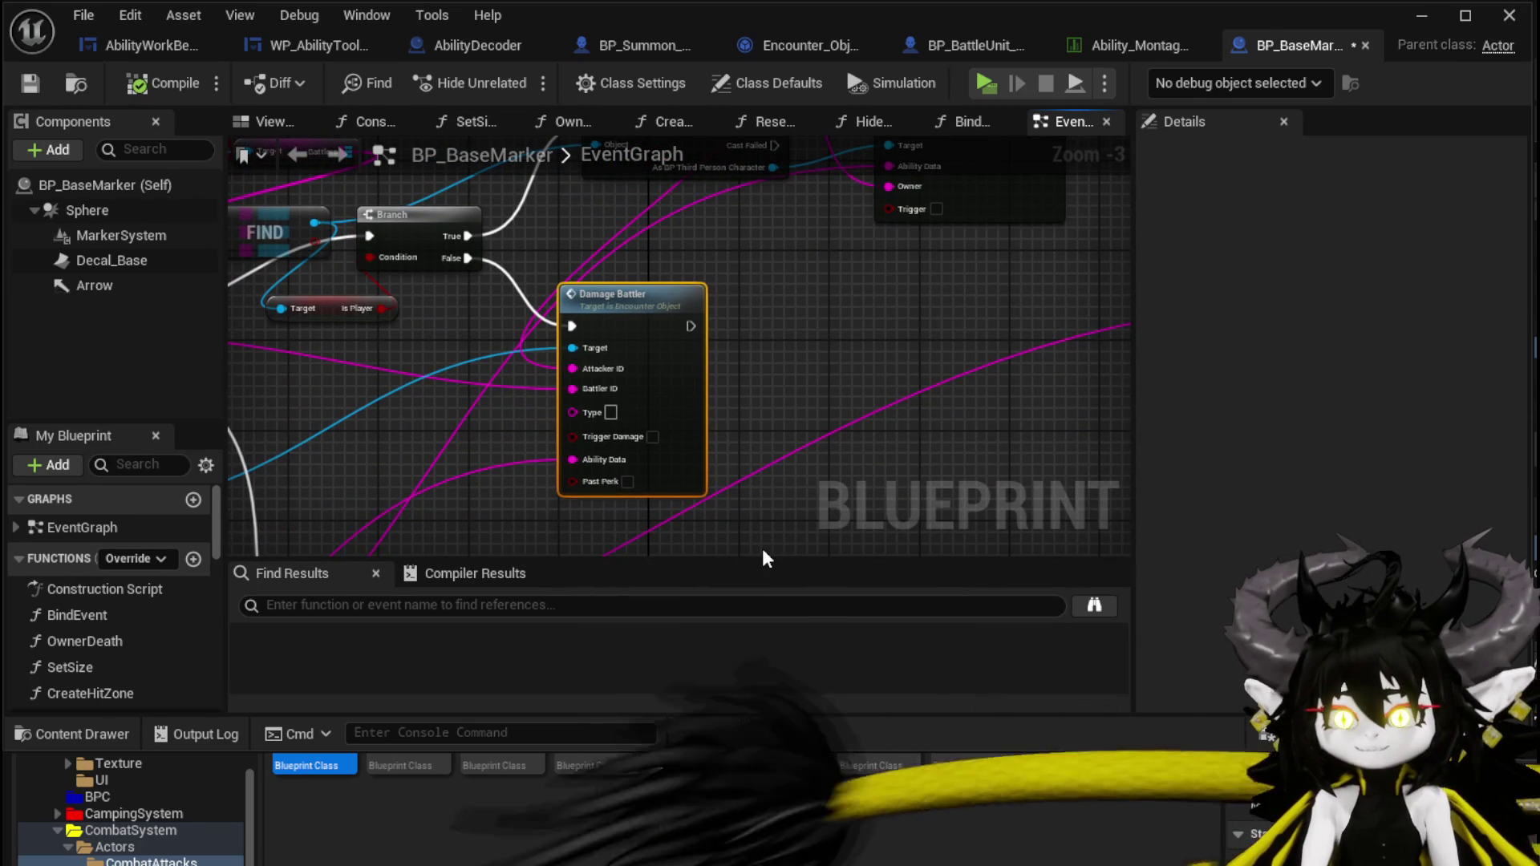
pyautogui.click(978, 44)
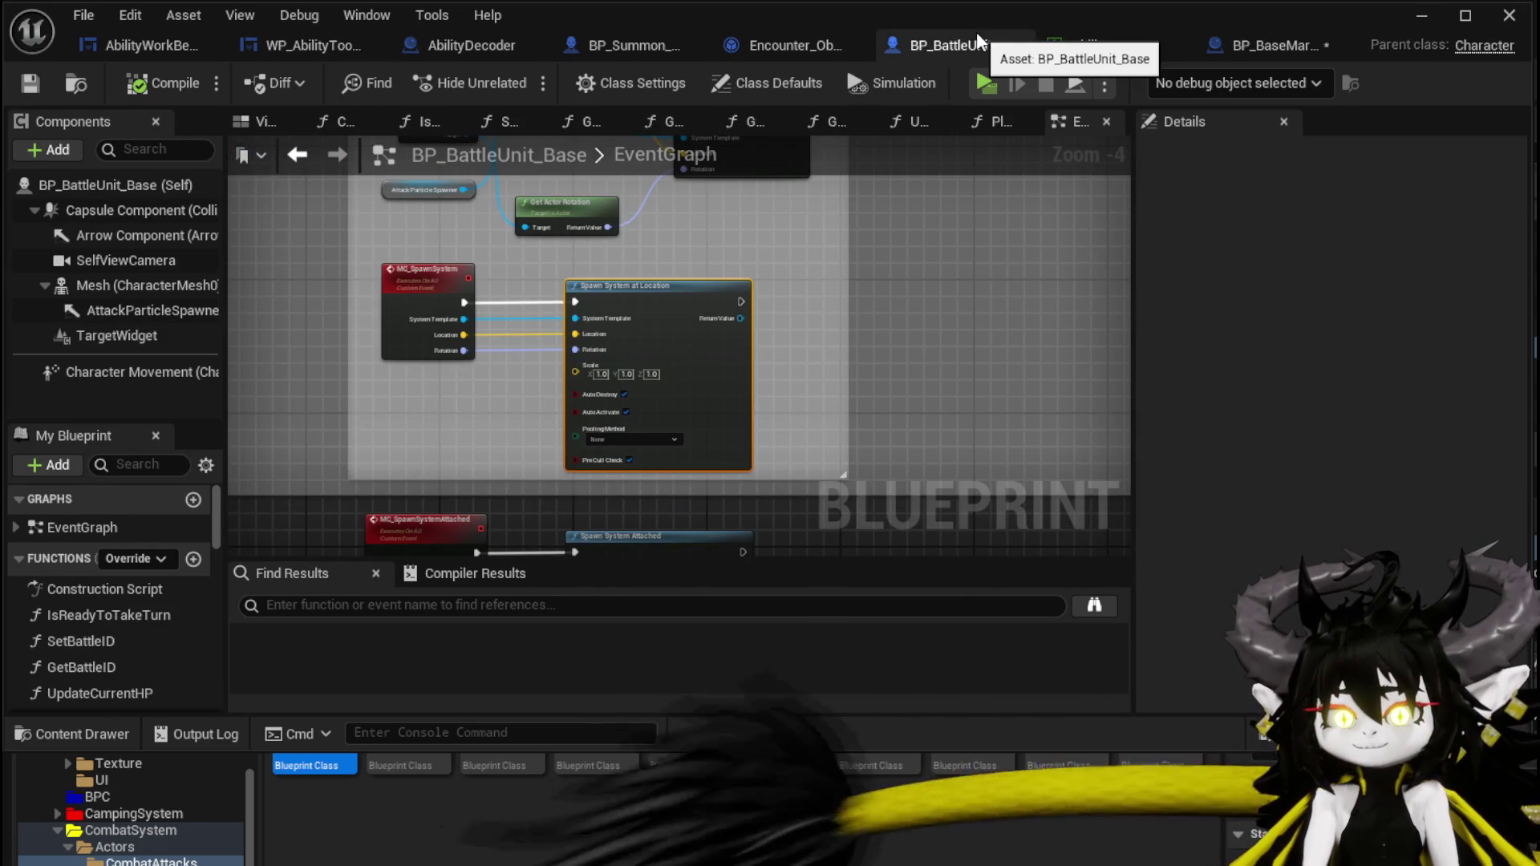
# Save BP_BaseMarker and glance over the BP_Summon_Base blueprint.
pyautogui.click(1276, 49)
pyautogui.click(29, 82)
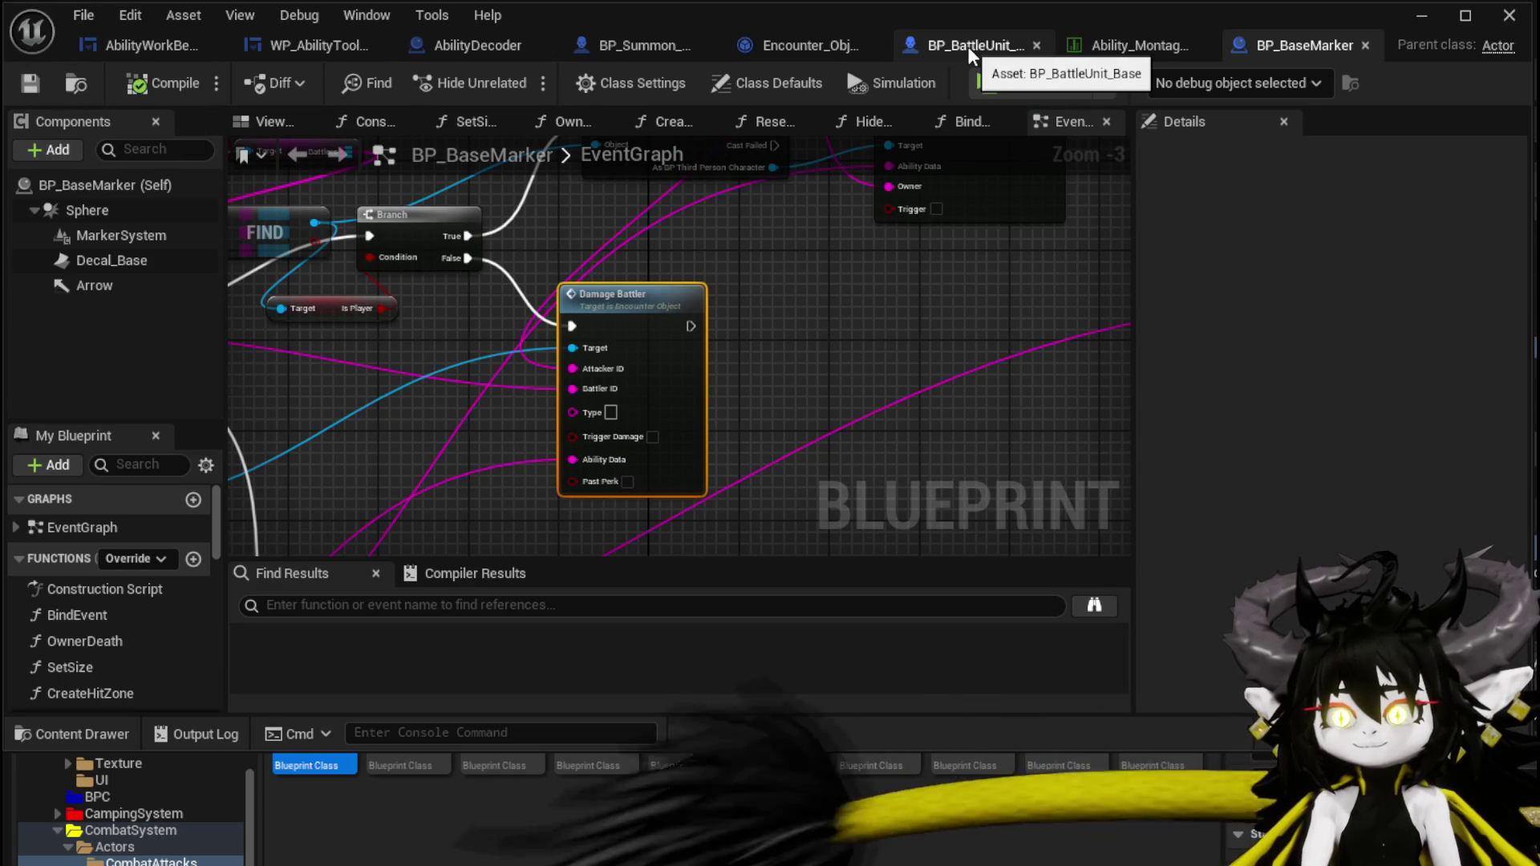
pyautogui.click(634, 46)
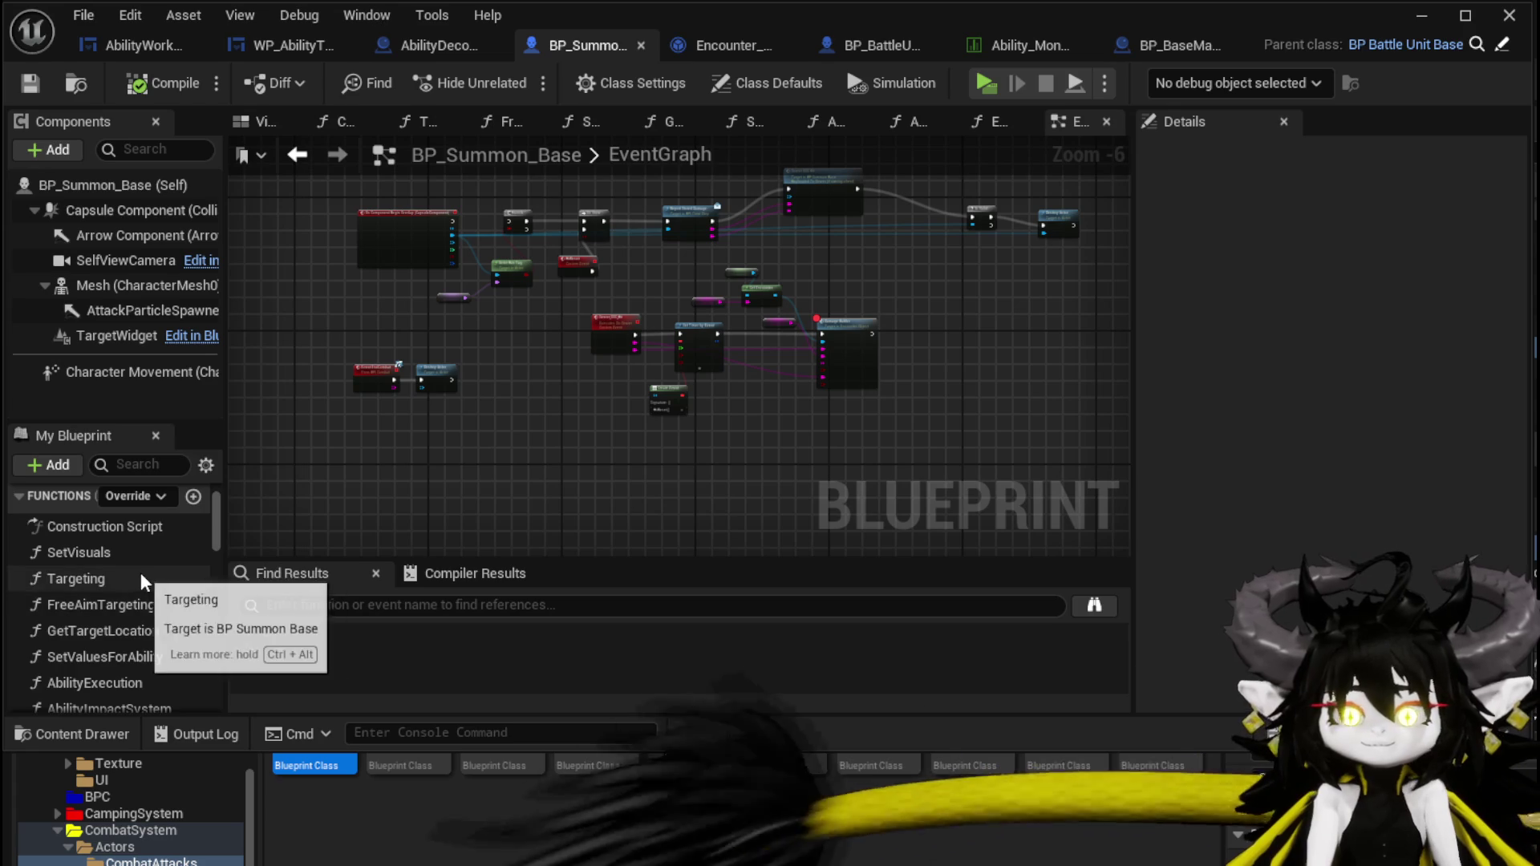
pyautogui.scroll(-4, 141, 570)
pyautogui.scroll(-2, 142, 570)
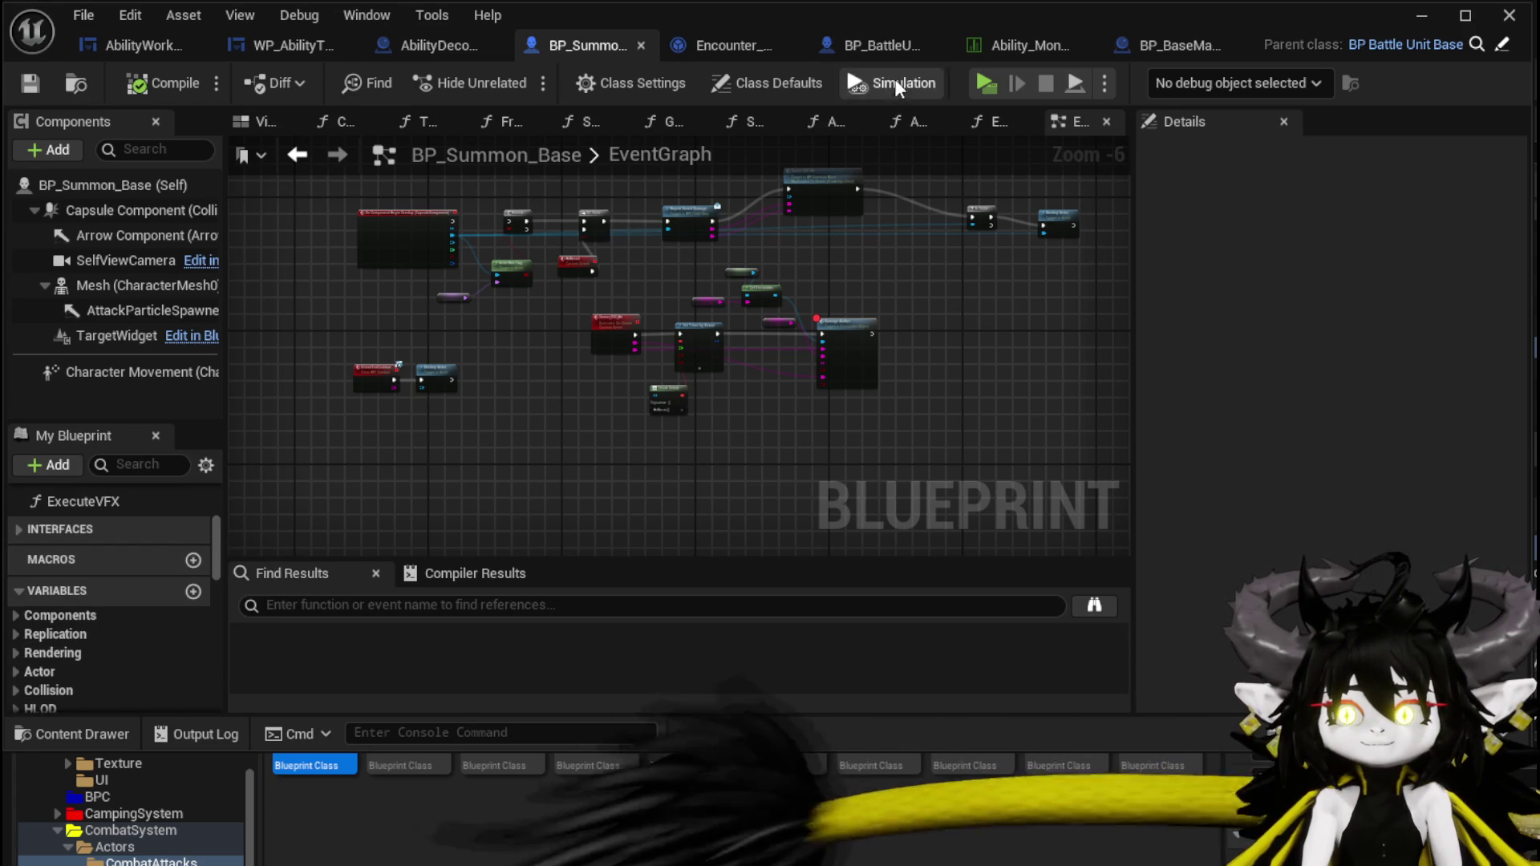
# Open BP_BattleUnit_Base's UpdateCurrentHP function and view its Branch, Append and Raise Event nodes.
pyautogui.click(898, 54)
pyautogui.scroll(-2, 167, 592)
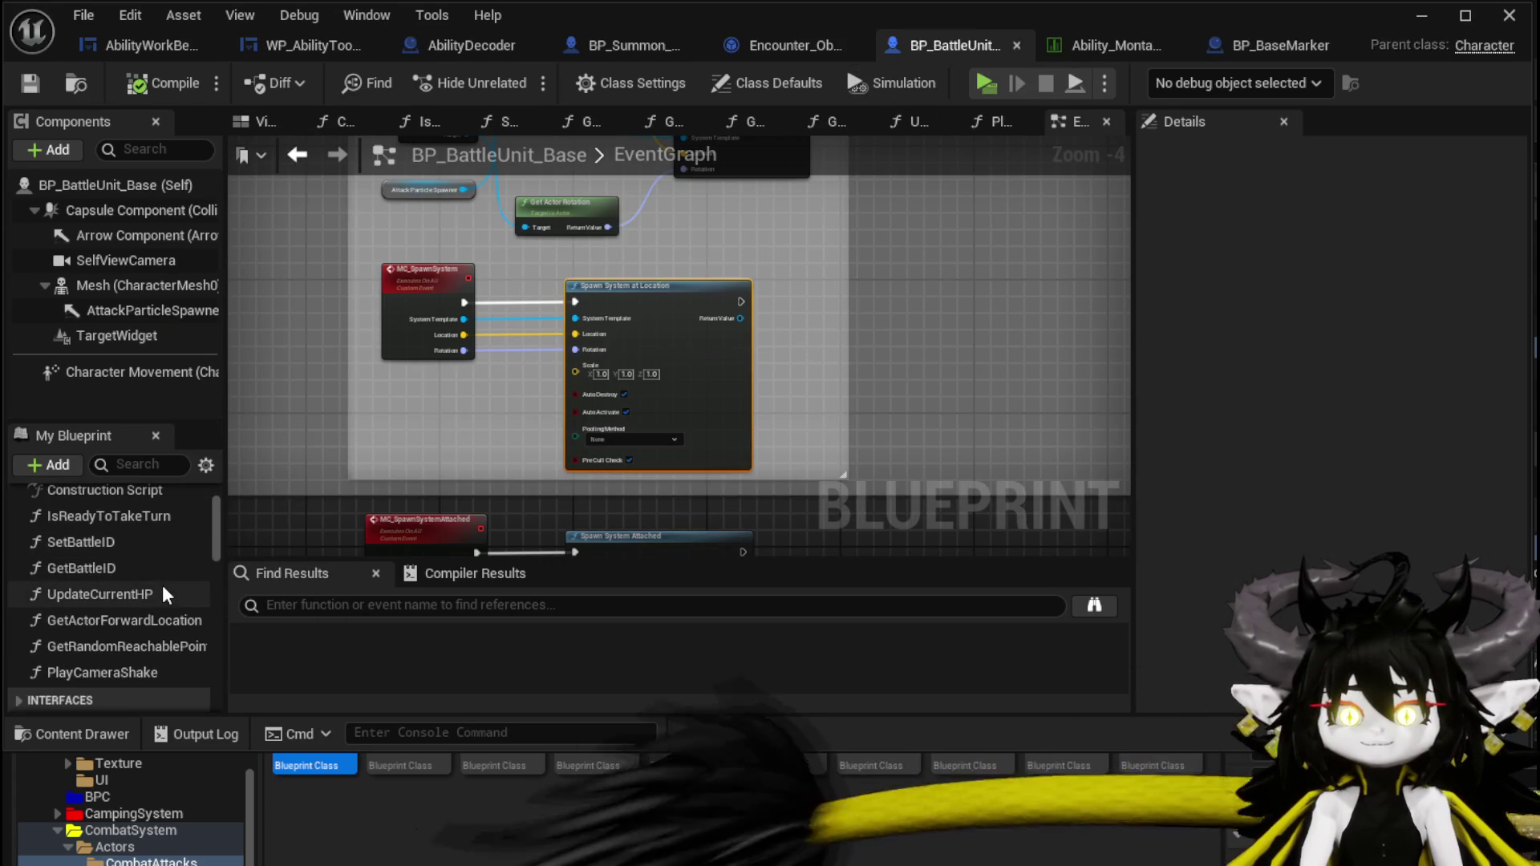
pyautogui.doubleClick(166, 594)
pyautogui.scroll(-4, 561, 385)
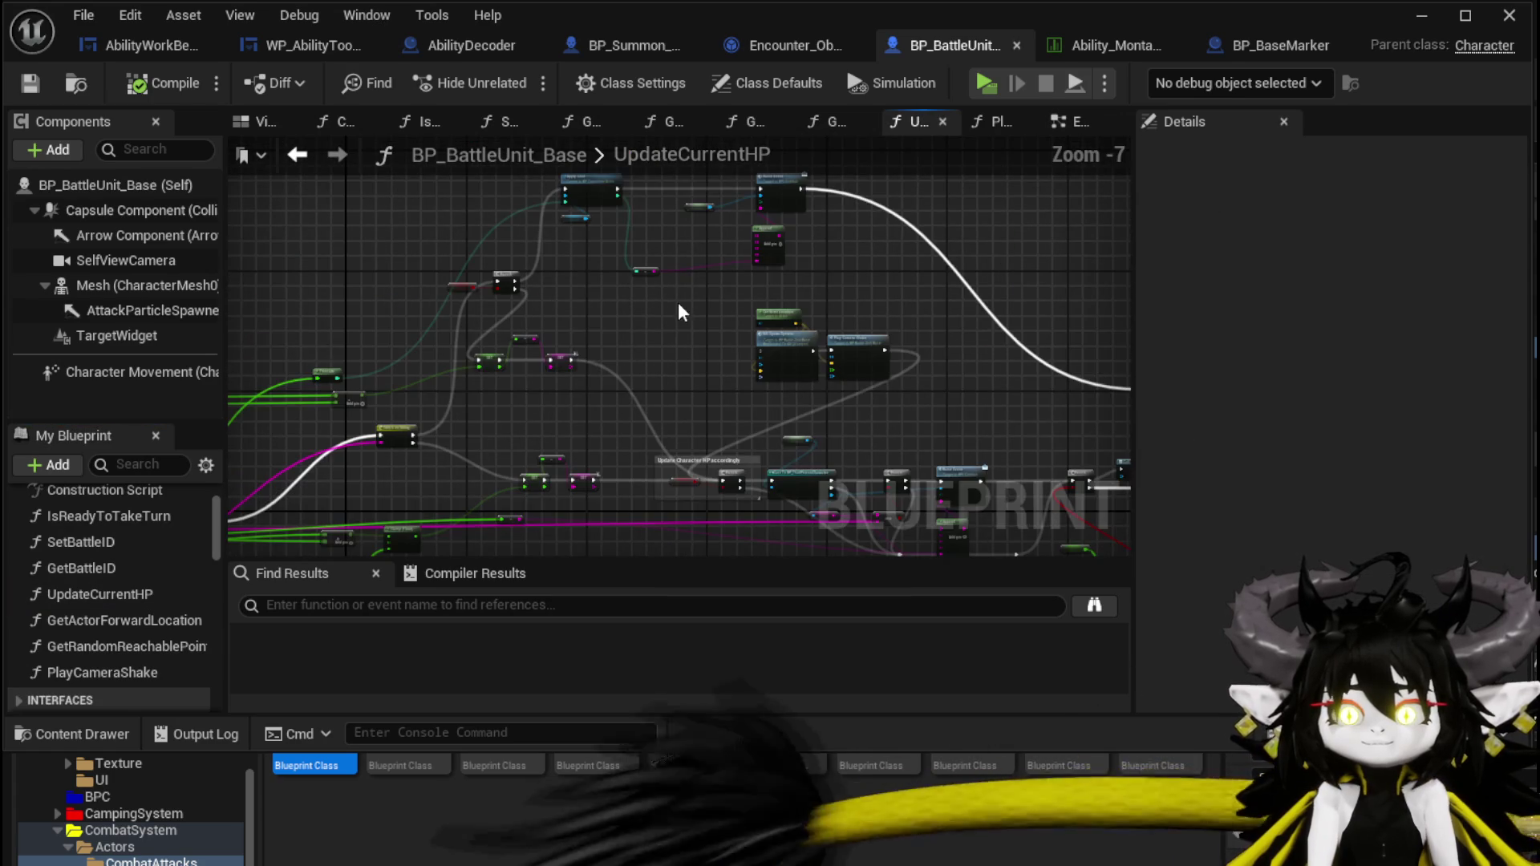
pyautogui.scroll(3, 633, 505)
pyautogui.moveTo(748, 429)
pyautogui.mouseDown()
pyautogui.moveTo(506, 385)
pyautogui.moveTo(405, 385)
pyautogui.moveTo(601, 385)
pyautogui.moveTo(406, 348)
pyautogui.mouseUp()
pyautogui.scroll(-1, 405, 348)
pyautogui.scroll(2, 706, 387)
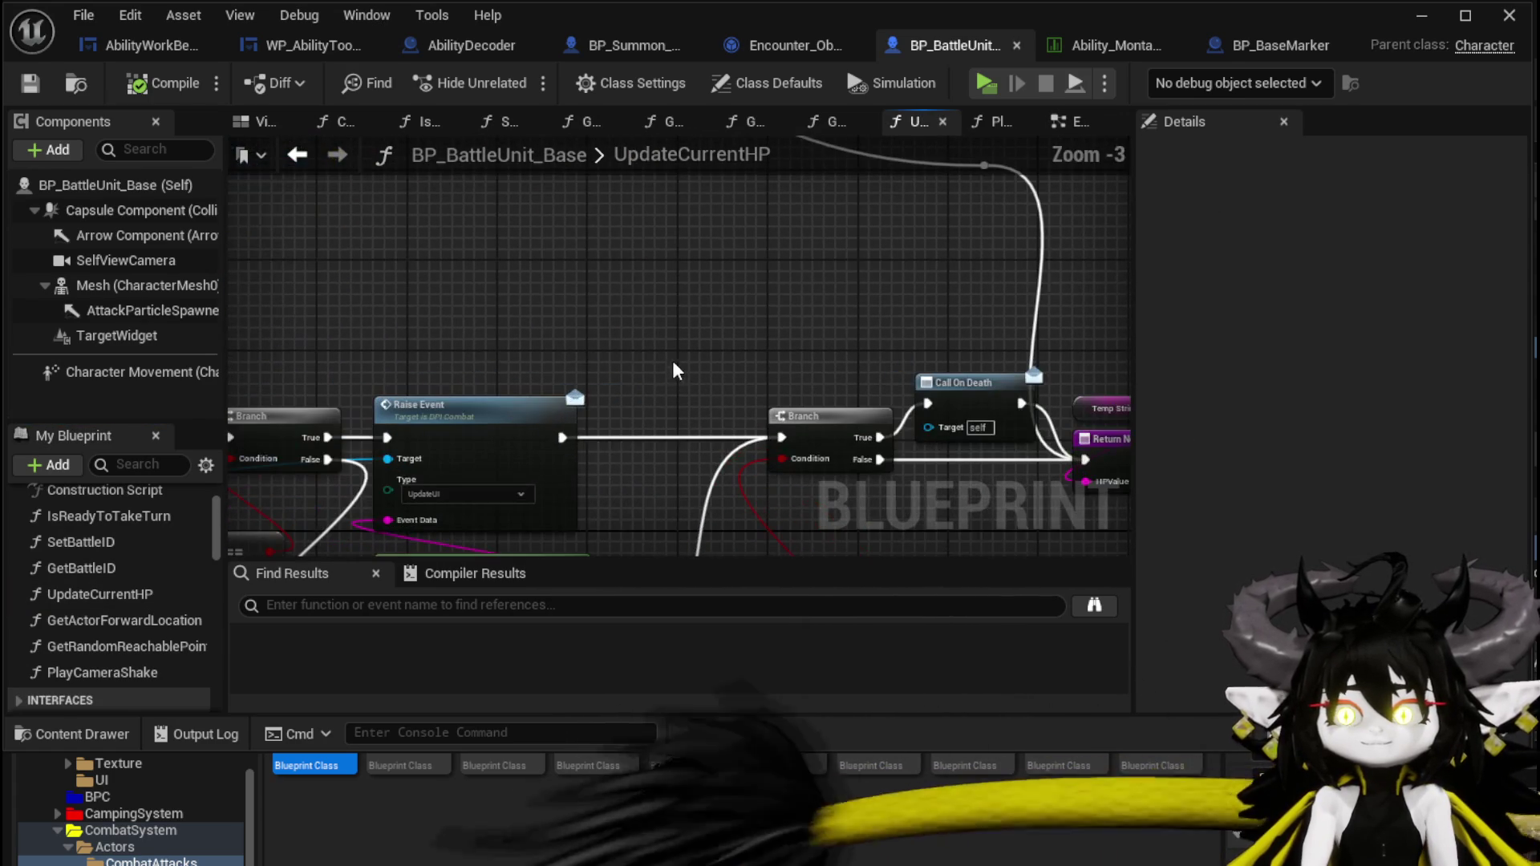
pyautogui.moveTo(646, 357); pyautogui.dragTo(663, 374)
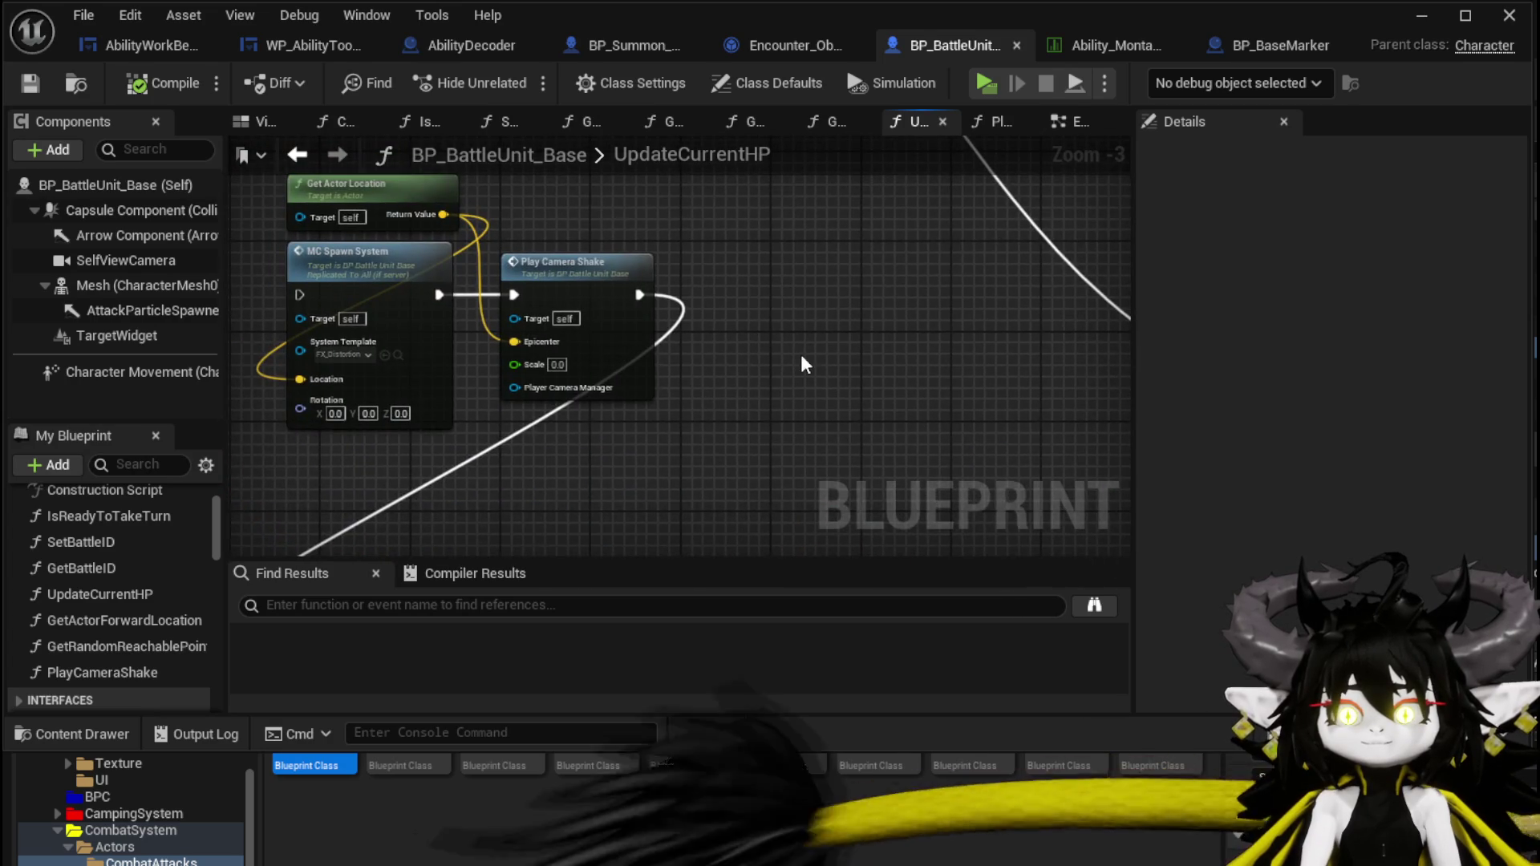
# Review UpdateCurrentHP's camera-shake and Cast To BP_ThirdPersonCharacter logic.
pyautogui.scroll(-2, 804, 361)
pyautogui.moveTo(804, 361); pyautogui.dragTo(896, 375)
pyautogui.scroll(2, 853, 350)
pyautogui.moveTo(979, 316); pyautogui.dragTo(810, 223)
pyautogui.scroll(-1, 344, 195)
pyautogui.moveTo(345, 195); pyautogui.dragTo(810, 202)
pyautogui.moveTo(734, 251); pyautogui.dragTo(943, 263)
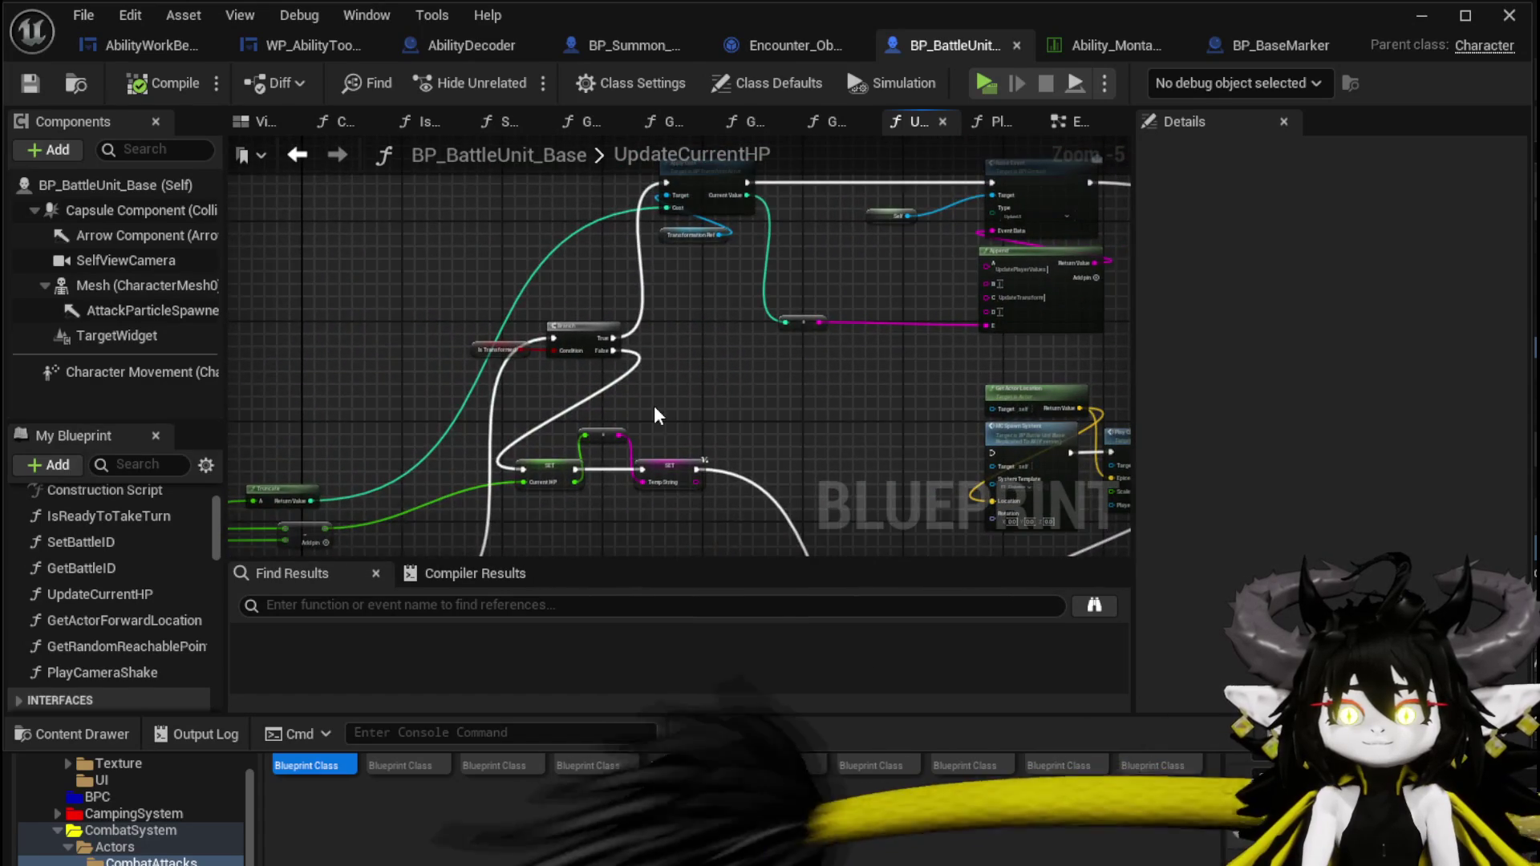
pyautogui.scroll(2, 655, 414)
pyautogui.moveTo(633, 299); pyautogui.dragTo(638, 539)
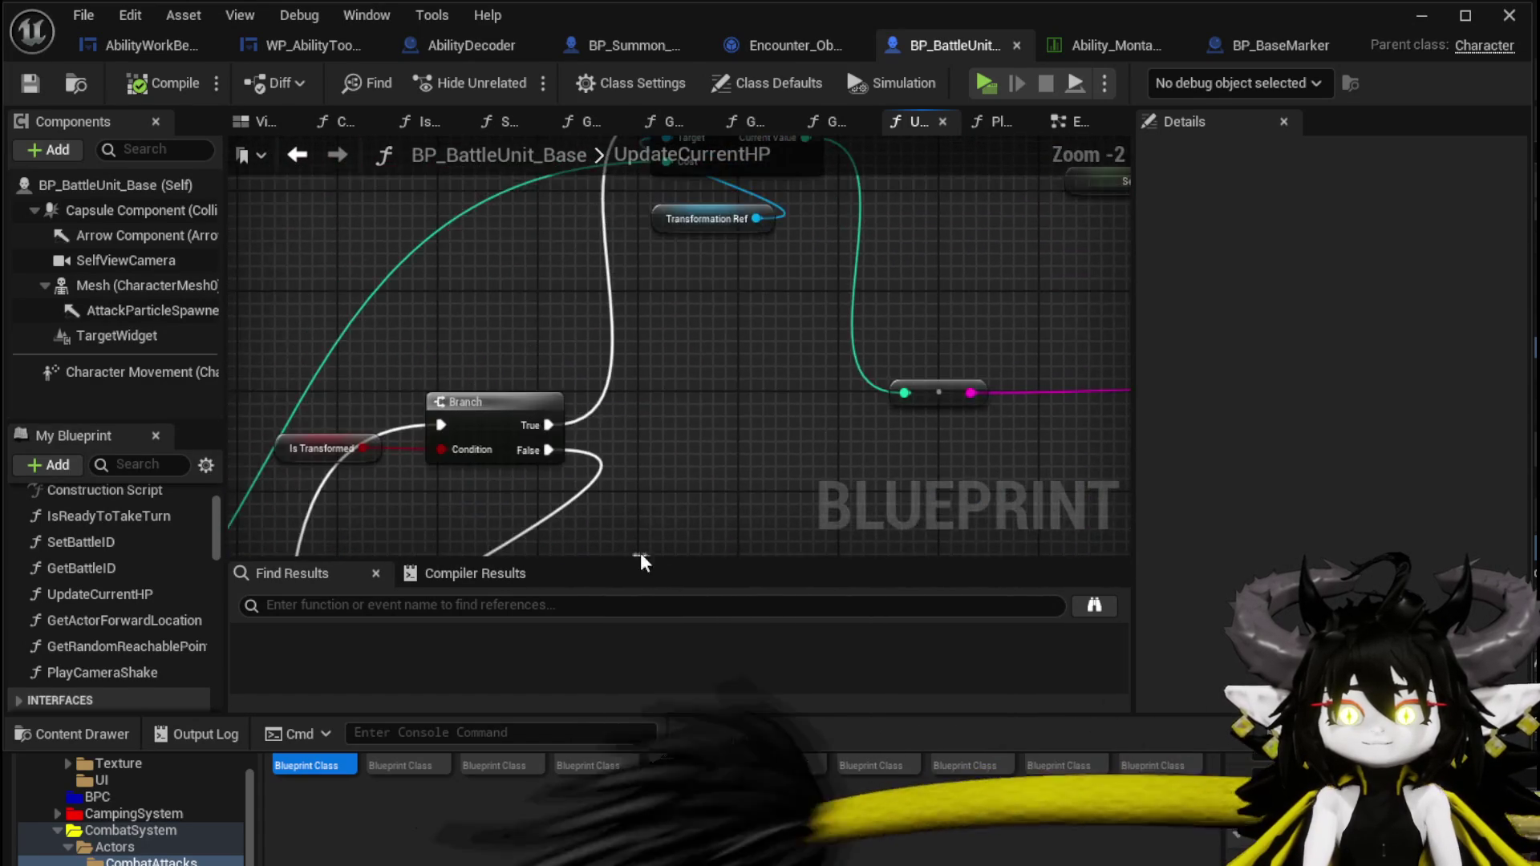
pyautogui.scroll(-1, 650, 449)
pyautogui.moveTo(704, 259)
pyautogui.mouseDown()
pyautogui.moveTo(625, 220)
pyautogui.moveTo(416, 205)
pyautogui.mouseUp()
pyautogui.moveTo(583, 289)
pyautogui.mouseDown()
pyautogui.moveTo(479, 142)
pyautogui.moveTo(345, 153)
pyautogui.moveTo(353, 265)
pyautogui.moveTo(770, 467)
pyautogui.mouseUp()
pyautogui.scroll(-1, 584, 393)
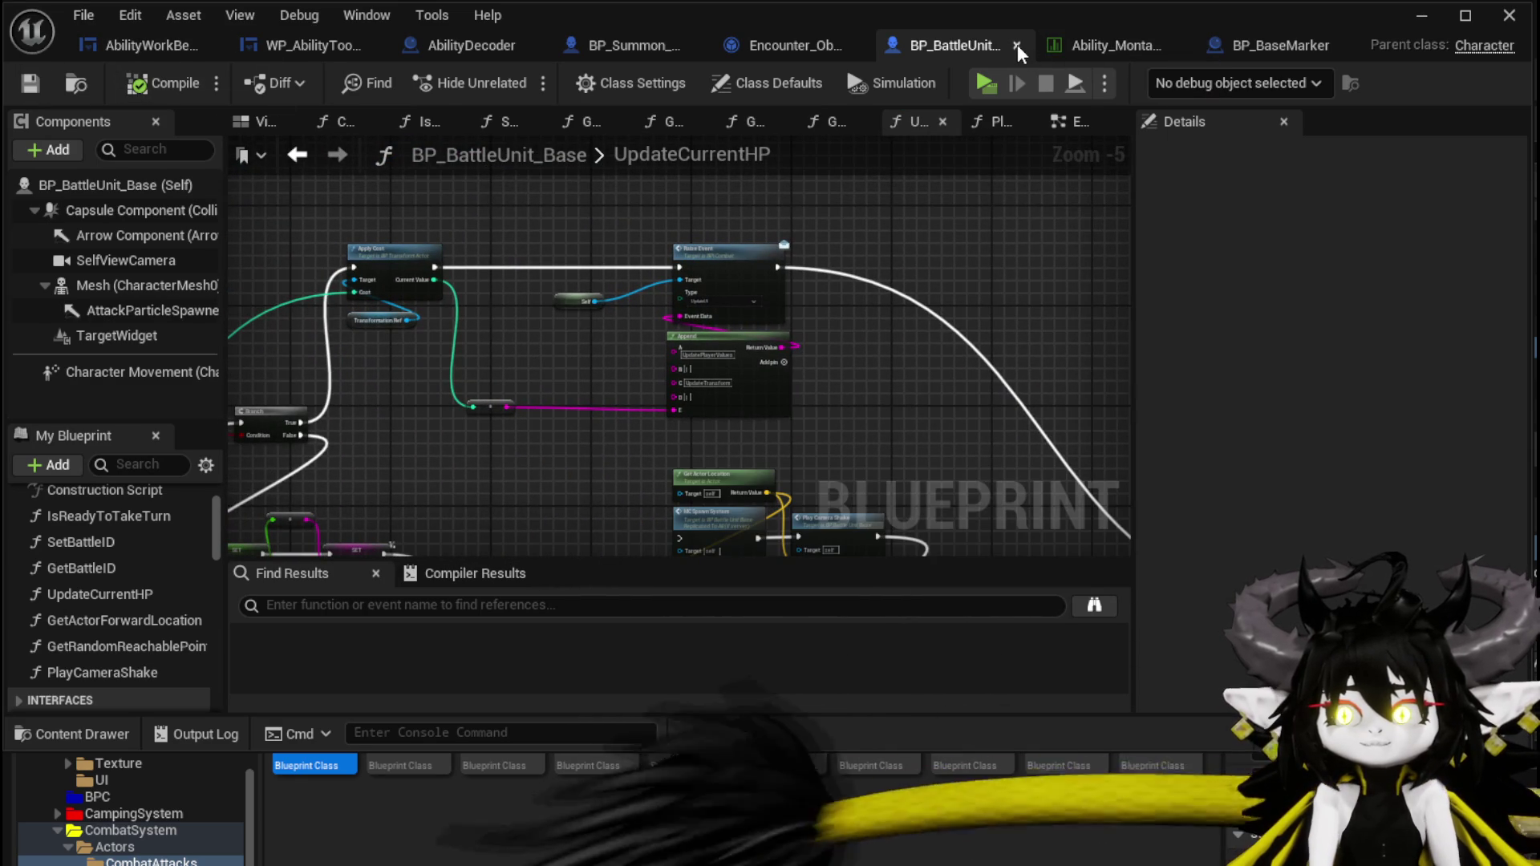
pyautogui.hotkey('ctrl', 'shift', 'Tab')
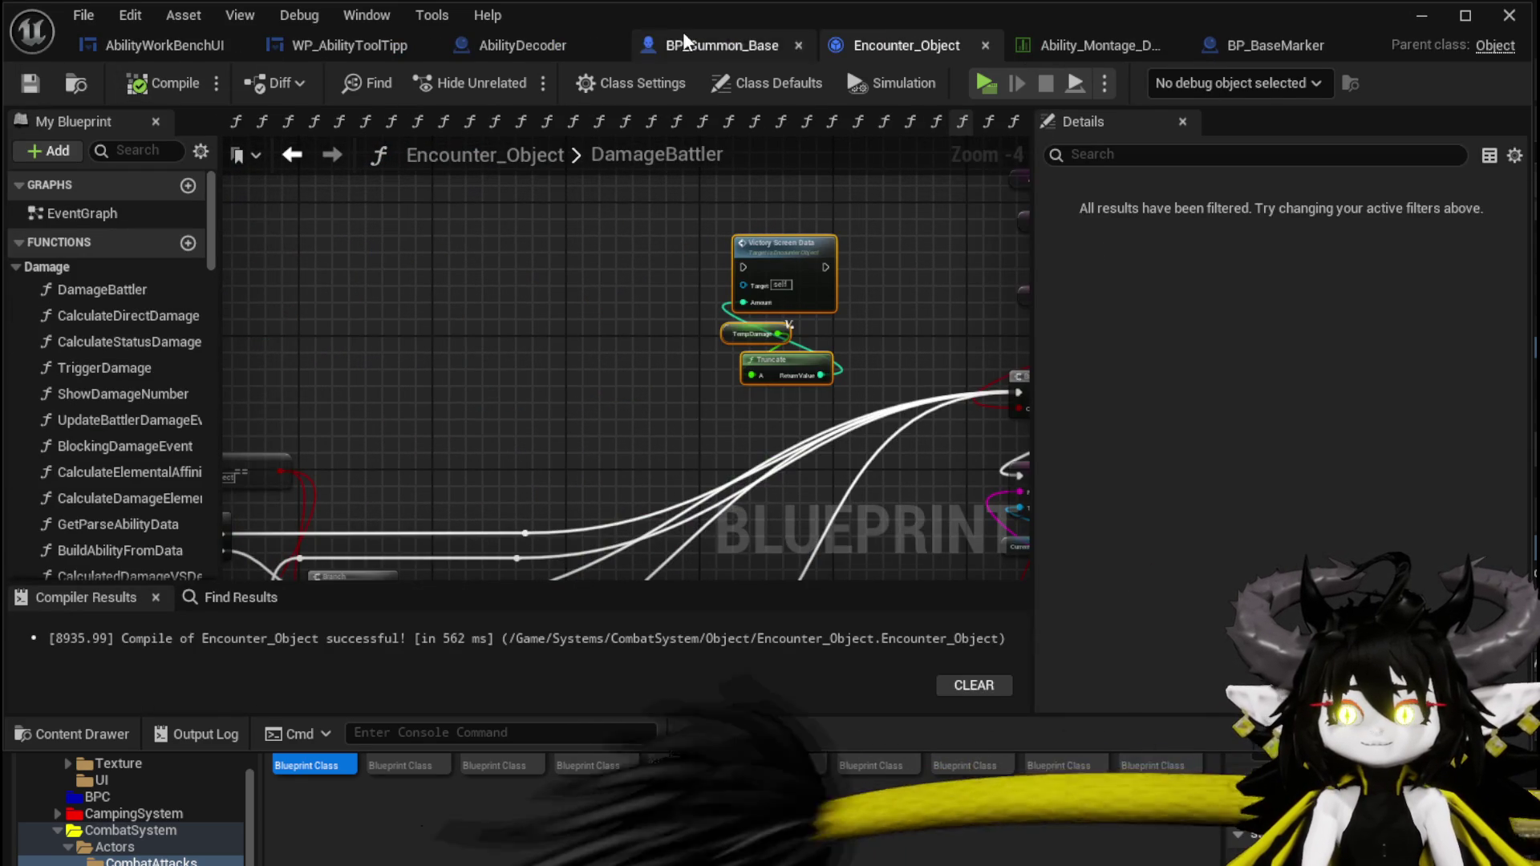
# Switch to BP_Summon_Base and inspect its Mesh (CharacterMesh0) component using TD_Hydra.
pyautogui.hotkey('ctrl', 'shift', 'Tab')
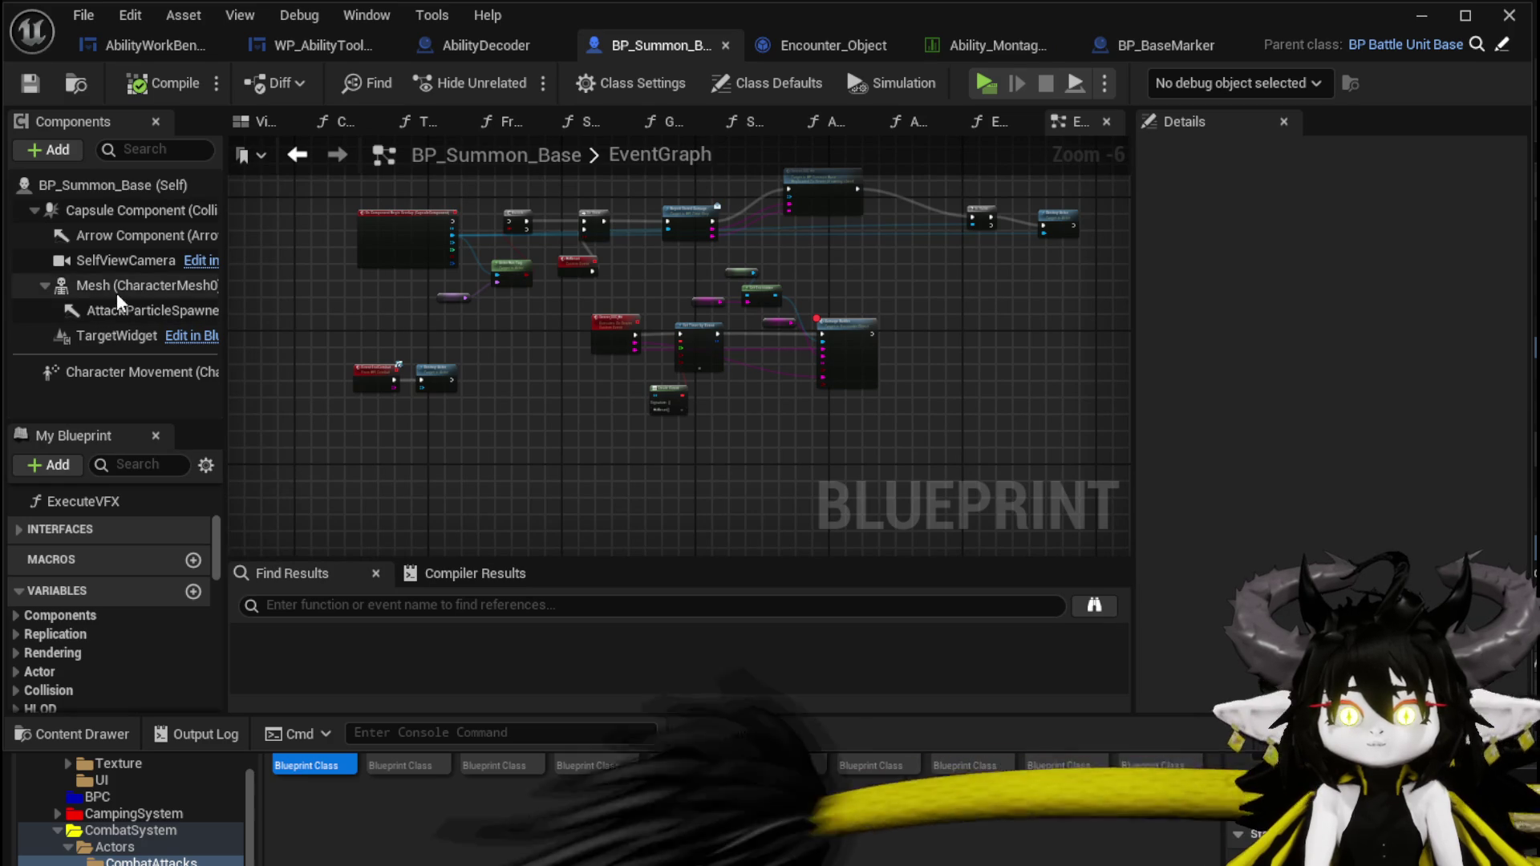
pyautogui.click(120, 285)
pyautogui.scroll(-10, 1323, 401)
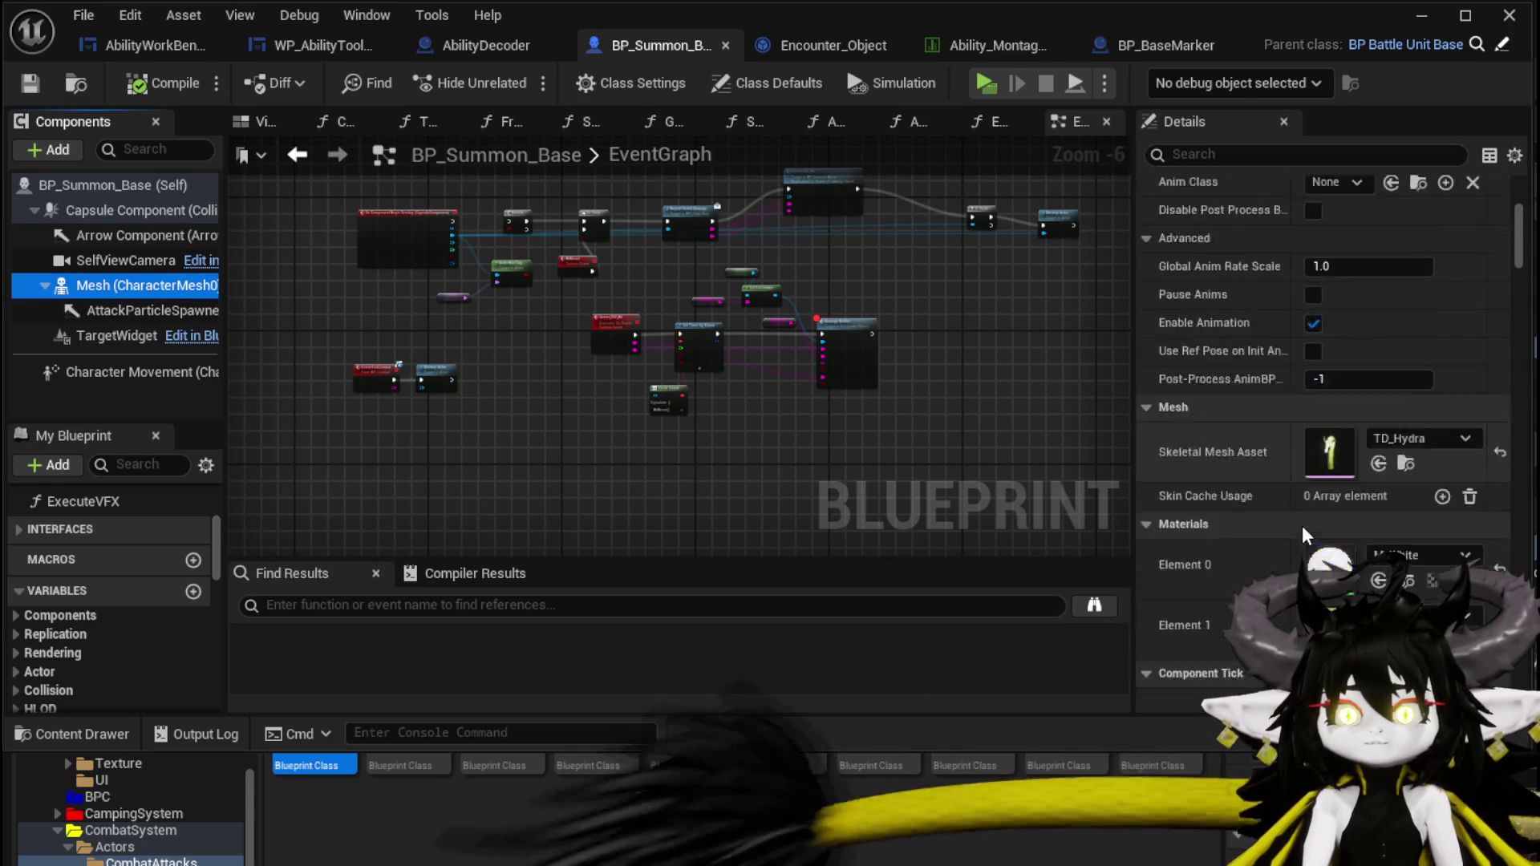
pyautogui.click(456, 458)
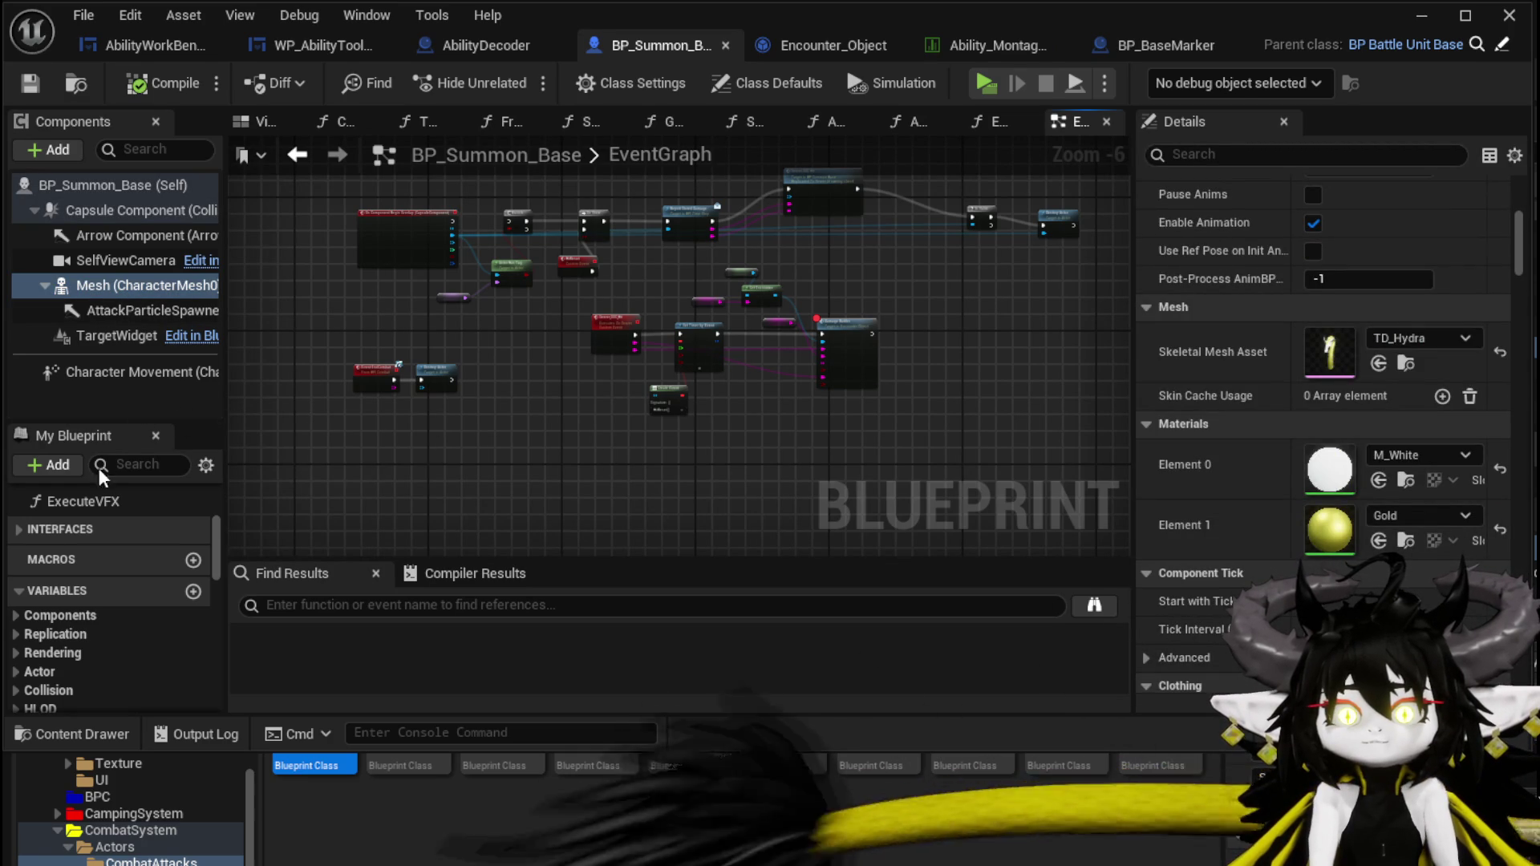
pyautogui.scroll(3, 99, 487)
# Expand and browse the interface functions list in the My Blueprint panel.
pyautogui.click(22, 597)
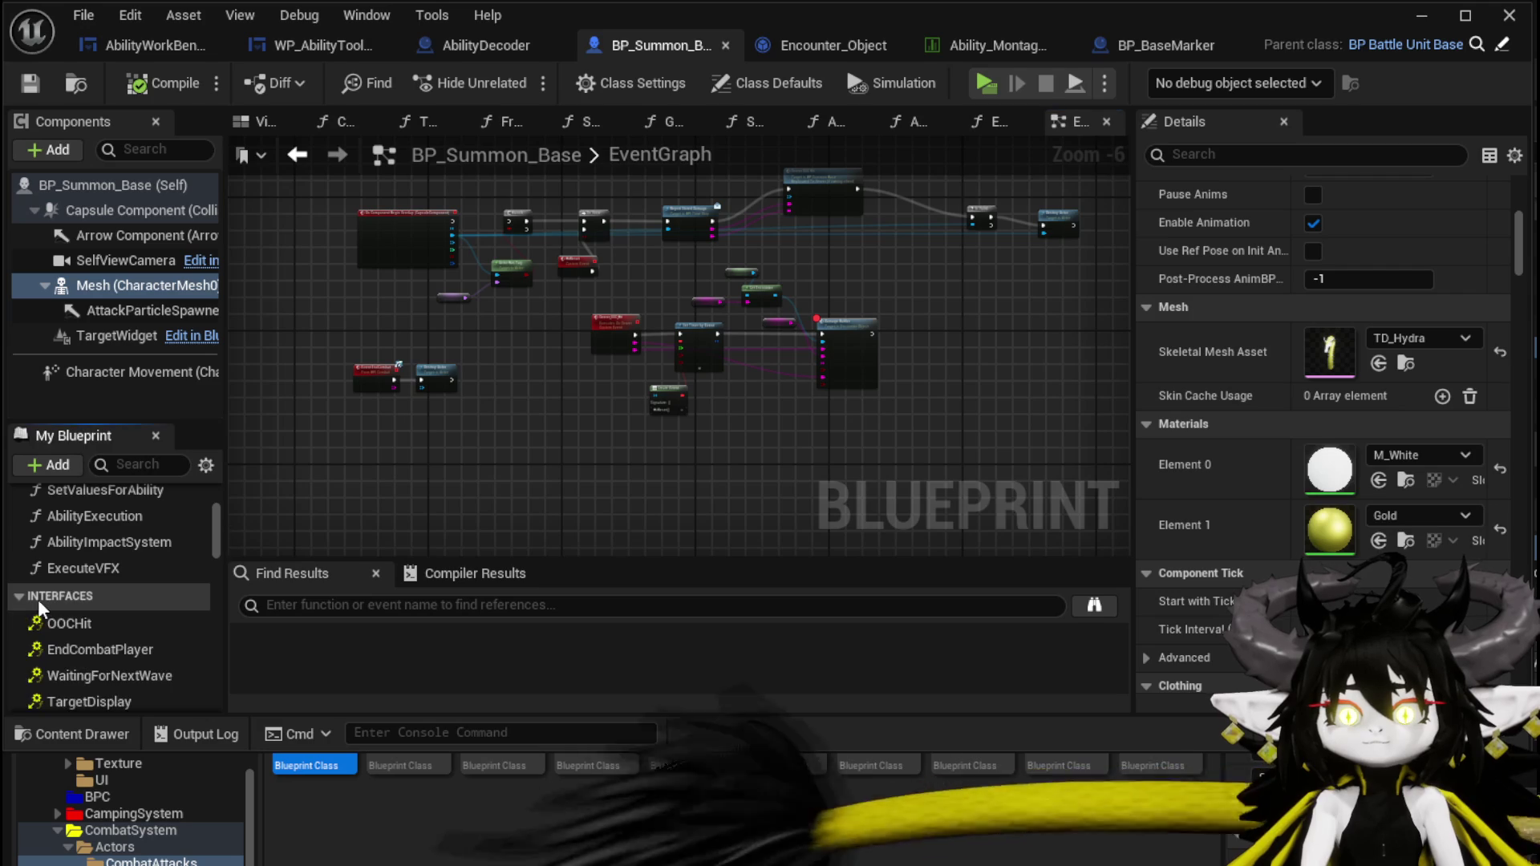
pyautogui.scroll(-5, 133, 582)
pyautogui.scroll(-10, 133, 581)
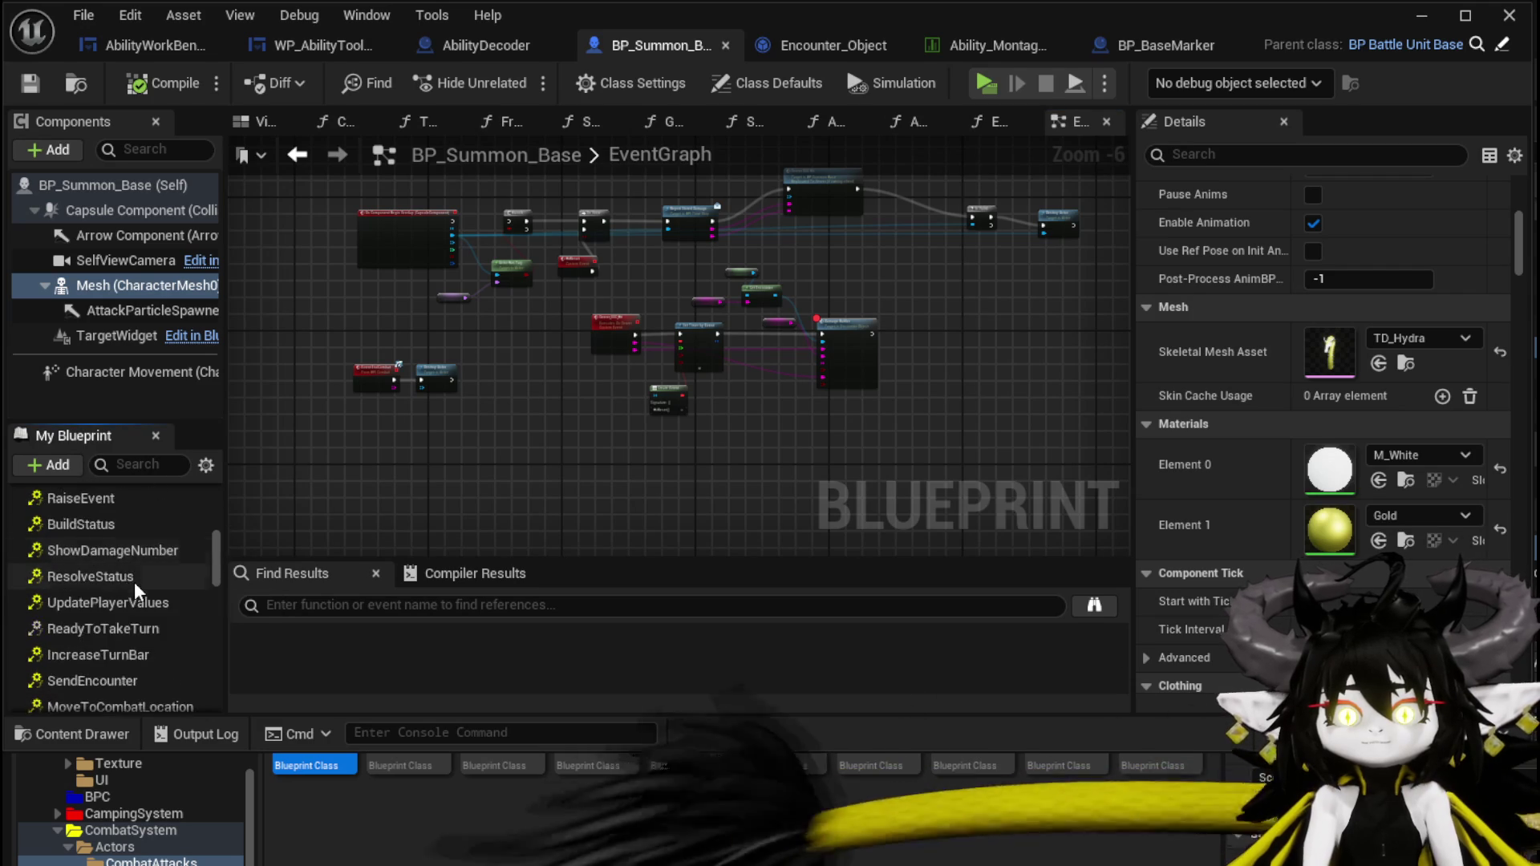
pyautogui.scroll(-5, 137, 577)
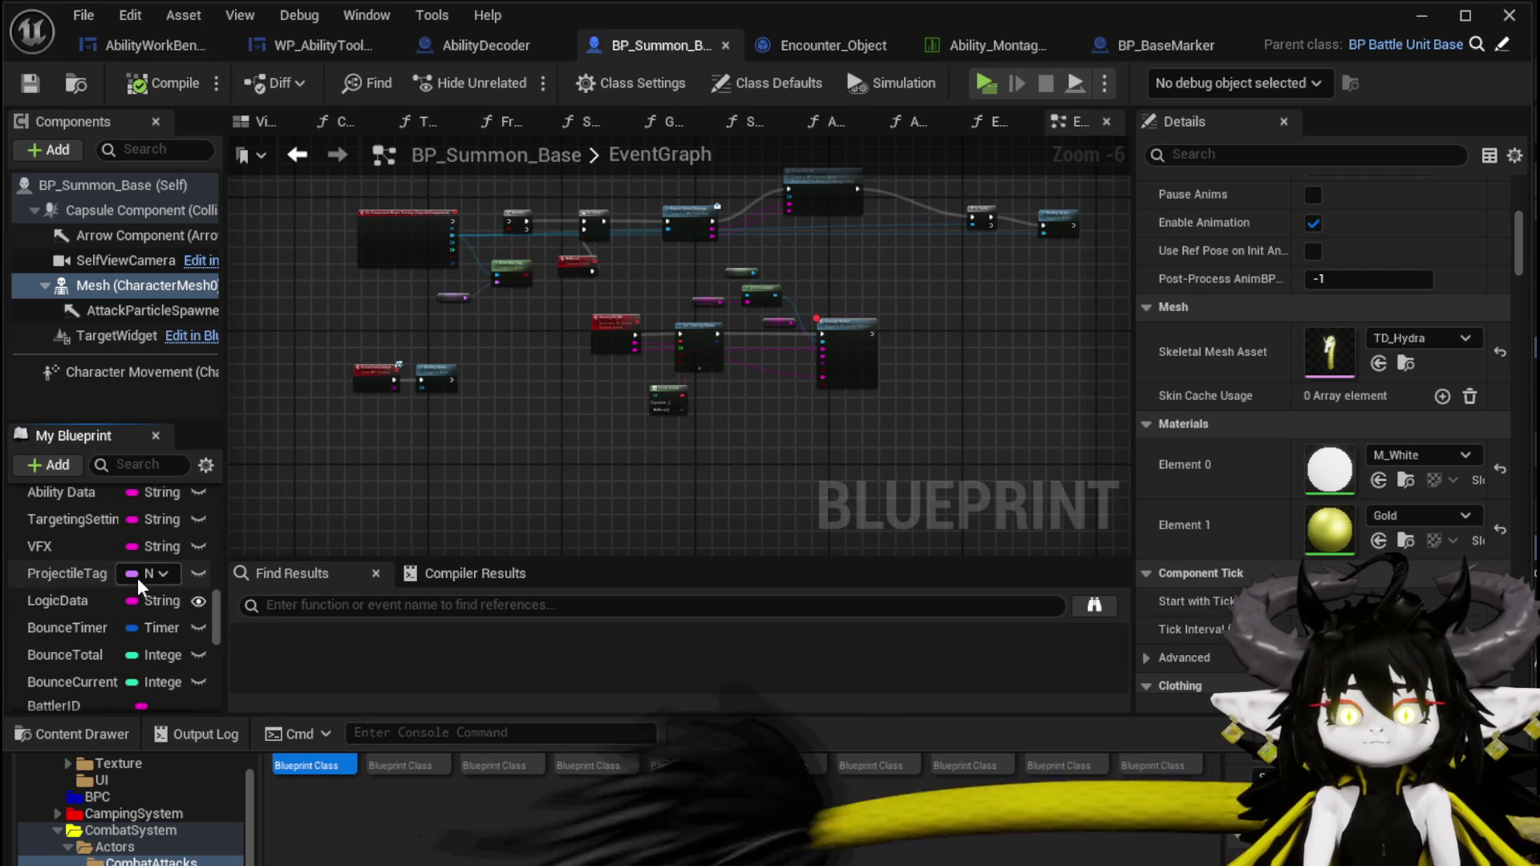
pyautogui.scroll(-3, 137, 577)
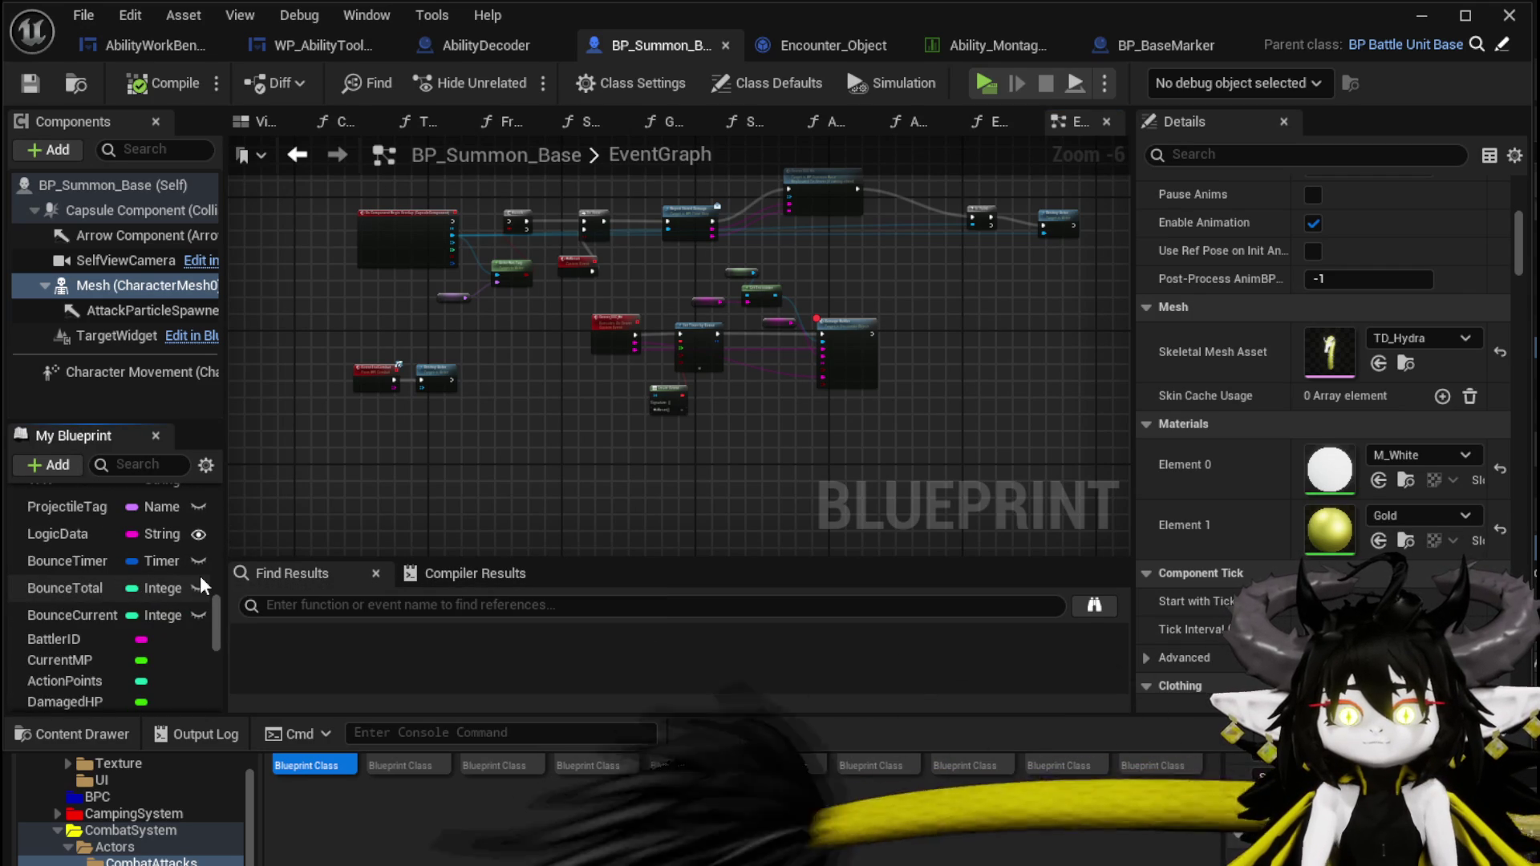
pyautogui.scroll(-6, 200, 575)
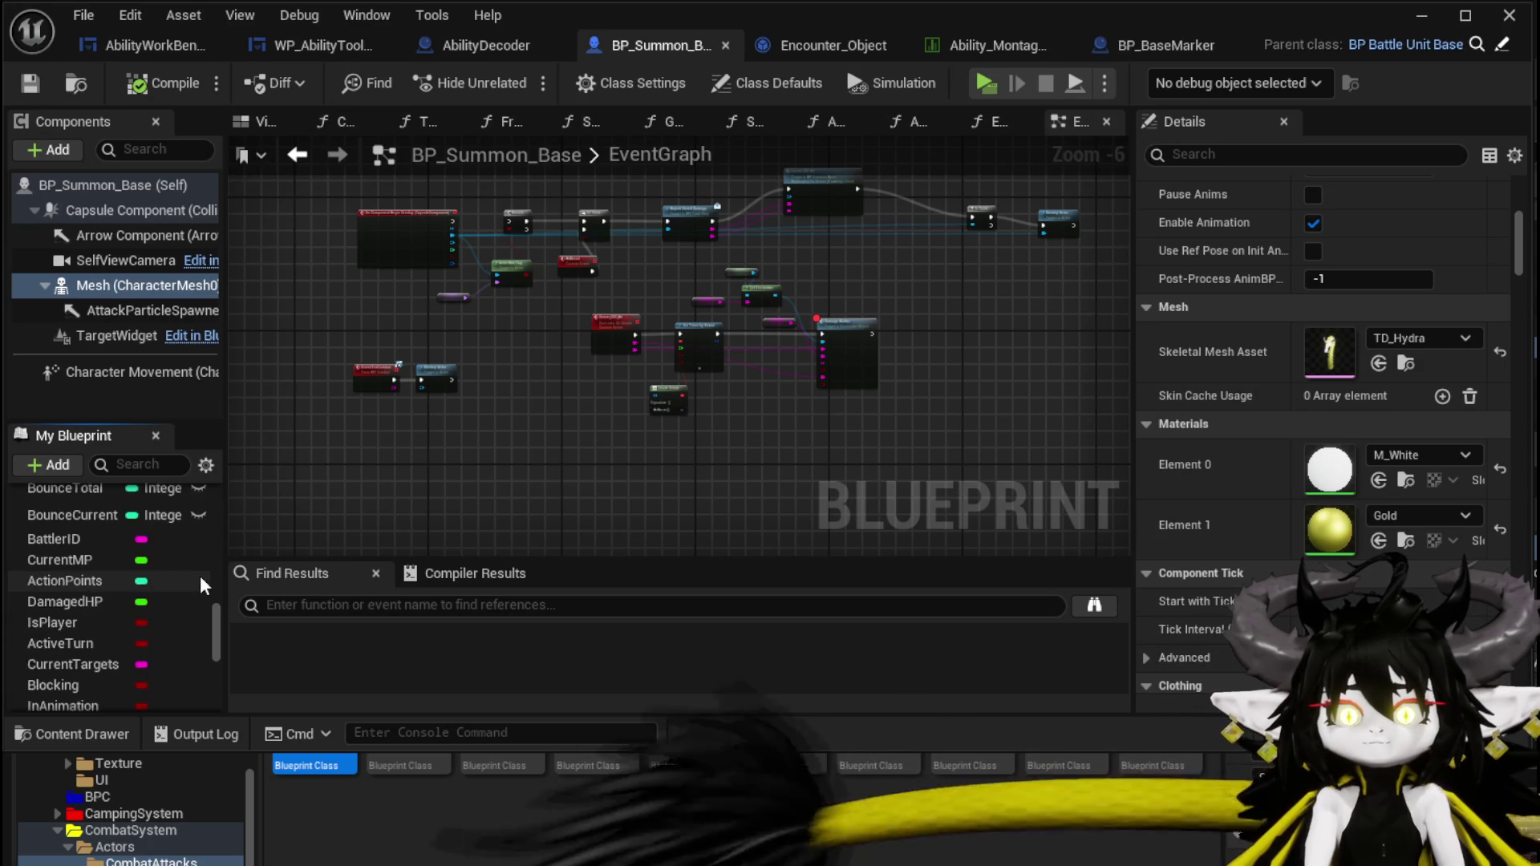
pyautogui.scroll(-10, 200, 575)
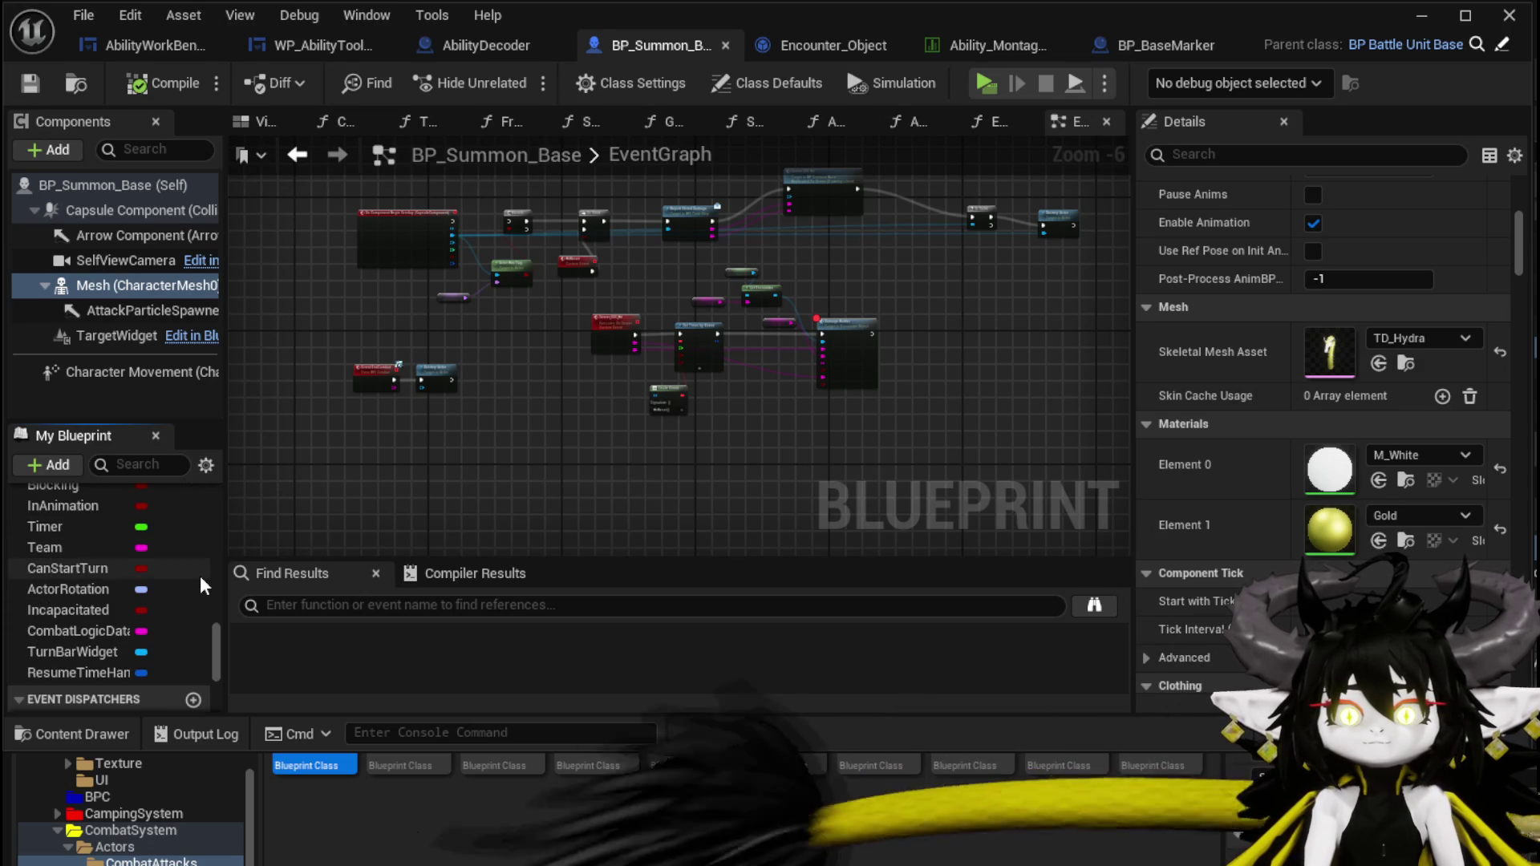
pyautogui.scroll(-5, 199, 575)
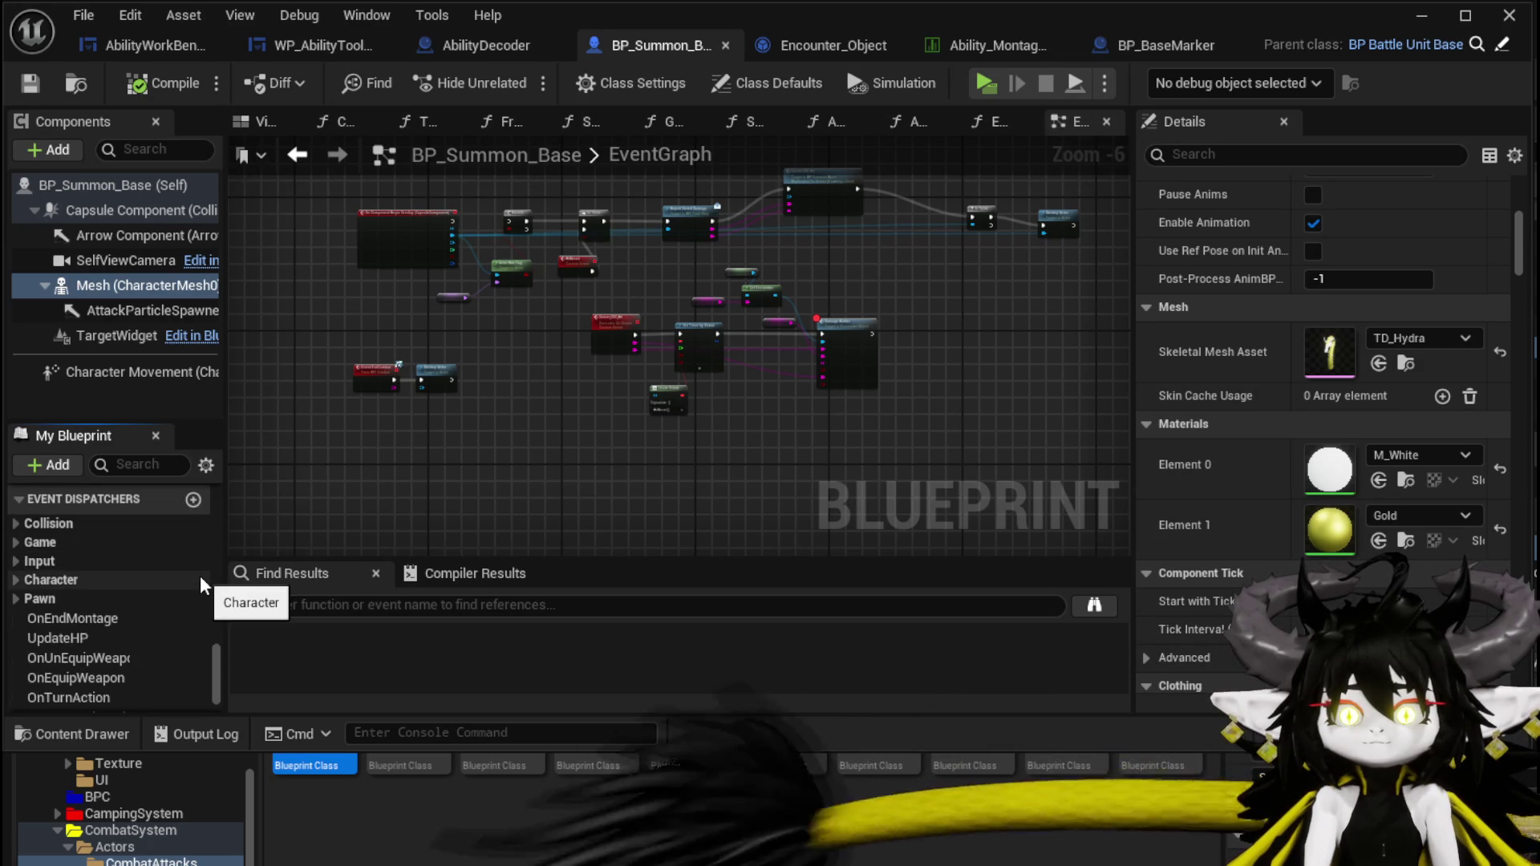
pyautogui.scroll(-1, 200, 575)
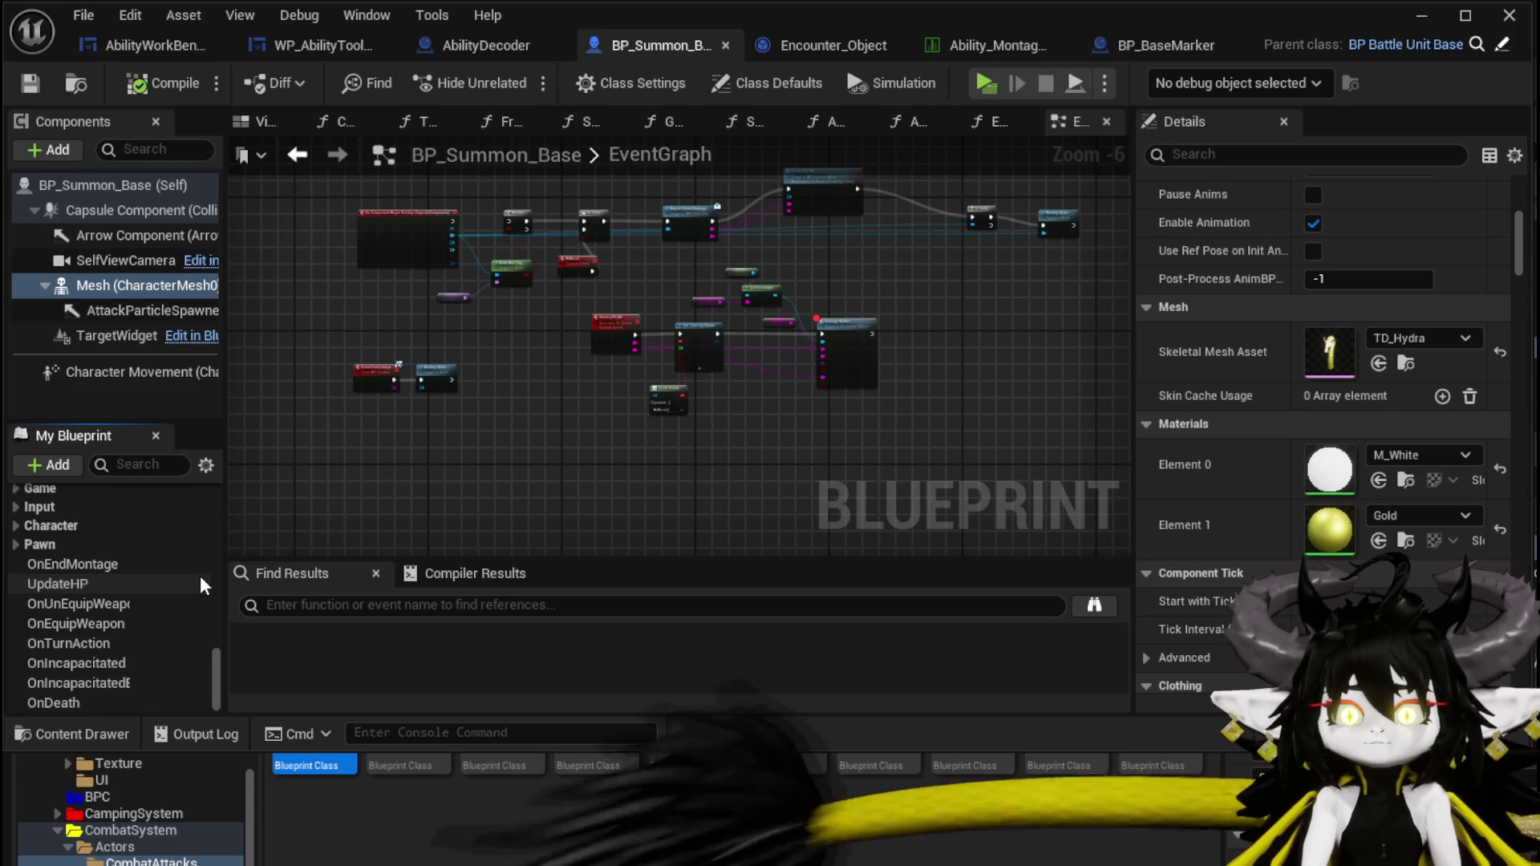
pyautogui.scroll(10, 162, 560)
pyautogui.scroll(12, 162, 561)
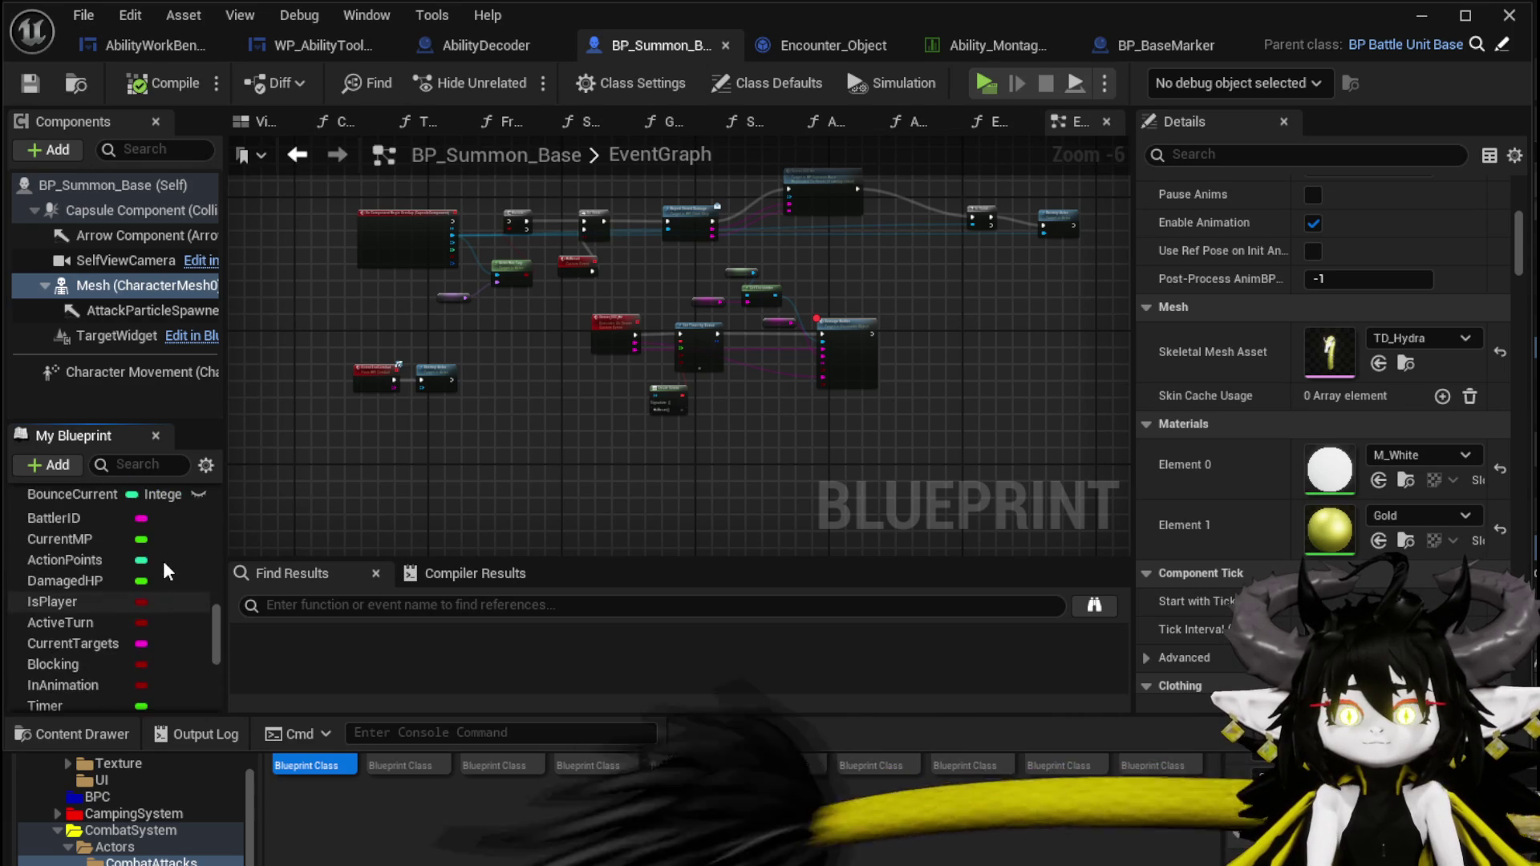
pyautogui.scroll(10, 162, 560)
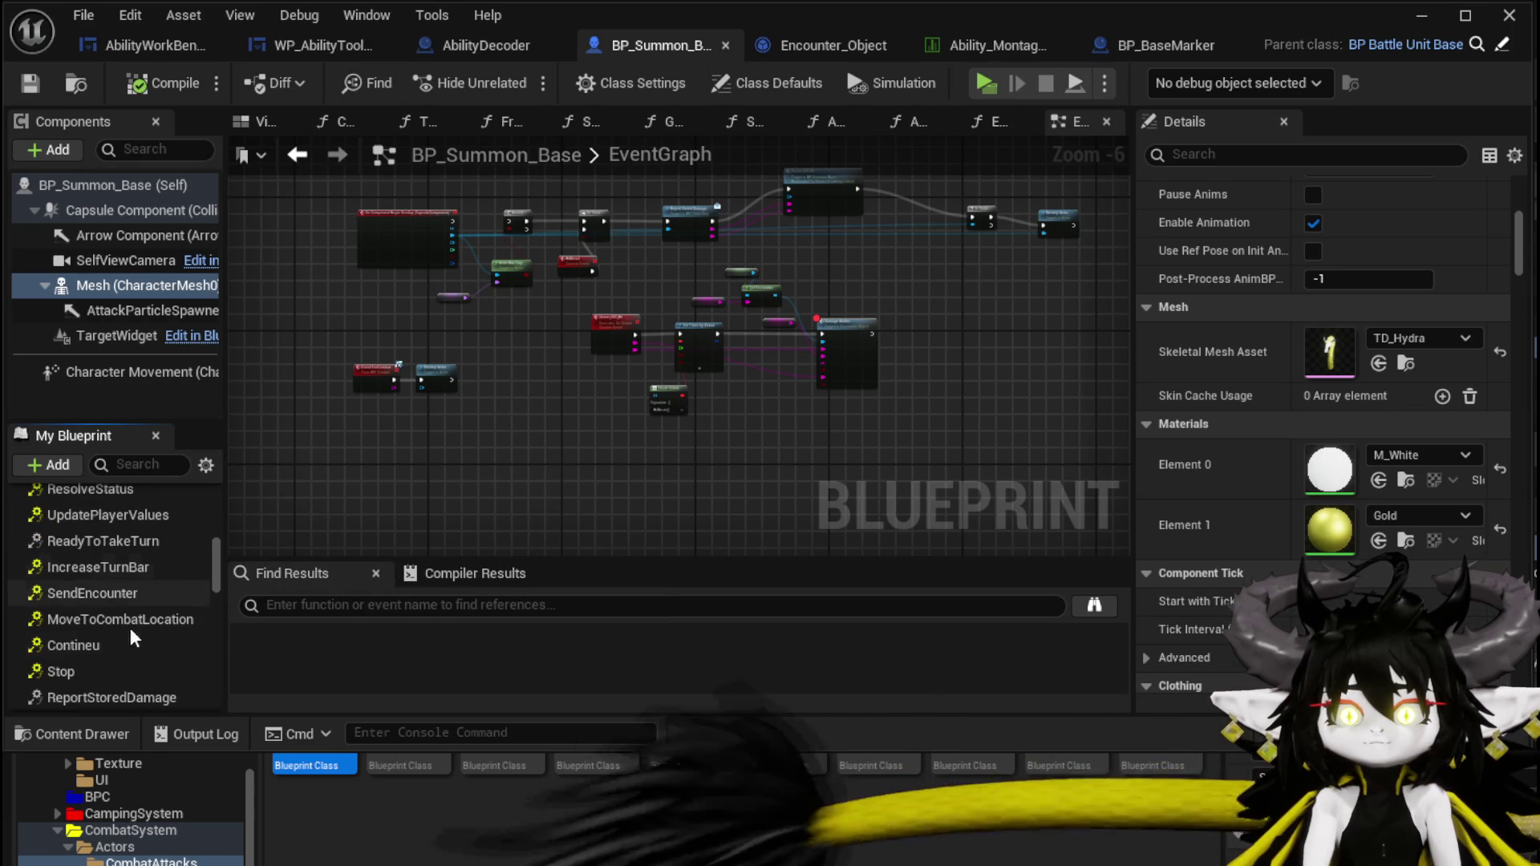
pyautogui.scroll(3, 149, 605)
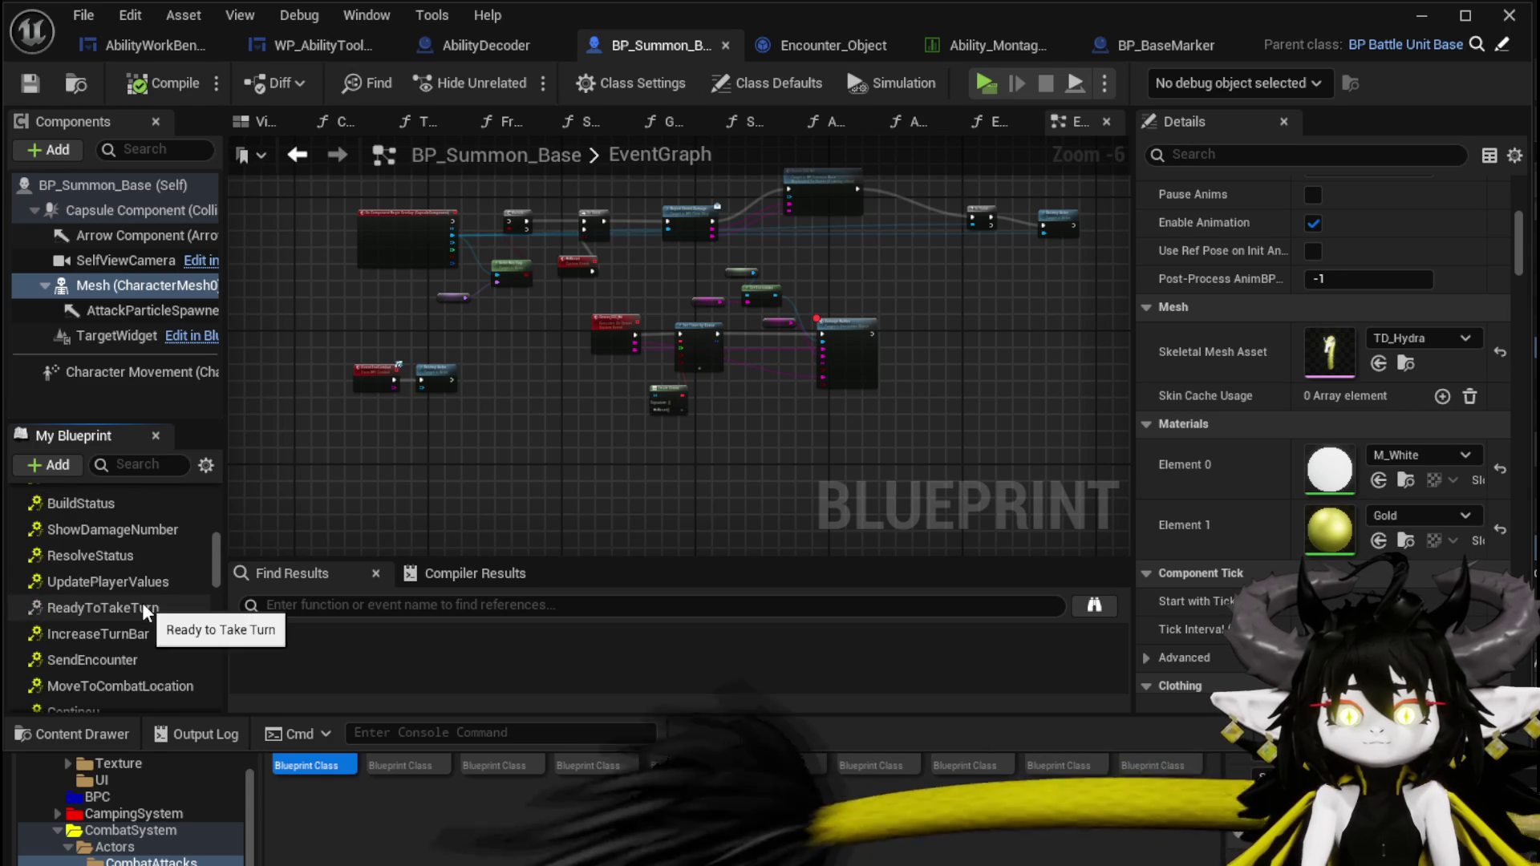
pyautogui.scroll(2, 145, 612)
pyautogui.scroll(8, 145, 612)
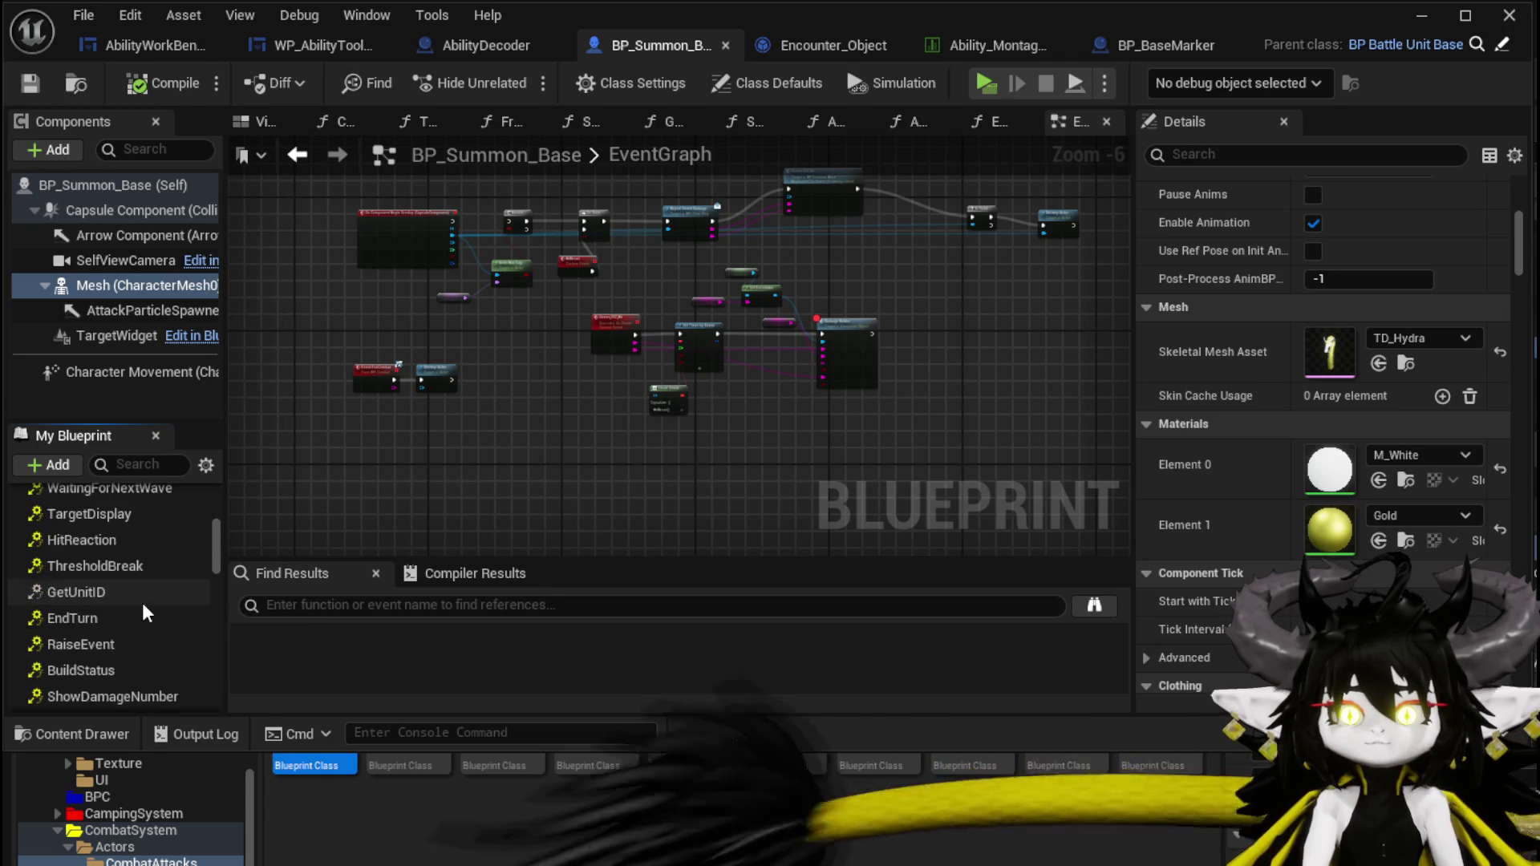
pyautogui.scroll(5, 145, 612)
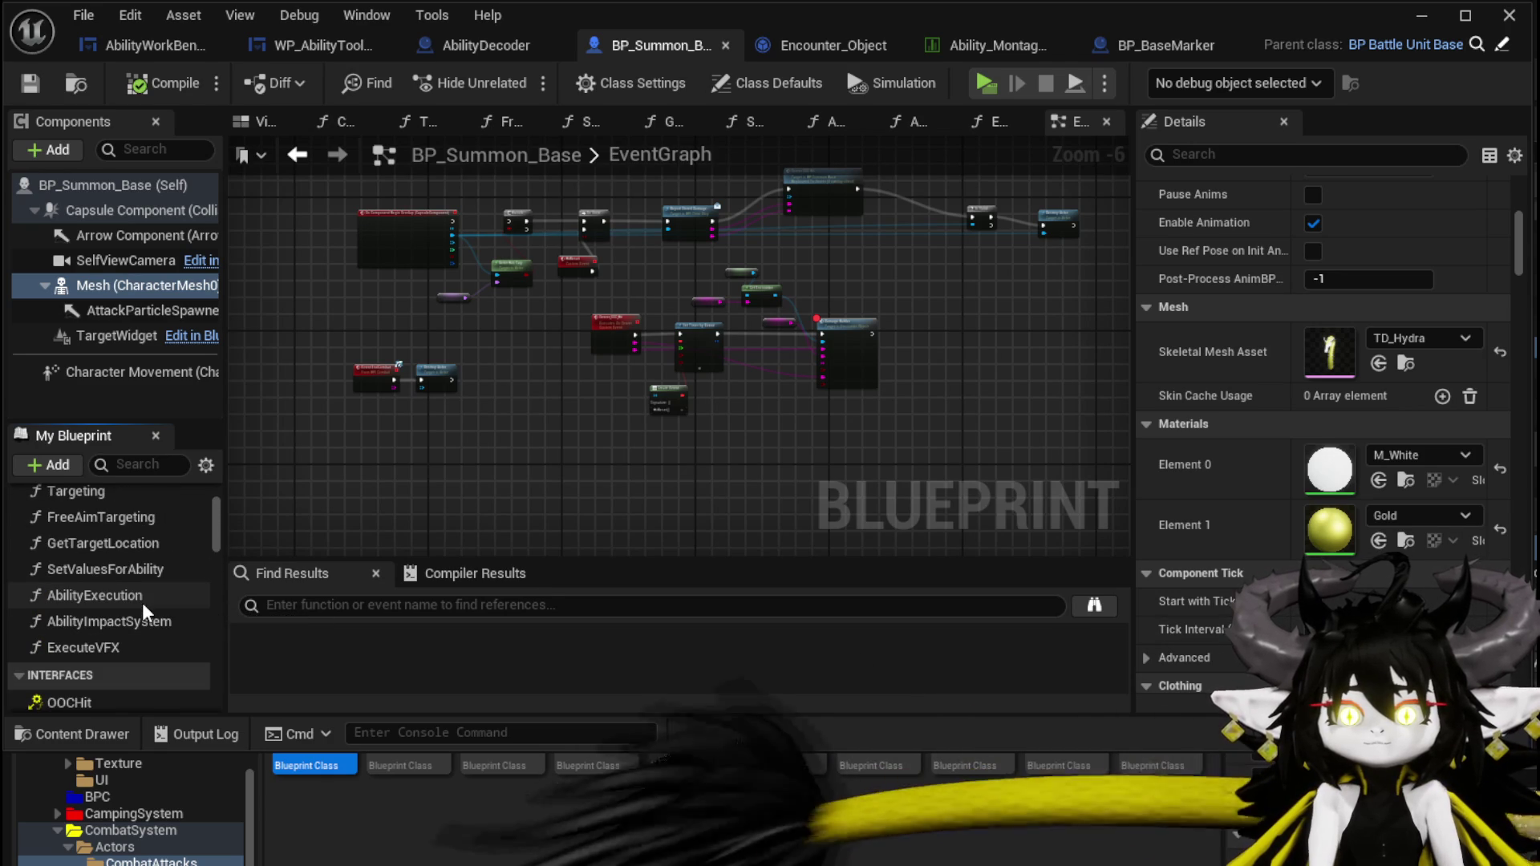
pyautogui.scroll(2, 145, 612)
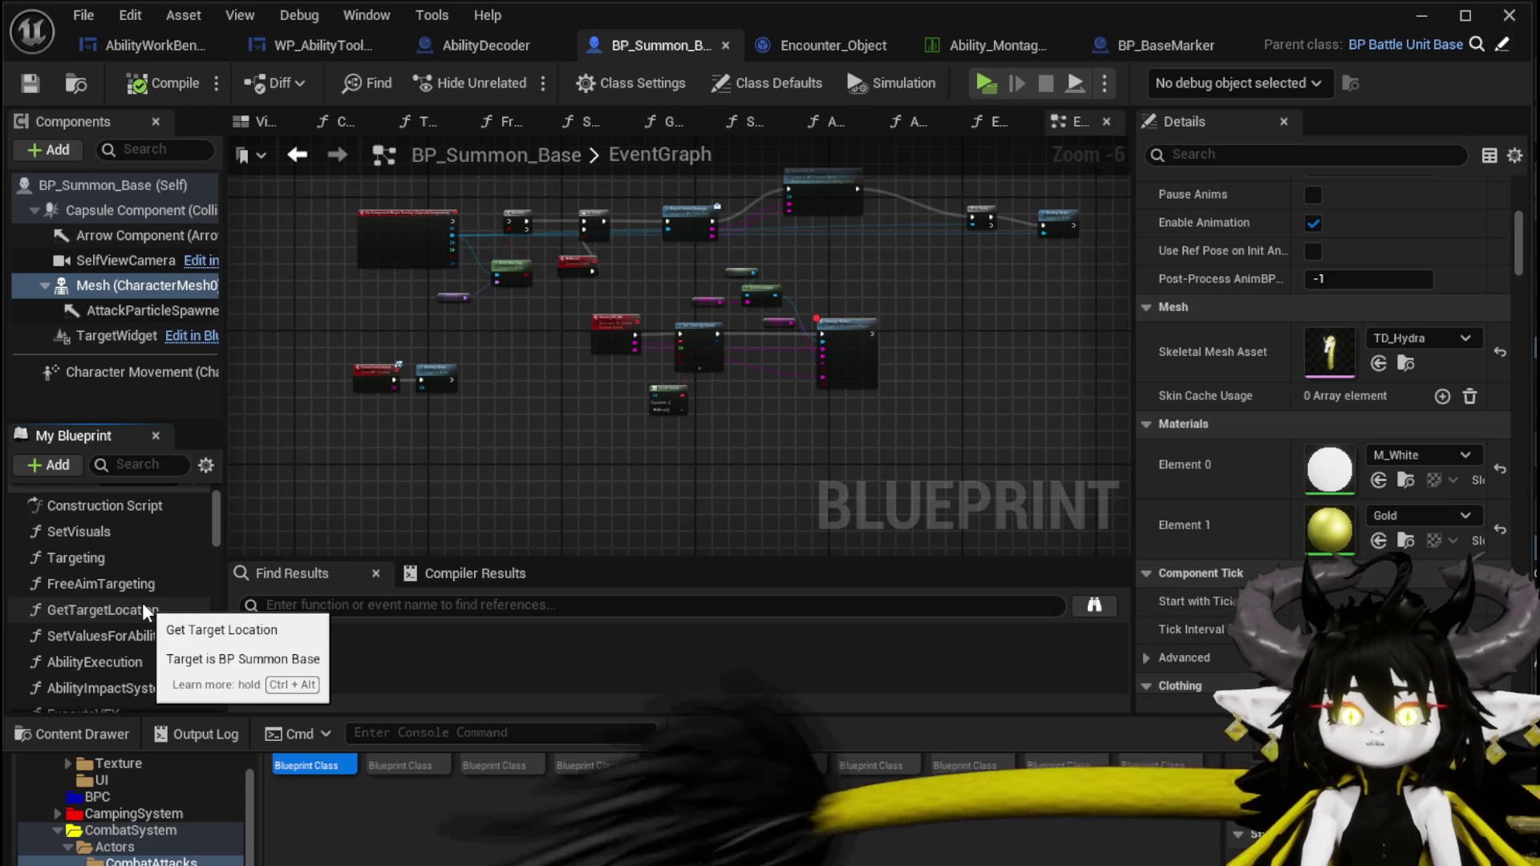
pyautogui.scroll(3, 145, 612)
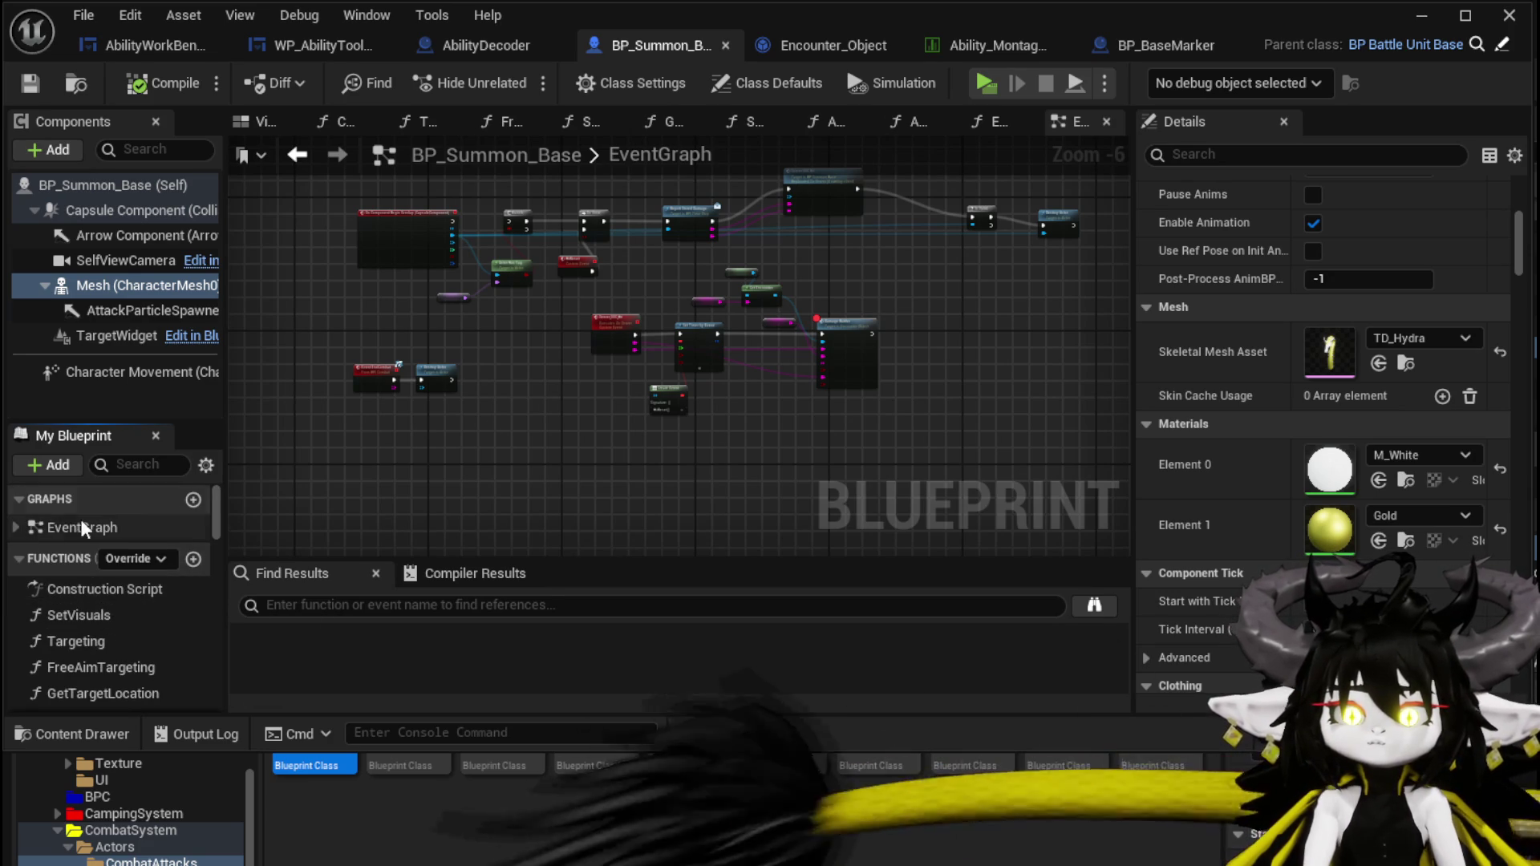
pyautogui.scroll(-5, 356, 525)
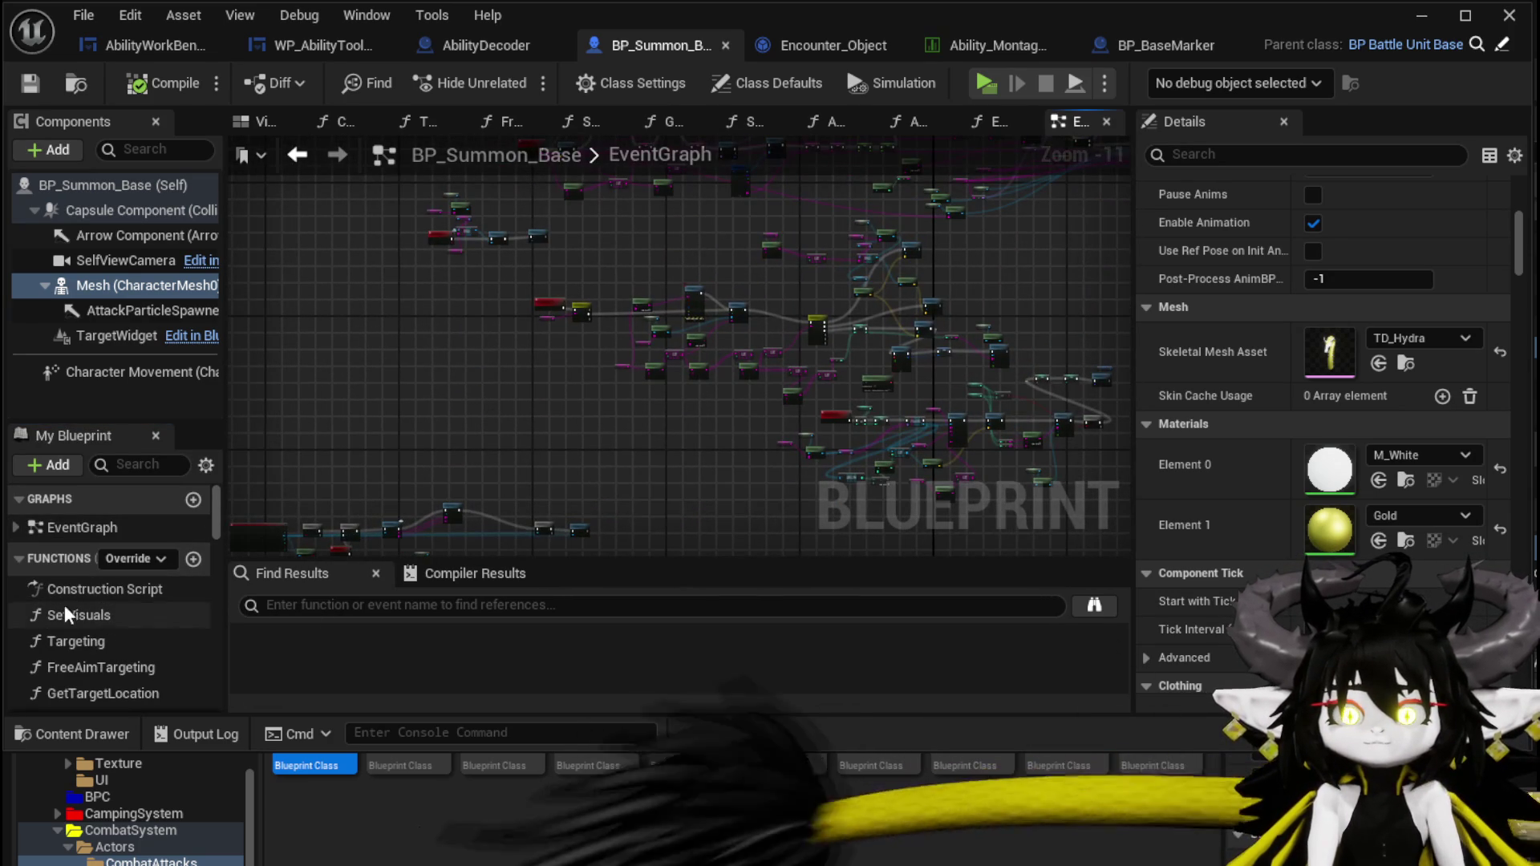
# List the EventGraph events and select Server_OOC_Hit.
pyautogui.click(21, 531)
pyautogui.scroll(-3, 190, 579)
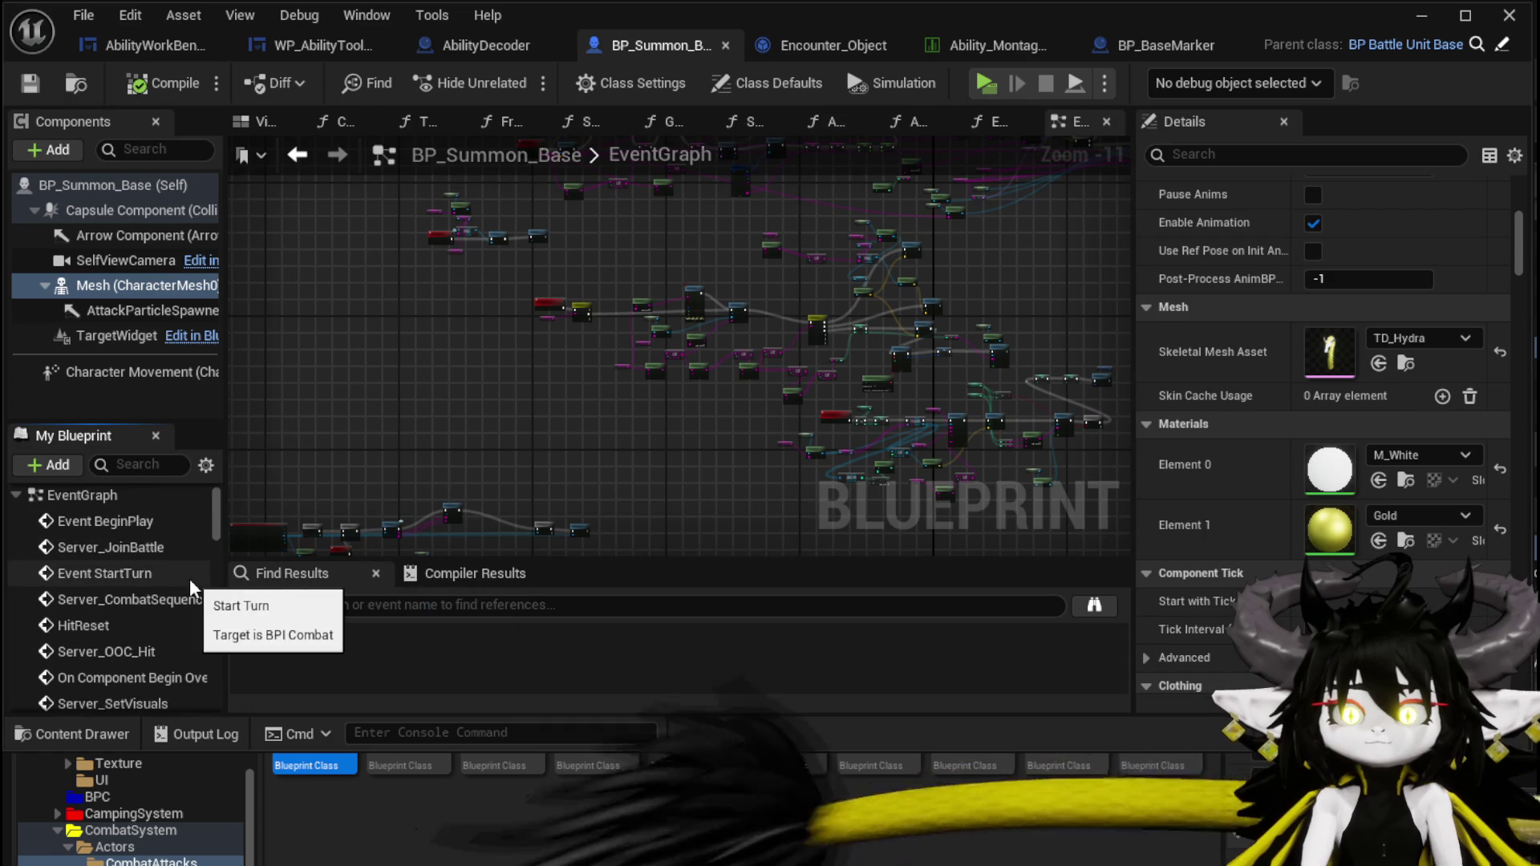
pyautogui.scroll(-2, 190, 579)
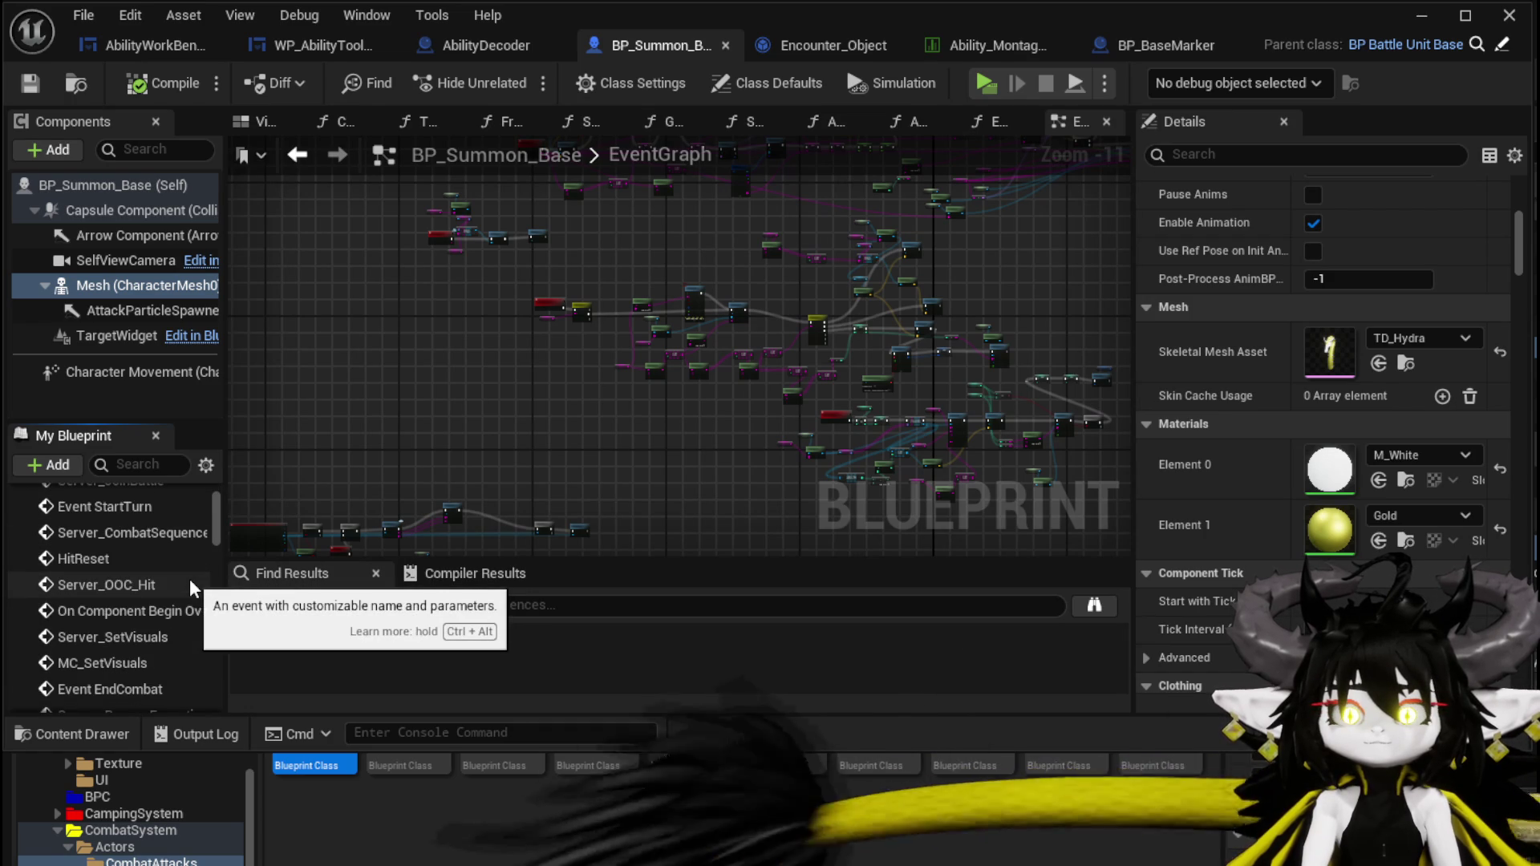
pyautogui.click(190, 583)
# Add a breakpoint to the Server_OOC_Hit event node and minimize the Blueprint editor.
pyautogui.doubleClick(190, 583)
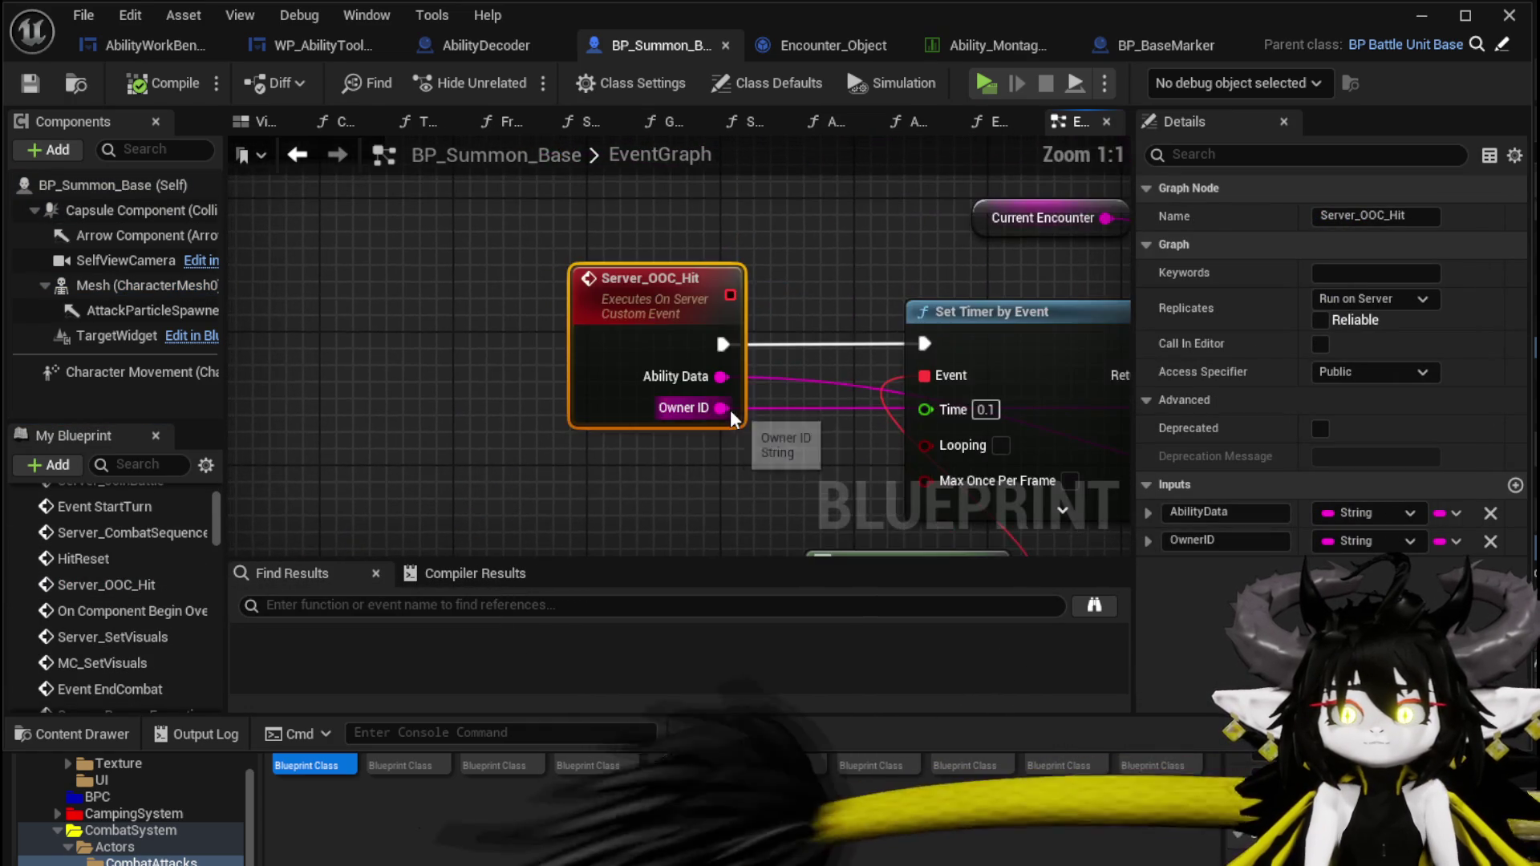
pyautogui.scroll(-2, 340, 427)
pyautogui.moveTo(344, 385)
pyautogui.mouseDown()
pyautogui.moveTo(659, 477)
pyautogui.moveTo(766, 432)
pyautogui.moveTo(781, 287)
pyautogui.moveTo(458, 269)
pyautogui.mouseUp()
pyautogui.rightClick(454, 276)
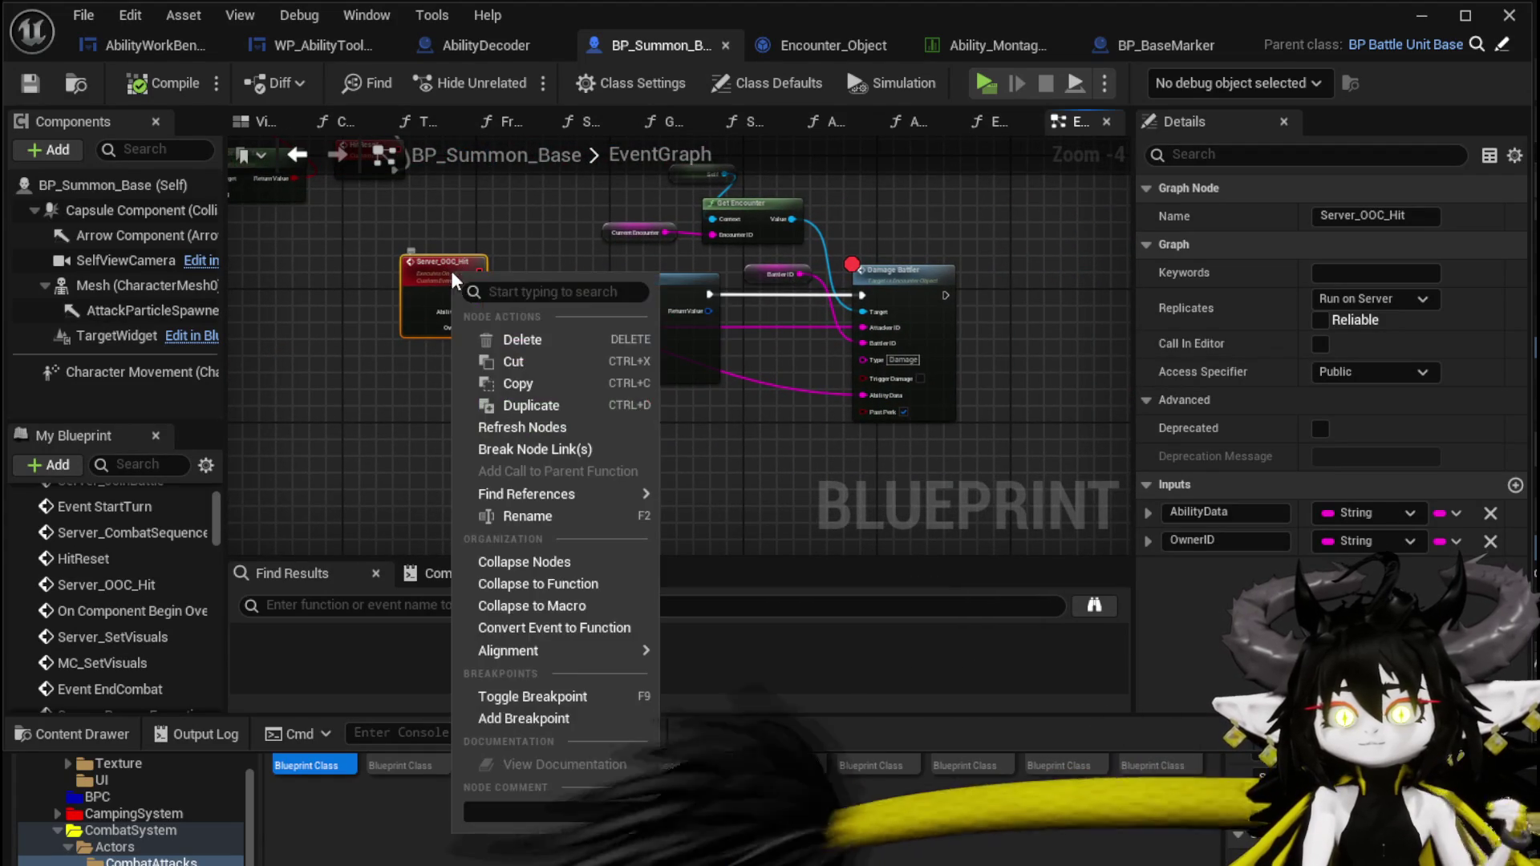
pyautogui.click(550, 718)
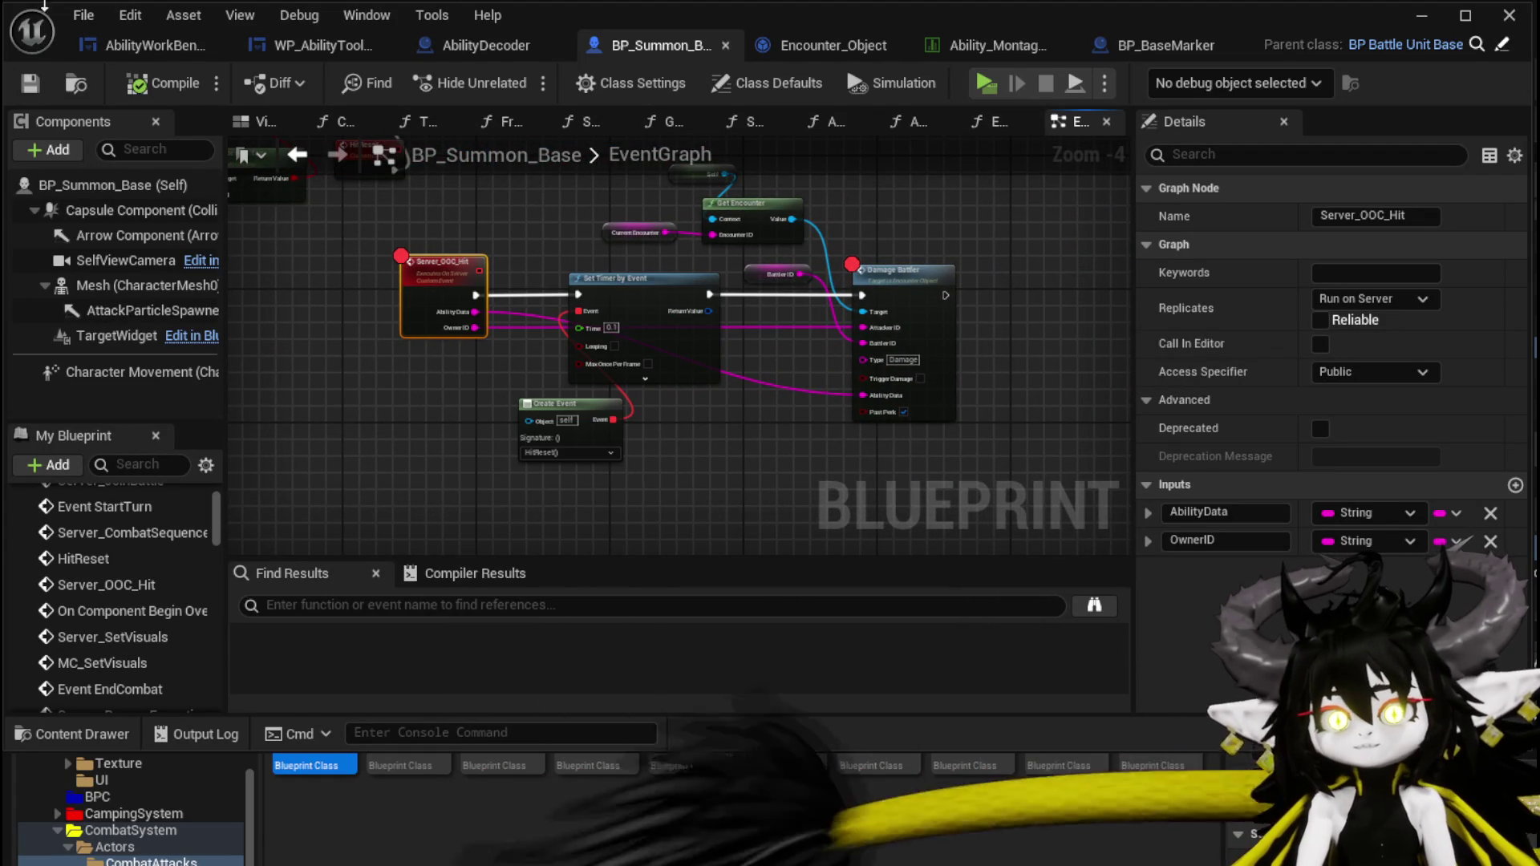
pyautogui.click(1420, 16)
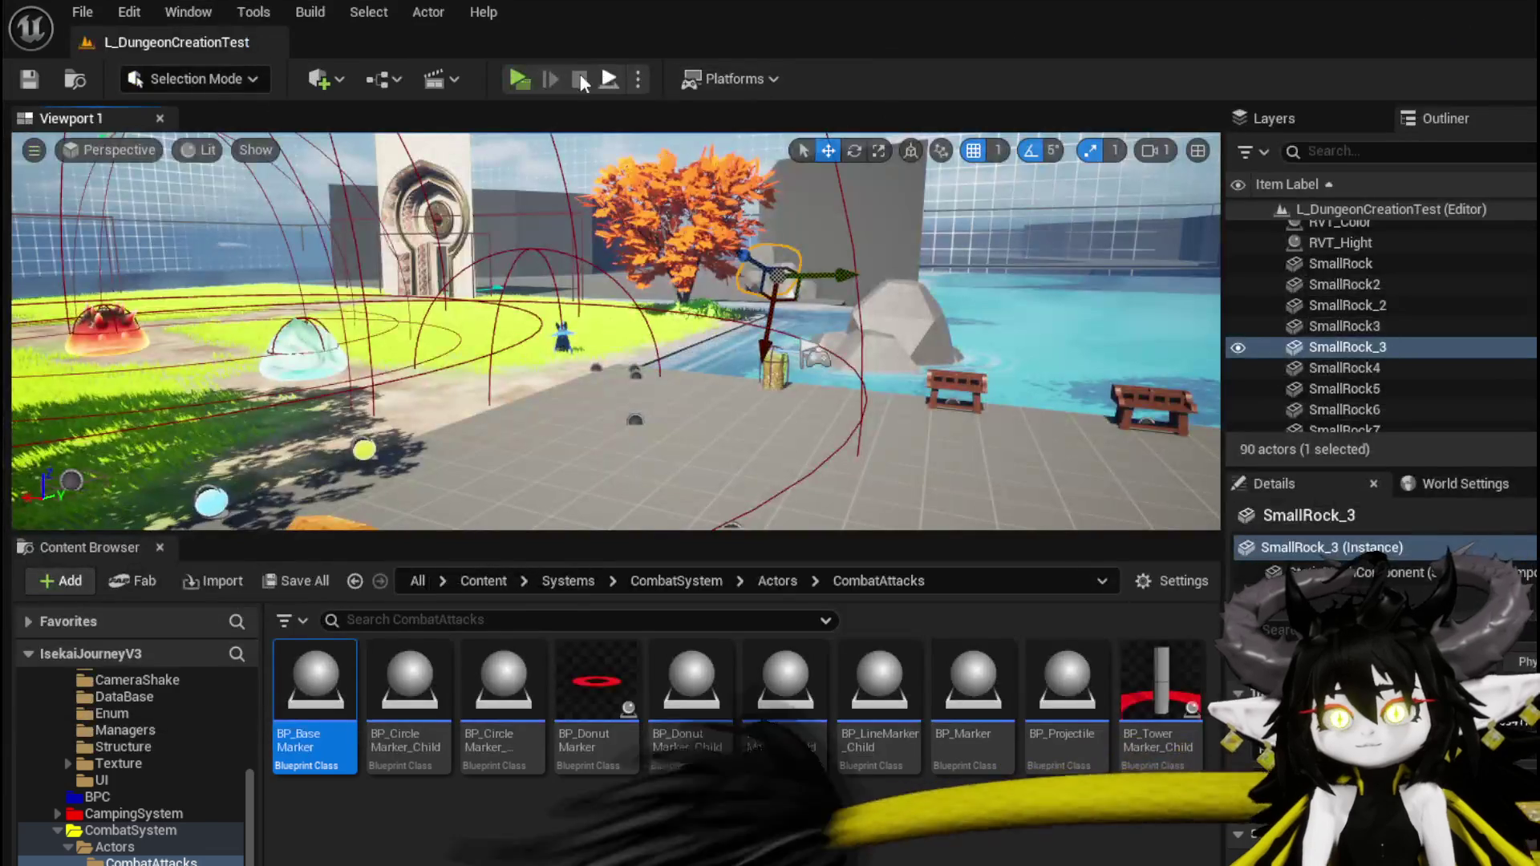
# Start PIE with Alt+P, cast the Test Summon card, then stop with Esc.
pyautogui.hotkey('alt', 'p')
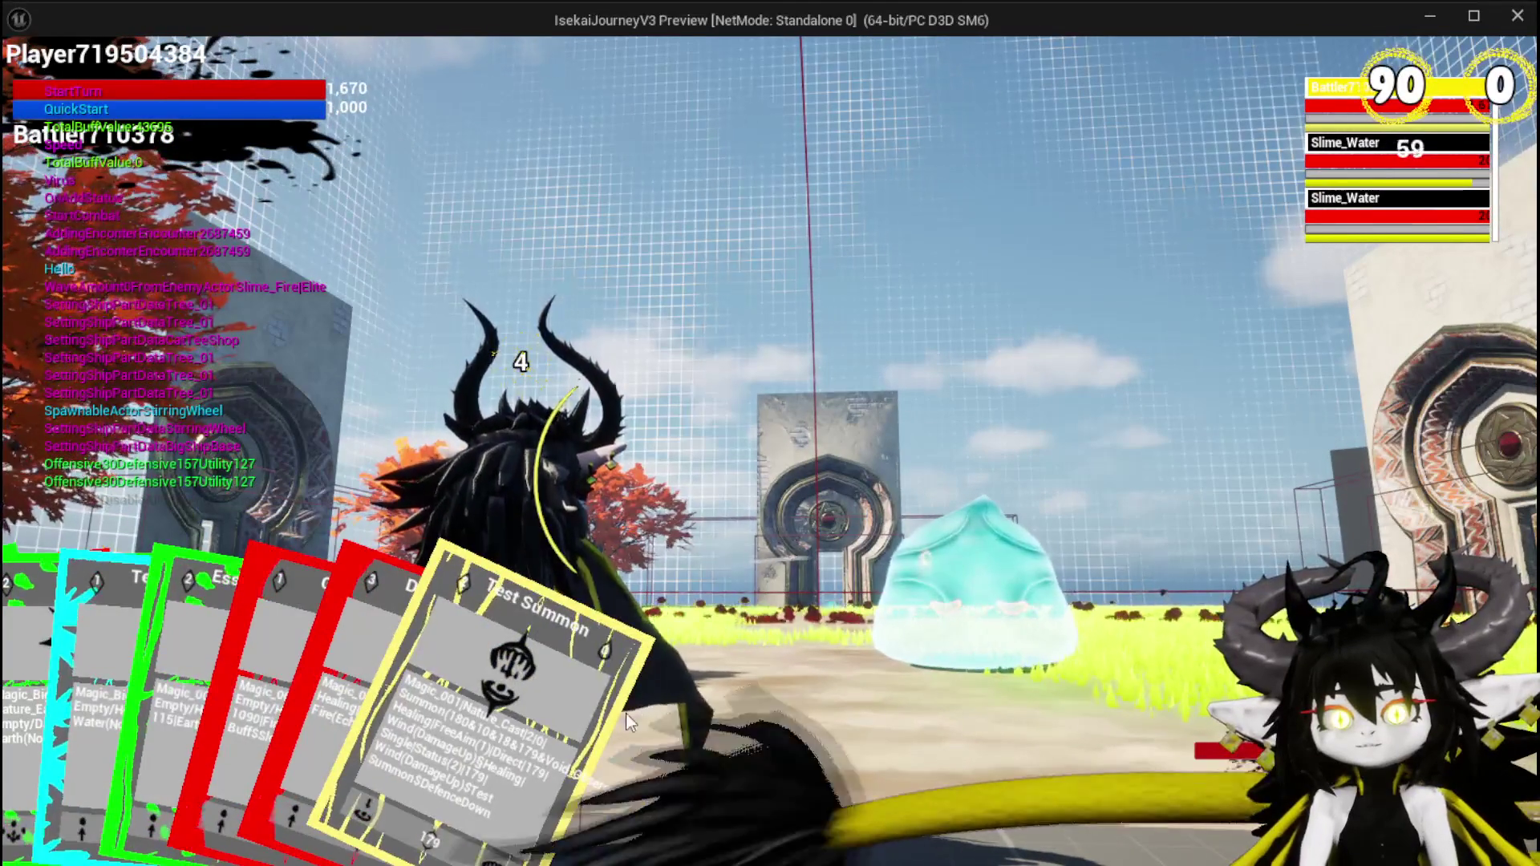
pyautogui.click(989, 764)
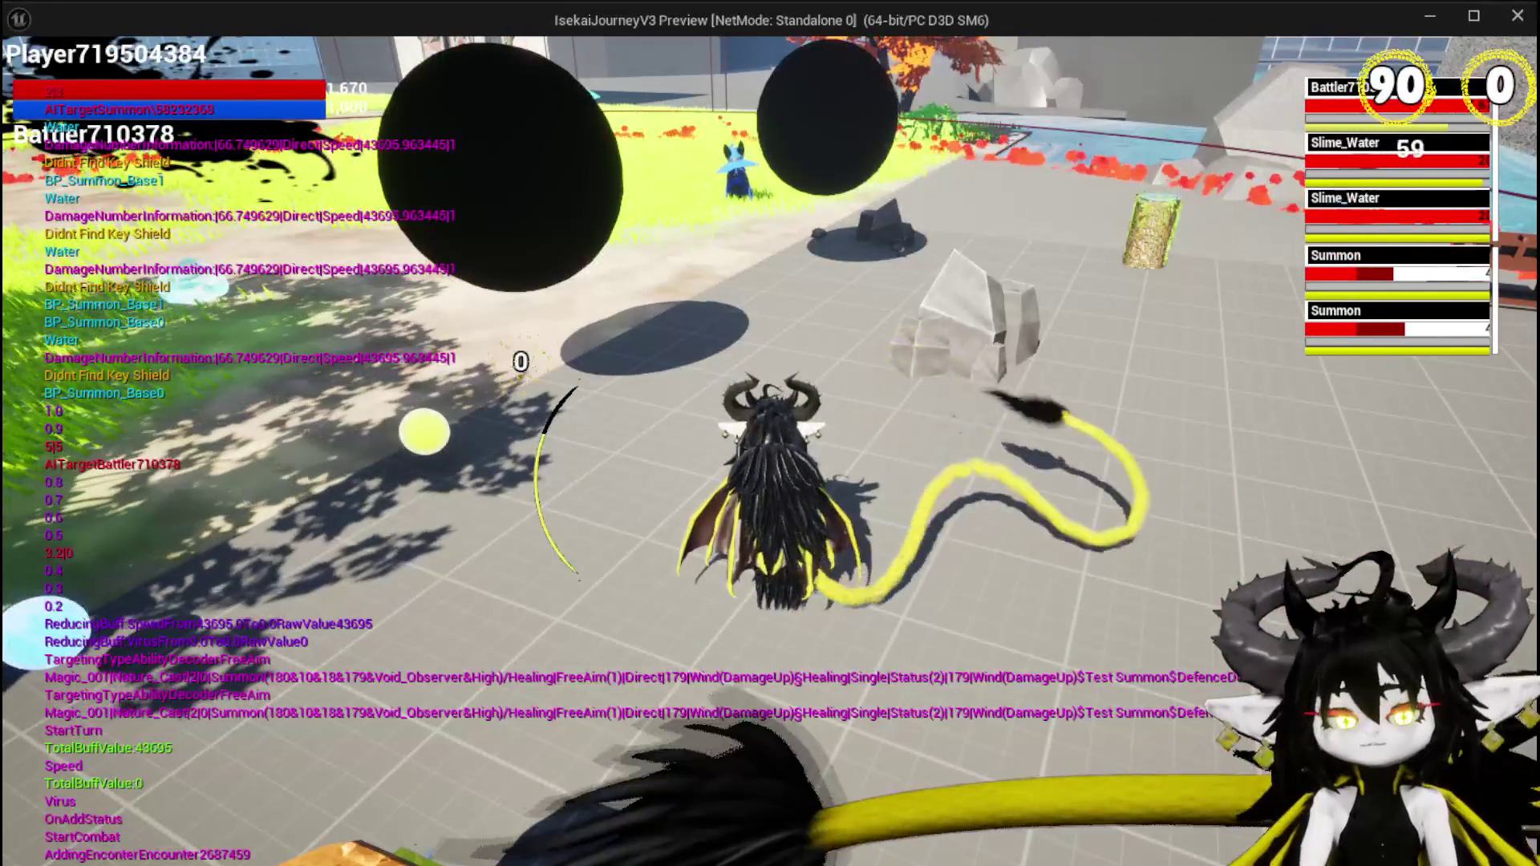
pyautogui.press('Escape')
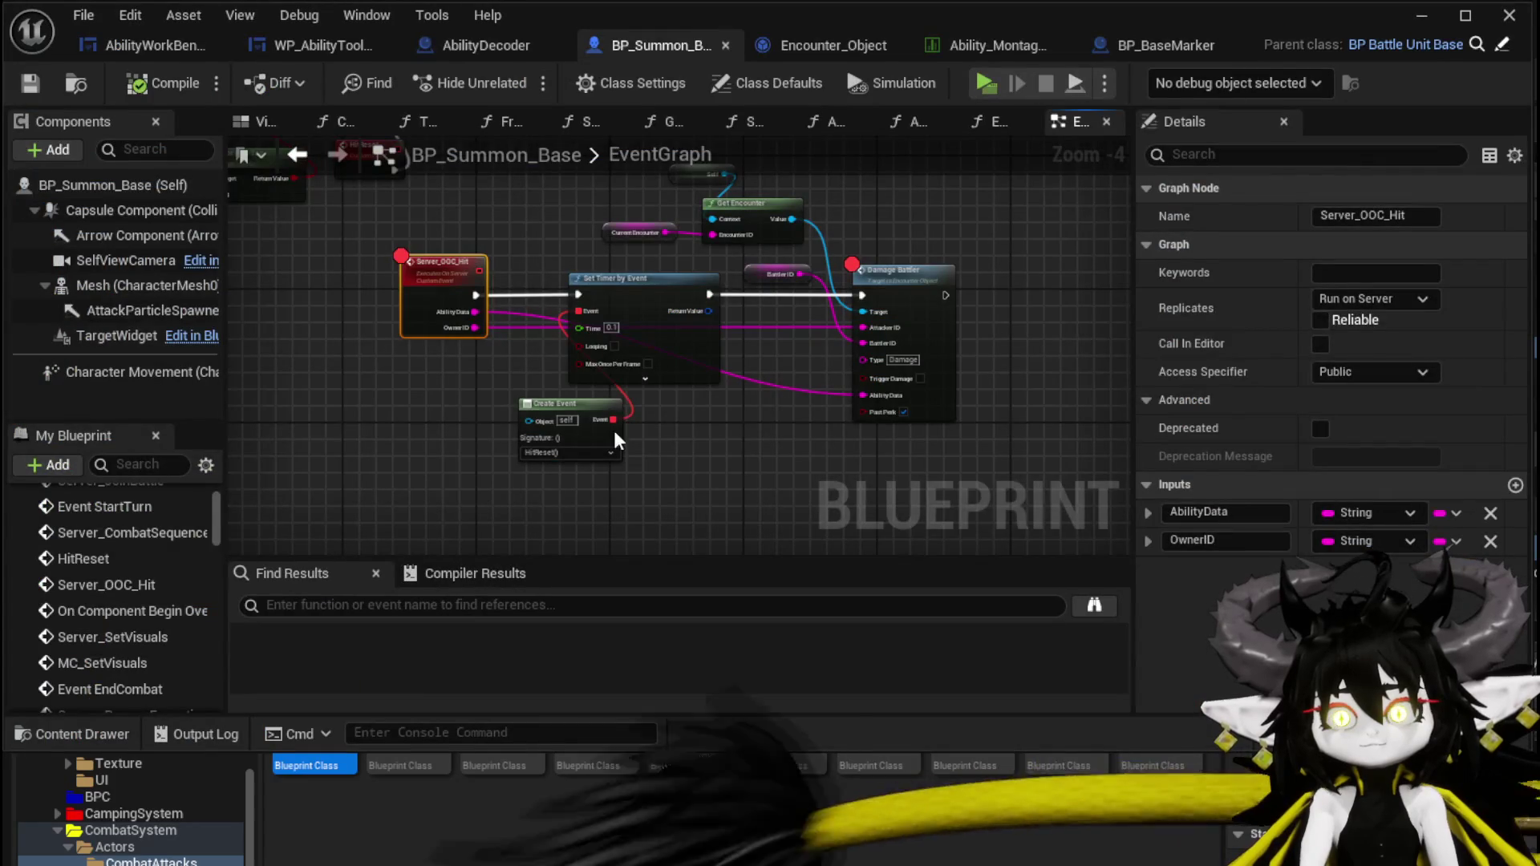
# Delete the hit nodes, undo, then marquee-select the whole group and delete it.
pyautogui.moveTo(943, 227); pyautogui.dragTo(858, 213)
pyautogui.press('Delete')
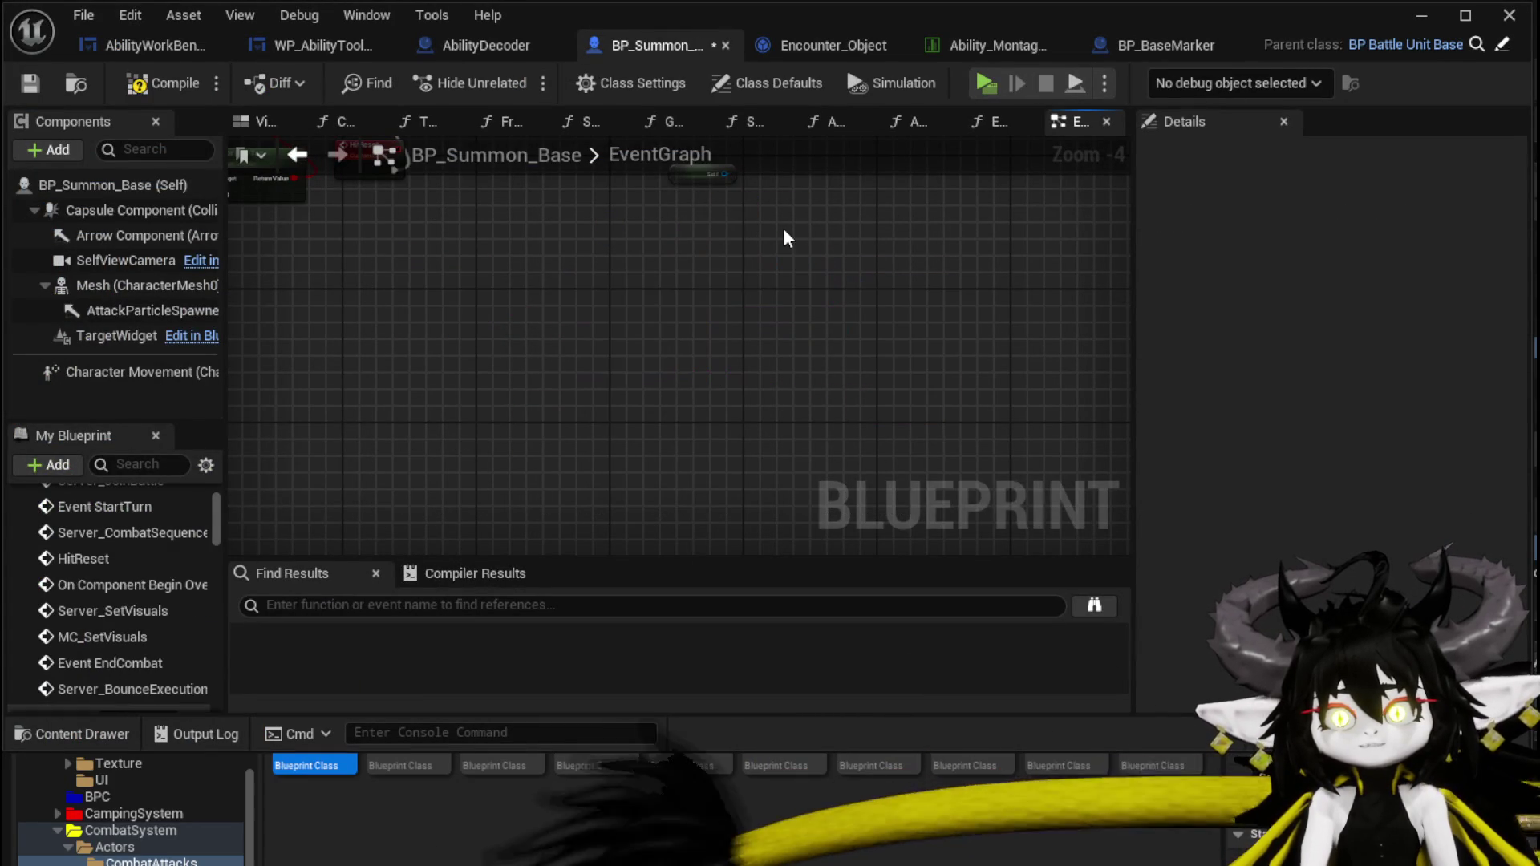
pyautogui.hotkey('ctrl', 'z')
pyautogui.scroll(-2, 665, 361)
pyautogui.scroll(3, 667, 436)
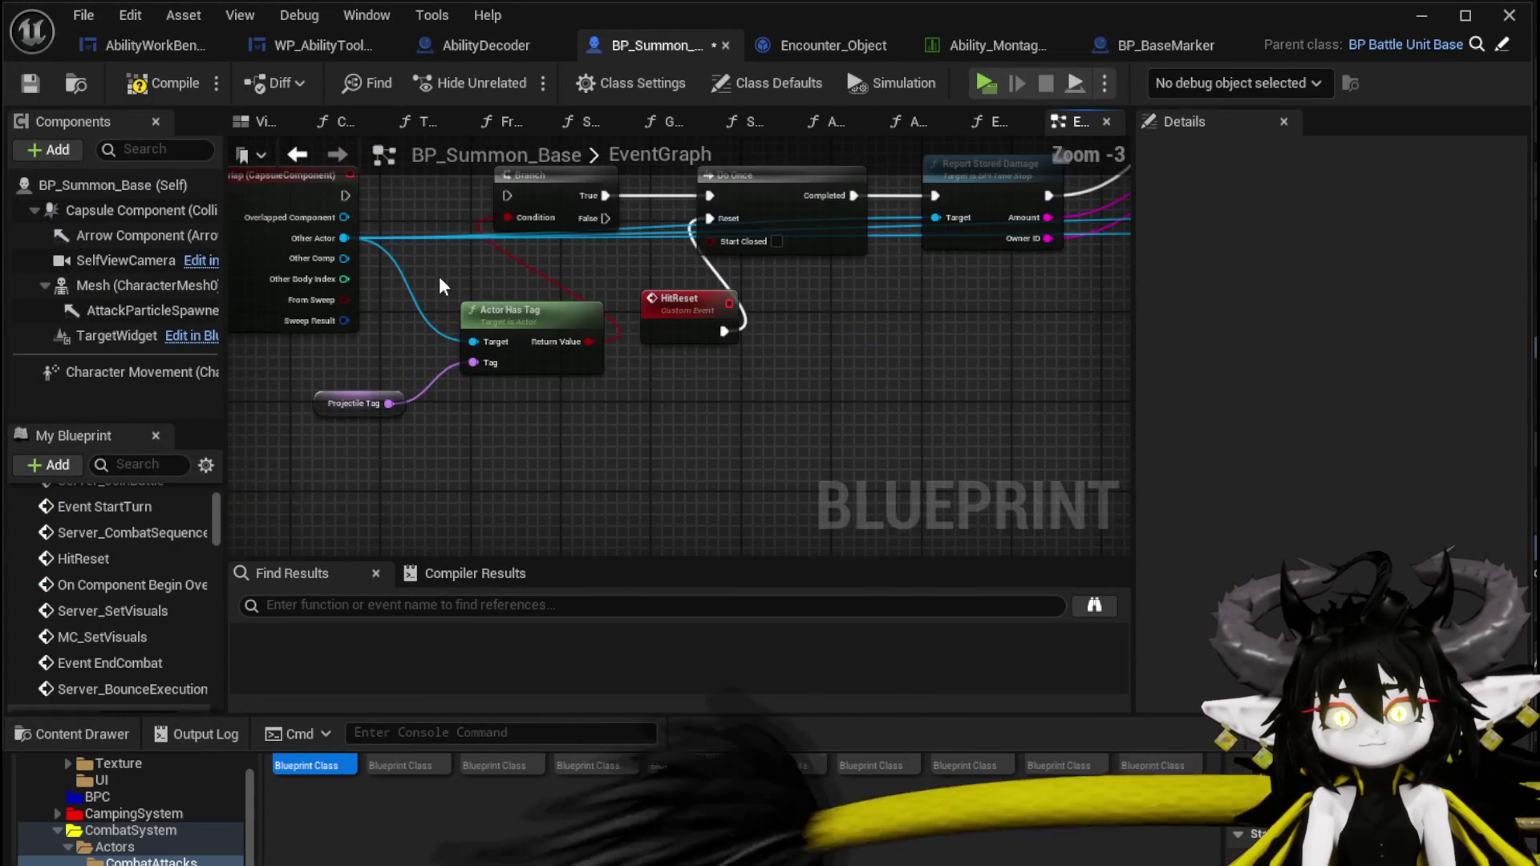
pyautogui.scroll(-3, 457, 368)
pyautogui.moveTo(303, 411); pyautogui.dragTo(1051, 181)
pyautogui.press('Delete')
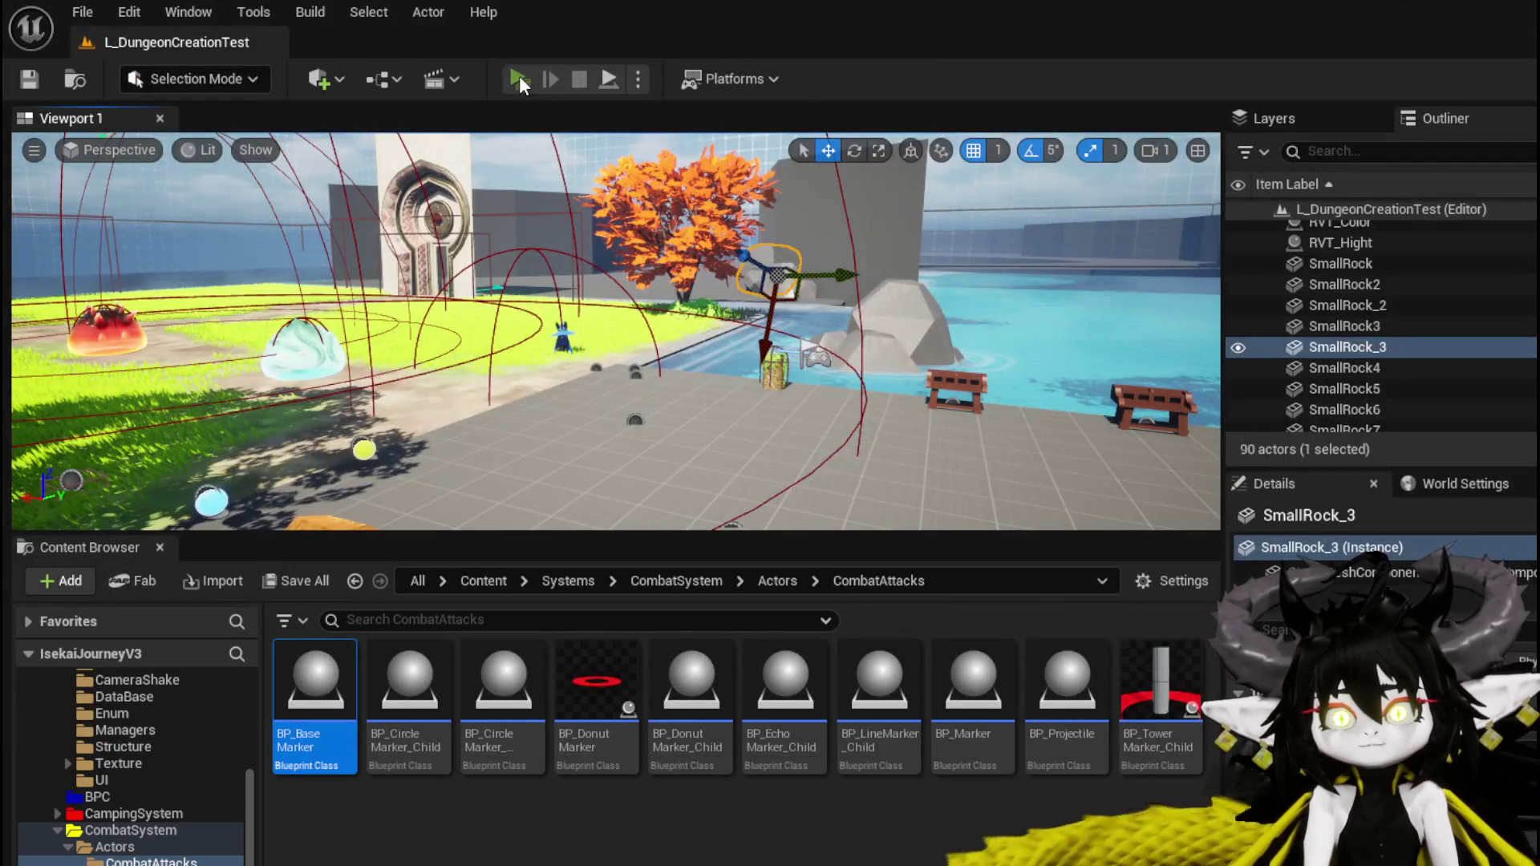
# Launch a new play session and walk toward the slime.
pyautogui.click(518, 76)
pyautogui.click(680, 258)
pyautogui.press('w')
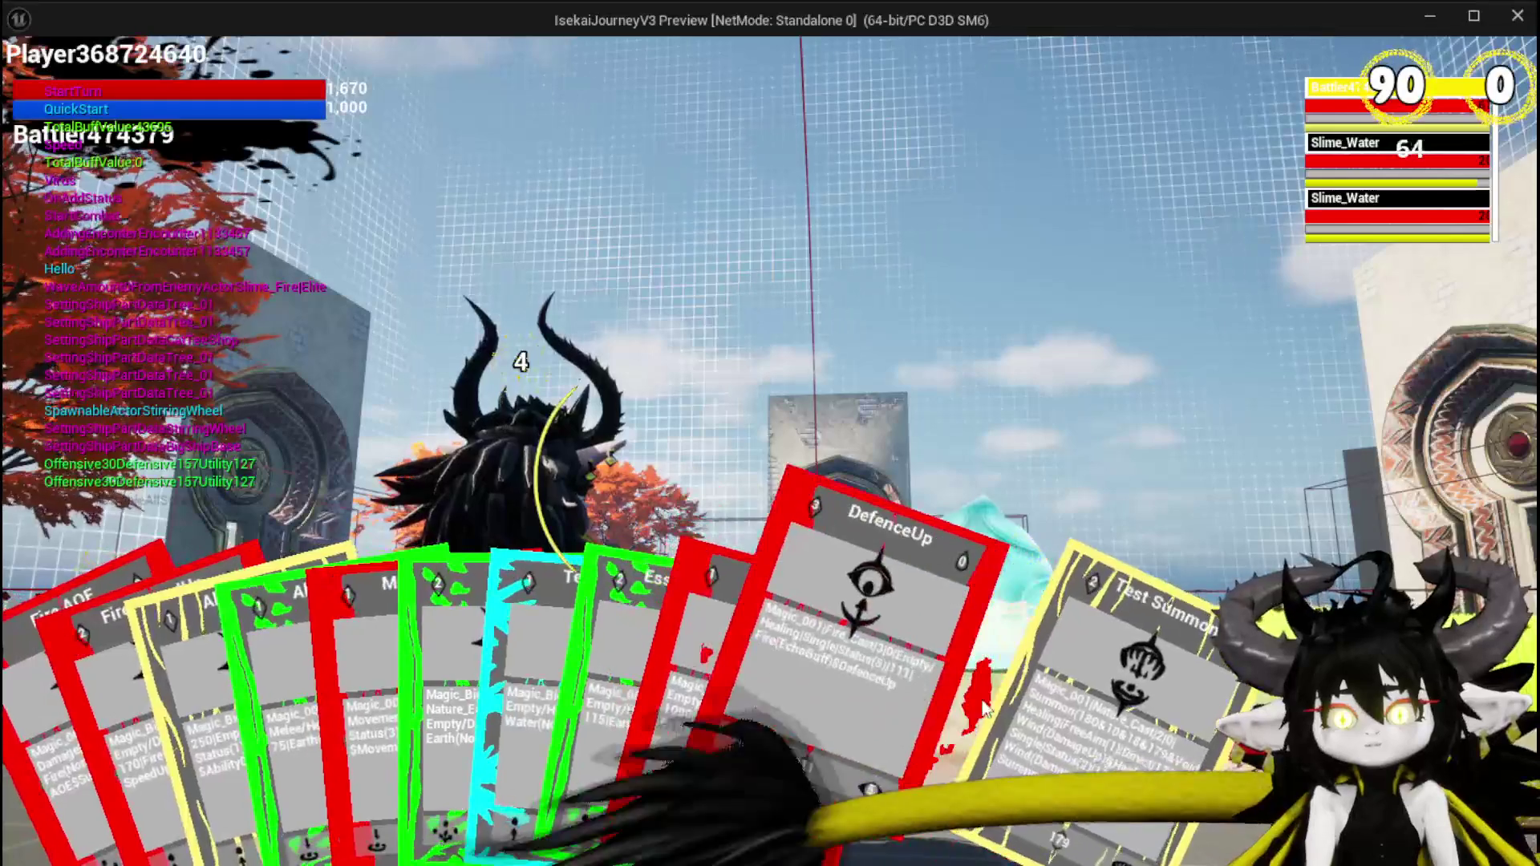
# Cast and place the Test Summon, stop the session, then save all changes.
pyautogui.click(940, 752)
pyautogui.click(941, 752)
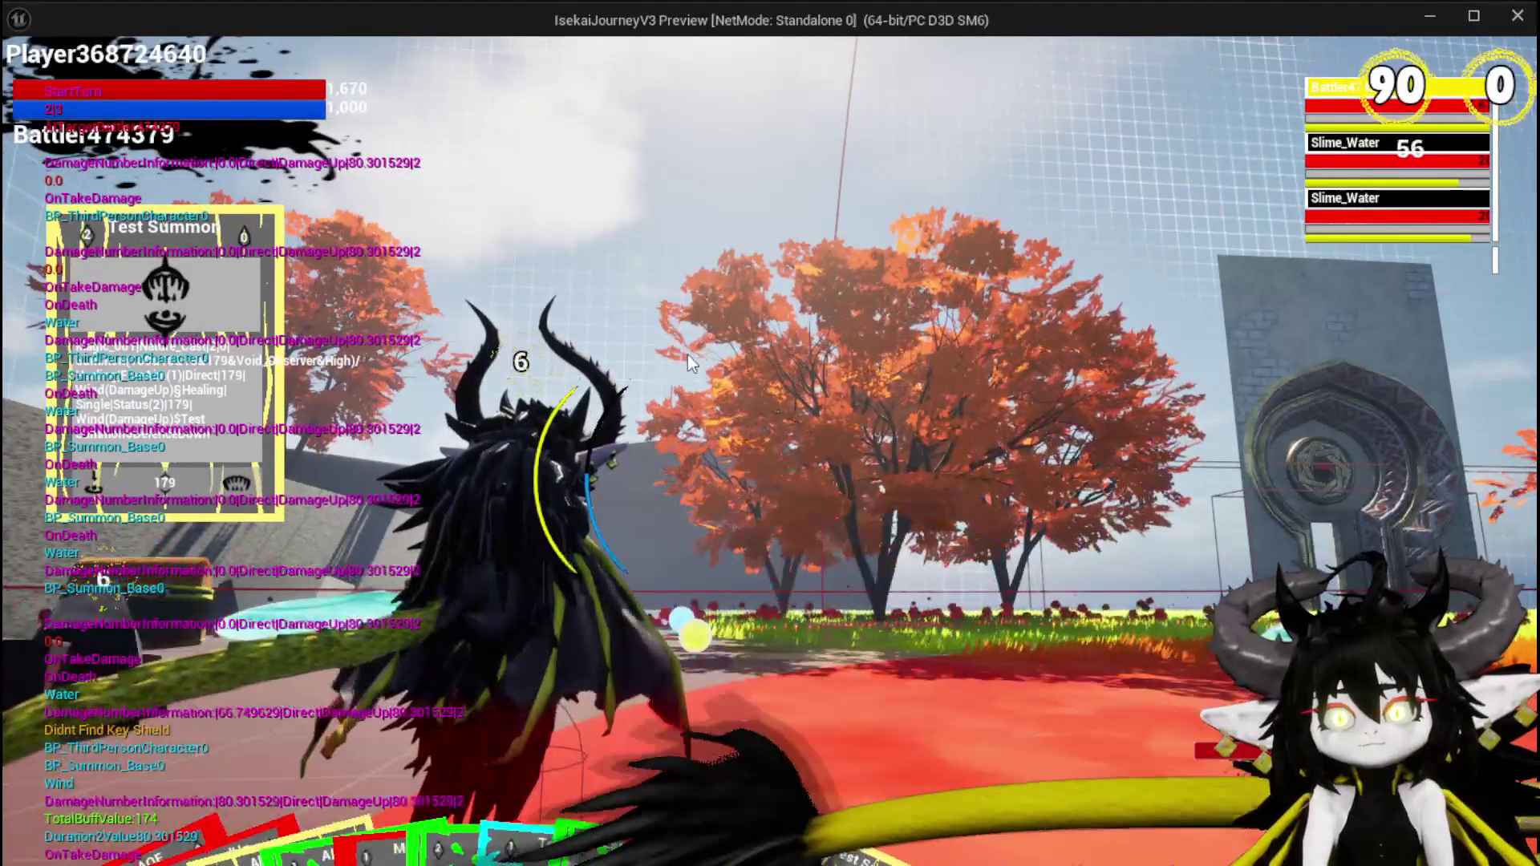
pyautogui.press('Escape')
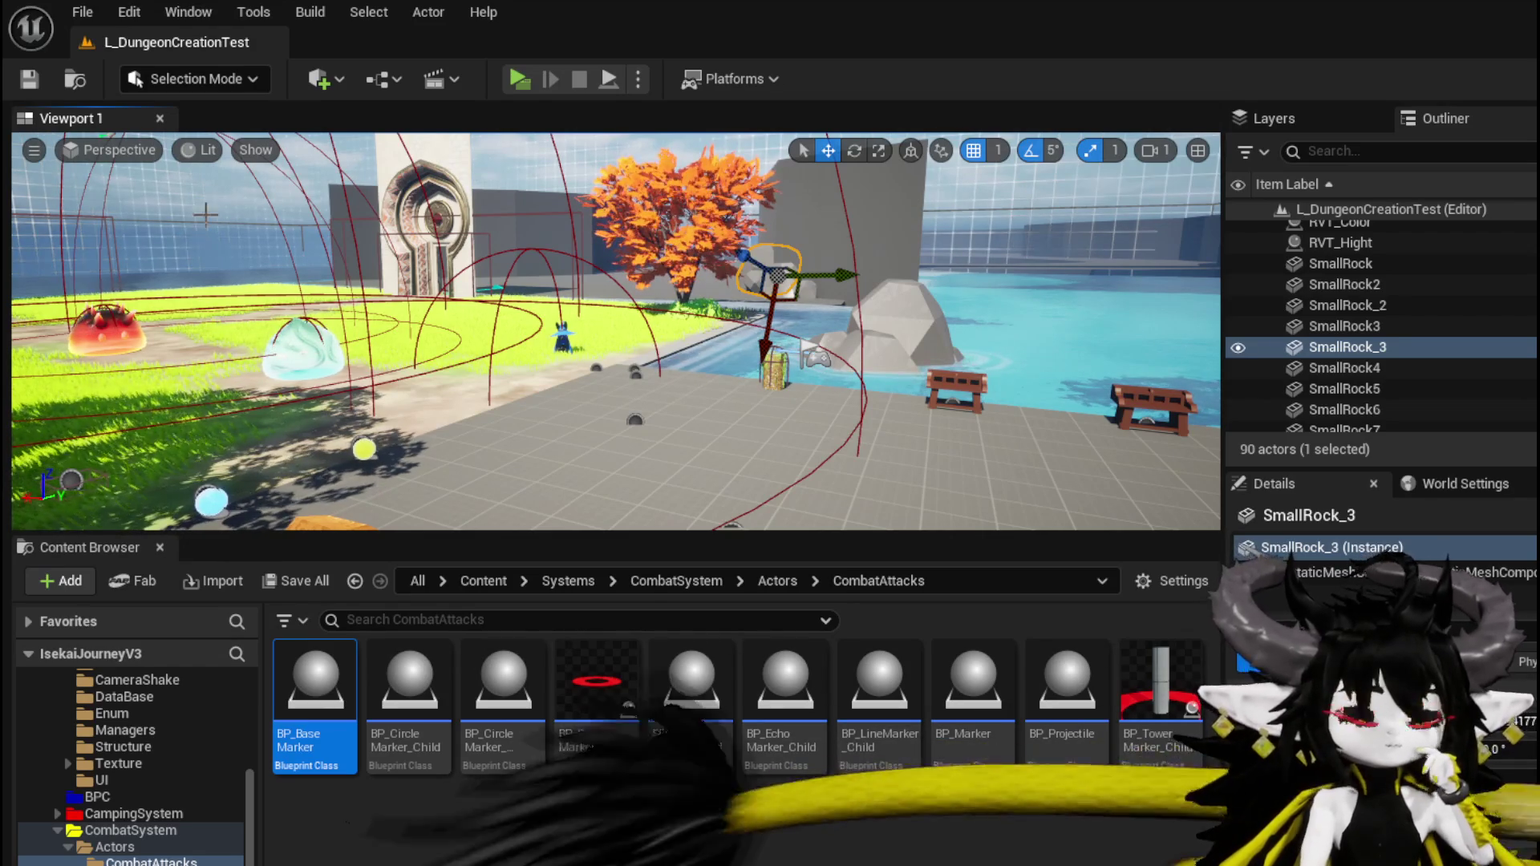
pyautogui.click(29, 79)
# Reopen BP_Summon_Base and look over the Append, Set Battle ID and Add Battler nodes.
pyautogui.doubleClick(324, 695)
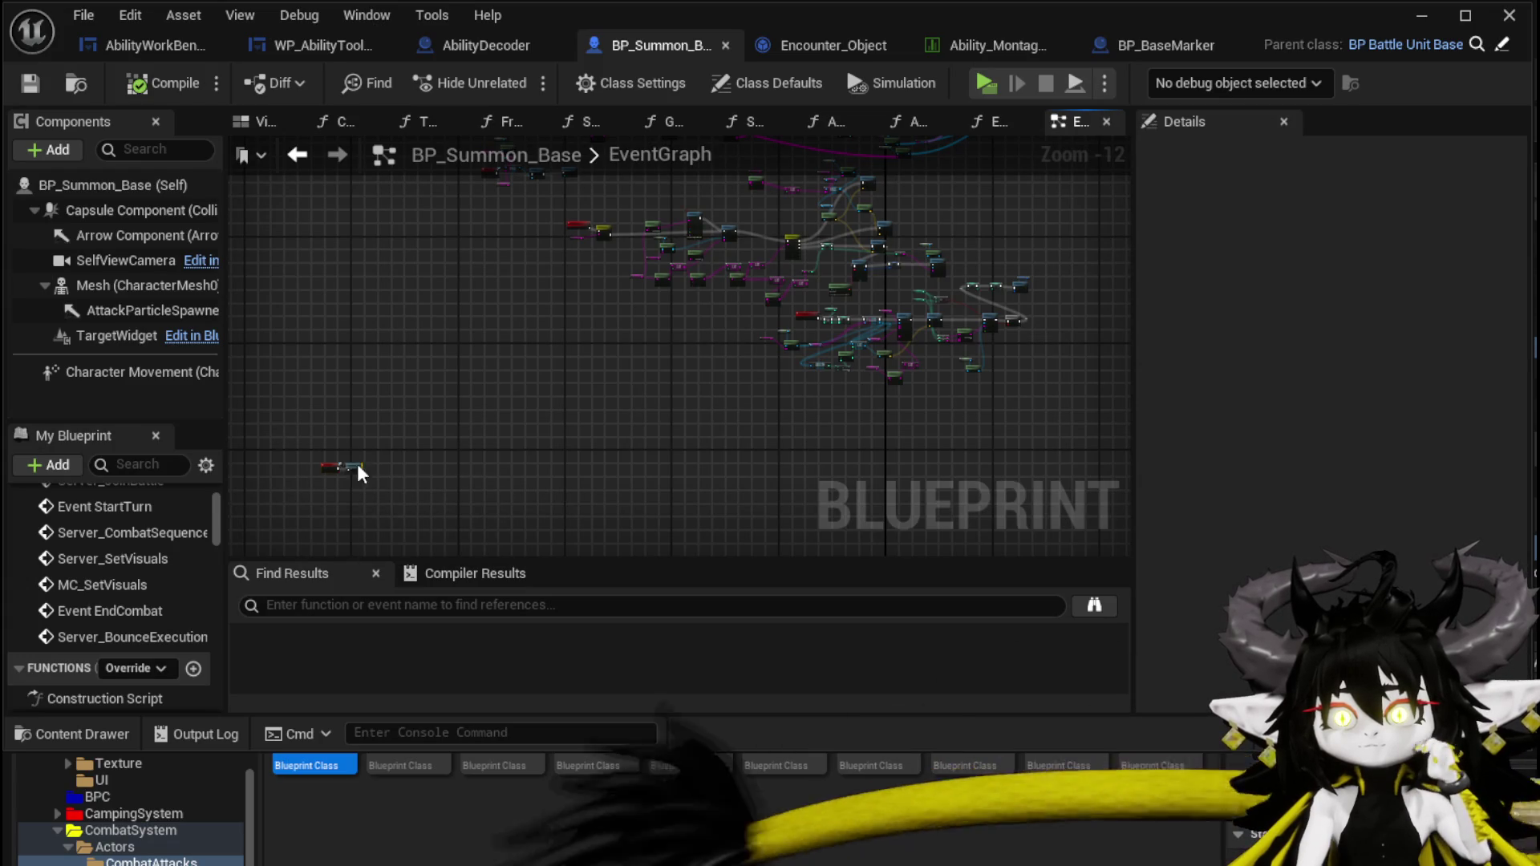
pyautogui.moveTo(673, 365); pyautogui.dragTo(579, 524)
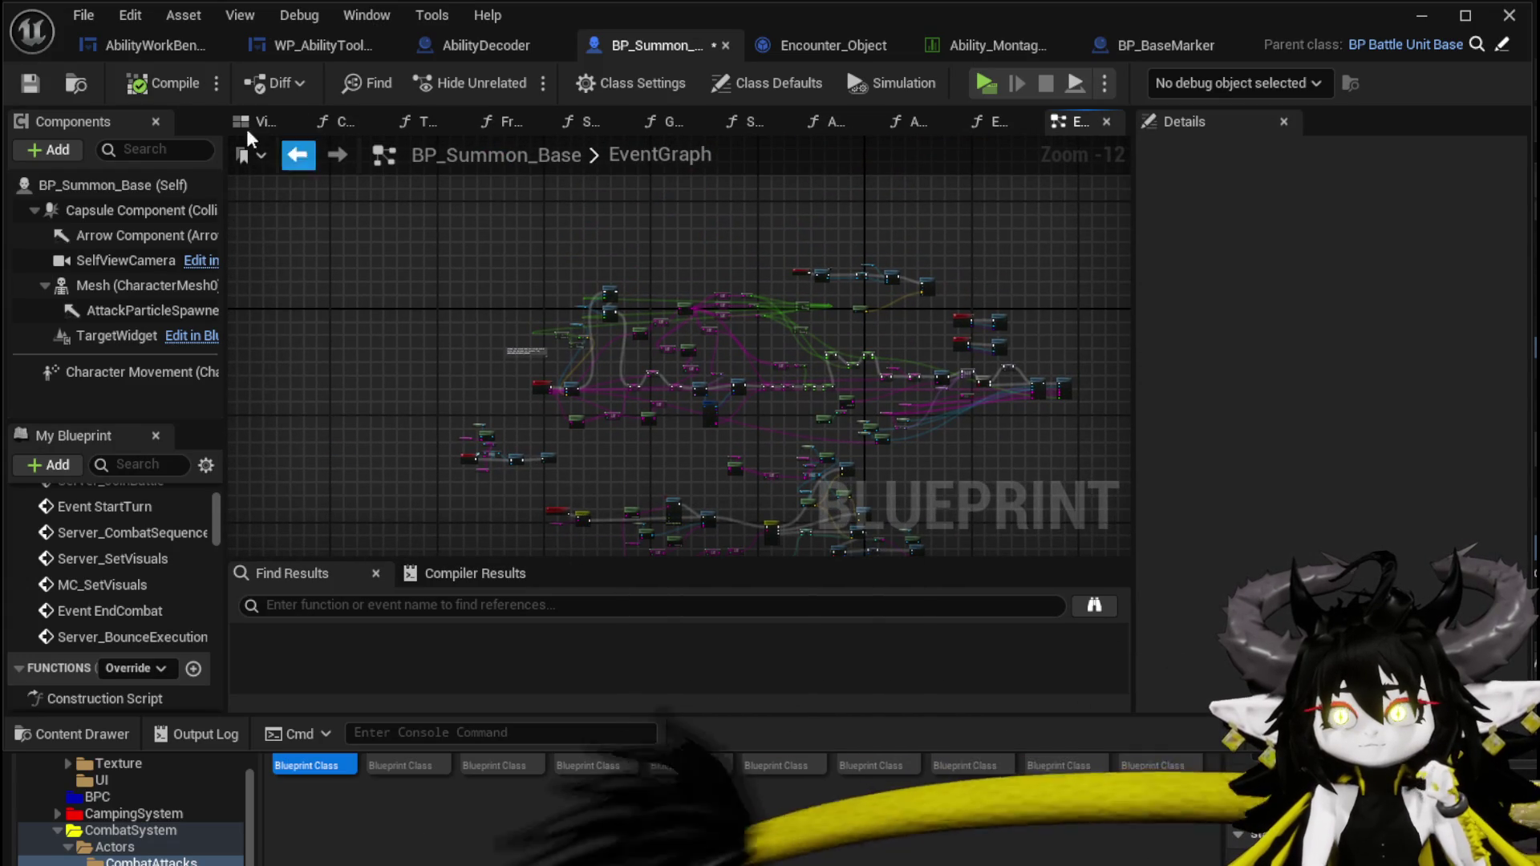
pyautogui.scroll(9, 543, 333)
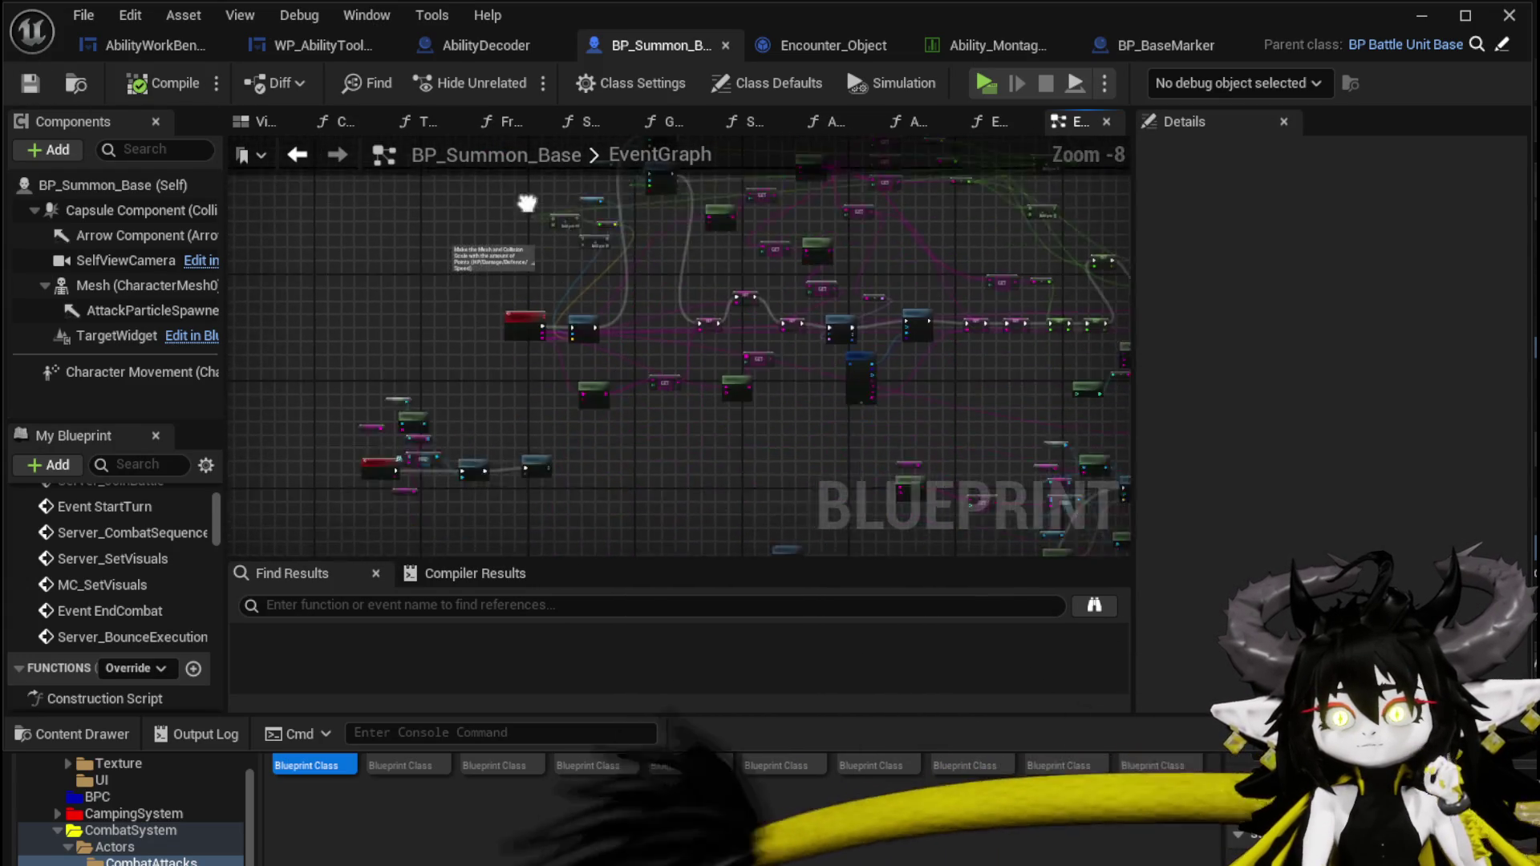
pyautogui.scroll(-3, 514, 310)
pyautogui.scroll(3, 478, 366)
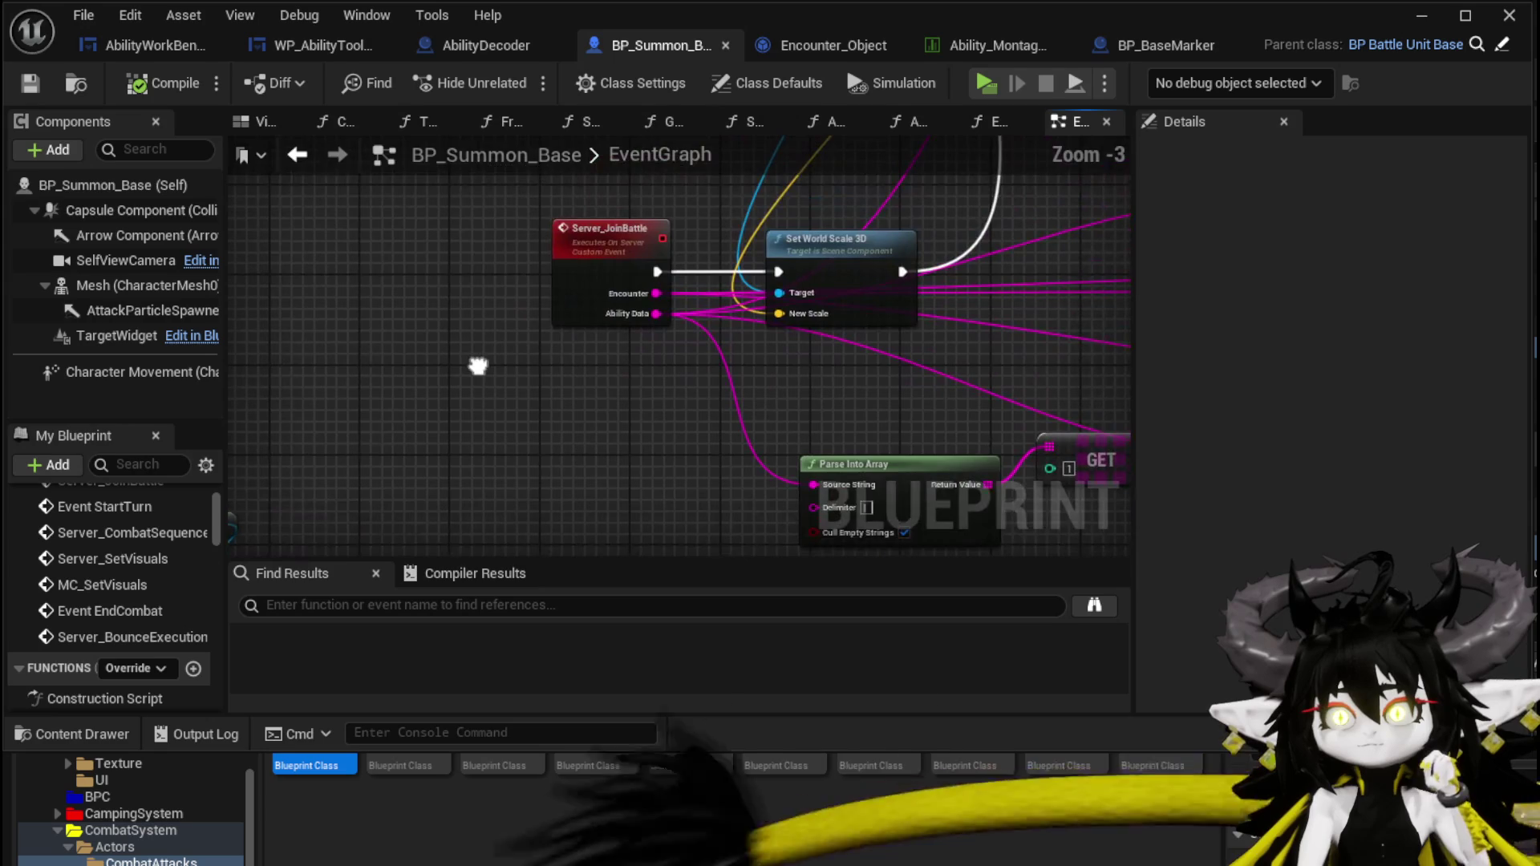
pyautogui.scroll(-3, 478, 366)
pyautogui.scroll(2, 668, 379)
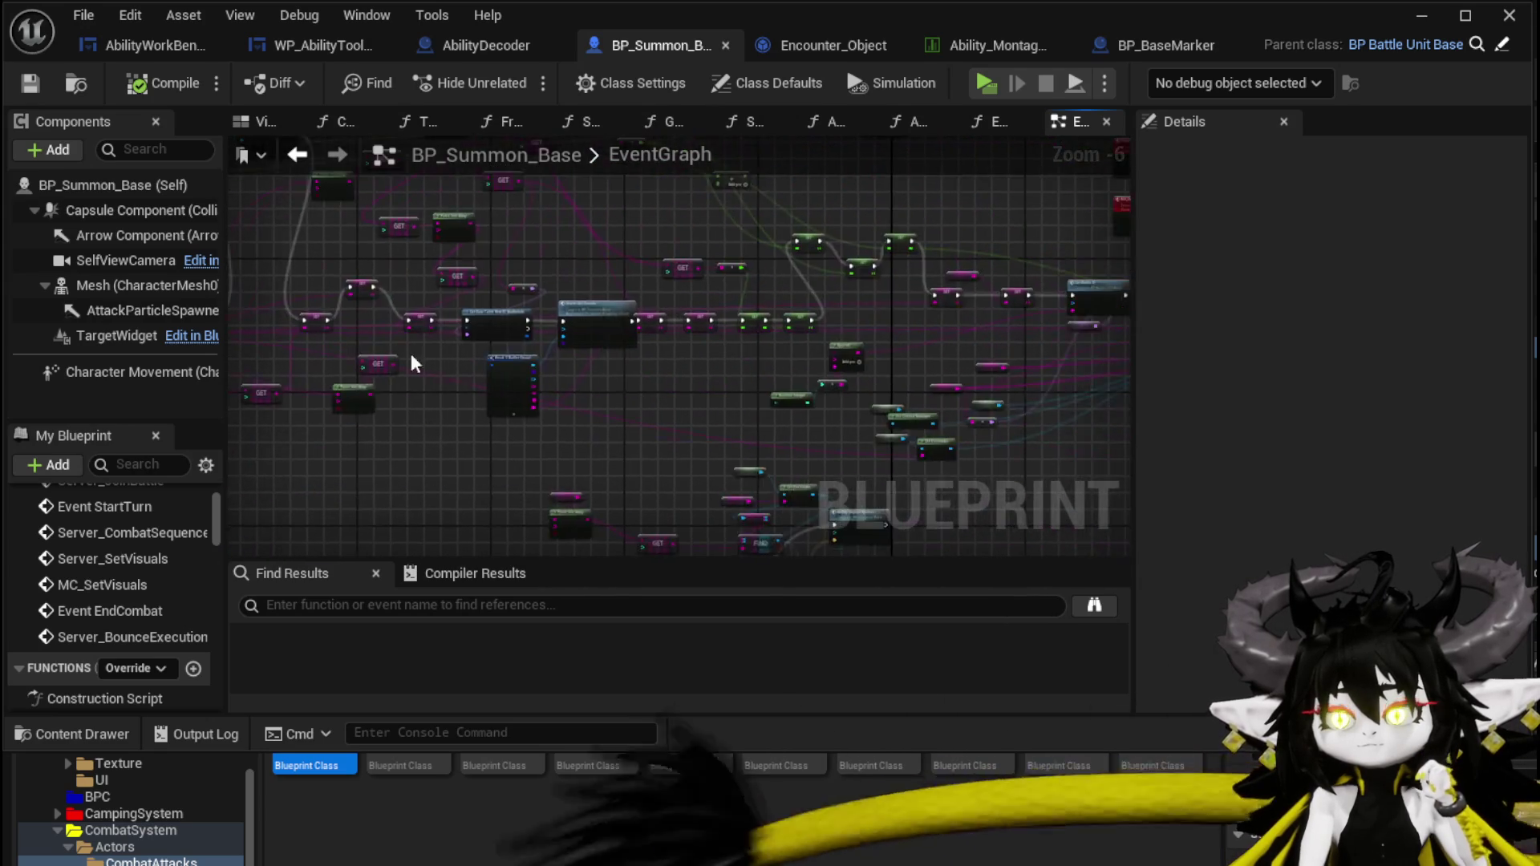
pyautogui.moveTo(778, 379)
pyautogui.mouseDown()
pyautogui.moveTo(688, 344)
pyautogui.moveTo(330, 367)
pyautogui.mouseUp()
pyautogui.moveTo(707, 396); pyautogui.dragTo(240, 406)
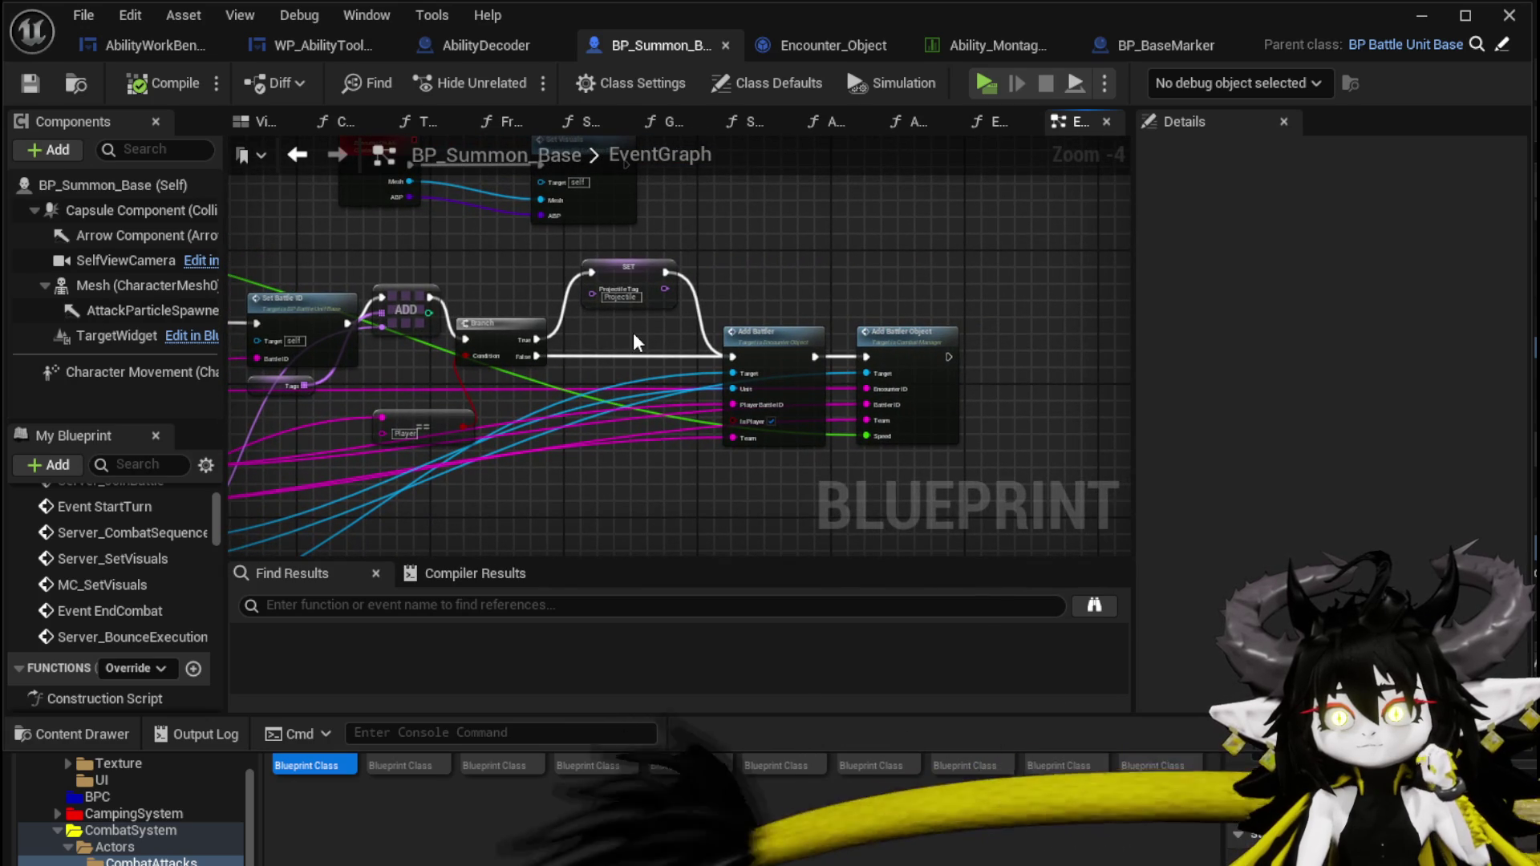
pyautogui.scroll(2, 633, 341)
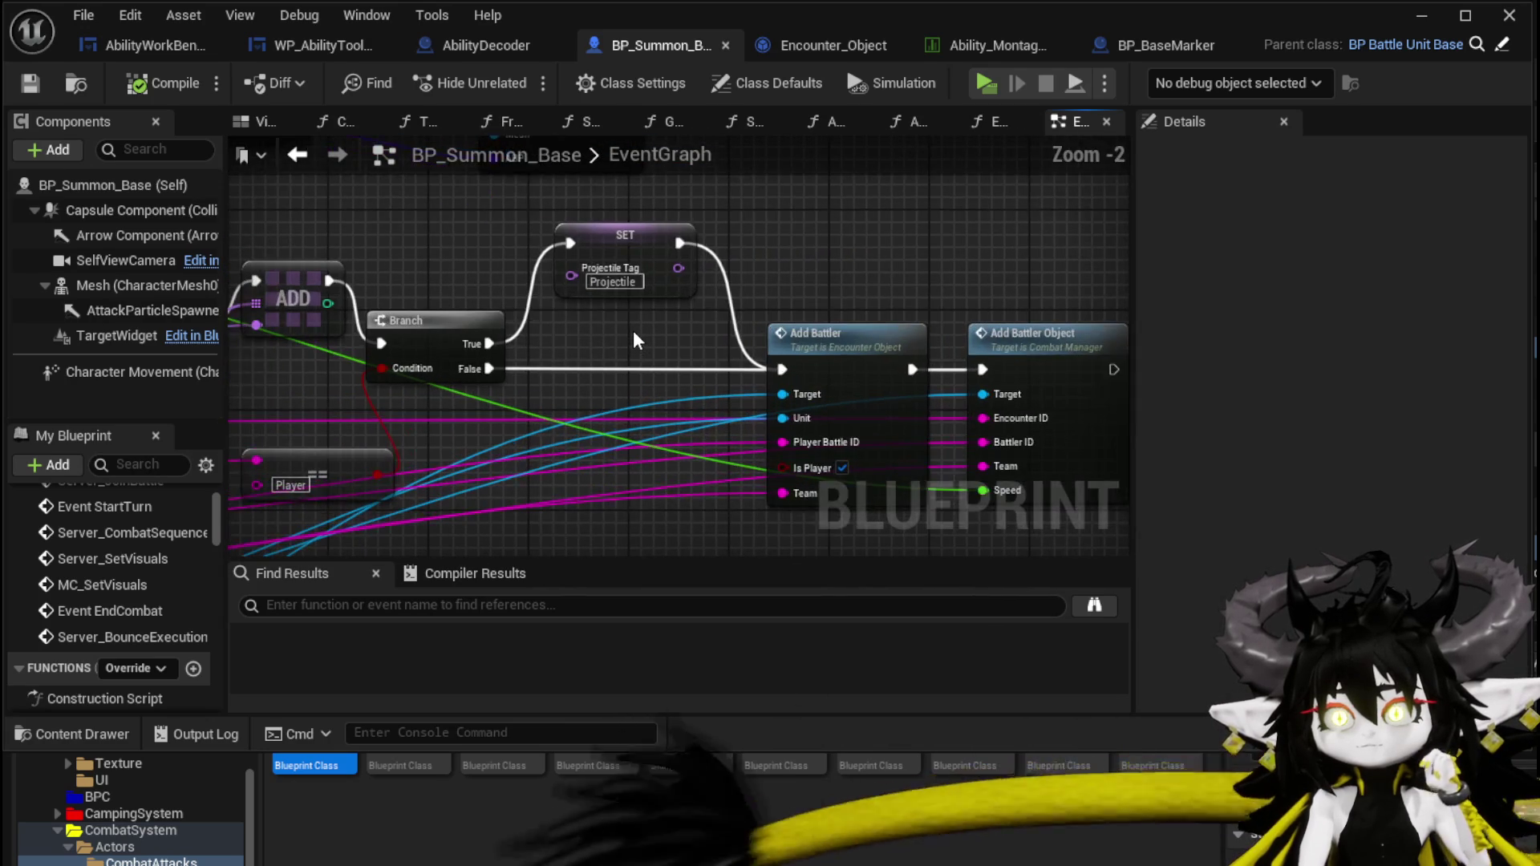
# Review the MC_SetVisuals, widget creation, GET array, Switch on String and Print String nodes, then close the editor.
pyautogui.moveTo(461, 197)
pyautogui.mouseDown()
pyautogui.moveTo(533, 419)
pyautogui.moveTo(507, 399)
pyautogui.moveTo(612, 368)
pyautogui.mouseUp()
pyautogui.scroll(-4, 507, 393)
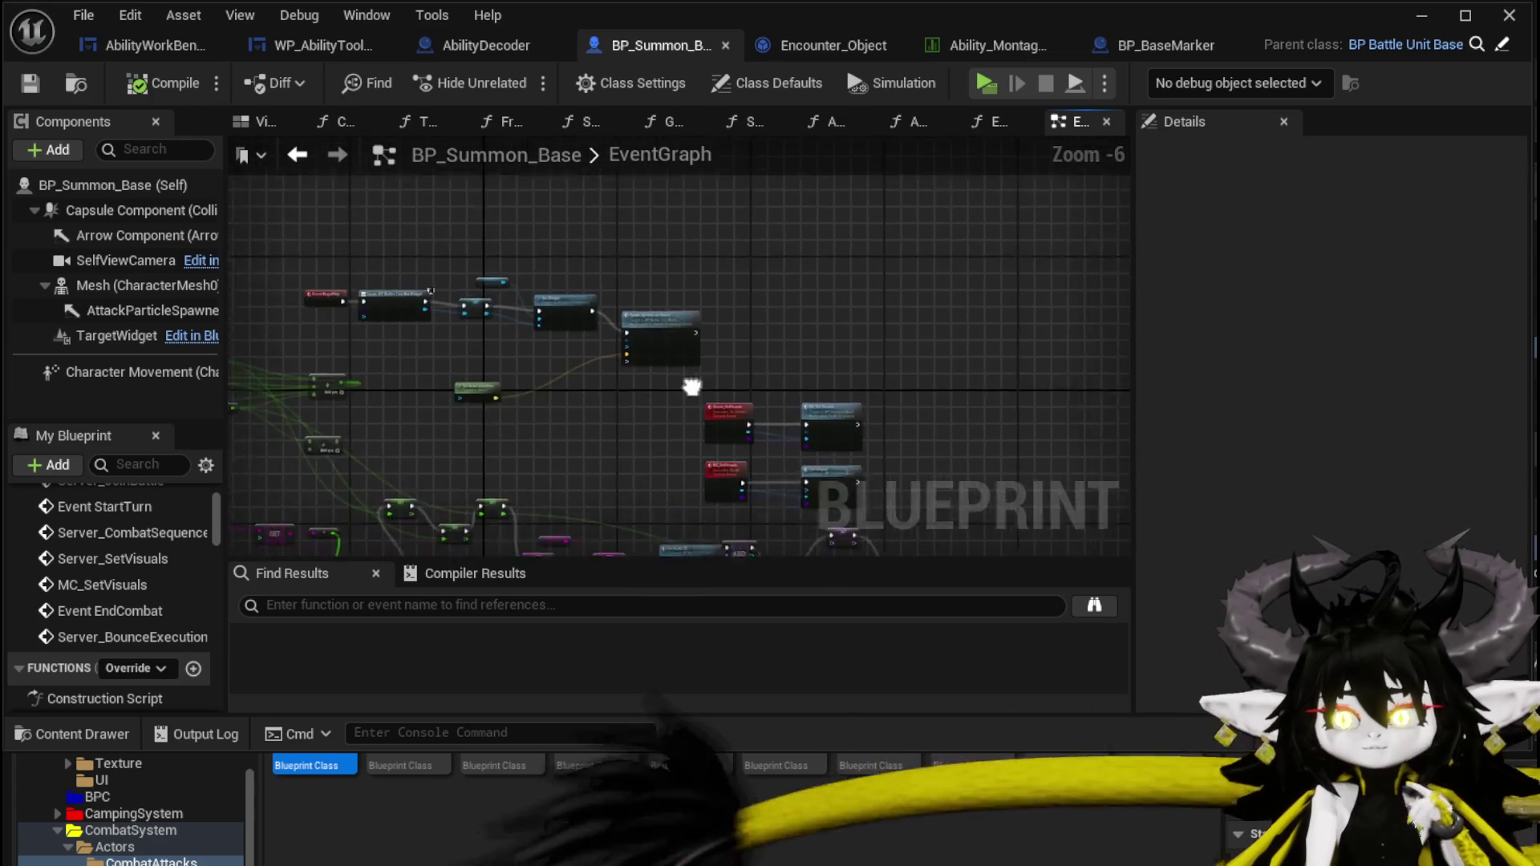
pyautogui.scroll(3, 612, 368)
pyautogui.moveTo(516, 369)
pyautogui.mouseDown()
pyautogui.moveTo(608, 443)
pyautogui.moveTo(738, 457)
pyautogui.mouseUp()
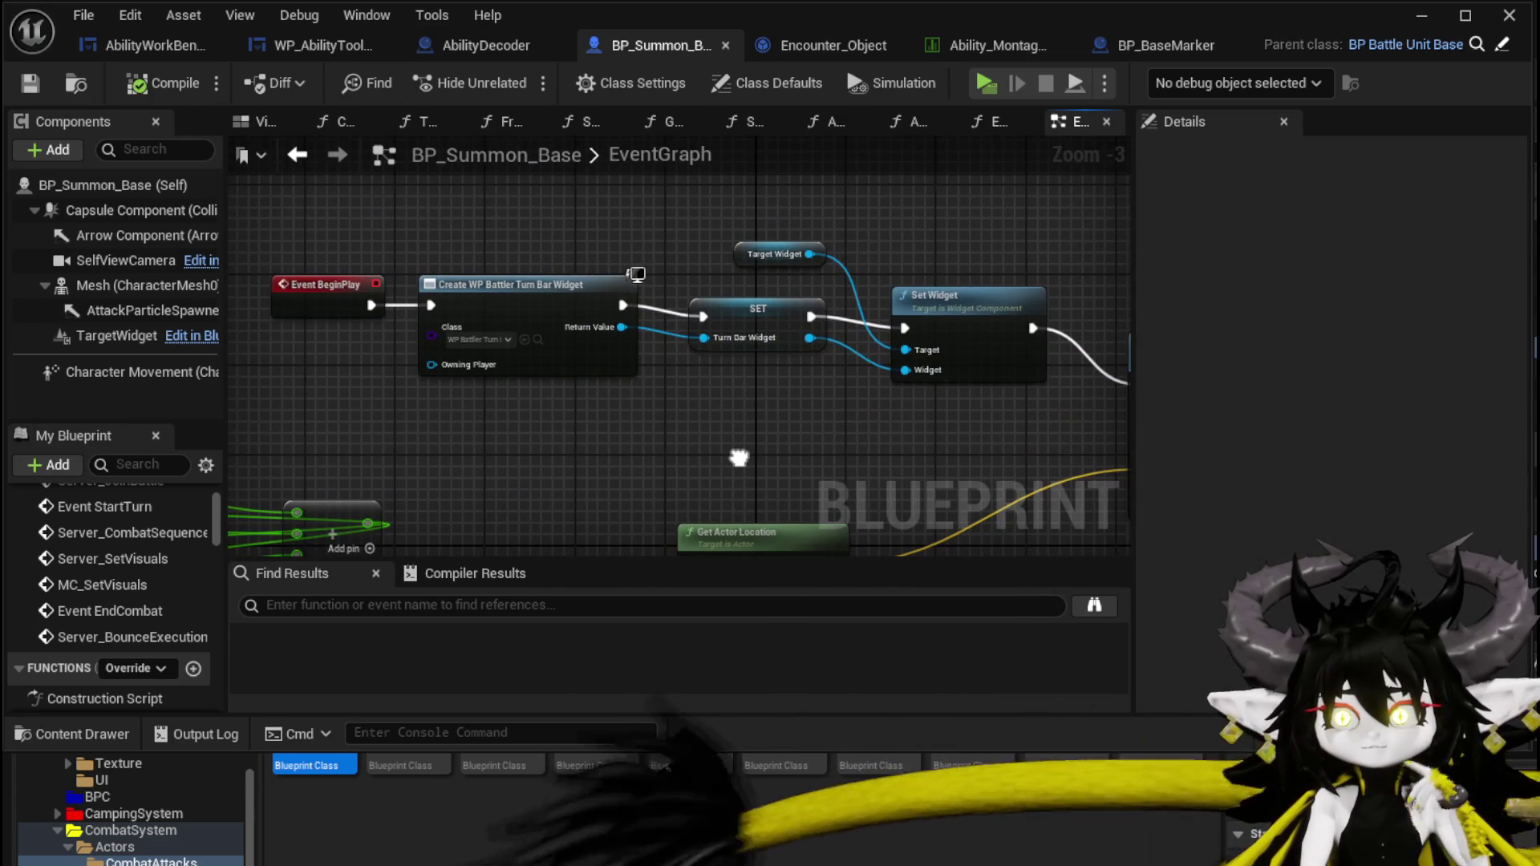
pyautogui.scroll(-2, 738, 457)
pyautogui.scroll(1, 706, 425)
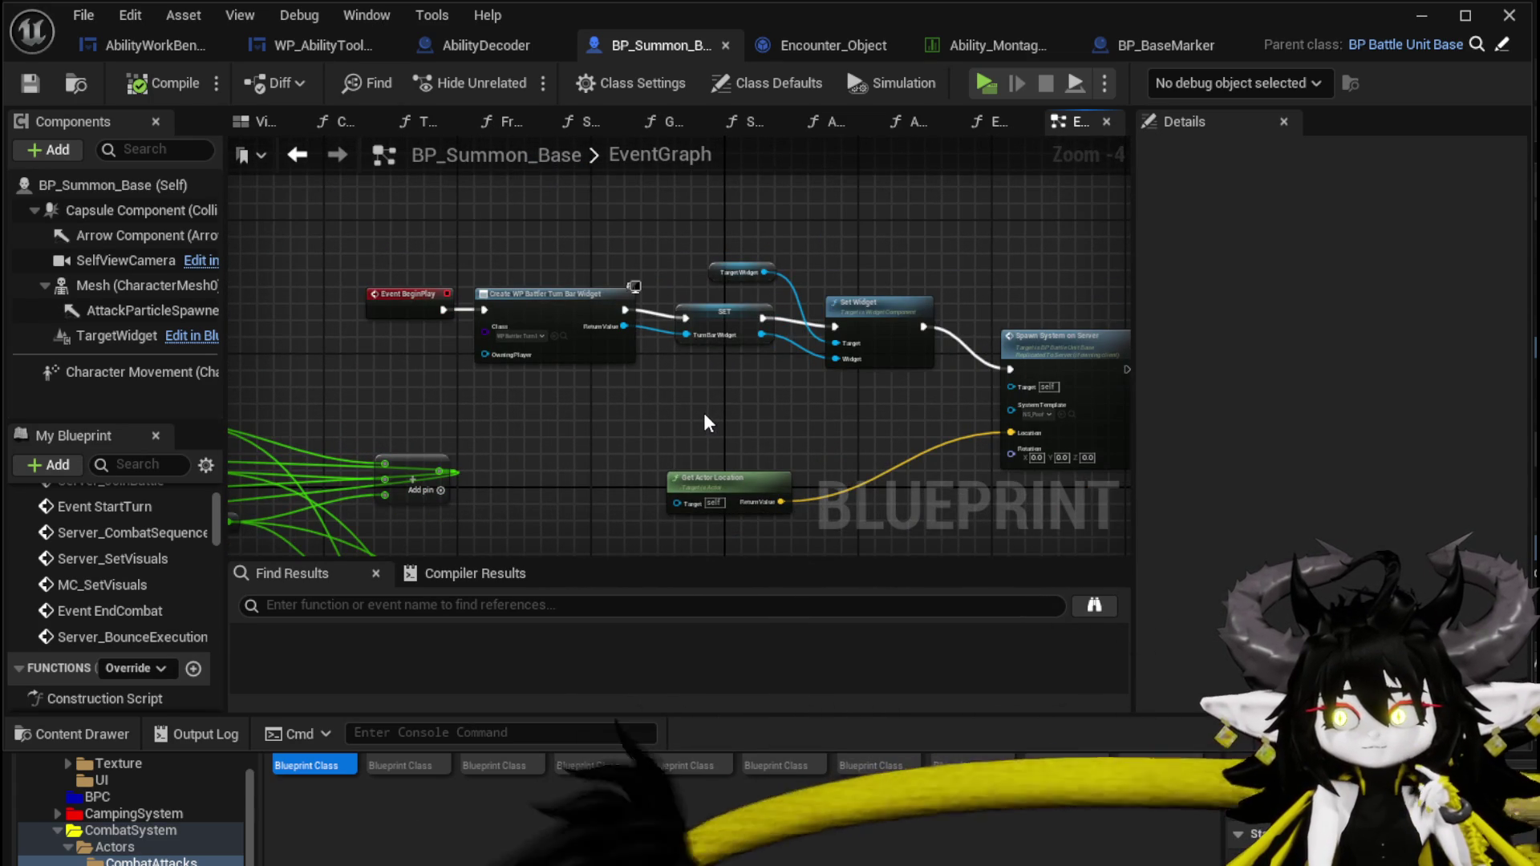
pyautogui.moveTo(705, 422)
pyautogui.mouseDown()
pyautogui.moveTo(815, 347)
pyautogui.moveTo(738, 353)
pyautogui.mouseUp()
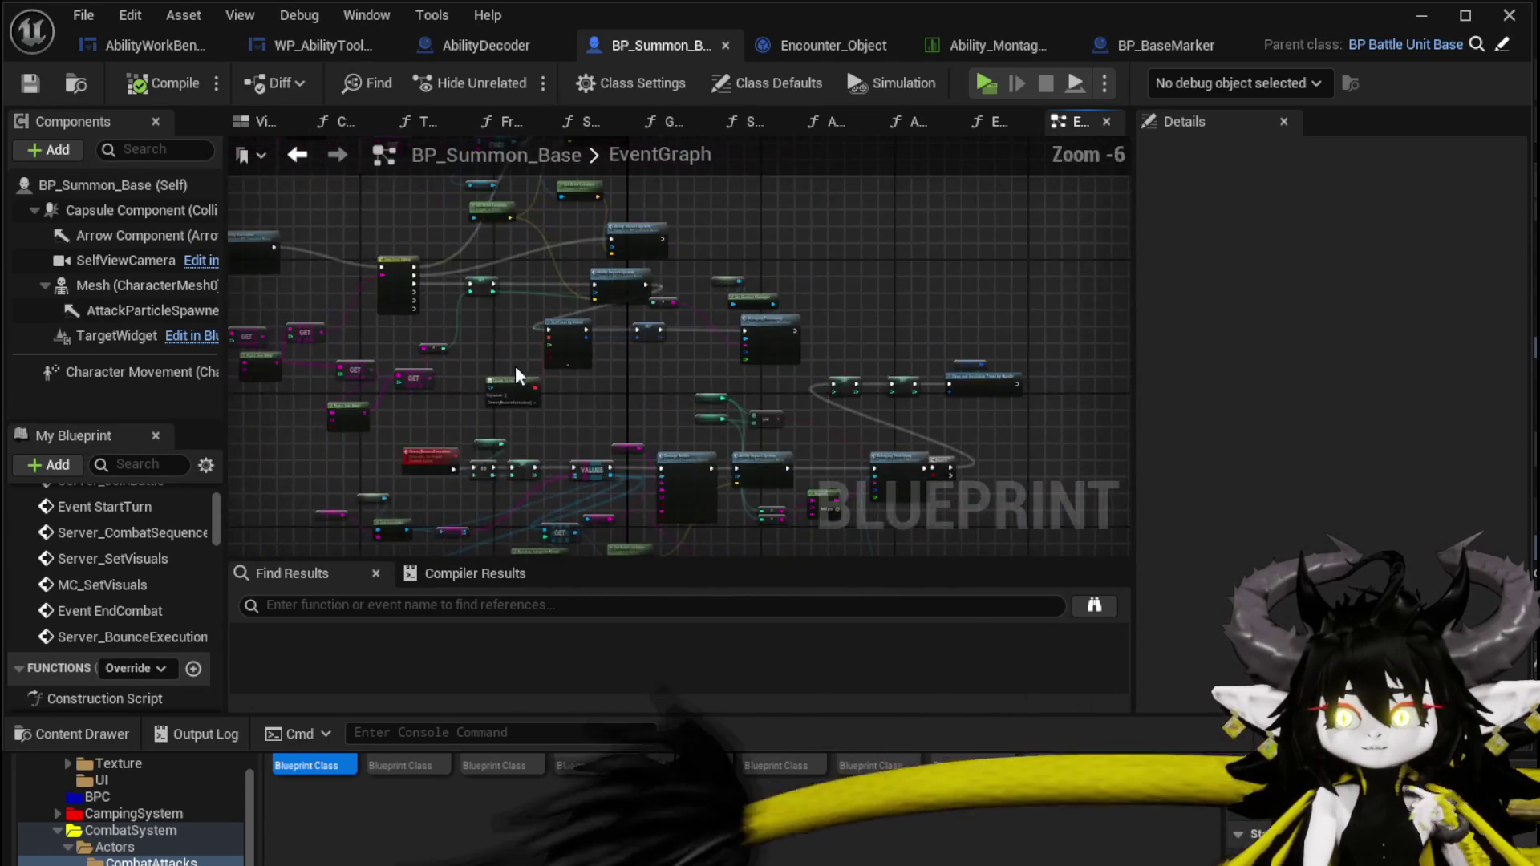
pyautogui.moveTo(437, 523)
pyautogui.mouseDown()
pyautogui.moveTo(581, 550)
pyautogui.moveTo(739, 471)
pyautogui.mouseUp()
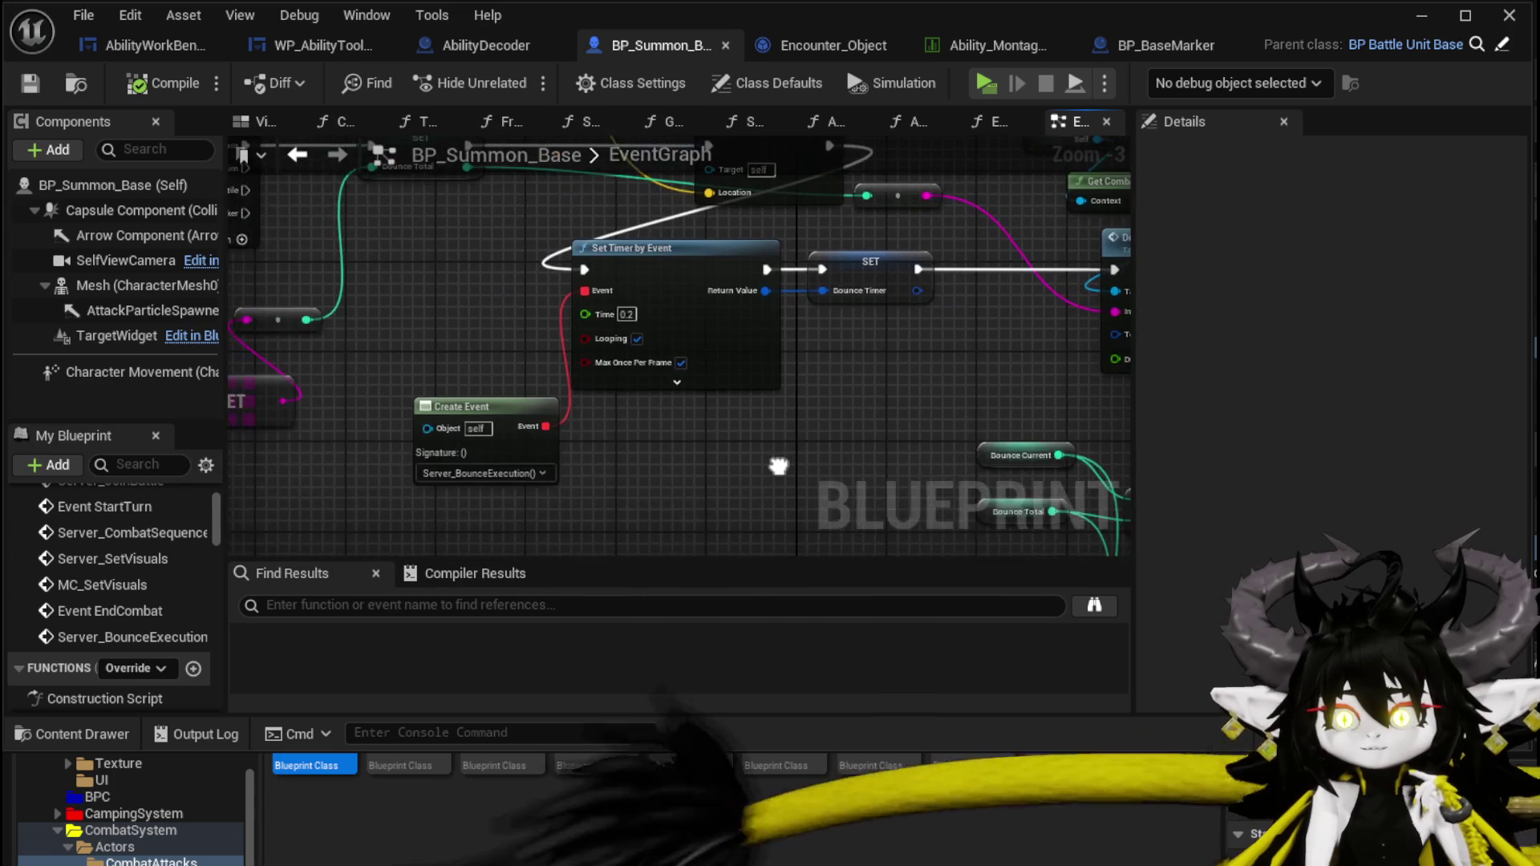
pyautogui.moveTo(356, 310)
pyautogui.mouseDown()
pyautogui.moveTo(521, 413)
pyautogui.moveTo(774, 404)
pyautogui.mouseUp()
pyautogui.scroll(-1, 523, 412)
pyautogui.moveTo(325, 335)
pyautogui.mouseDown()
pyautogui.moveTo(423, 326)
pyautogui.moveTo(790, 414)
pyautogui.moveTo(1063, 422)
pyautogui.mouseUp()
pyautogui.scroll(-5, 570, 474)
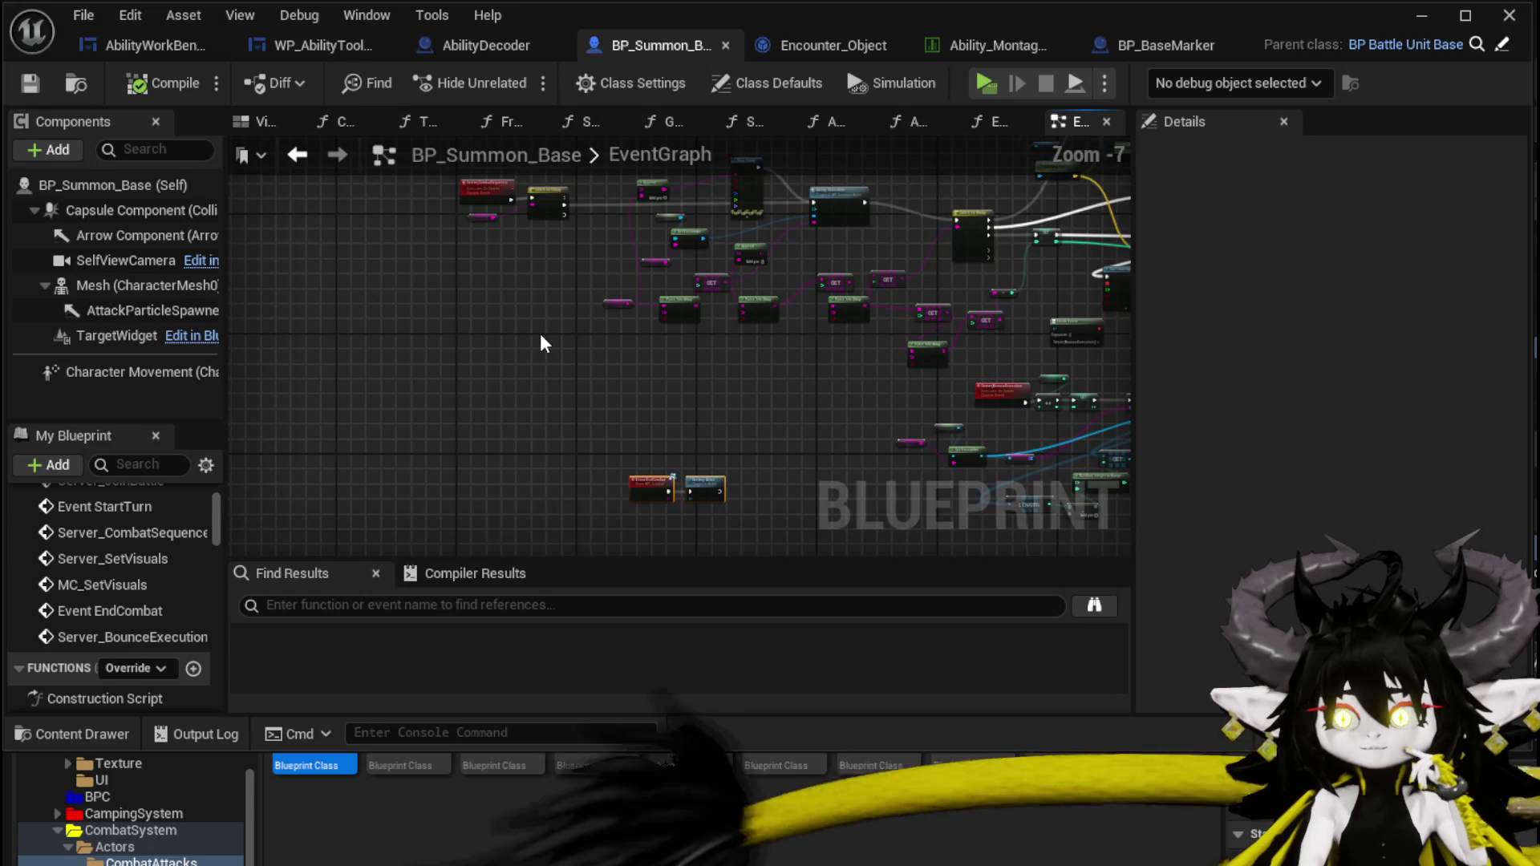
pyautogui.scroll(6, 436, 285)
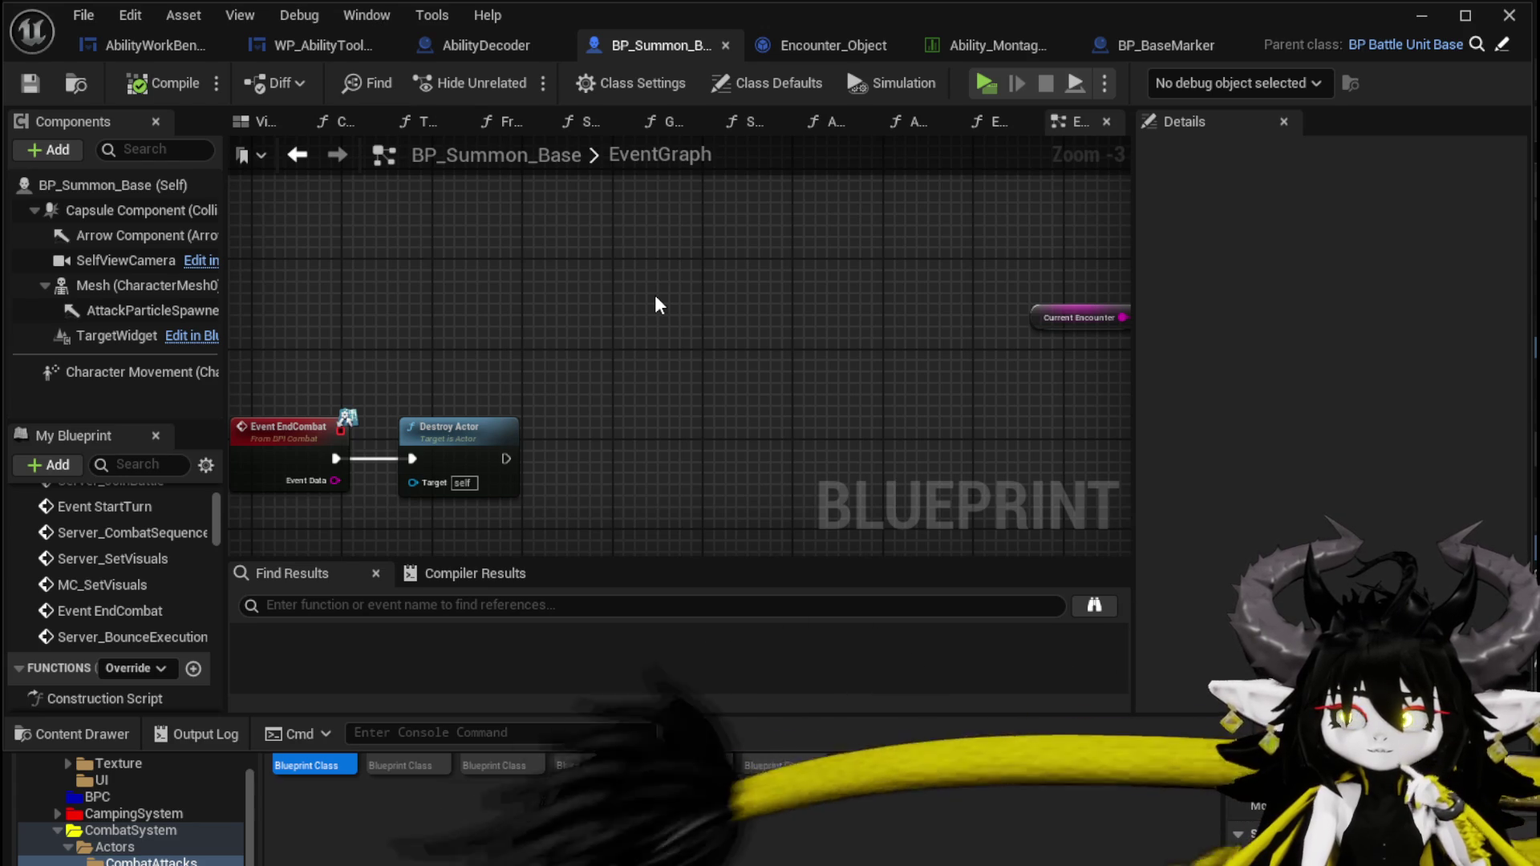
pyautogui.click(1508, 15)
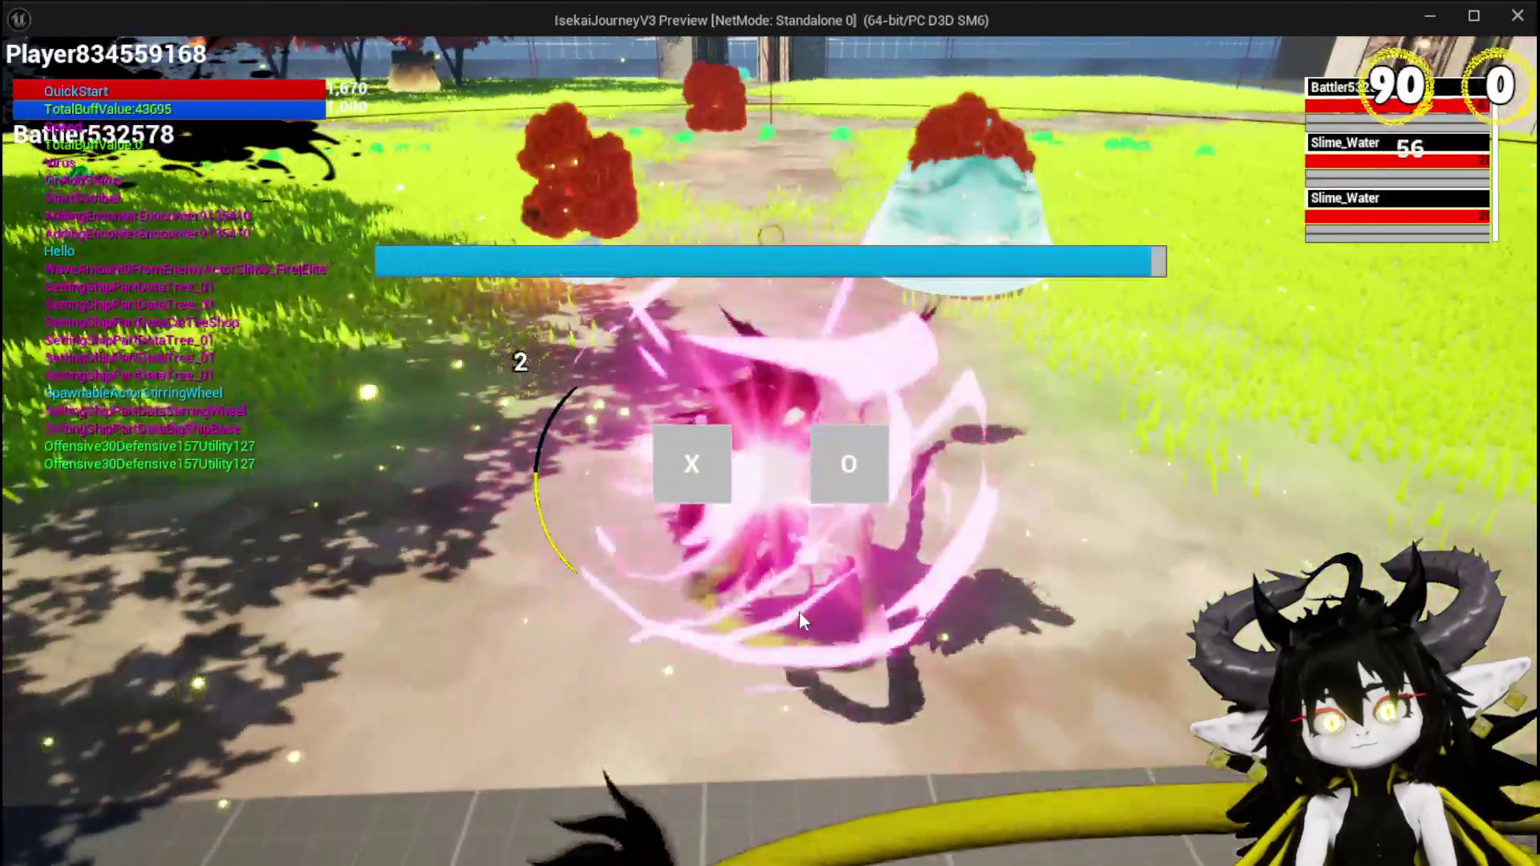
# Dismiss the prompt, cast DefenceUp and then Test Summon, and stop the play session.
pyautogui.click(667, 478)
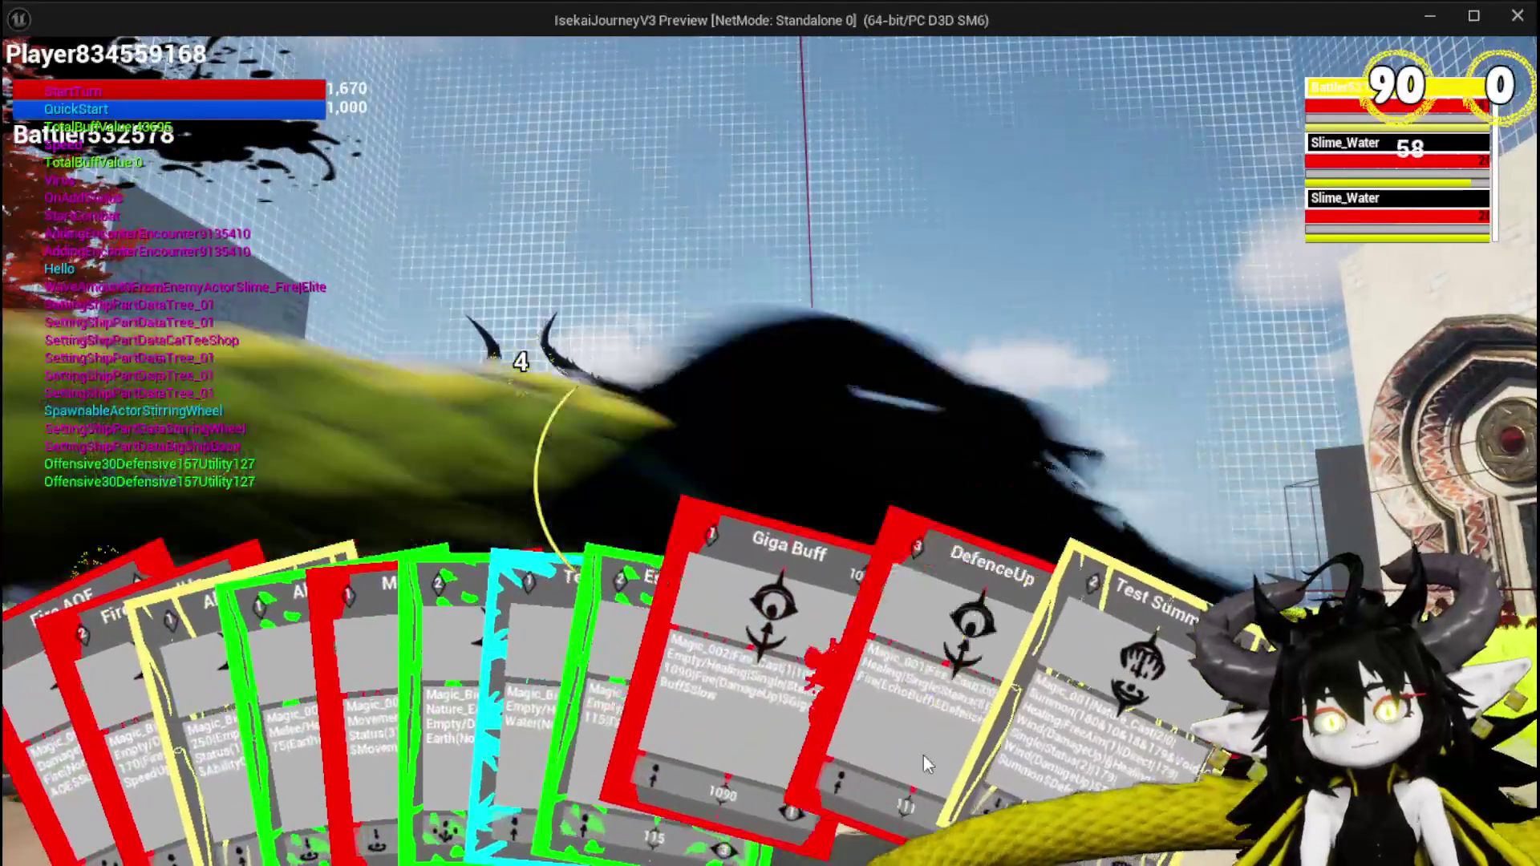
pyautogui.click(924, 754)
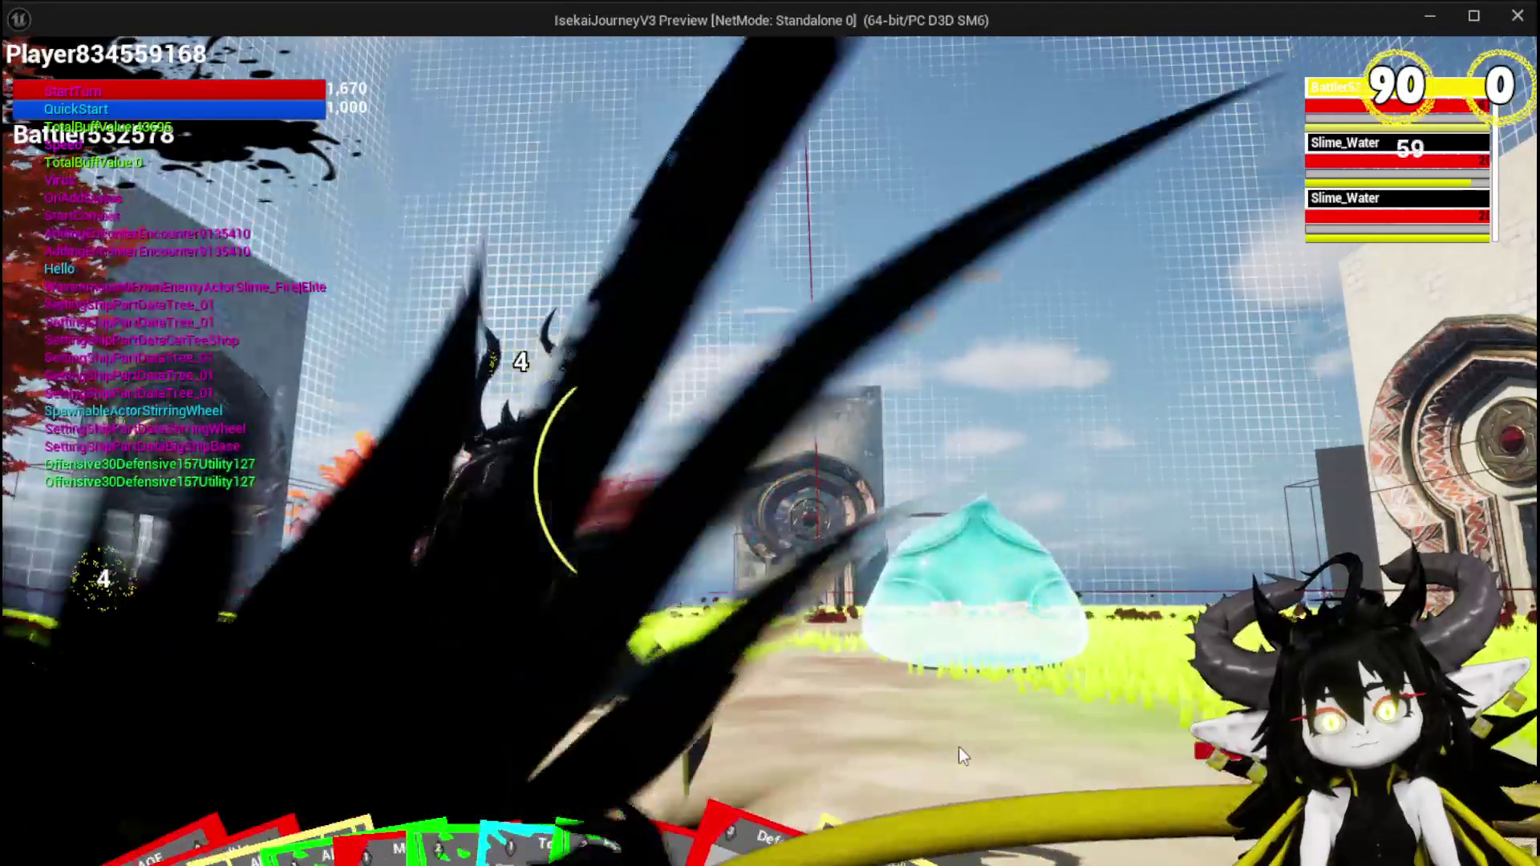
pyautogui.click(947, 732)
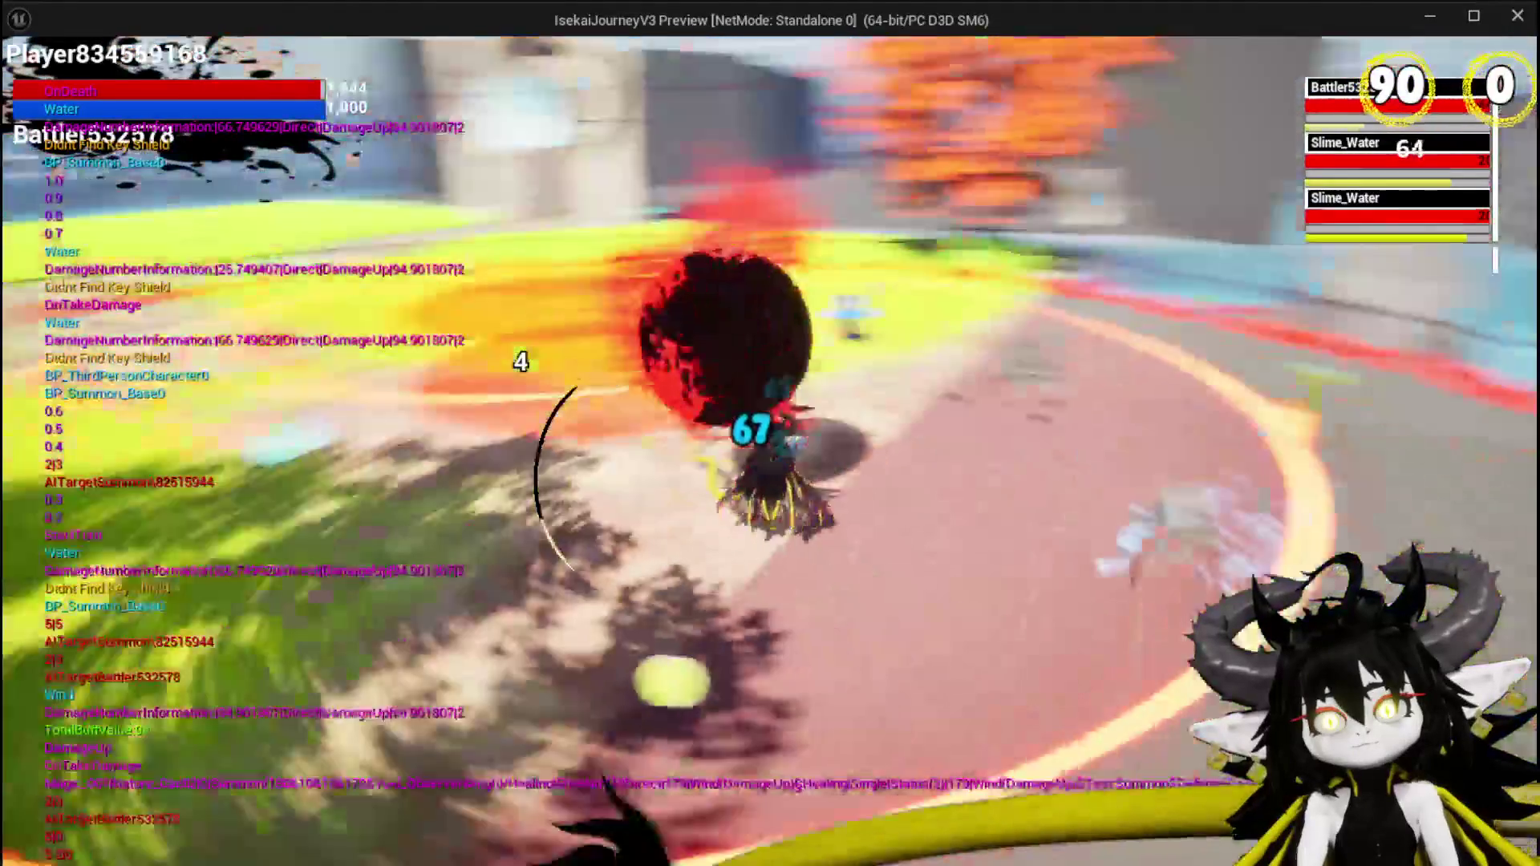
pyautogui.press('Escape')
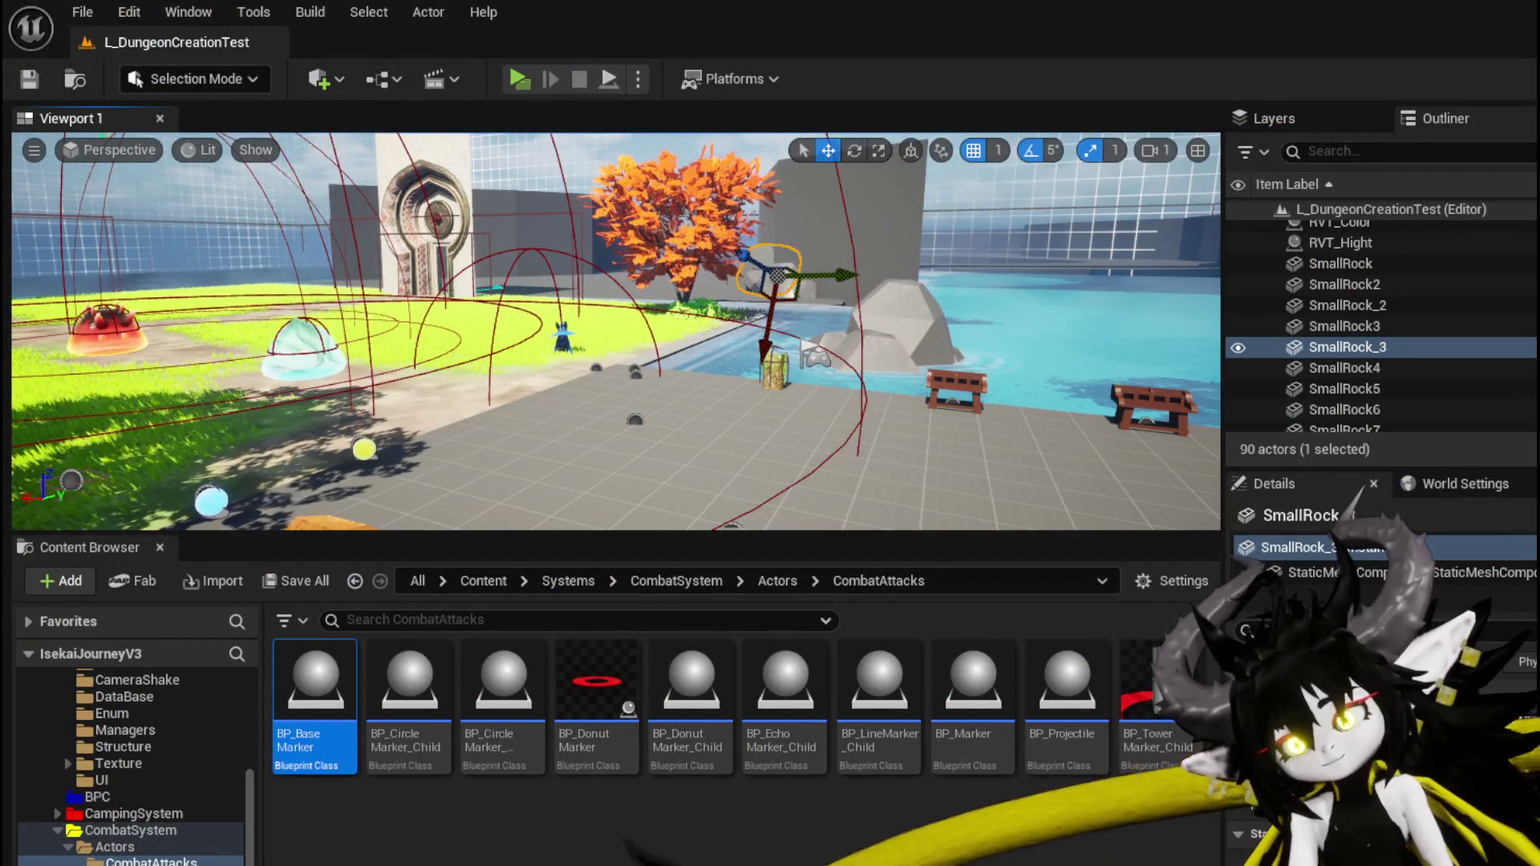
pyautogui.hotkey('ctrl', 's')
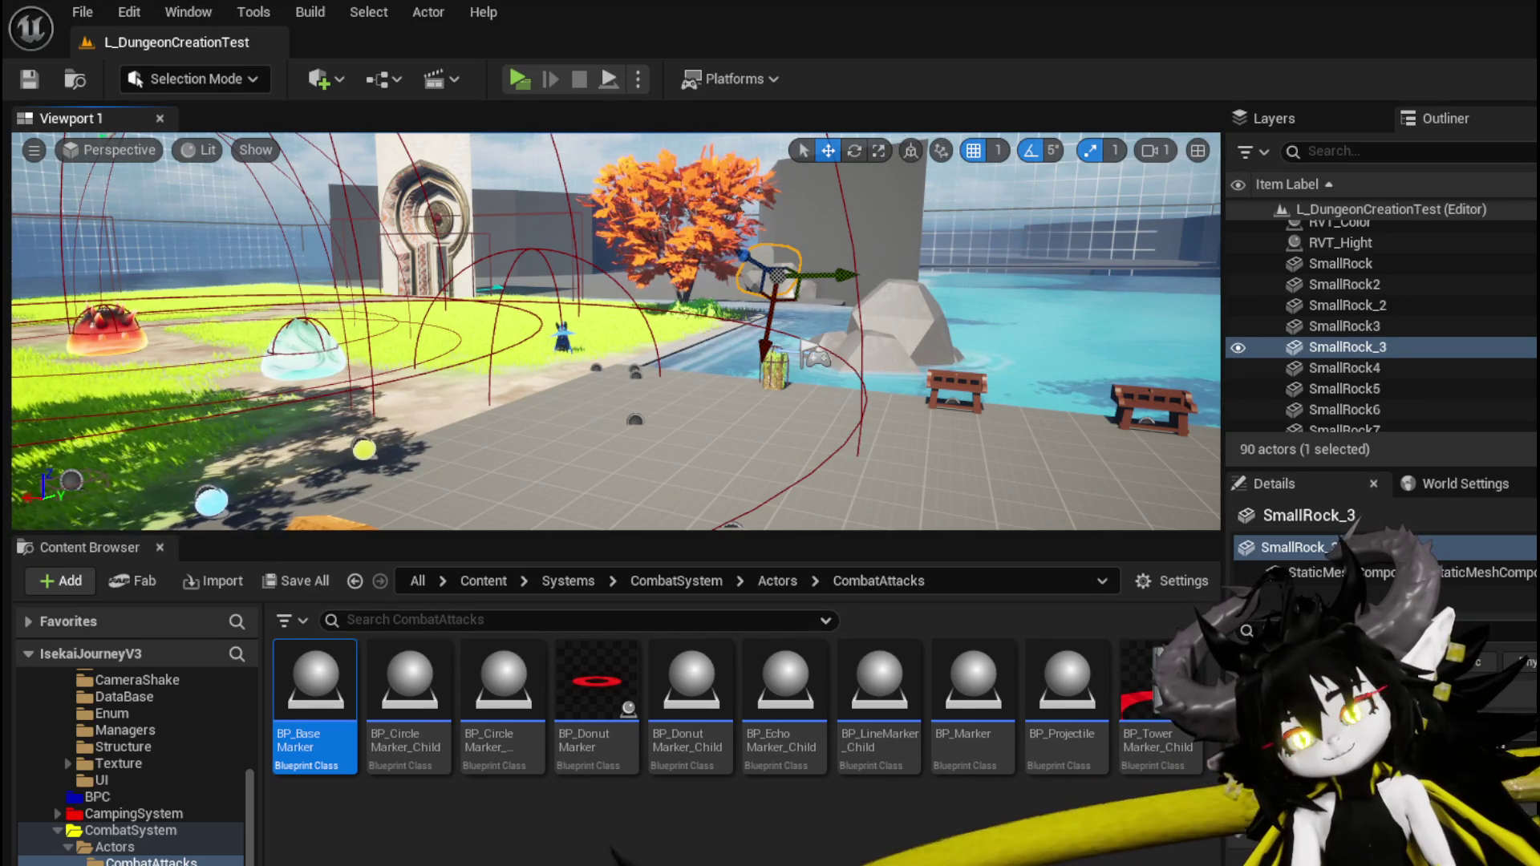
pyautogui.scroll(-7, 625, 377)
pyautogui.scroll(5, 433, 412)
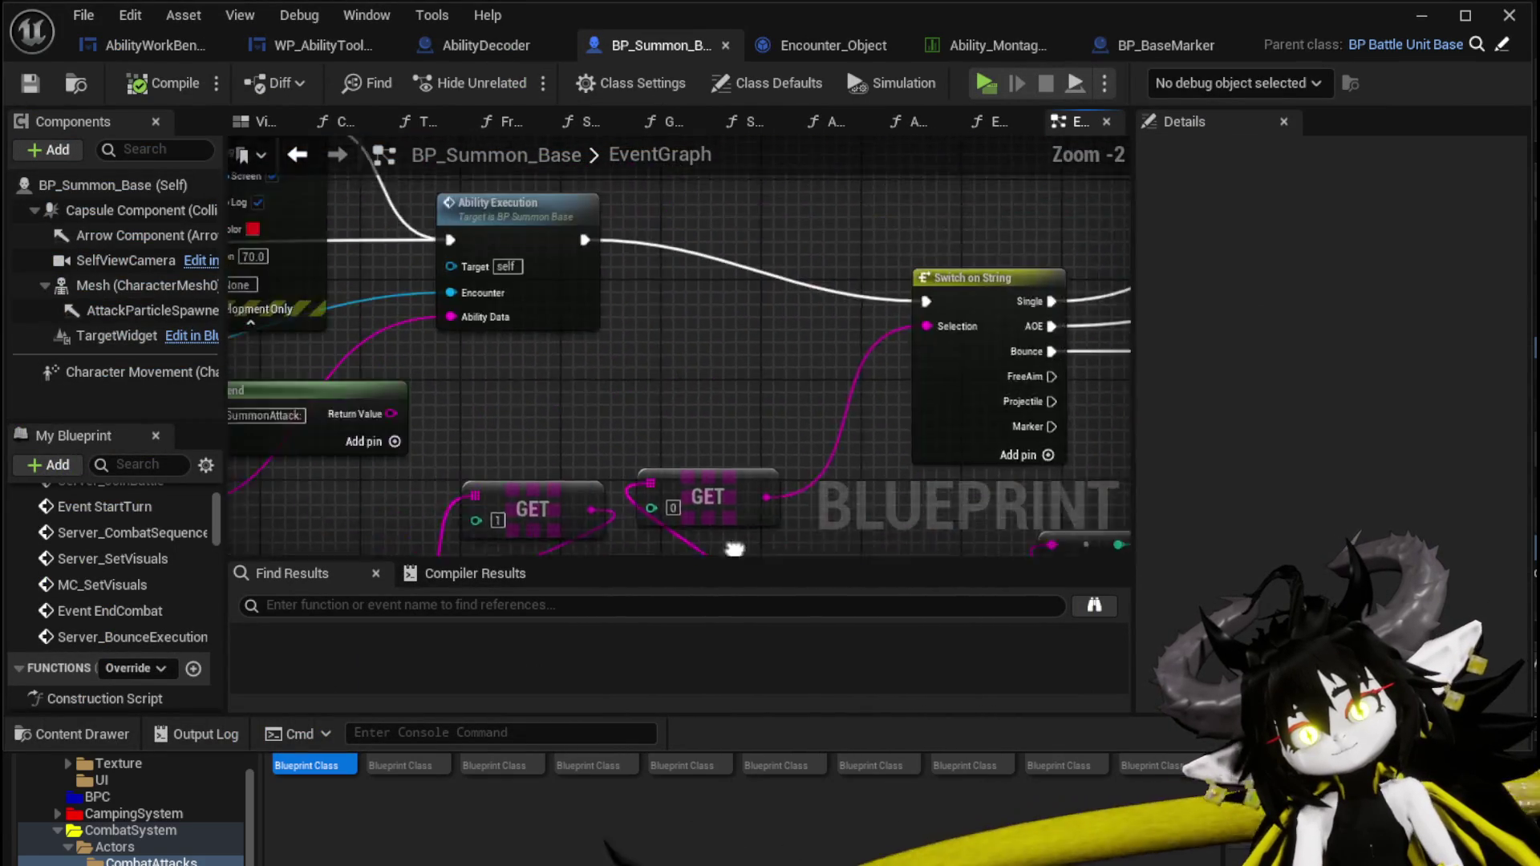
pyautogui.scroll(-4, 618, 332)
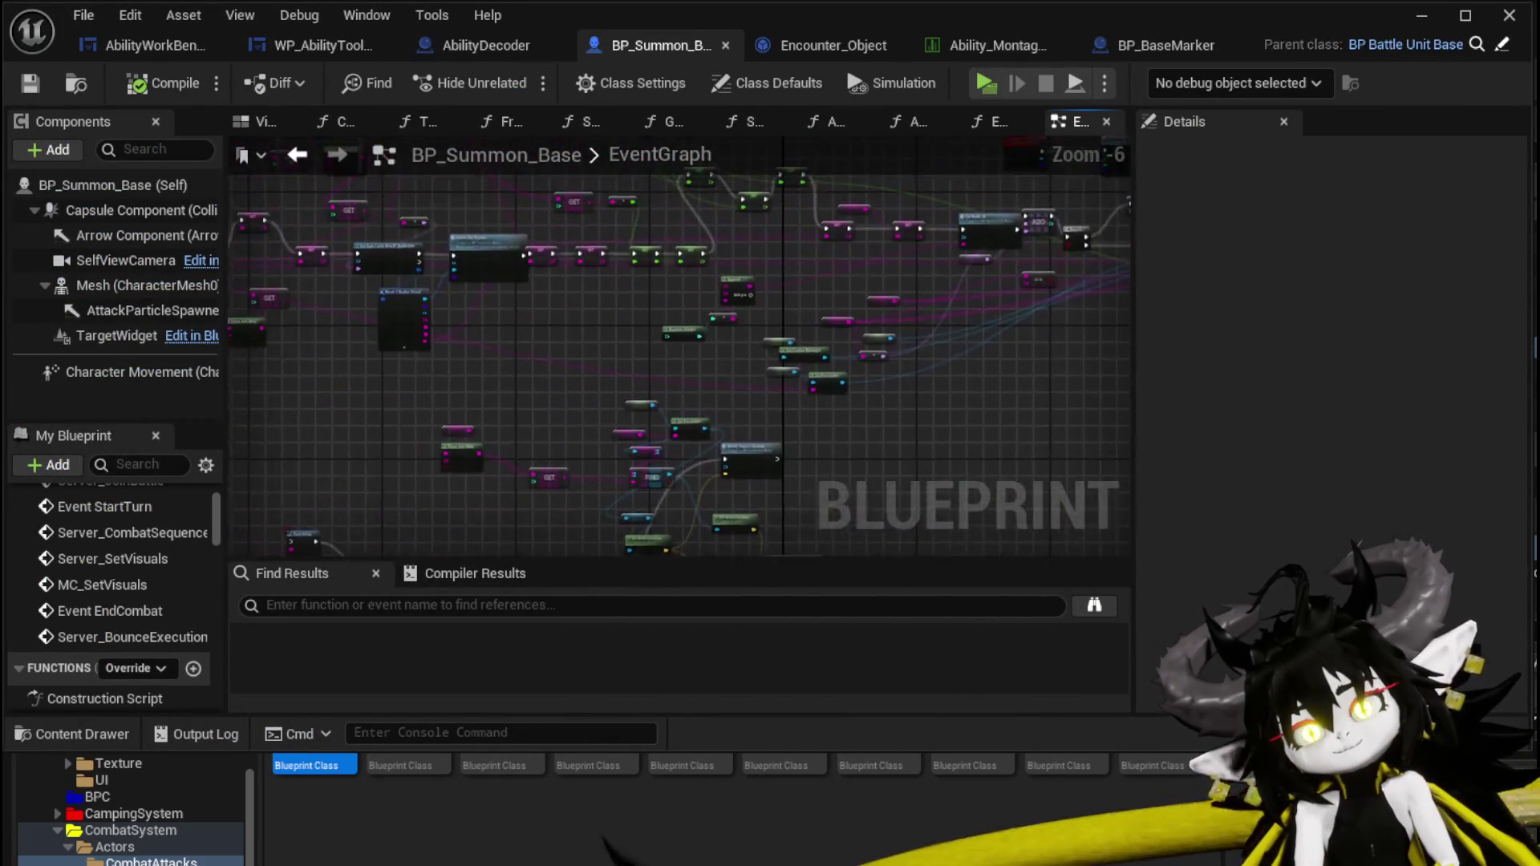
# Inspect the Break S Battler Visual and Creature Type nodes, then open the DT_BattlerInfo data table.
pyautogui.scroll(4, 689, 348)
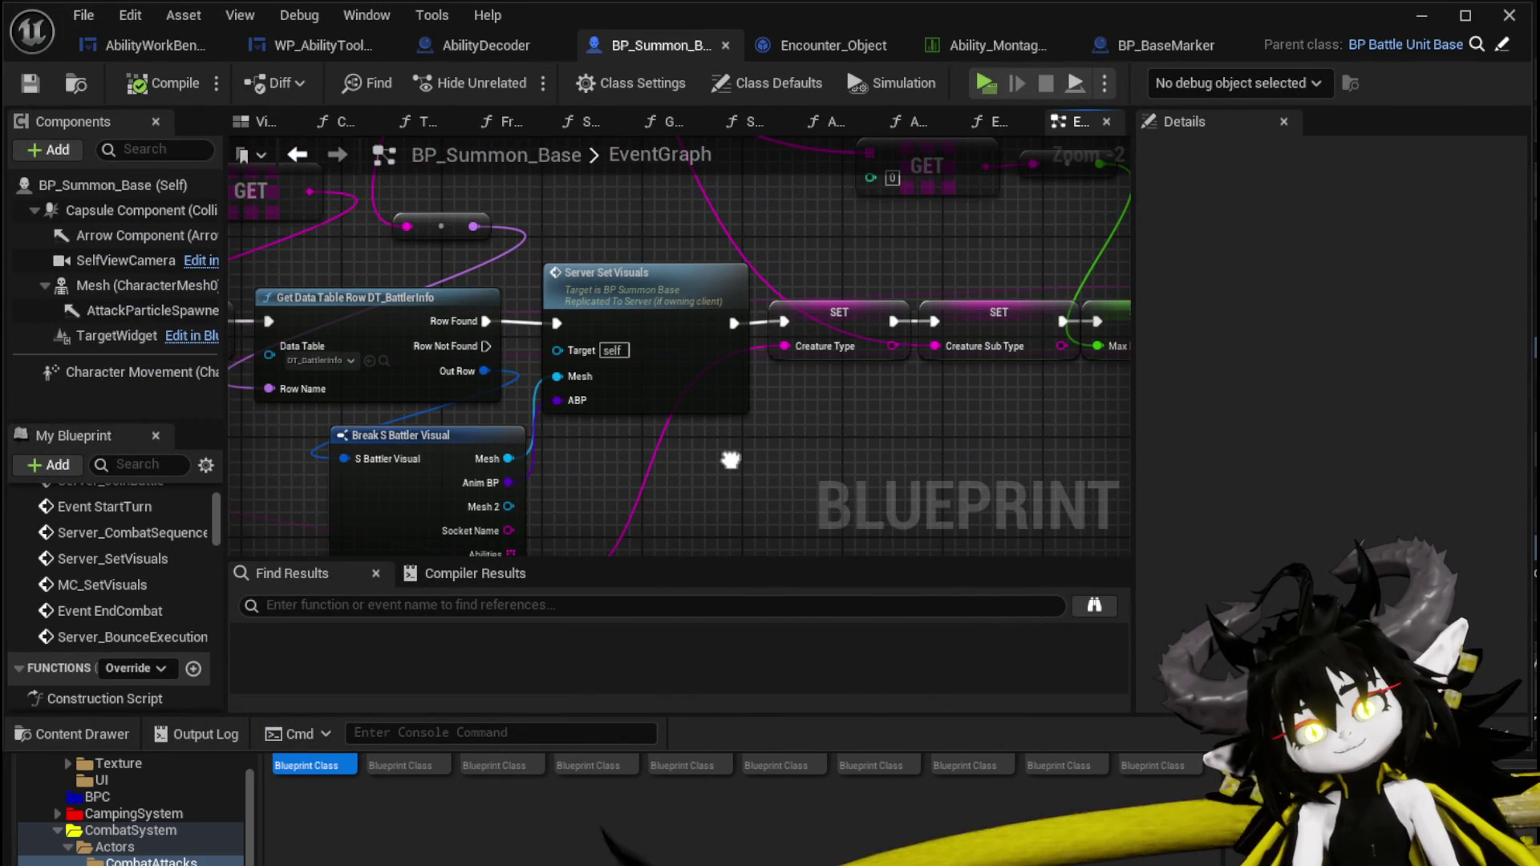
pyautogui.moveTo(730, 460); pyautogui.dragTo(802, 384)
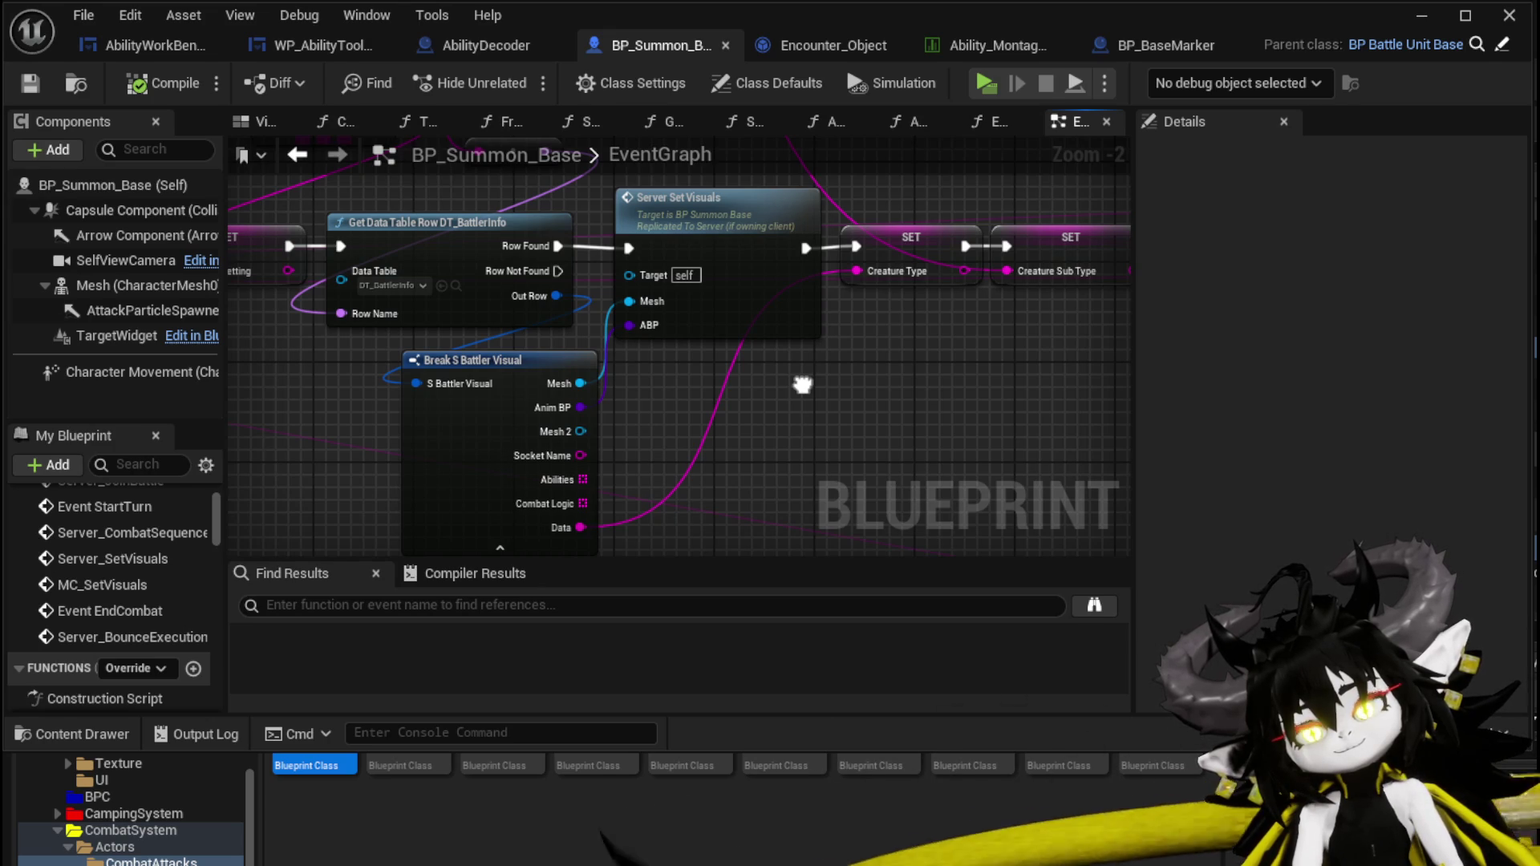
pyautogui.moveTo(944, 183)
pyautogui.mouseDown()
pyautogui.moveTo(807, 311)
pyautogui.moveTo(814, 521)
pyautogui.moveTo(799, 473)
pyautogui.moveTo(813, 401)
pyautogui.moveTo(861, 351)
pyautogui.mouseUp()
pyautogui.click(807, 311)
pyautogui.scroll(-1, 800, 473)
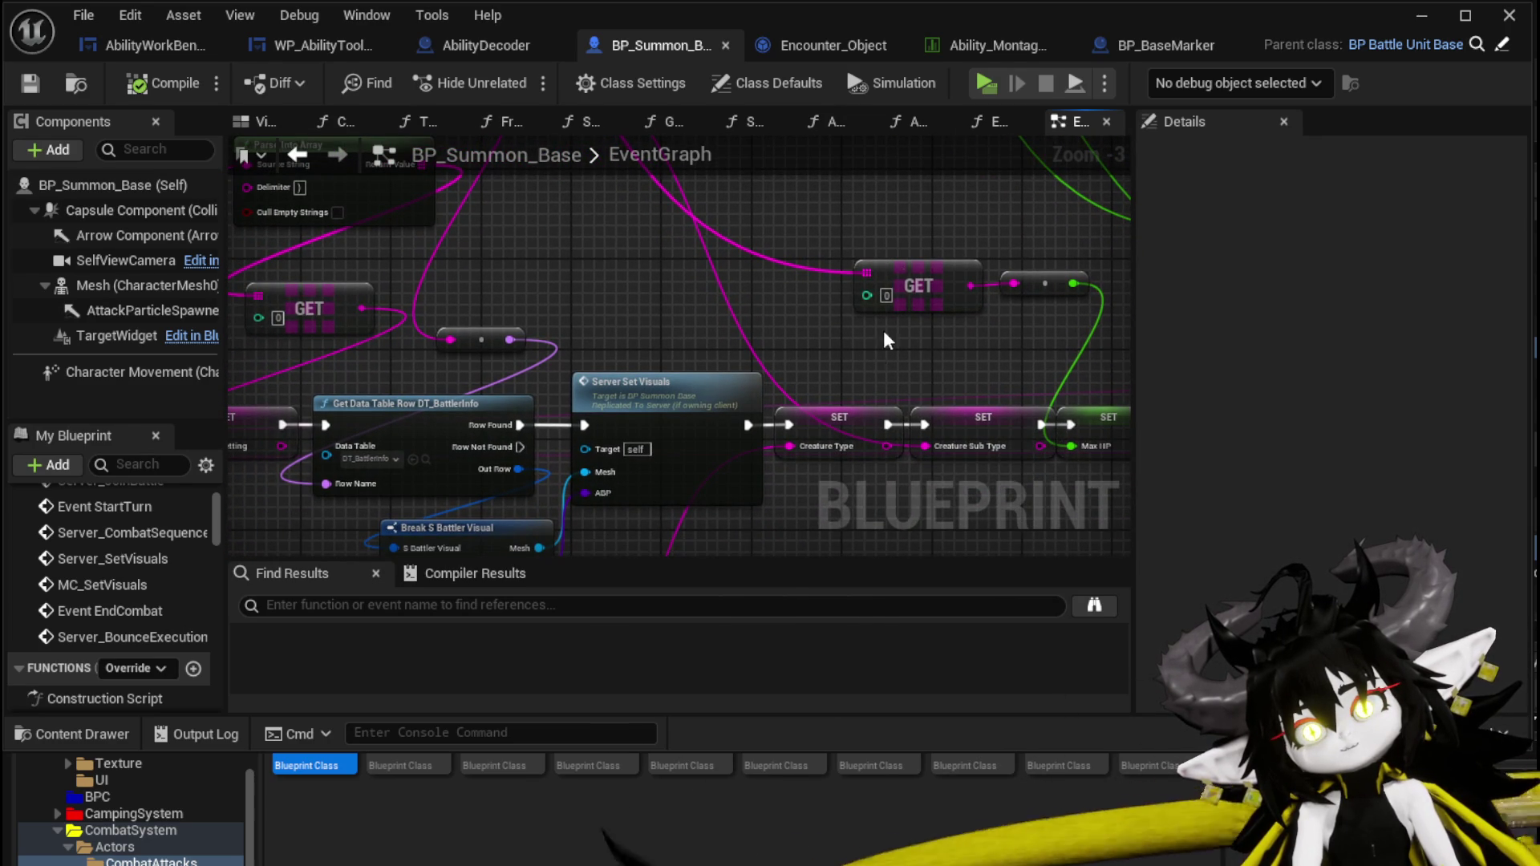
pyautogui.scroll(3, 562, 433)
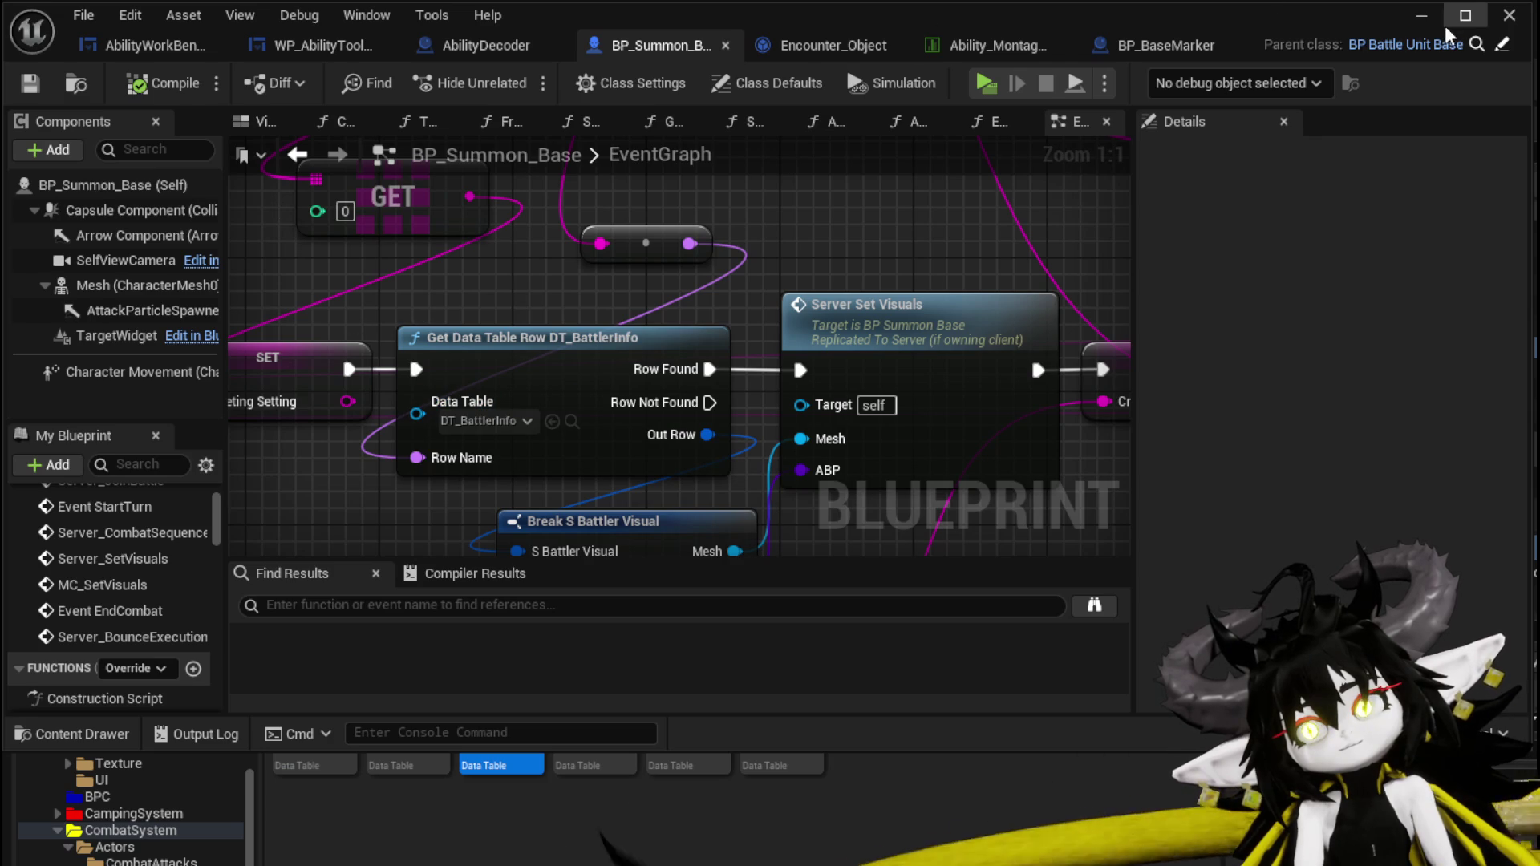
pyautogui.click(1421, 16)
pyautogui.doubleClick(513, 710)
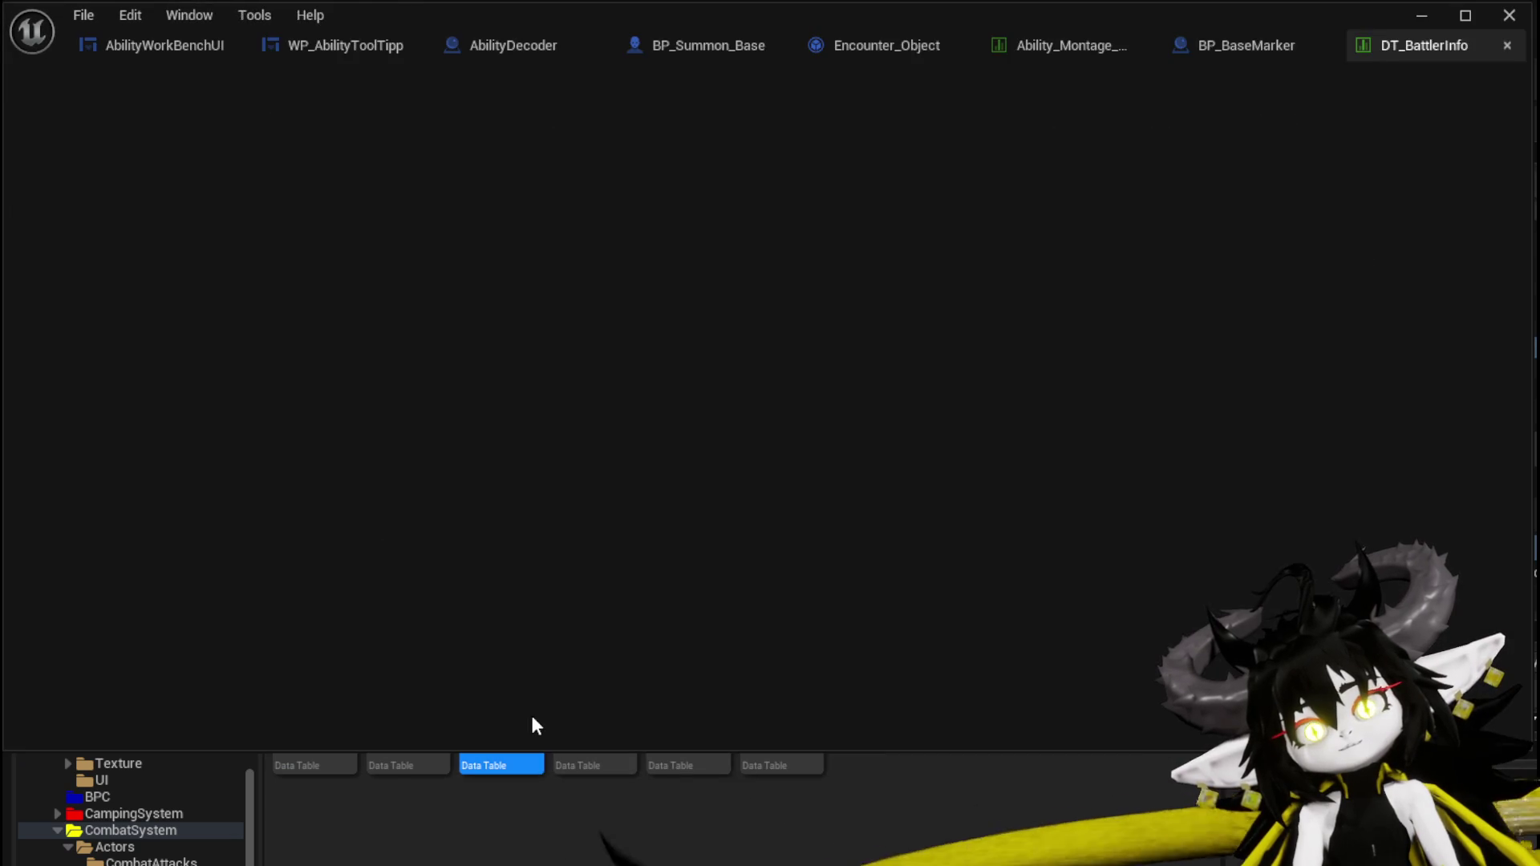
# Inspect the Void_Observer, Spider_Blue, Void_Maw and Wasp_Queen|Boss rows in DT_BattlerInfo.
pyautogui.scroll(-5, 159, 289)
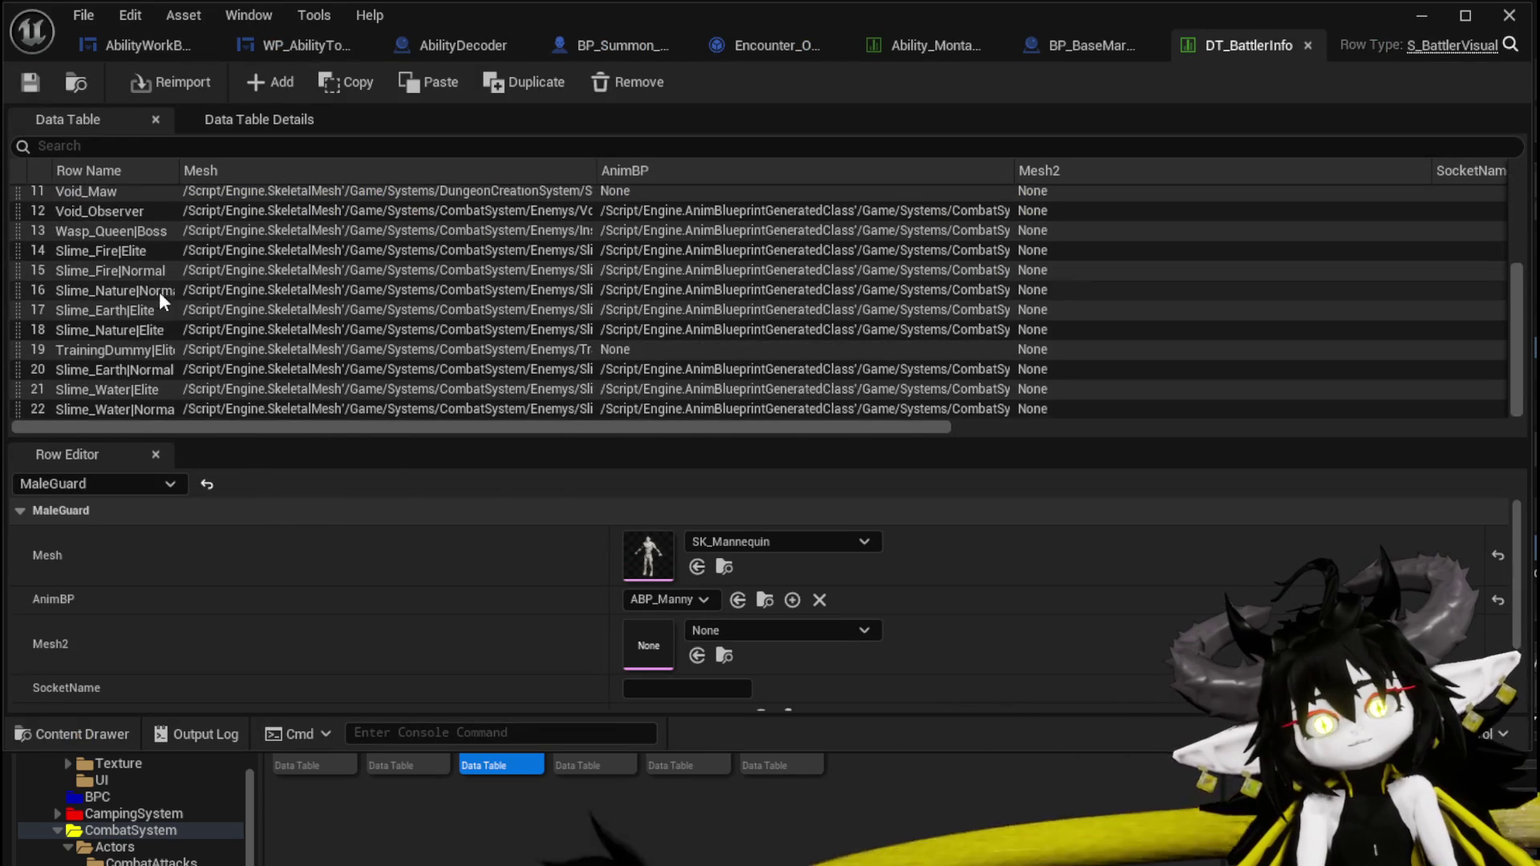
pyautogui.scroll(1, 114, 314)
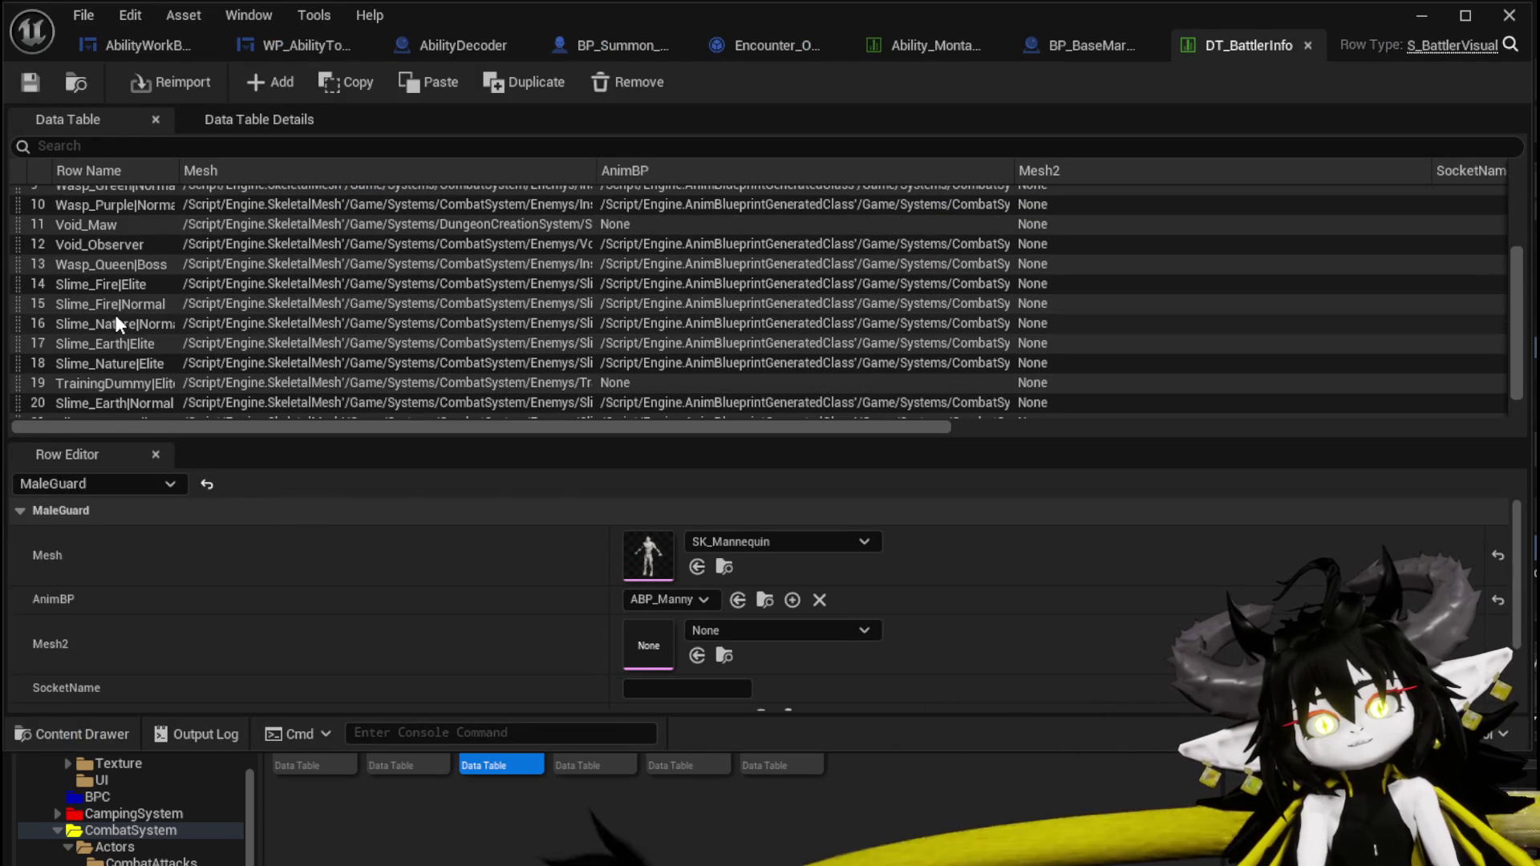
pyautogui.click(114, 246)
pyautogui.scroll(-1, 460, 580)
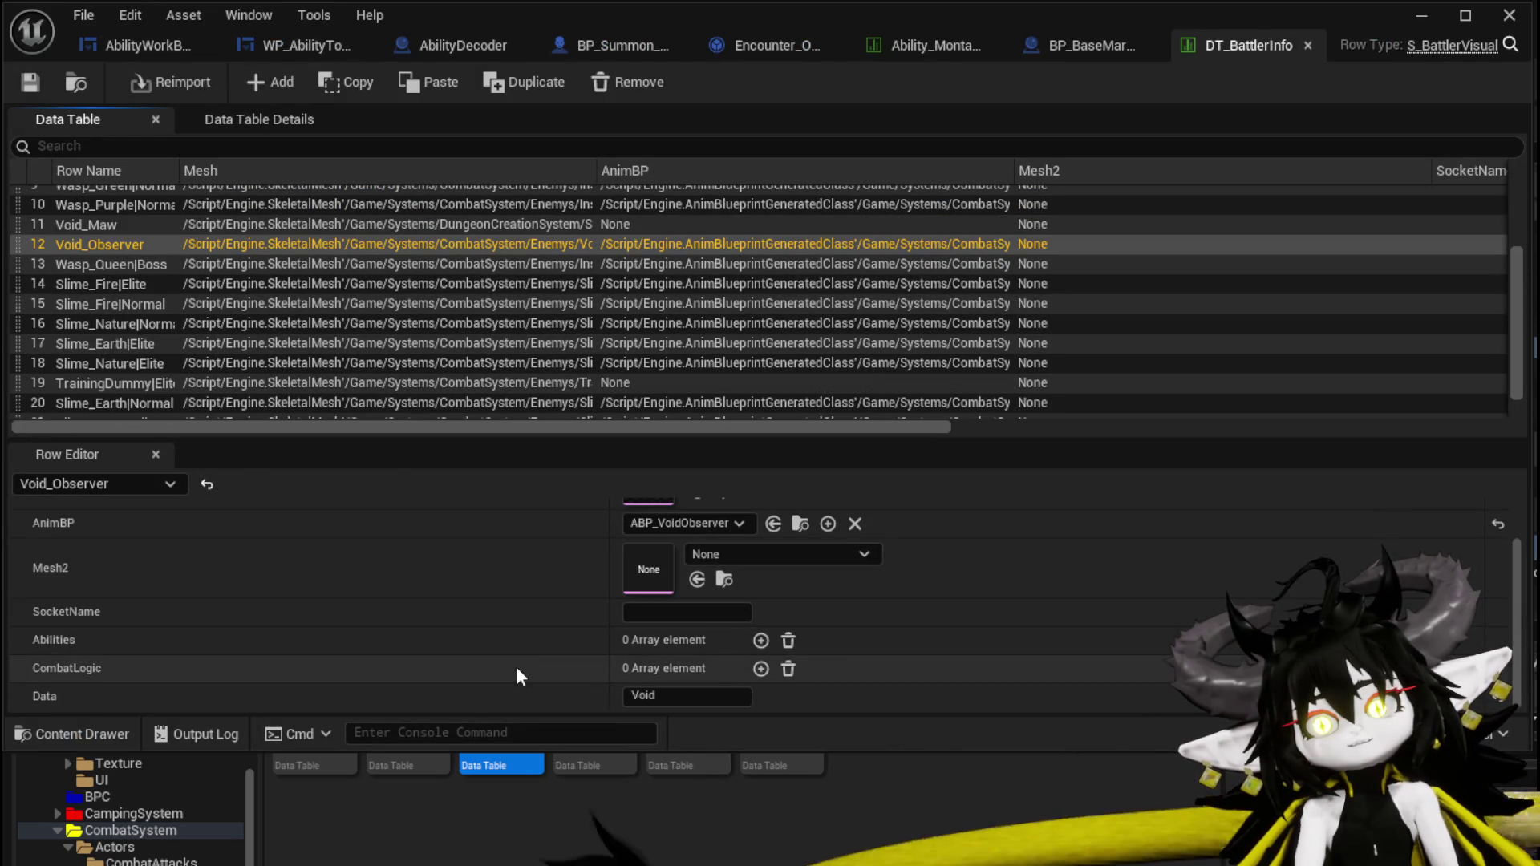
pyautogui.scroll(4, 113, 258)
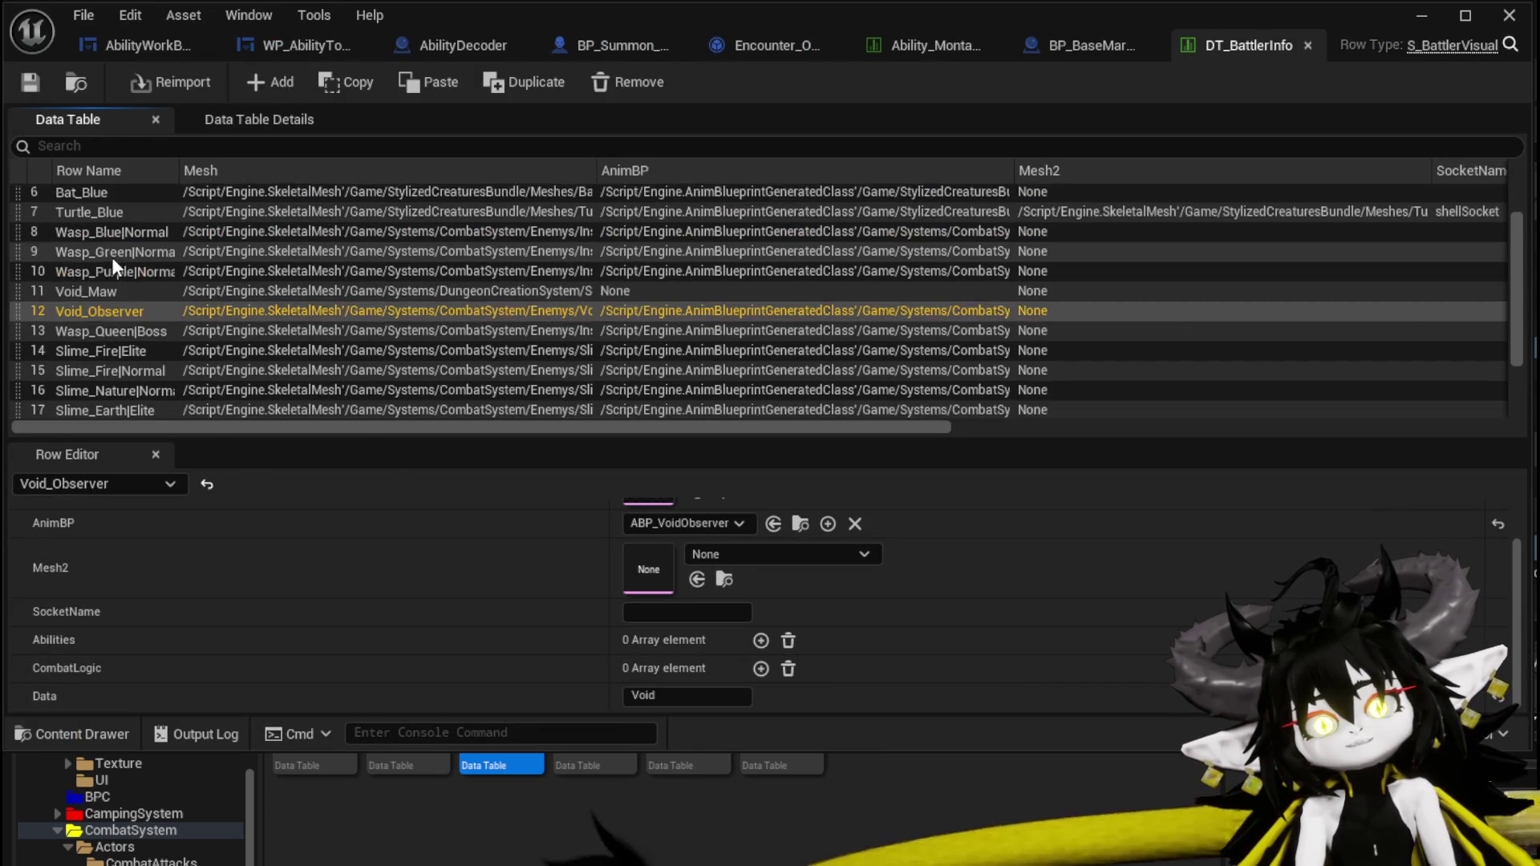
pyautogui.click(104, 251)
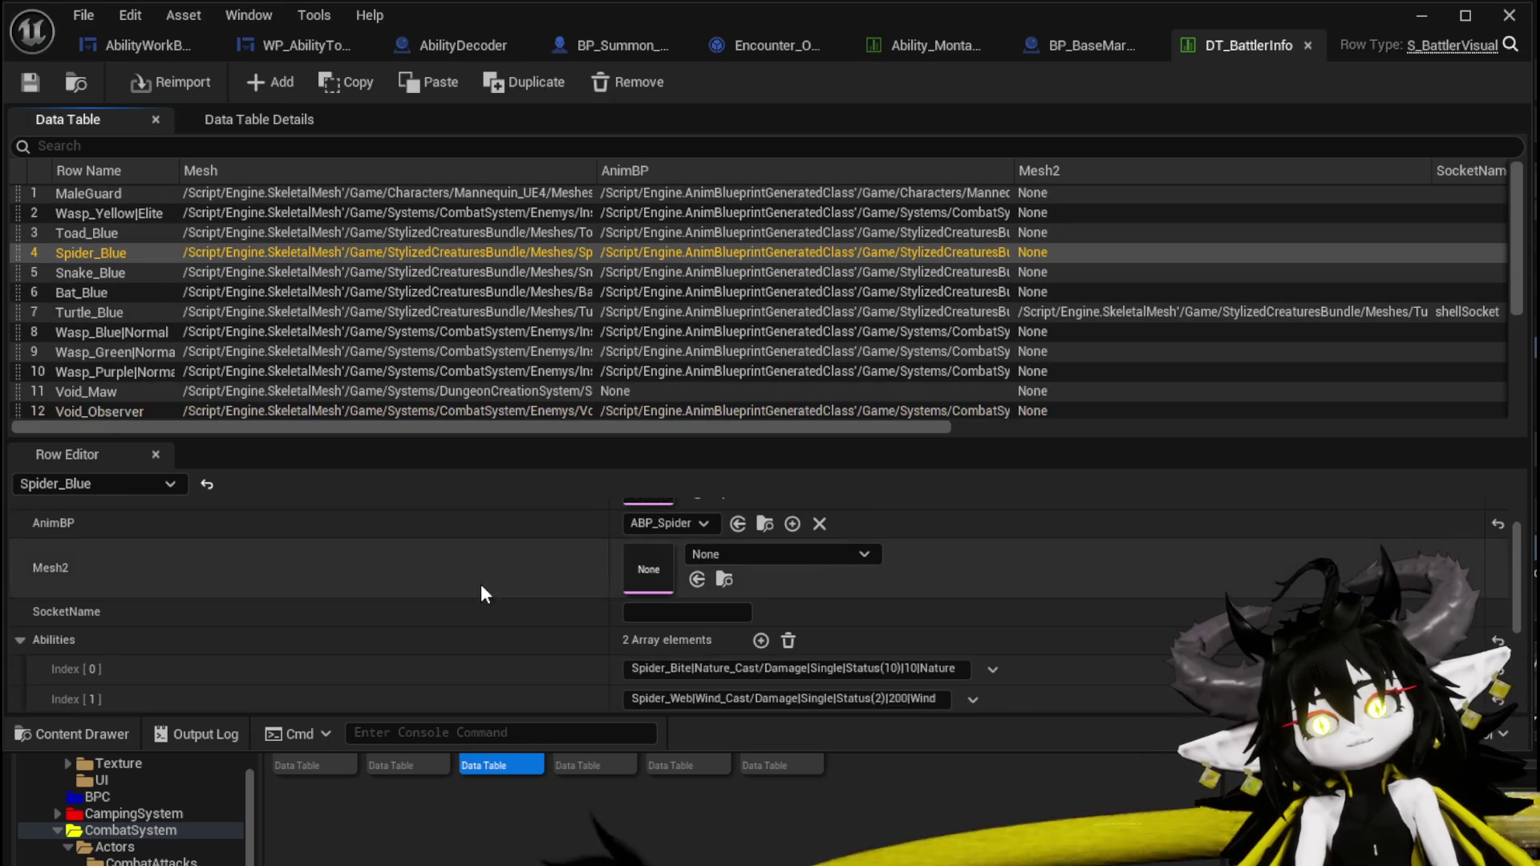
pyautogui.scroll(-3, 487, 584)
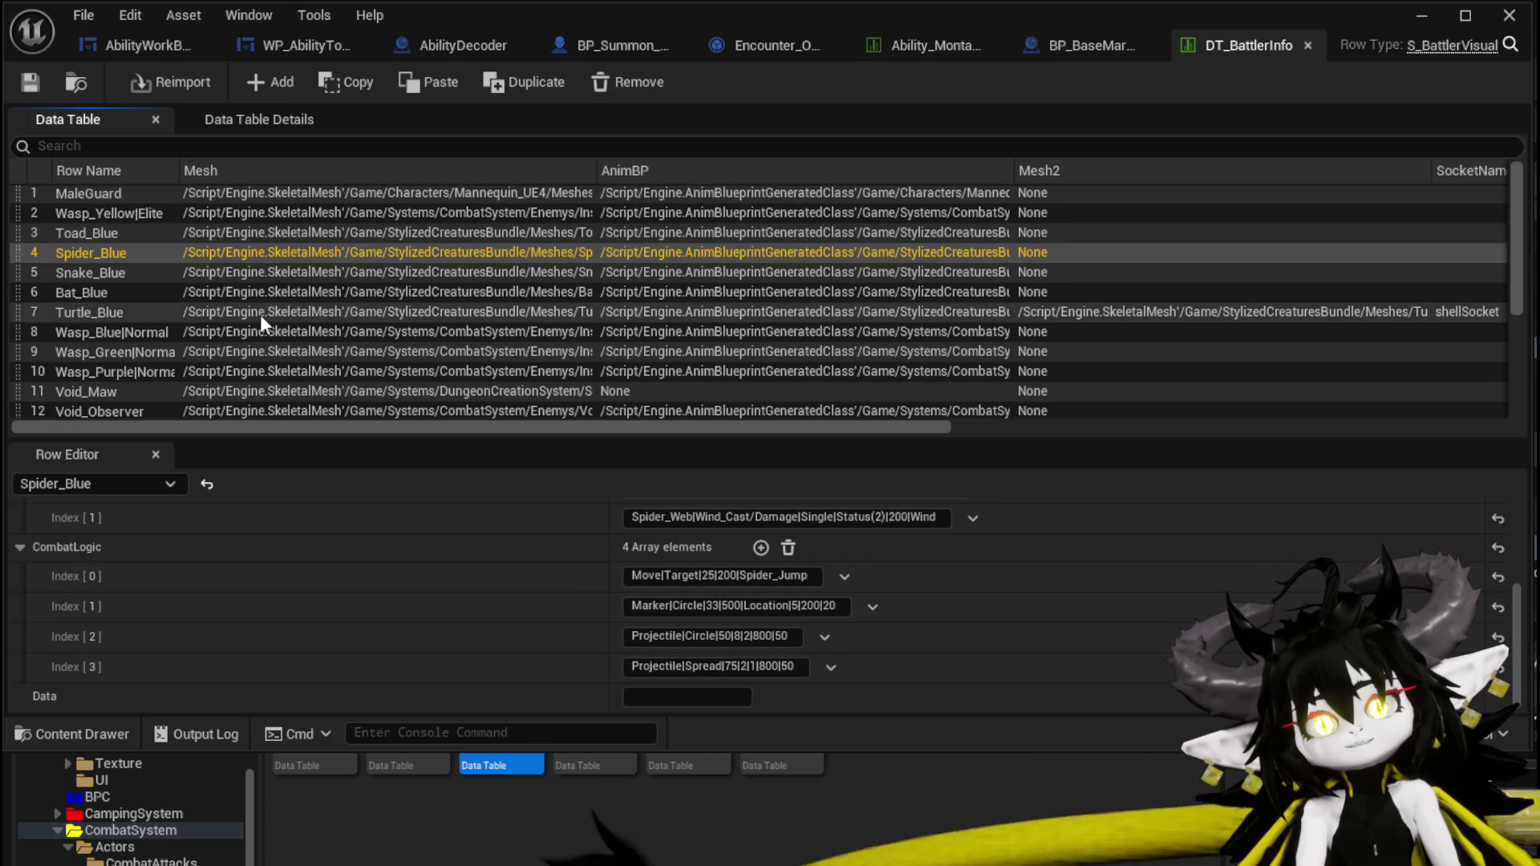
pyautogui.click(104, 393)
pyautogui.scroll(-3, 199, 362)
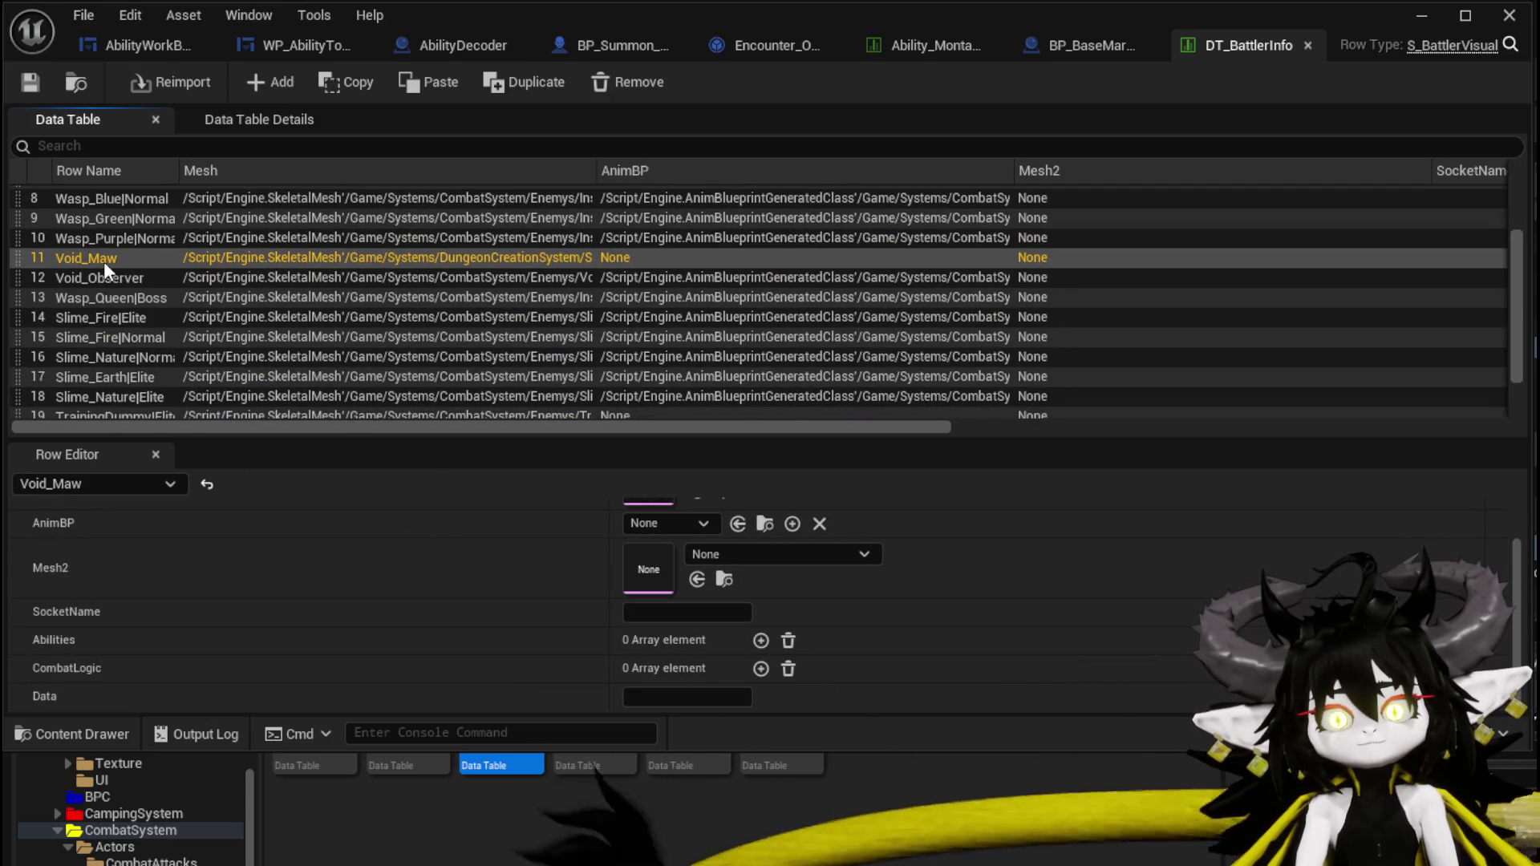
pyautogui.click(112, 295)
pyautogui.scroll(-3, 637, 690)
pyautogui.scroll(-8, 634, 697)
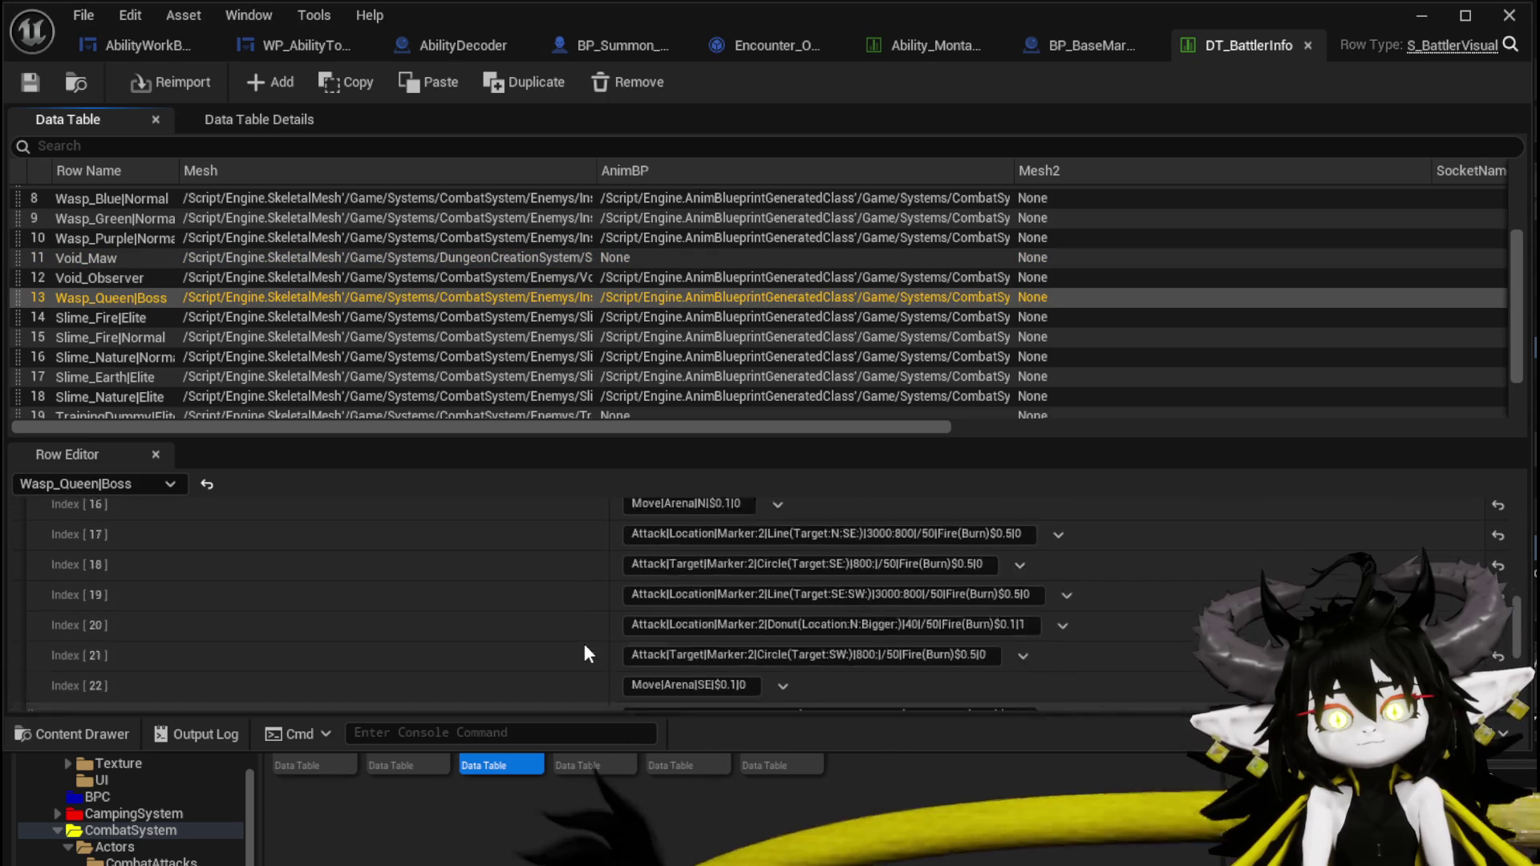
pyautogui.press('Up')
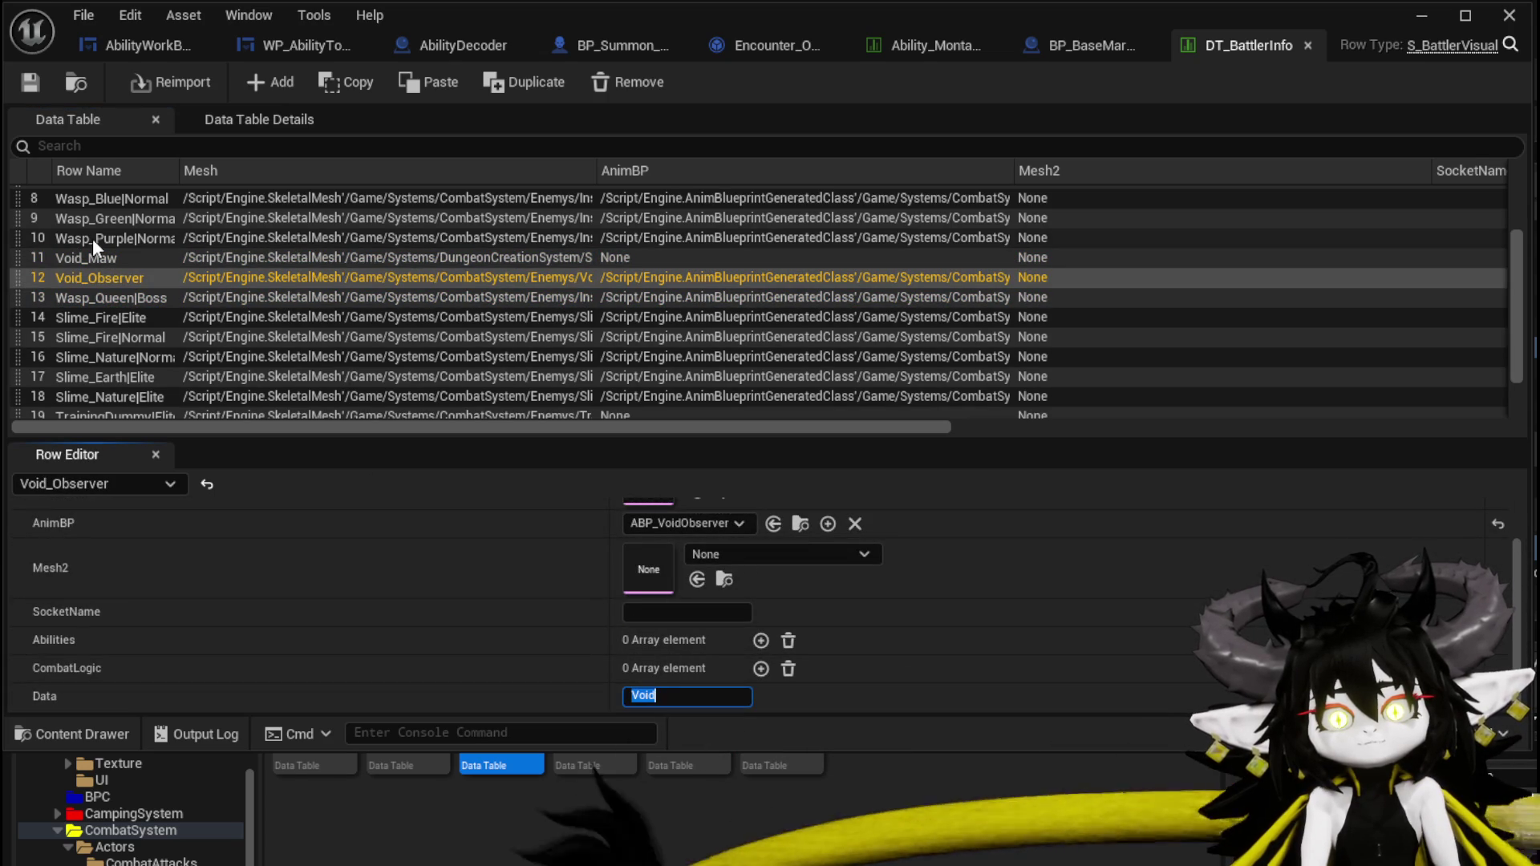
pyautogui.scroll(3, 123, 221)
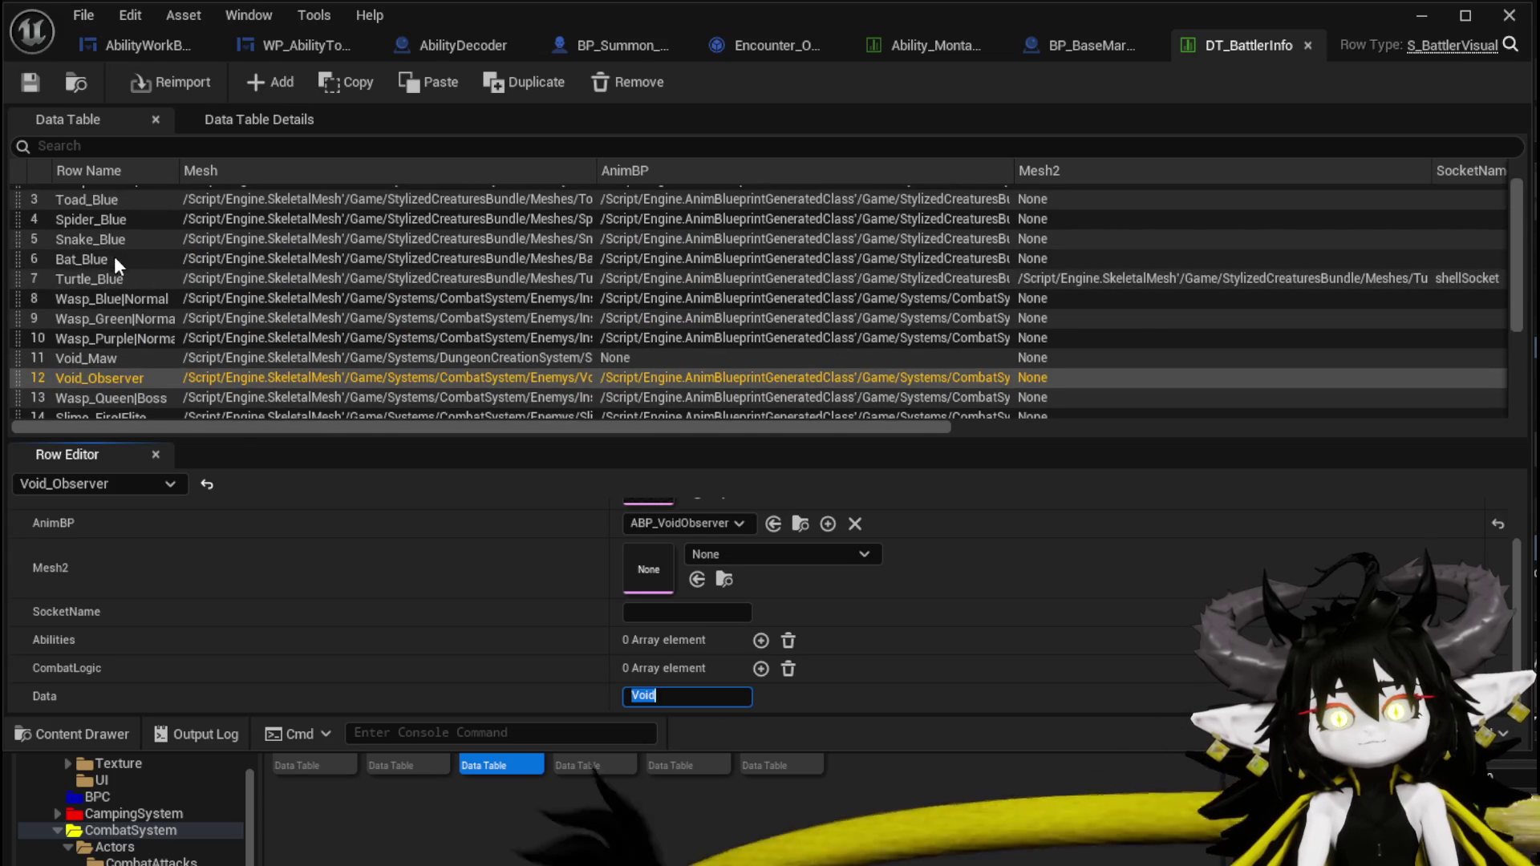
# Paste Void into the Spider_Blue row's Data field and set the data table aside.
pyautogui.click(99, 224)
pyautogui.scroll(-5, 634, 673)
pyautogui.click(653, 692)
pyautogui.write('Void')
pyautogui.press('Return')
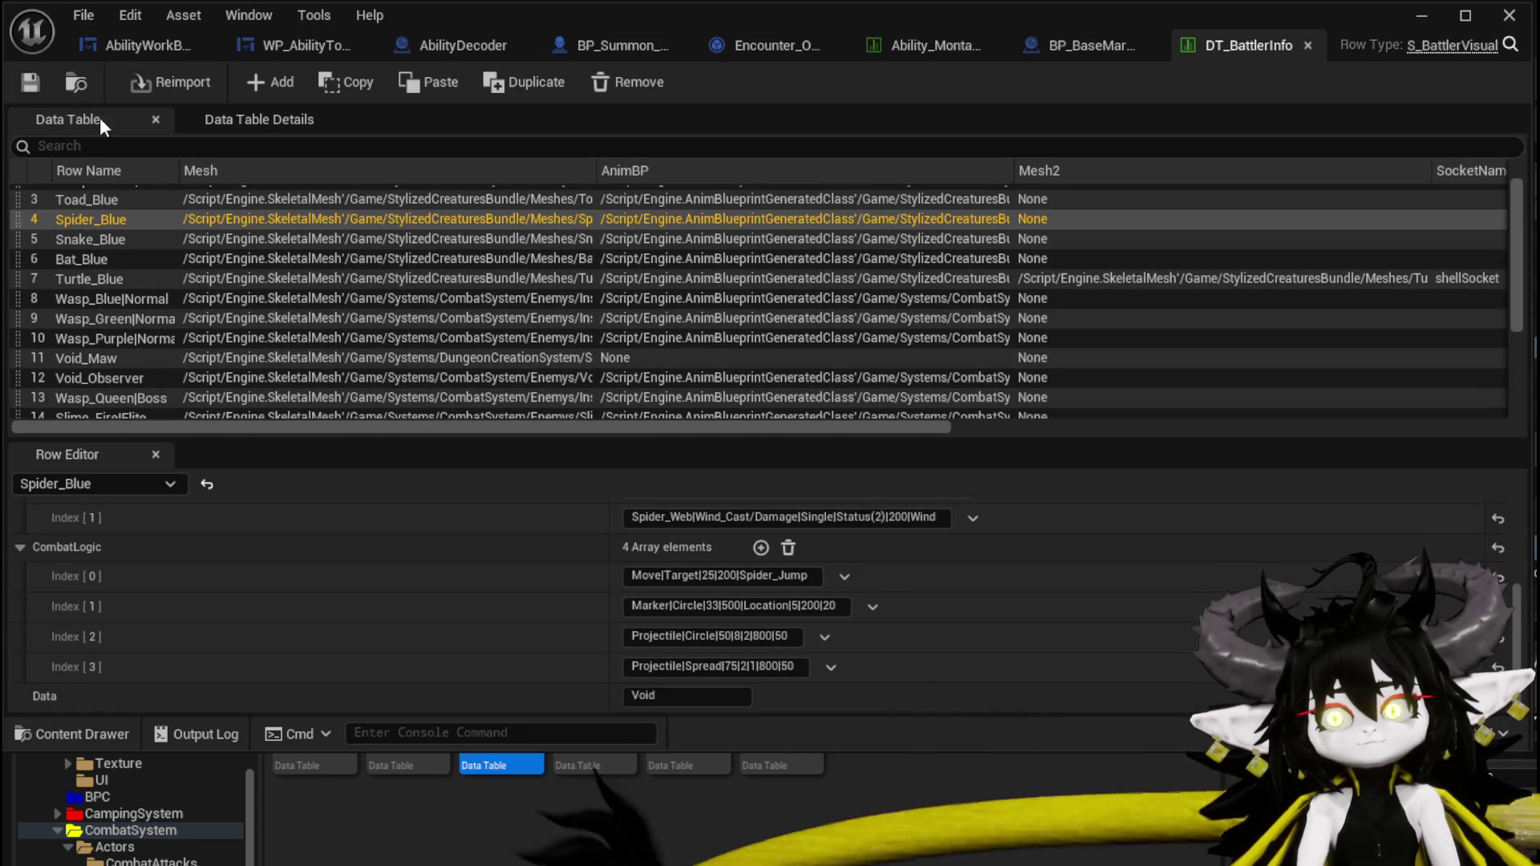
pyautogui.click(1419, 20)
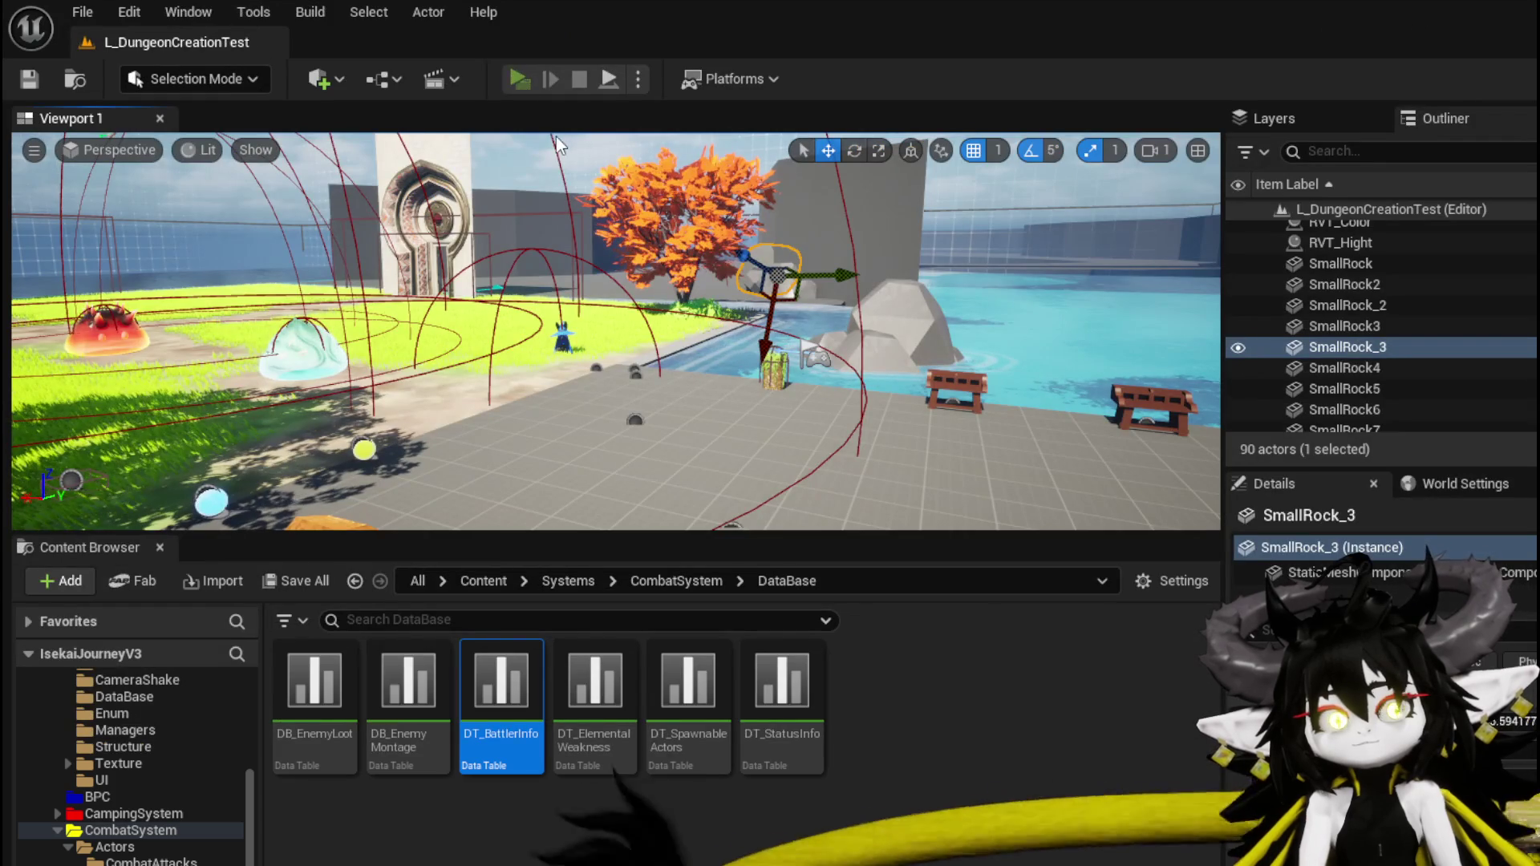
# Start a play test and load Test Summon from Magic|ChuraMagicSummon in the ability editor.
pyautogui.click(518, 78)
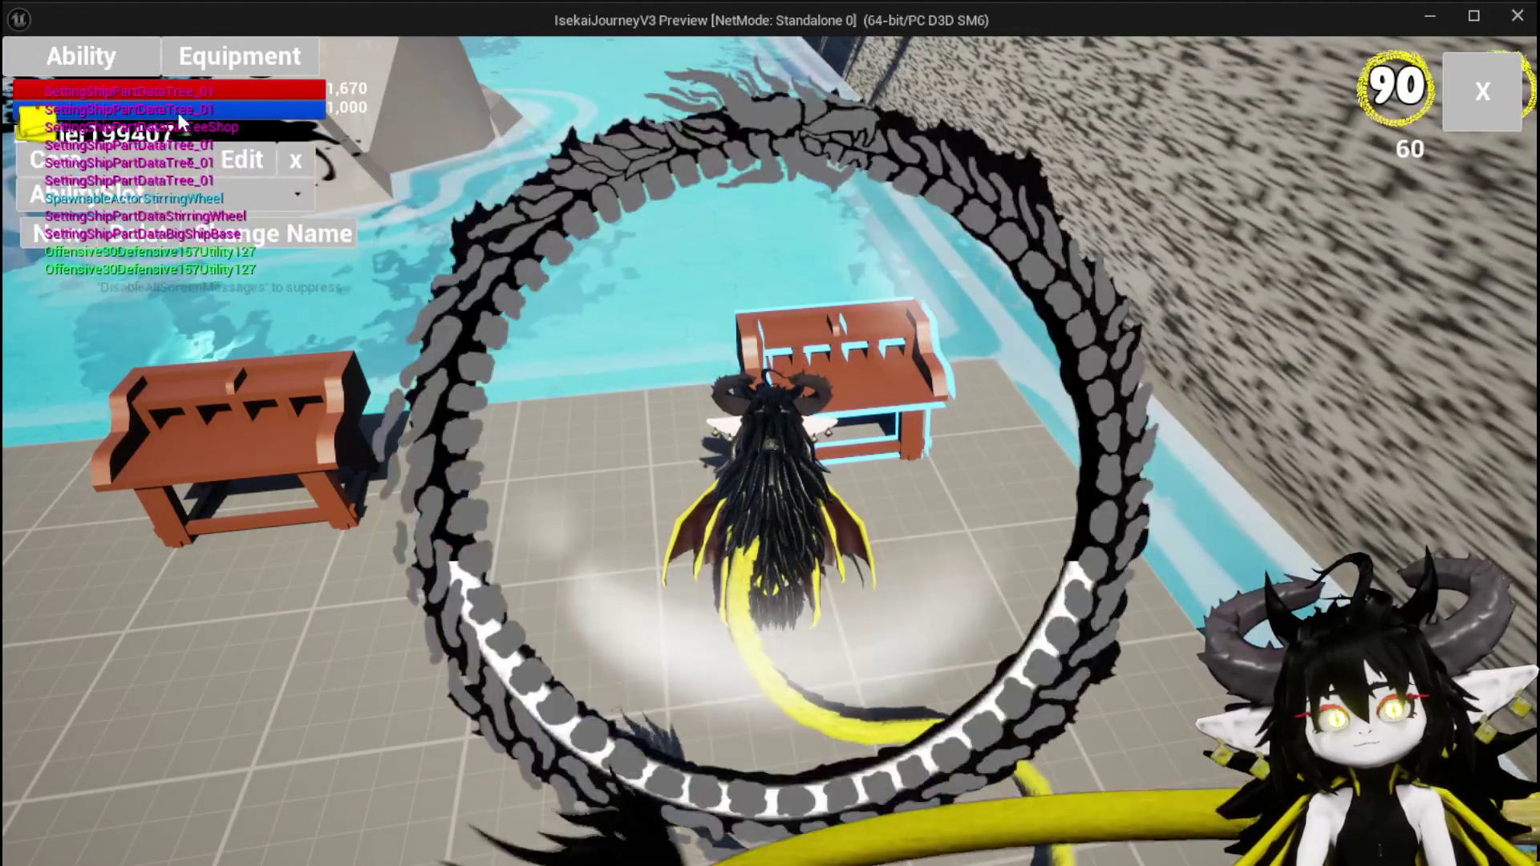
pyautogui.click(213, 193)
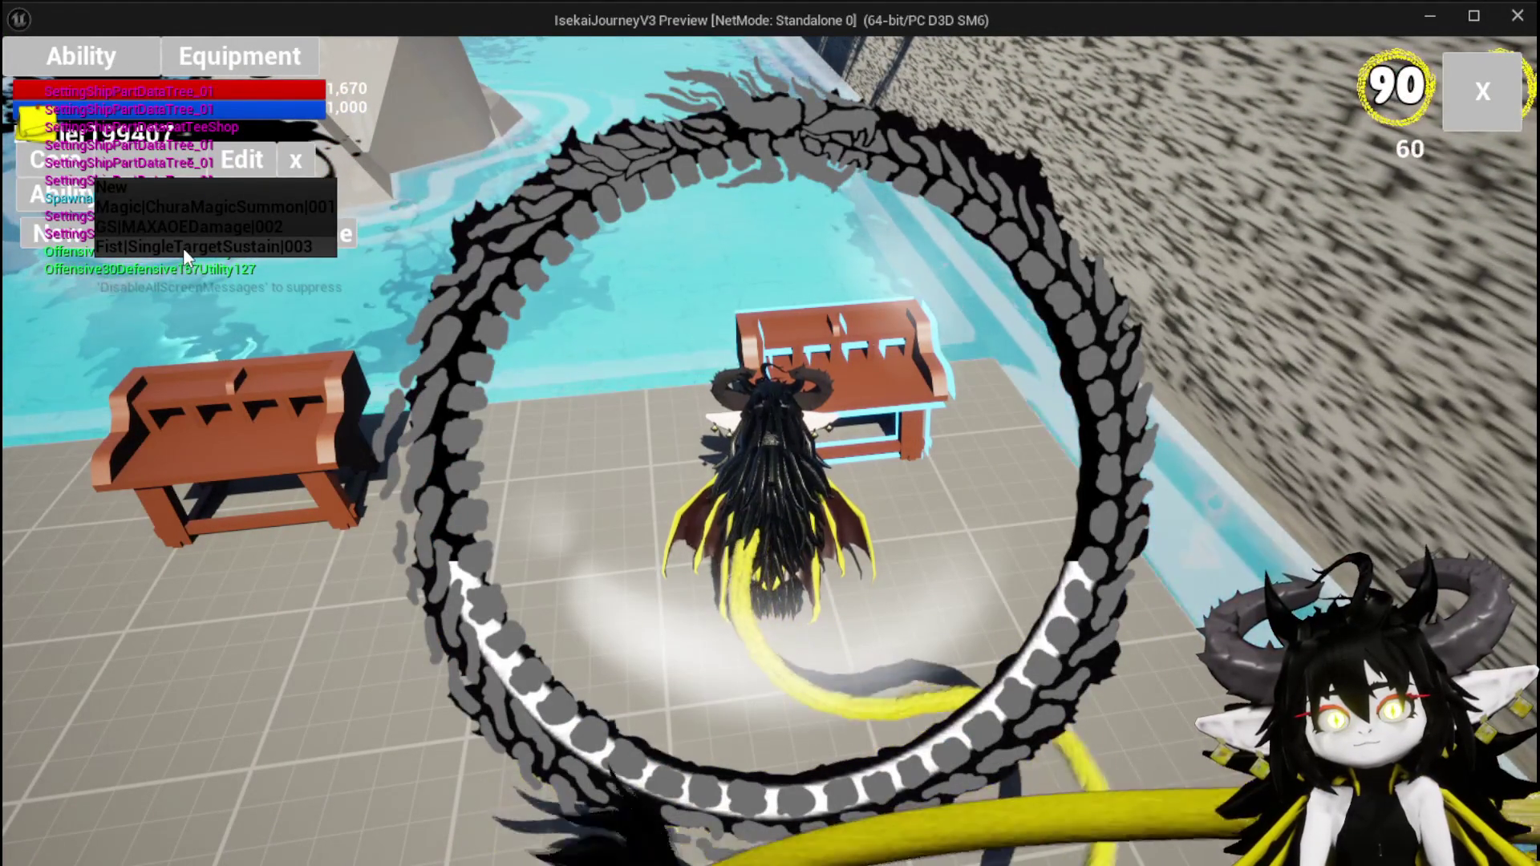
pyautogui.click(170, 205)
pyautogui.click(241, 198)
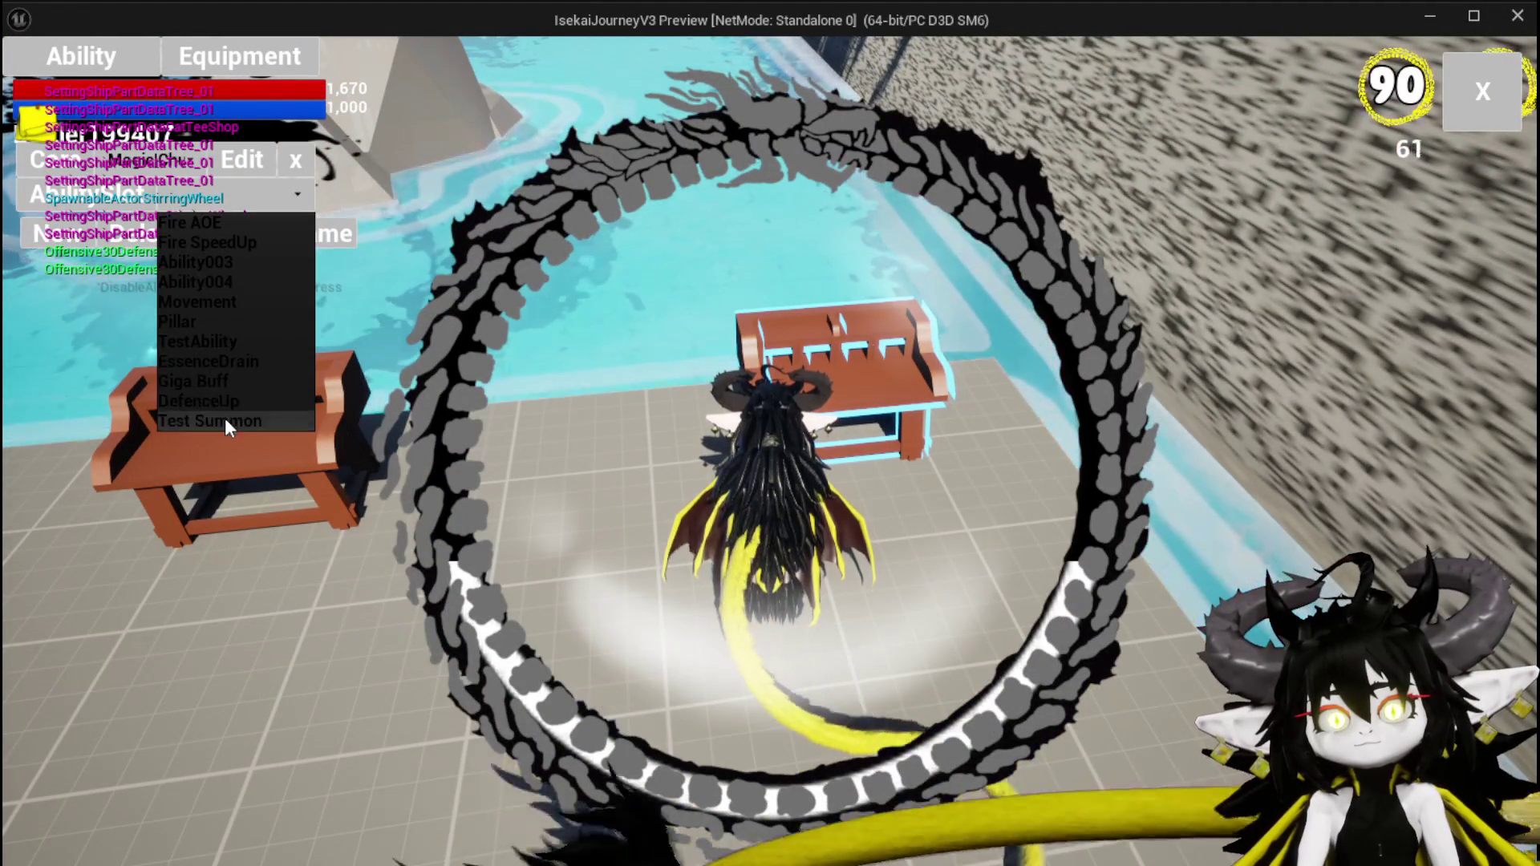
pyautogui.click(228, 419)
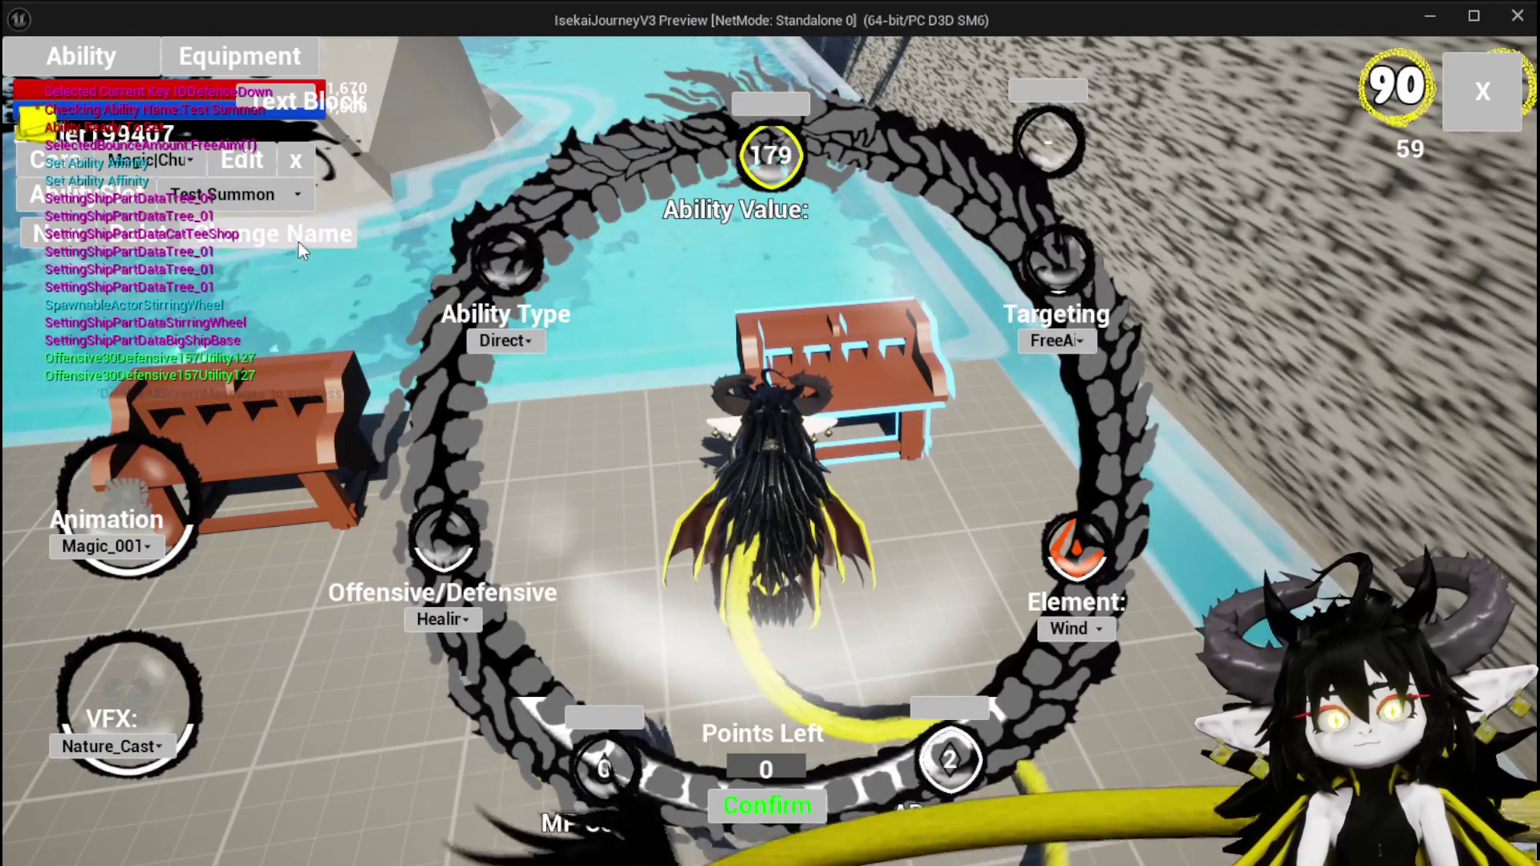
# Make it a Summon with Spider_Blue appearance, value 80, single target, High priority and Status type.
pyautogui.click(505, 340)
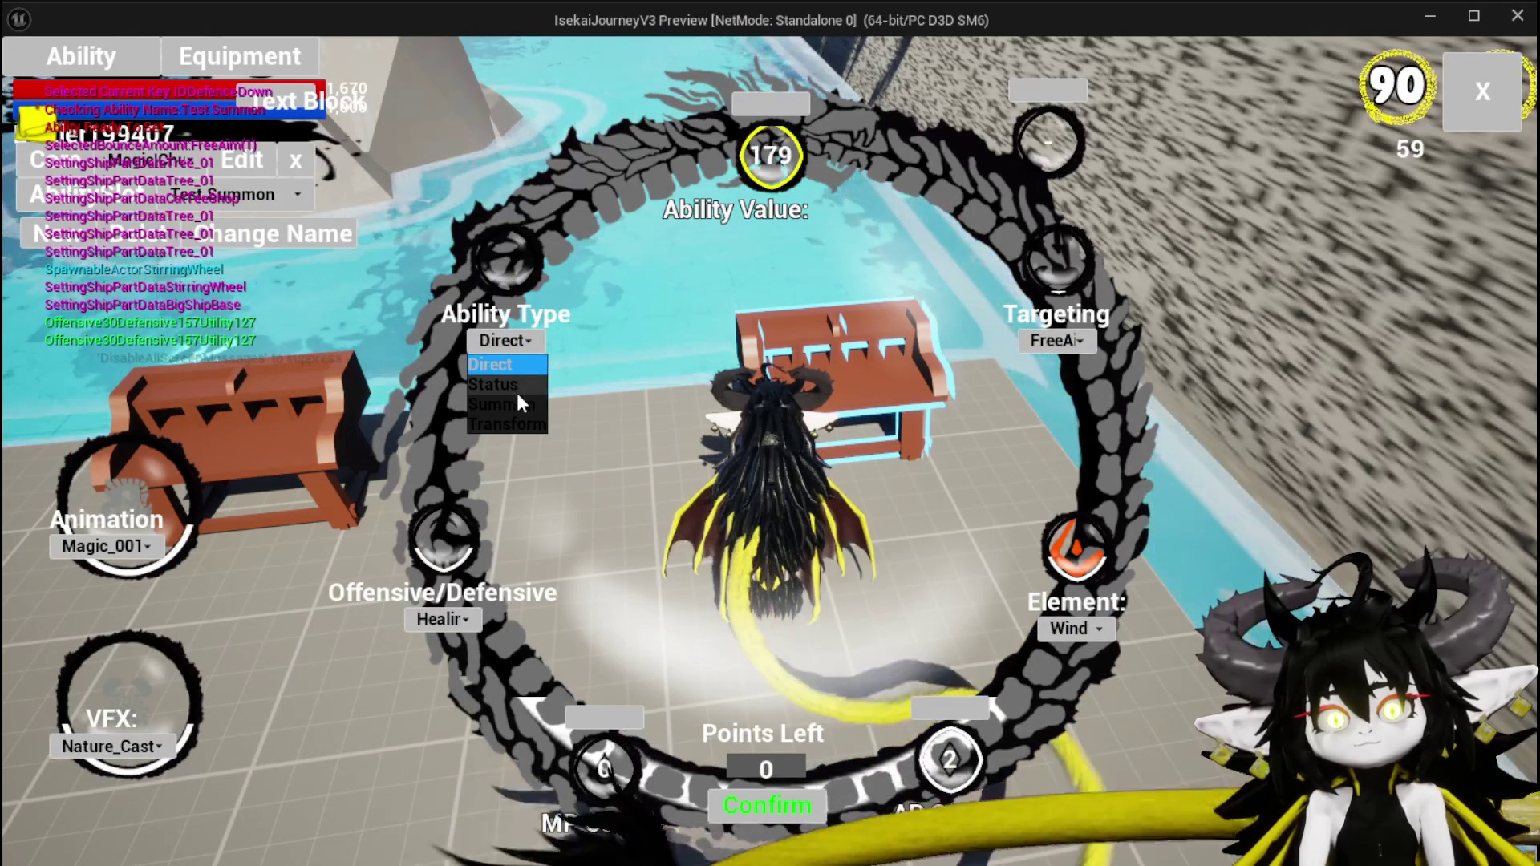
pyautogui.click(503, 403)
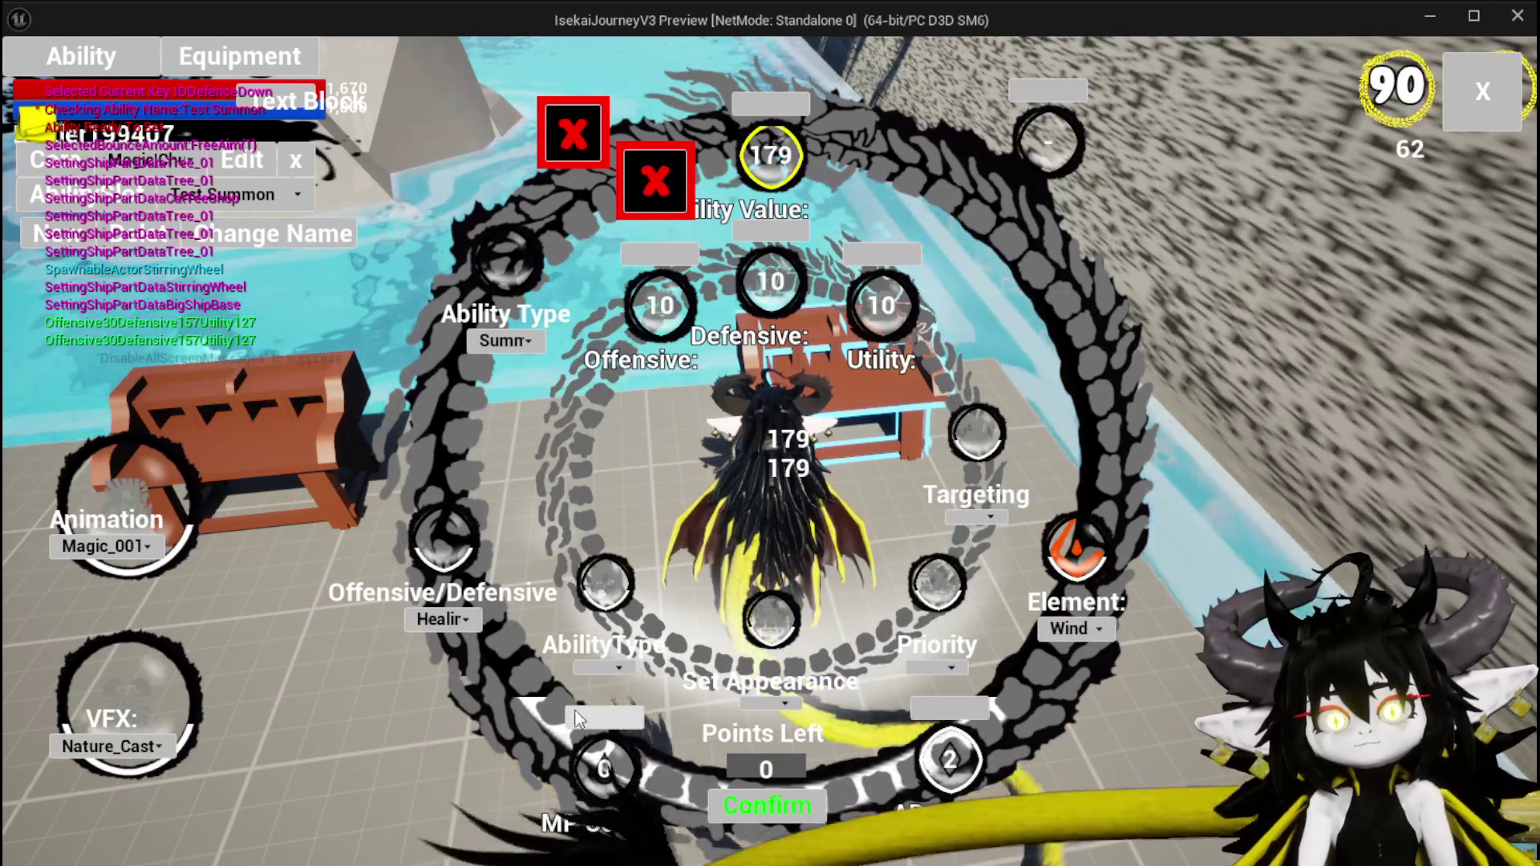
pyautogui.click(766, 703)
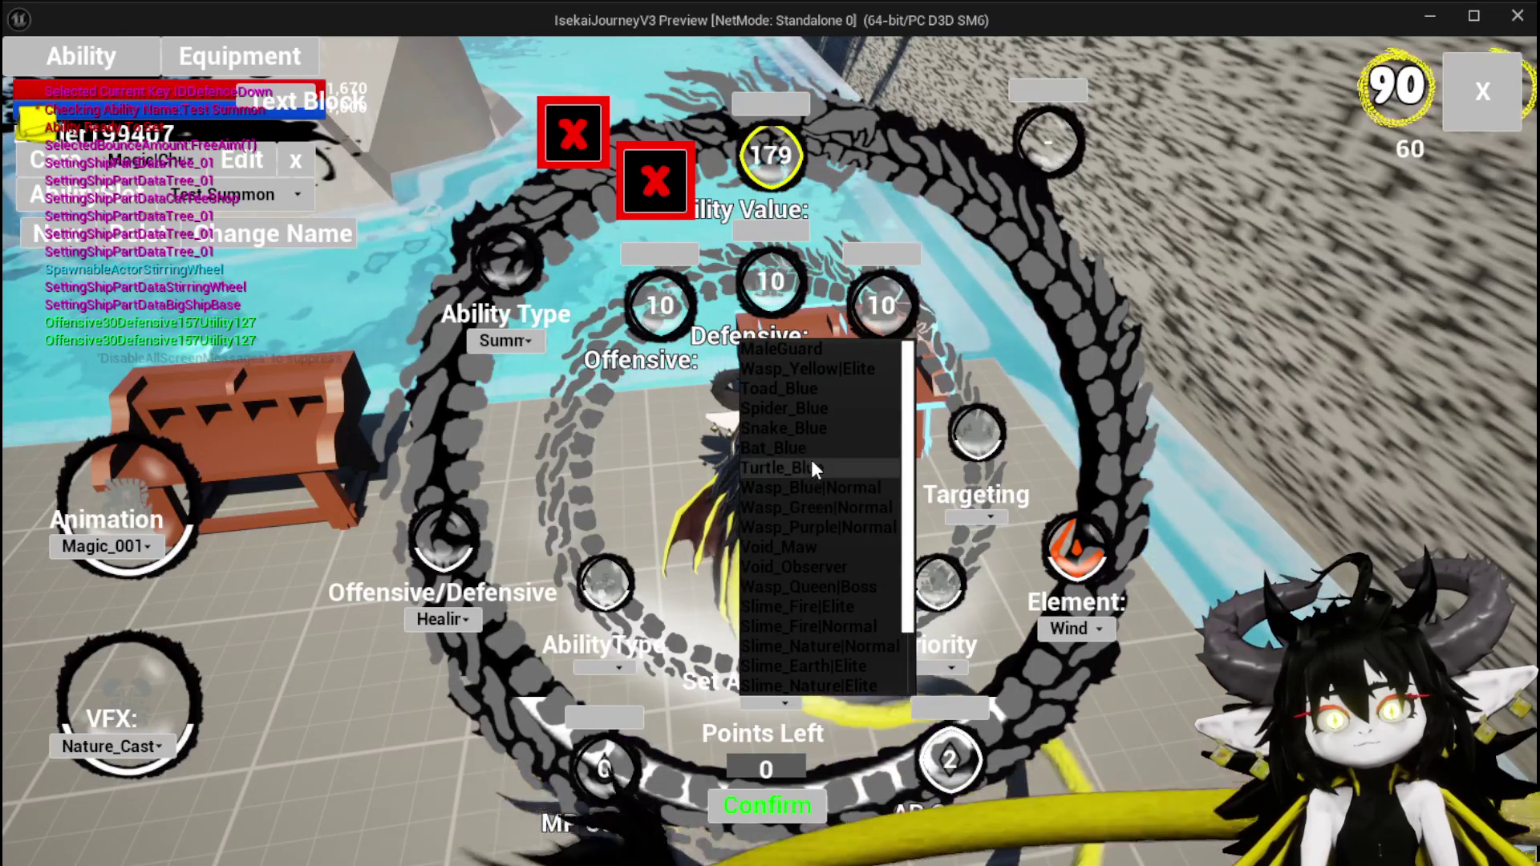
pyautogui.click(802, 408)
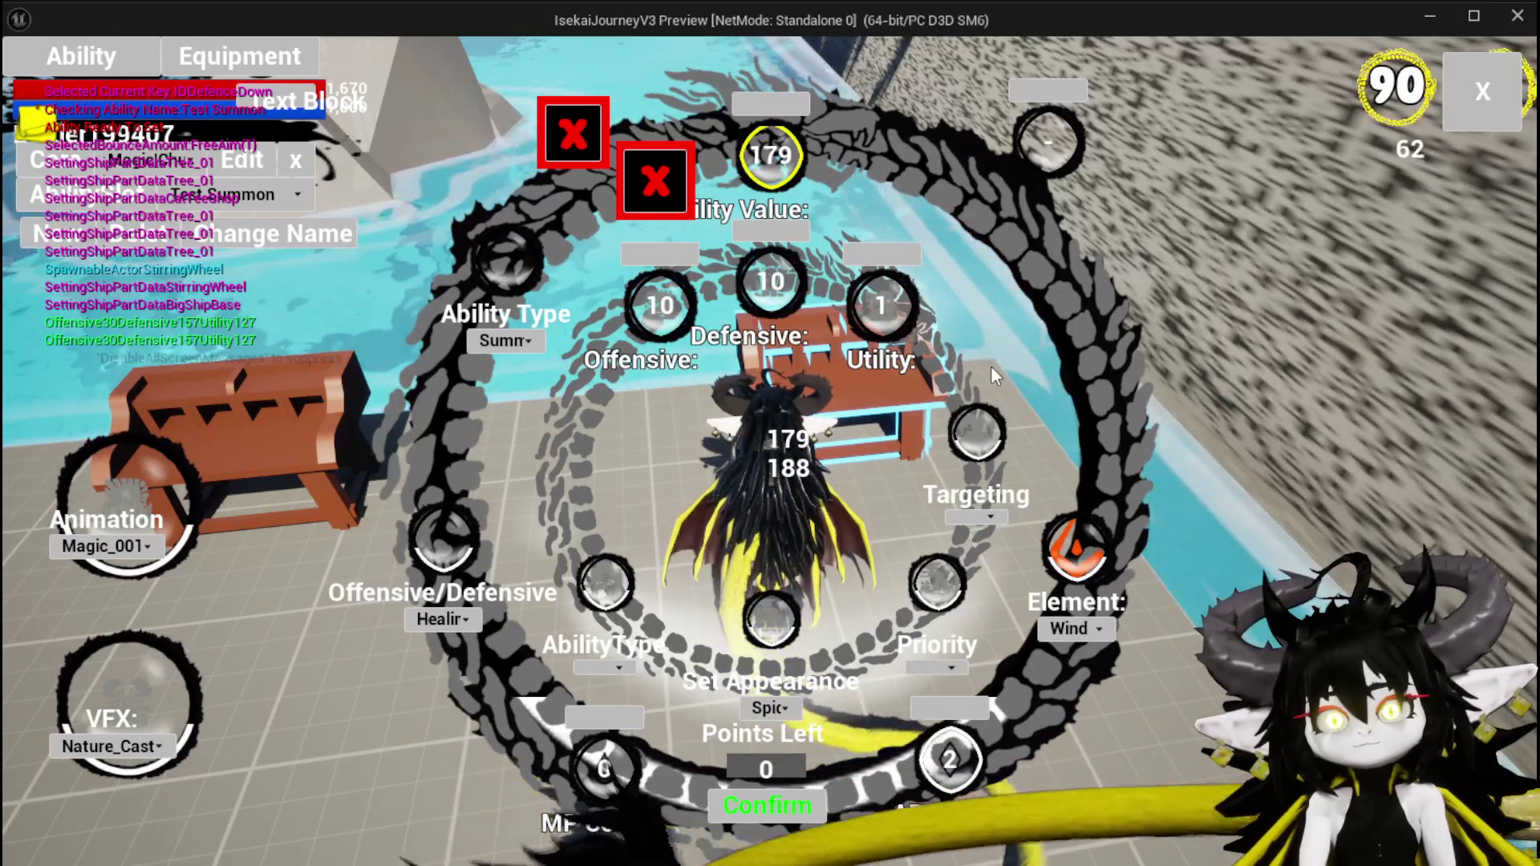
pyautogui.write('80')
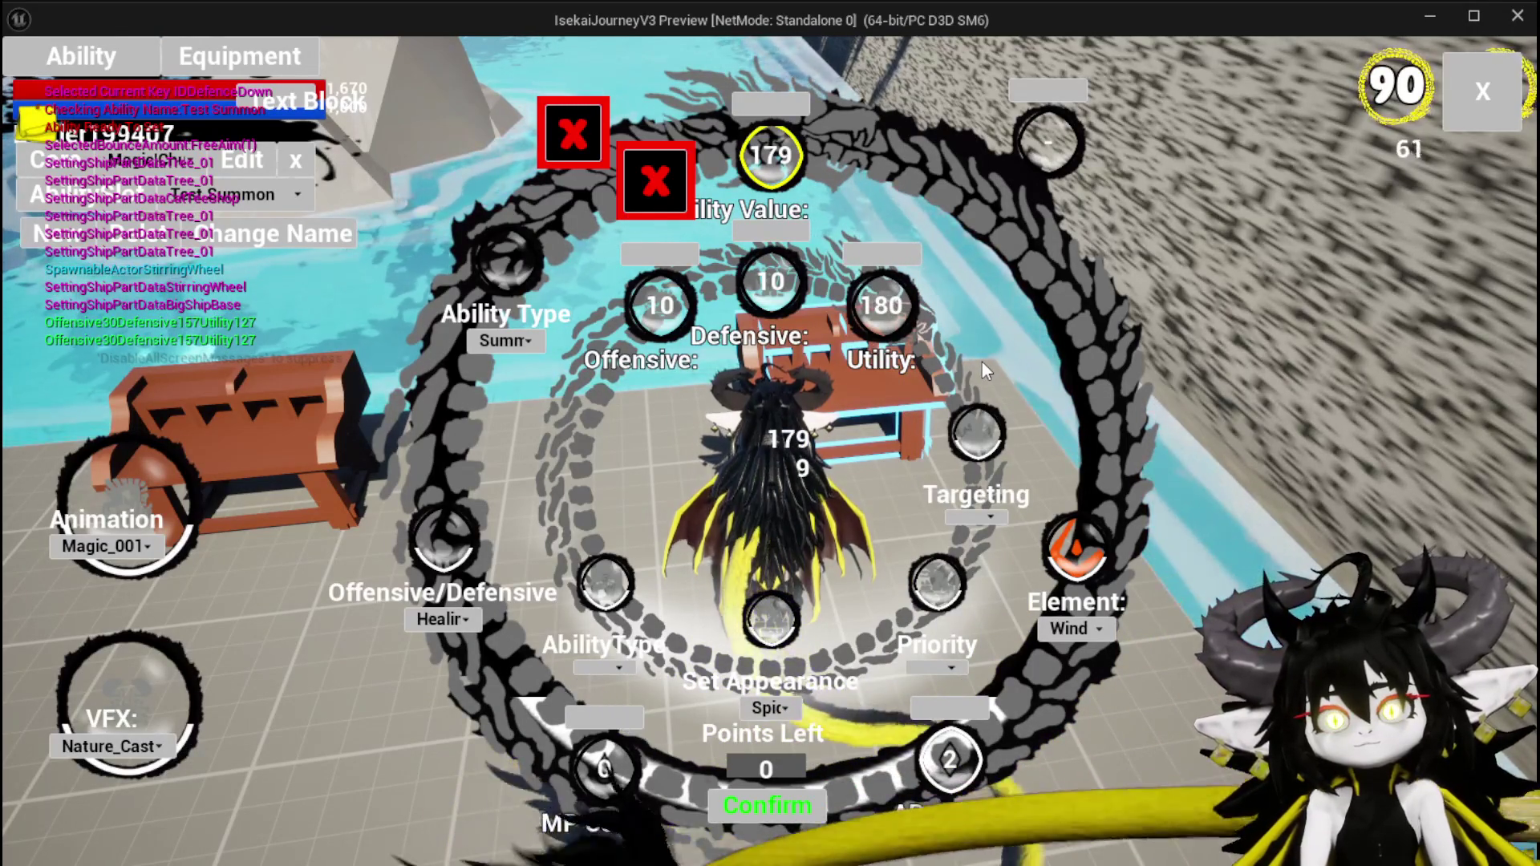
pyautogui.click(972, 520)
pyautogui.click(977, 537)
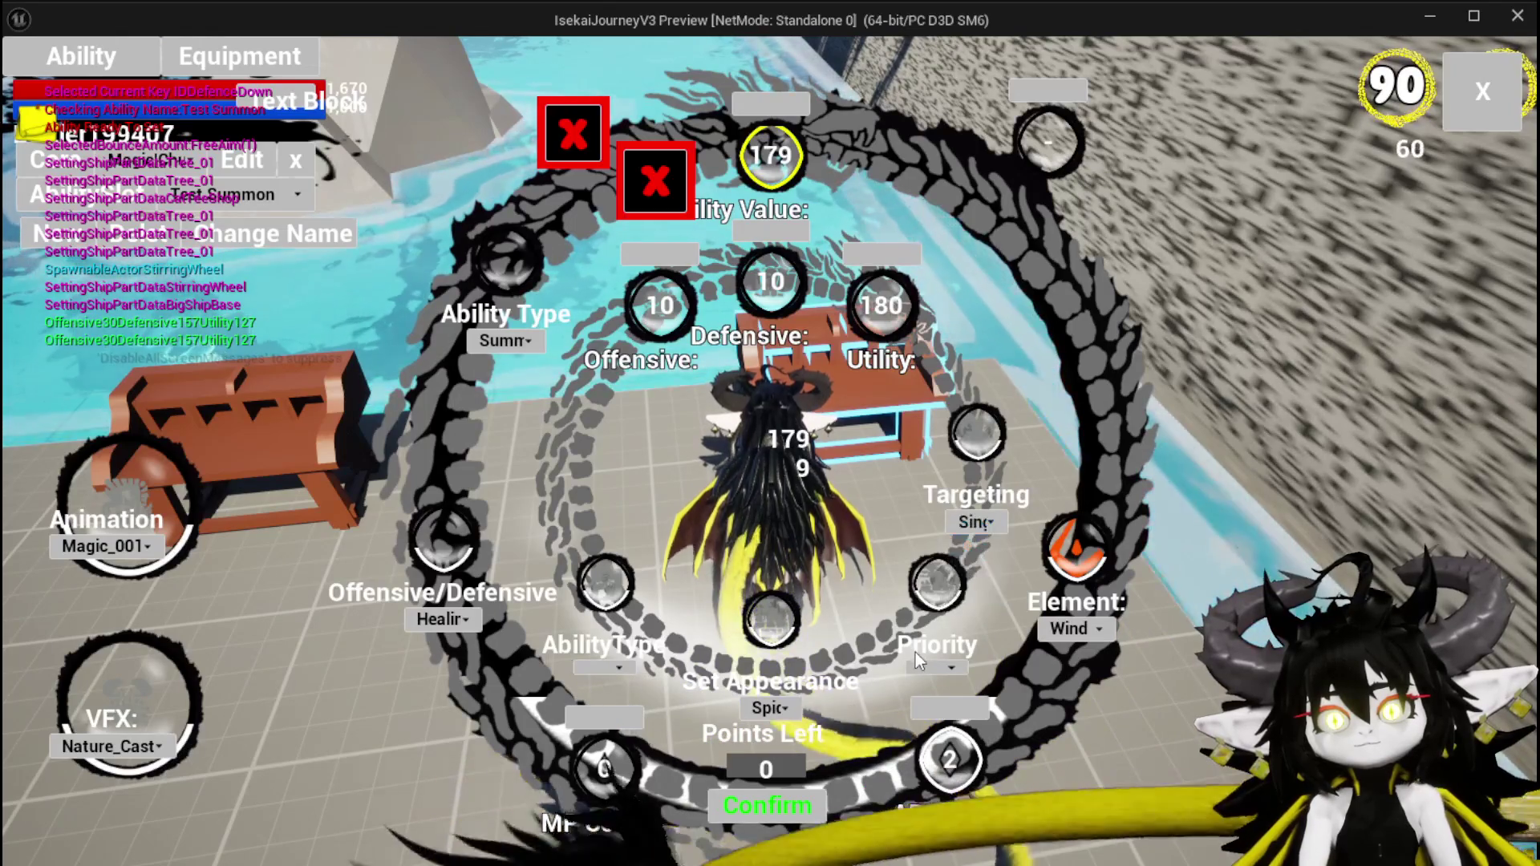
pyautogui.click(924, 667)
pyautogui.click(935, 722)
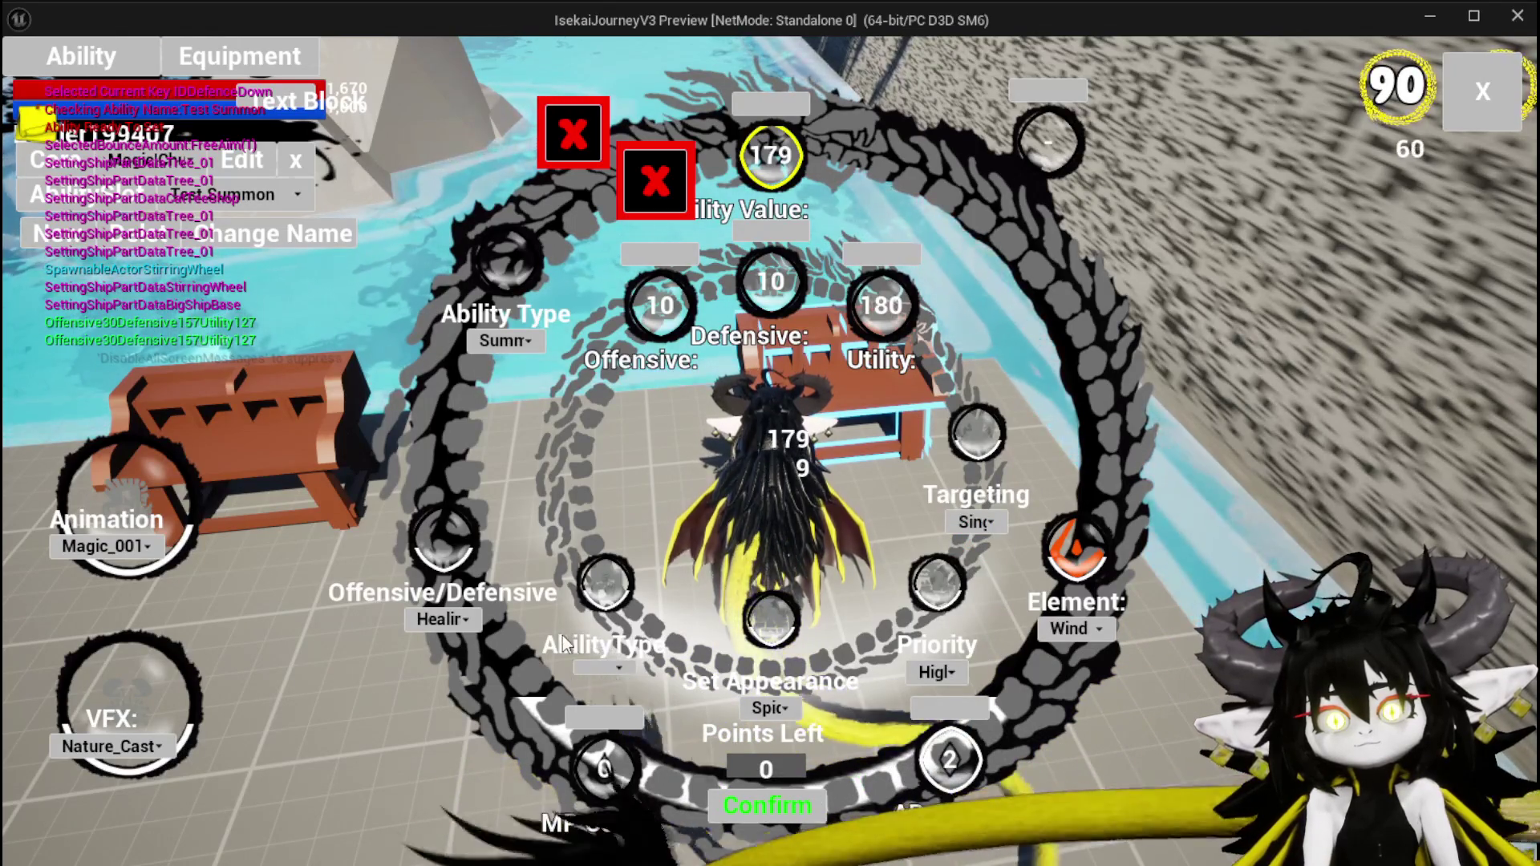
pyautogui.click(605, 669)
pyautogui.click(608, 704)
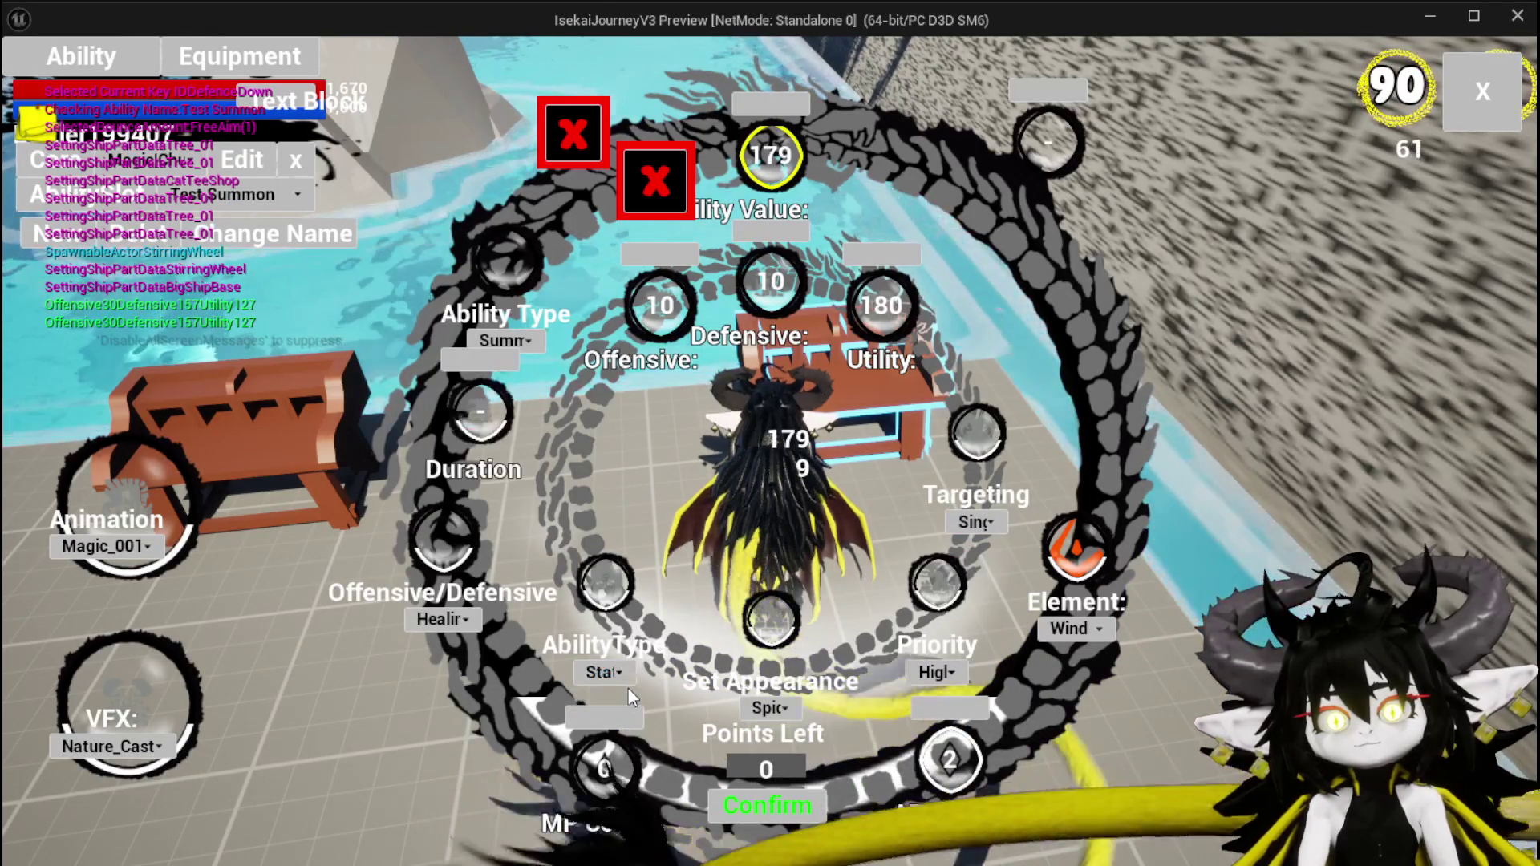
# Set Duration 2, Defensive 17, element Wind and the DamageUp status, then confirm and close.
pyautogui.click(491, 413)
pyautogui.write('2')
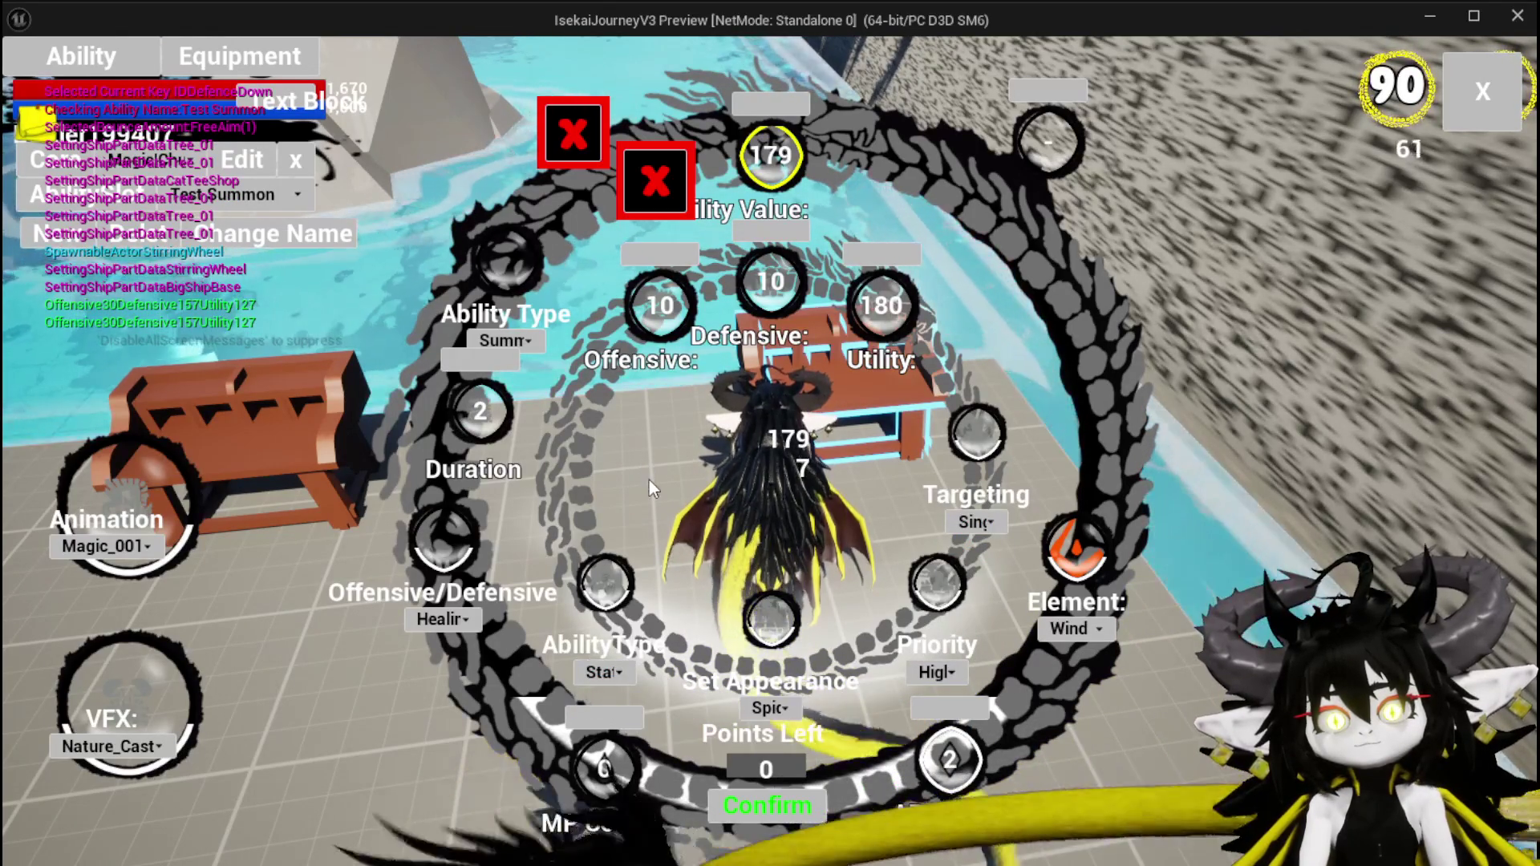
pyautogui.press('BackSpace')
pyautogui.write('7')
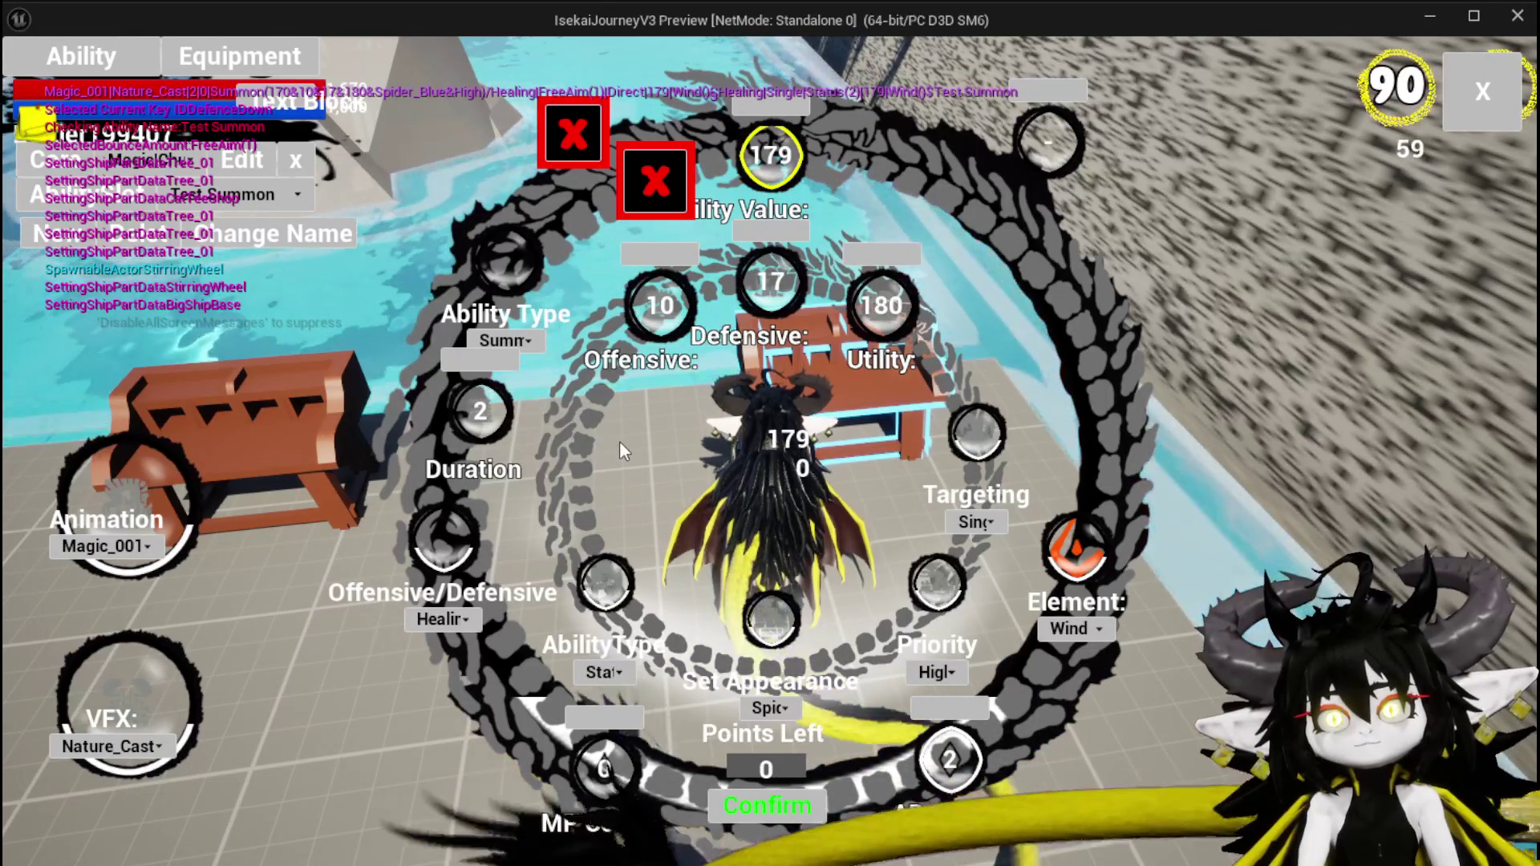
pyautogui.click(1085, 638)
pyautogui.click(1075, 694)
pyautogui.click(1075, 636)
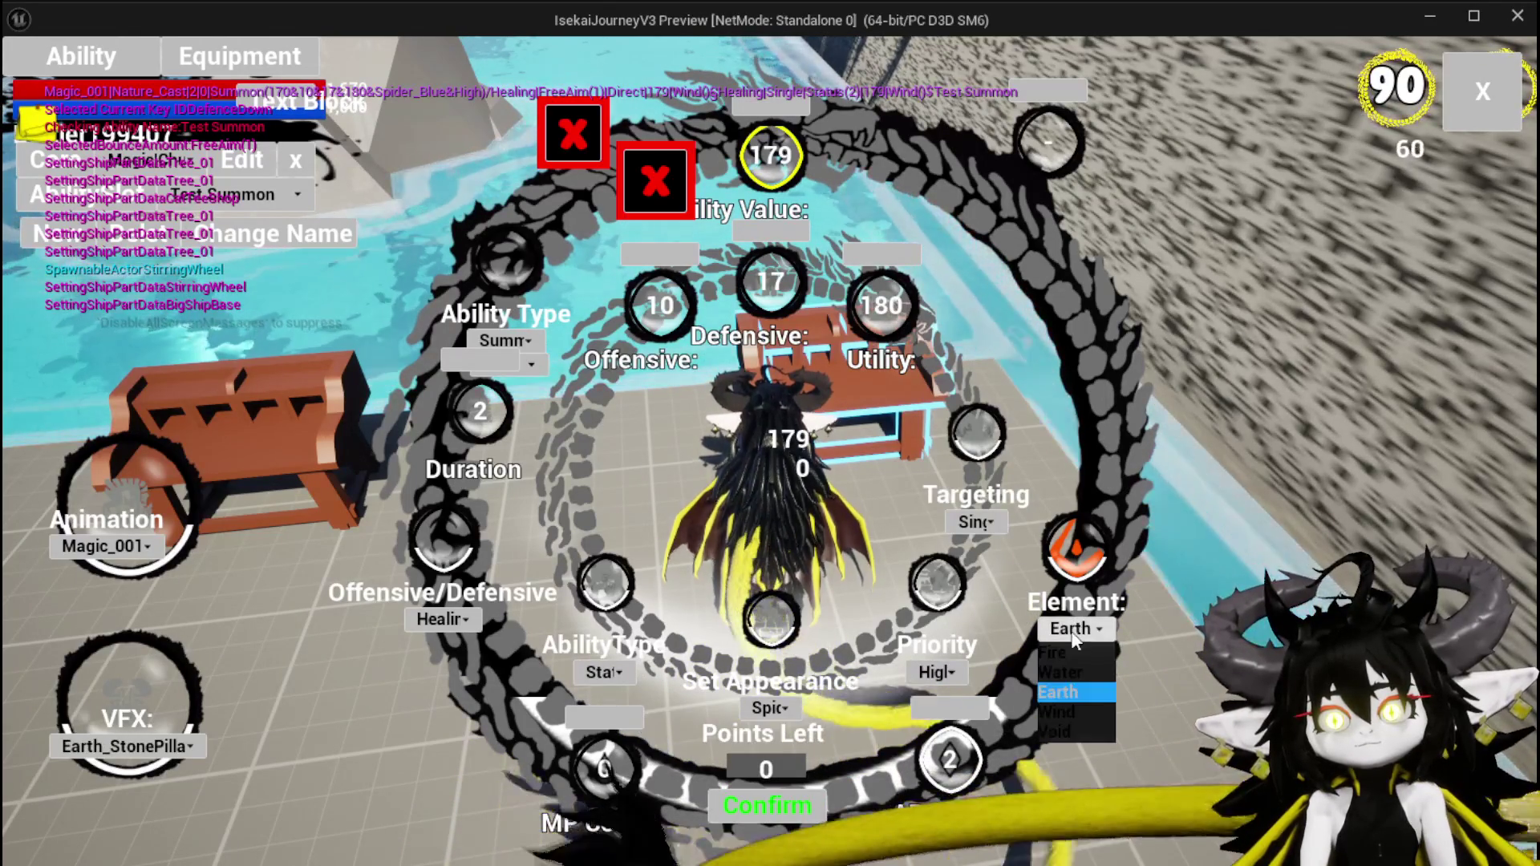
pyautogui.click(1070, 709)
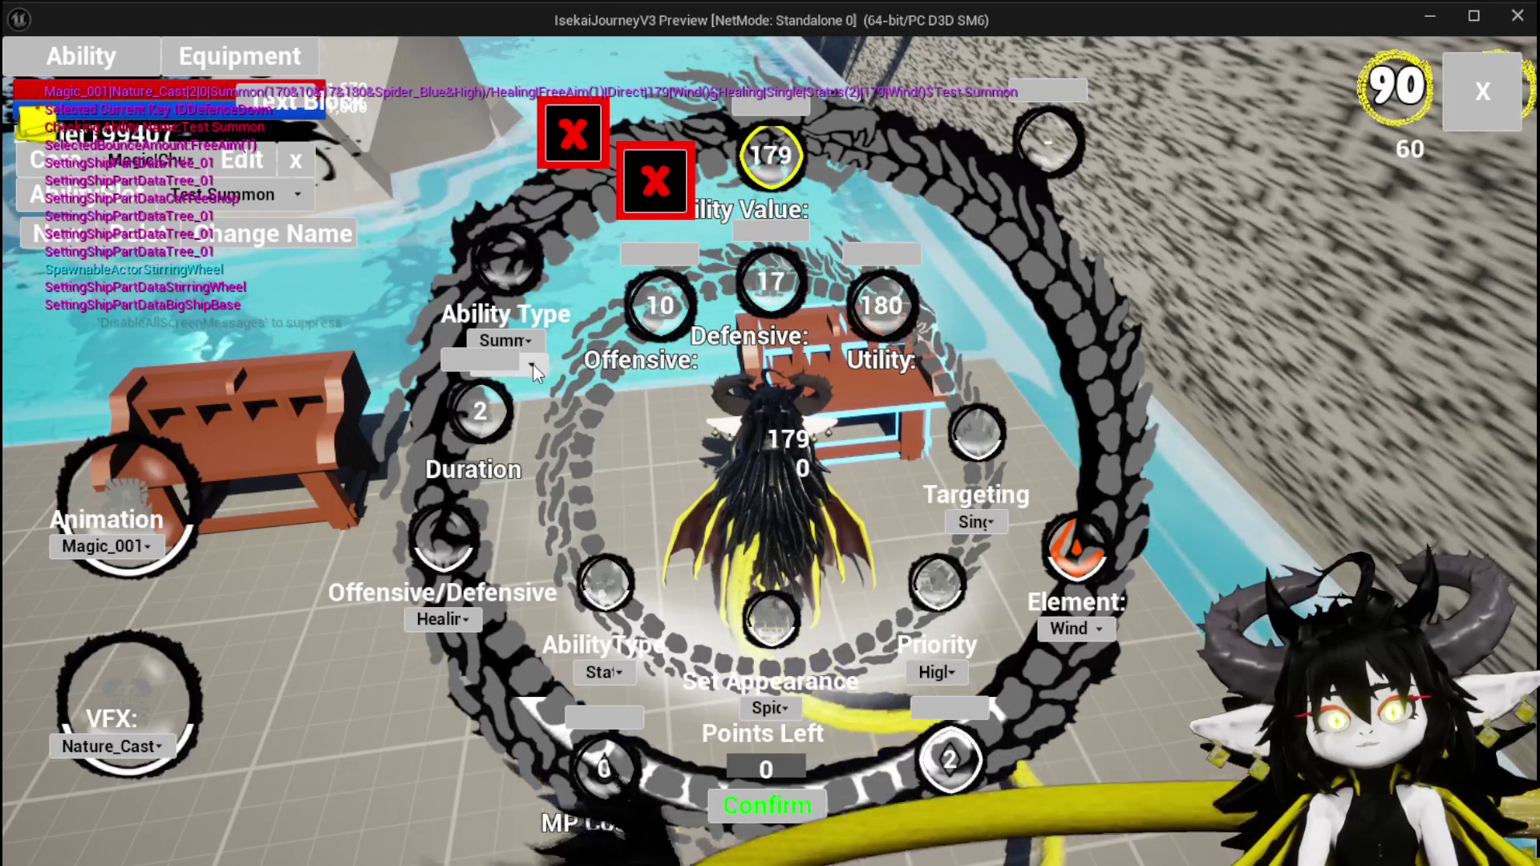
pyautogui.click(533, 366)
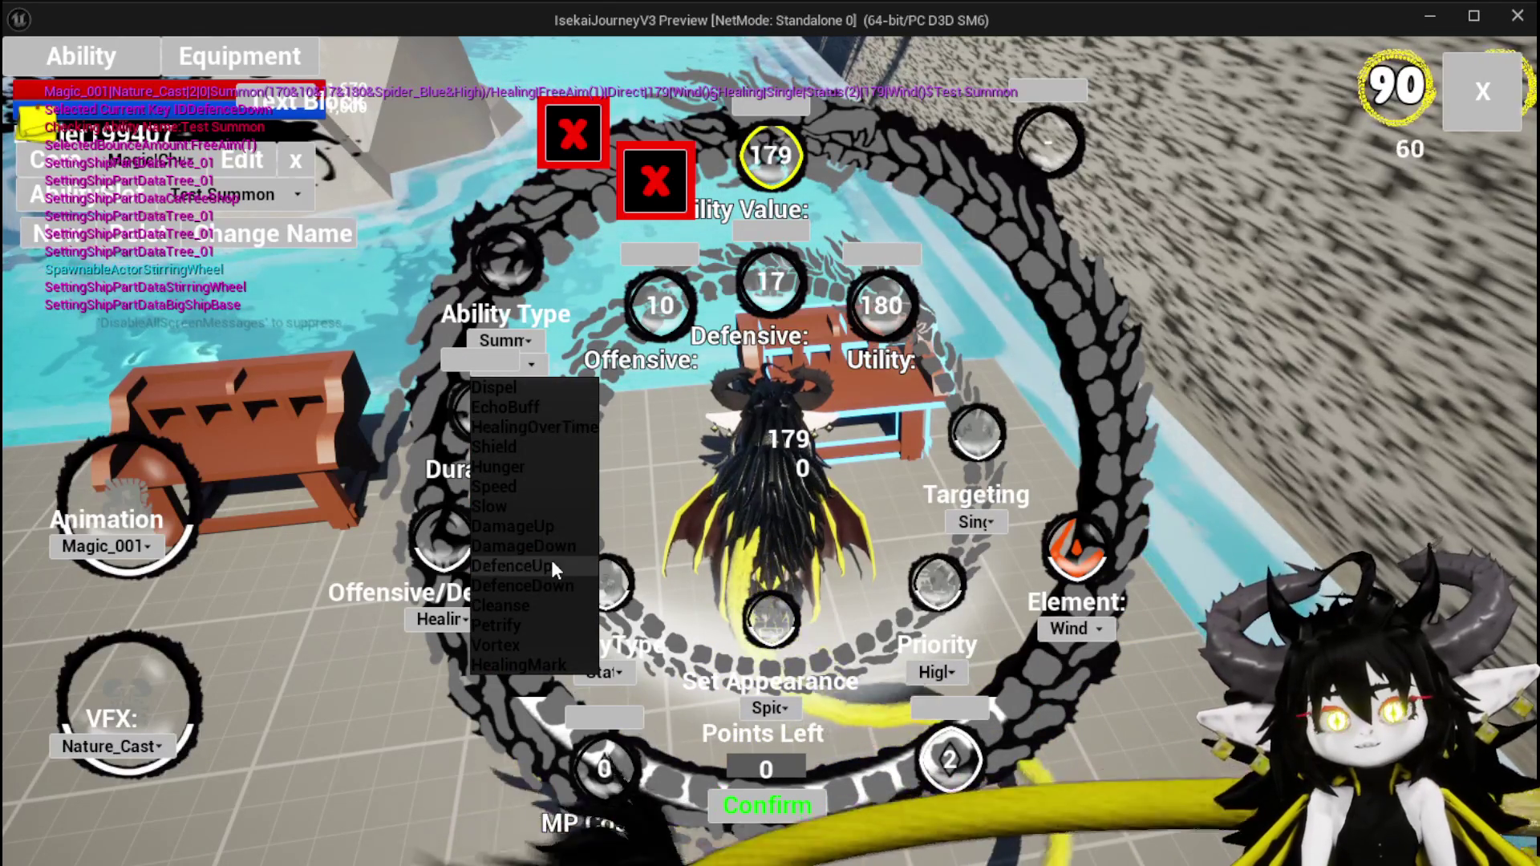
pyautogui.click(526, 523)
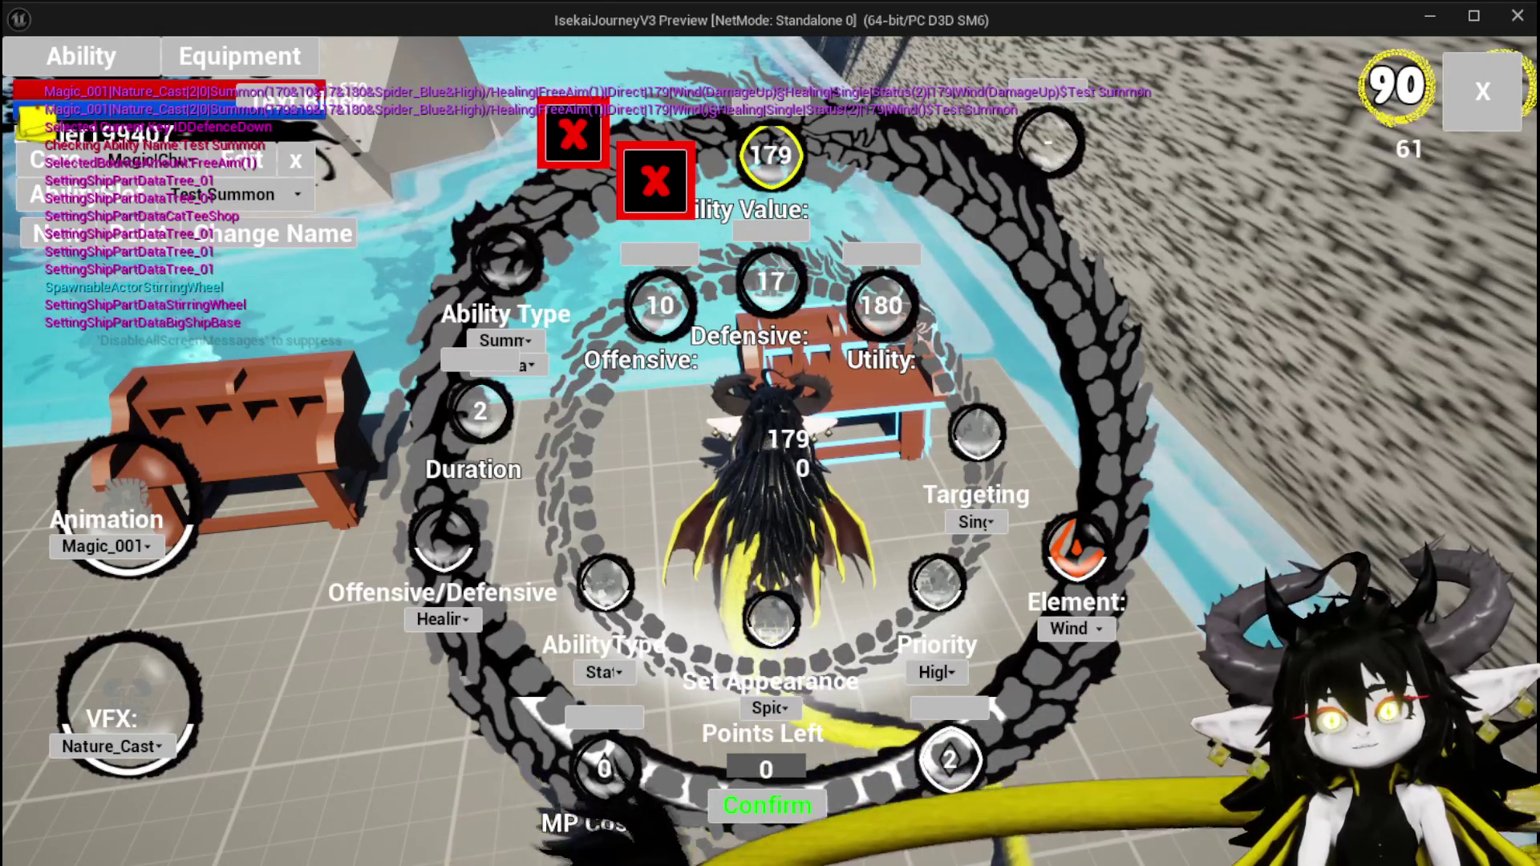
pyautogui.click(772, 802)
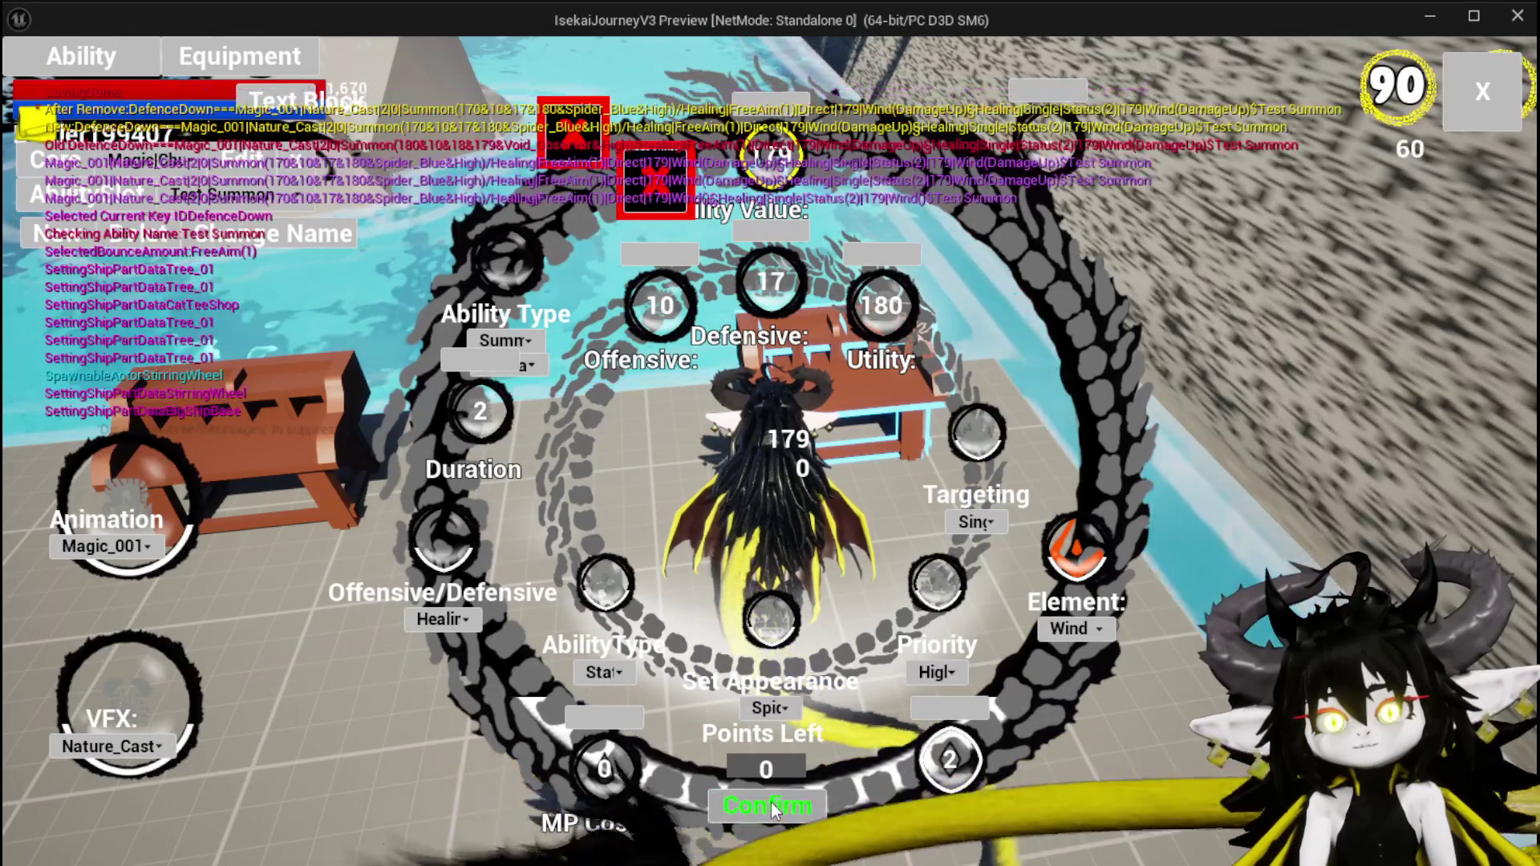
pyautogui.click(1466, 118)
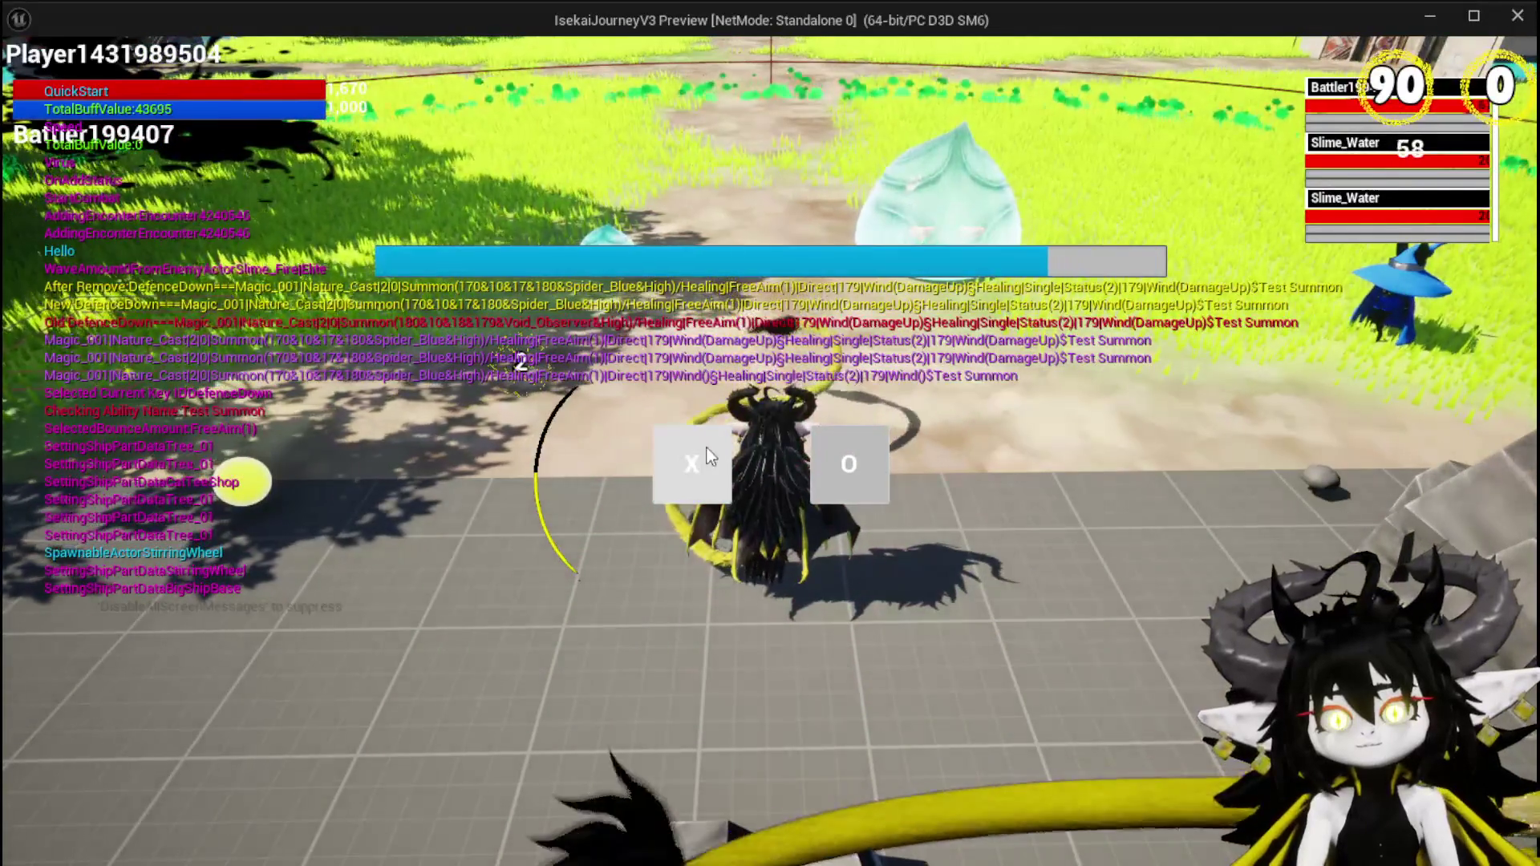
# Enter the battle, place the Test Summon, play Giga Buff and another card, then stop the preview.
pyautogui.click(692, 464)
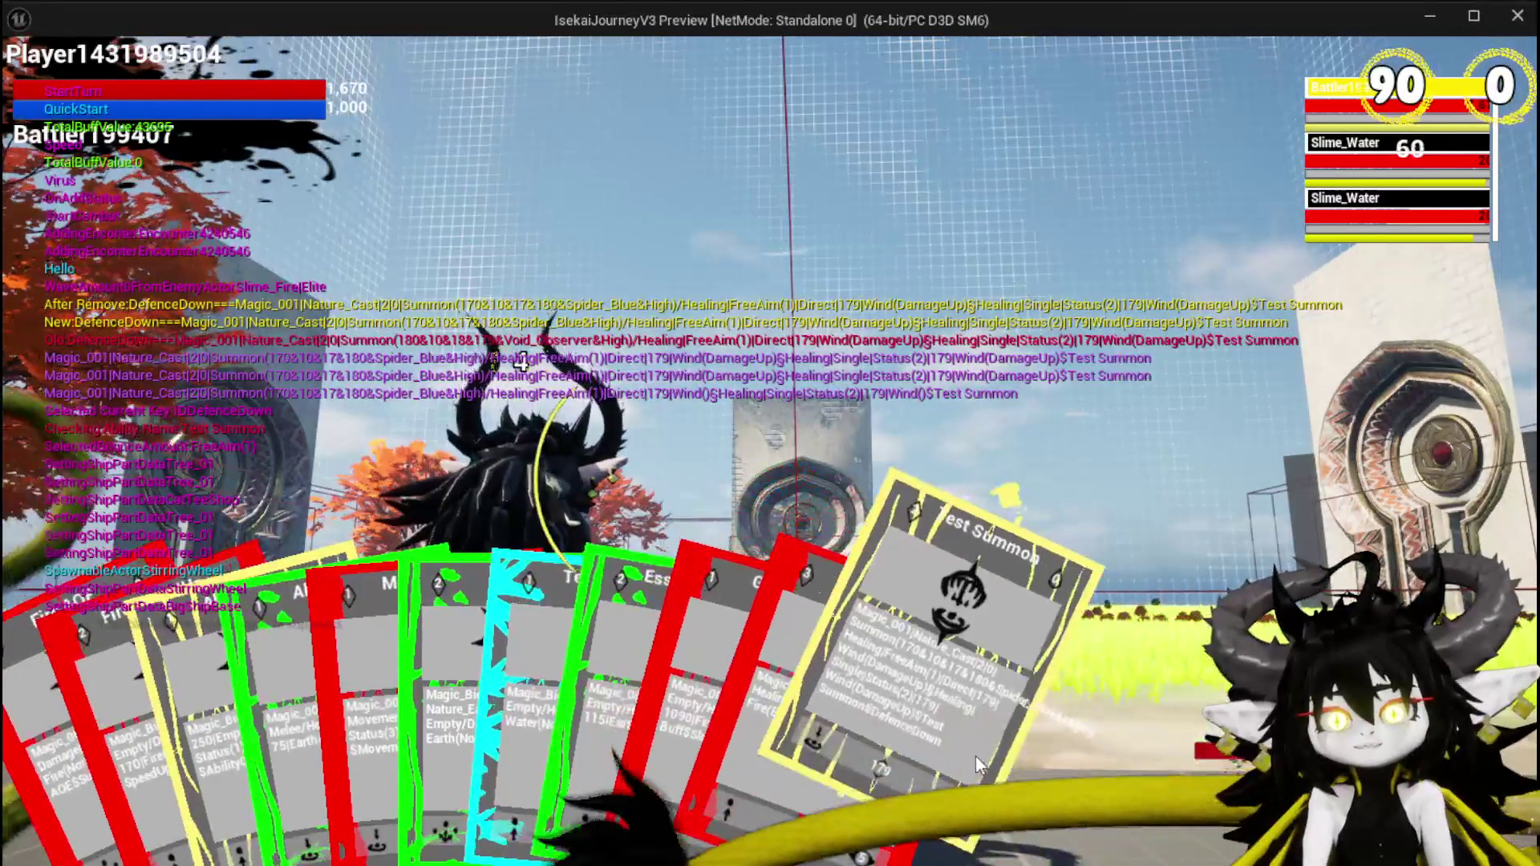
pyautogui.click(975, 757)
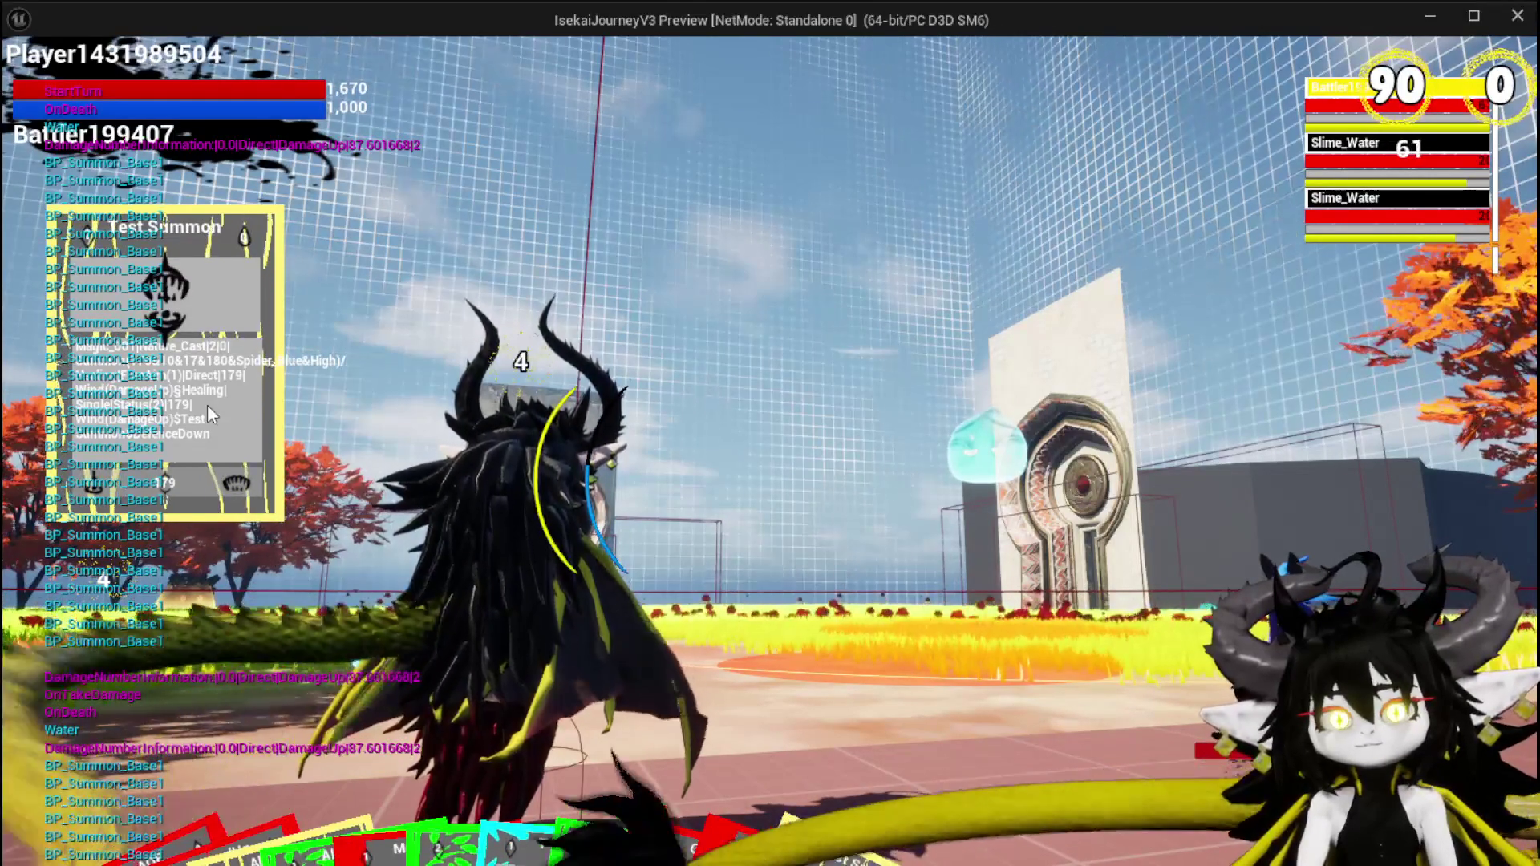
pyautogui.click(1016, 721)
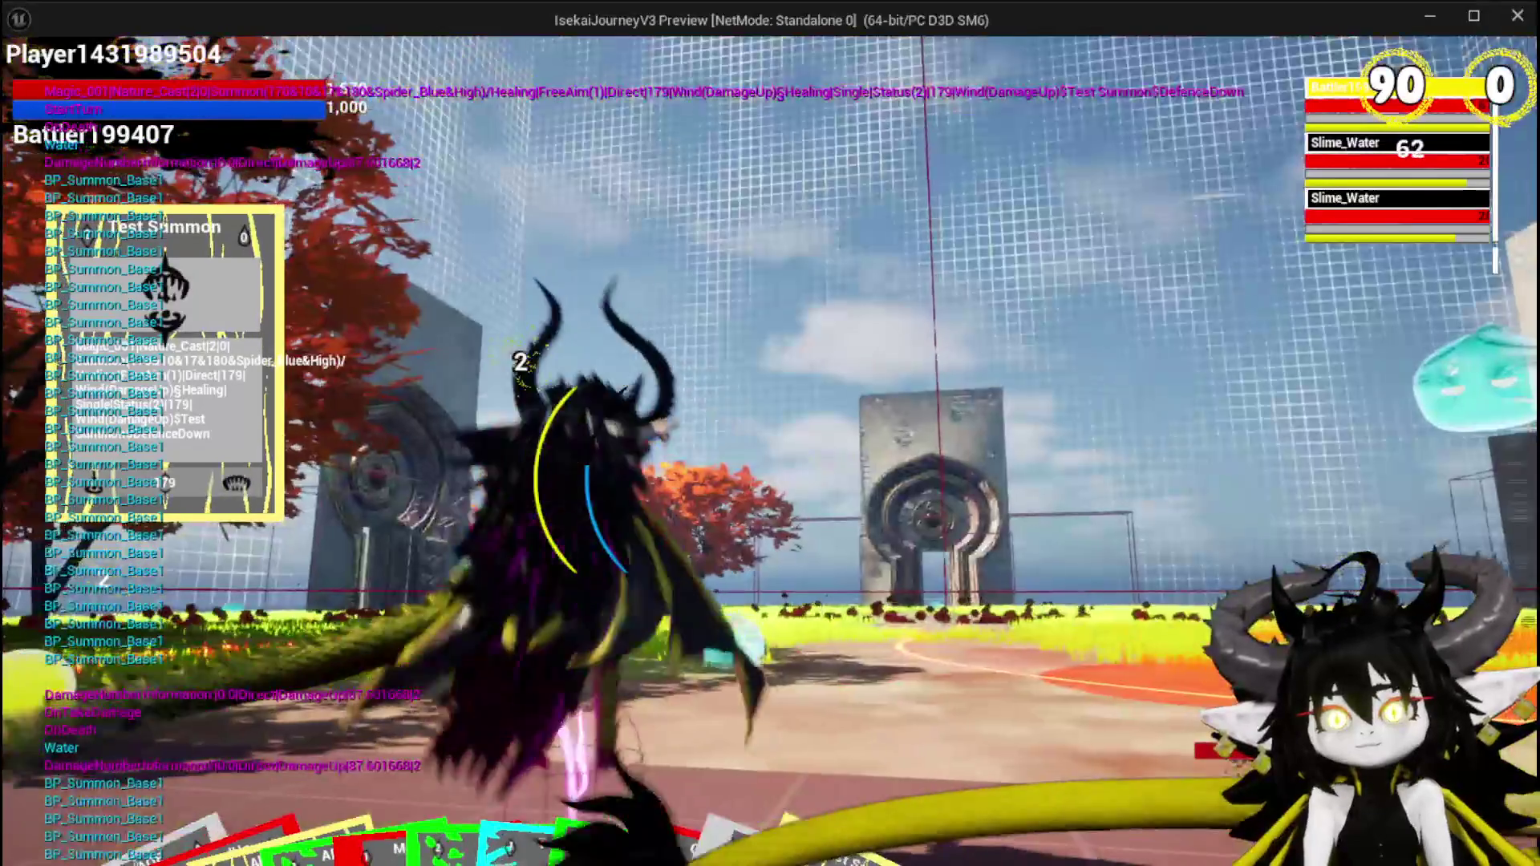
pyautogui.click(993, 794)
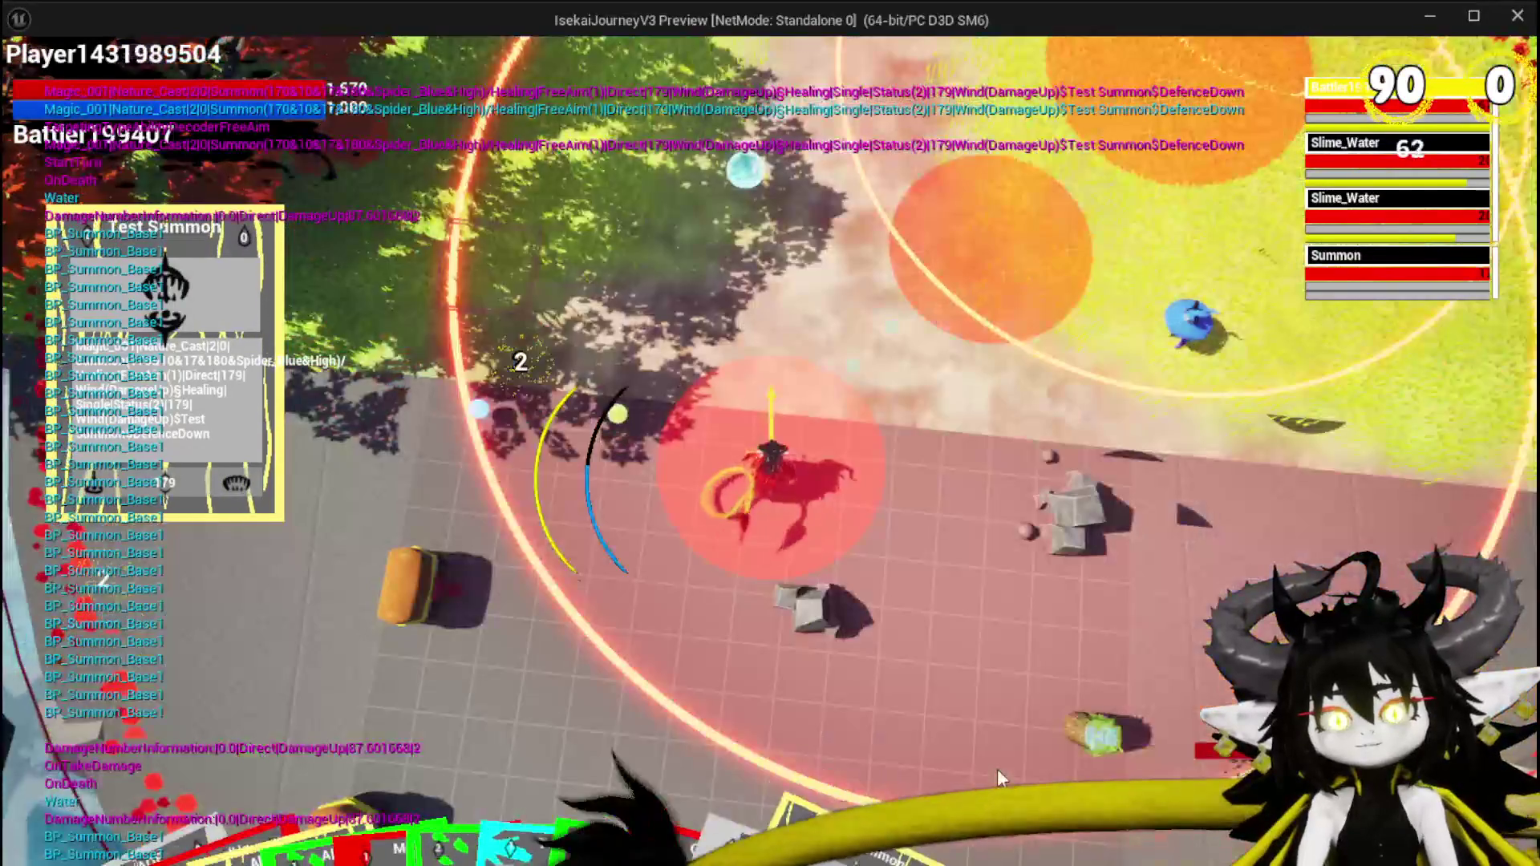
pyautogui.click(993, 741)
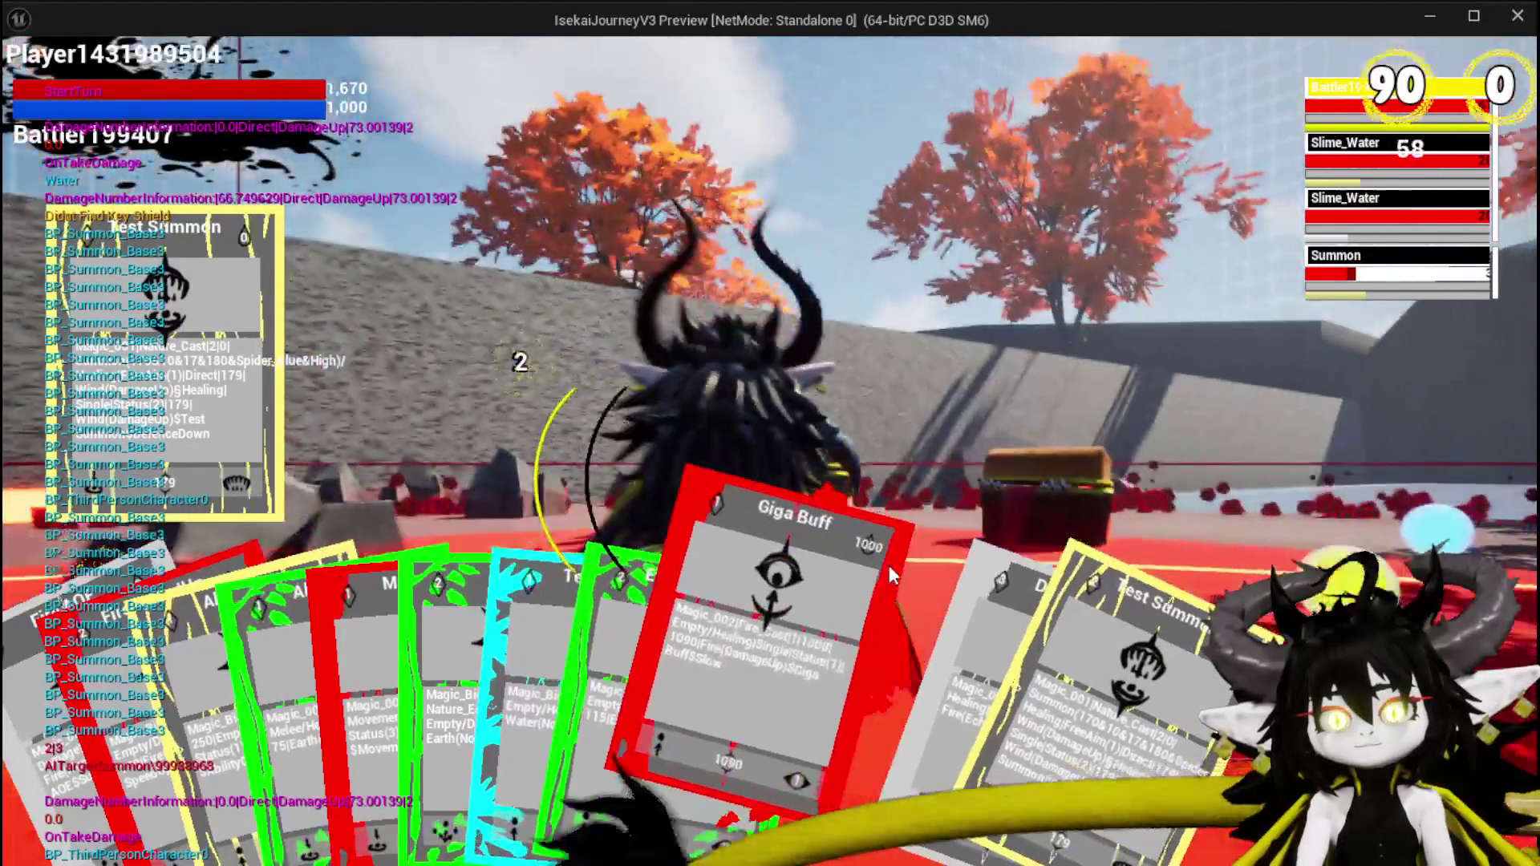
pyautogui.click(888, 568)
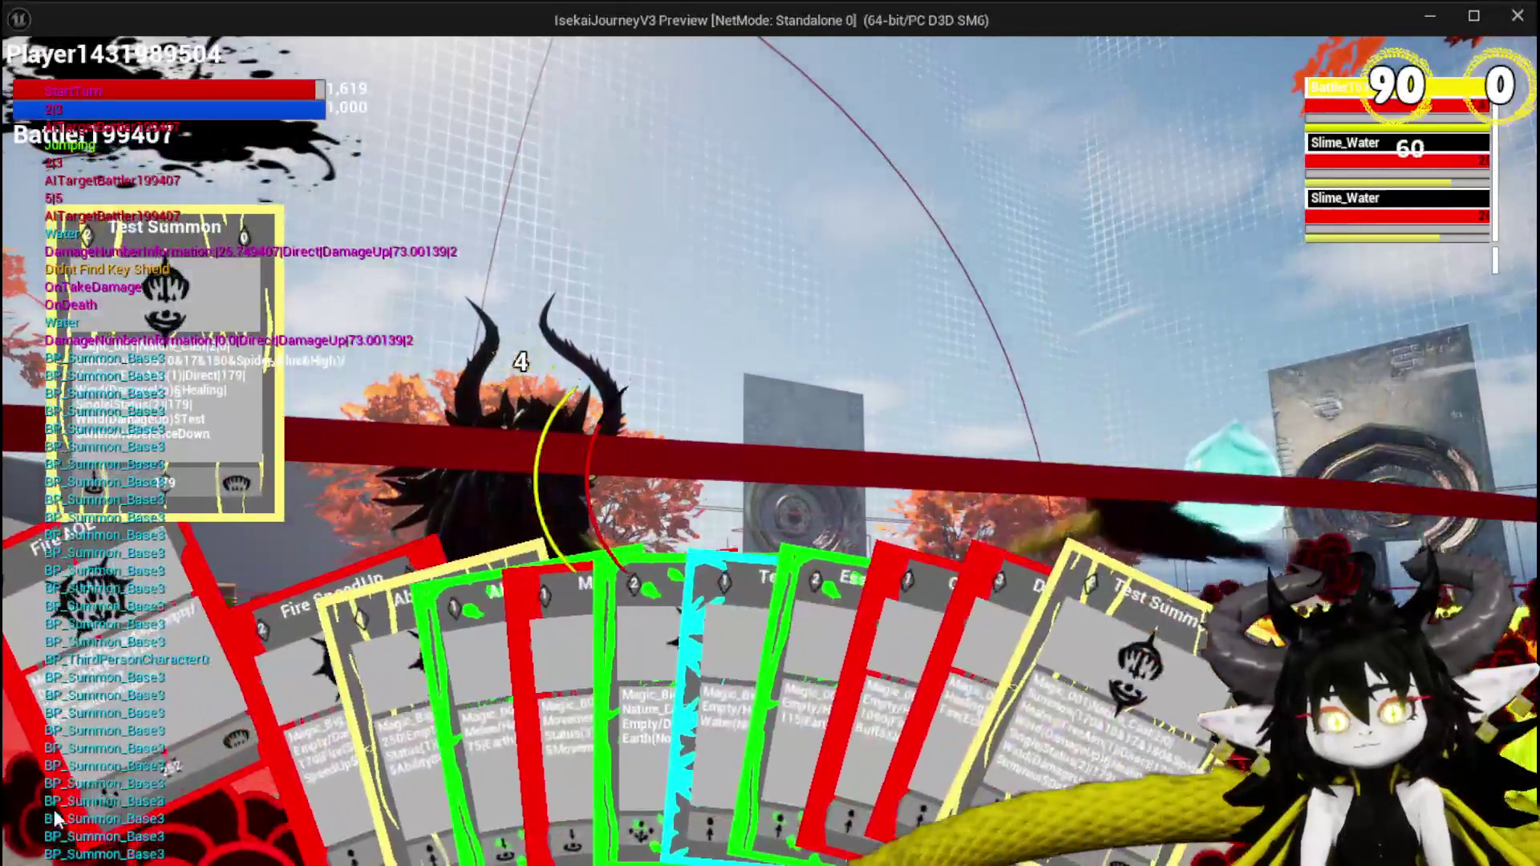
pyautogui.click(54, 812)
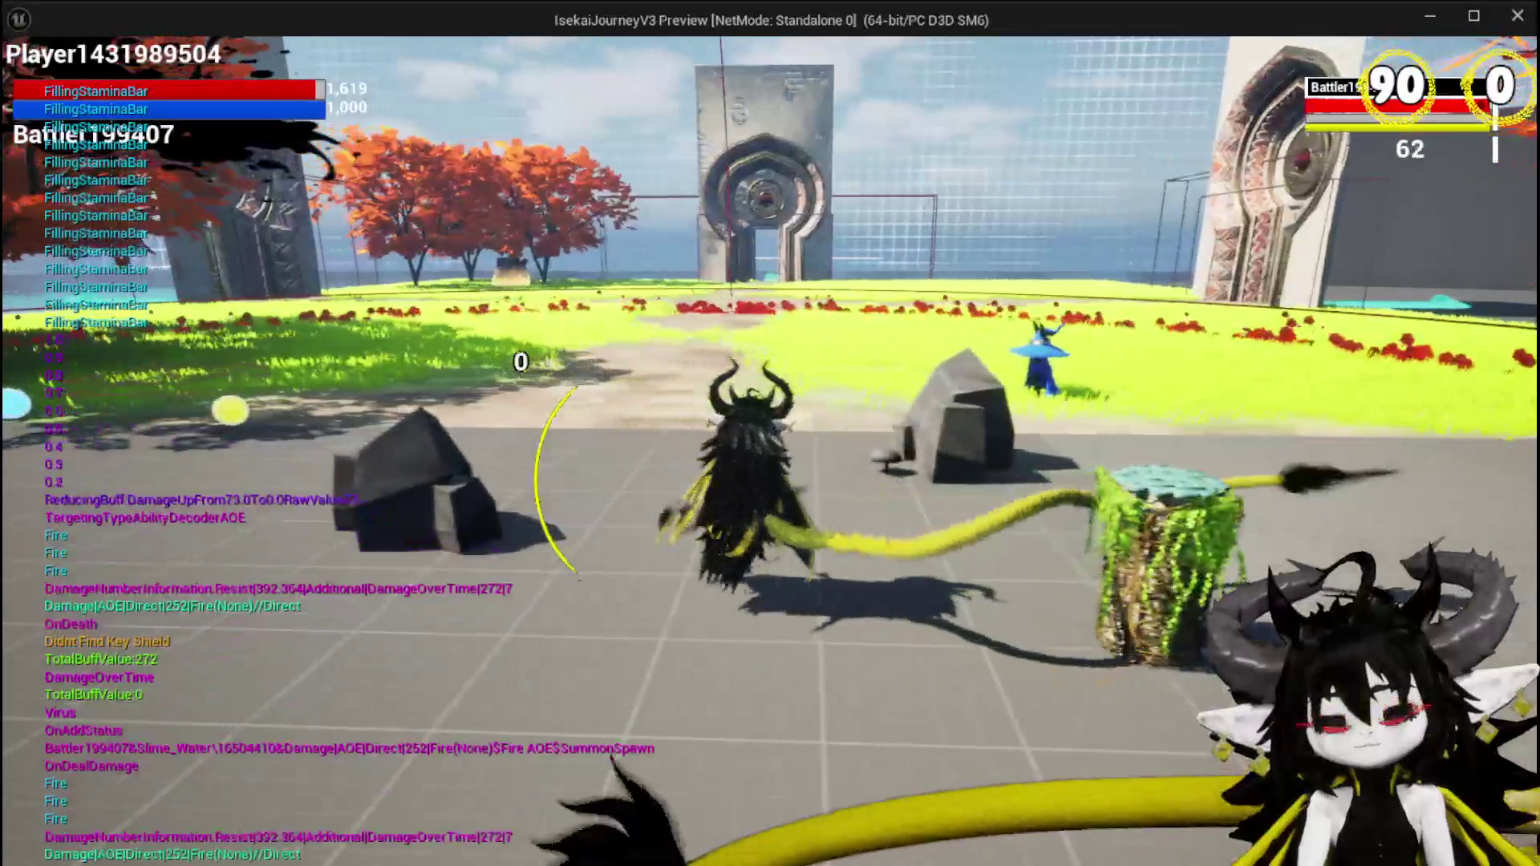
pyautogui.press('Escape')
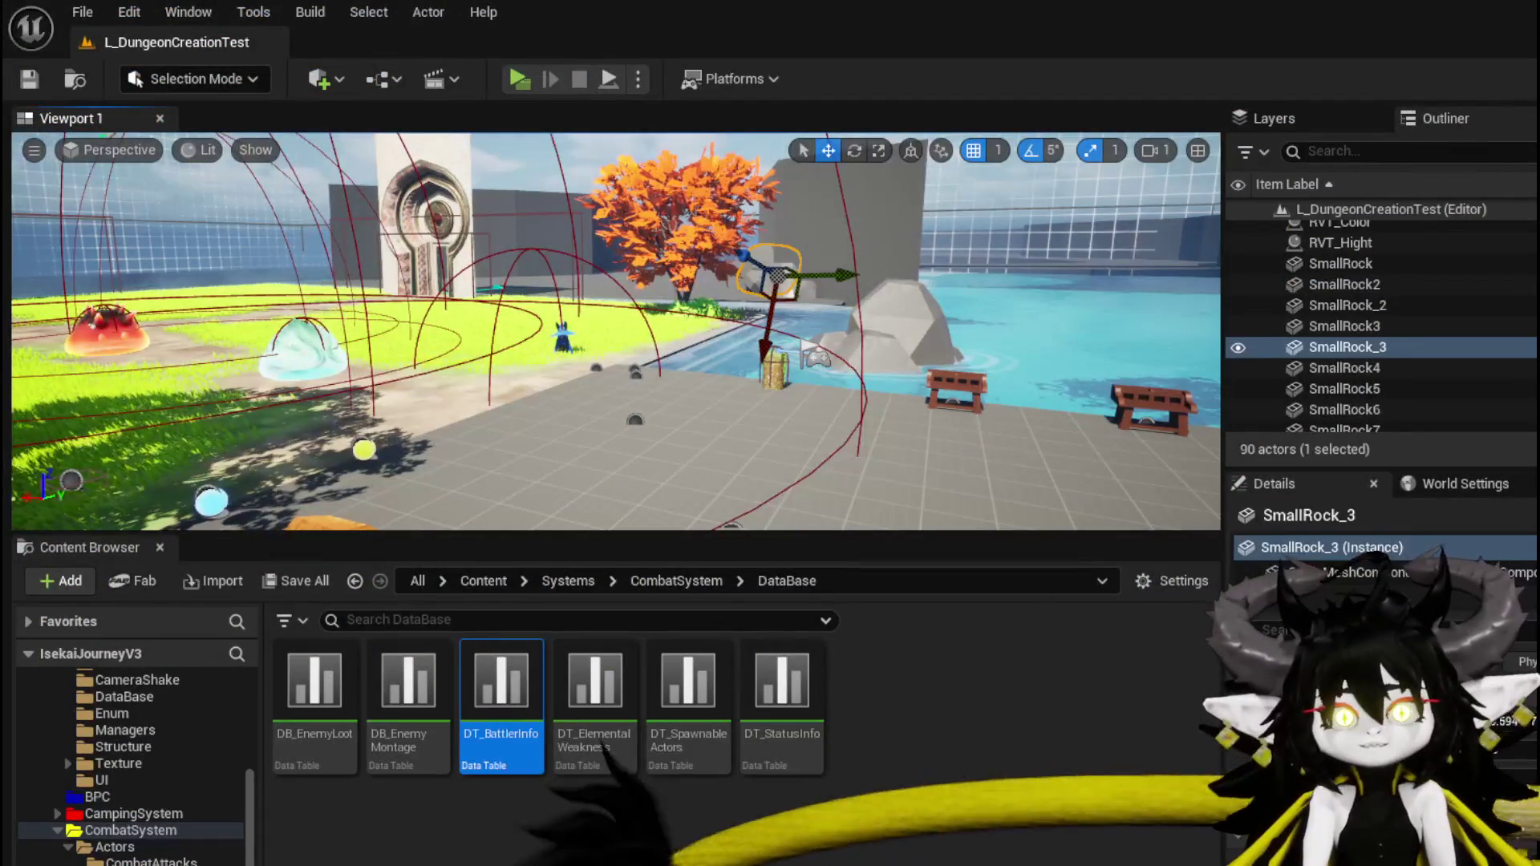
# Save the current map and bring the DT_BattlerInfo data table forward.
pyautogui.click(41, 77)
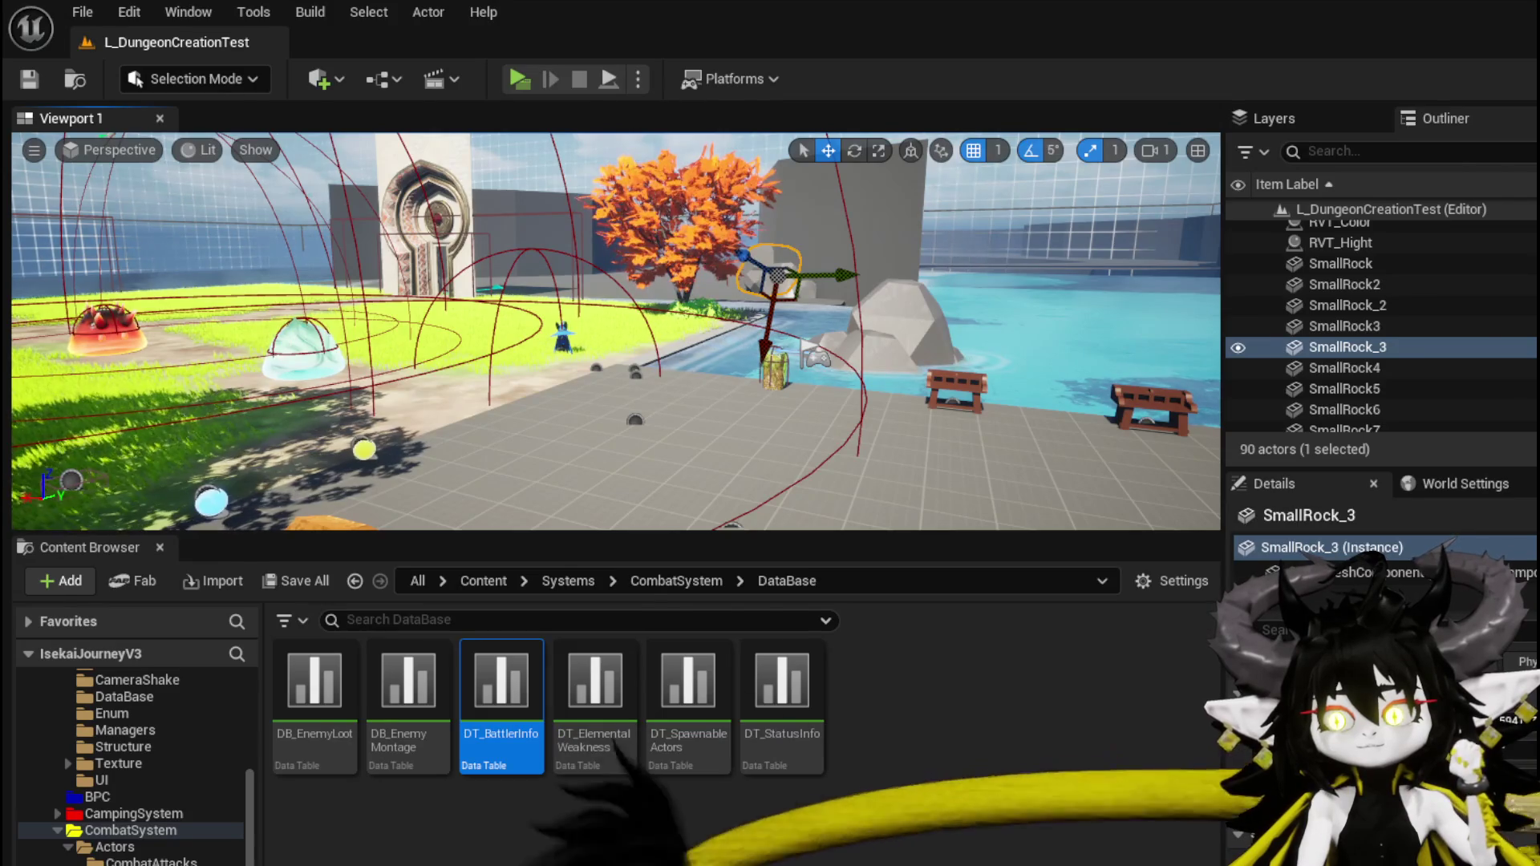
pyautogui.press('Return')
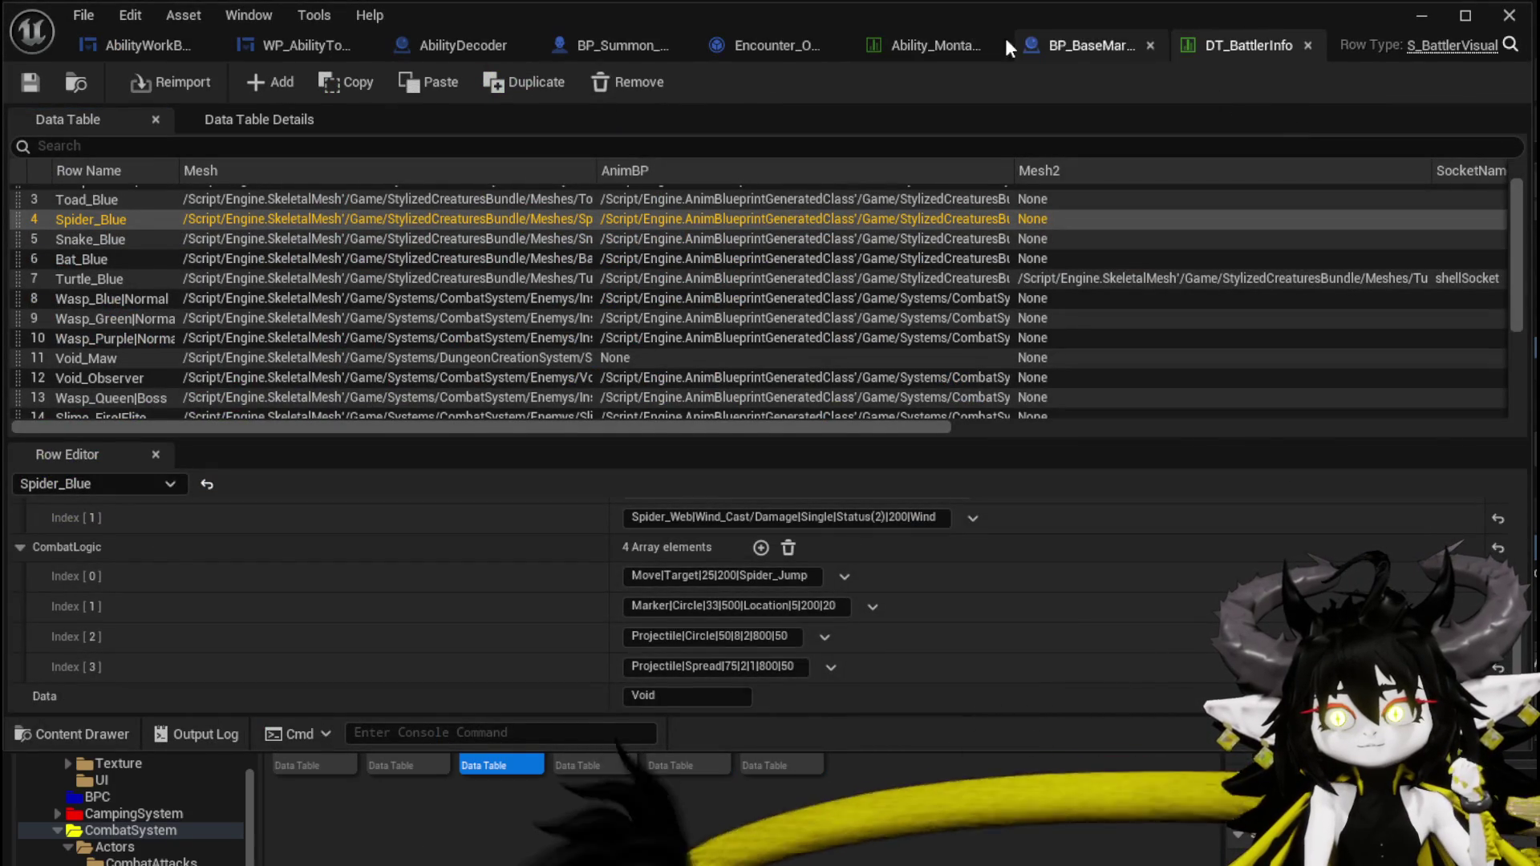
# Switch to Encounter_Object's DamageBattler graph and bring the Branch and SET nodes into view.
pyautogui.click(966, 44)
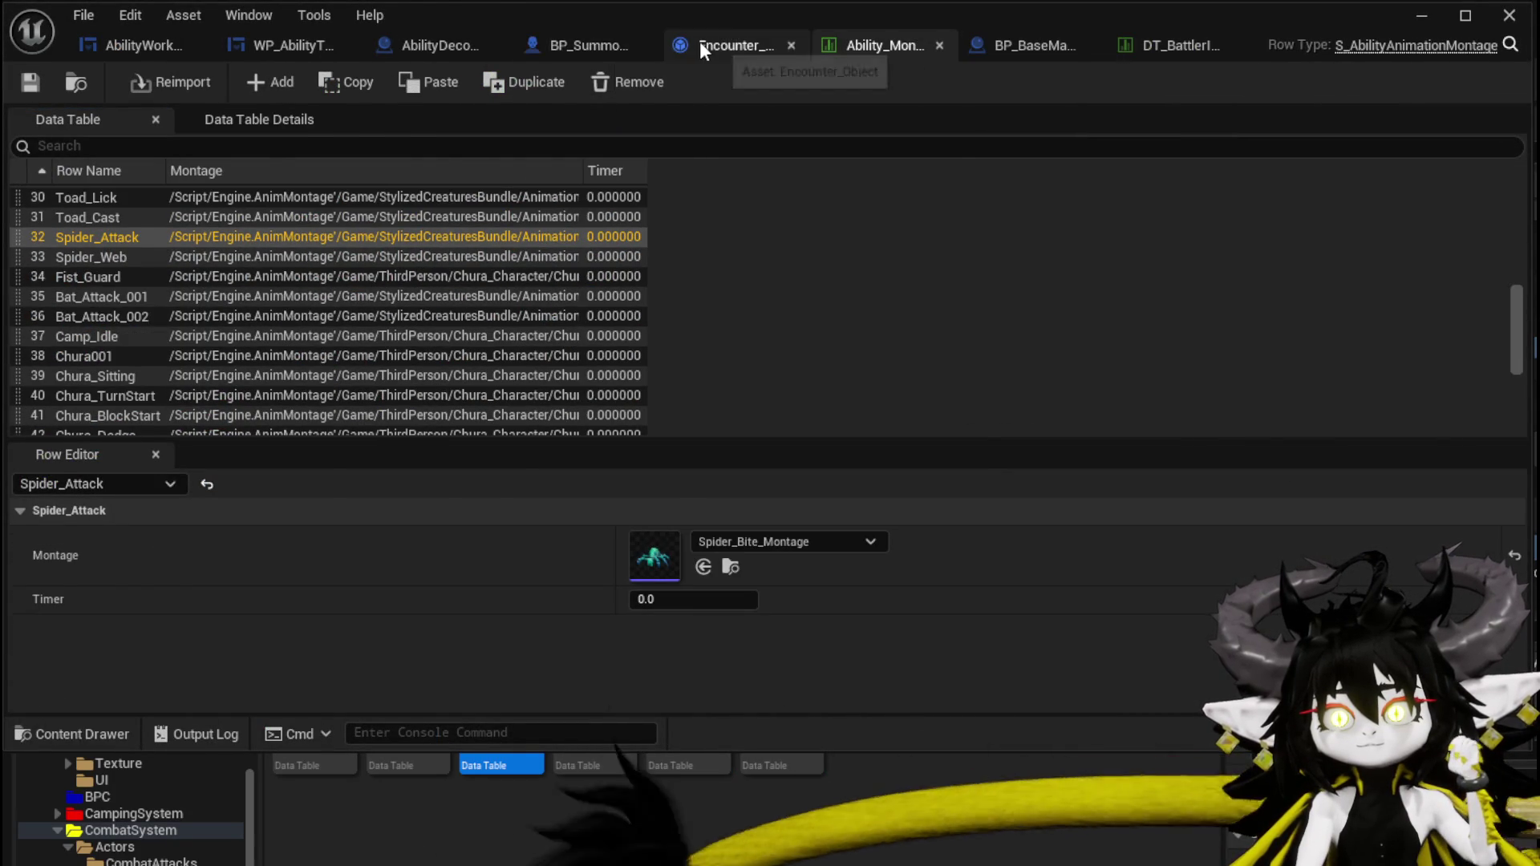
pyautogui.click(699, 46)
pyautogui.moveTo(499, 461)
pyautogui.mouseDown()
pyautogui.moveTo(561, 401)
pyautogui.moveTo(655, 463)
pyautogui.moveTo(580, 329)
pyautogui.moveTo(529, 305)
pyautogui.moveTo(561, 377)
pyautogui.moveTo(698, 561)
pyautogui.moveTo(704, 336)
pyautogui.moveTo(651, 251)
pyautogui.moveTo(756, 249)
pyautogui.mouseUp()
pyautogui.moveTo(568, 374); pyautogui.dragTo(713, 273)
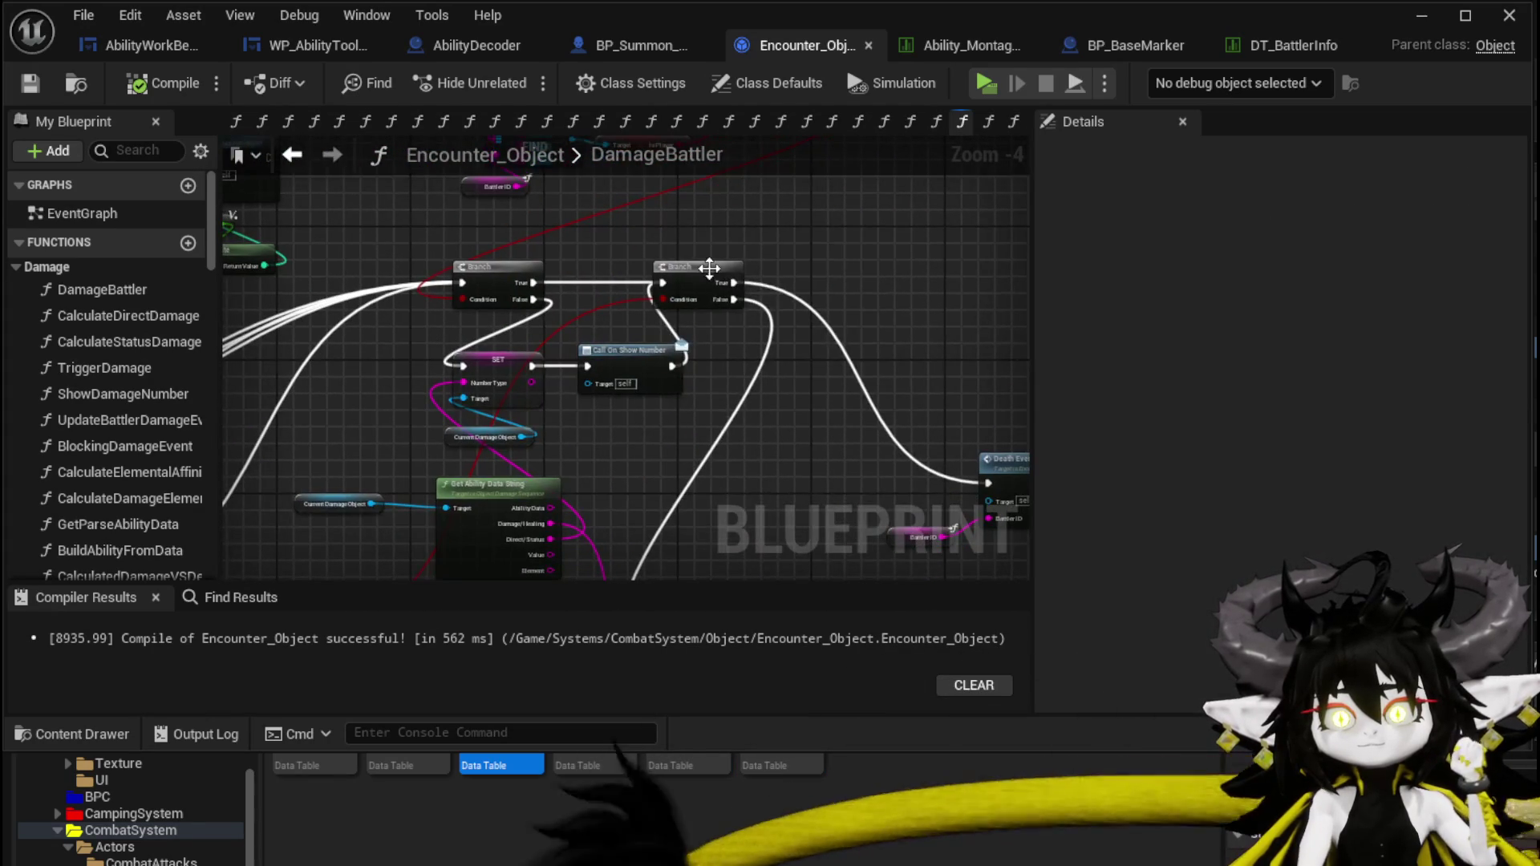
pyautogui.moveTo(696, 417)
pyautogui.mouseDown()
pyautogui.moveTo(689, 341)
pyautogui.moveTo(739, 405)
pyautogui.moveTo(559, 465)
pyautogui.moveTo(700, 232)
pyautogui.mouseUp()
# Duplicate Current Damage Object and Get Ability Data String, reroute exec wires to the second Branch, and select FIND and OR.
pyautogui.moveTo(559, 334); pyautogui.dragTo(610, 277)
pyautogui.hotkey('ctrl', 'd')
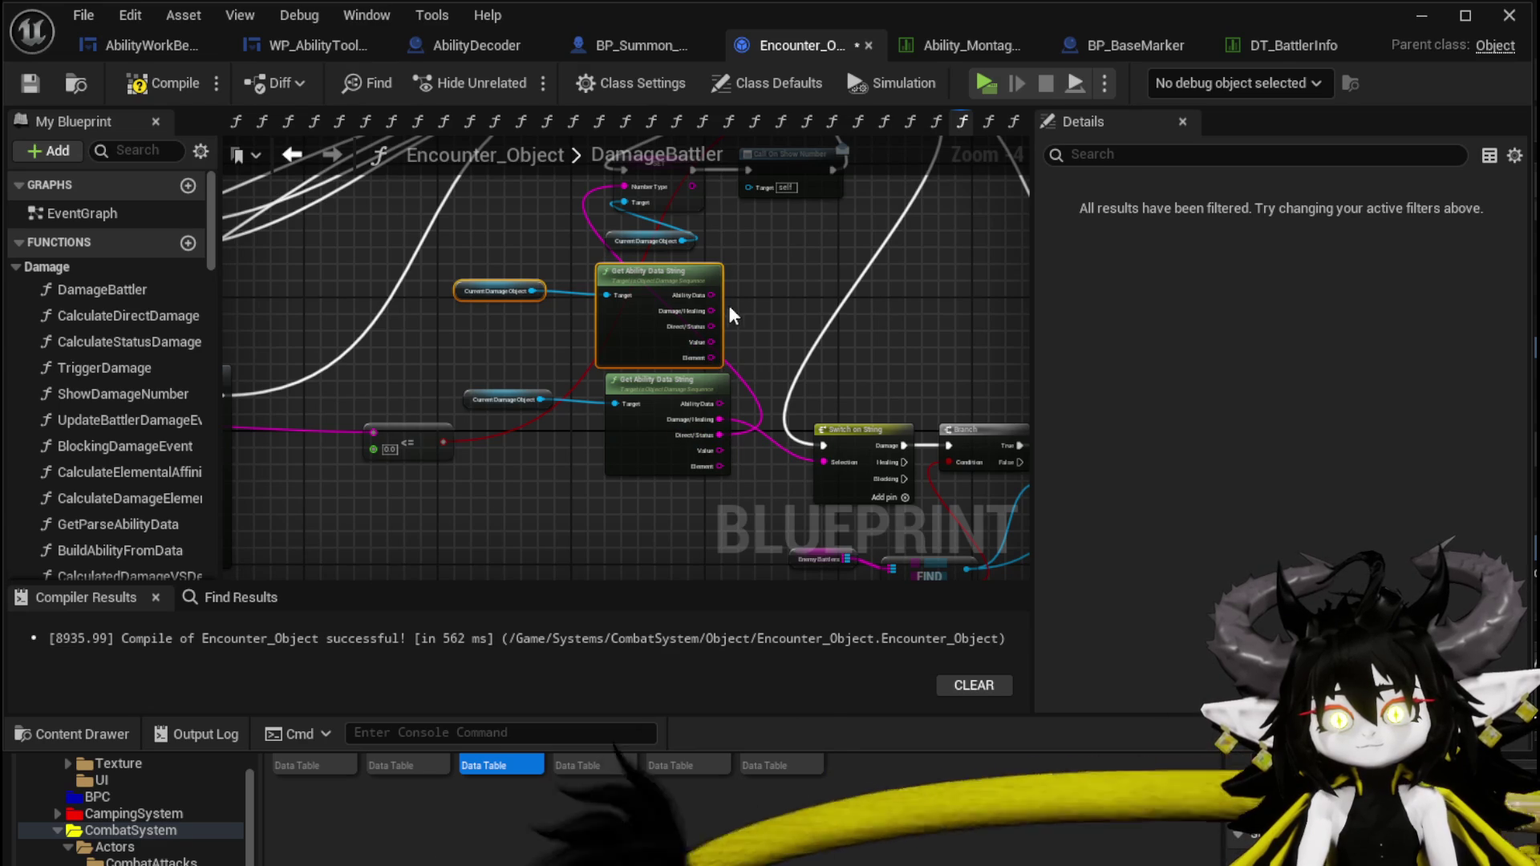
pyautogui.moveTo(709, 326)
pyautogui.mouseDown()
pyautogui.moveTo(617, 180)
pyautogui.moveTo(722, 446)
pyautogui.moveTo(636, 492)
pyautogui.moveTo(670, 506)
pyautogui.mouseUp()
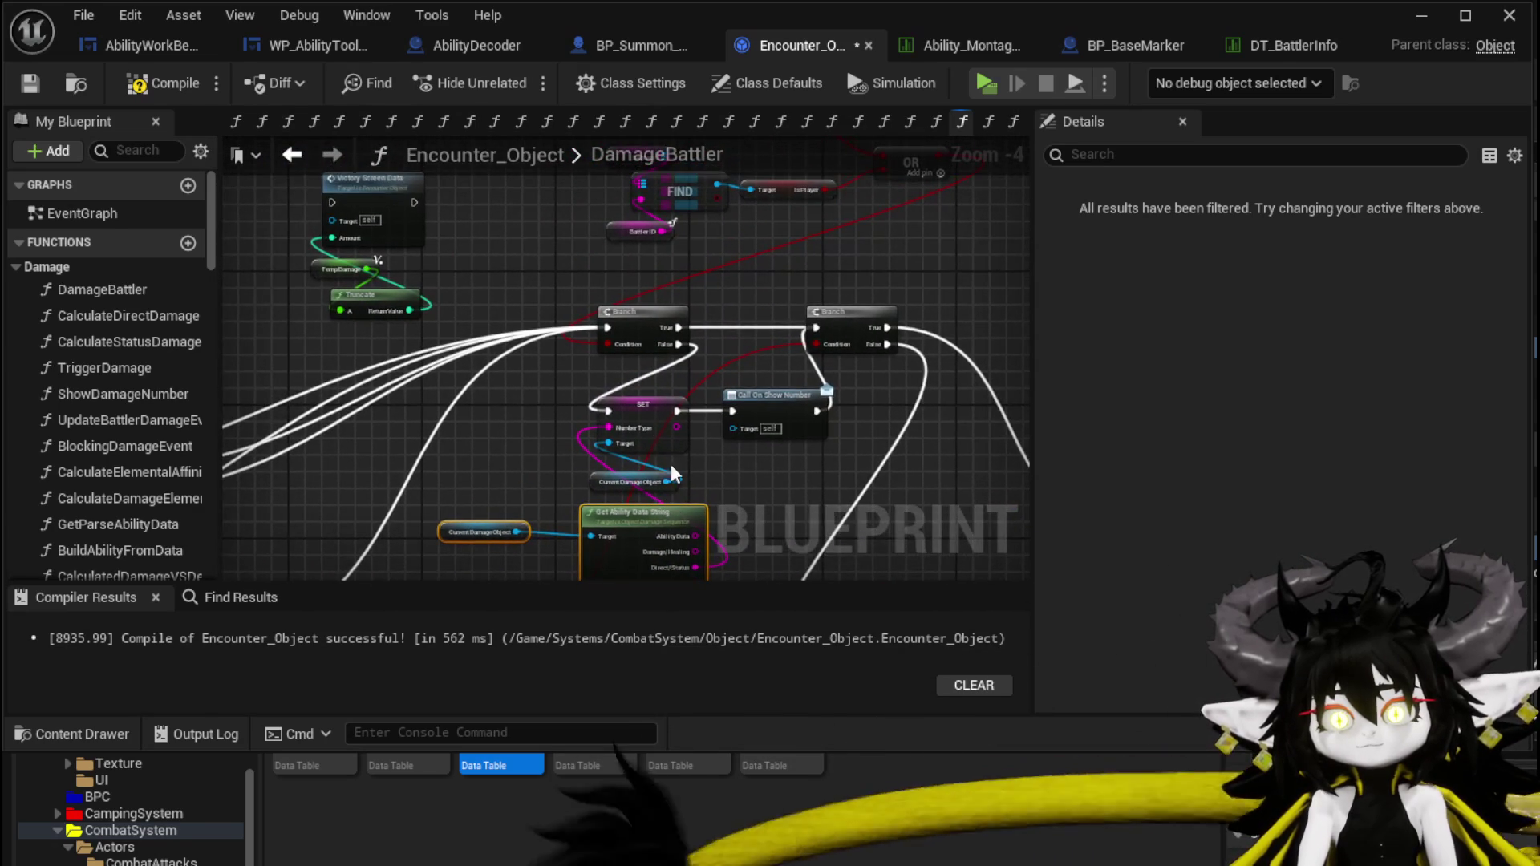
pyautogui.moveTo(608, 327)
pyautogui.mouseDown()
pyautogui.moveTo(820, 343)
pyautogui.moveTo(816, 328)
pyautogui.mouseUp()
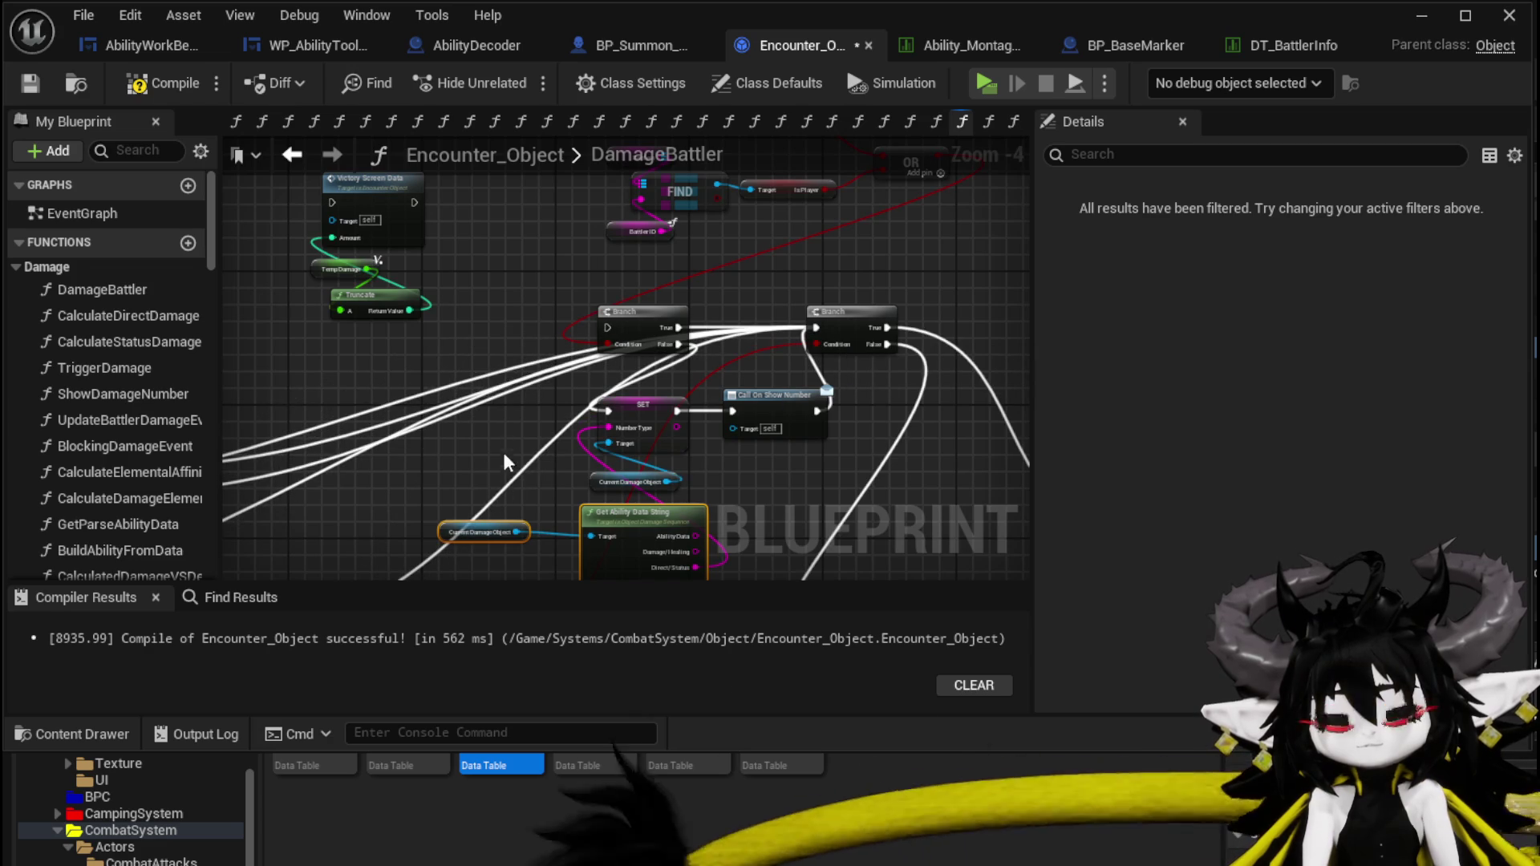
pyautogui.moveTo(507, 451); pyautogui.dragTo(454, 396)
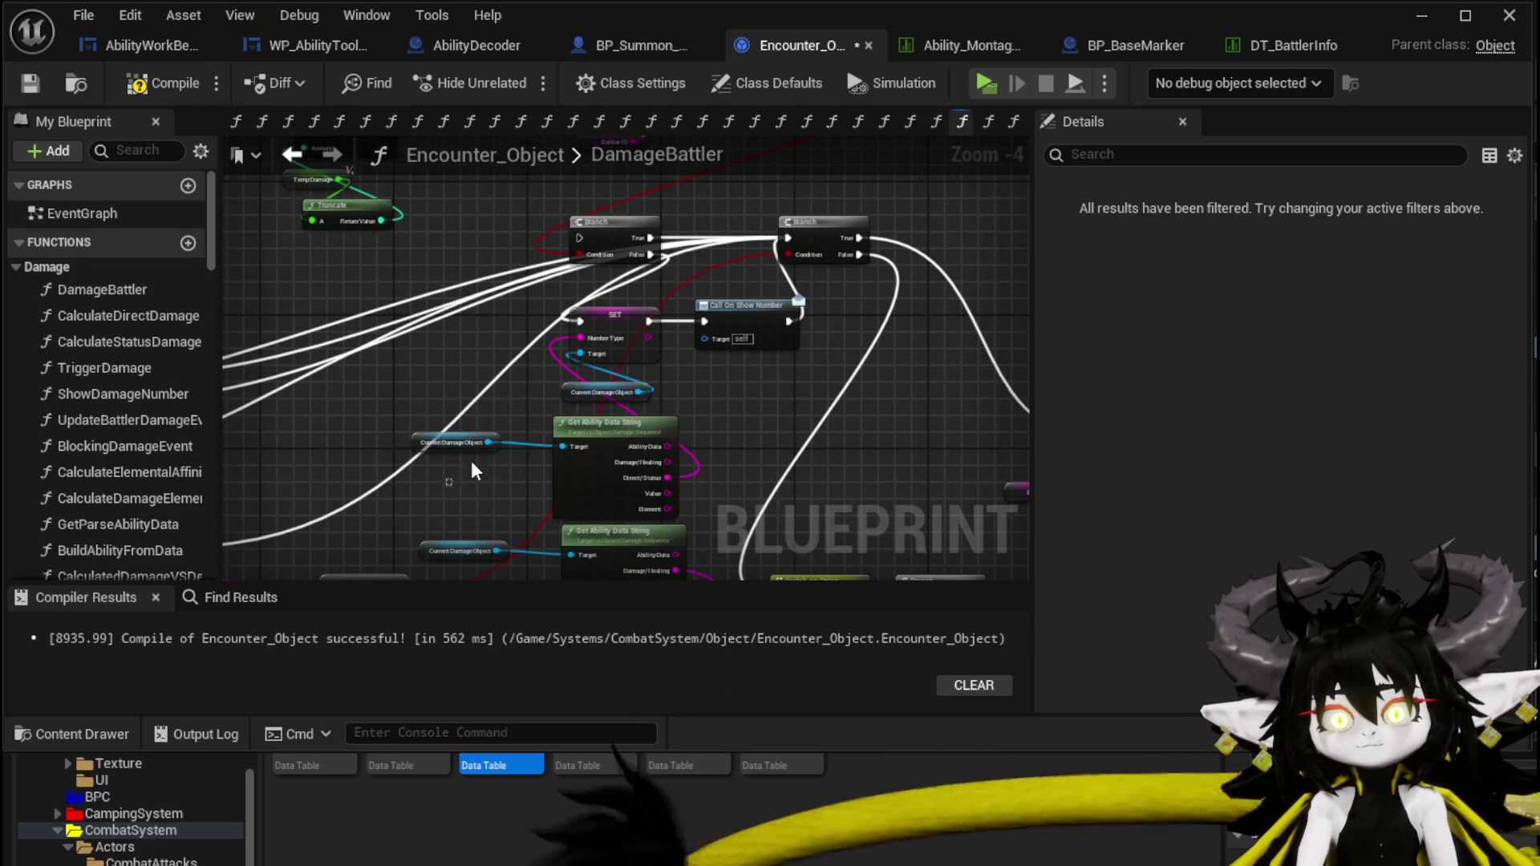
pyautogui.moveTo(676, 267); pyautogui.dragTo(678, 268)
pyautogui.moveTo(539, 167)
pyautogui.mouseDown()
pyautogui.moveTo(449, 409)
pyautogui.moveTo(817, 165)
pyautogui.mouseUp()
pyautogui.rightClick(517, 472)
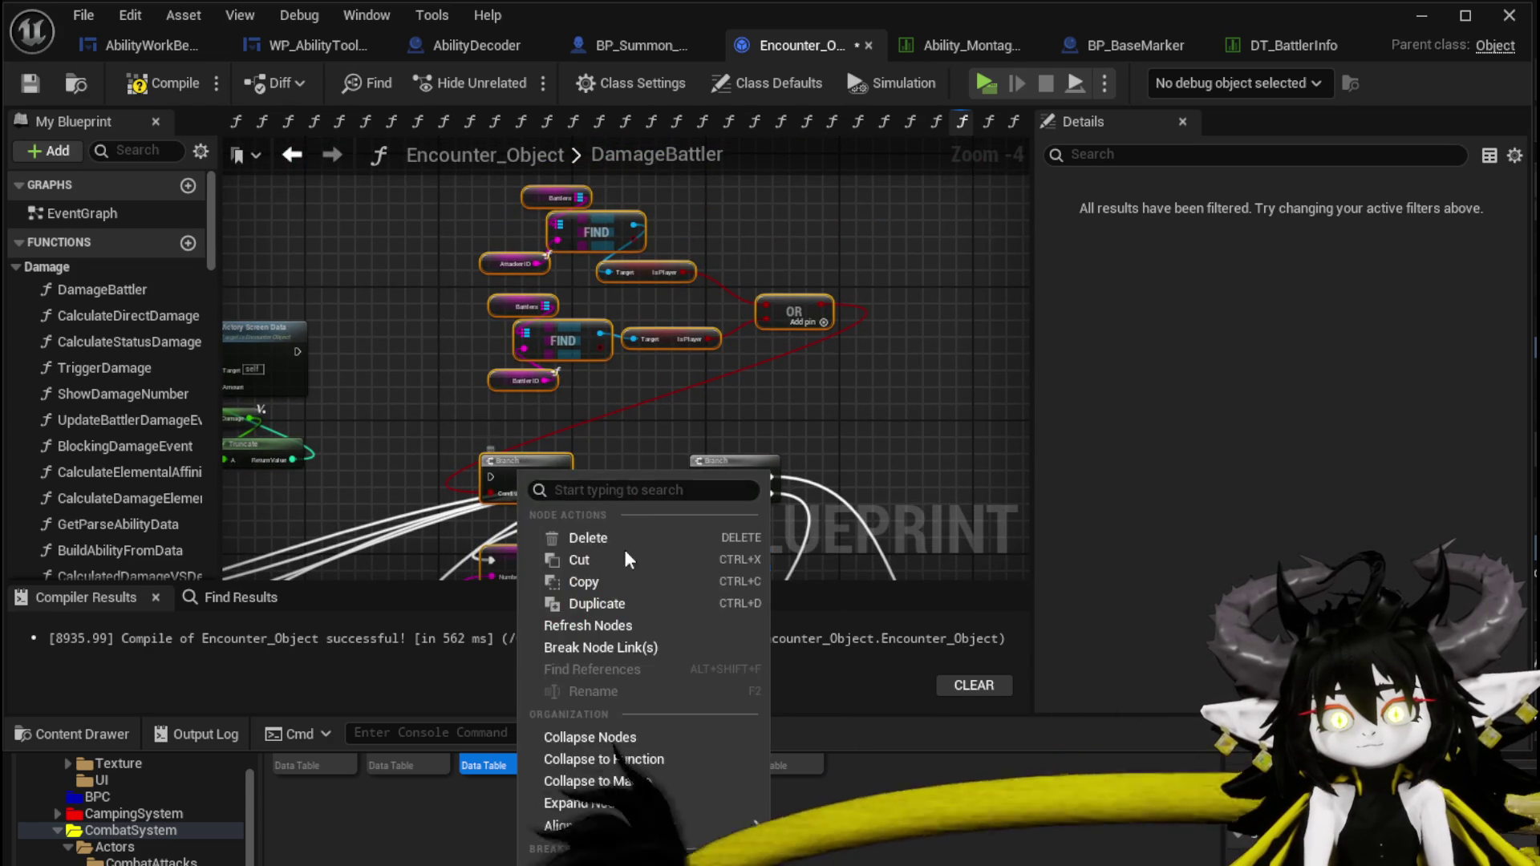
# Collapse the selected nodes into a new function named CreateNumberForSummon.
pyautogui.click(625, 762)
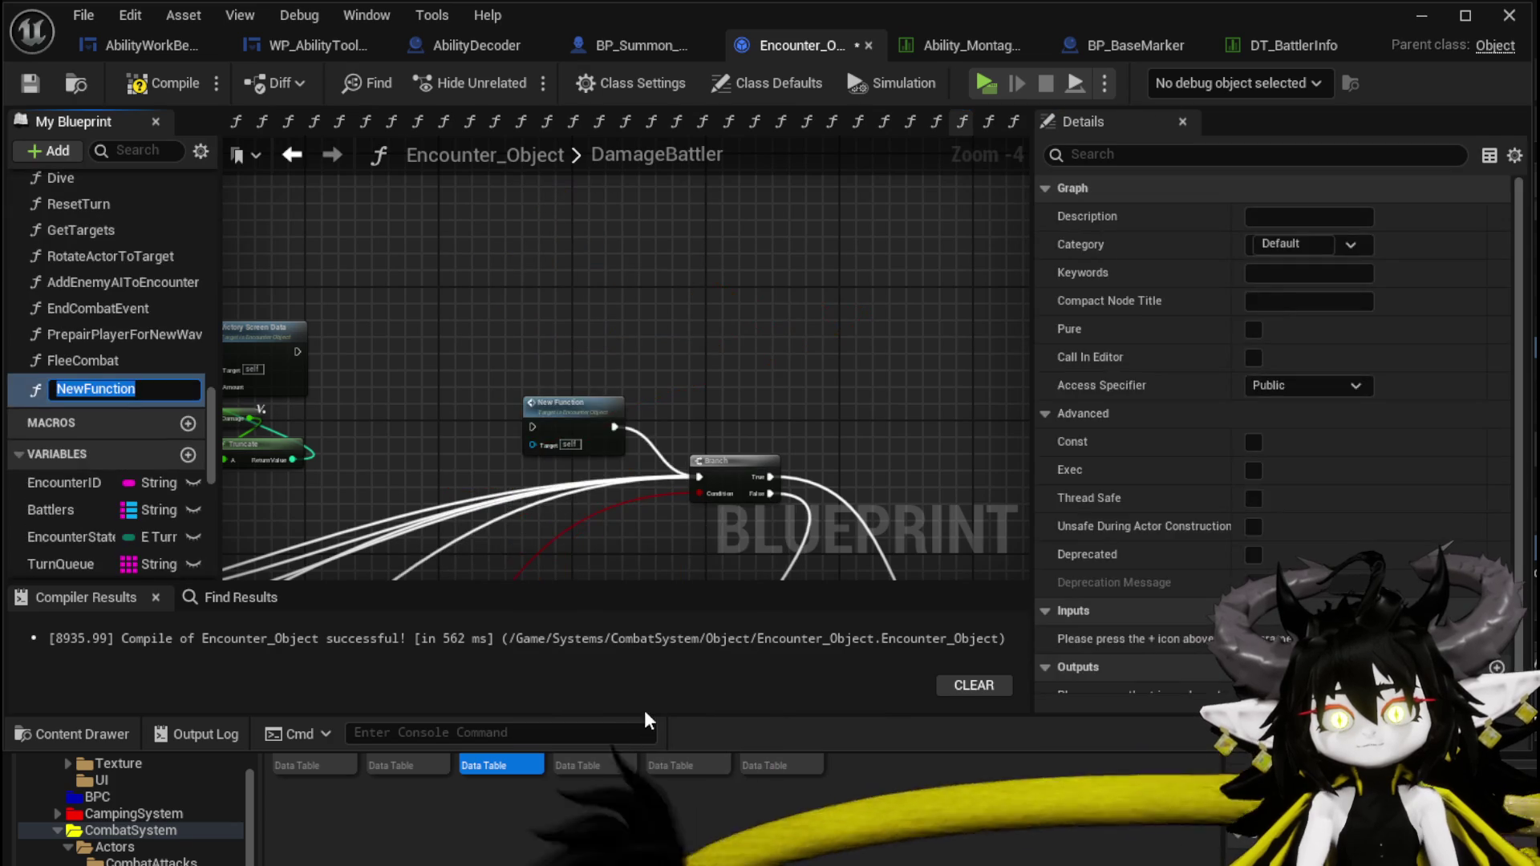
pyautogui.write('Cr')
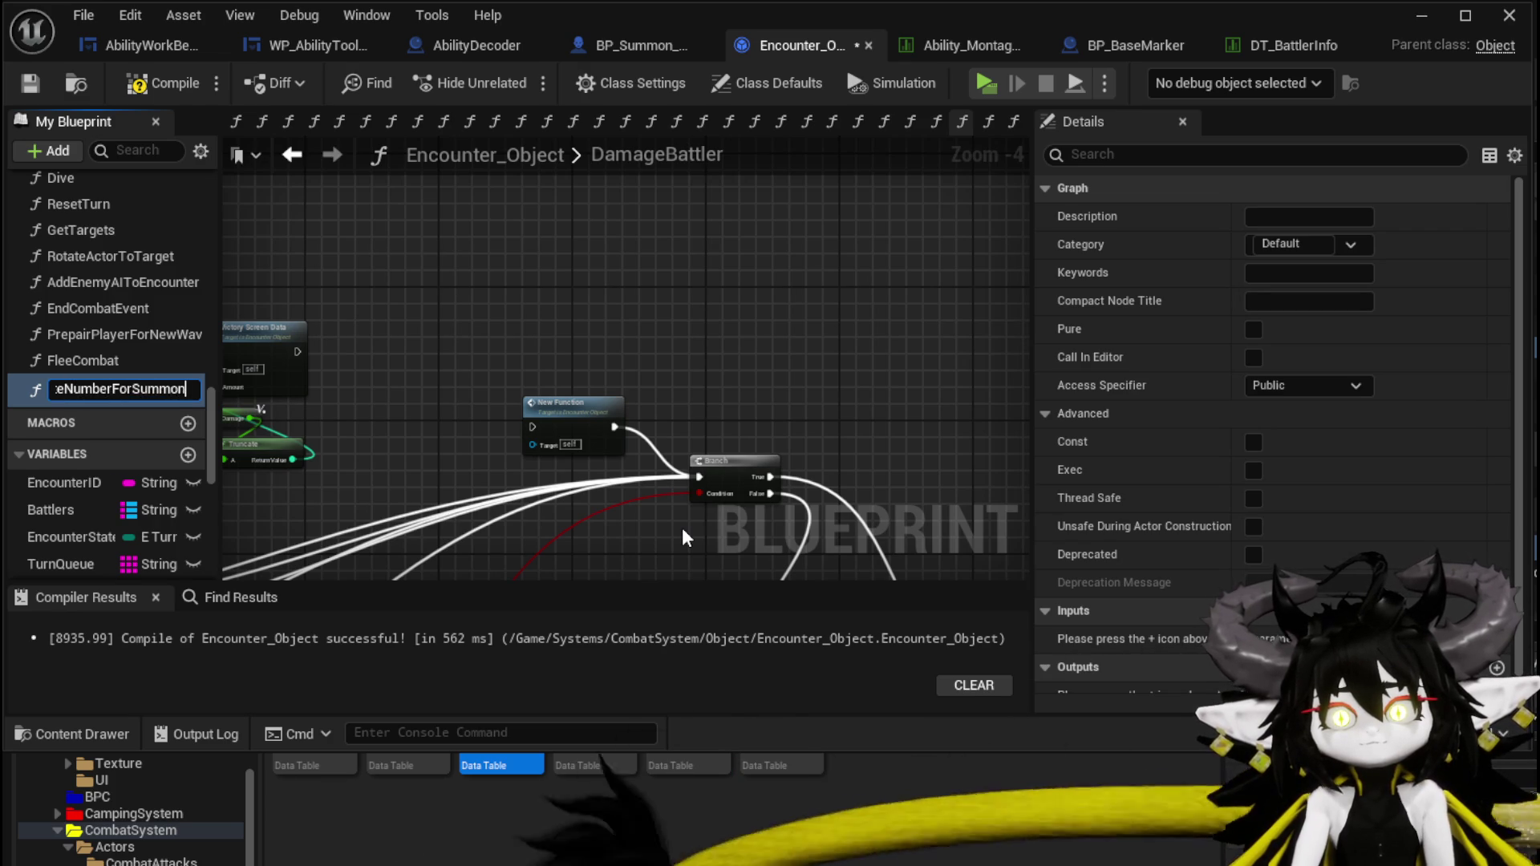
pyautogui.press('Return')
# Rearrange Death Event, BattlerID and Branch nodes and wire the Branch's False output to Create Number for Summon.
pyautogui.moveTo(681, 528)
pyautogui.mouseDown()
pyautogui.moveTo(670, 401)
pyautogui.moveTo(451, 318)
pyautogui.moveTo(720, 503)
pyautogui.moveTo(649, 448)
pyautogui.mouseUp()
pyautogui.moveTo(838, 518); pyautogui.dragTo(846, 325)
pyautogui.moveTo(719, 464)
pyautogui.mouseDown()
pyautogui.moveTo(922, 329)
pyautogui.moveTo(920, 279)
pyautogui.mouseUp()
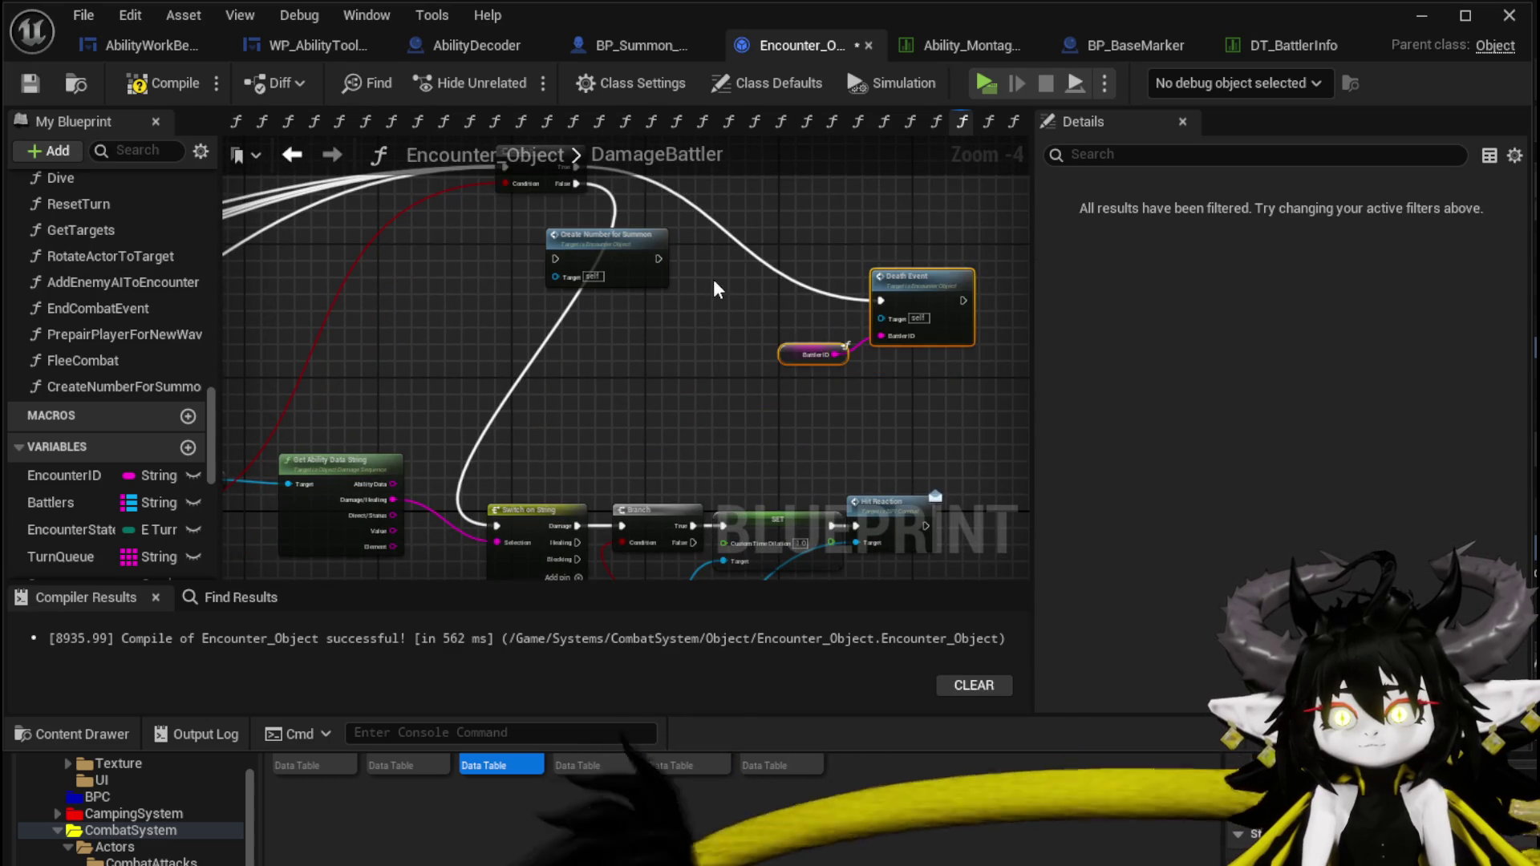
pyautogui.moveTo(466, 195); pyautogui.dragTo(566, 255)
pyautogui.moveTo(633, 213); pyautogui.dragTo(421, 221)
pyautogui.moveTo(497, 304); pyautogui.dragTo(573, 292)
pyautogui.moveTo(465, 251)
pyautogui.mouseDown()
pyautogui.moveTo(548, 312)
pyautogui.moveTo(461, 321)
pyautogui.moveTo(577, 246)
pyautogui.mouseUp()
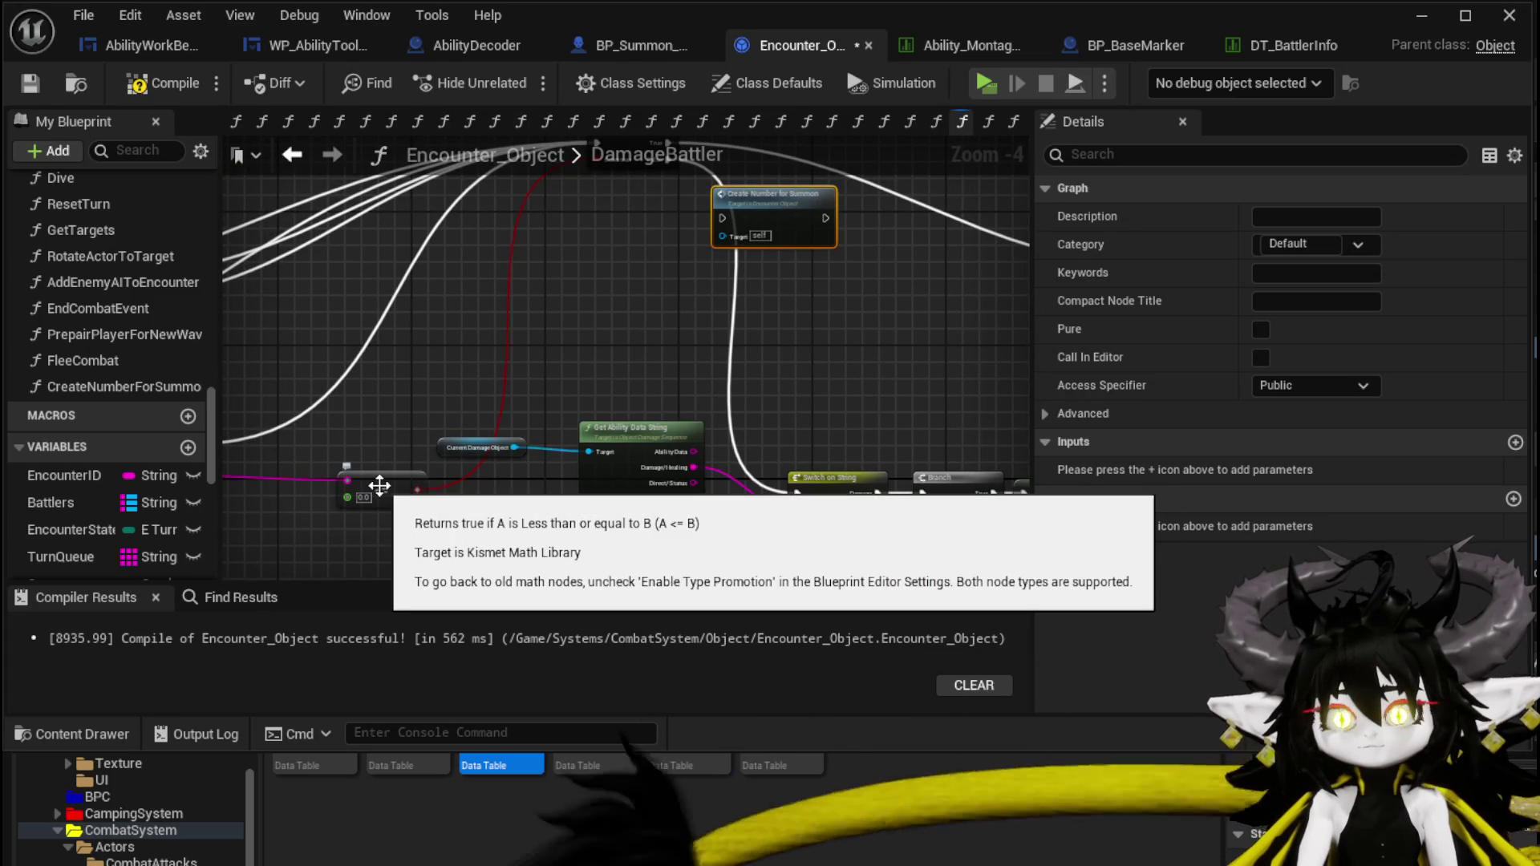
pyautogui.moveTo(380, 485); pyautogui.dragTo(351, 424)
# Reroute the Branch's False output straight to Switch on String, shifting Create Number for Summon left.
pyautogui.moveTo(798, 472)
pyautogui.mouseDown()
pyautogui.moveTo(888, 387)
pyautogui.moveTo(886, 286)
pyautogui.mouseUp()
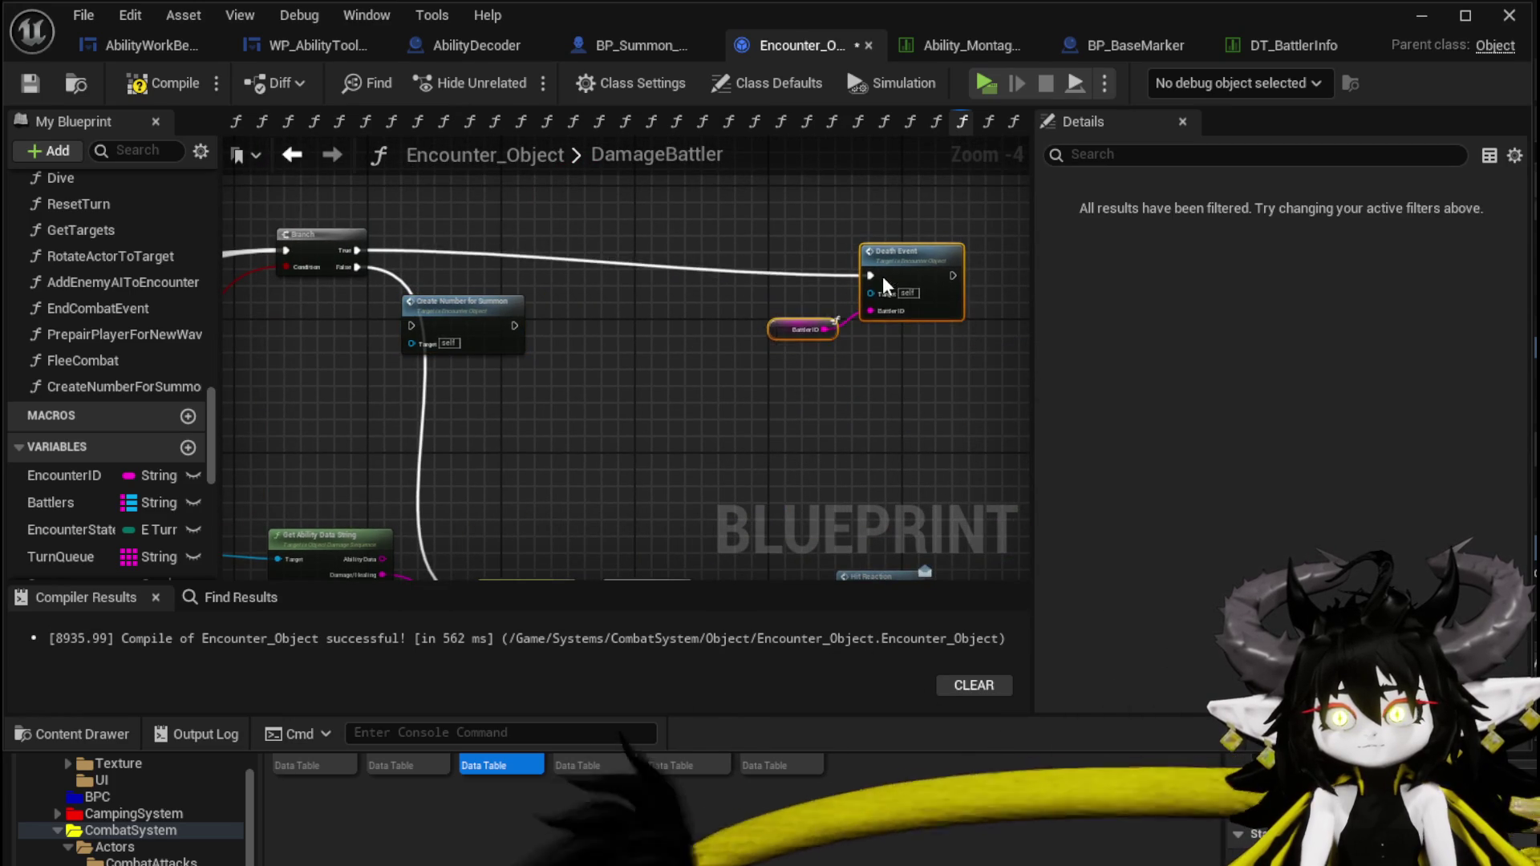
pyautogui.click(802, 384)
pyautogui.moveTo(502, 411); pyautogui.dragTo(609, 401)
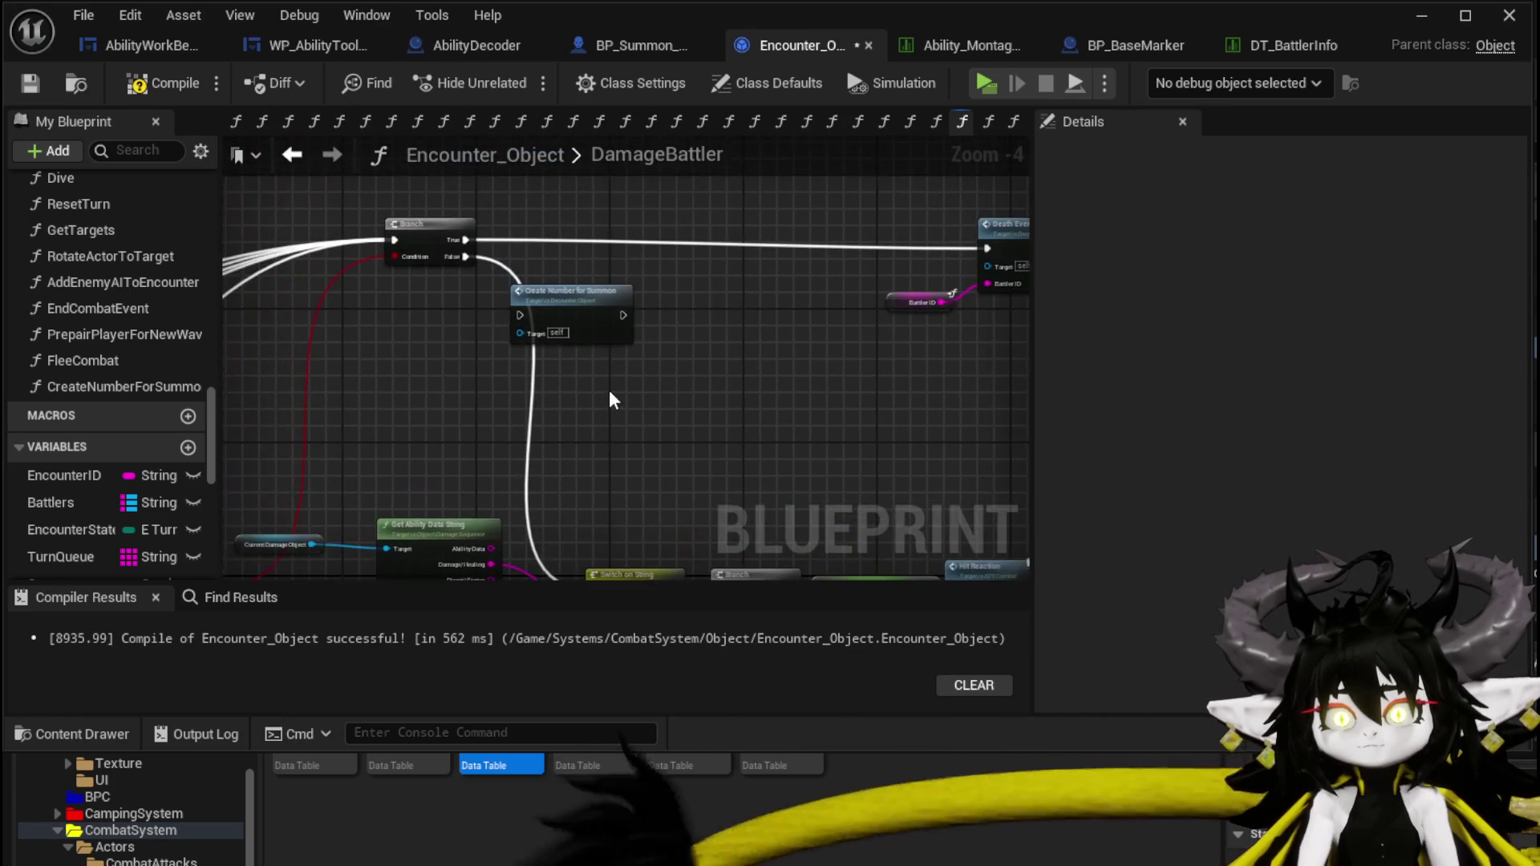
pyautogui.moveTo(468, 263)
pyautogui.mouseDown()
pyautogui.moveTo(546, 335)
pyautogui.moveTo(670, 354)
pyautogui.moveTo(545, 537)
pyautogui.moveTo(594, 433)
pyautogui.mouseUp()
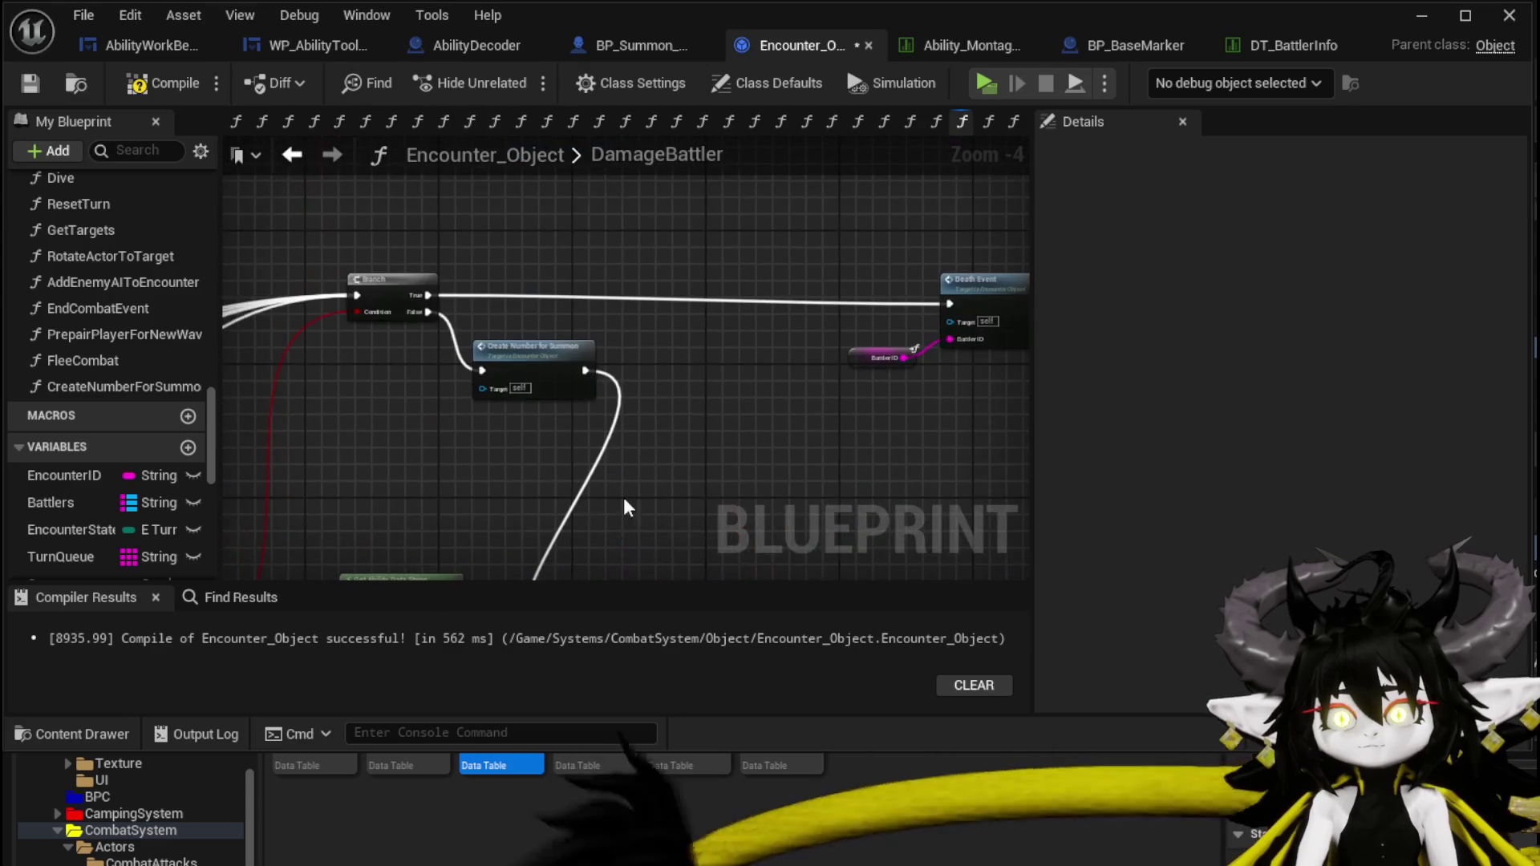
pyautogui.moveTo(533, 373); pyautogui.dragTo(394, 369)
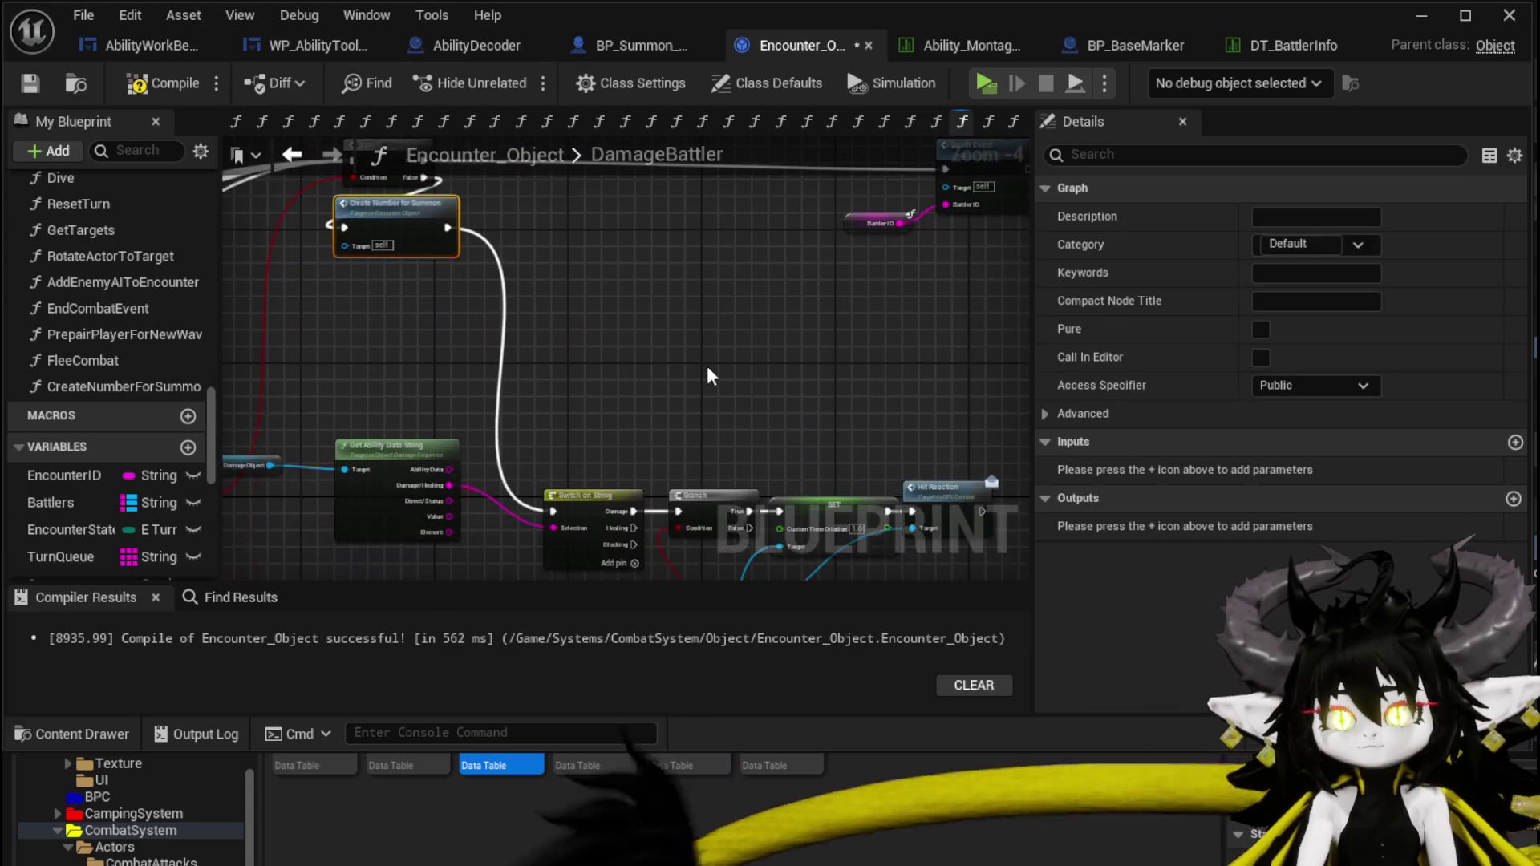
pyautogui.moveTo(723, 378); pyautogui.dragTo(651, 280)
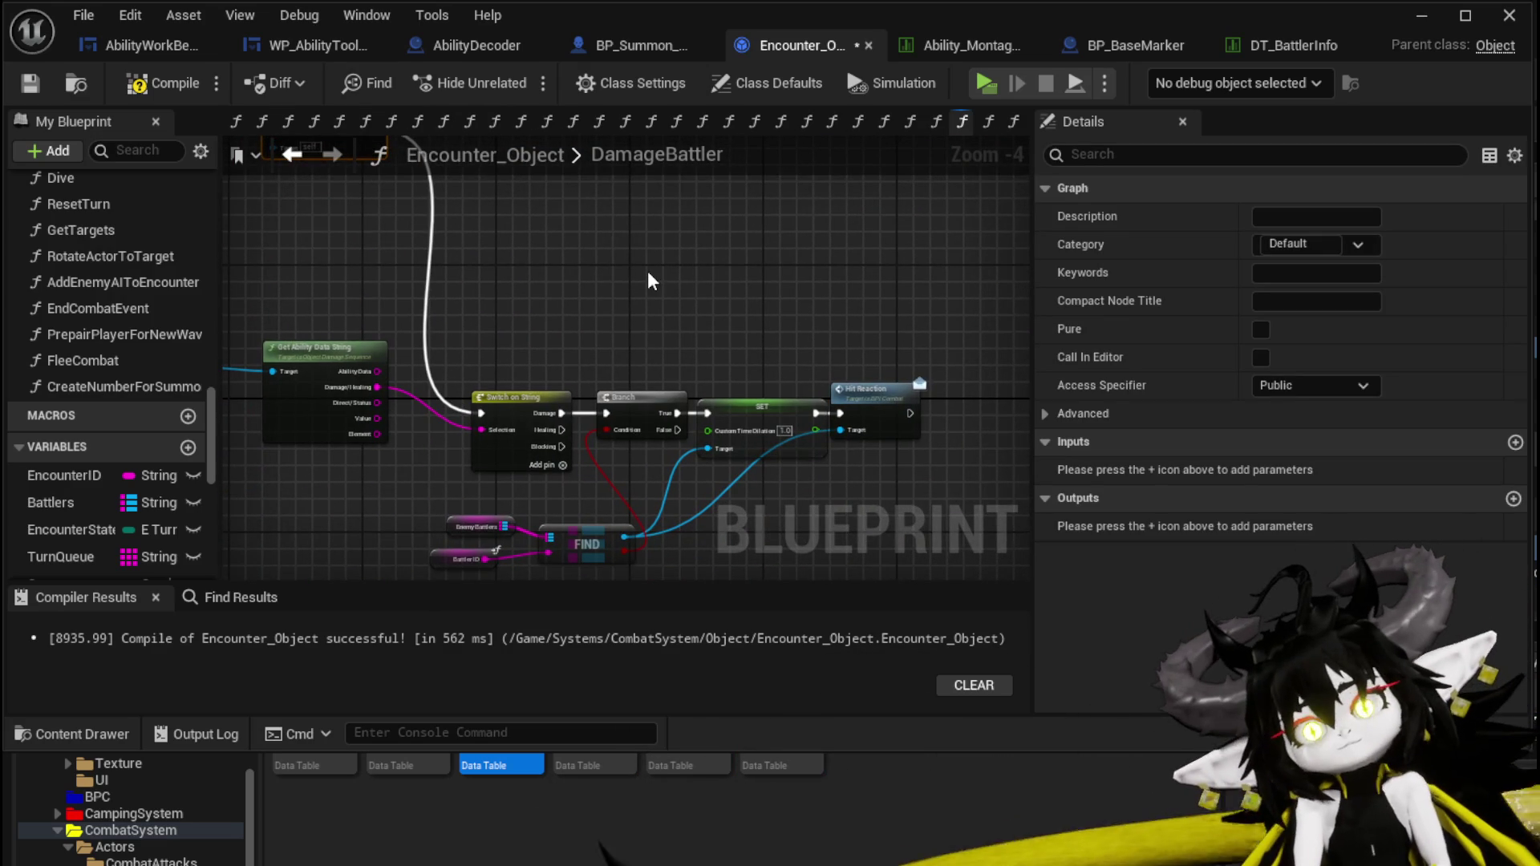
pyautogui.moveTo(584, 286); pyautogui.dragTo(696, 422)
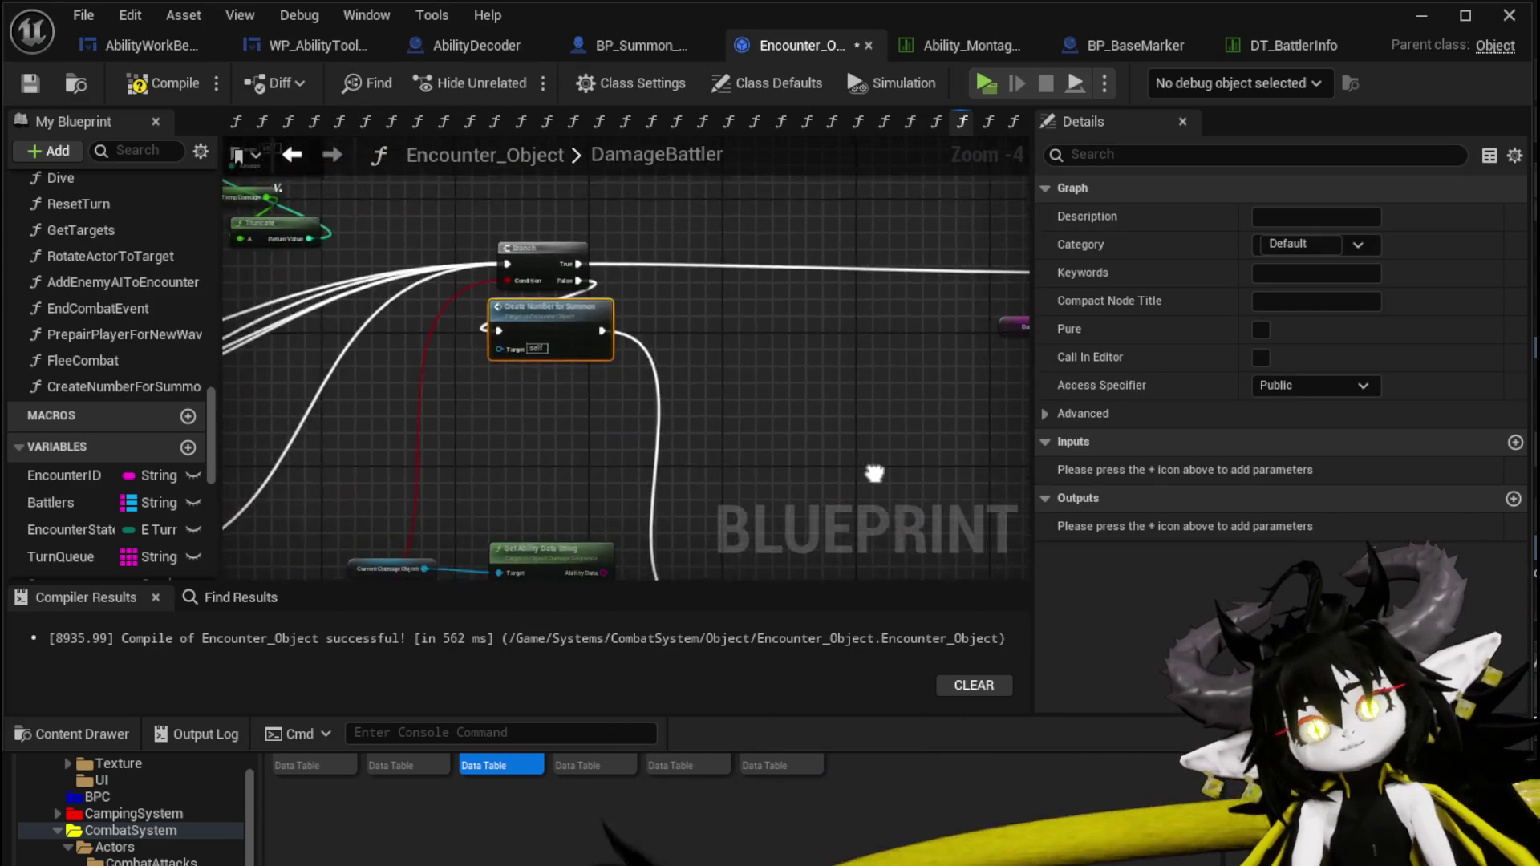
pyautogui.moveTo(469, 220)
pyautogui.mouseDown()
pyautogui.moveTo(591, 501)
pyautogui.moveTo(598, 574)
pyautogui.moveTo(594, 531)
pyautogui.mouseUp()
pyautogui.moveTo(554, 363)
pyautogui.mouseDown()
pyautogui.moveTo(685, 361)
pyautogui.moveTo(723, 317)
pyautogui.moveTo(671, 447)
pyautogui.moveTo(581, 358)
pyautogui.mouseUp()
pyautogui.click(686, 361)
# Search for a float node fed by the Value string.
pyautogui.scroll(2, 581, 358)
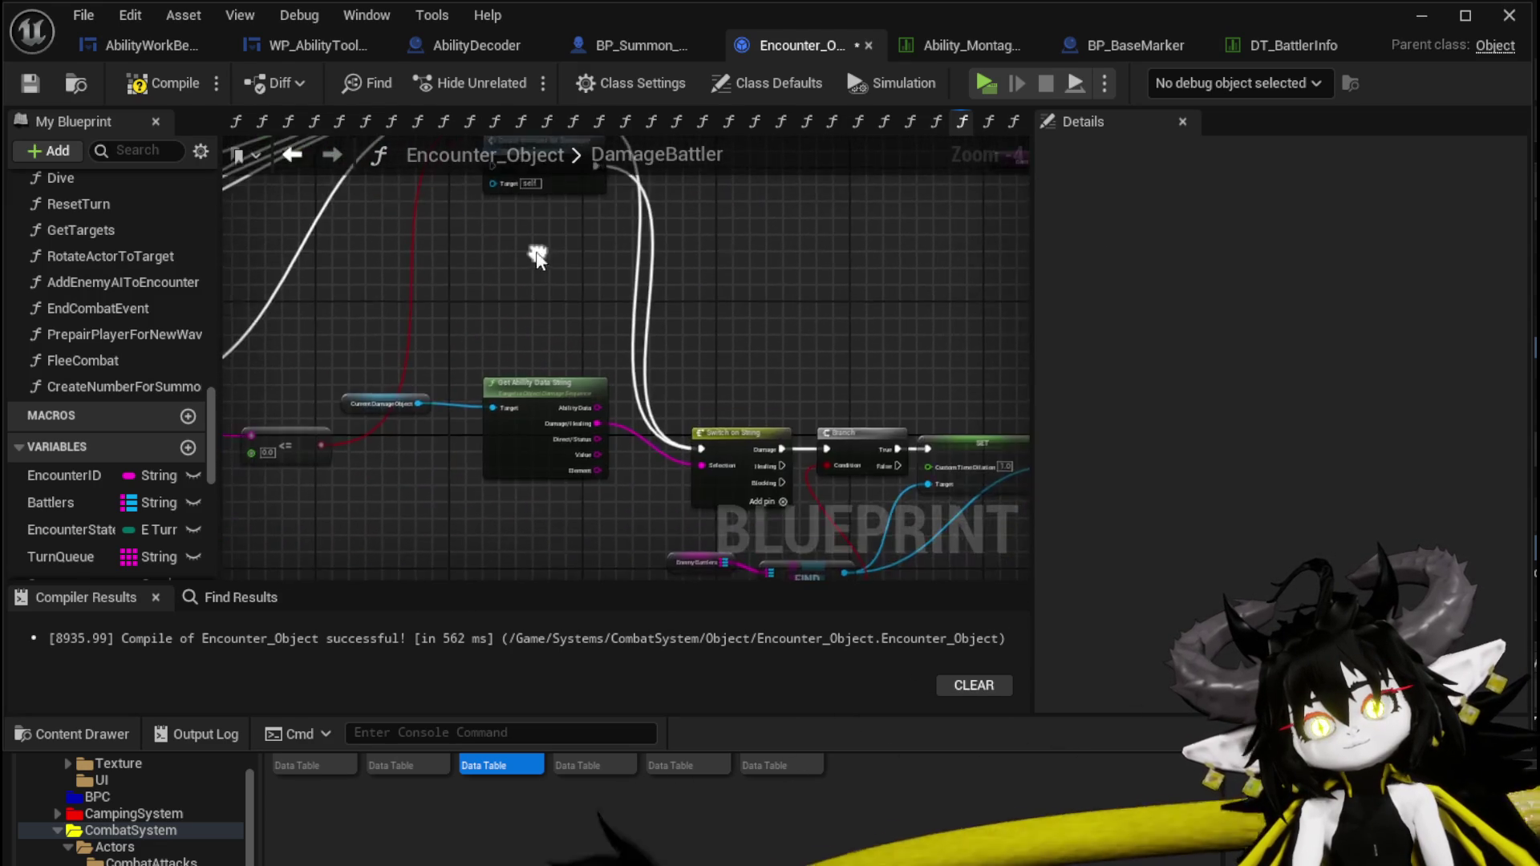
pyautogui.moveTo(571, 488); pyautogui.dragTo(506, 222)
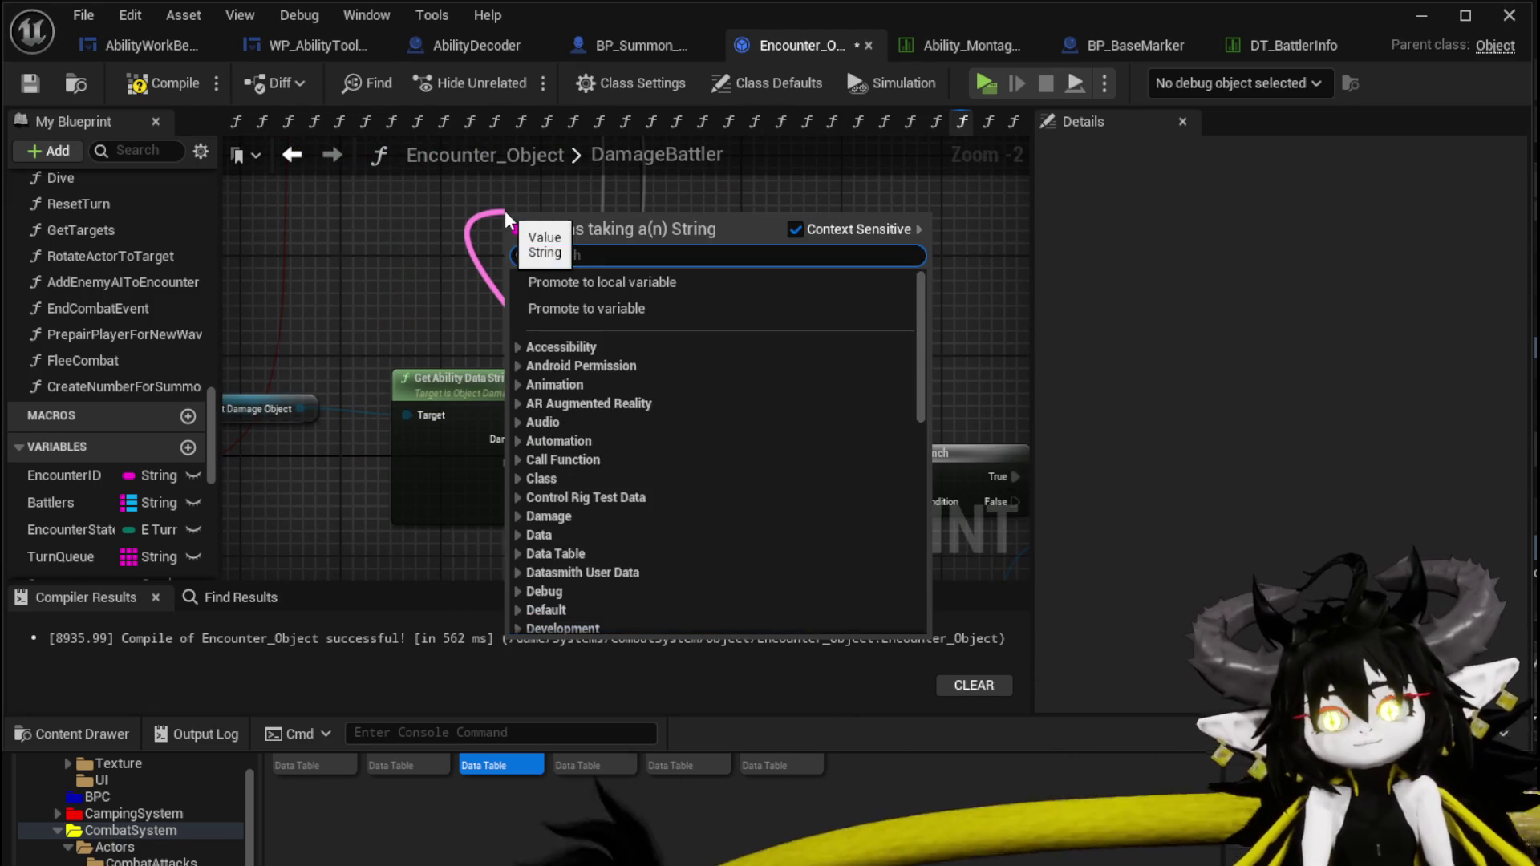
pyautogui.write('float')
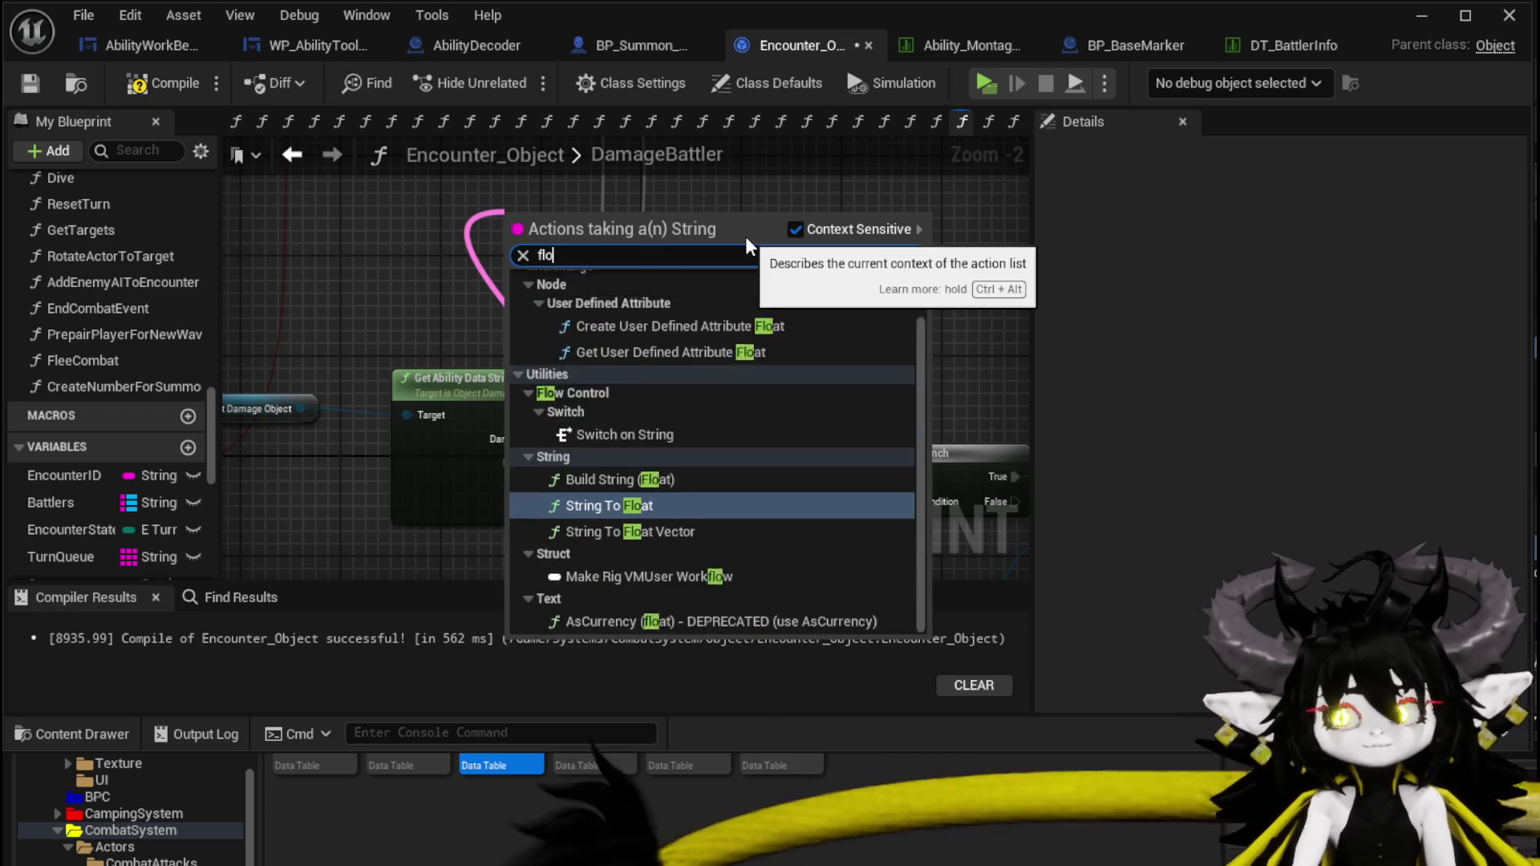
# Move Create Number for Summon down out of the way and the <= comparison up below the Branch.
pyautogui.scroll(-1, 491, 382)
pyautogui.scroll(-1, 338, 382)
pyautogui.moveTo(446, 354)
pyautogui.mouseDown()
pyautogui.moveTo(499, 306)
pyautogui.moveTo(491, 368)
pyautogui.moveTo(553, 459)
pyautogui.mouseUp()
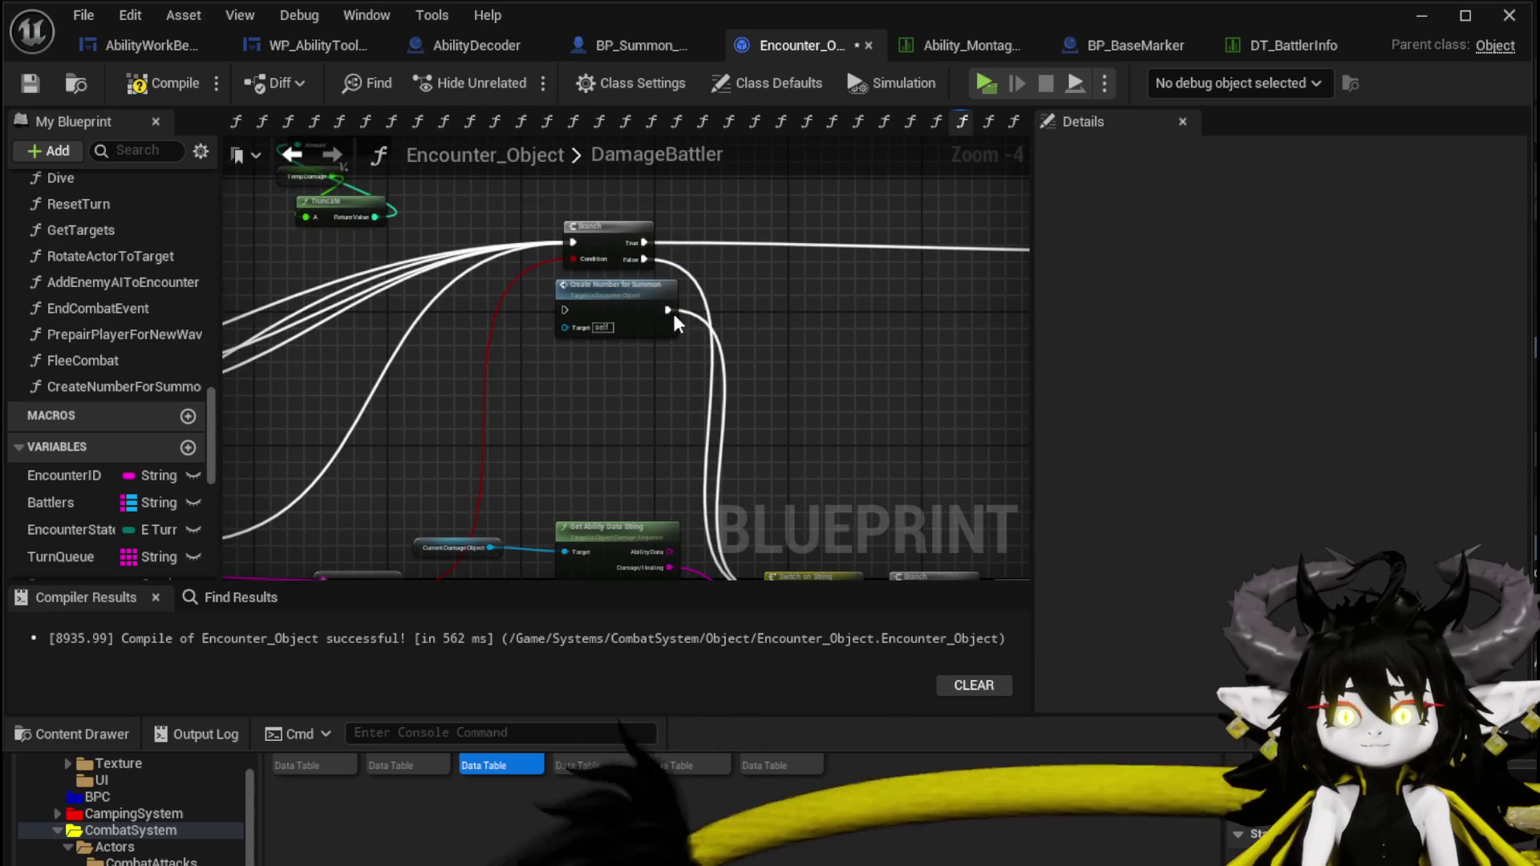
pyautogui.moveTo(669, 319)
pyautogui.mouseDown()
pyautogui.moveTo(605, 343)
pyautogui.moveTo(534, 434)
pyautogui.mouseUp()
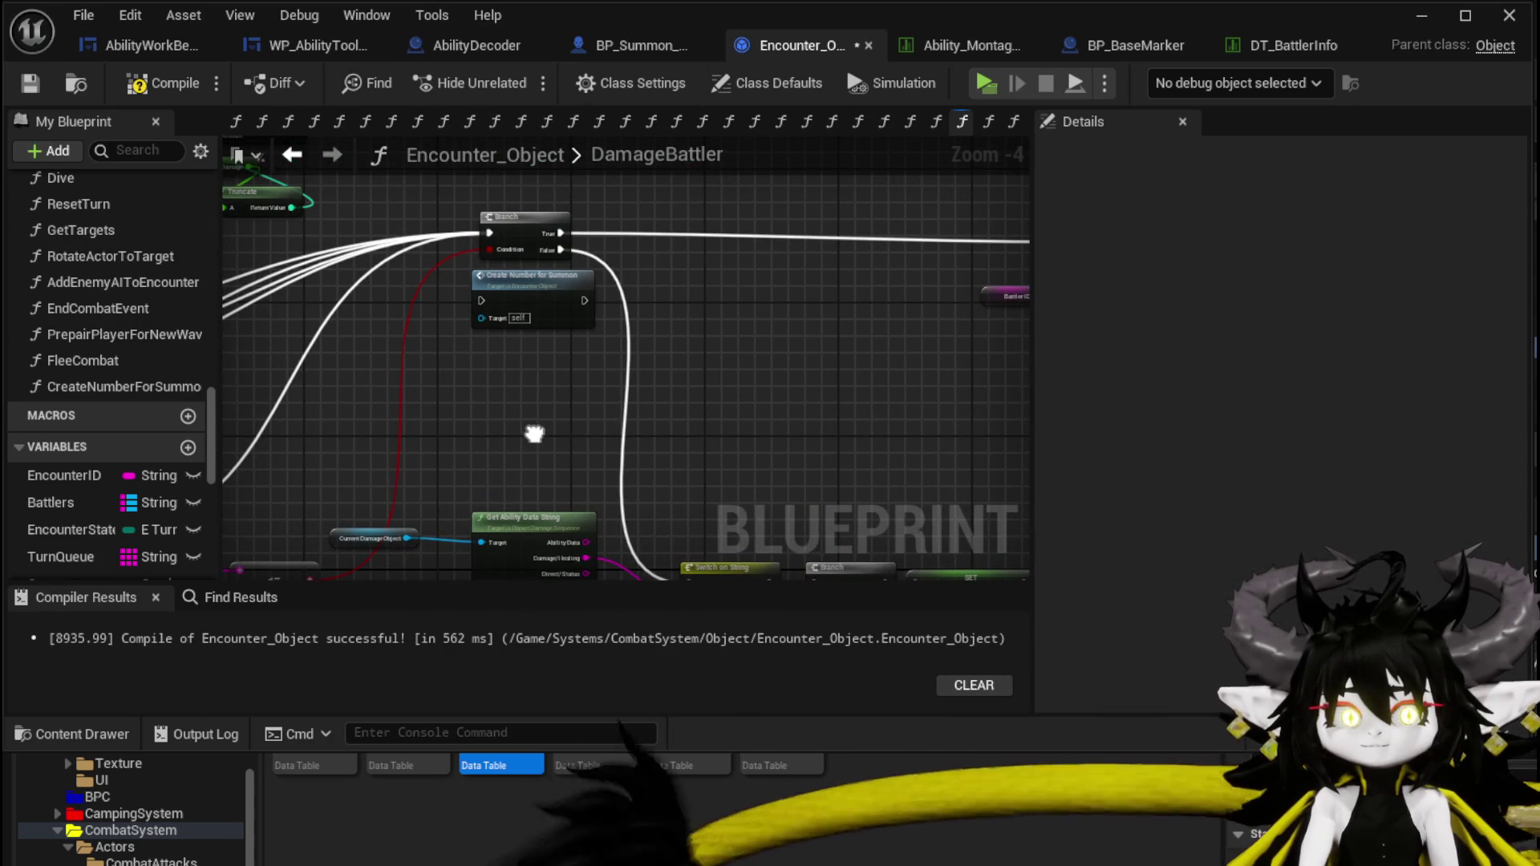
pyautogui.moveTo(518, 296)
pyautogui.mouseDown()
pyautogui.moveTo(554, 381)
pyautogui.moveTo(541, 472)
pyautogui.moveTo(748, 338)
pyautogui.mouseUp()
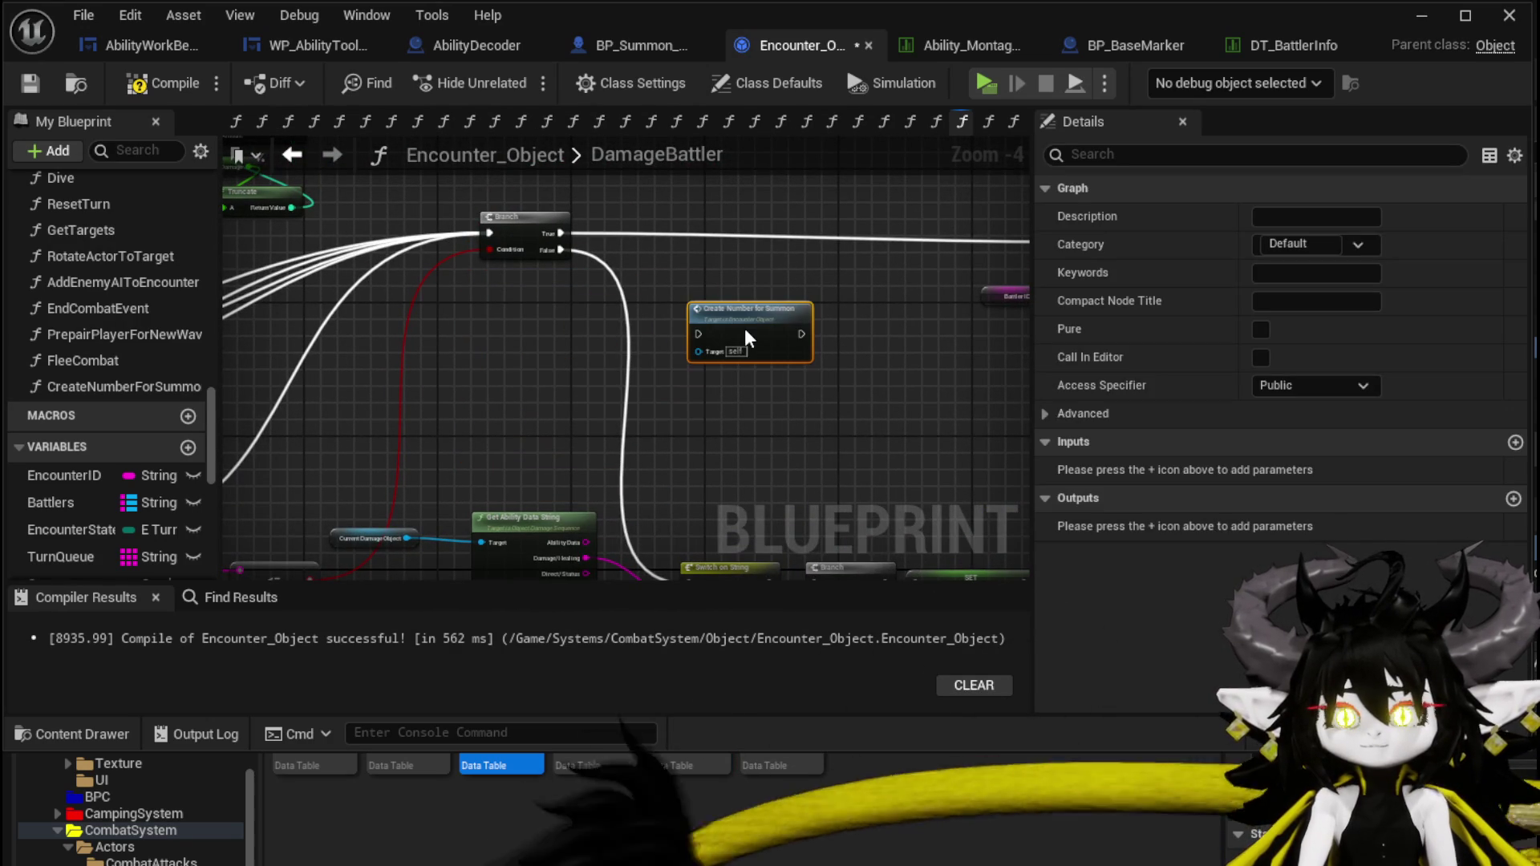
pyautogui.scroll(-1, 732, 213)
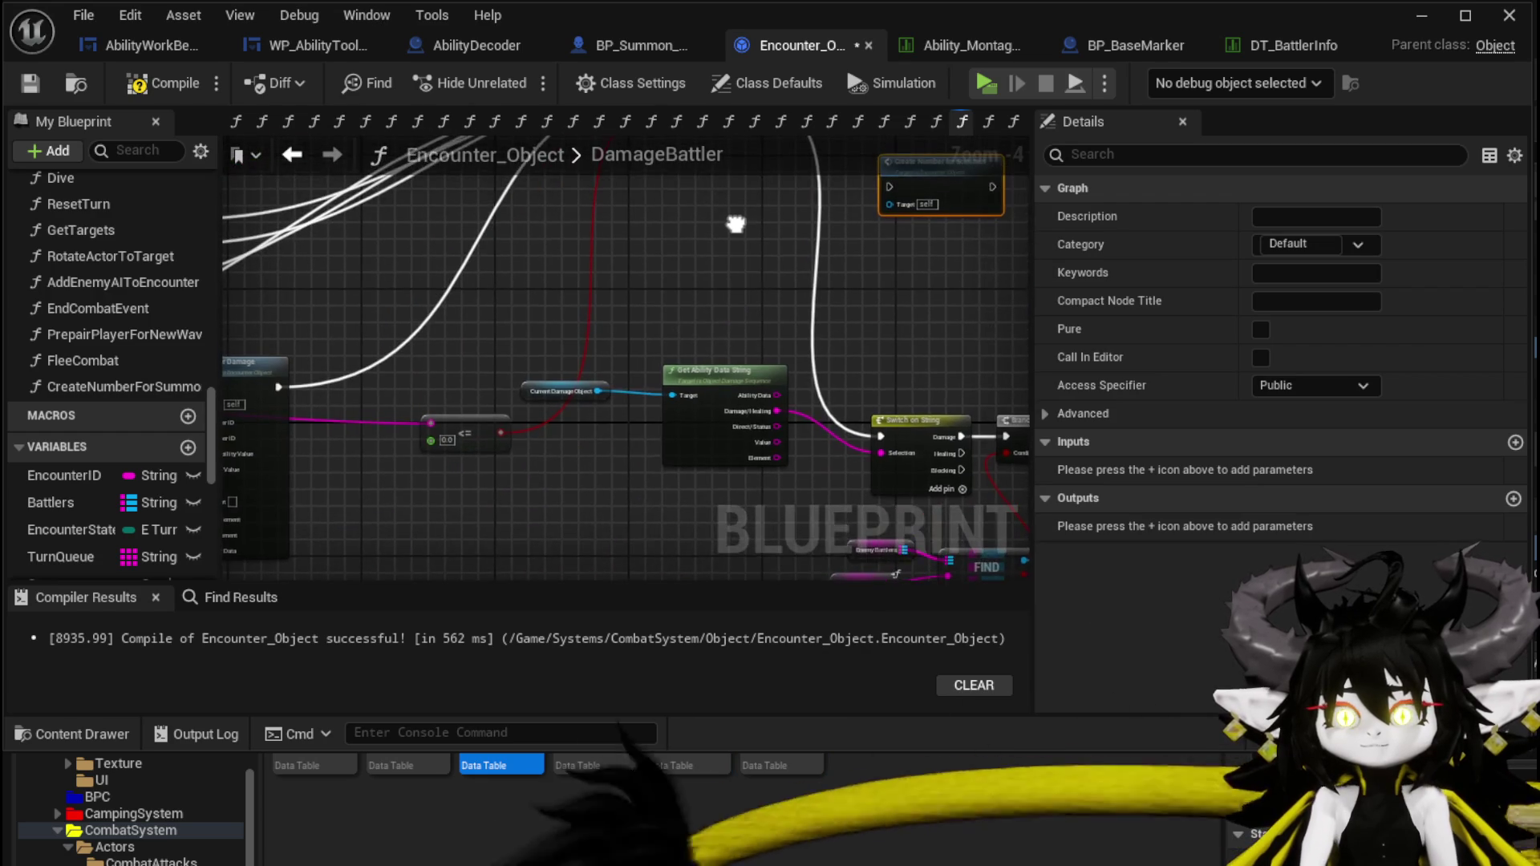
pyautogui.scroll(-1, 826, 262)
pyautogui.scroll(3, 807, 333)
pyautogui.moveTo(744, 529)
pyautogui.mouseDown()
pyautogui.moveTo(734, 477)
pyautogui.moveTo(775, 351)
pyautogui.moveTo(923, 294)
pyautogui.moveTo(535, 469)
pyautogui.mouseUp()
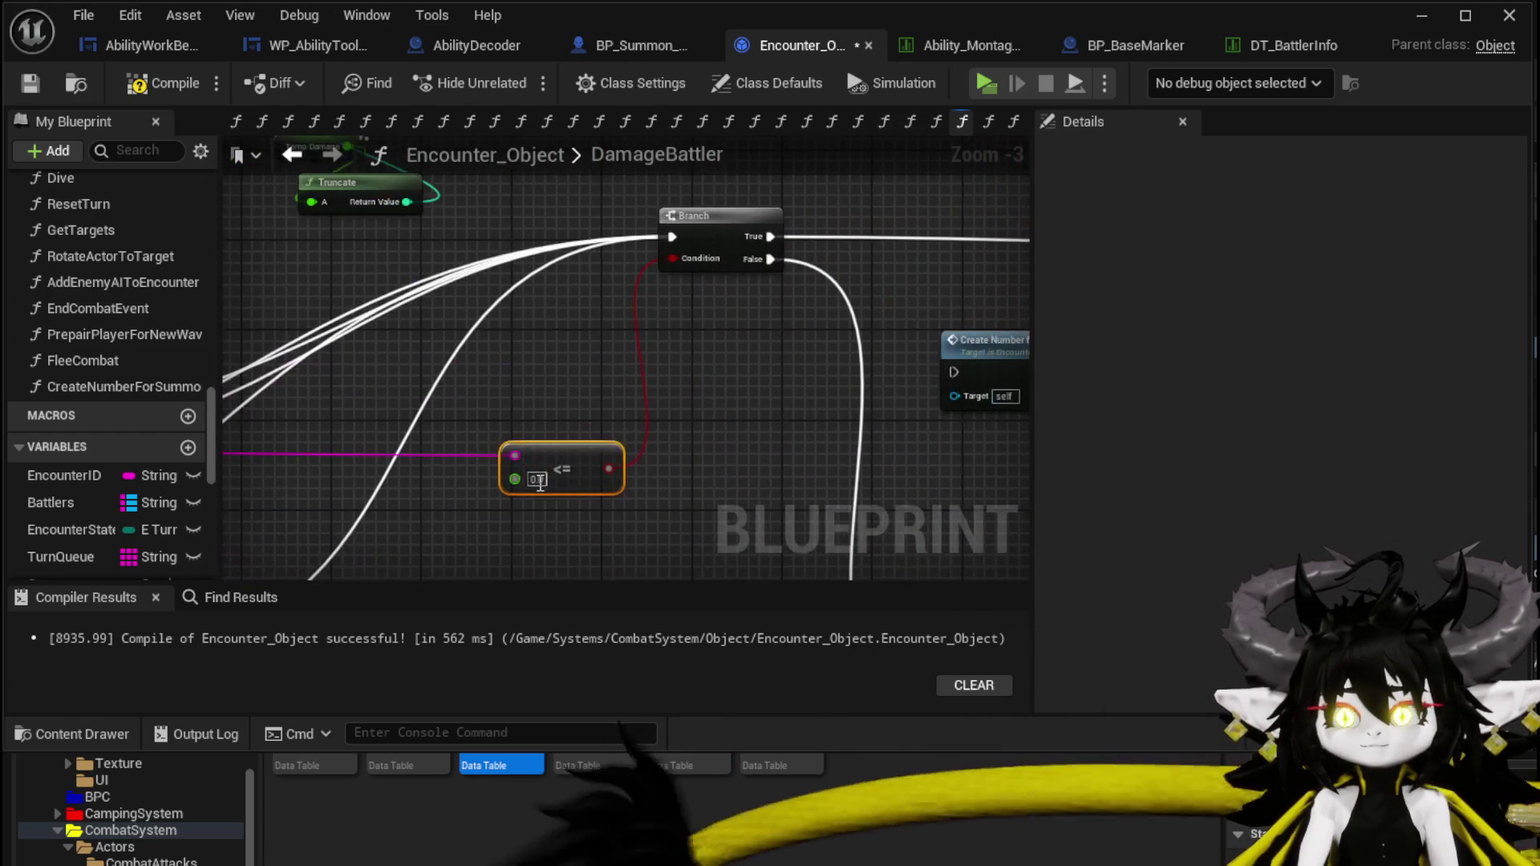
pyautogui.scroll(-2, 636, 361)
pyautogui.scroll(-1, 1017, 347)
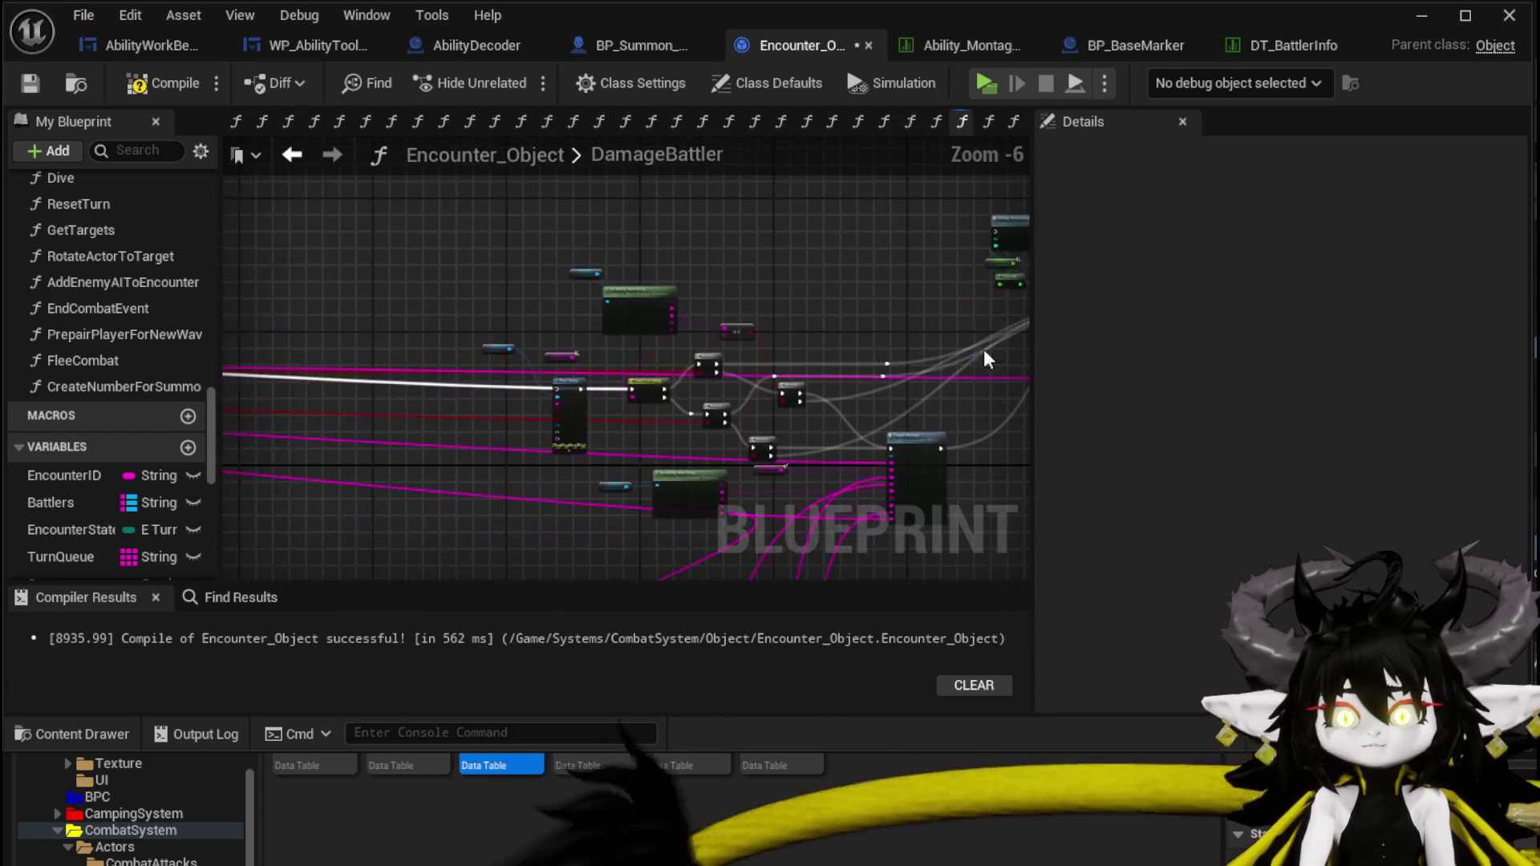
pyautogui.scroll(4, 626, 368)
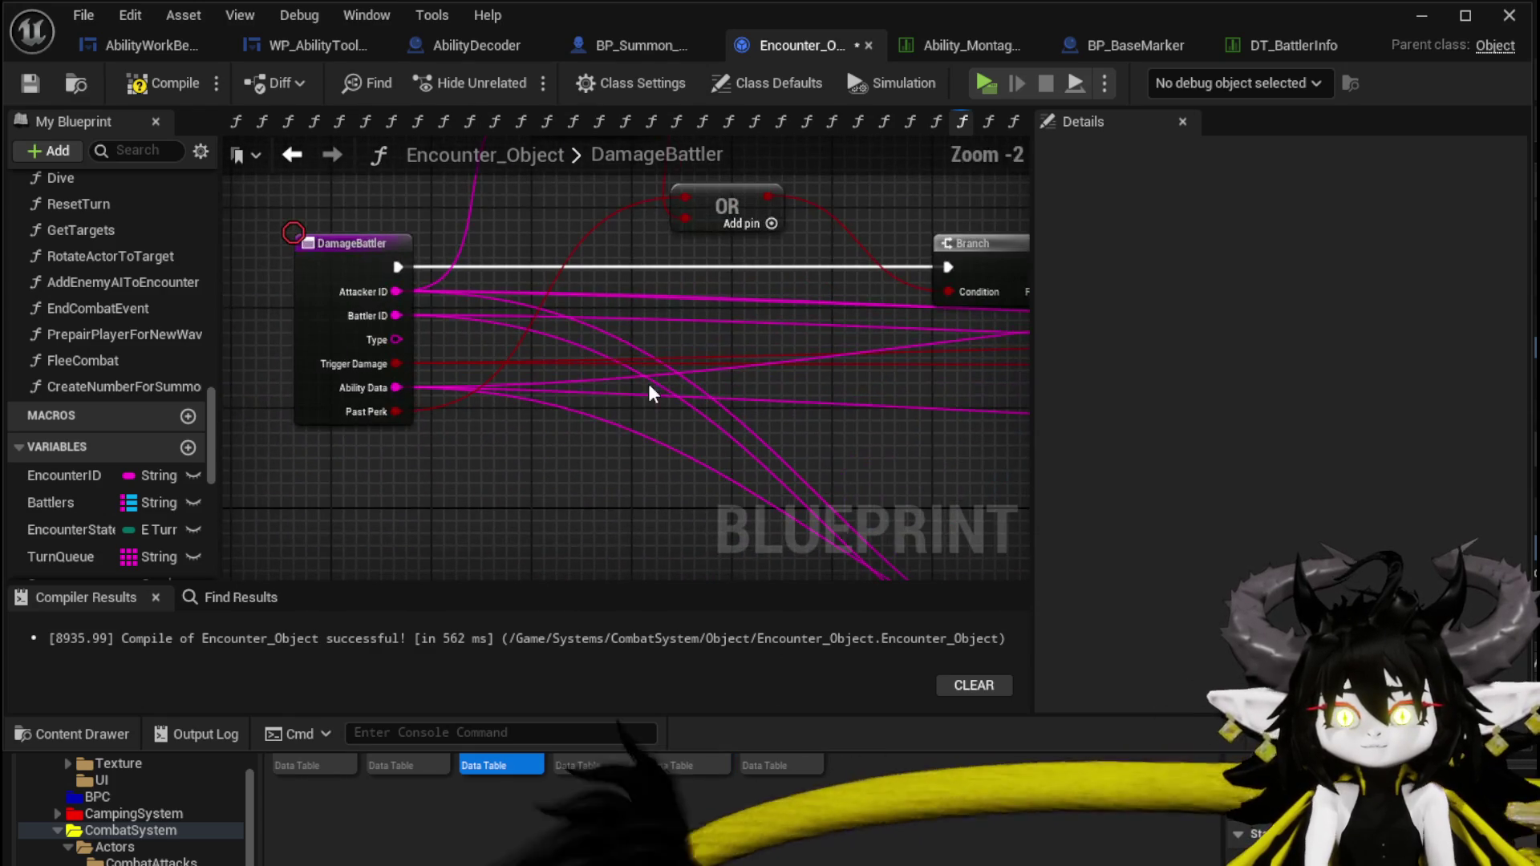
# Paste a new Branch between DamageBattler's entry and the original Branch, with a >= node on its condition.
pyautogui.hotkey('ctrl', 'v')
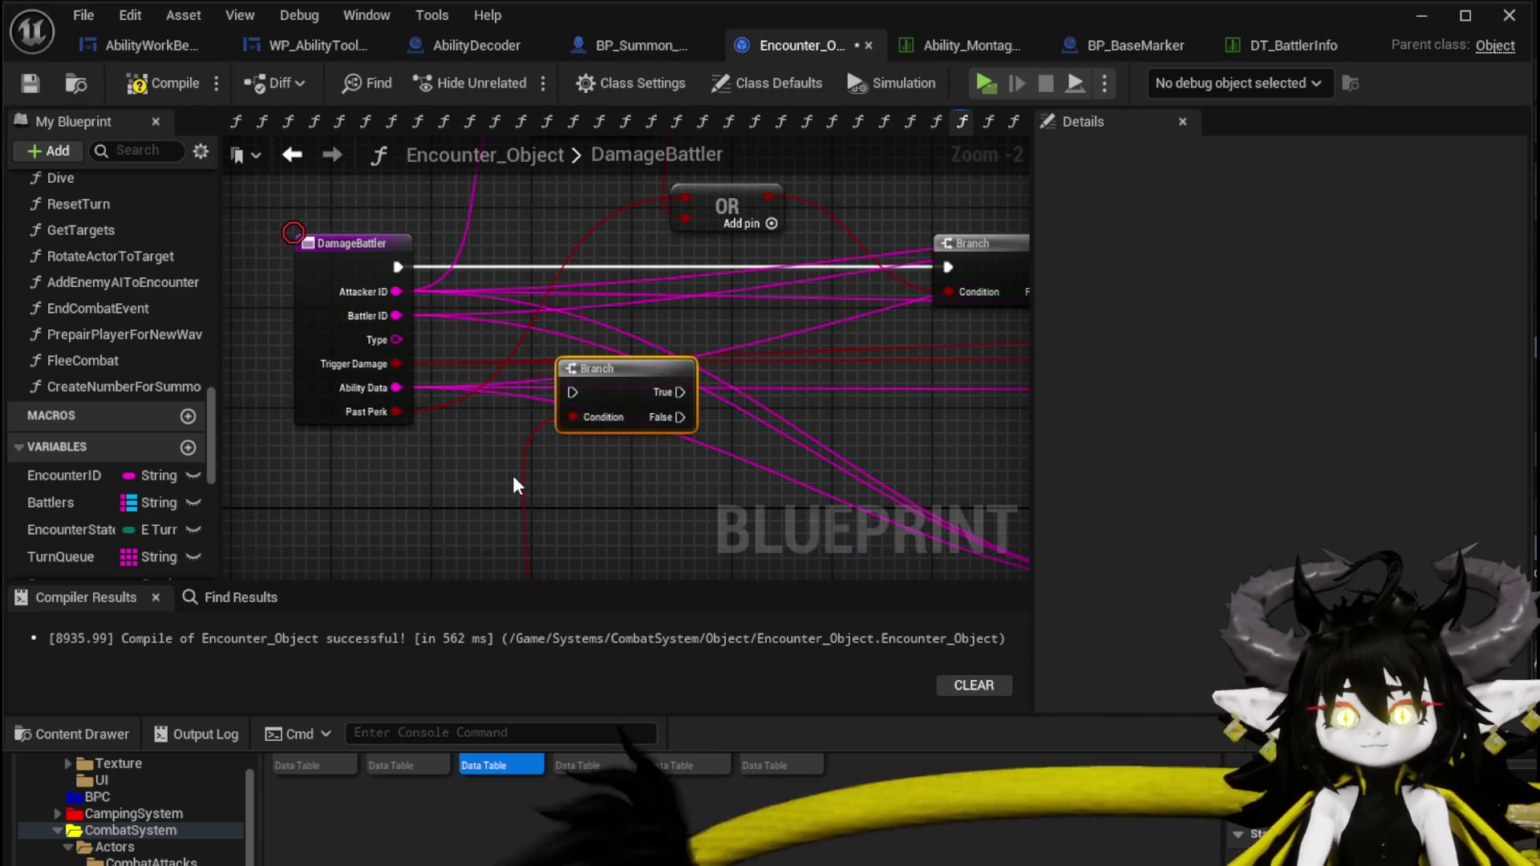
pyautogui.moveTo(633, 376); pyautogui.dragTo(742, 251)
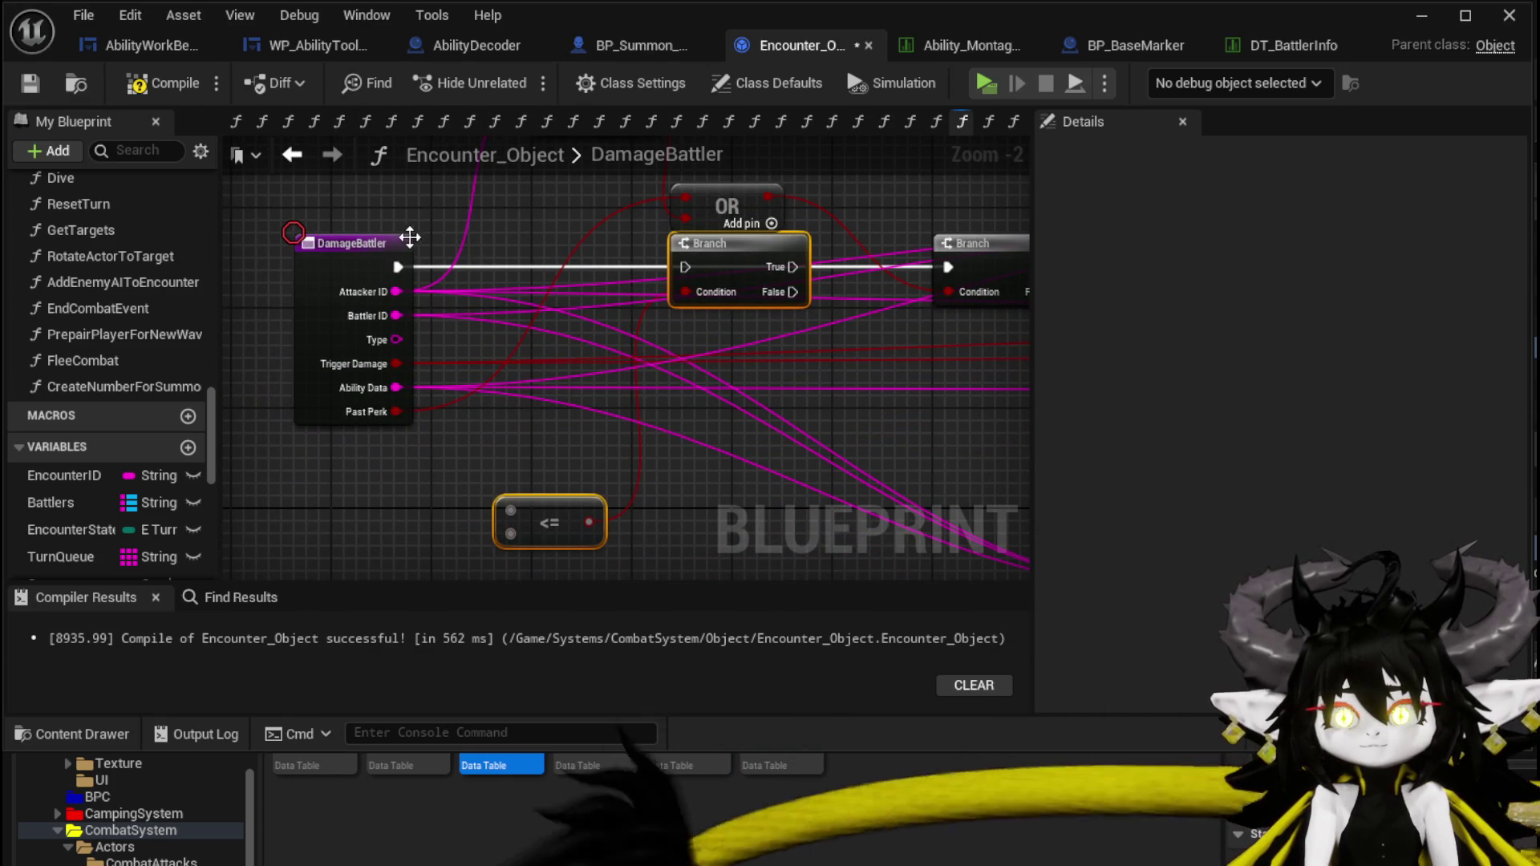
pyautogui.moveTo(398, 267); pyautogui.dragTo(686, 267)
pyautogui.moveTo(800, 276); pyautogui.dragTo(948, 267)
pyautogui.moveTo(681, 298)
pyautogui.mouseDown()
pyautogui.moveTo(508, 457)
pyautogui.moveTo(519, 396)
pyautogui.mouseUp()
pyautogui.write('great')
pyautogui.press('Down')
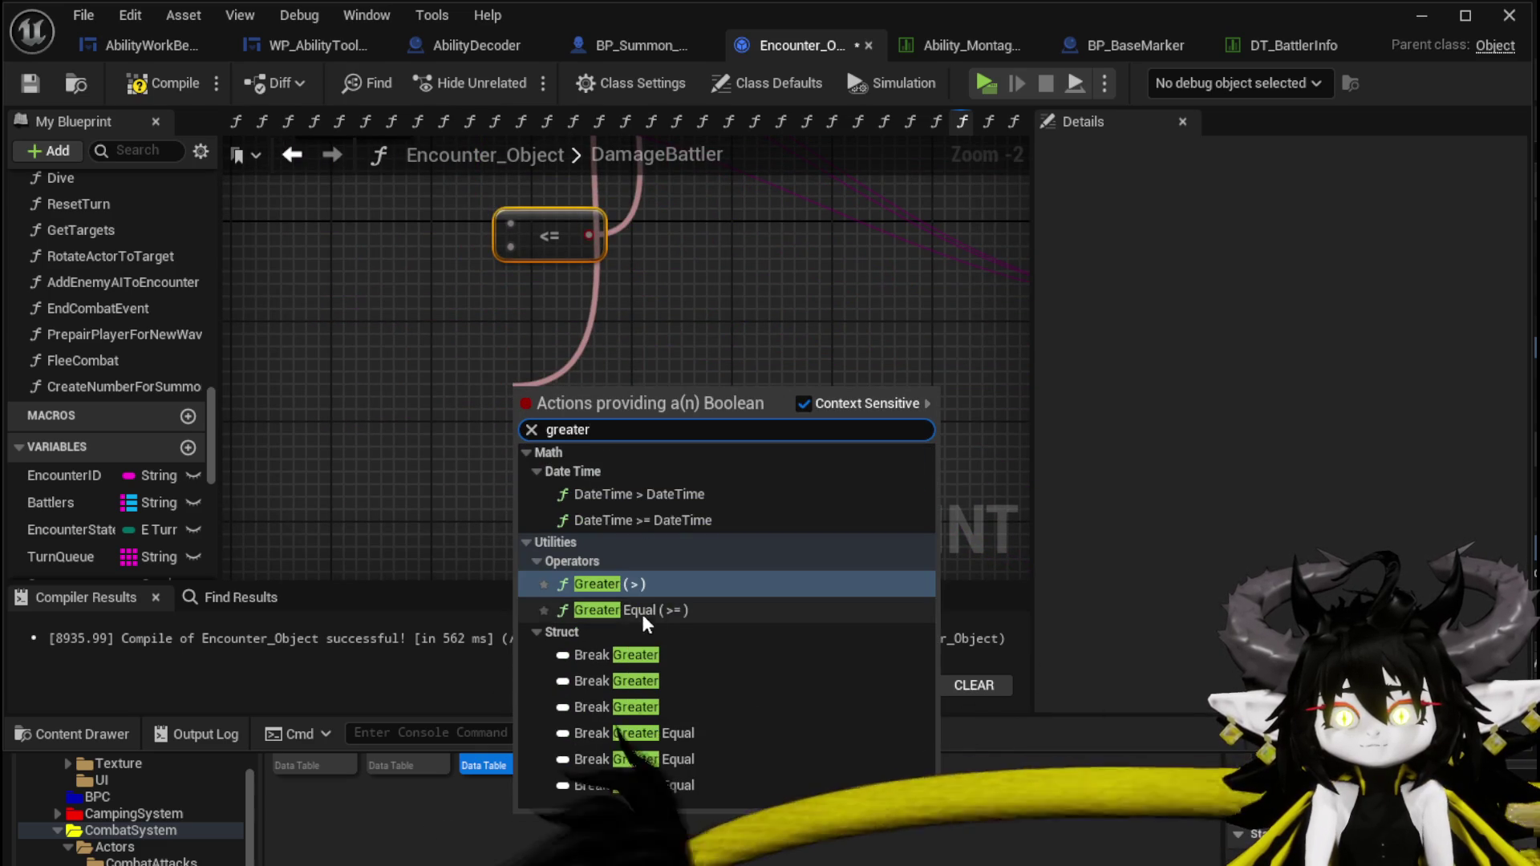
pyautogui.press('Return')
# Add a Find lookup on the Battlers map keyed by the Battler ID.
pyautogui.moveTo(481, 321); pyautogui.dragTo(493, 352)
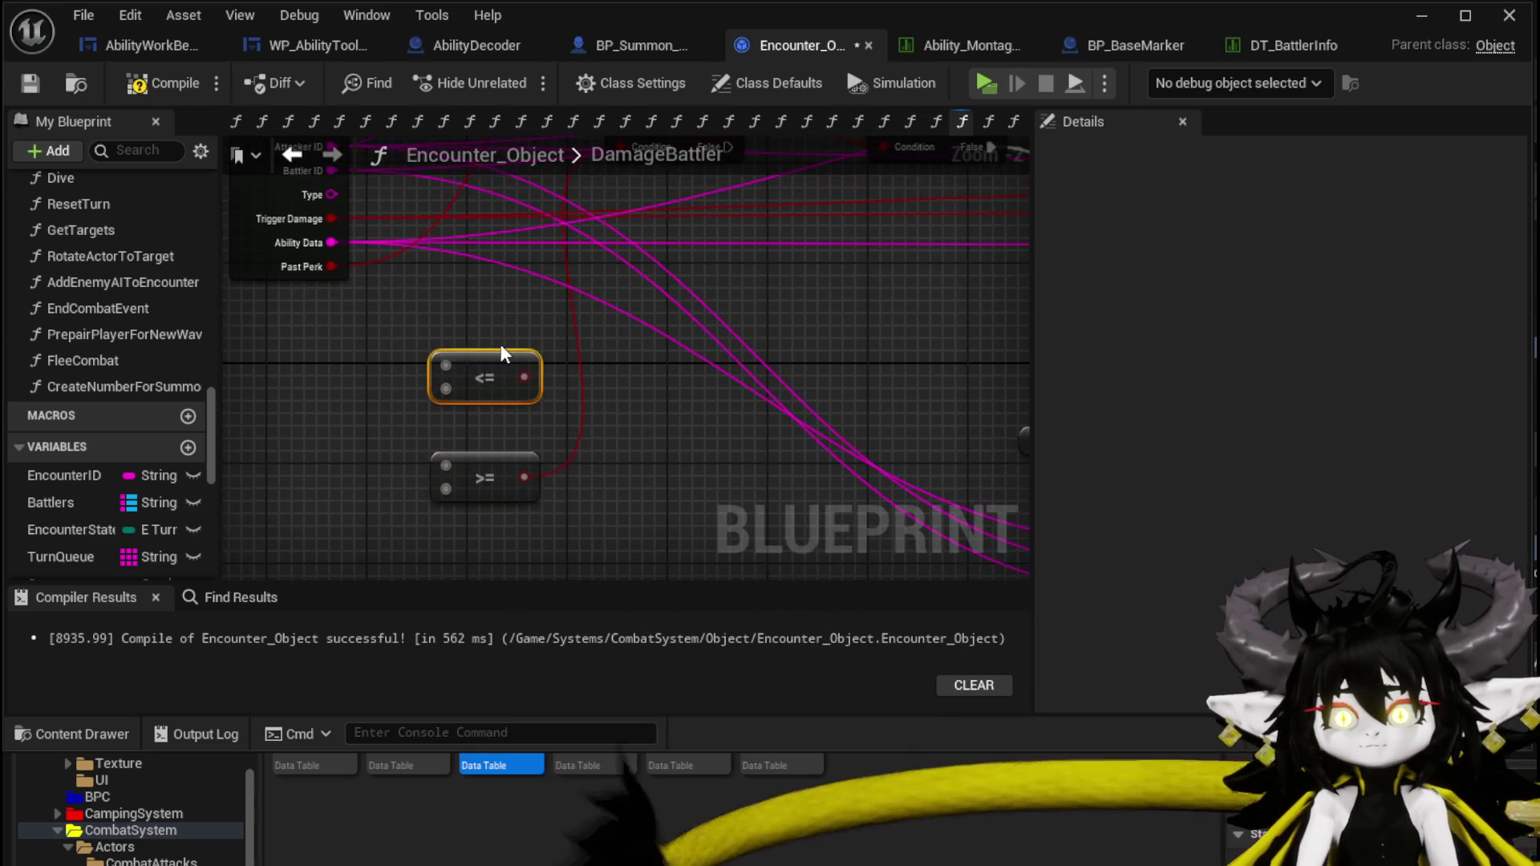
pyautogui.moveTo(500, 407); pyautogui.dragTo(674, 533)
pyautogui.moveTo(425, 319)
pyautogui.mouseDown()
pyautogui.moveTo(280, 319)
pyautogui.moveTo(396, 509)
pyautogui.moveTo(321, 293)
pyautogui.mouseUp()
pyautogui.moveTo(50, 502)
pyautogui.mouseDown()
pyautogui.moveTo(393, 288)
pyautogui.moveTo(305, 276)
pyautogui.moveTo(433, 307)
pyautogui.mouseUp()
pyautogui.click(344, 285)
pyautogui.write('Fi')
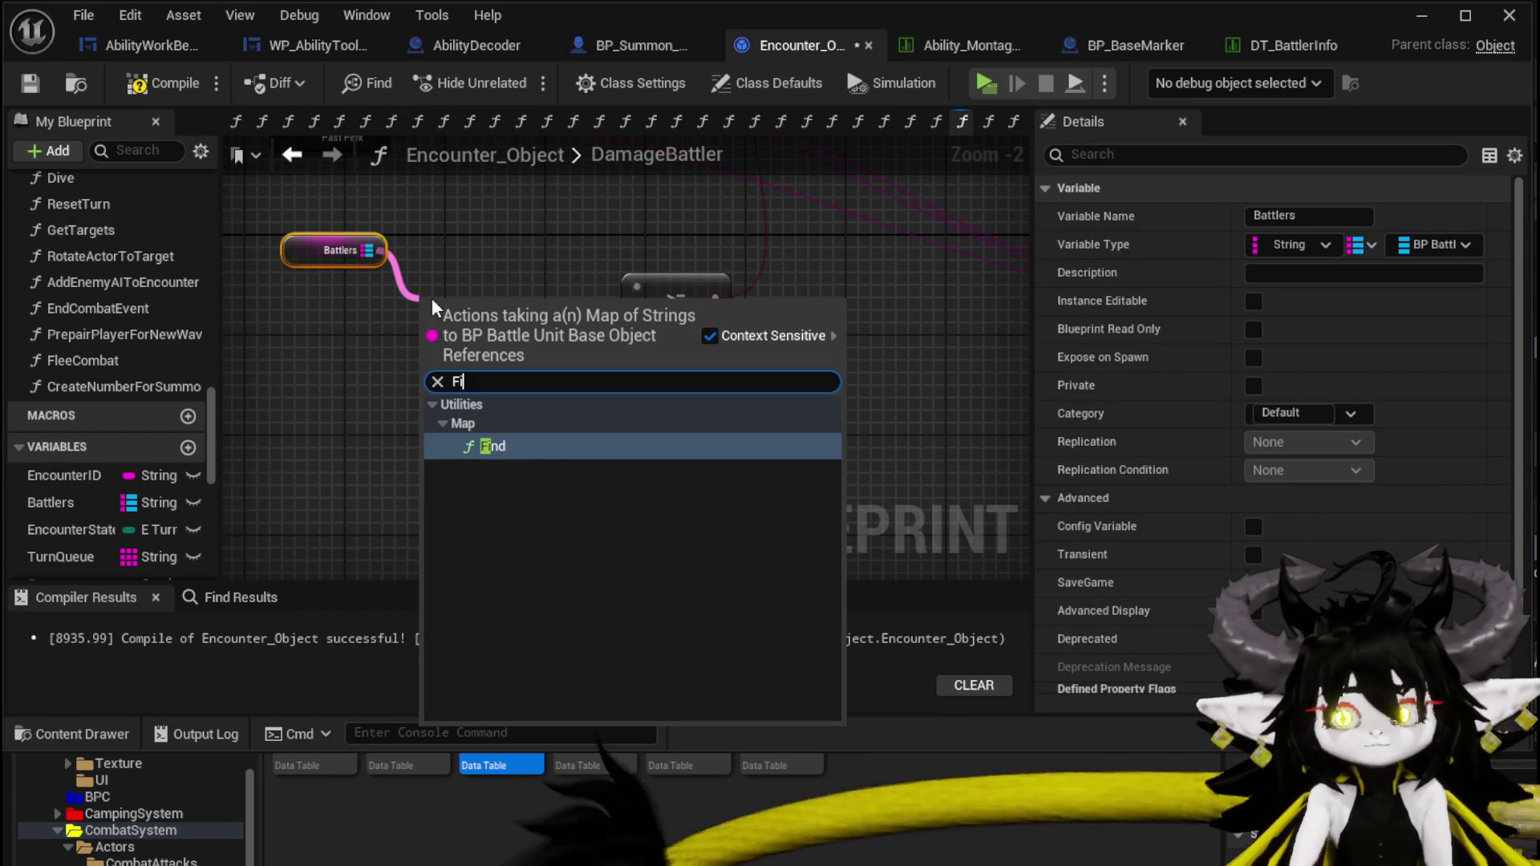
pyautogui.press('Return')
pyautogui.moveTo(529, 311); pyautogui.dragTo(606, 496)
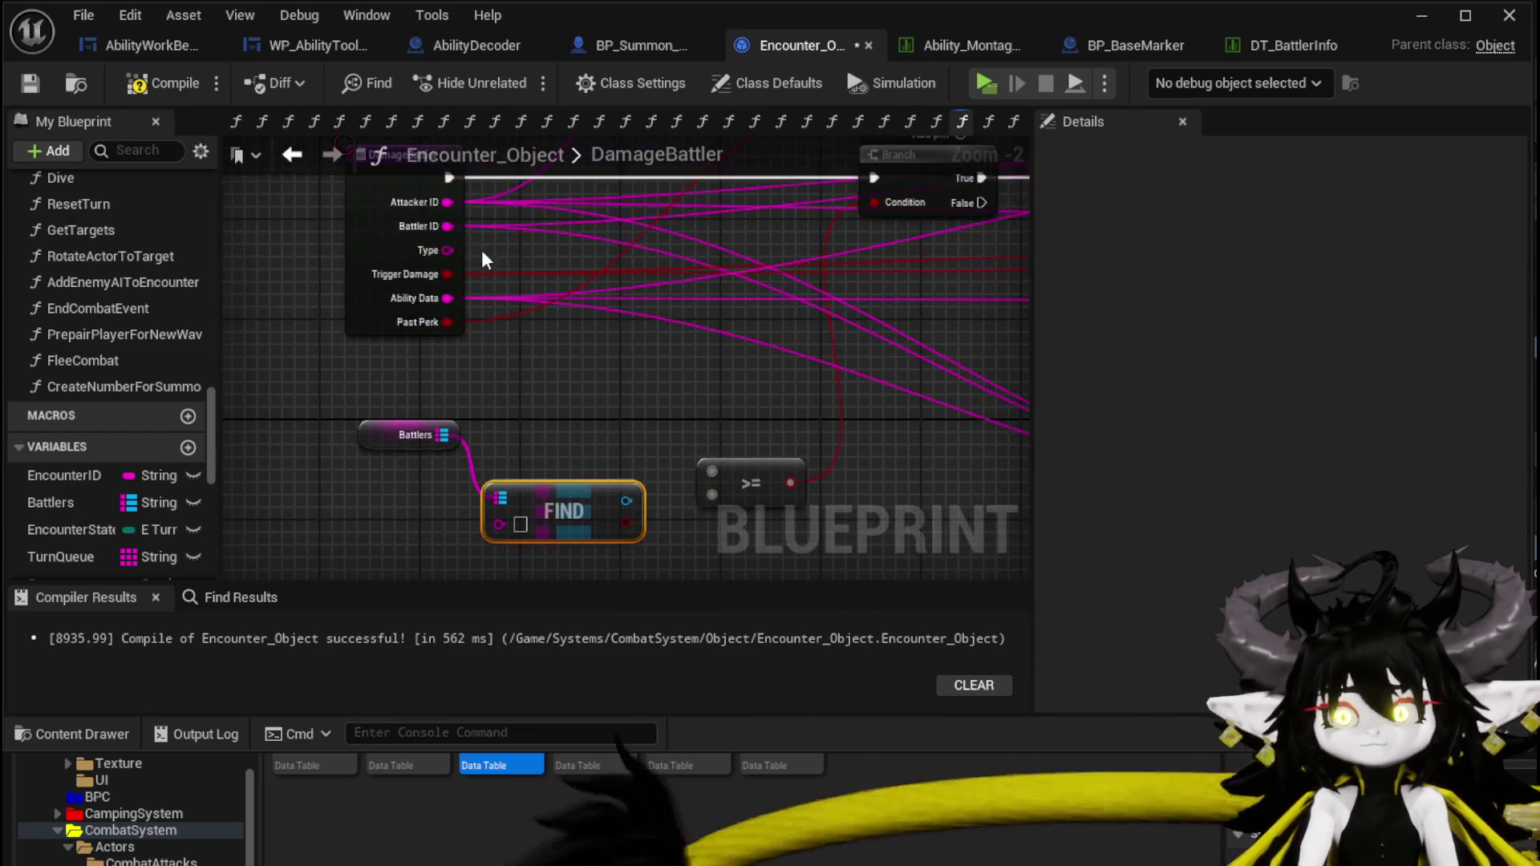
pyautogui.moveTo(449, 227); pyautogui.dragTo(498, 524)
pyautogui.moveTo(609, 513)
pyautogui.mouseDown()
pyautogui.moveTo(464, 485)
pyautogui.moveTo(567, 481)
pyautogui.moveTo(538, 468)
pyautogui.mouseUp()
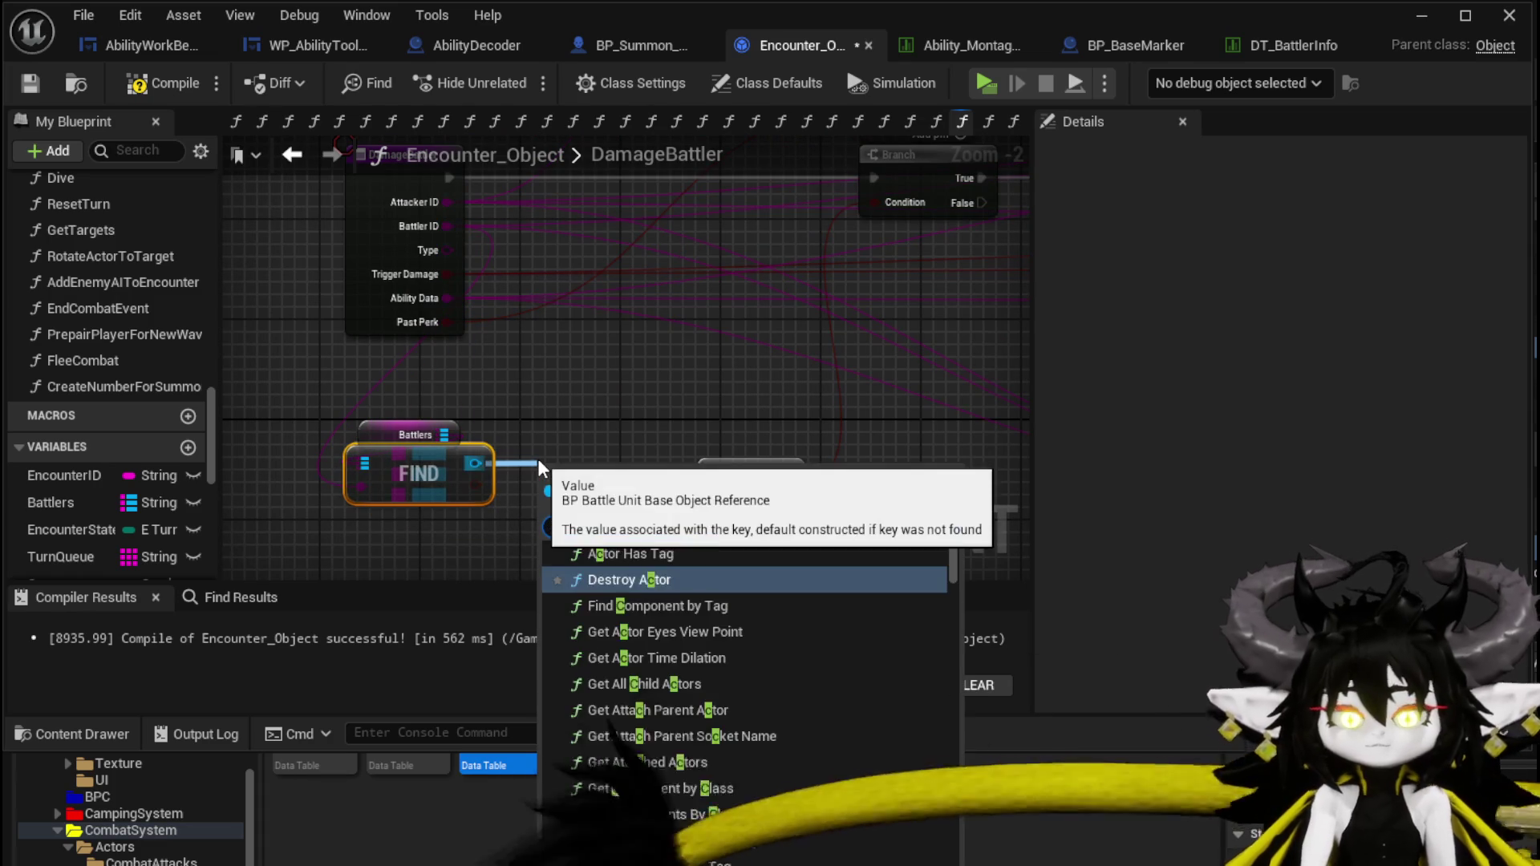
# Compare the found battler's Current HP with >= and feed the result into the new Branch's condition.
pyautogui.write('Current H')
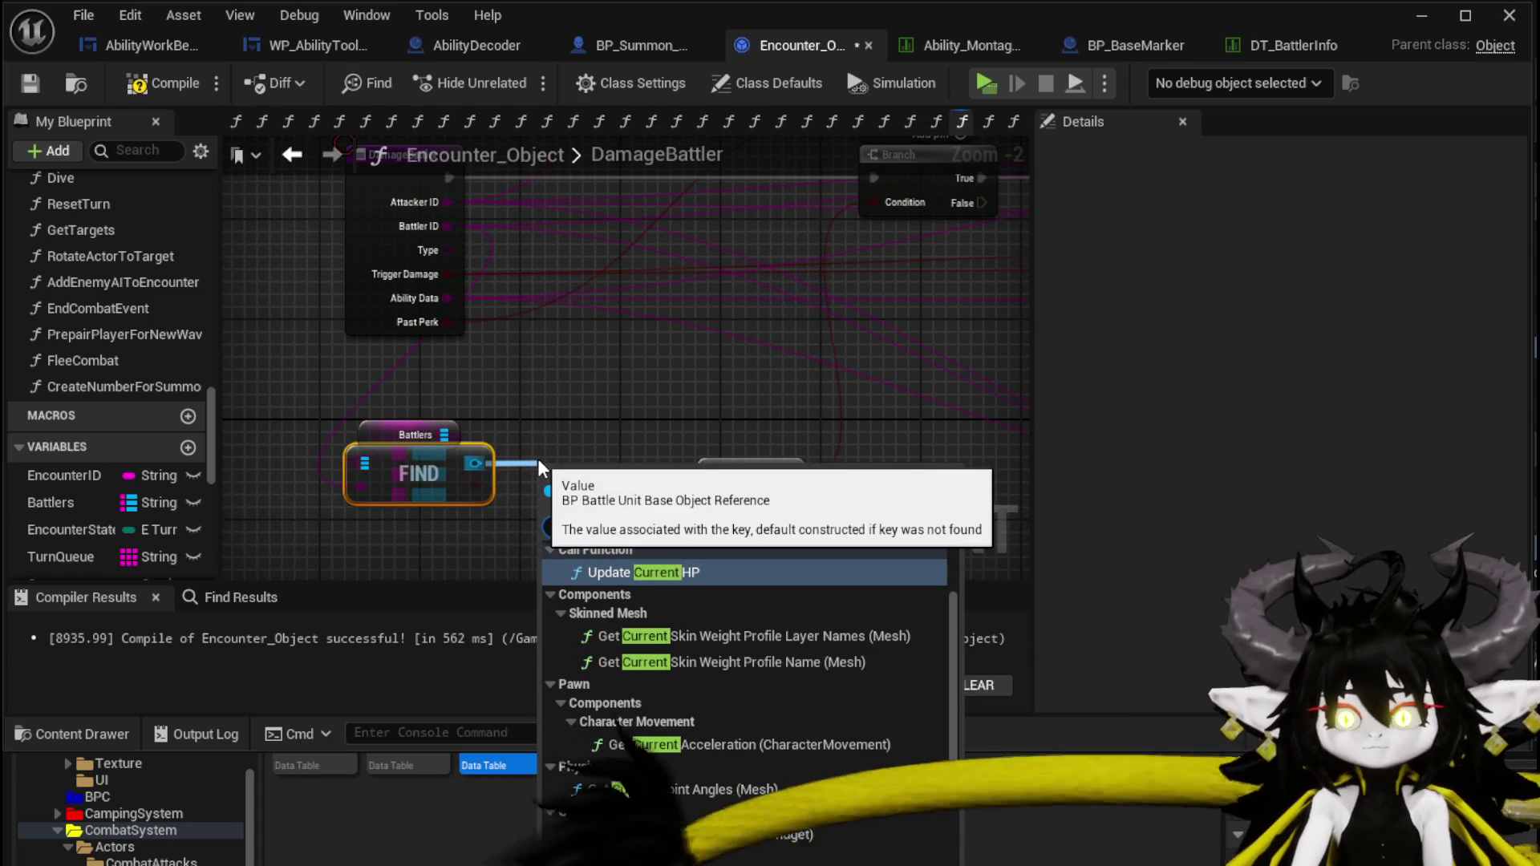
pyautogui.write('P')
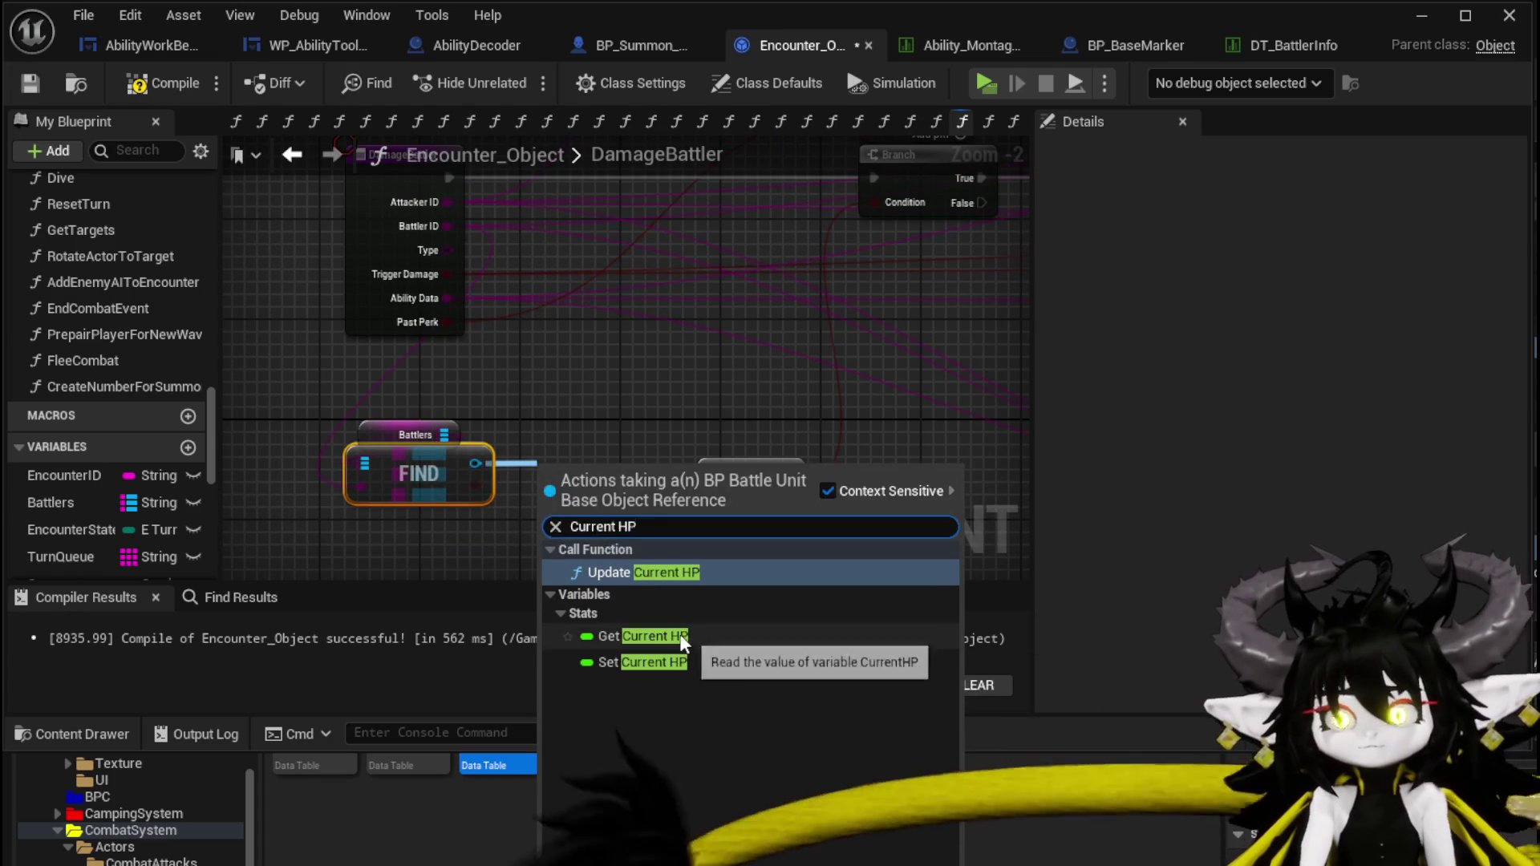
pyautogui.click(666, 636)
pyautogui.moveTo(676, 469); pyautogui.dragTo(645, 415)
pyautogui.write('gret')
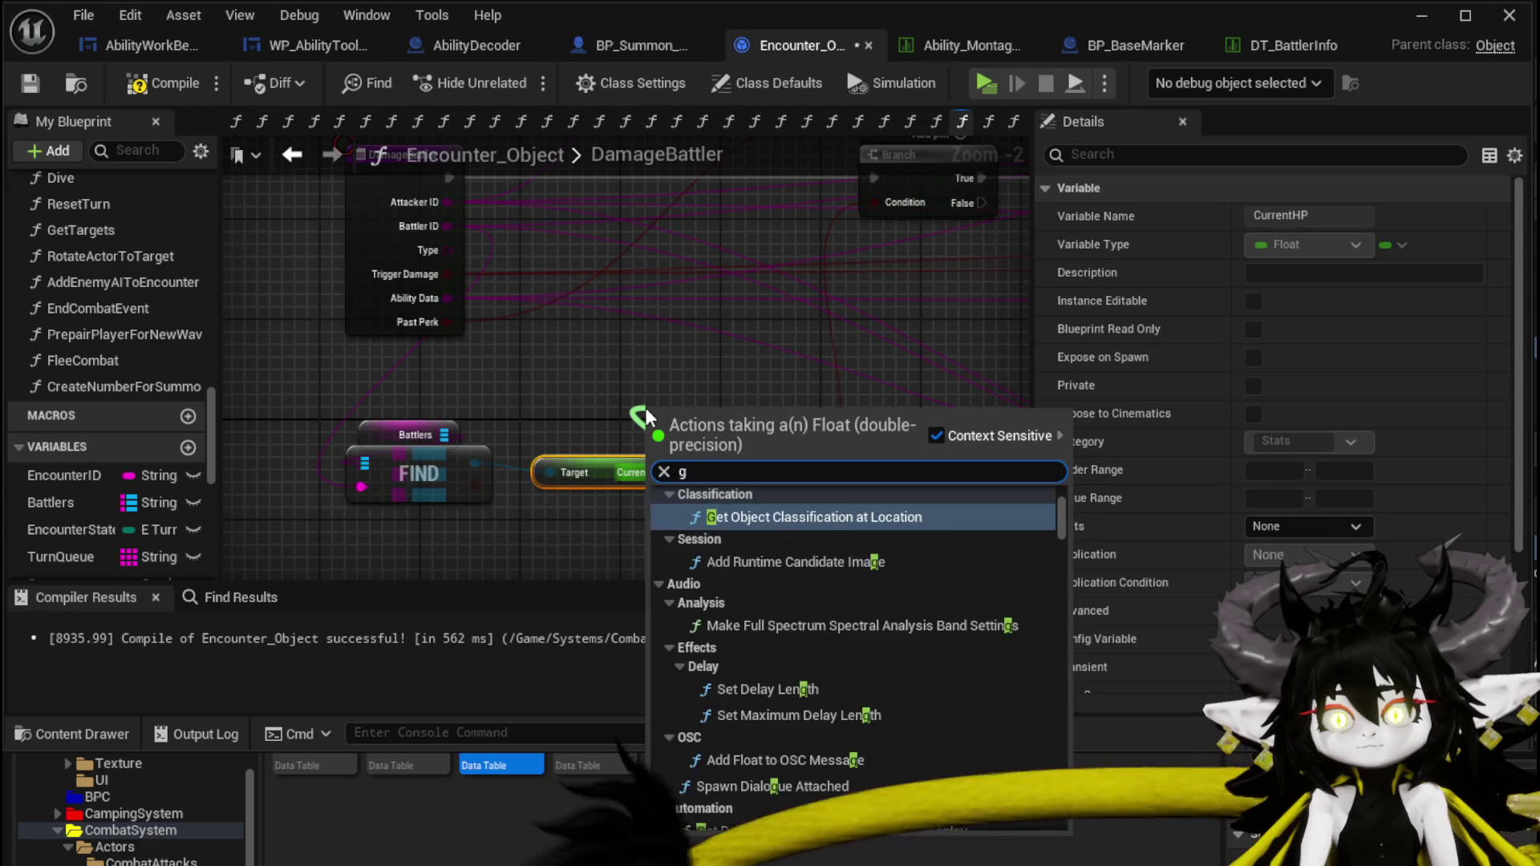
pyautogui.press('BackSpace')
pyautogui.write('ater')
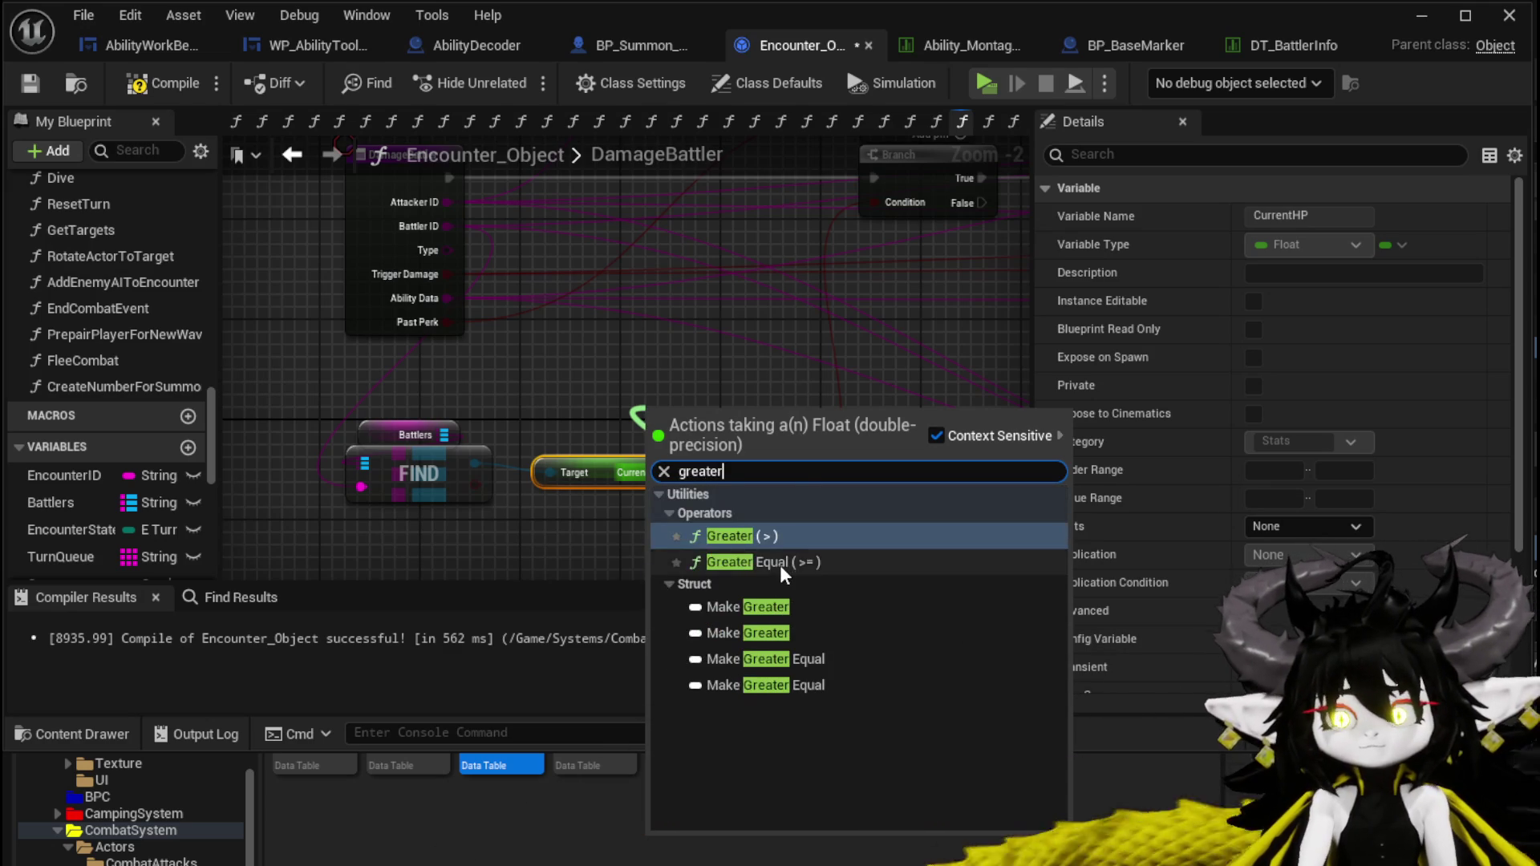
pyautogui.click(779, 564)
pyautogui.moveTo(767, 435)
pyautogui.mouseDown()
pyautogui.moveTo(734, 493)
pyautogui.moveTo(720, 470)
pyautogui.moveTo(536, 504)
pyautogui.mouseUp()
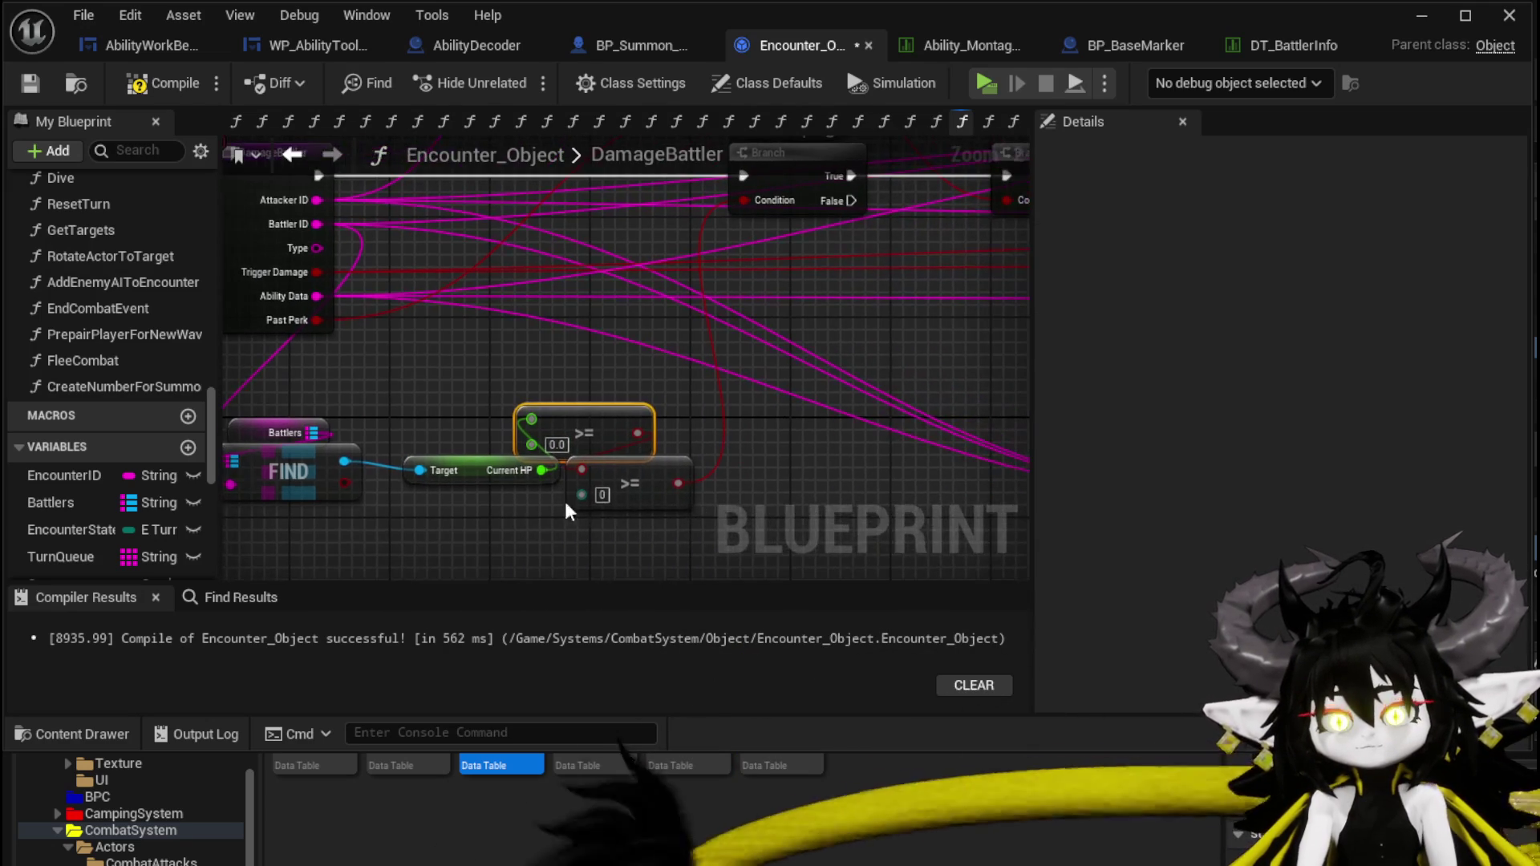
pyautogui.moveTo(637, 433); pyautogui.dragTo(744, 201)
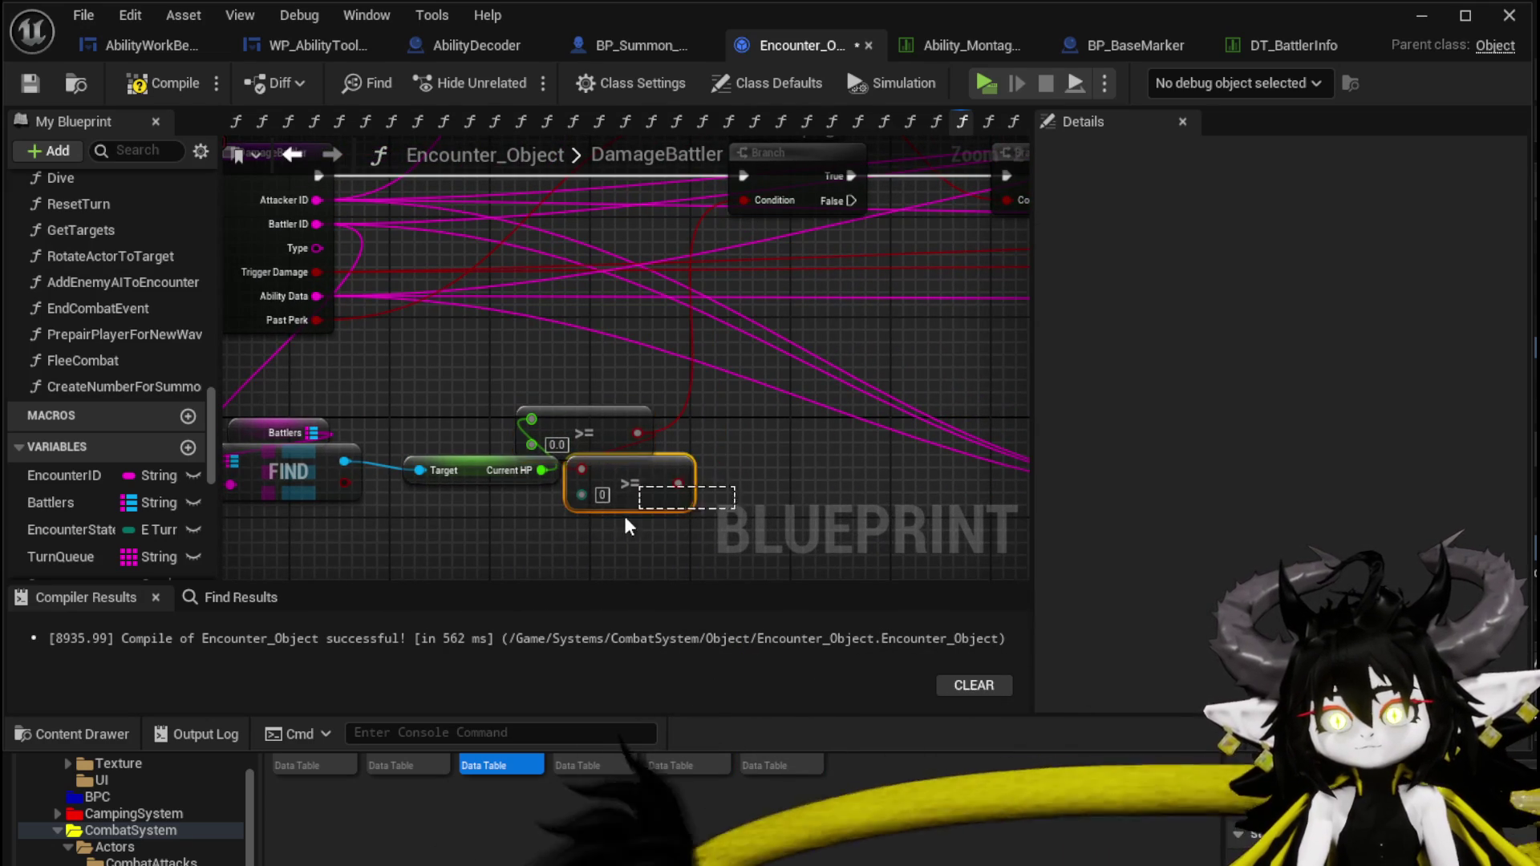
# Wire Create Number for Summon to run before the Branch, then open its function graph.
pyautogui.scroll(-6, 641, 520)
pyautogui.moveTo(842, 455)
pyautogui.mouseDown()
pyautogui.moveTo(567, 376)
pyautogui.moveTo(667, 401)
pyautogui.mouseUp()
pyautogui.scroll(3, 566, 377)
pyautogui.moveTo(815, 401); pyautogui.dragTo(339, 210)
pyautogui.moveTo(486, 287); pyautogui.dragTo(297, 230)
pyautogui.moveTo(430, 230); pyautogui.dragTo(486, 286)
pyautogui.moveTo(362, 241)
pyautogui.mouseDown()
pyautogui.moveTo(397, 311)
pyautogui.moveTo(387, 289)
pyautogui.moveTo(514, 293)
pyautogui.mouseUp()
pyautogui.doubleClick(411, 284)
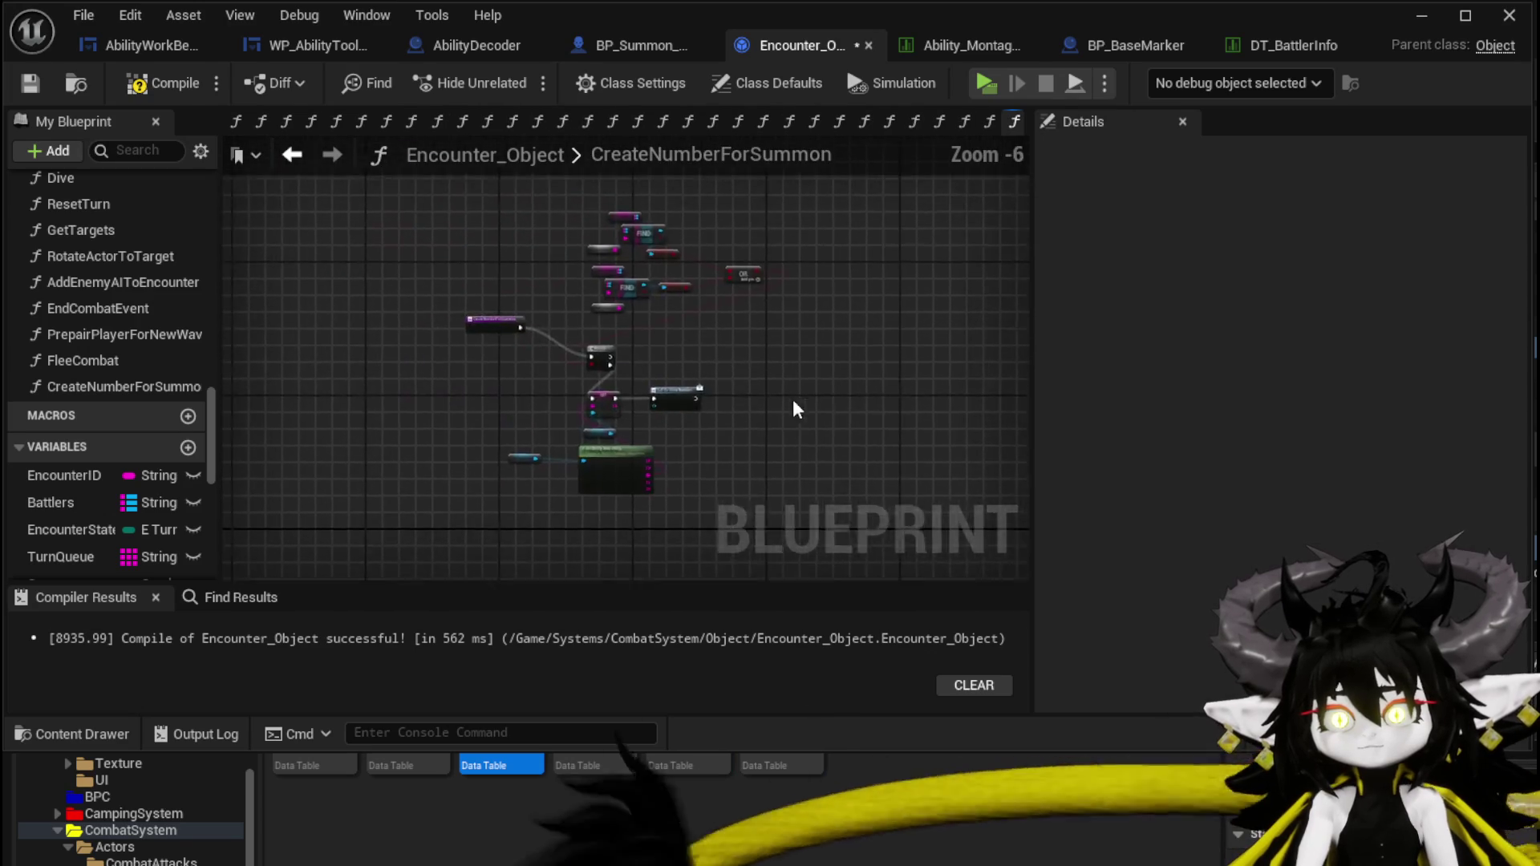
# Connect the FIND nodes' key inputs to new input pins on the function entry.
pyautogui.scroll(2, 733, 378)
pyautogui.moveTo(379, 273); pyautogui.dragTo(387, 332)
pyautogui.moveTo(566, 408)
pyautogui.mouseDown()
pyautogui.moveTo(443, 353)
pyautogui.moveTo(426, 326)
pyautogui.moveTo(413, 433)
pyautogui.mouseUp()
pyautogui.moveTo(430, 351)
pyautogui.mouseDown()
pyautogui.moveTo(444, 454)
pyautogui.moveTo(460, 452)
pyautogui.mouseUp()
pyautogui.moveTo(569, 292); pyautogui.dragTo(570, 292)
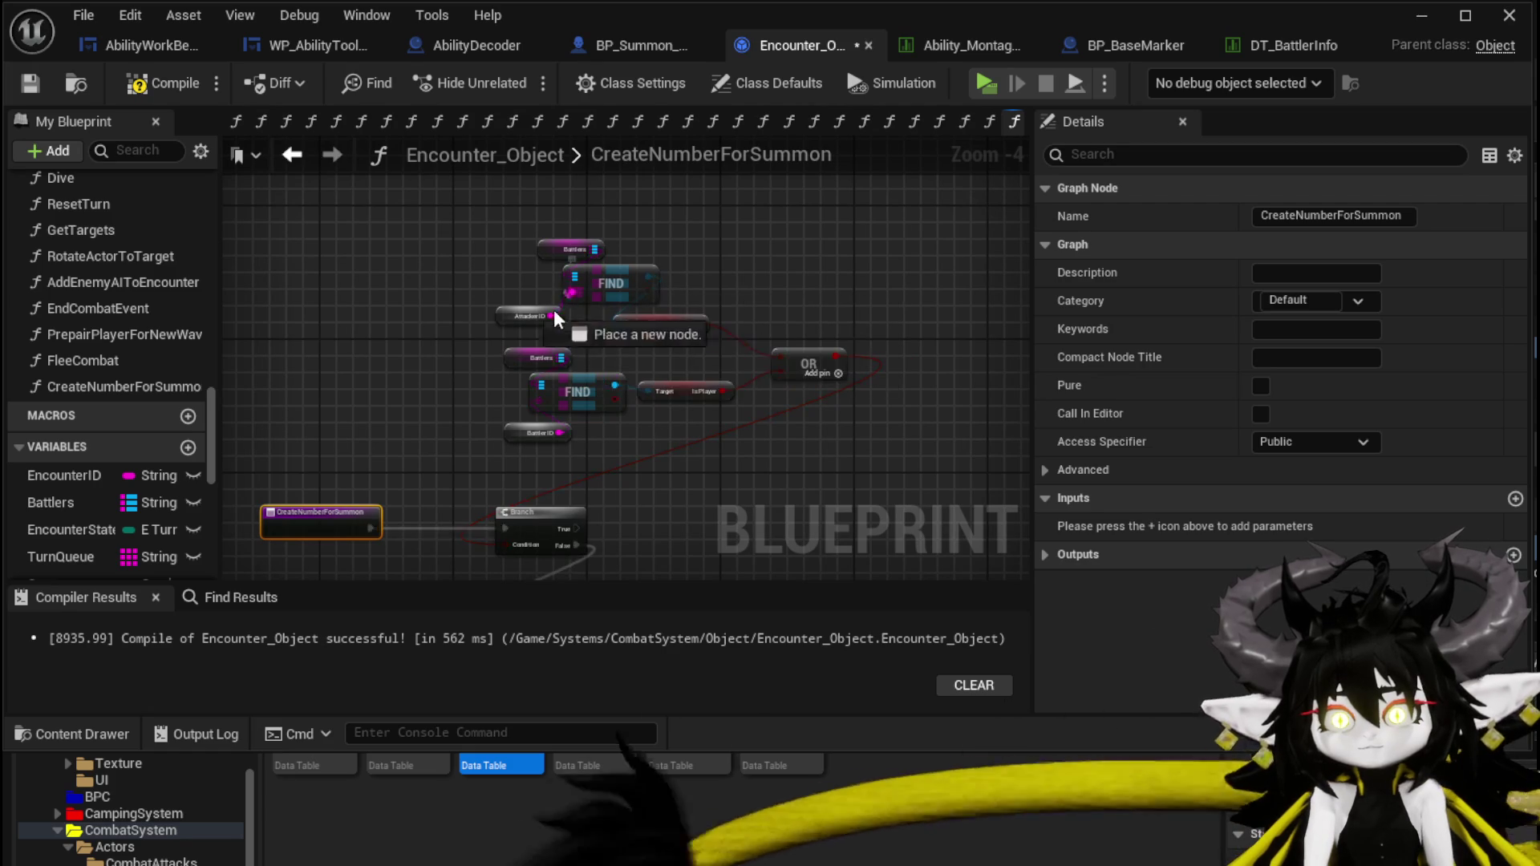
pyautogui.moveTo(340, 518); pyautogui.dragTo(343, 518)
pyautogui.moveTo(547, 405)
pyautogui.mouseDown()
pyautogui.moveTo(492, 405)
pyautogui.moveTo(334, 527)
pyautogui.mouseUp()
pyautogui.moveTo(415, 459); pyautogui.dragTo(481, 398)
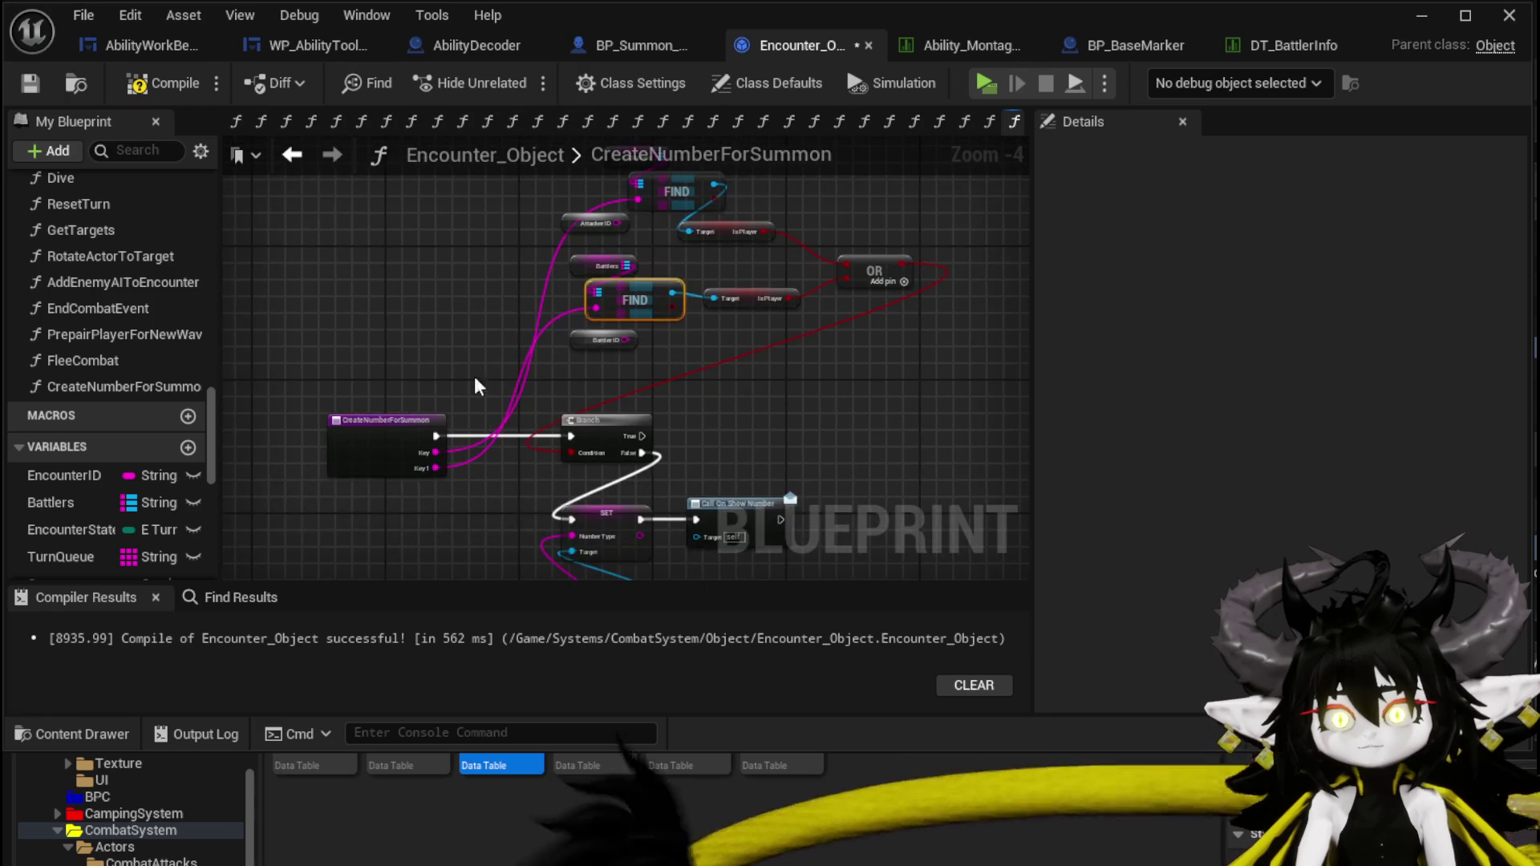
# Rename the function's input to AttackerID.
pyautogui.click(420, 473)
pyautogui.write('AttackerID')
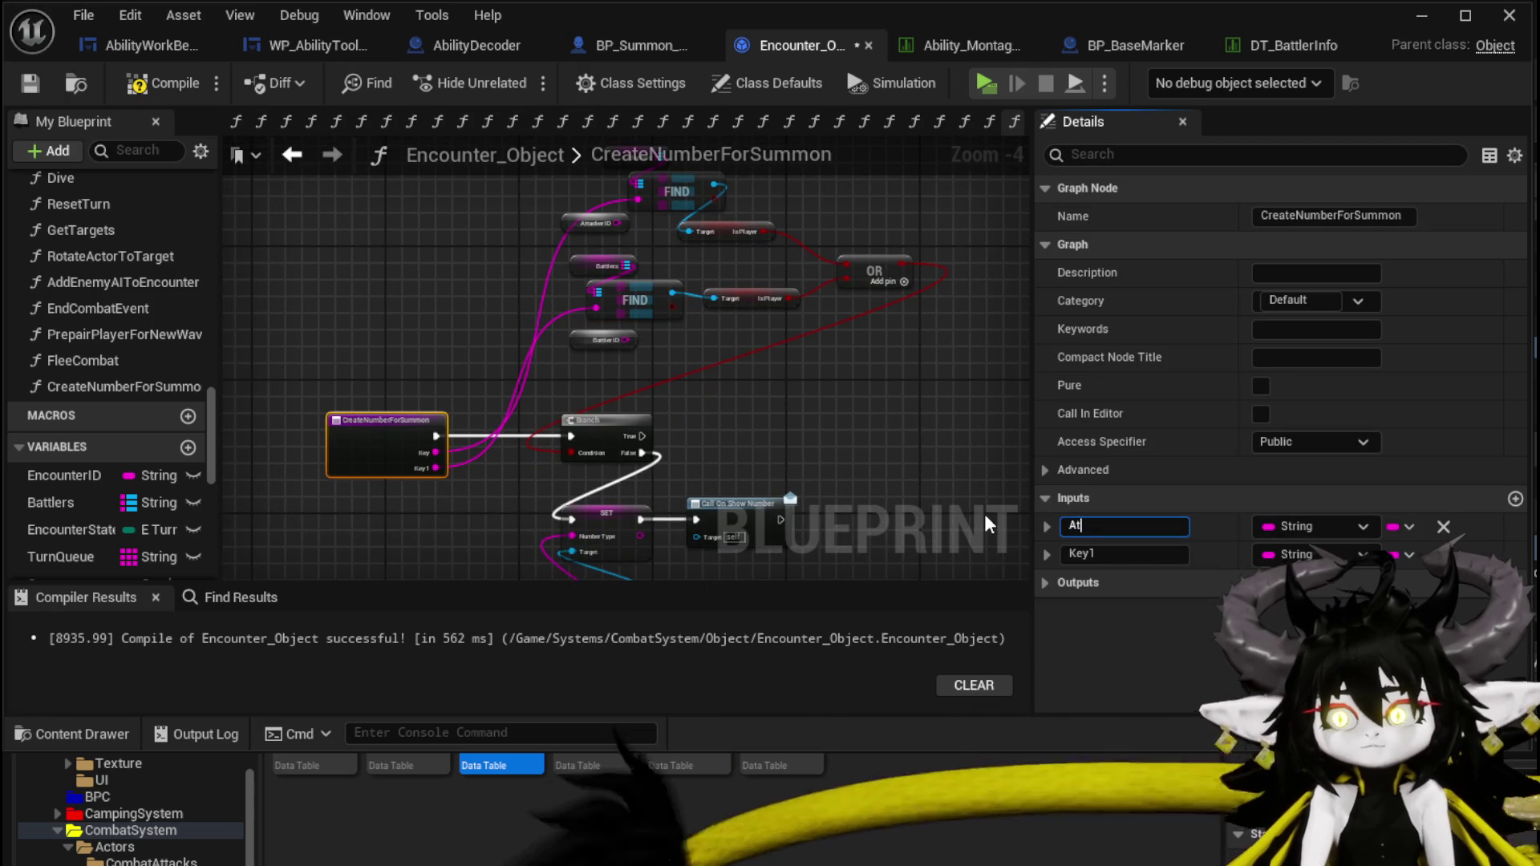
pyautogui.press('Return')
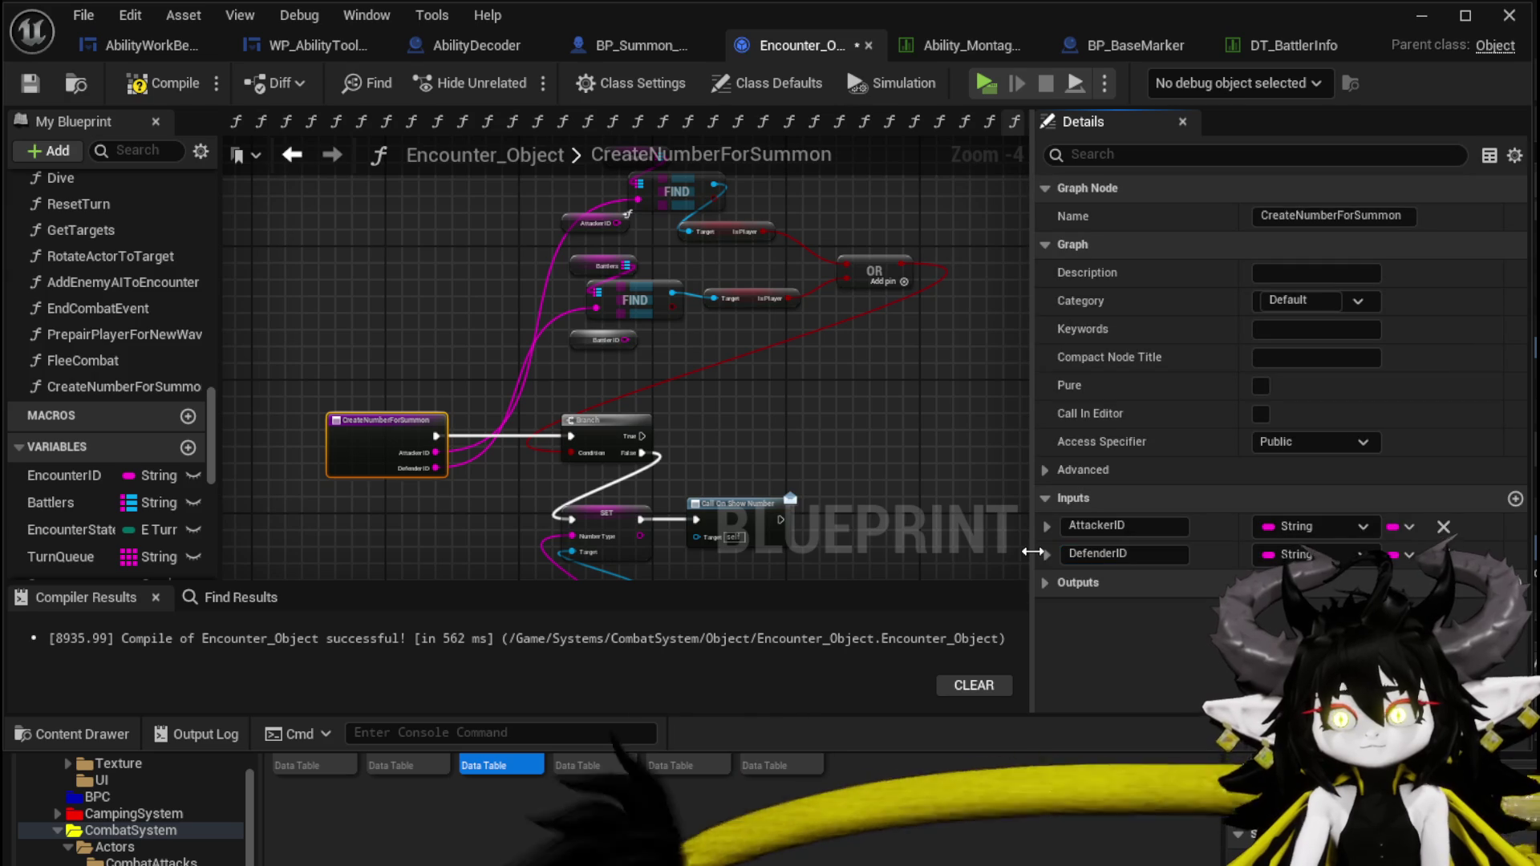
pyautogui.click(590, 371)
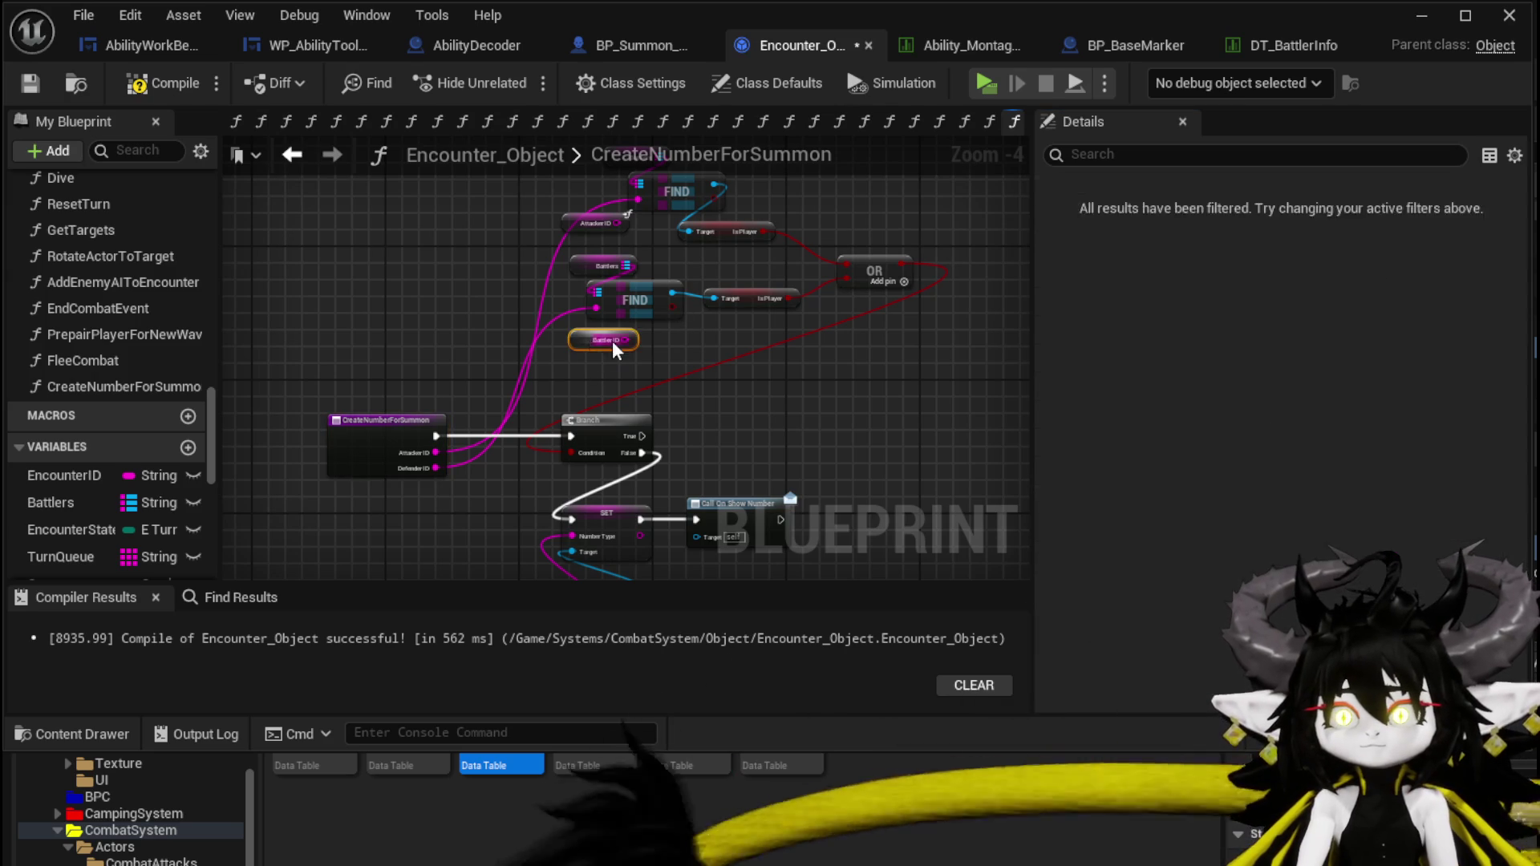
pyautogui.moveTo(457, 333); pyautogui.dragTo(445, 196)
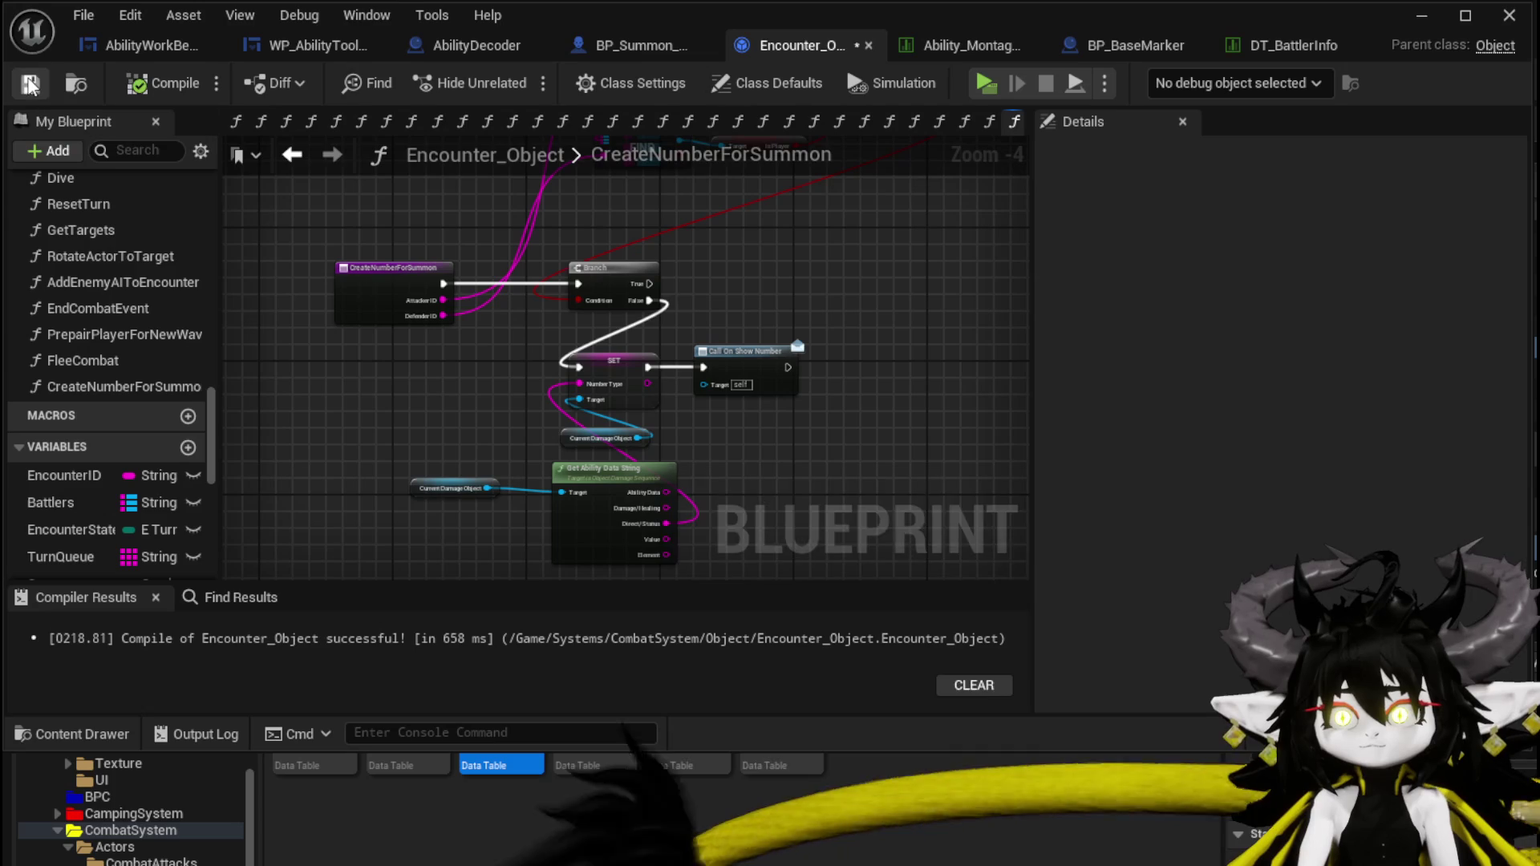
# In DamageBattler, feed Get Attacker ID into Attacker ID and Get Battler ID into Defender ID.
pyautogui.click(292, 158)
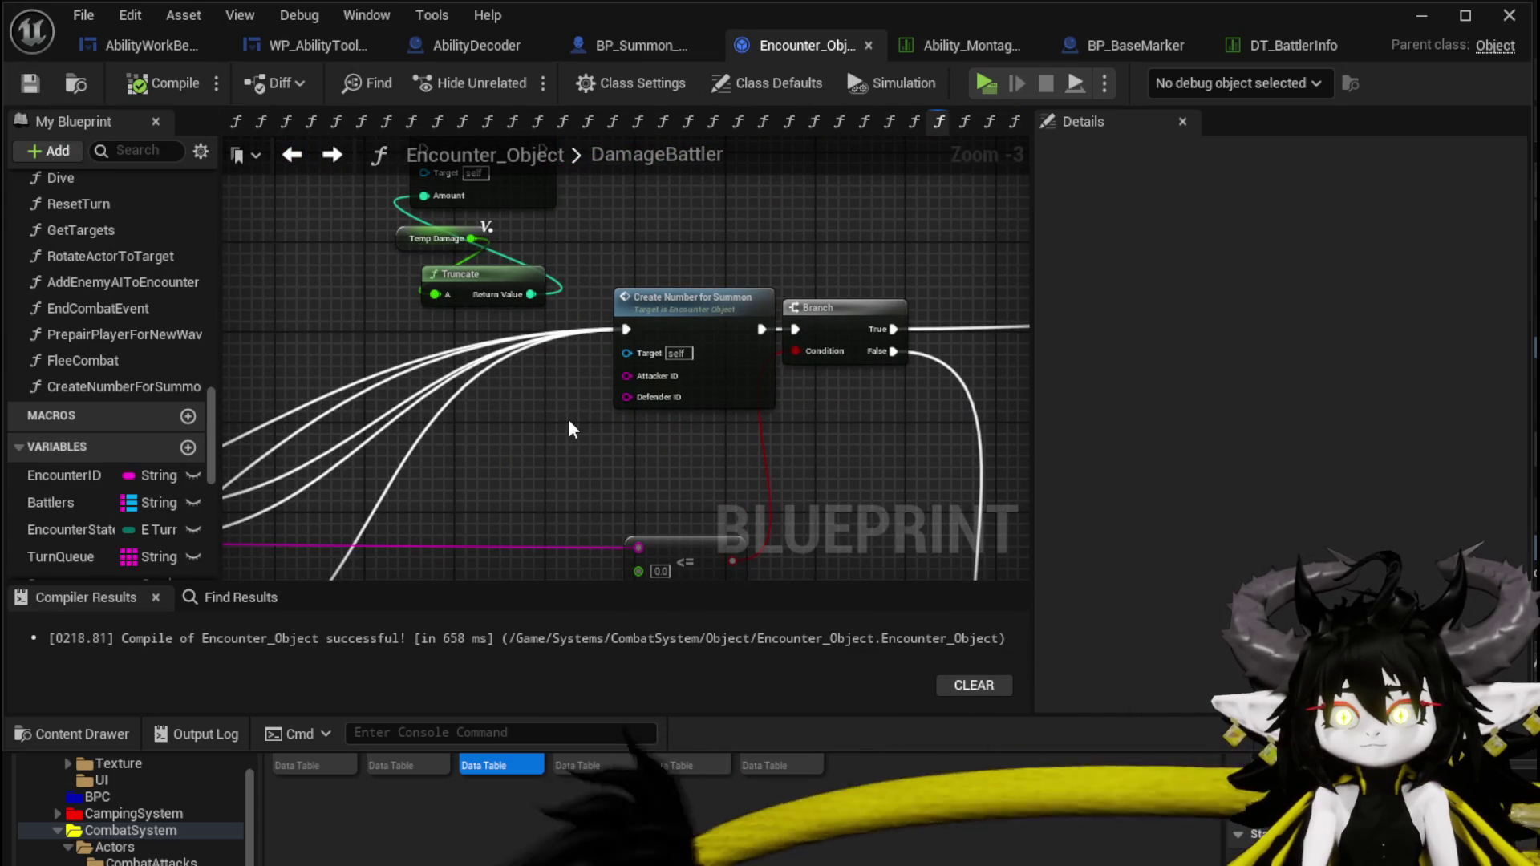
pyautogui.moveTo(627, 375); pyautogui.dragTo(534, 417)
pyautogui.write('Attack')
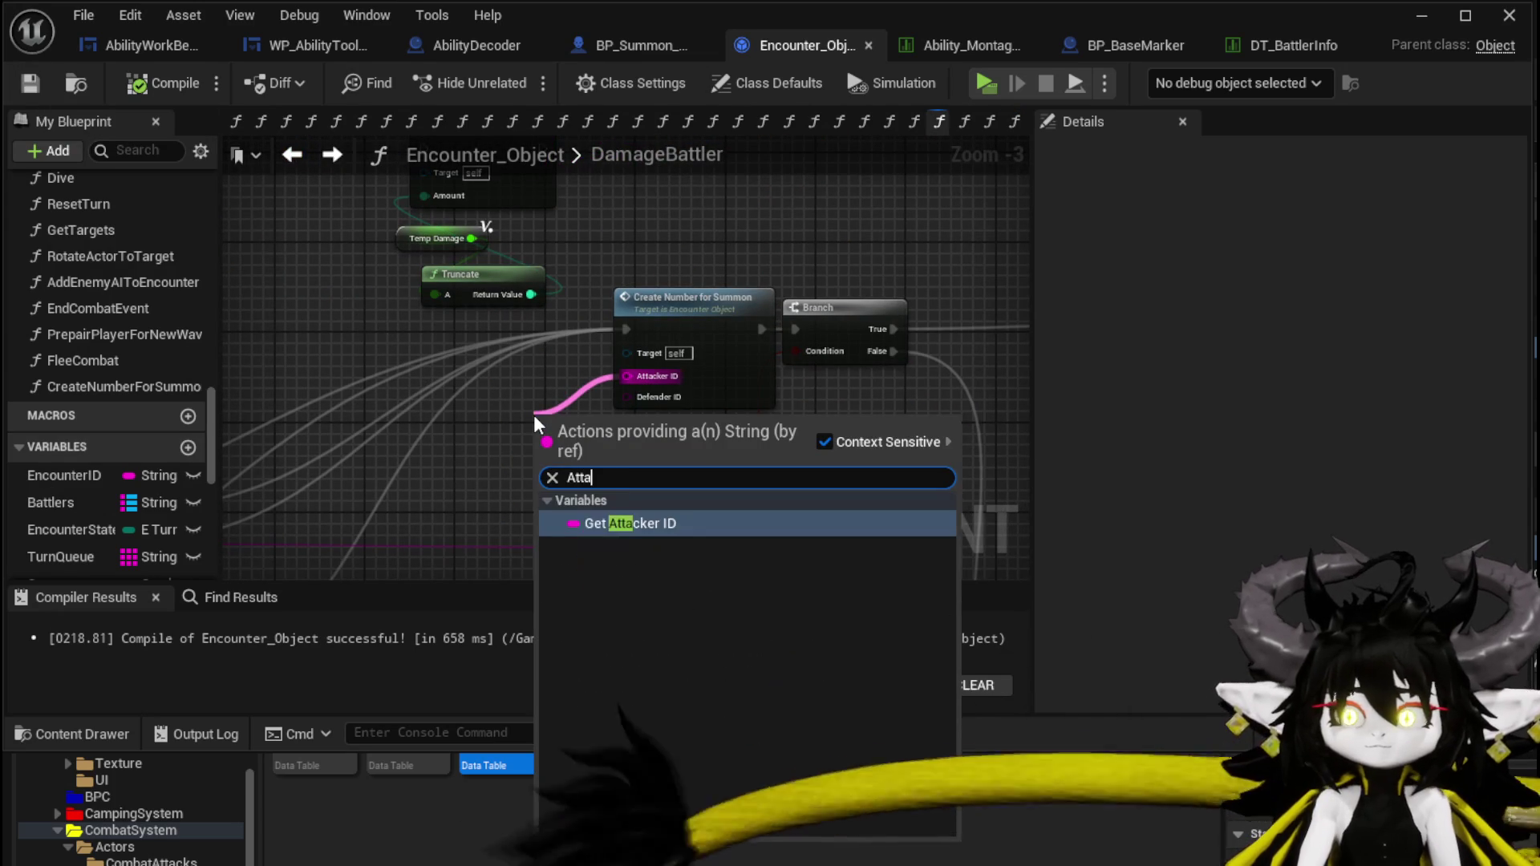
pyautogui.press('Return')
pyautogui.moveTo(627, 396); pyautogui.dragTo(517, 458)
pyautogui.write('Batt')
pyautogui.click(603, 653)
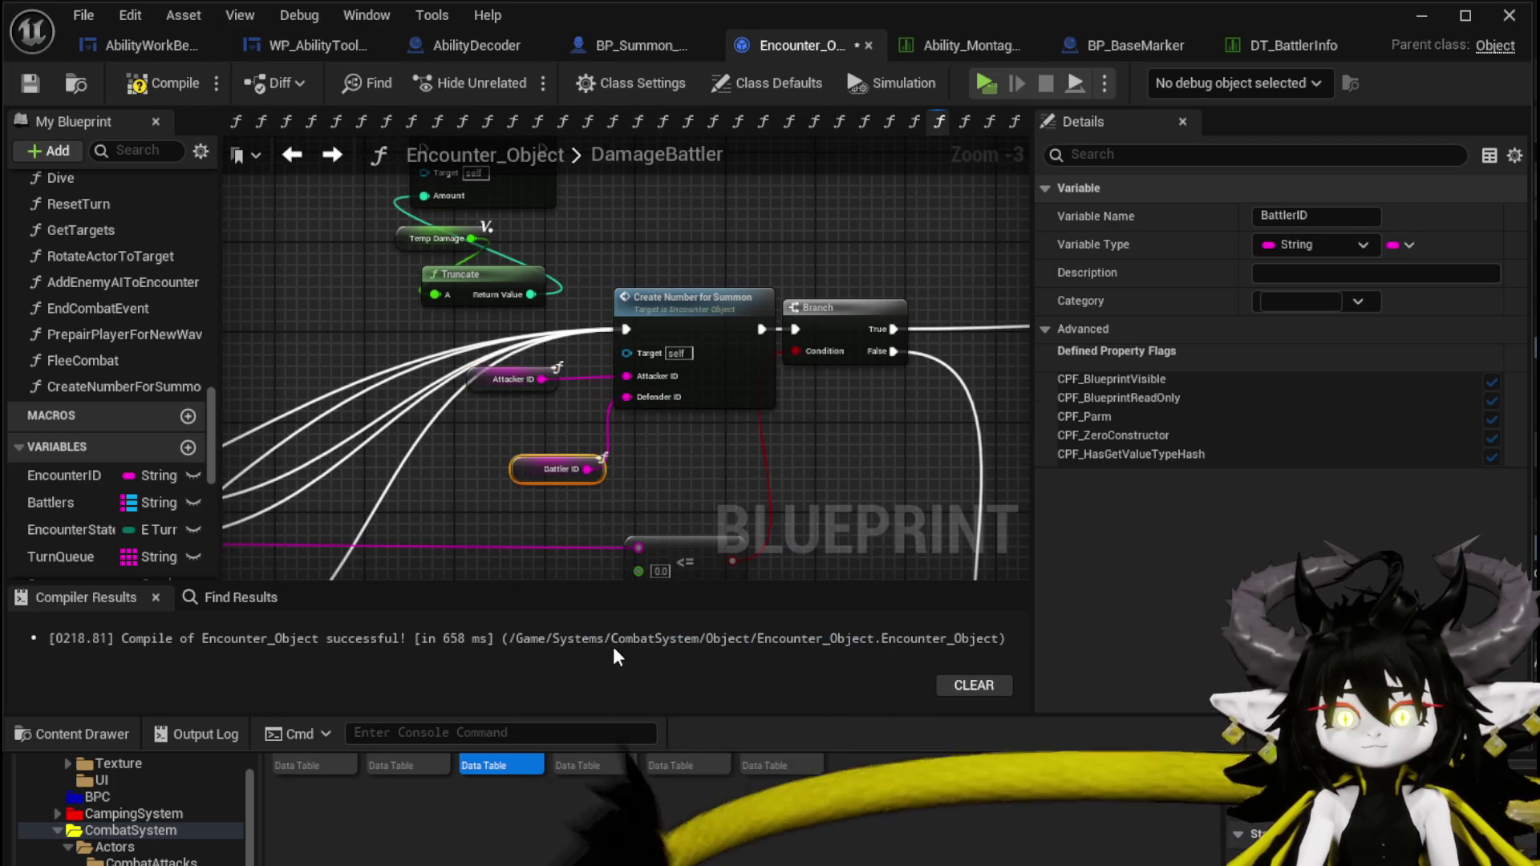
# Select the Victory Screen Data, Temp Damage and Truncate nodes.
pyautogui.click(676, 492)
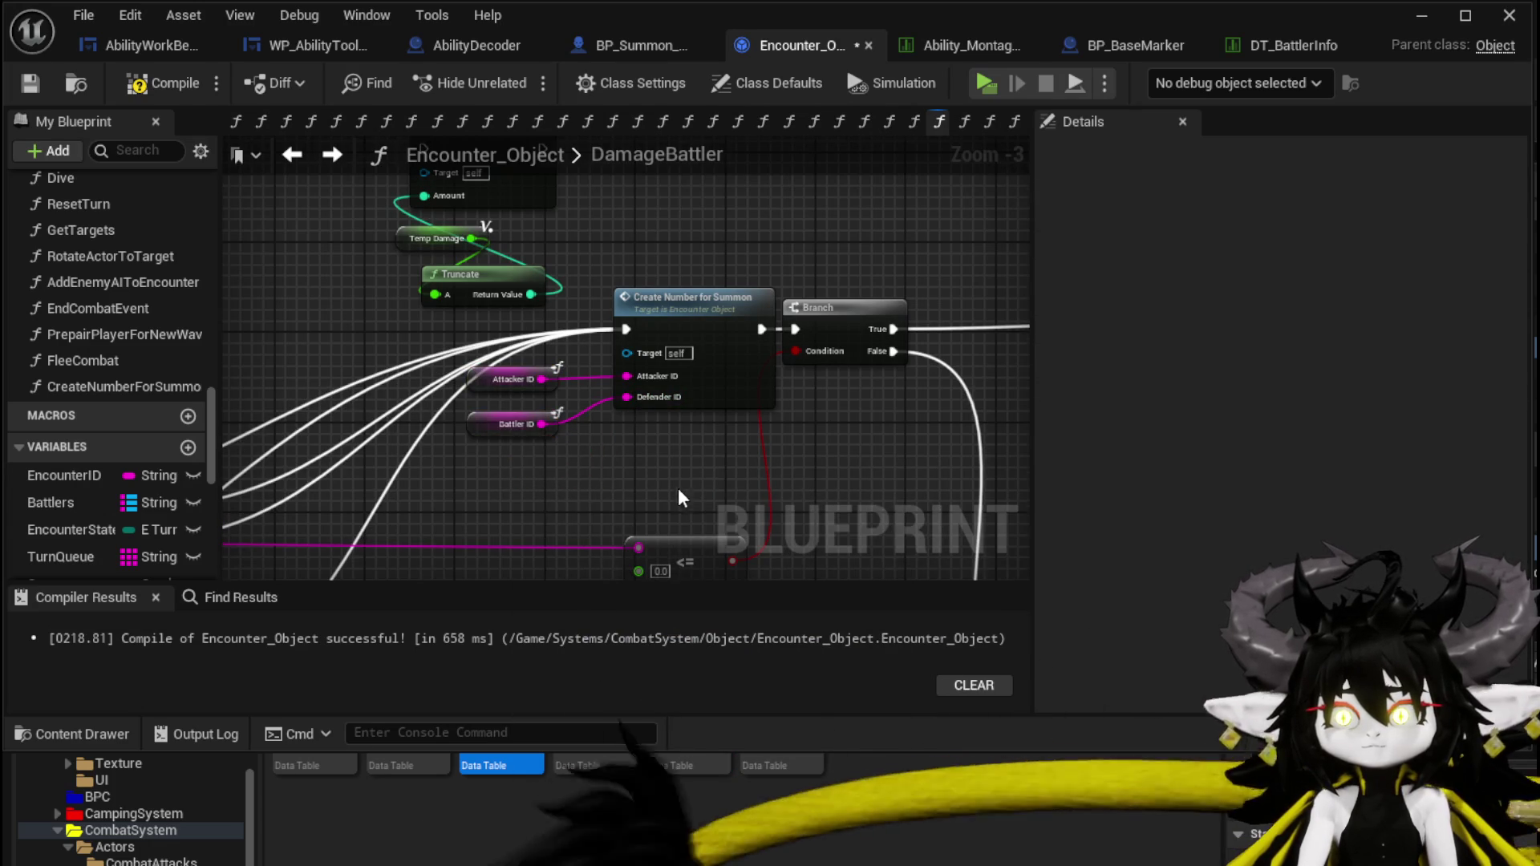
pyautogui.scroll(-2, 678, 488)
pyautogui.scroll(2, 340, 377)
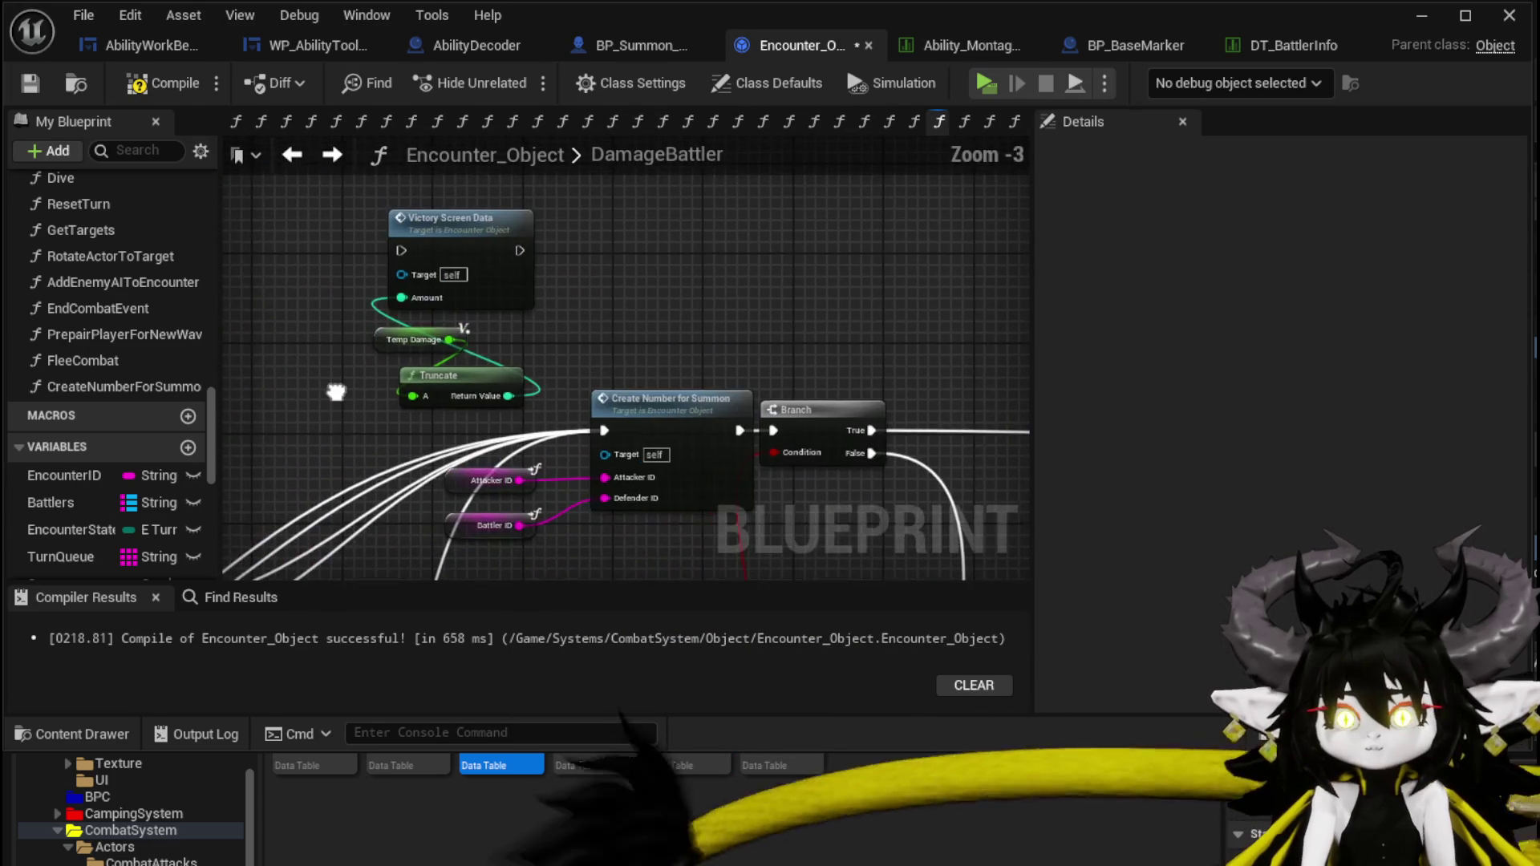
pyautogui.moveTo(545, 201); pyautogui.dragTo(385, 405)
pyautogui.scroll(-3, 499, 229)
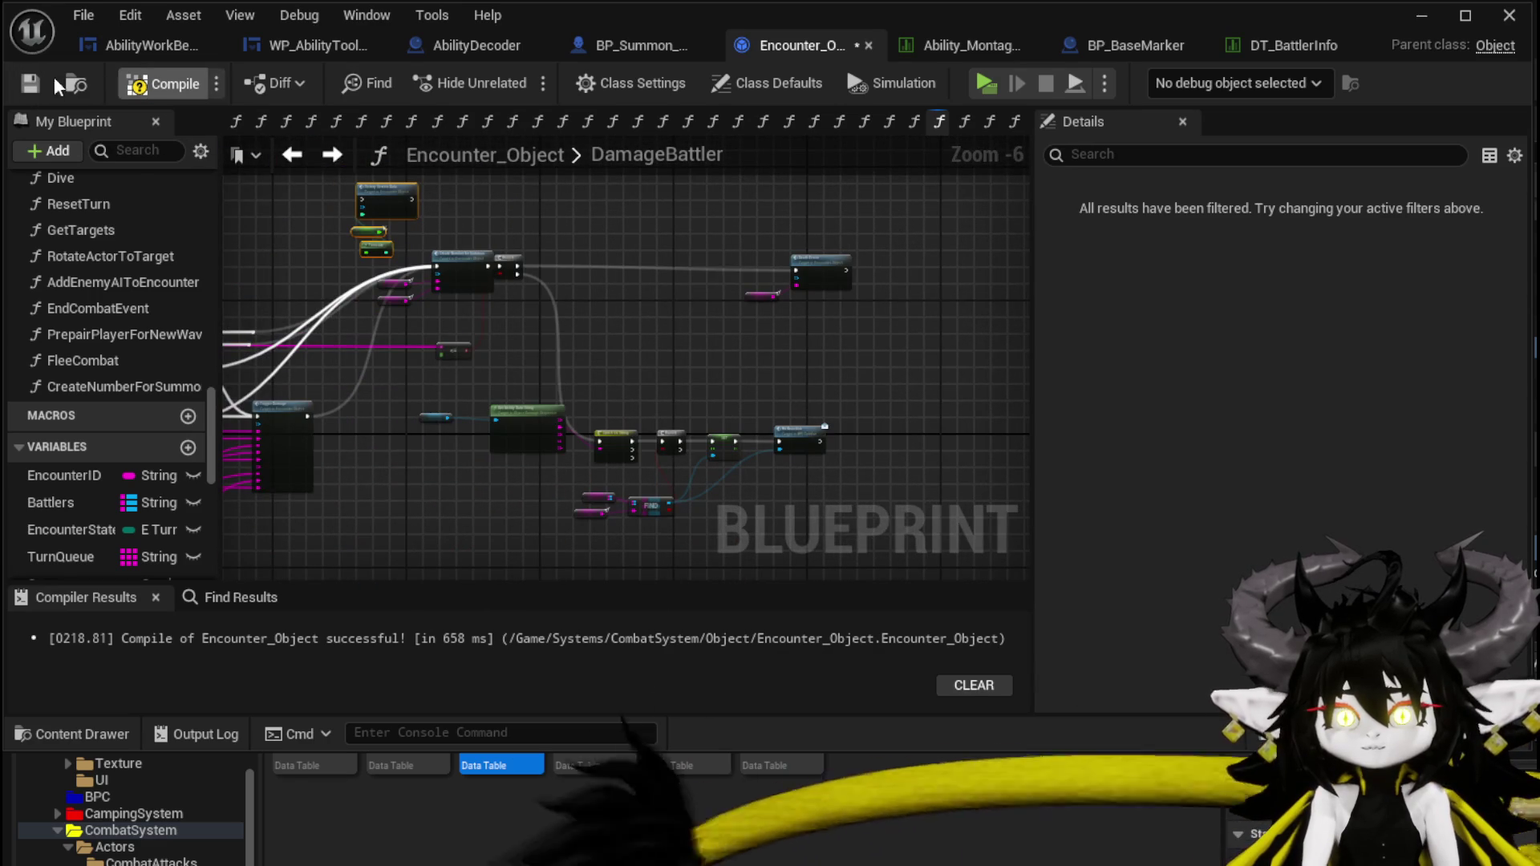
# Compile Encounter_Object, run a quick standalone preview, and save all modified packages.
pyautogui.click(32, 84)
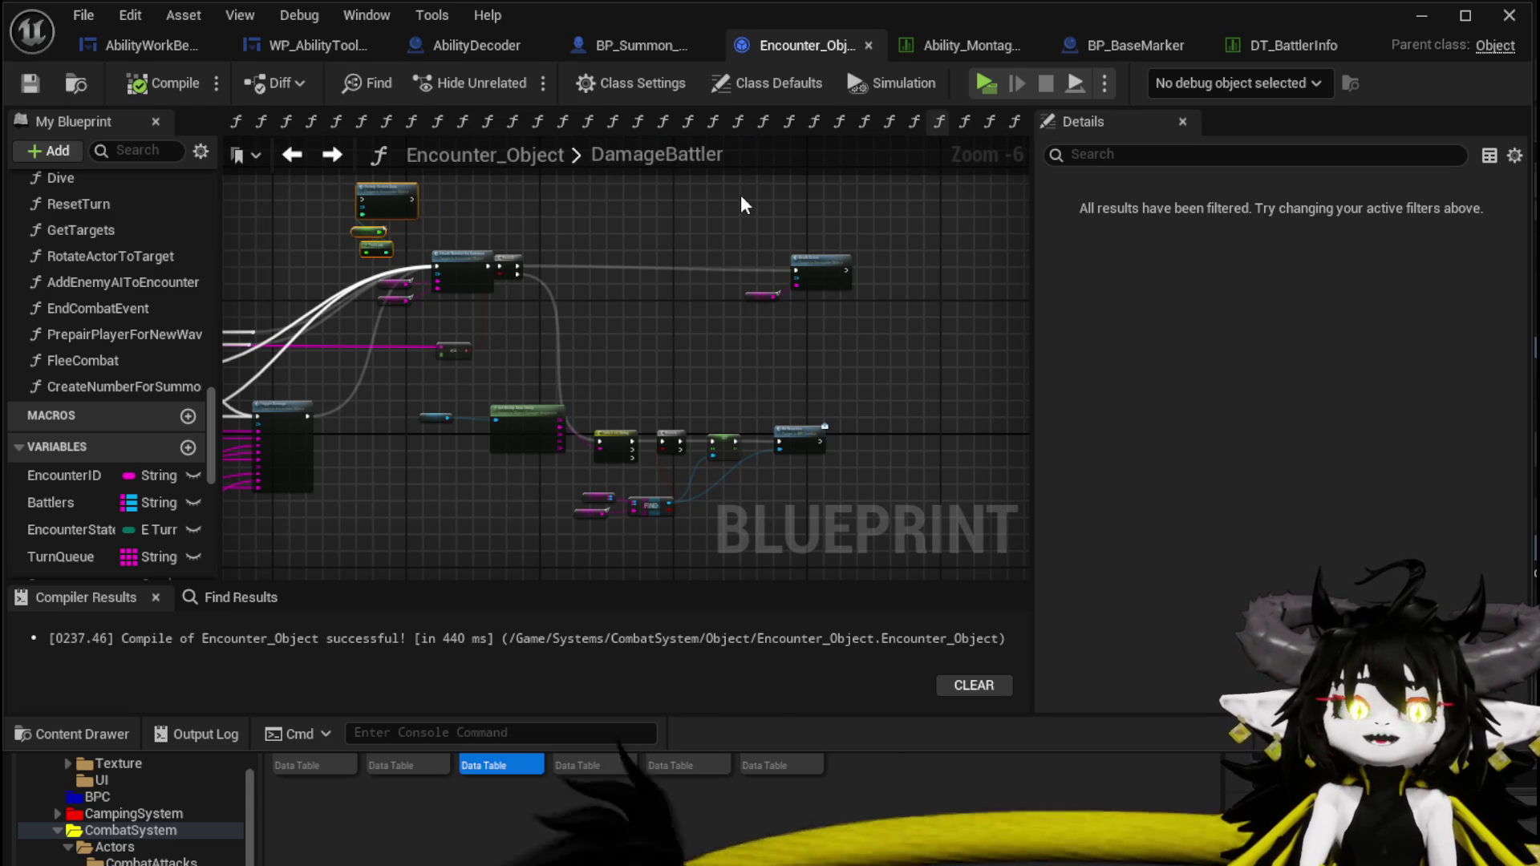
pyautogui.click(1420, 15)
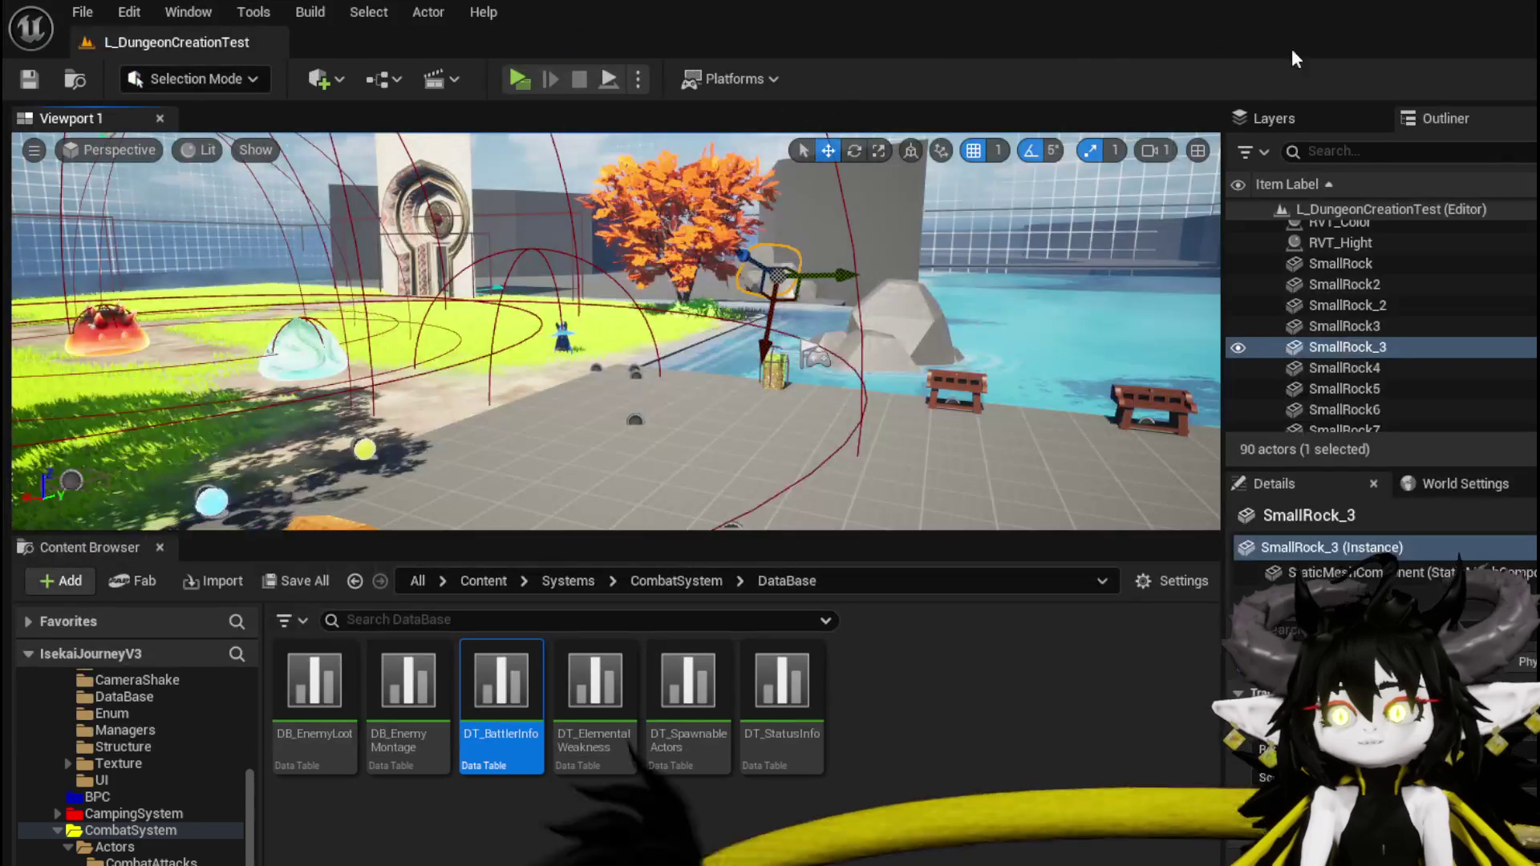
pyautogui.click(515, 72)
pyautogui.press('Escape')
pyautogui.hotkey('ctrl', 's')
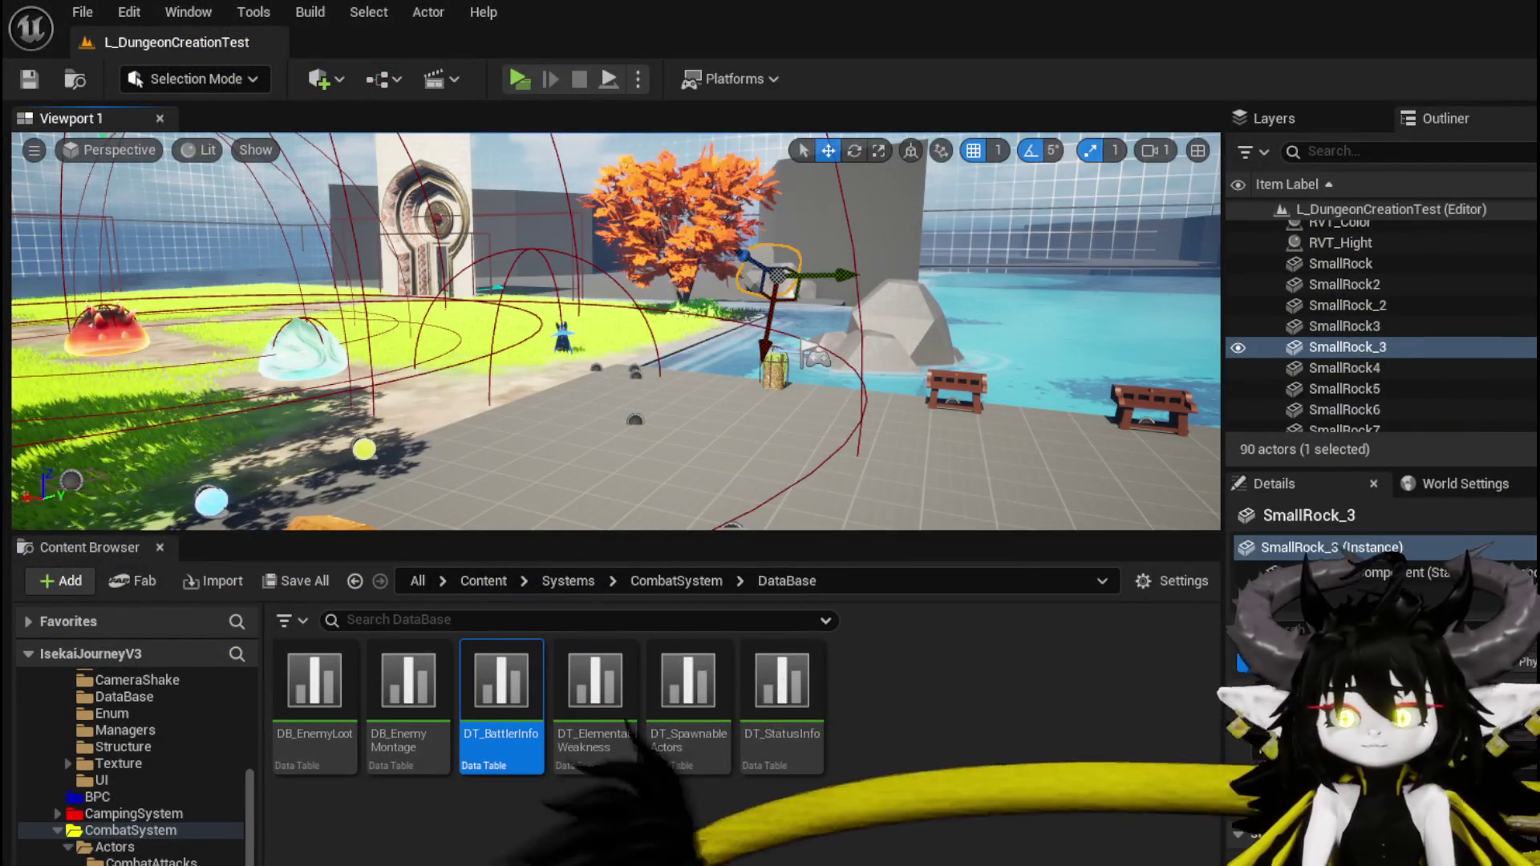
pyautogui.hotkey('alt', 'Tab')
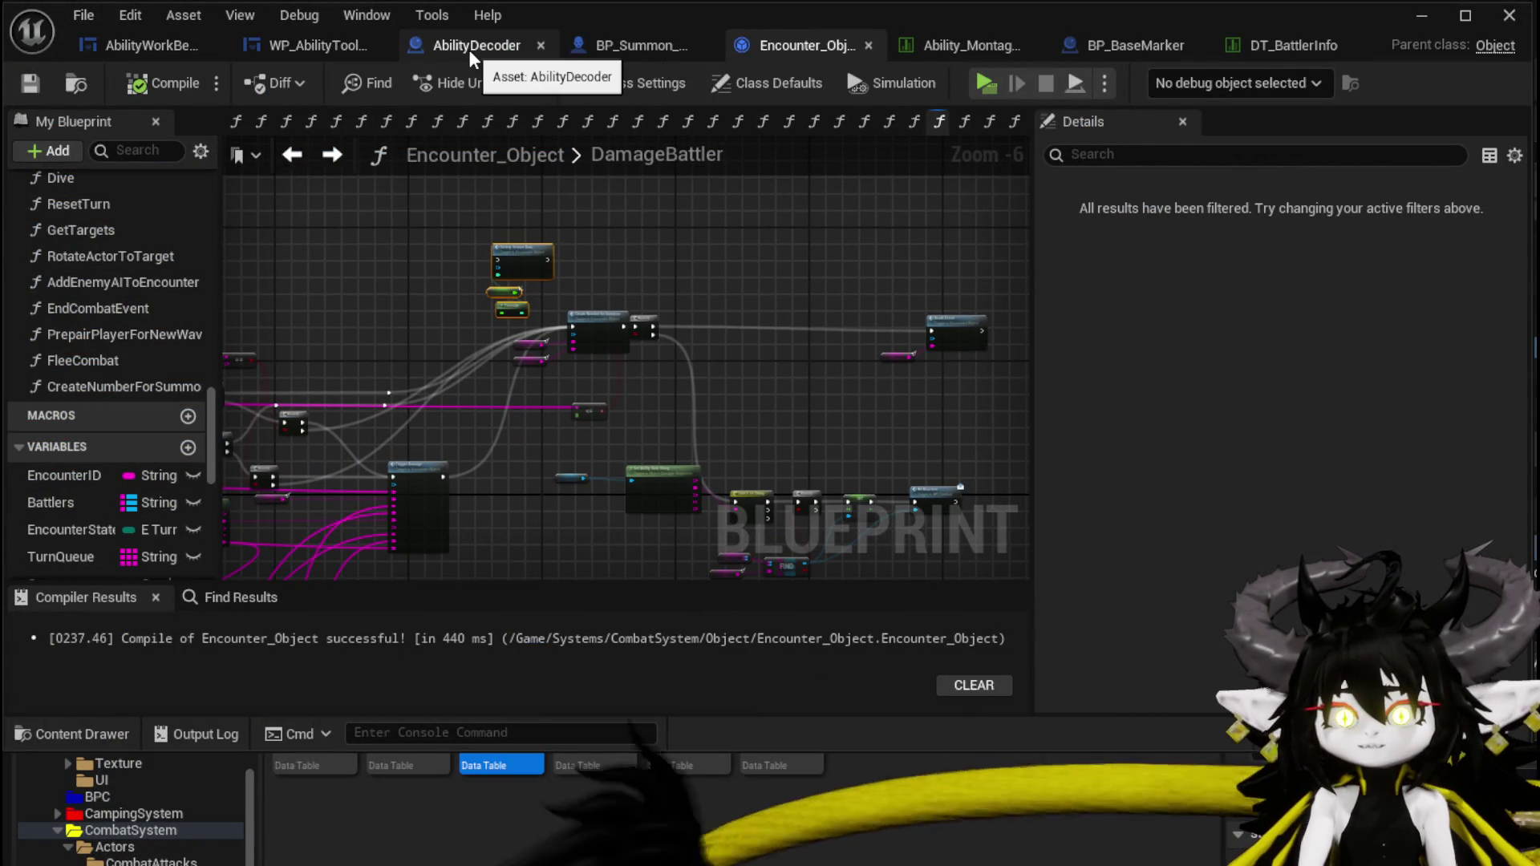
# Turn off Hidden in Game on BP_Summon_Base's Capsule Component, then compile and save.
pyautogui.click(640, 48)
pyautogui.scroll(-3, 676, 218)
pyautogui.moveTo(701, 235); pyautogui.dragTo(754, 341)
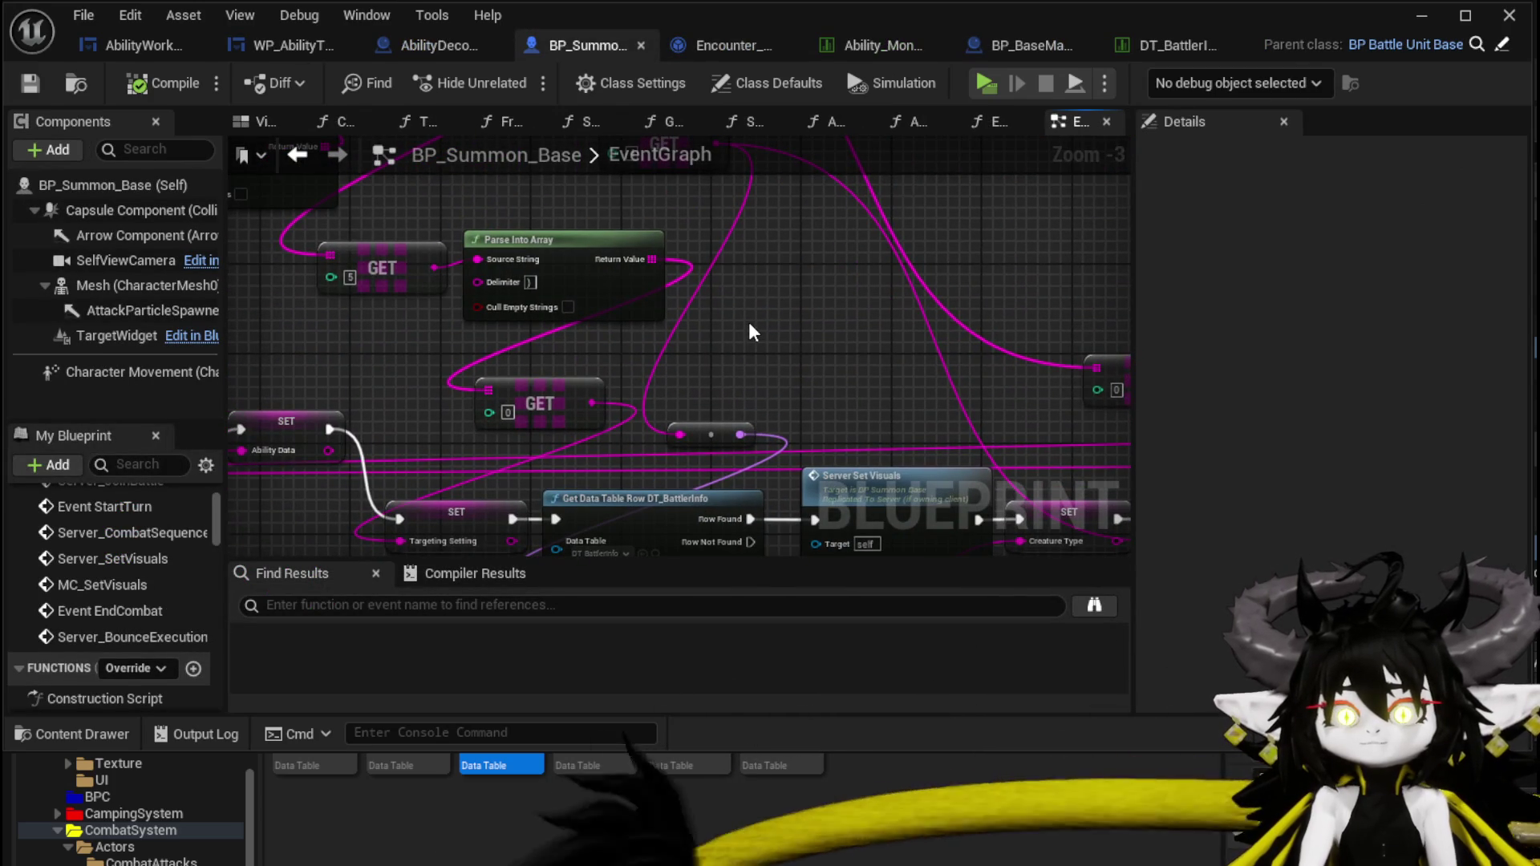
pyautogui.click(105, 210)
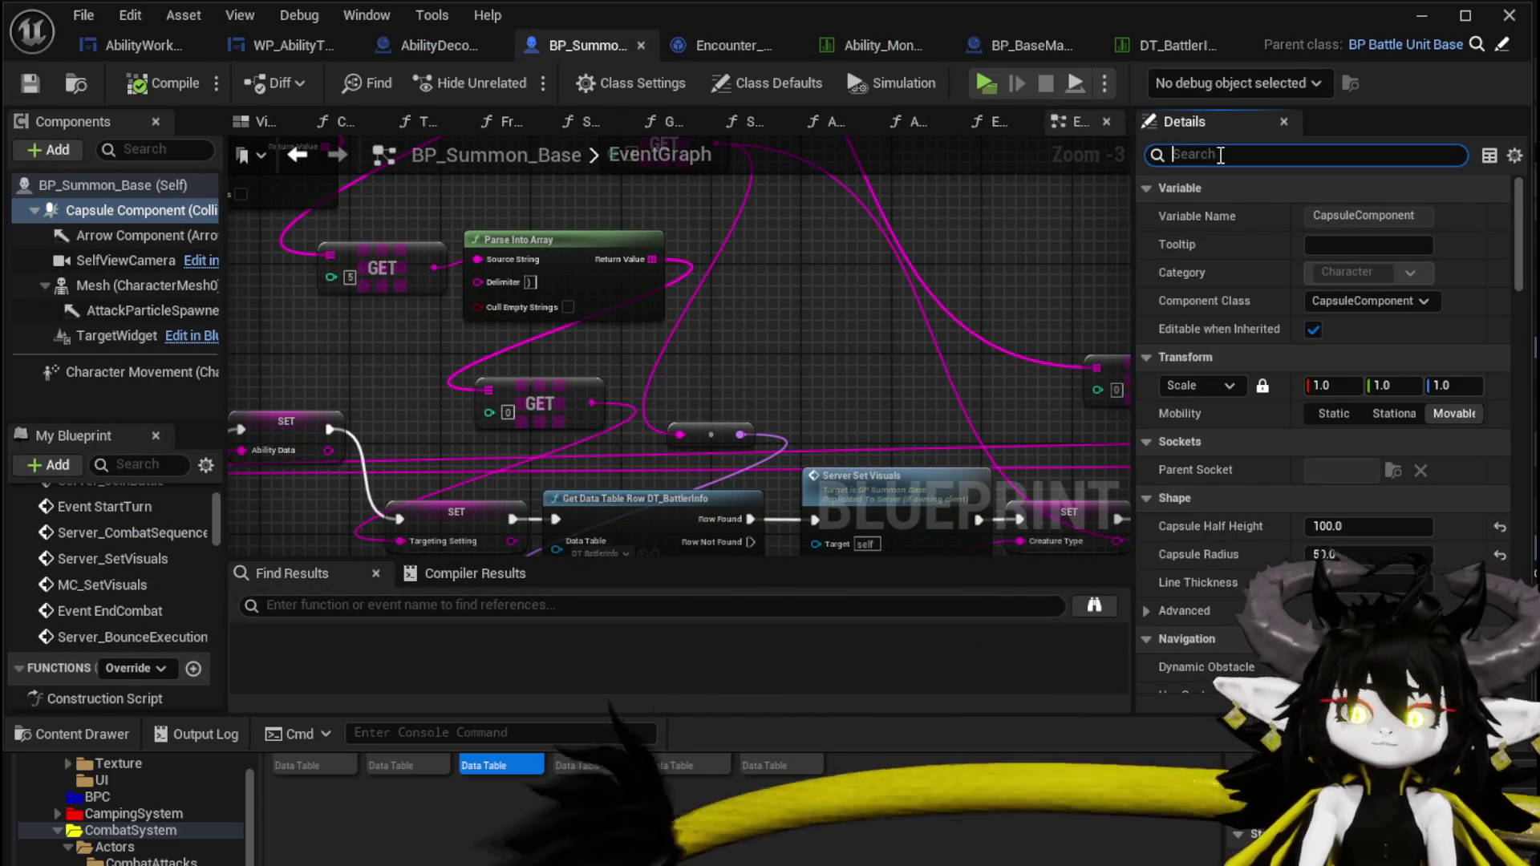
pyautogui.write('v')
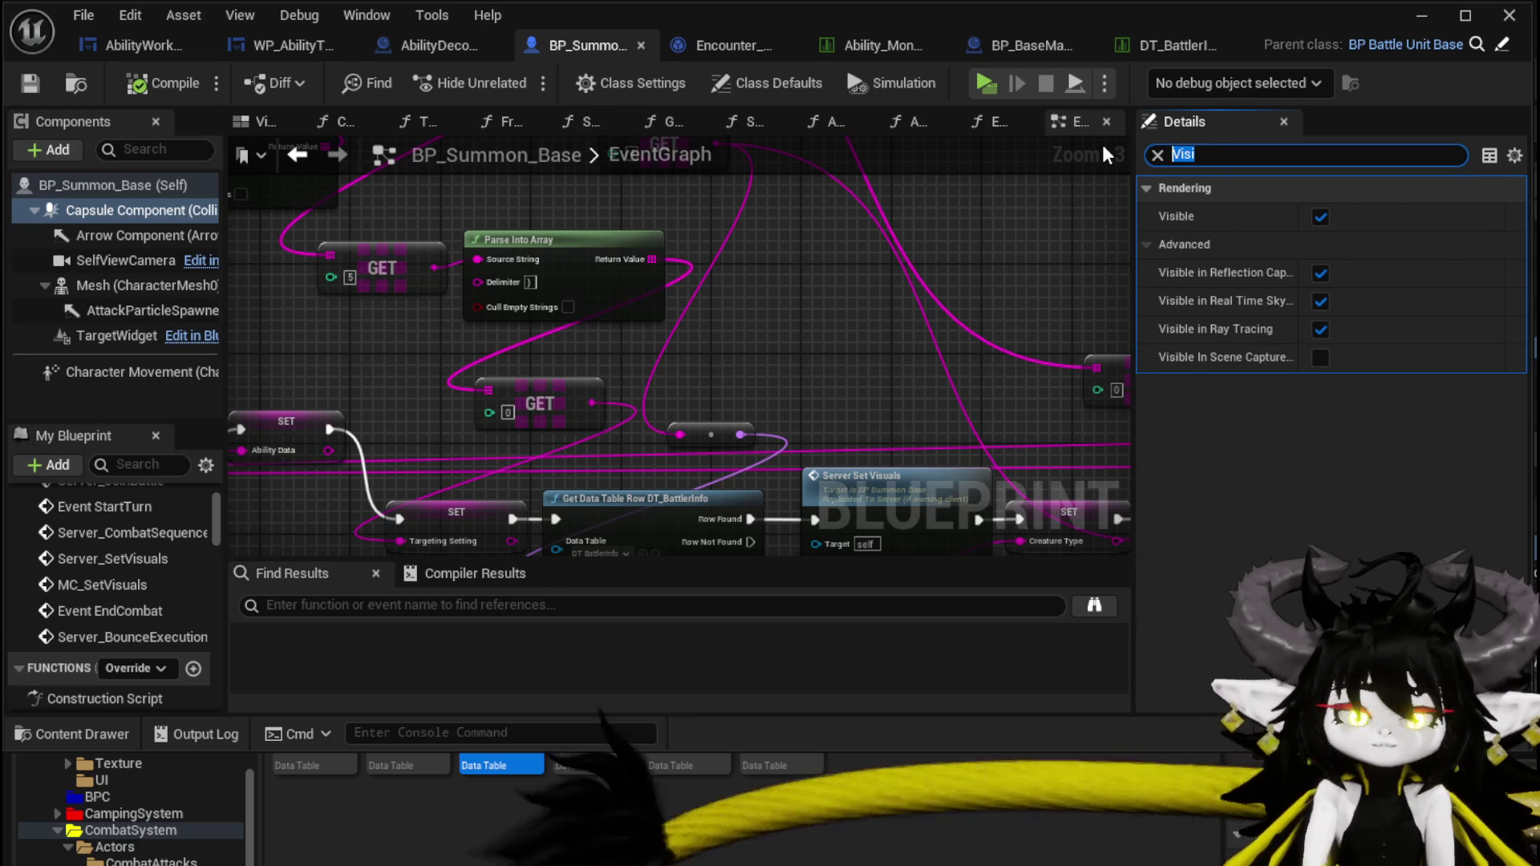
pyautogui.write('in game')
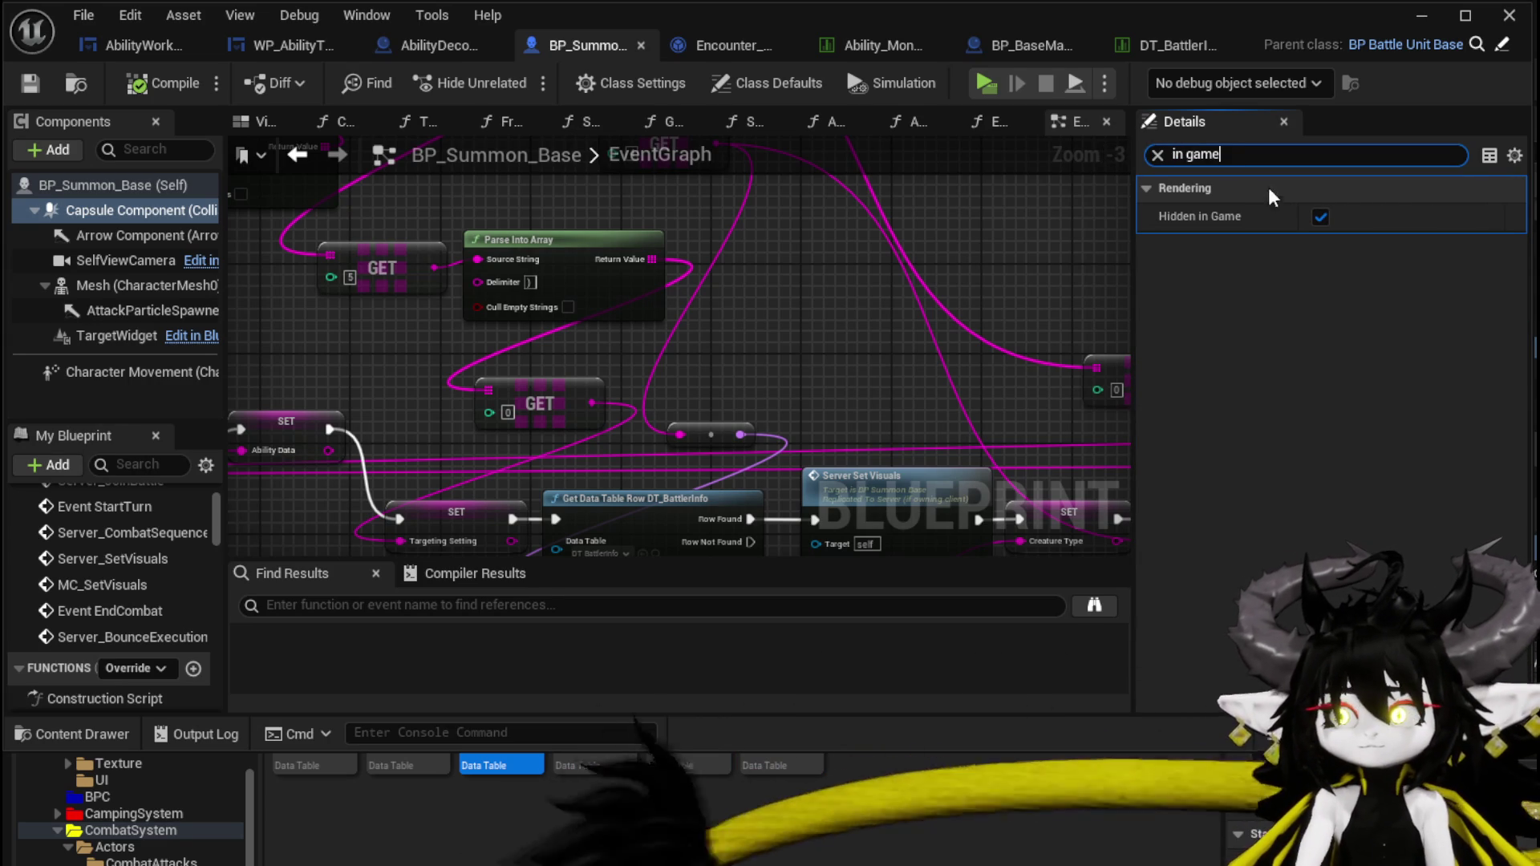
pyautogui.click(154, 83)
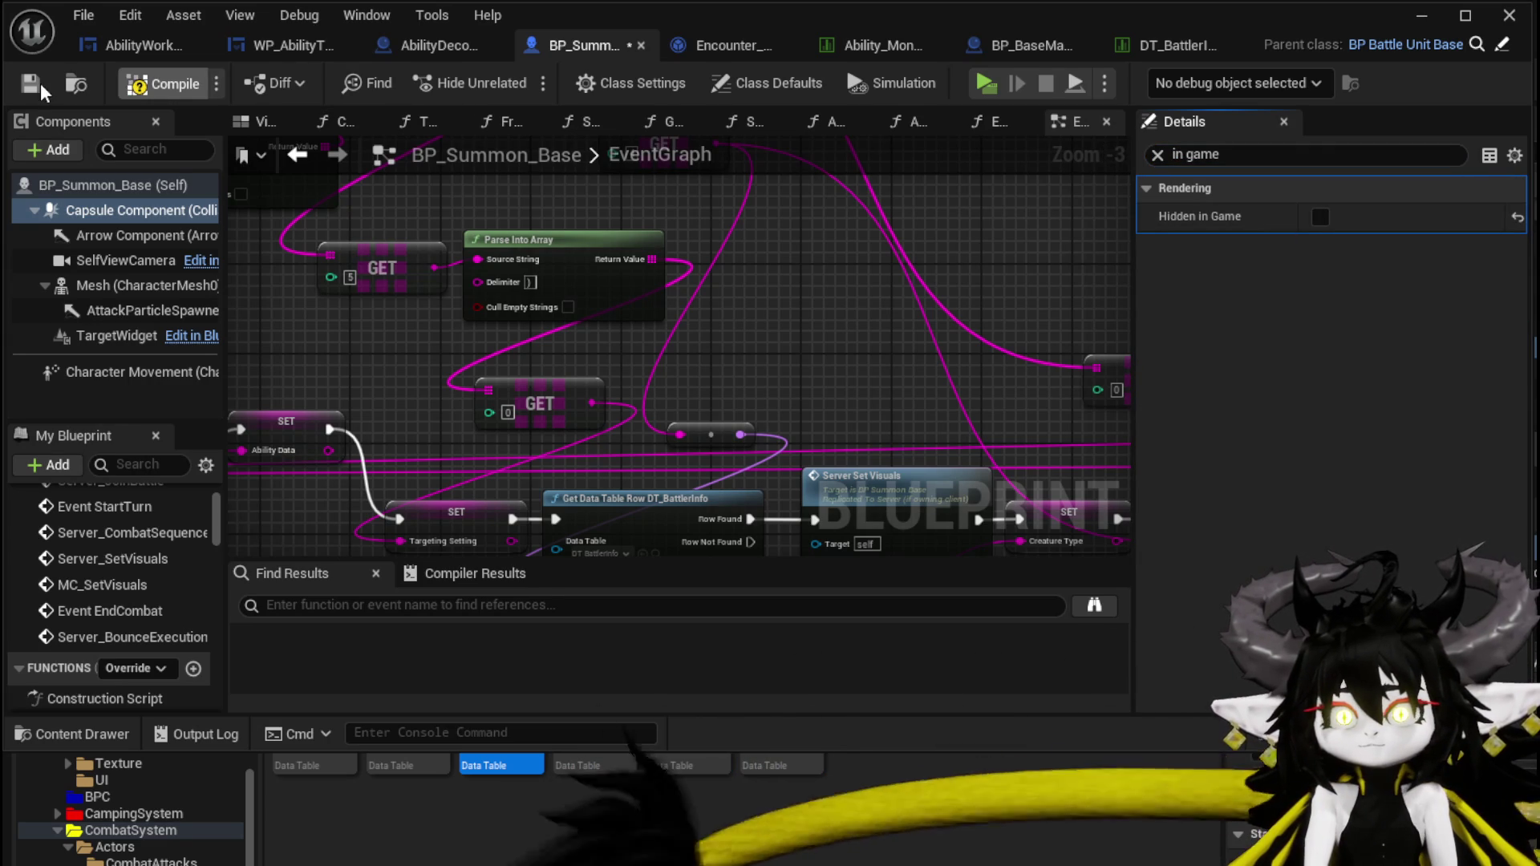
pyautogui.click(1422, 18)
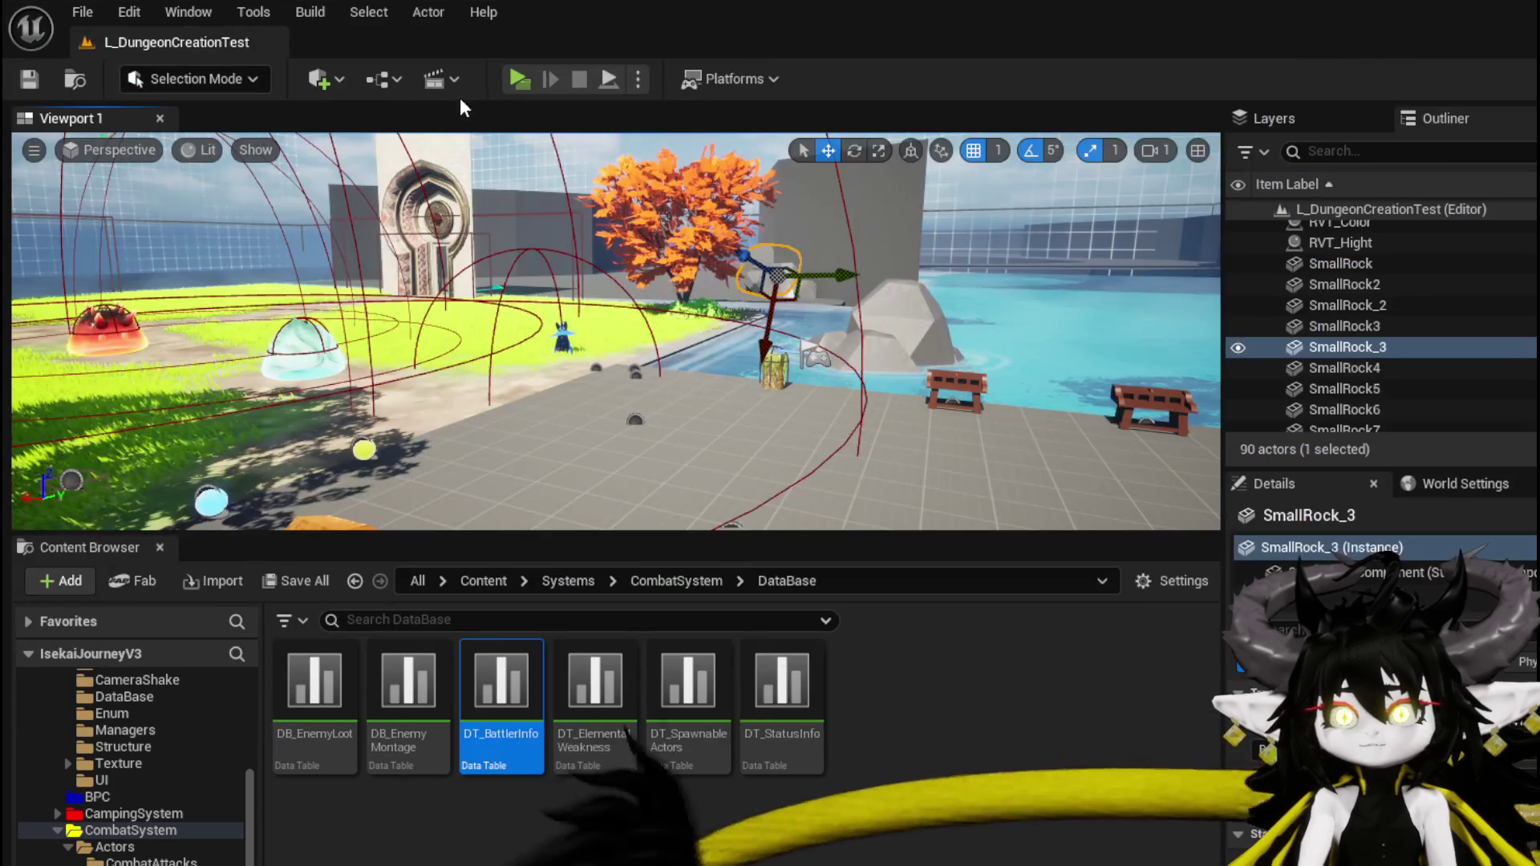
# Start a battle with the slimes and cast the Test Summon card to spawn the Spider_Blue summon.
pyautogui.click(518, 80)
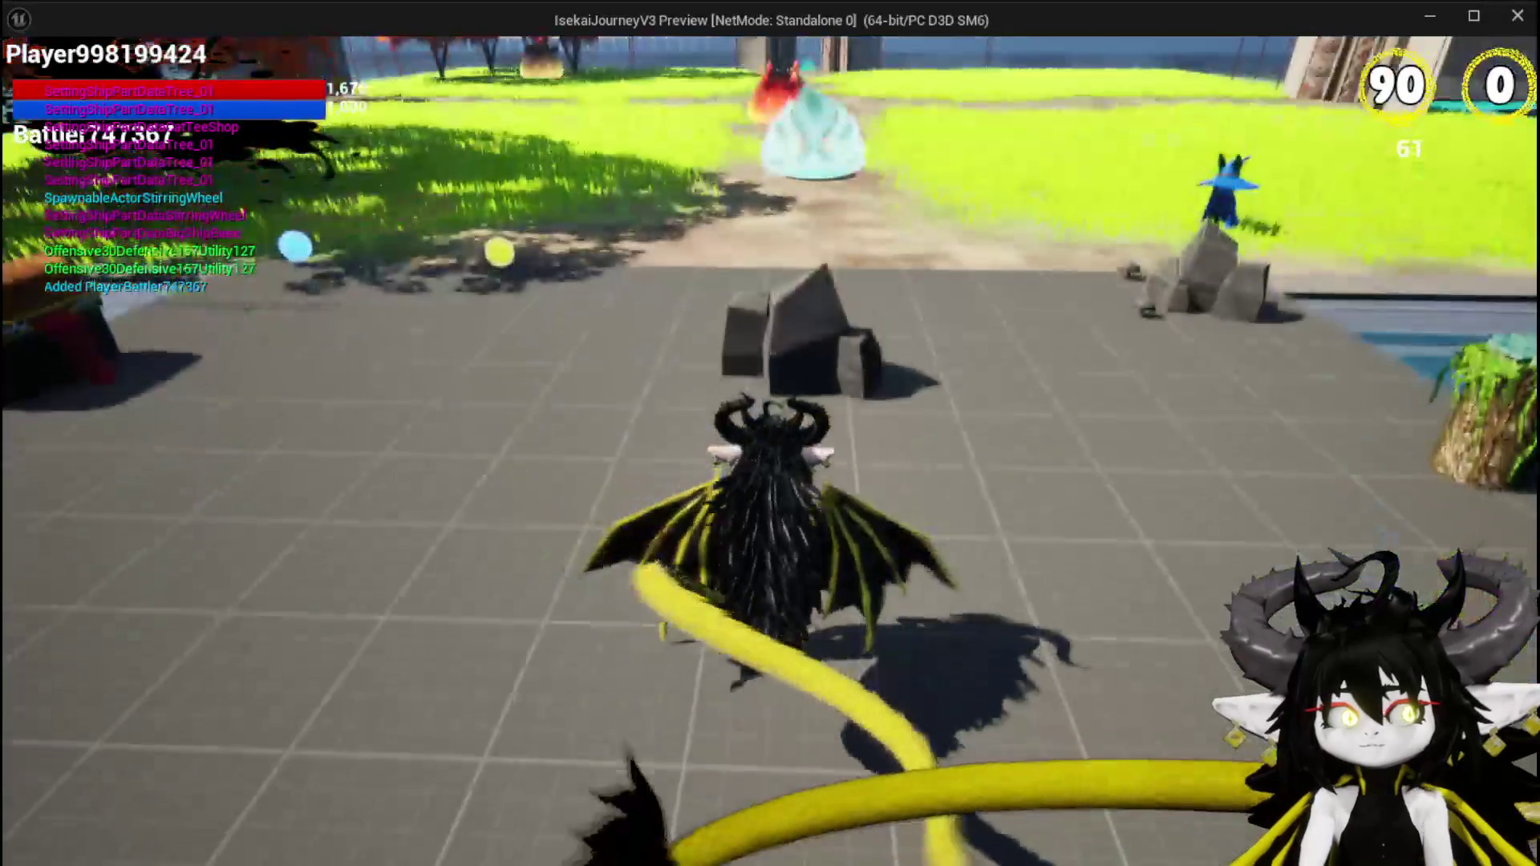
pyautogui.press('w')
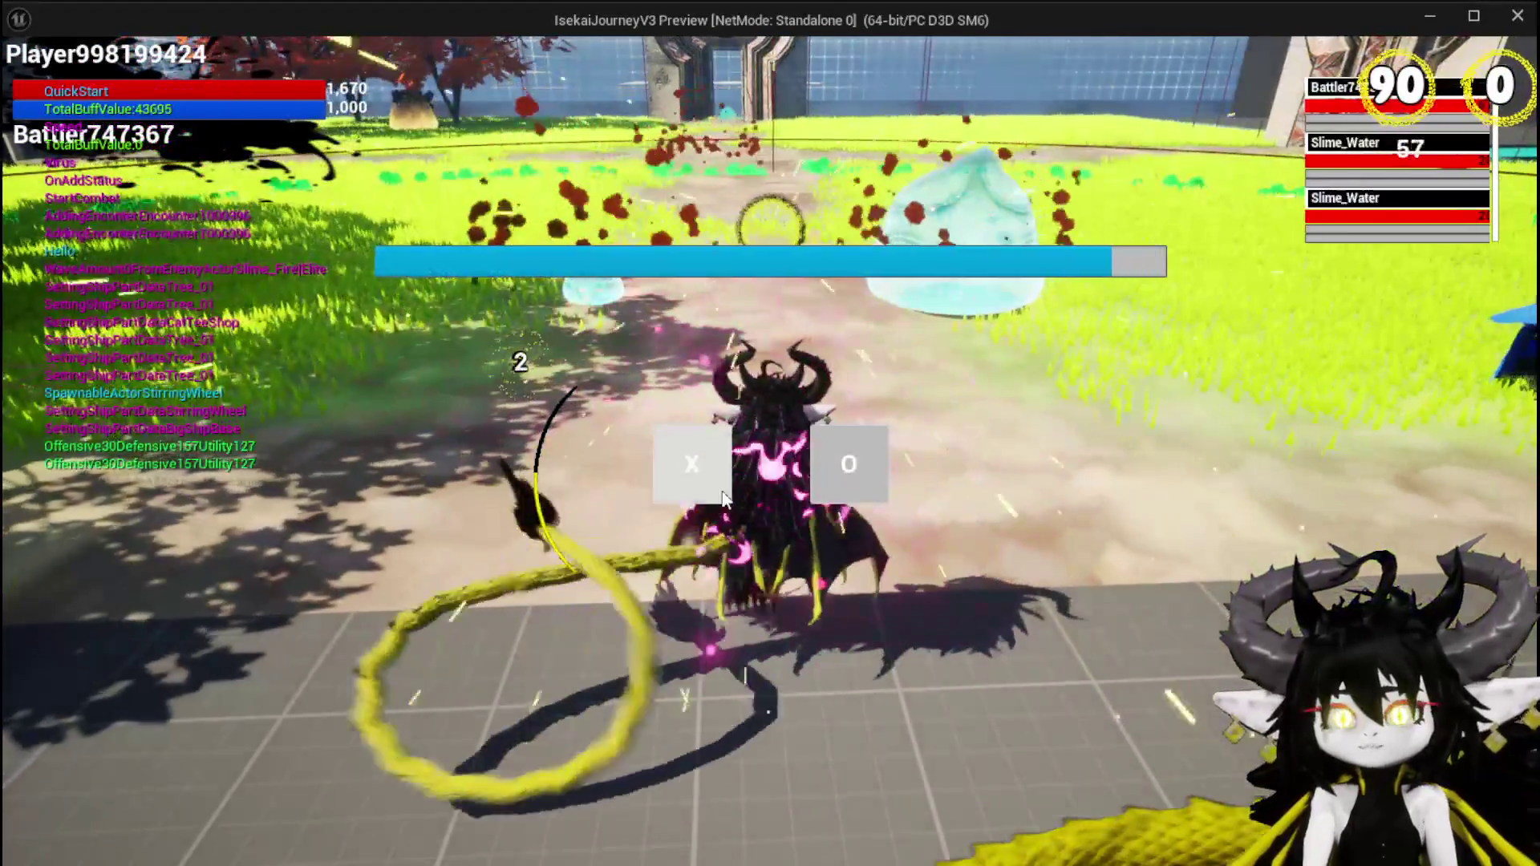
pyautogui.click(722, 494)
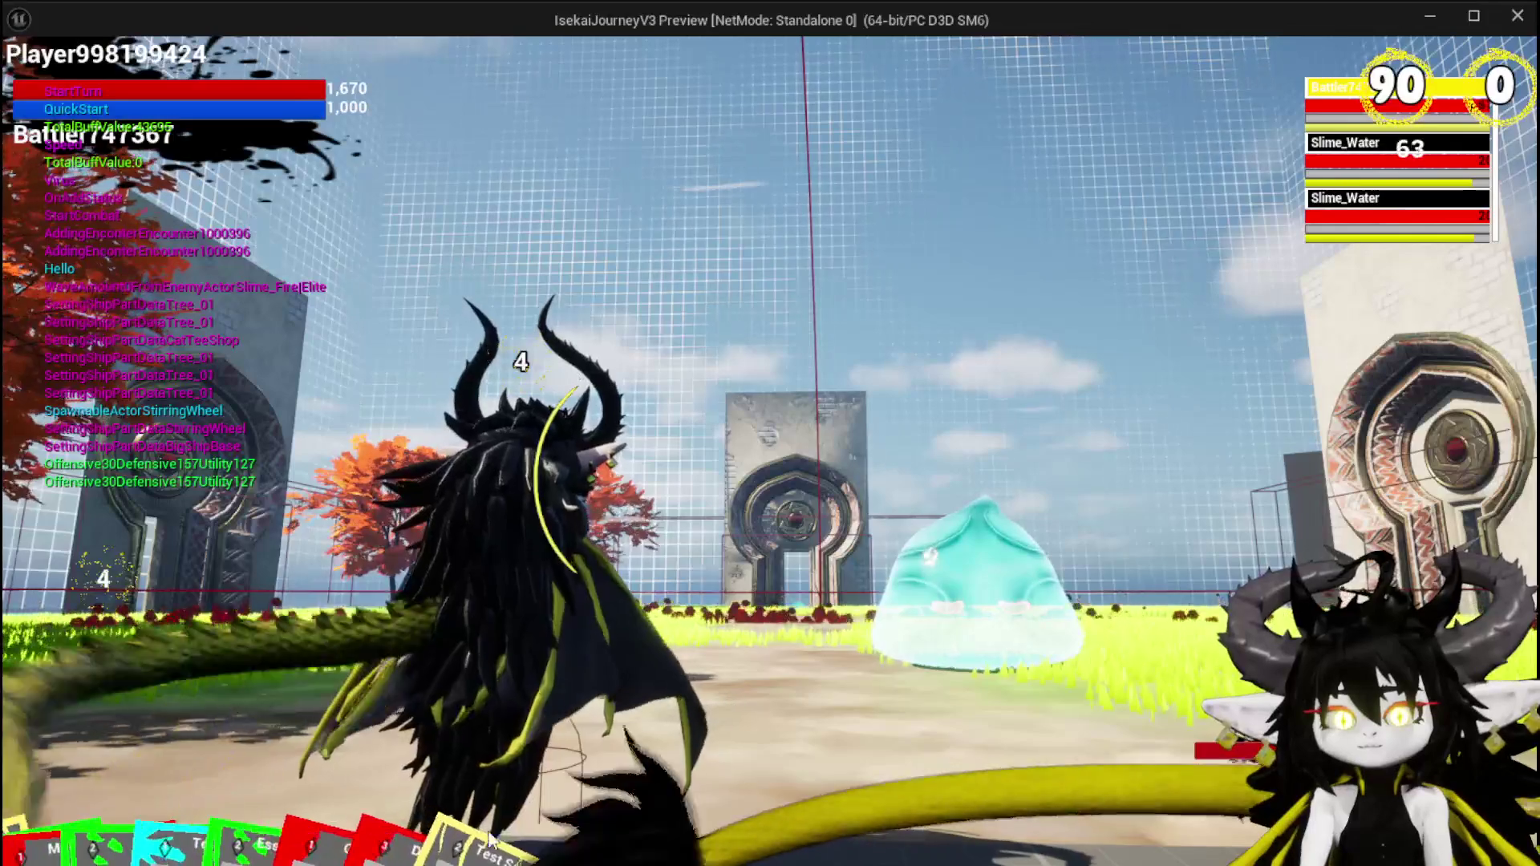
pyautogui.click(849, 710)
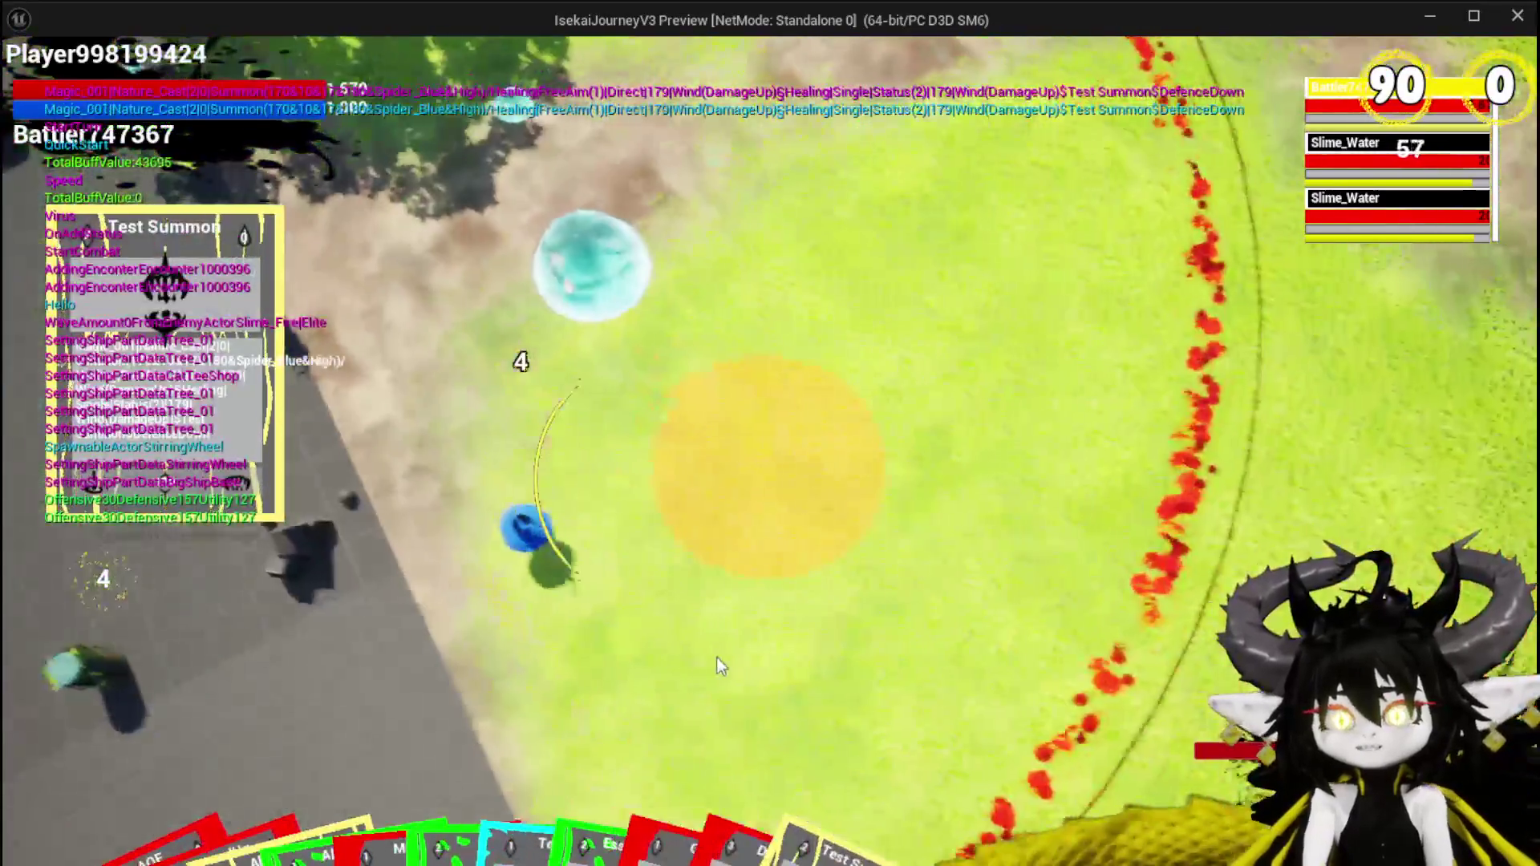
pyautogui.click(717, 659)
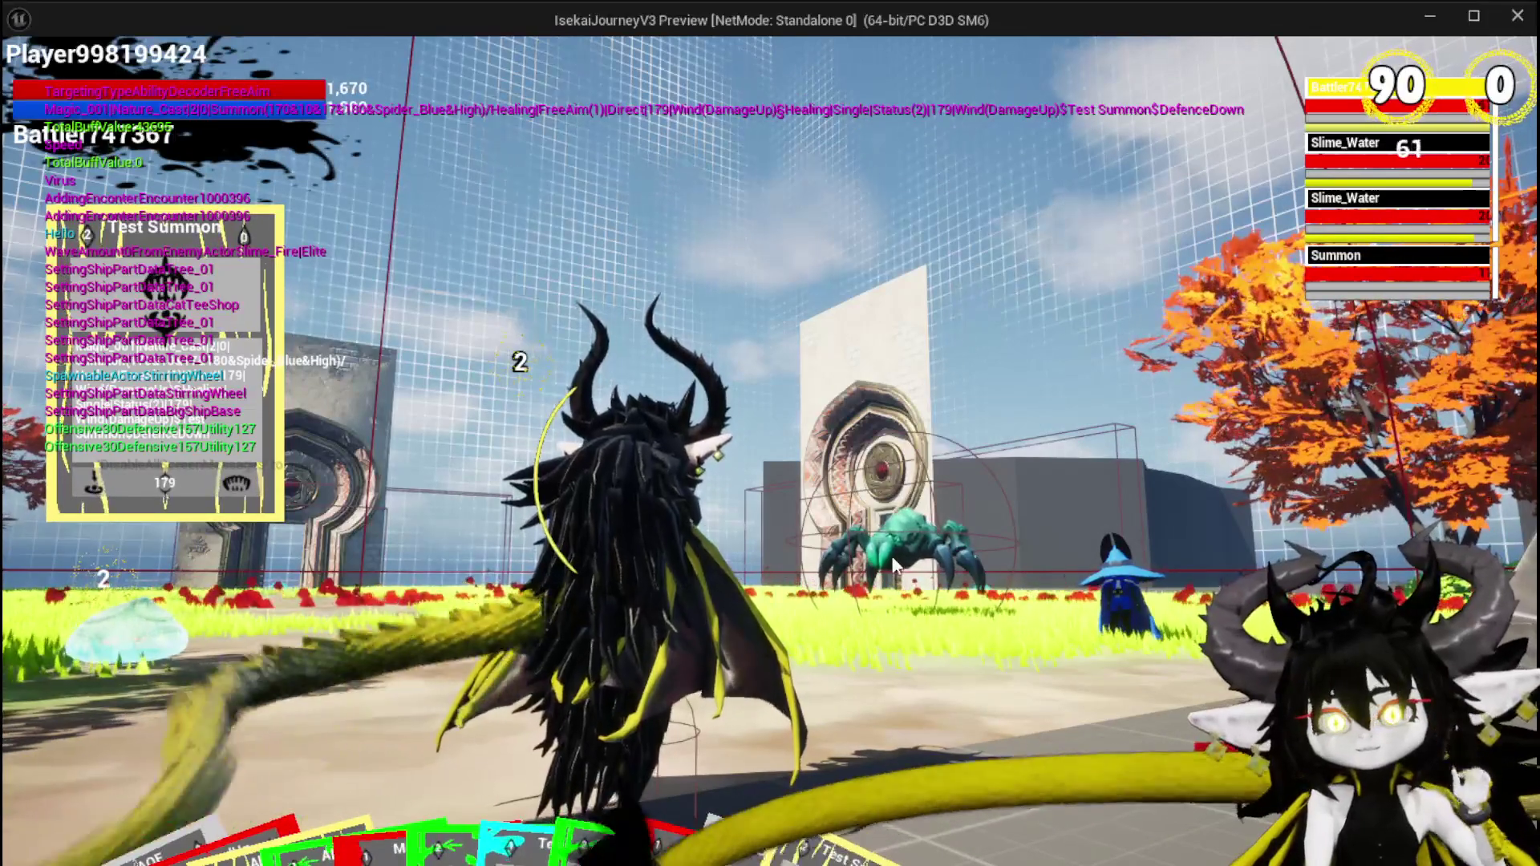
pyautogui.press('Escape')
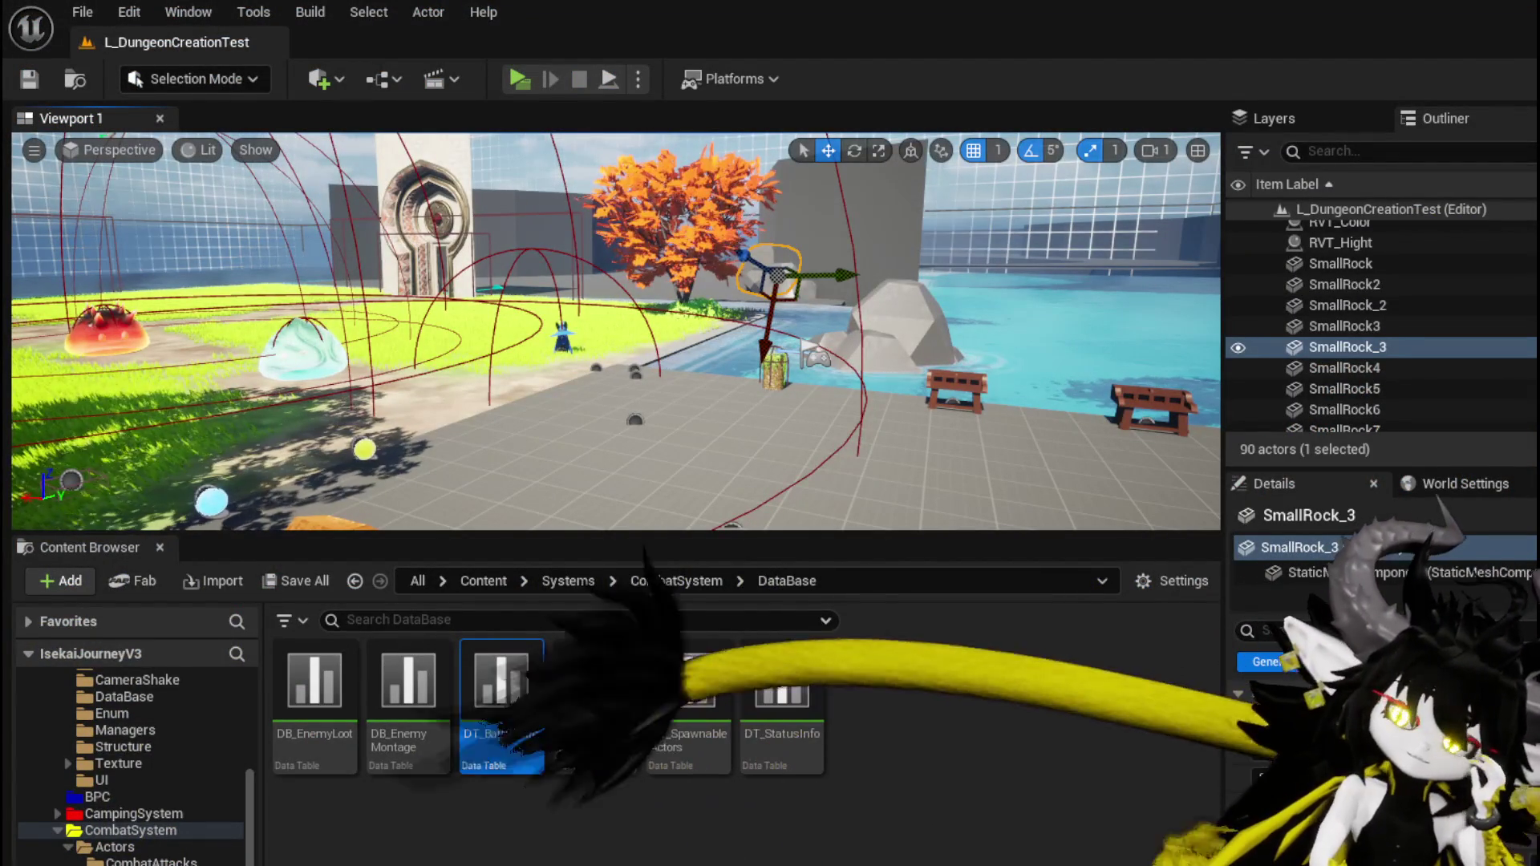
# Delete the unwanted node in BP_Summon_Base's EventGraph and recenter on the Set Capsule nodes.
pyautogui.hotkey('alt', 'Tab')
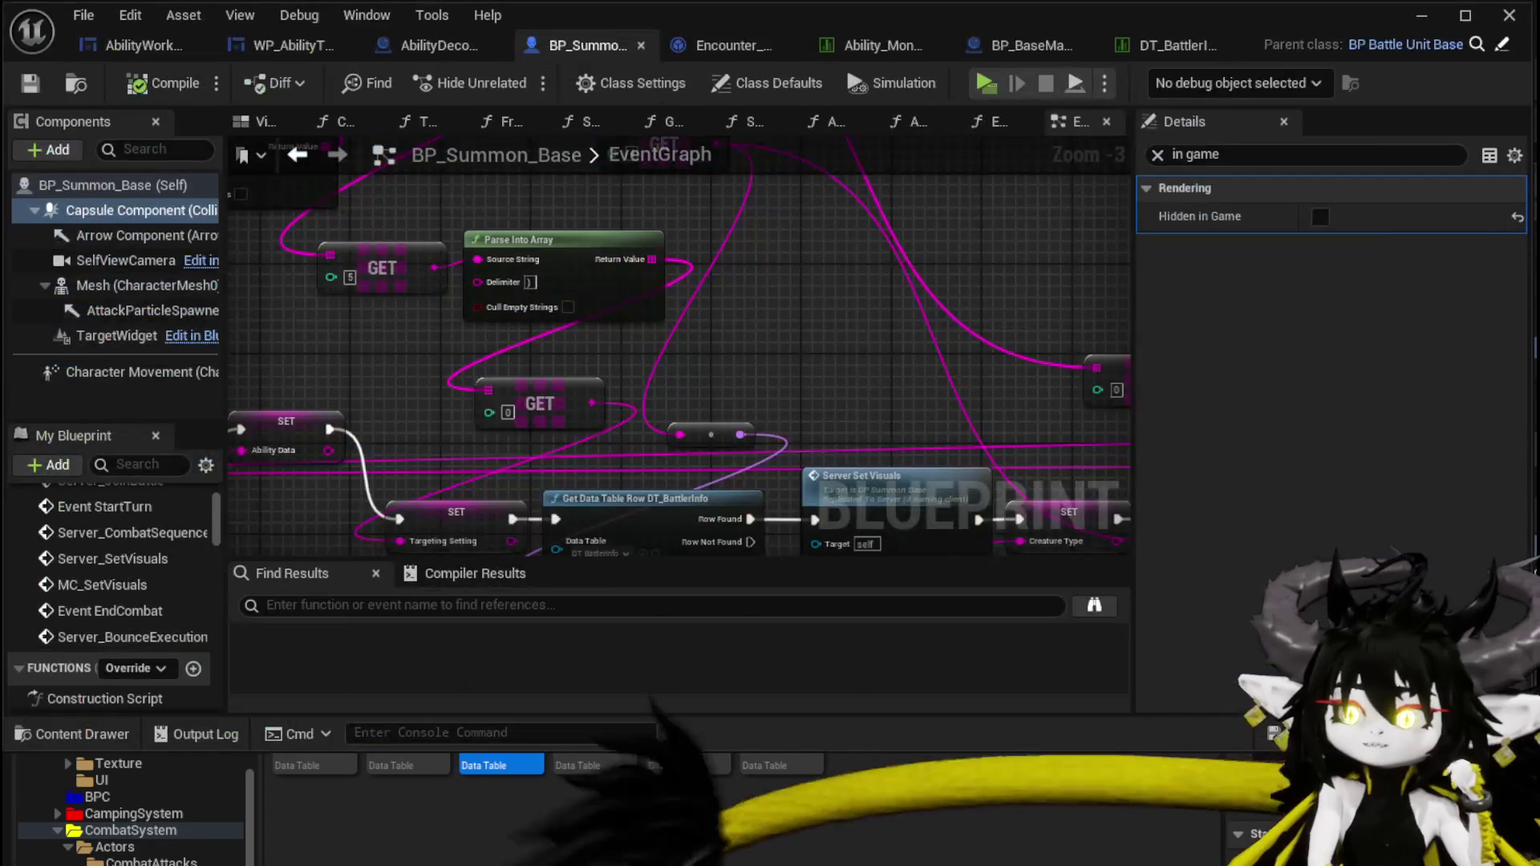
pyautogui.scroll(-4, 760, 395)
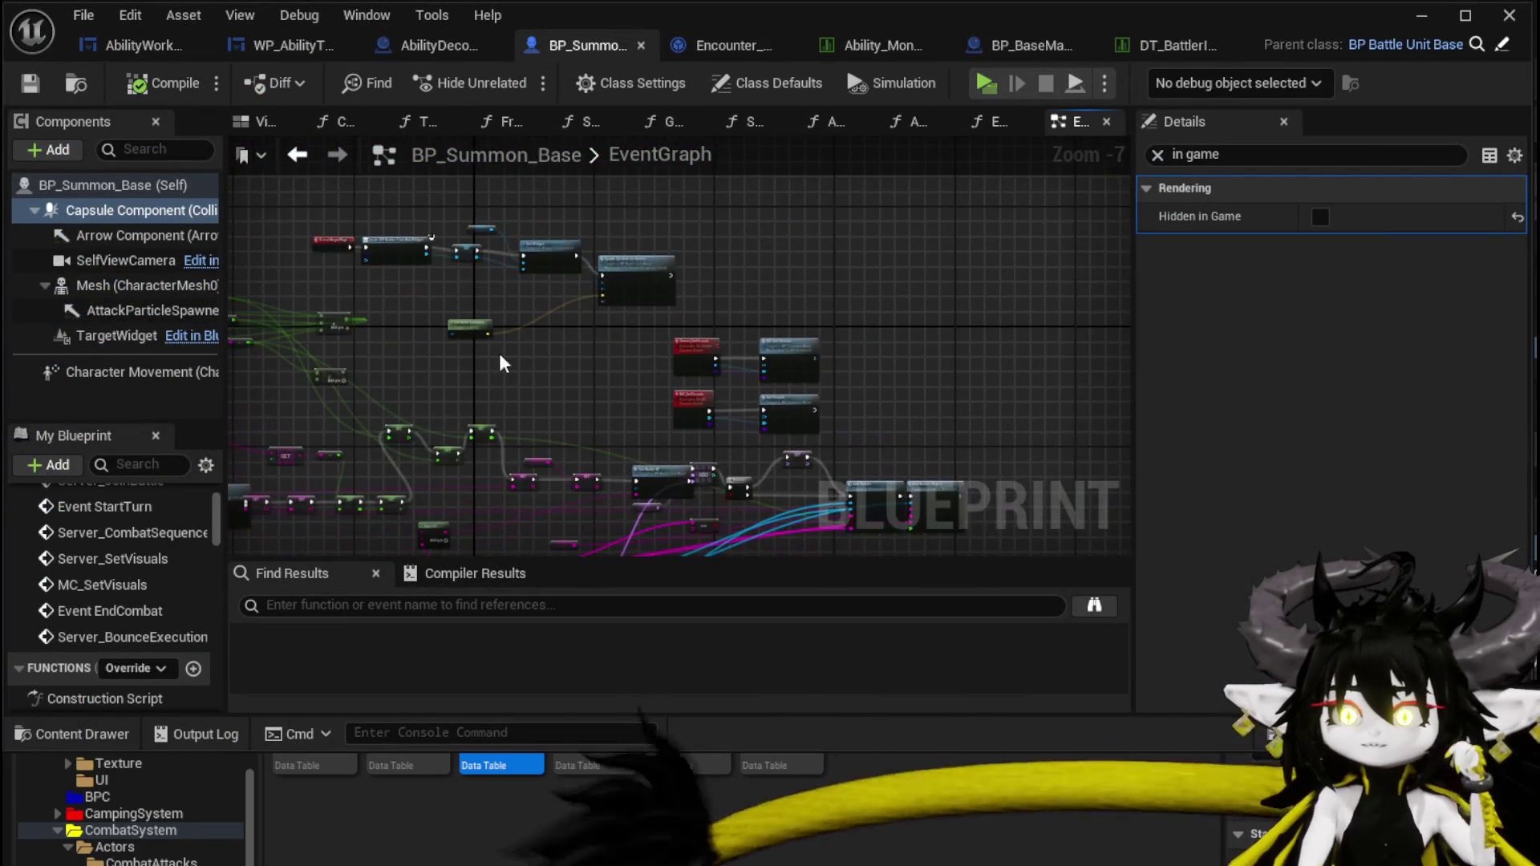
pyautogui.click(98, 287)
pyautogui.scroll(3, 516, 446)
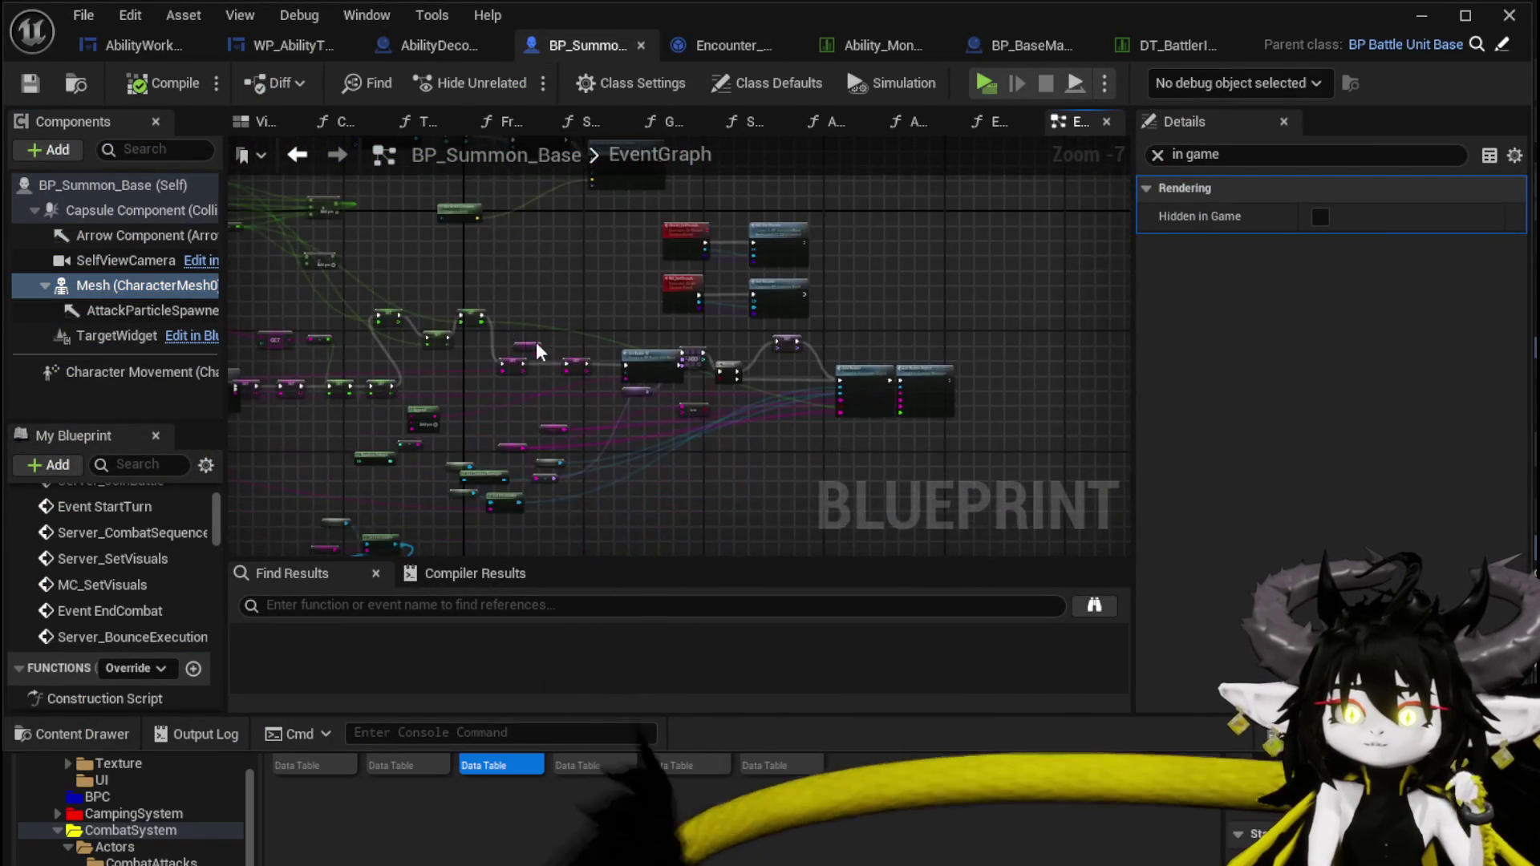
pyautogui.moveTo(742, 439)
pyautogui.mouseDown()
pyautogui.moveTo(711, 335)
pyautogui.moveTo(690, 369)
pyautogui.moveTo(731, 414)
pyautogui.moveTo(756, 385)
pyautogui.moveTo(503, 437)
pyautogui.moveTo(295, 405)
pyautogui.mouseUp()
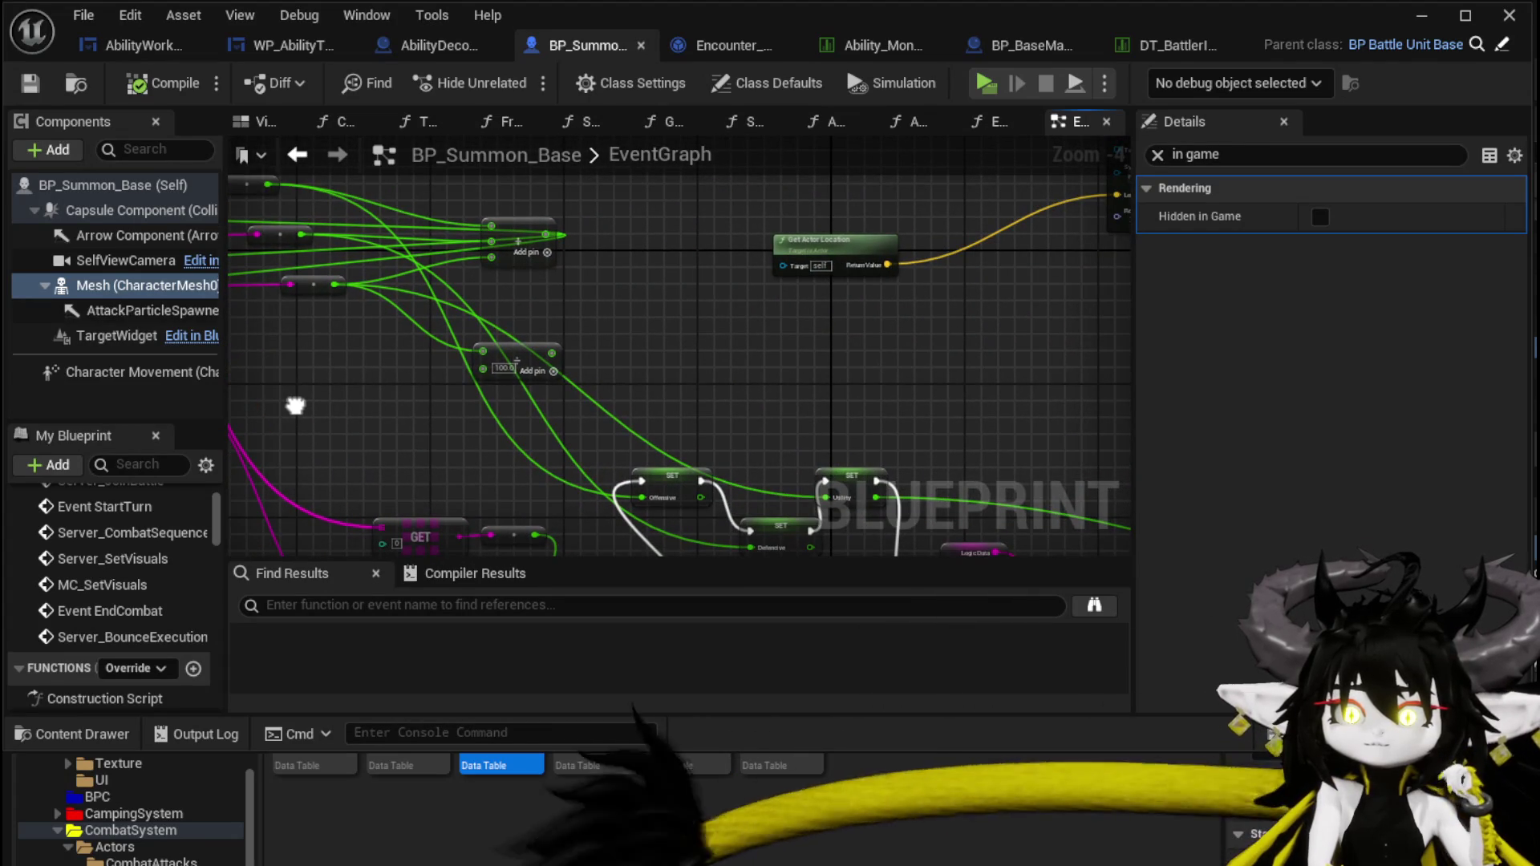
pyautogui.click(518, 375)
pyautogui.press('Delete')
pyautogui.moveTo(518, 383)
pyautogui.mouseDown()
pyautogui.moveTo(371, 323)
pyautogui.moveTo(963, 449)
pyautogui.mouseUp()
pyautogui.moveTo(485, 447); pyautogui.dragTo(674, 466)
pyautogui.scroll(4, 450, 304)
pyautogui.moveTo(585, 356)
pyautogui.mouseDown()
pyautogui.moveTo(716, 400)
pyautogui.moveTo(783, 251)
pyautogui.moveTo(604, 296)
pyautogui.moveTo(571, 417)
pyautogui.moveTo(629, 455)
pyautogui.mouseUp()
pyautogui.scroll(-1, 754, 410)
pyautogui.scroll(-1, 810, 307)
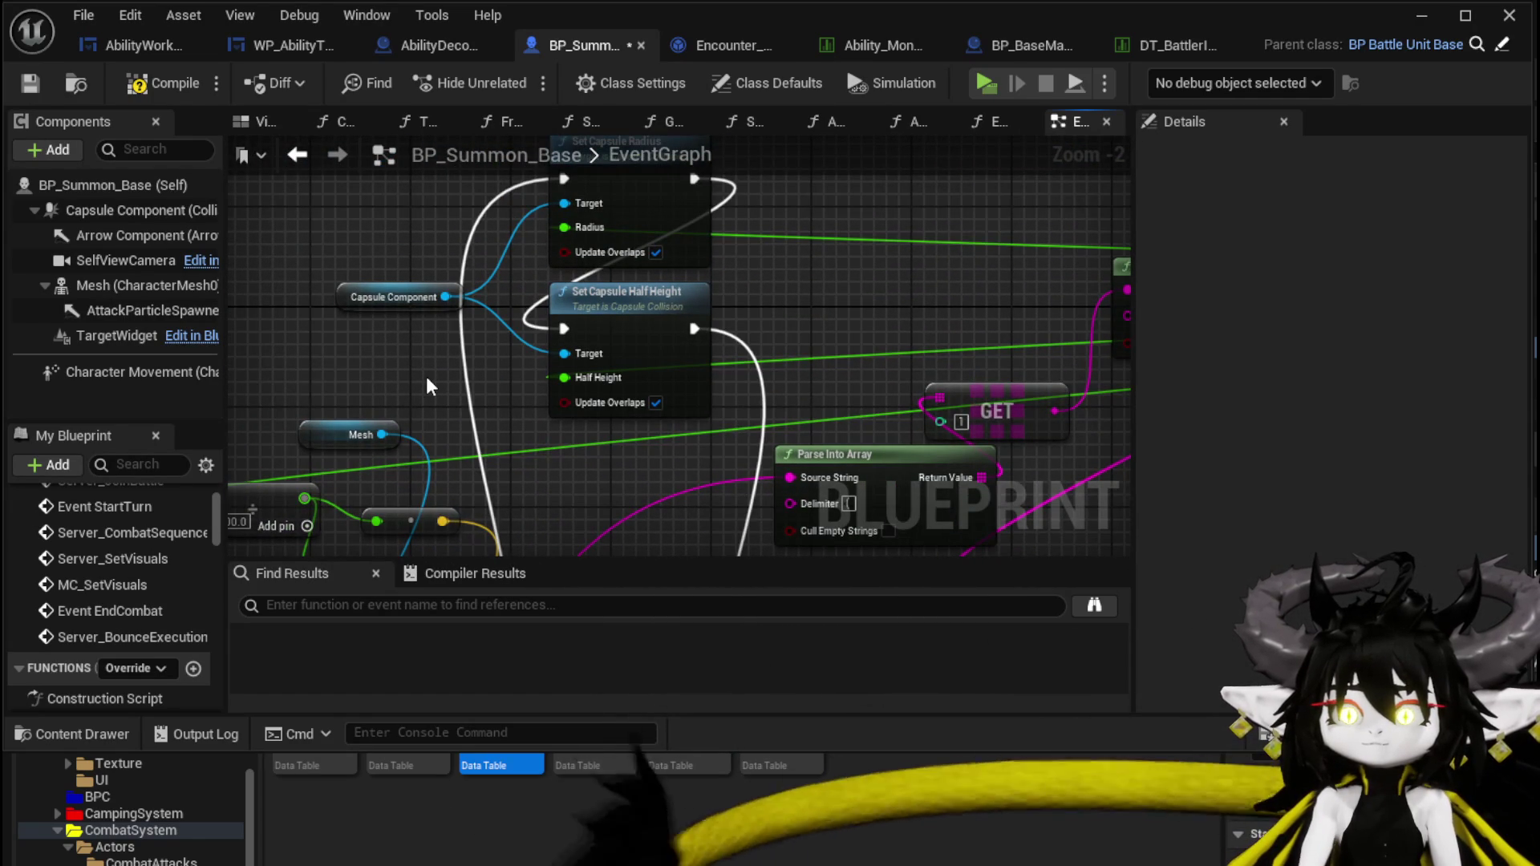
# Add a Set Relative Location node driven by the Mesh getter.
pyautogui.moveTo(427, 378)
pyautogui.mouseDown()
pyautogui.moveTo(588, 210)
pyautogui.moveTo(671, 417)
pyautogui.mouseUp()
pyautogui.moveTo(539, 452); pyautogui.dragTo(547, 464)
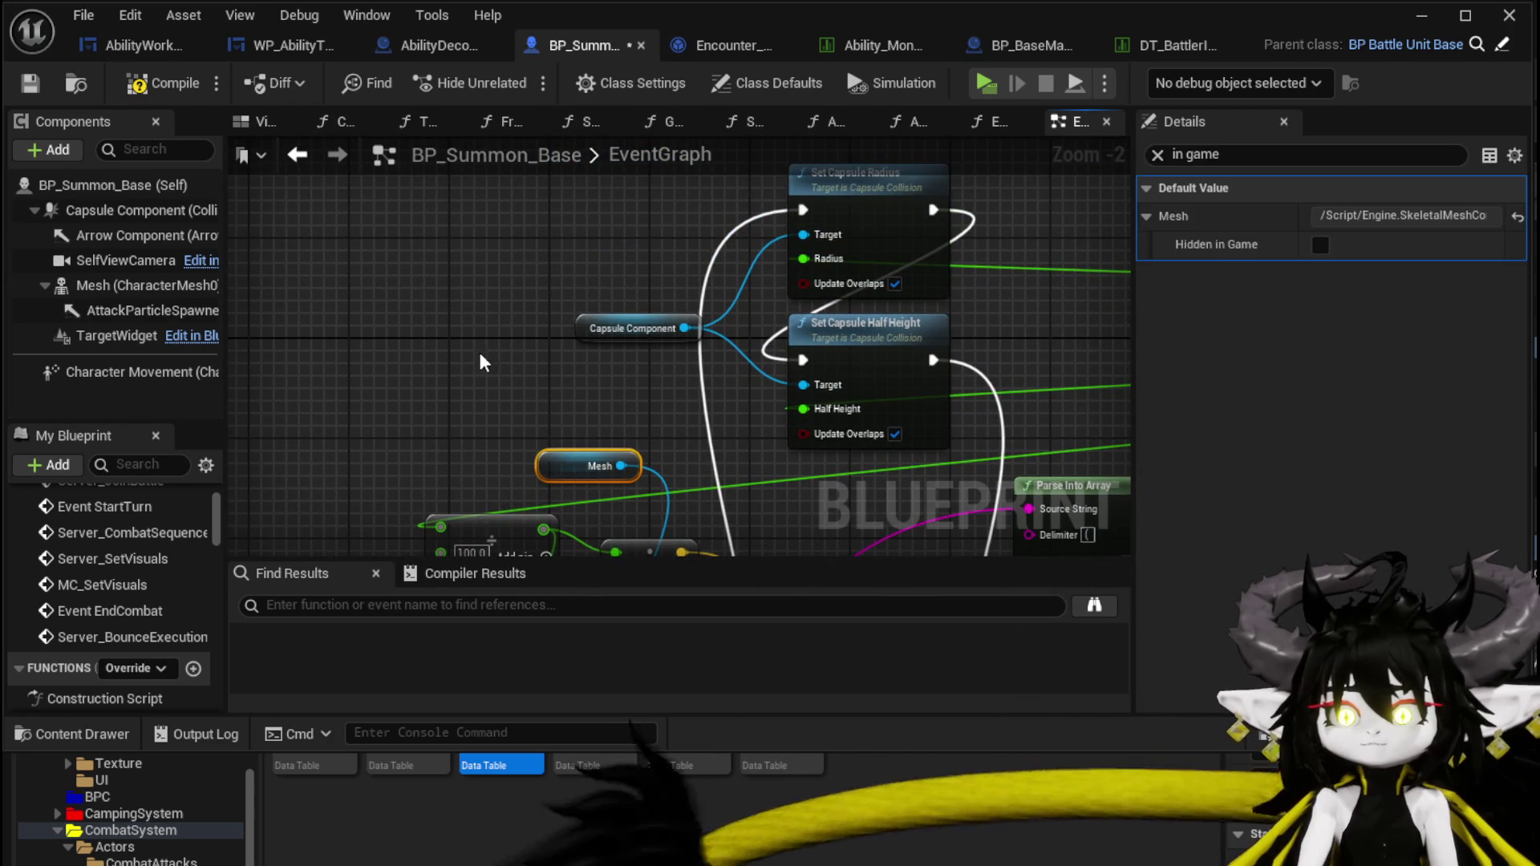
pyautogui.moveTo(459, 315); pyautogui.dragTo(408, 468)
pyautogui.click(484, 263)
pyautogui.hotkey('ctrl', 'v')
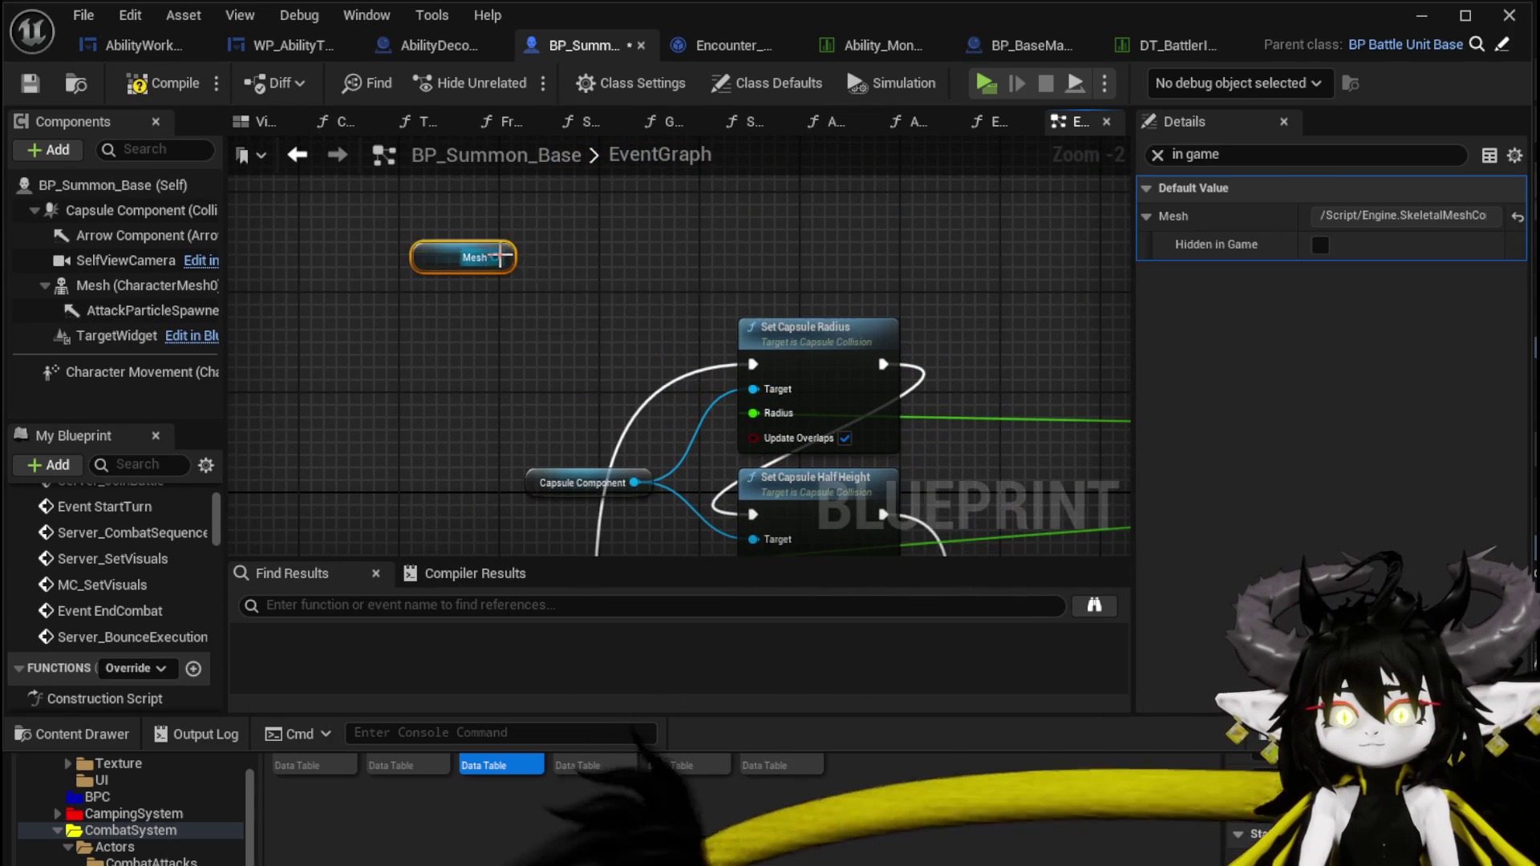
pyautogui.moveTo(497, 256); pyautogui.dragTo(579, 276)
pyautogui.write('Set')
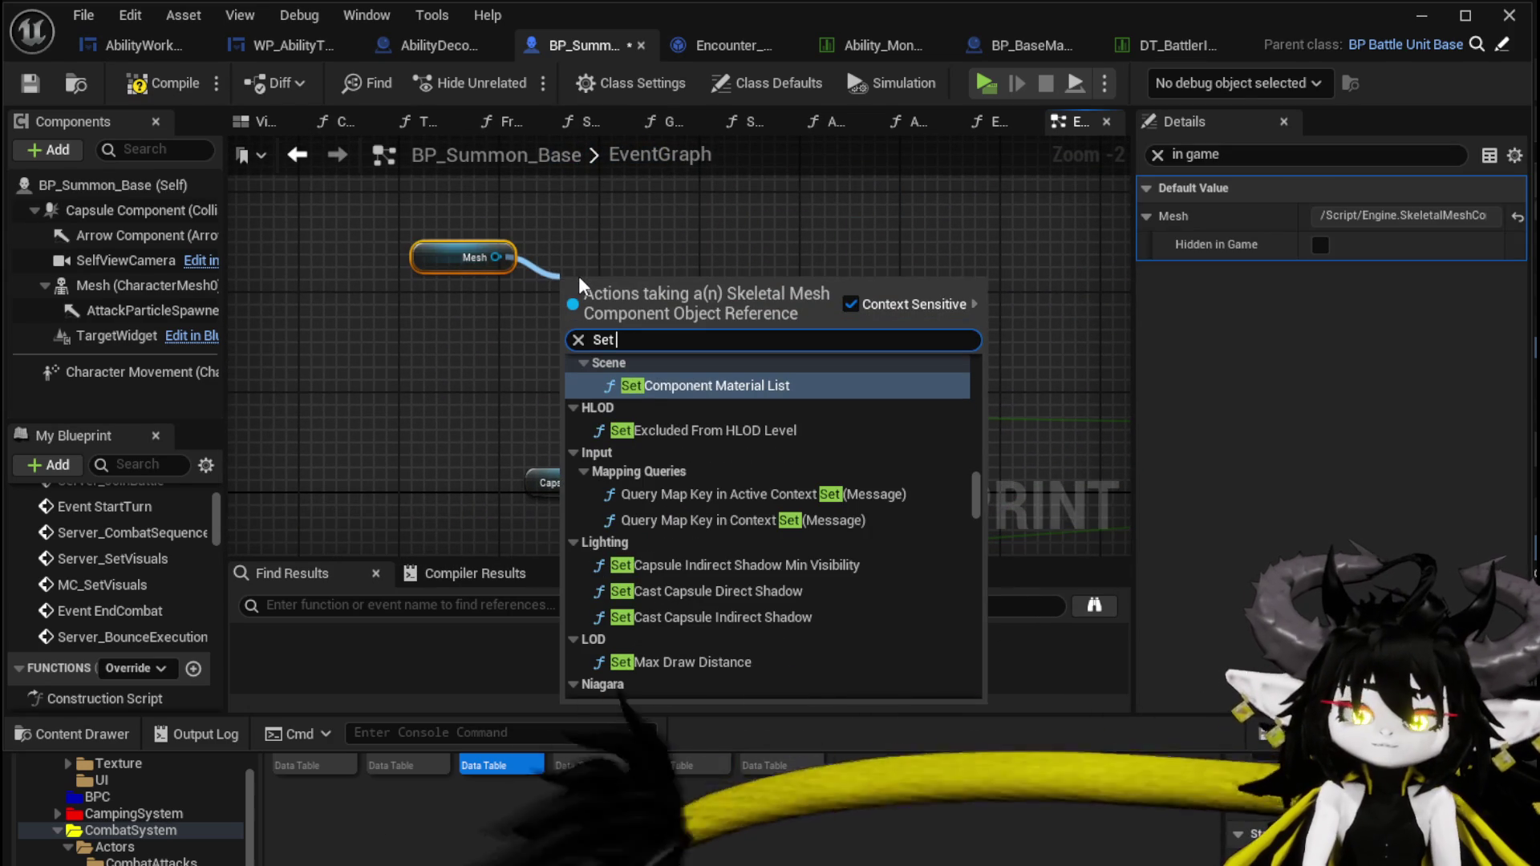
pyautogui.write(' relative')
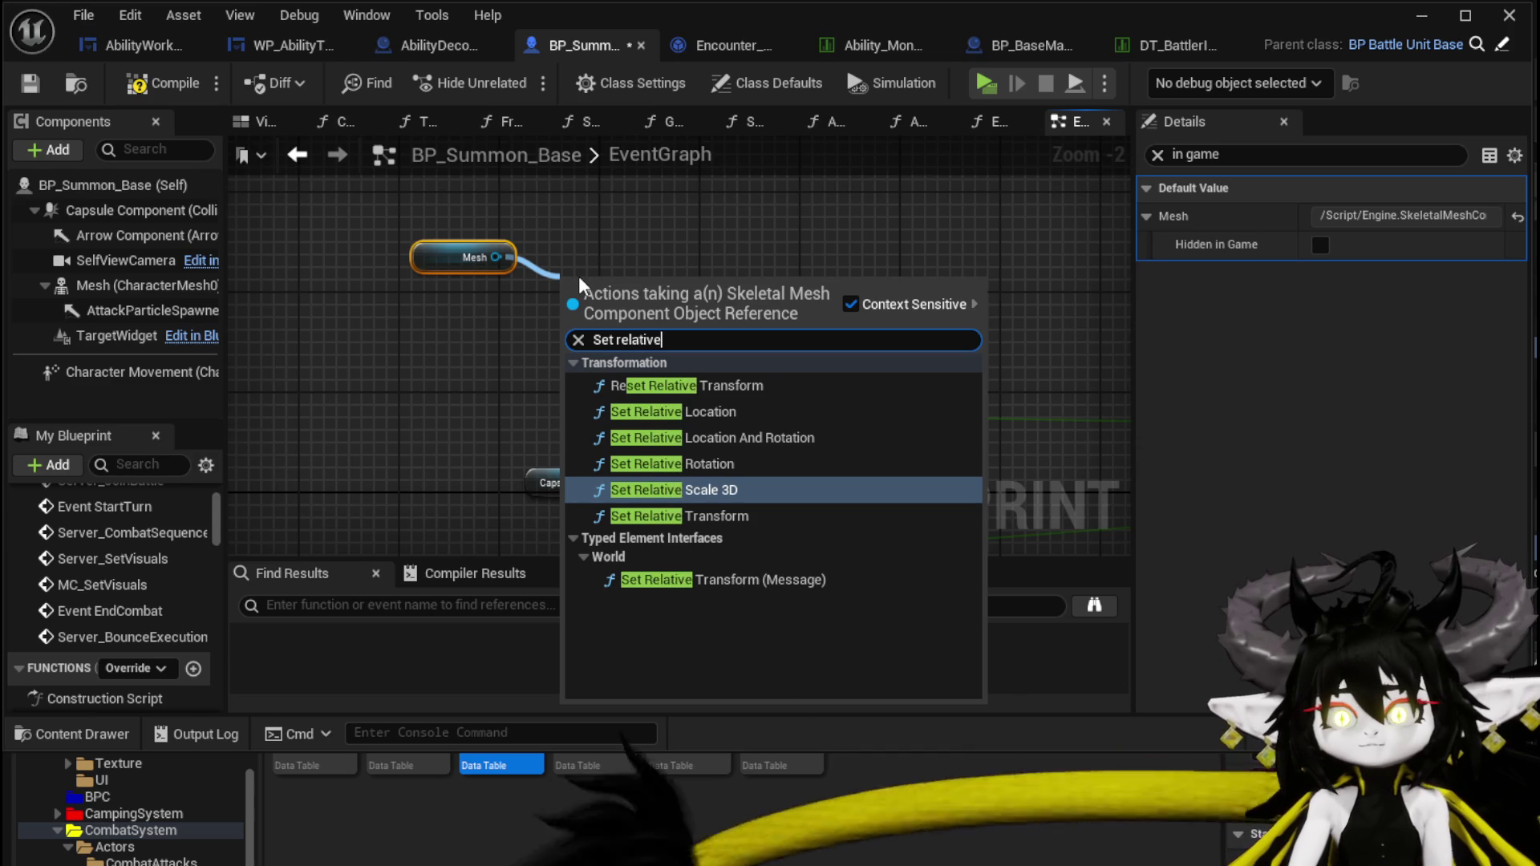
pyautogui.click(733, 409)
# Feed New Location from a Make Vector node, undoing the mistaken Break Transform.
pyautogui.moveTo(697, 281); pyautogui.dragTo(835, 146)
pyautogui.moveTo(717, 216); pyautogui.dragTo(557, 354)
pyautogui.write('brea')
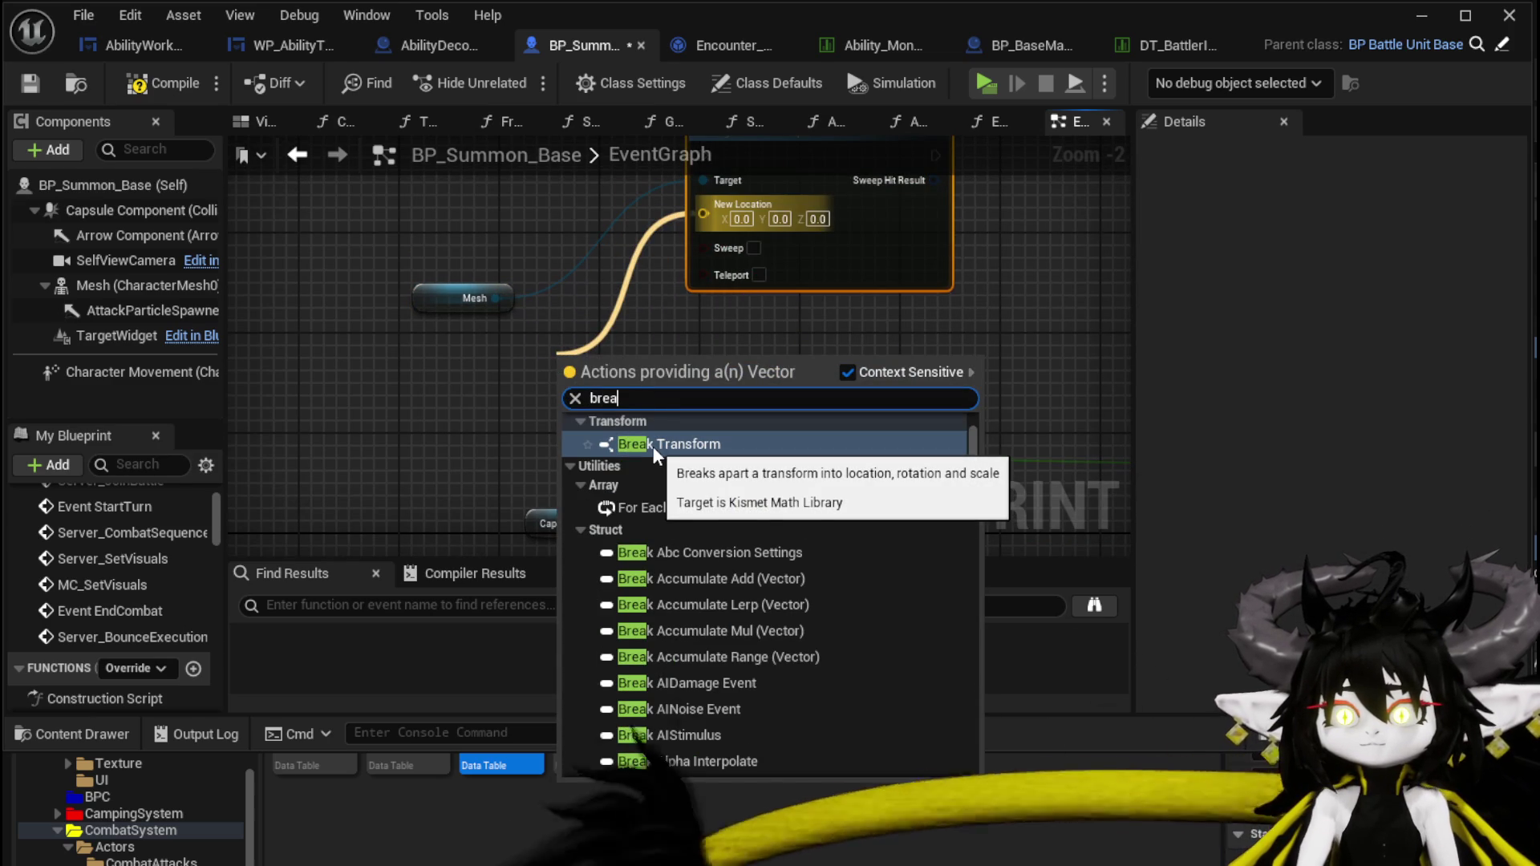
pyautogui.click(796, 446)
pyautogui.hotkey('ctrl', 'z')
pyautogui.moveTo(703, 212); pyautogui.dragTo(571, 347)
pyautogui.write('Make')
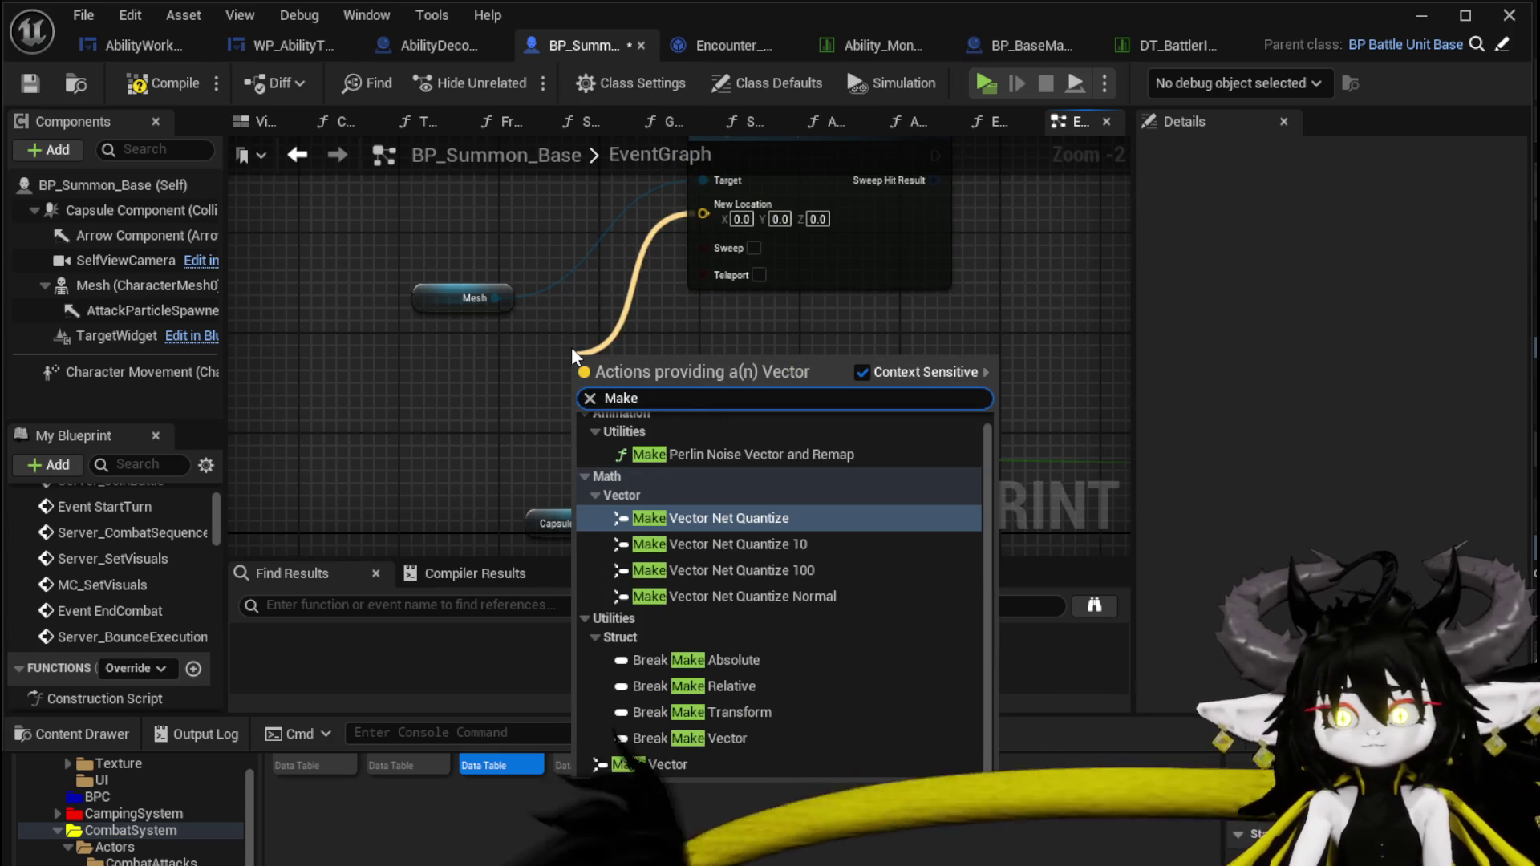
pyautogui.click(651, 763)
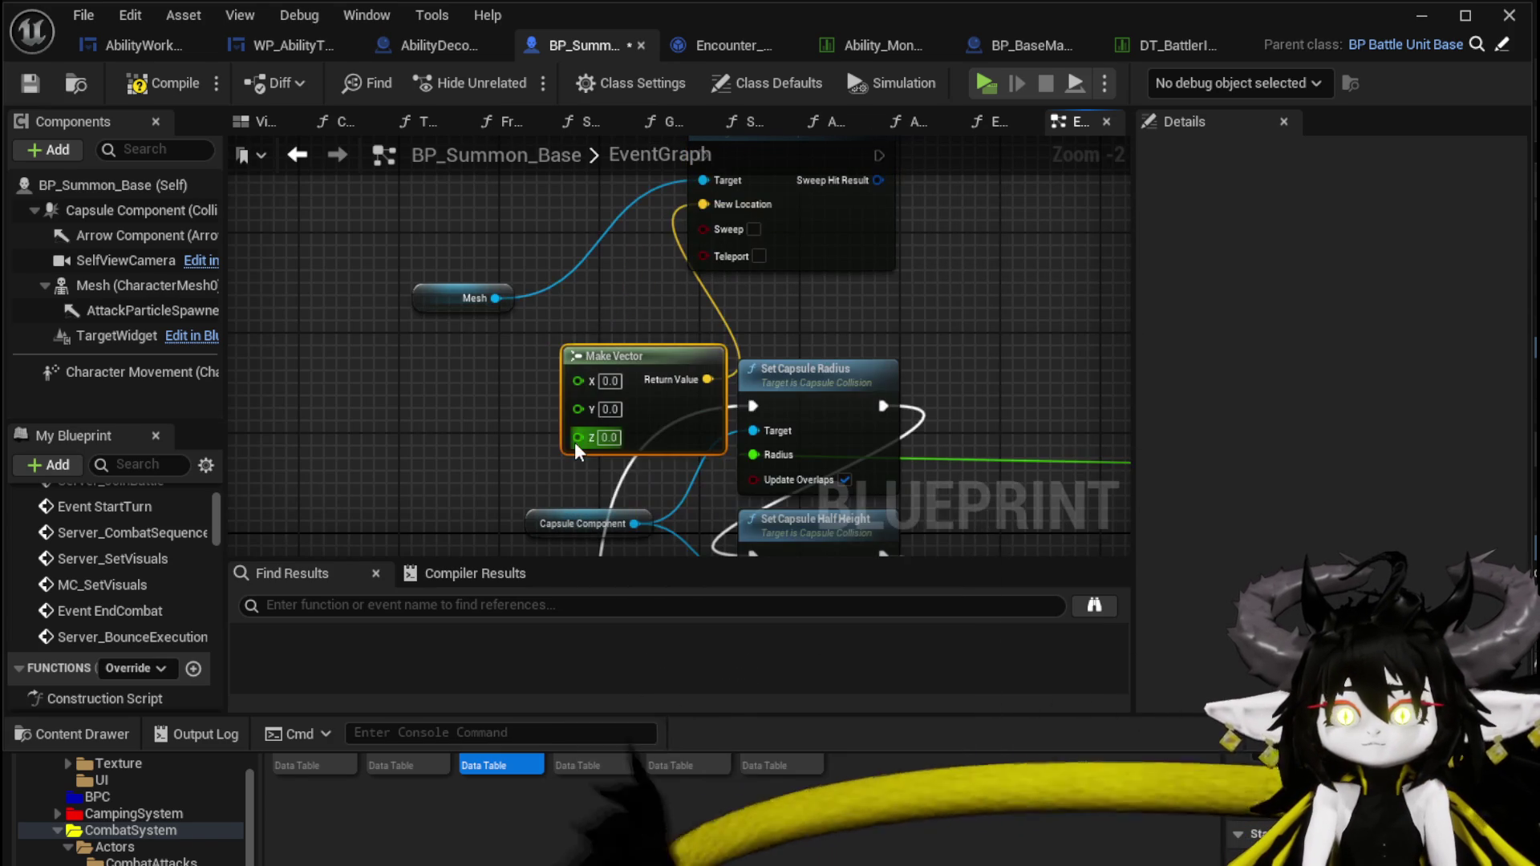
# Reposition the addition node near the new Make Vector.
pyautogui.moveTo(579, 437)
pyautogui.mouseDown()
pyautogui.moveTo(557, 288)
pyautogui.moveTo(32, 272)
pyautogui.moveTo(50, 271)
pyautogui.mouseUp()
pyautogui.scroll(-3, 769, 401)
pyautogui.moveTo(977, 359)
pyautogui.mouseDown()
pyautogui.moveTo(840, 246)
pyautogui.moveTo(570, 228)
pyautogui.moveTo(585, 263)
pyautogui.mouseUp()
pyautogui.scroll(2, 570, 229)
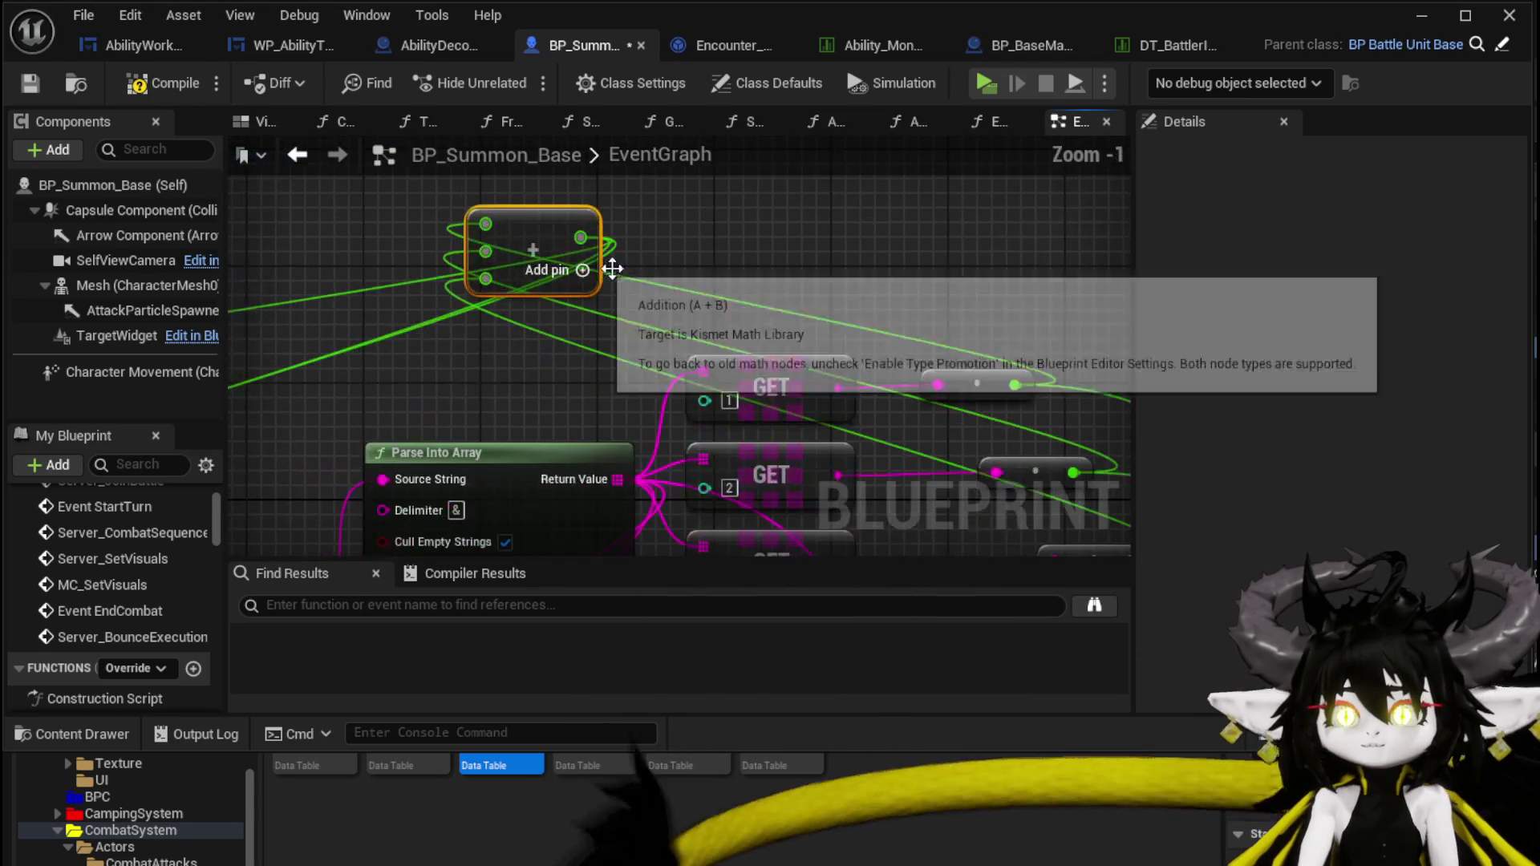
pyautogui.moveTo(738, 287); pyautogui.dragTo(887, 293)
pyautogui.scroll(-2, 888, 292)
pyautogui.scroll(1, 806, 280)
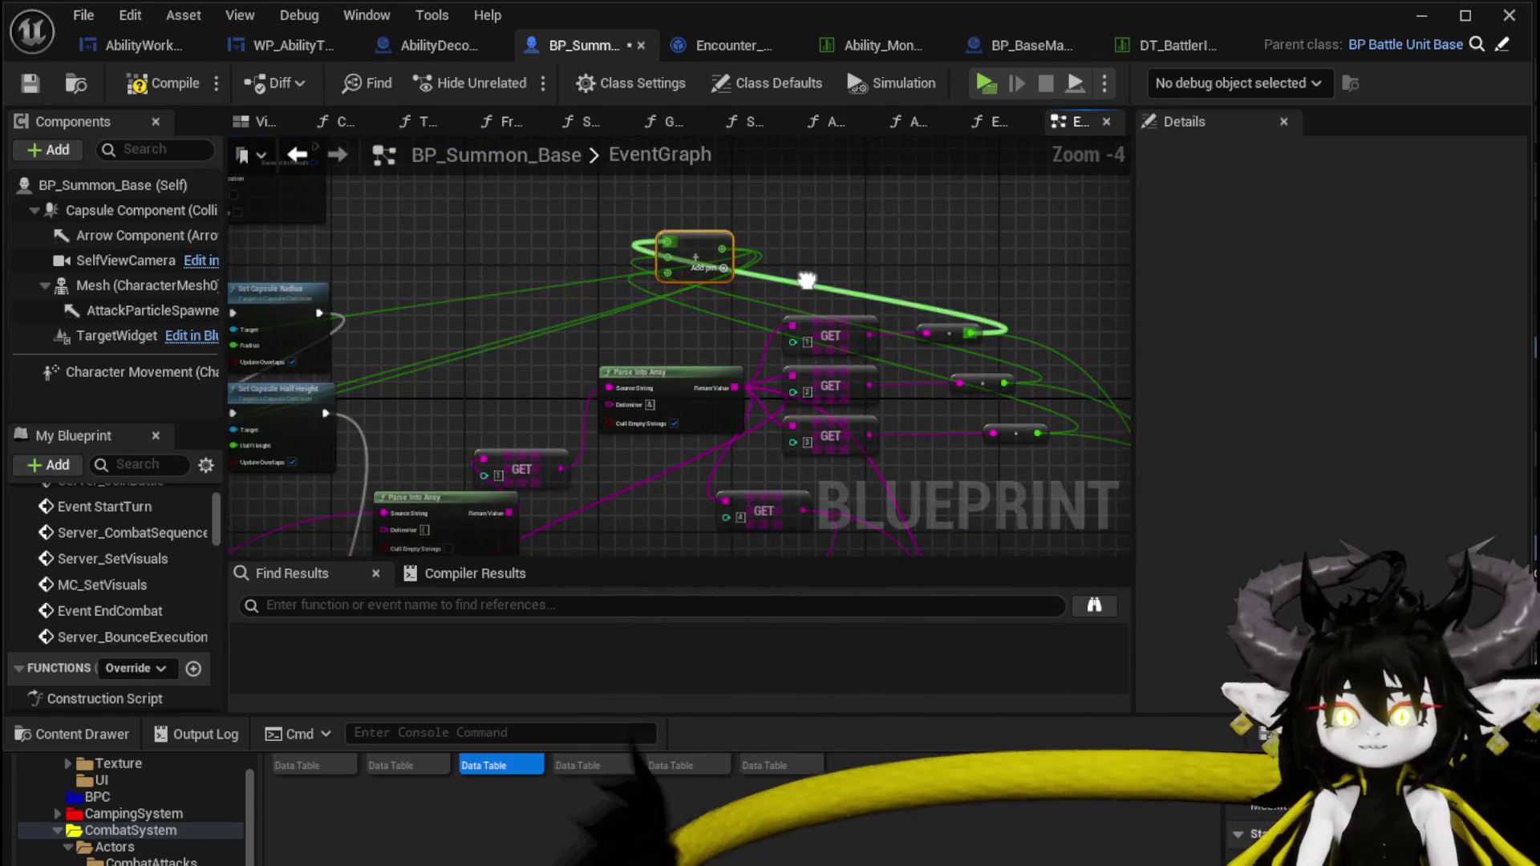
pyautogui.scroll(-2, 620, 320)
pyautogui.scroll(2, 679, 253)
pyautogui.moveTo(678, 254)
pyautogui.mouseDown()
pyautogui.moveTo(637, 392)
pyautogui.moveTo(964, 481)
pyautogui.mouseUp()
# Wire the addition result into the Make Vector's Z input.
pyautogui.moveTo(415, 317)
pyautogui.mouseDown()
pyautogui.moveTo(542, 454)
pyautogui.moveTo(859, 252)
pyautogui.moveTo(890, 319)
pyautogui.moveTo(873, 344)
pyautogui.mouseUp()
pyautogui.scroll(2, 873, 345)
pyautogui.moveTo(799, 403)
pyautogui.mouseDown()
pyautogui.moveTo(305, 399)
pyautogui.moveTo(392, 368)
pyautogui.mouseUp()
pyautogui.scroll(-3, 661, 287)
# Reroute Server_JoinBattle's execution straight to the SET node, bypassing the scaling nodes.
pyautogui.moveTo(662, 287); pyautogui.dragTo(559, 359)
pyautogui.moveTo(568, 303)
pyautogui.mouseDown()
pyautogui.moveTo(525, 262)
pyautogui.moveTo(212, 205)
pyautogui.mouseUp()
pyautogui.moveTo(858, 250)
pyautogui.mouseDown()
pyautogui.moveTo(423, 358)
pyautogui.moveTo(240, 241)
pyautogui.moveTo(705, 402)
pyautogui.mouseUp()
pyautogui.scroll(2, 380, 453)
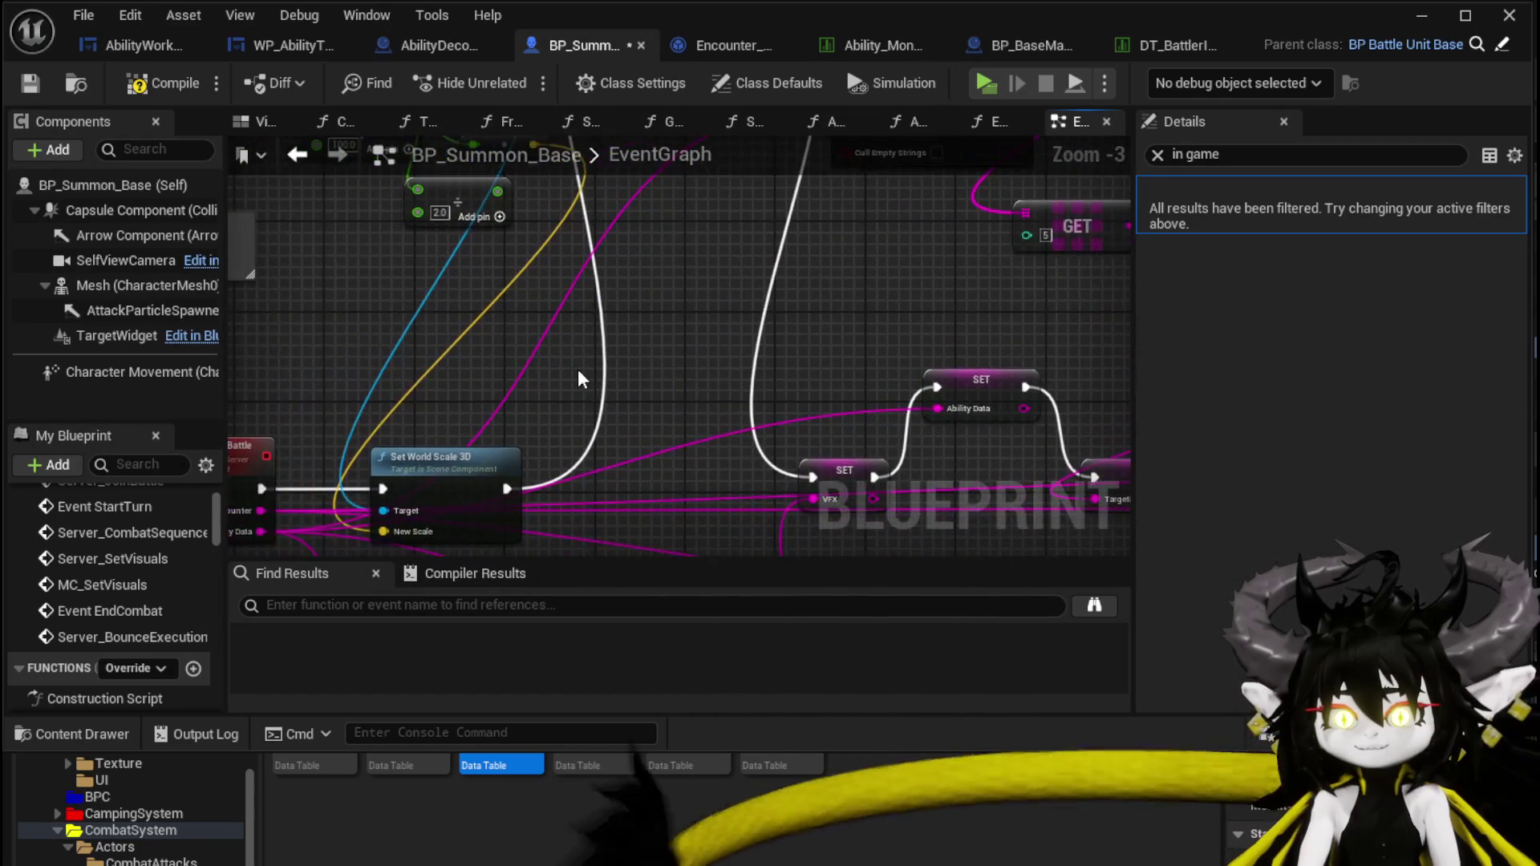
pyautogui.scroll(-2, 577, 368)
pyautogui.moveTo(578, 369)
pyautogui.mouseDown()
pyautogui.moveTo(544, 531)
pyautogui.moveTo(509, 447)
pyautogui.moveTo(516, 378)
pyautogui.moveTo(515, 417)
pyautogui.moveTo(568, 514)
pyautogui.moveTo(526, 461)
pyautogui.moveTo(562, 554)
pyautogui.moveTo(521, 554)
pyautogui.moveTo(504, 409)
pyautogui.moveTo(557, 430)
pyautogui.mouseUp()
pyautogui.scroll(3, 513, 409)
pyautogui.click(562, 433)
pyautogui.scroll(-1, 614, 464)
pyautogui.scroll(-1, 529, 465)
pyautogui.moveTo(350, 477)
pyautogui.mouseDown()
pyautogui.moveTo(782, 478)
pyautogui.moveTo(758, 465)
pyautogui.mouseUp()
# Group Set World Scale 3D, Set Capsule Half Height and the addition node together.
pyautogui.moveTo(505, 460)
pyautogui.mouseDown()
pyautogui.moveTo(642, 304)
pyautogui.moveTo(598, 482)
pyautogui.moveTo(601, 453)
pyautogui.mouseUp()
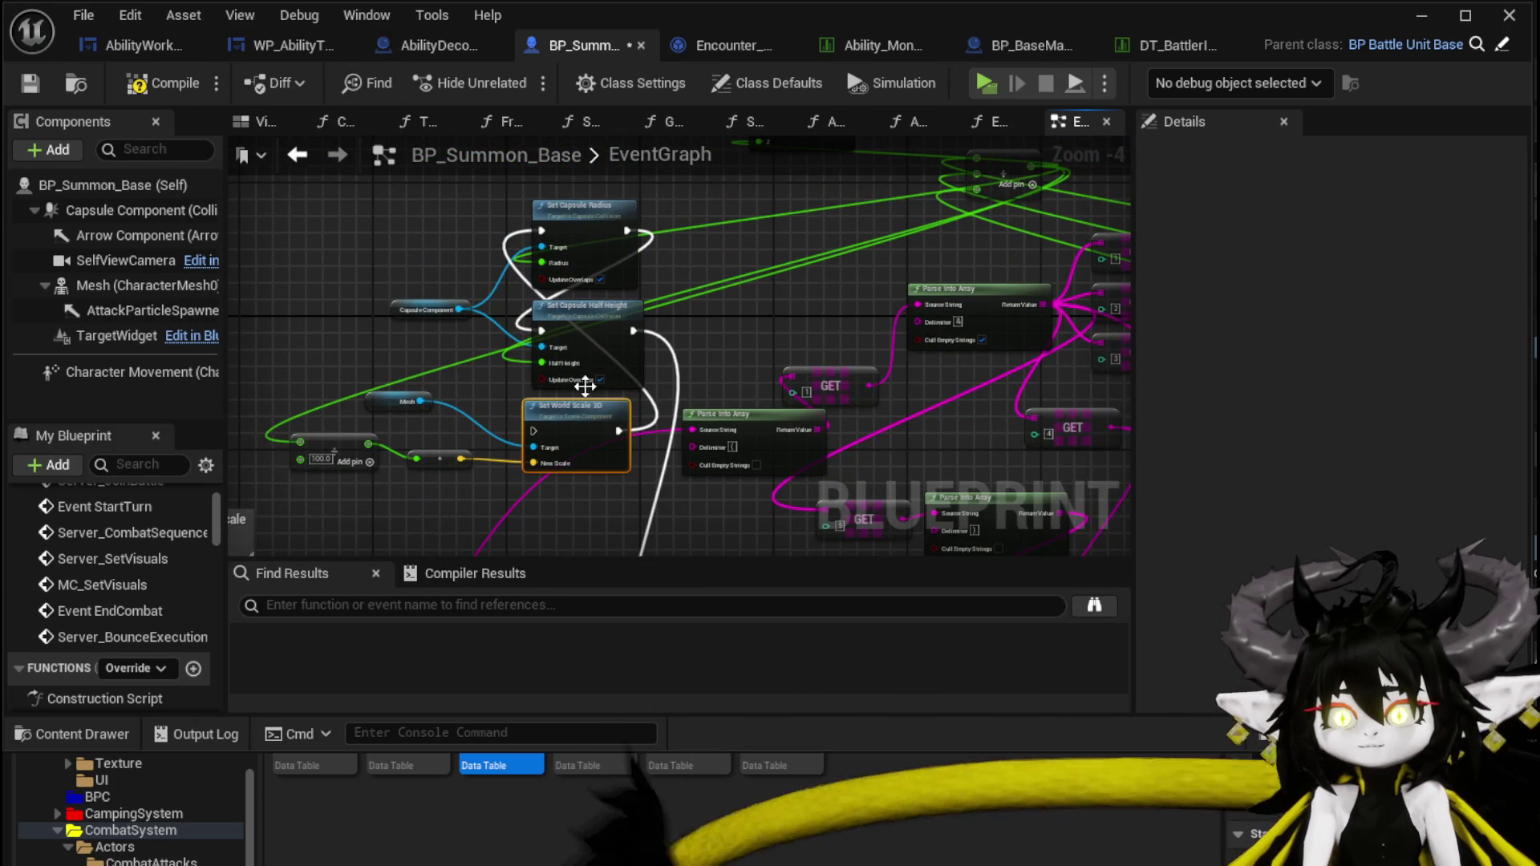
pyautogui.moveTo(589, 321)
pyautogui.mouseDown()
pyautogui.moveTo(507, 319)
pyautogui.moveTo(651, 324)
pyautogui.moveTo(612, 403)
pyautogui.moveTo(684, 339)
pyautogui.moveTo(667, 445)
pyautogui.moveTo(646, 372)
pyautogui.mouseUp()
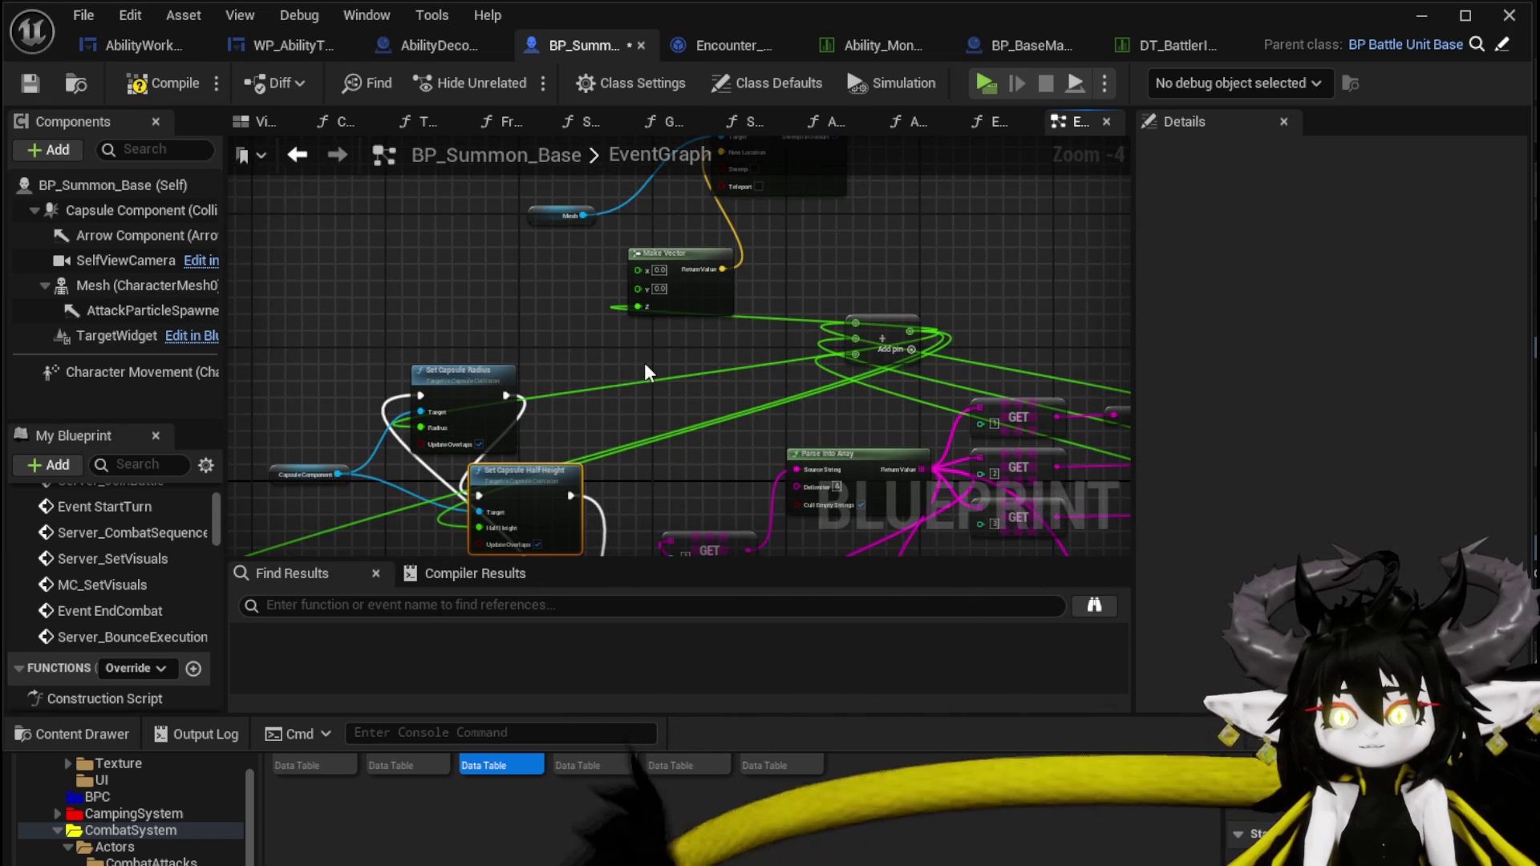
pyautogui.moveTo(876, 328)
pyautogui.mouseDown()
pyautogui.moveTo(700, 342)
pyautogui.moveTo(869, 339)
pyautogui.mouseUp()
pyautogui.moveTo(695, 367); pyautogui.dragTo(688, 332)
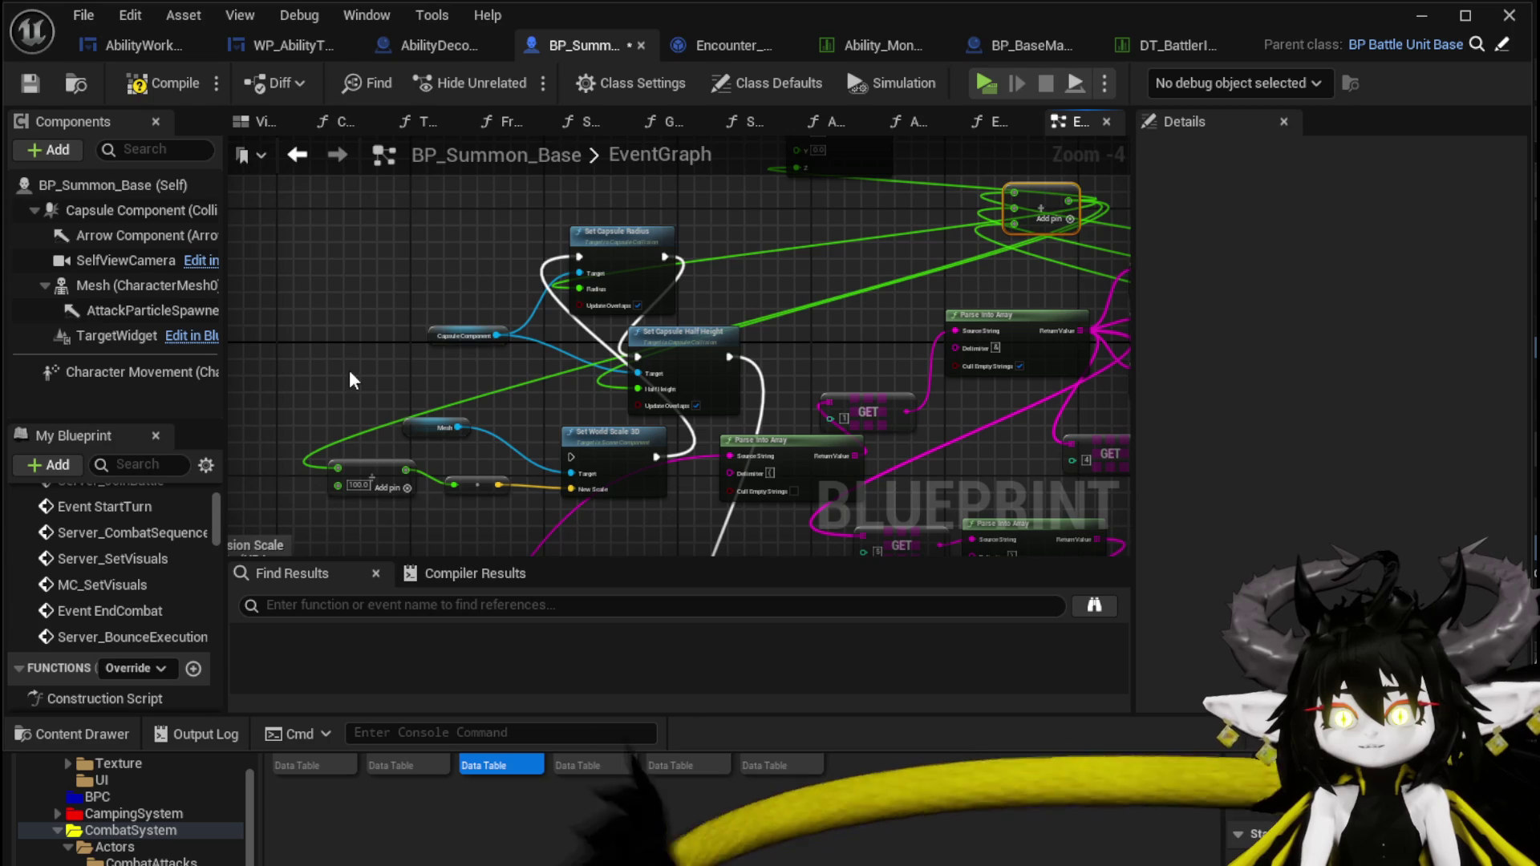
pyautogui.moveTo(664, 275); pyautogui.dragTo(623, 434)
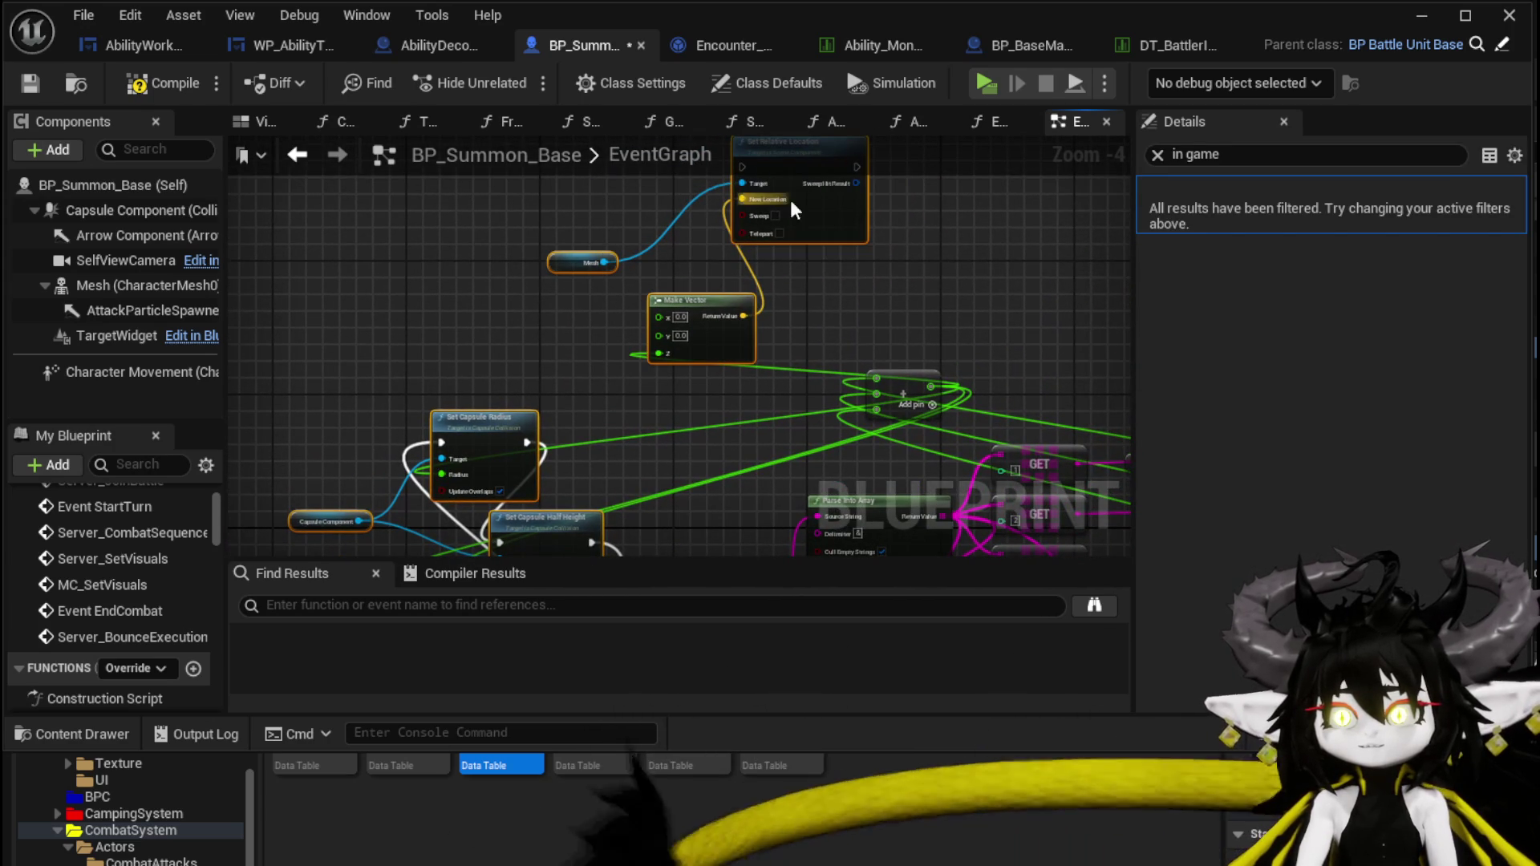
# Line up Set World Scale 3D, Set Capsule Half Height and Make Vector in one row.
pyautogui.rightClick(789, 200)
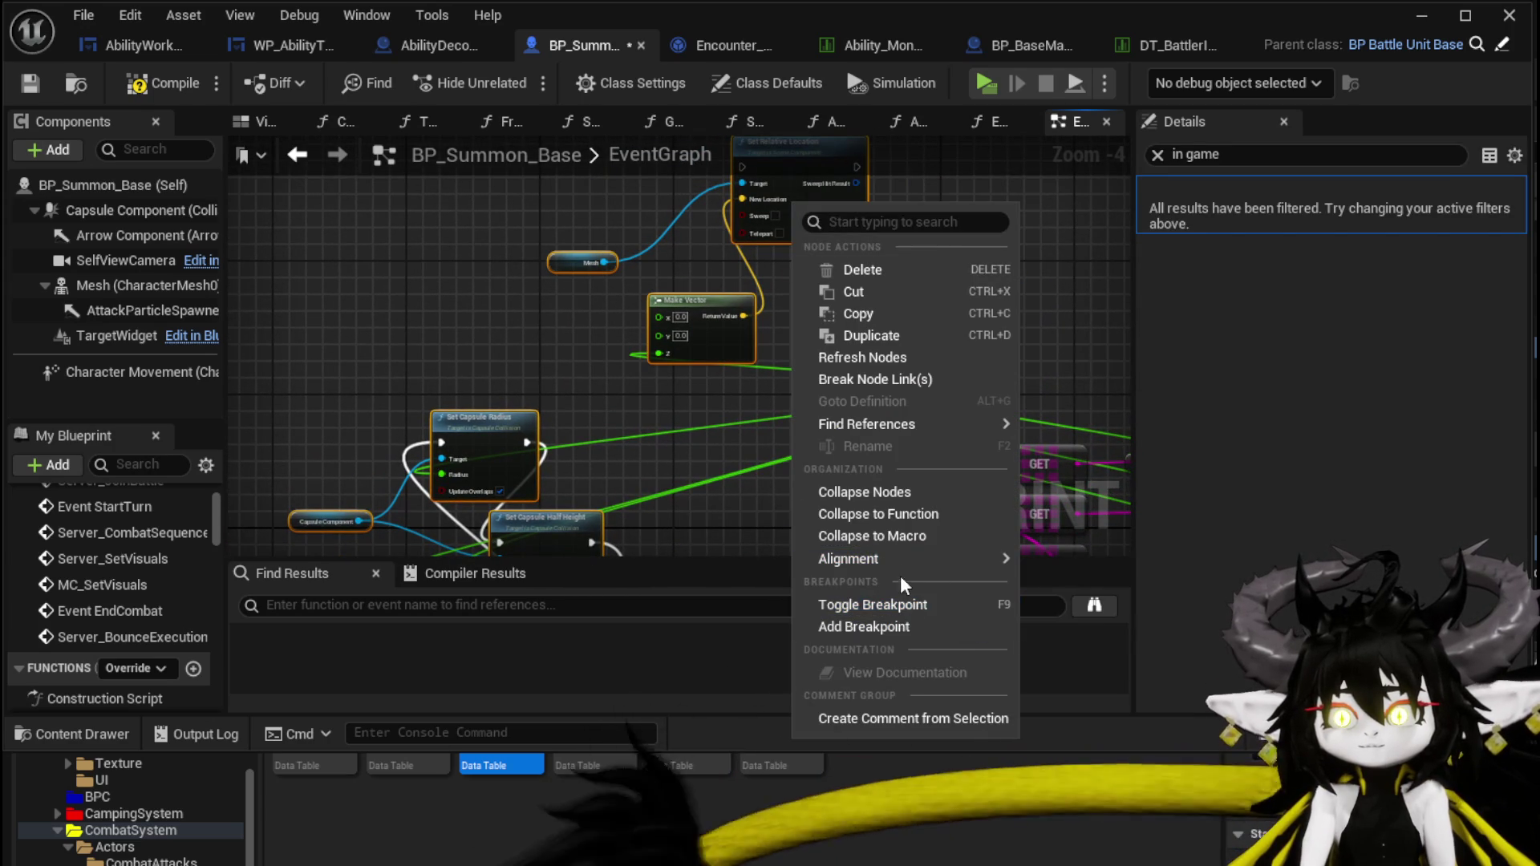
pyautogui.click(912, 520)
pyautogui.moveTo(645, 465)
pyautogui.mouseDown()
pyautogui.moveTo(751, 390)
pyautogui.moveTo(725, 305)
pyautogui.mouseUp()
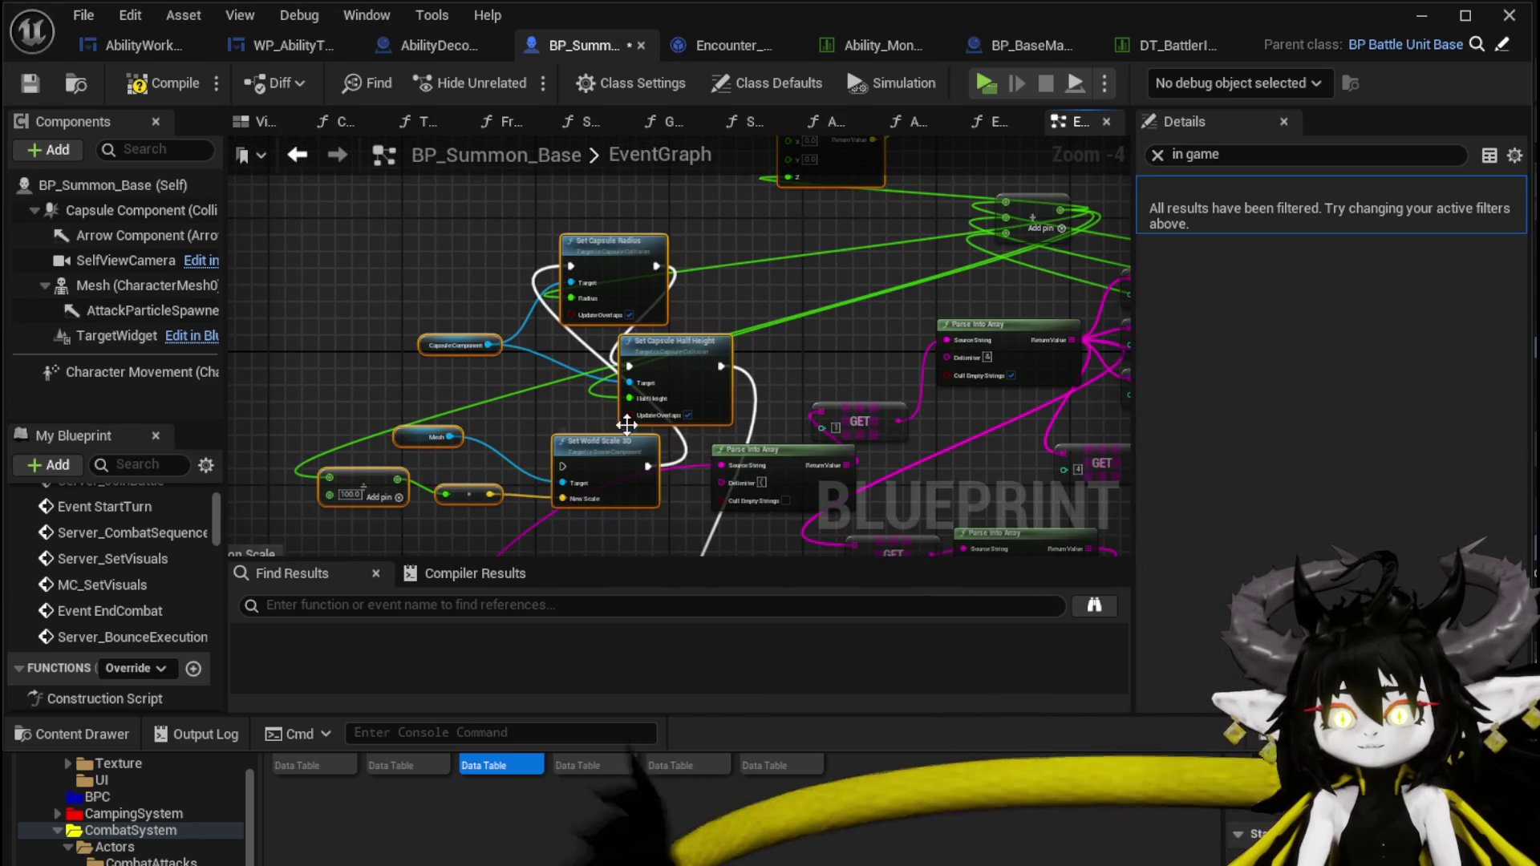
pyautogui.moveTo(605, 448)
pyautogui.mouseDown()
pyautogui.moveTo(470, 239)
pyautogui.moveTo(452, 364)
pyautogui.mouseUp()
pyautogui.moveTo(655, 456)
pyautogui.mouseDown()
pyautogui.moveTo(767, 381)
pyautogui.moveTo(858, 194)
pyautogui.mouseUp()
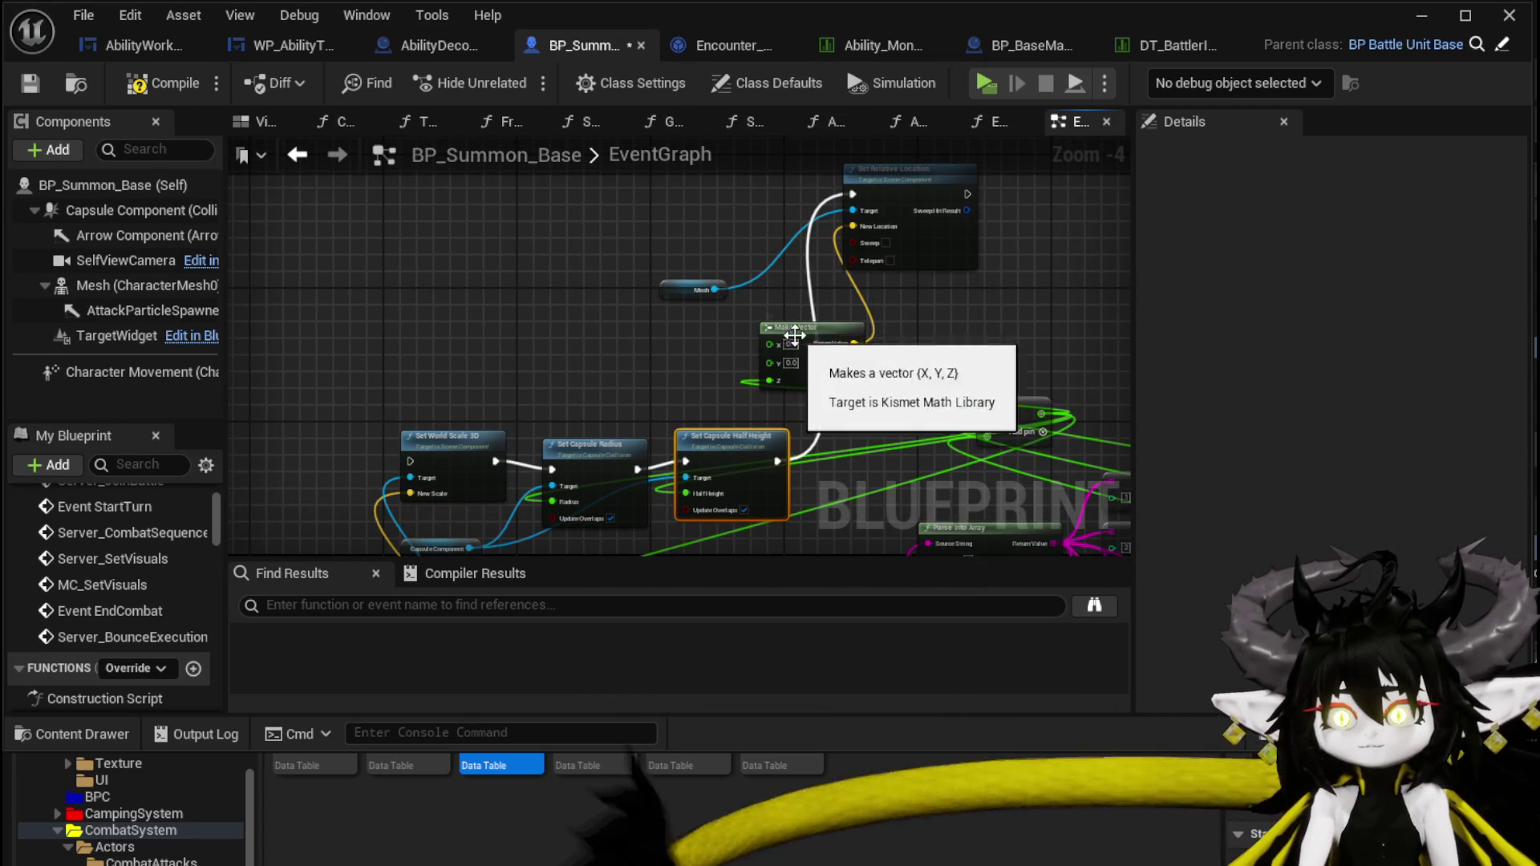
pyautogui.moveTo(806, 327); pyautogui.dragTo(700, 328)
pyautogui.scroll(-1, 561, 316)
# Select all the scaling nodes and collapse them into a function.
pyautogui.moveTo(370, 458)
pyautogui.mouseDown()
pyautogui.moveTo(539, 528)
pyautogui.moveTo(507, 506)
pyautogui.moveTo(611, 300)
pyautogui.moveTo(559, 327)
pyautogui.mouseUp()
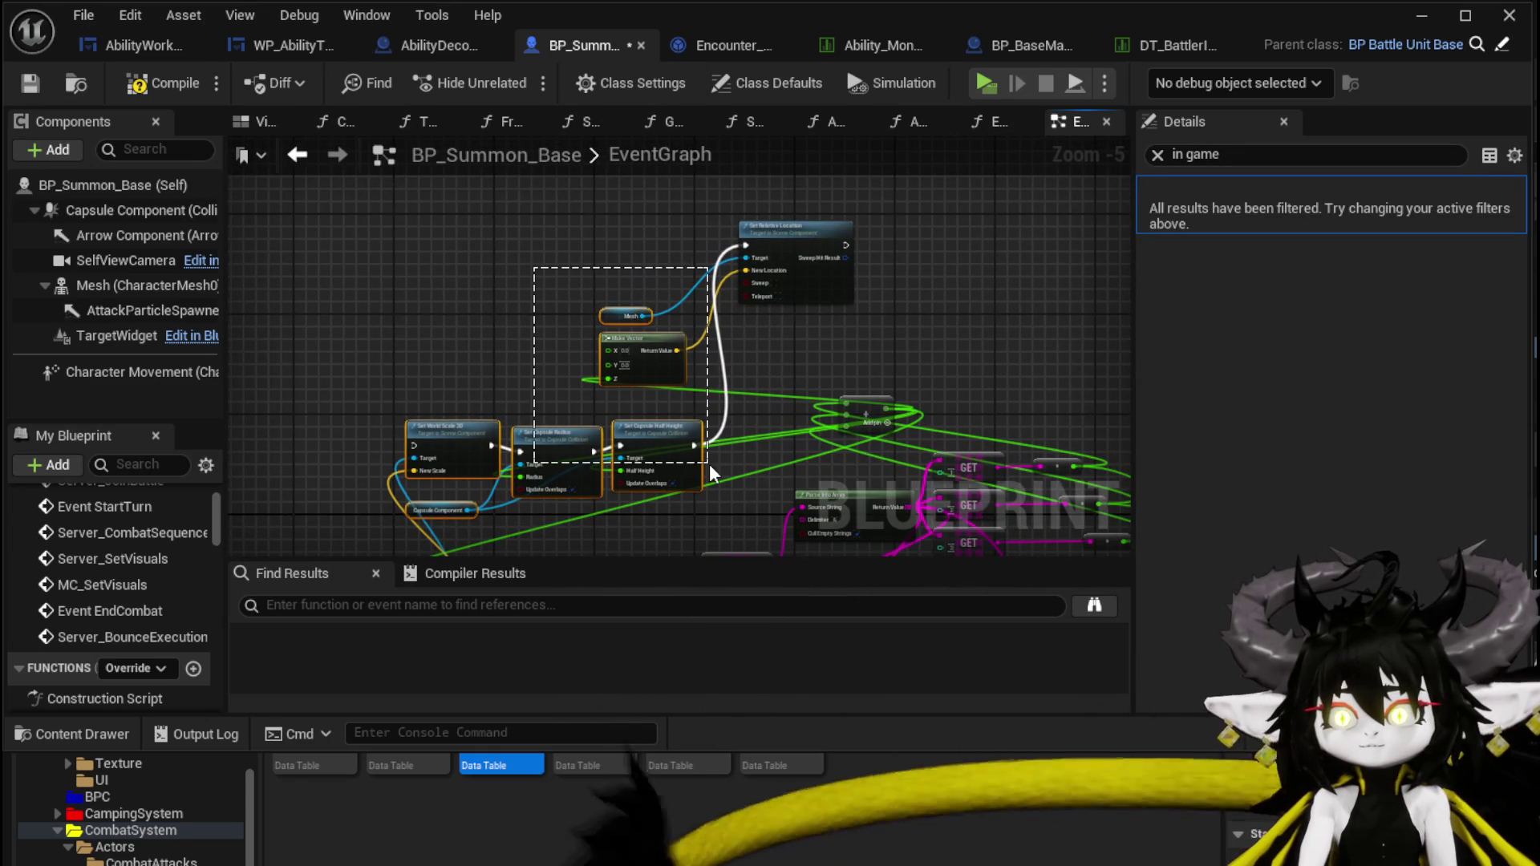
pyautogui.rightClick(804, 246)
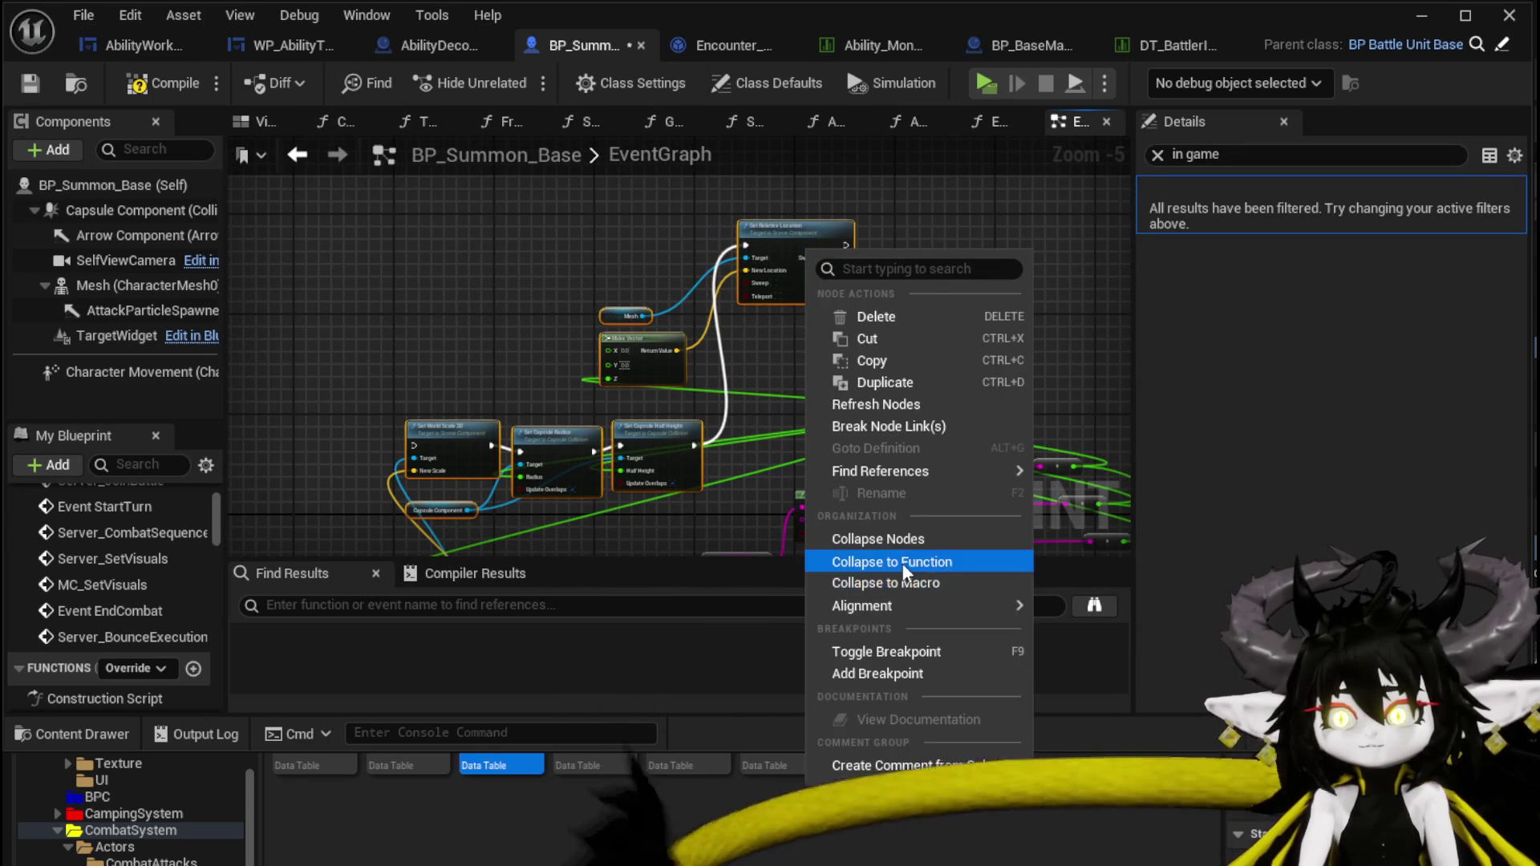
pyautogui.click(913, 562)
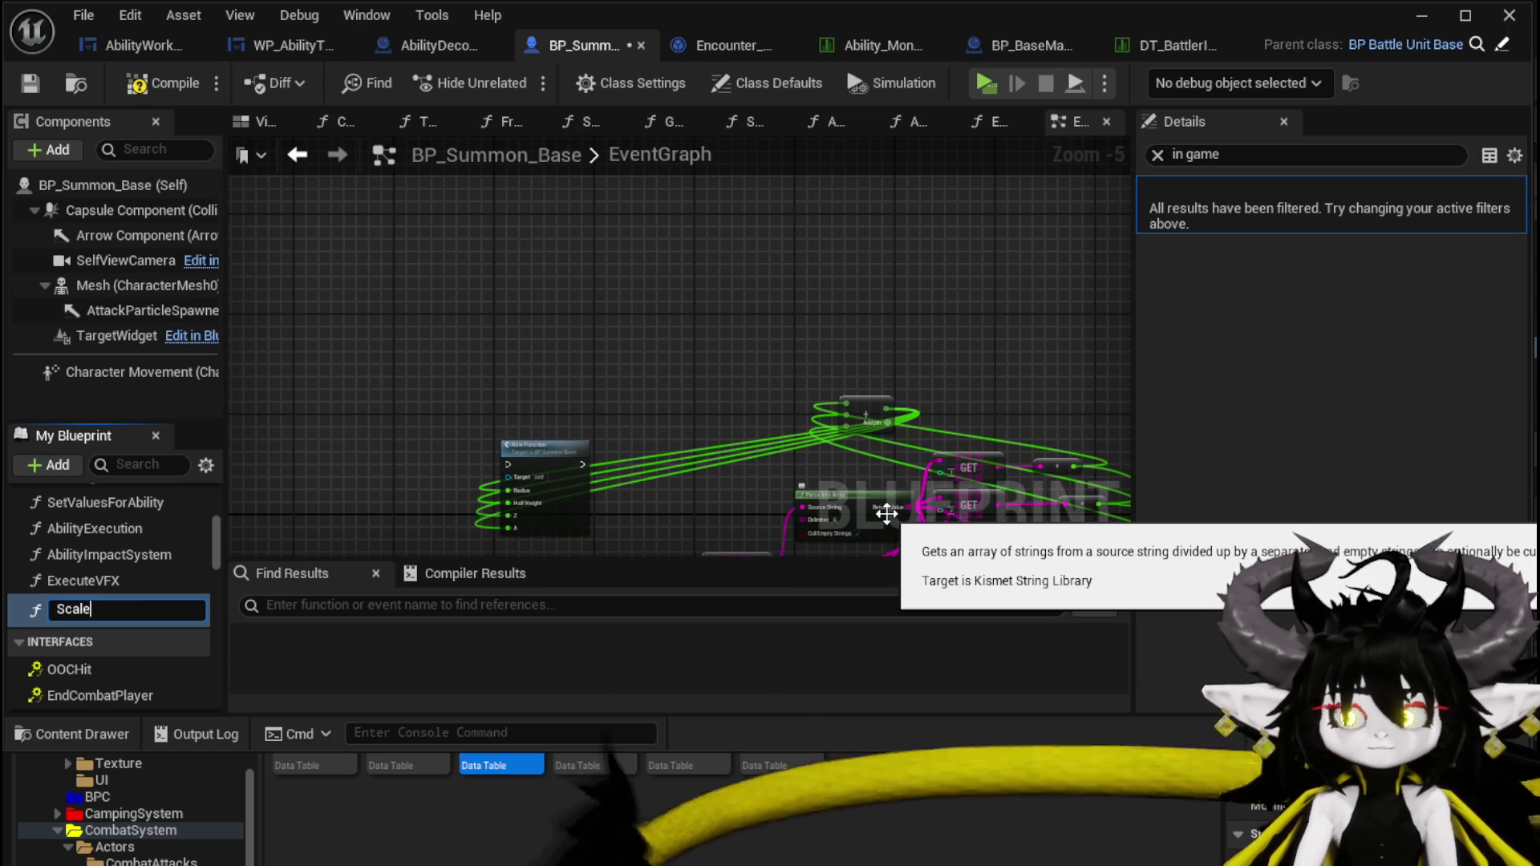
pyautogui.write('ScaleSummonSize')
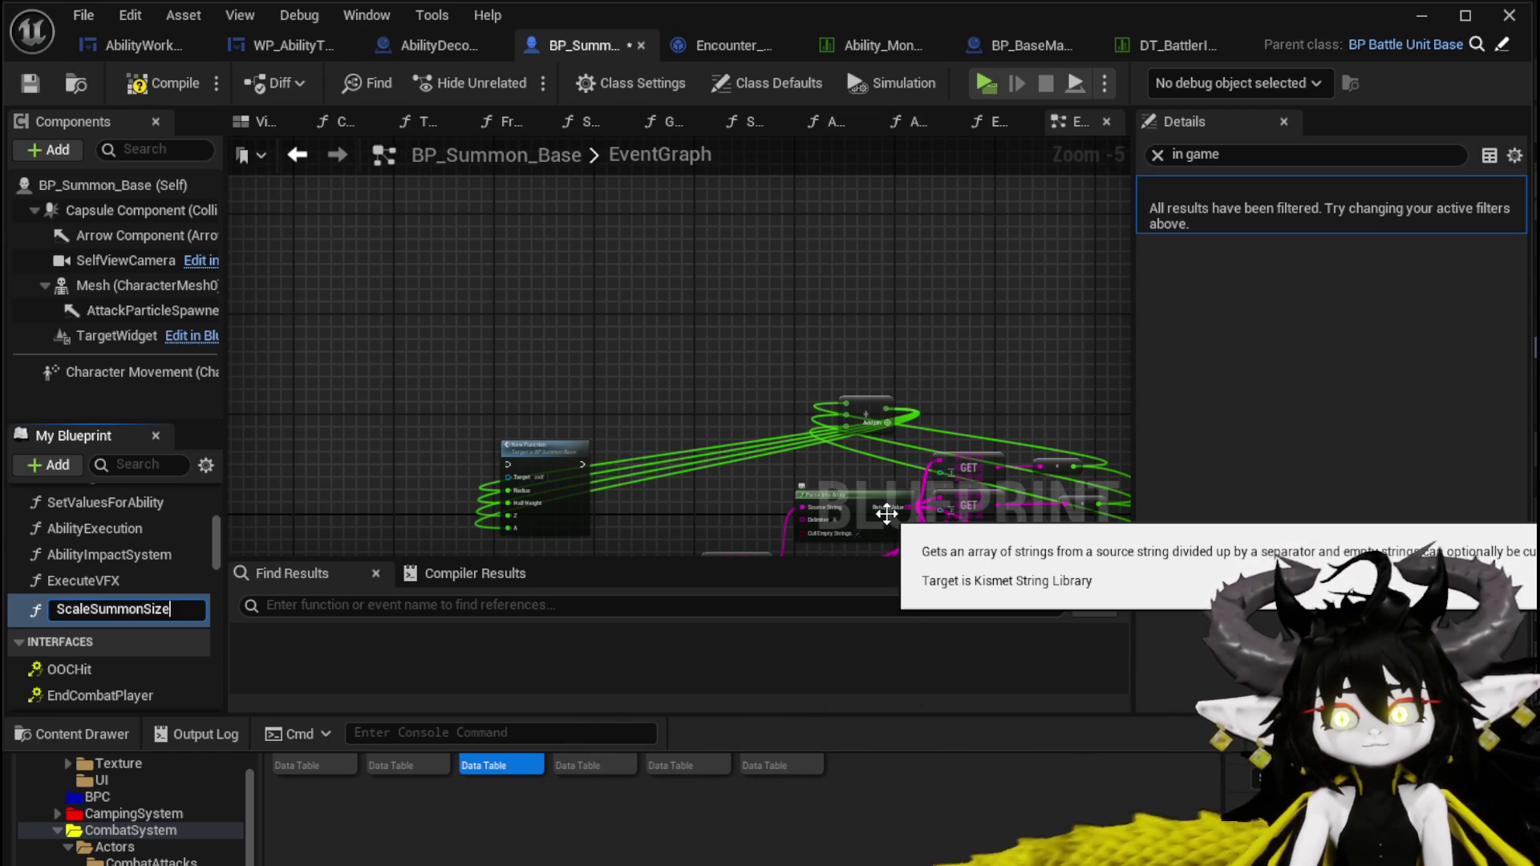
# Name the new function ScaleSummonSize and open its graph.
pyautogui.press('Return')
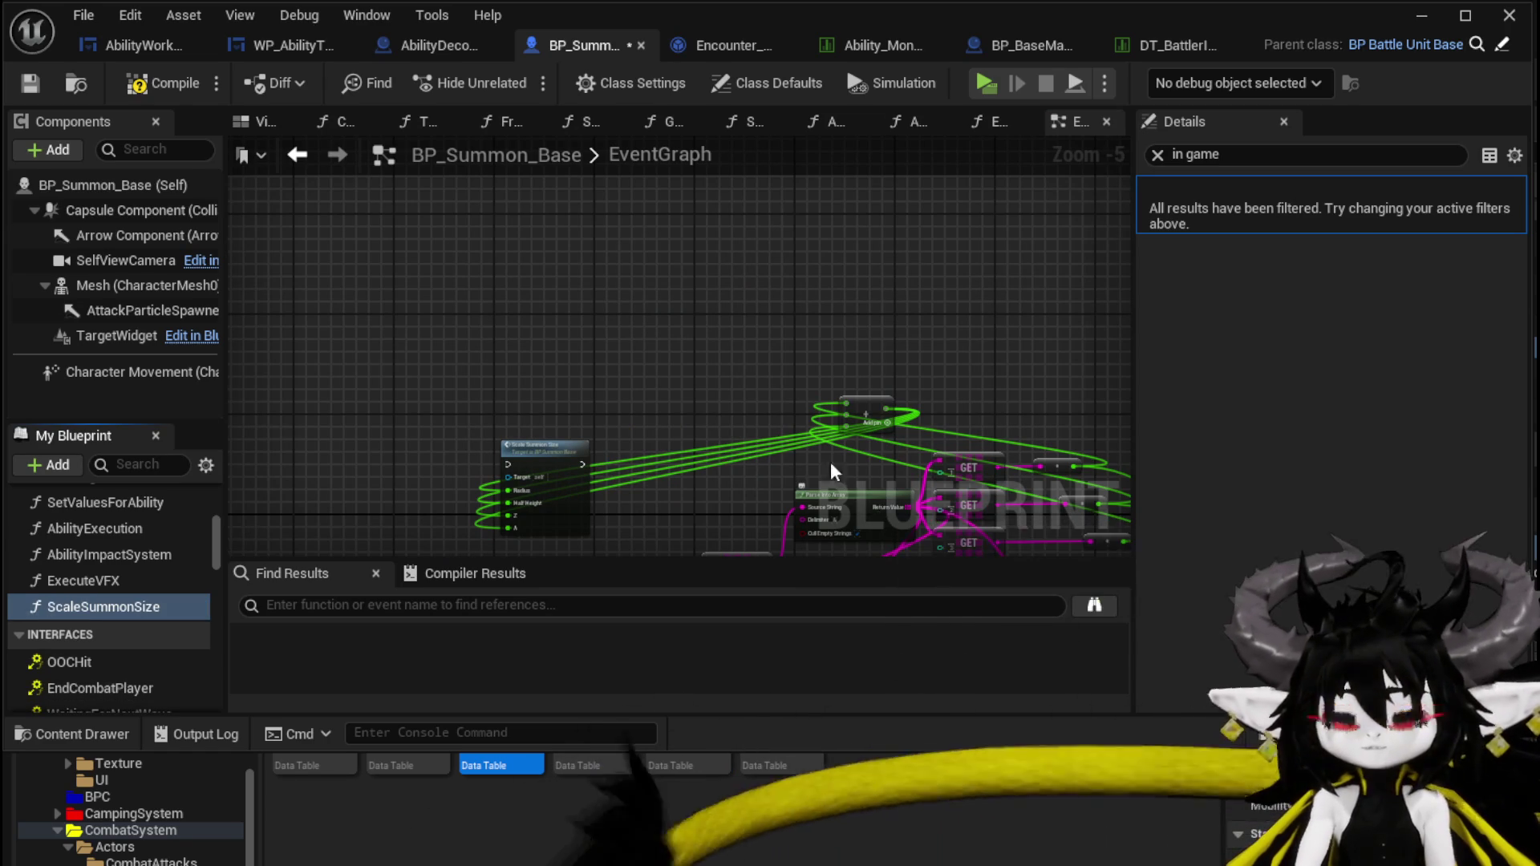
pyautogui.doubleClick(567, 449)
pyautogui.scroll(5, 594, 460)
pyautogui.moveTo(588, 484)
pyautogui.mouseDown()
pyautogui.moveTo(536, 368)
pyautogui.moveTo(553, 394)
pyautogui.mouseUp()
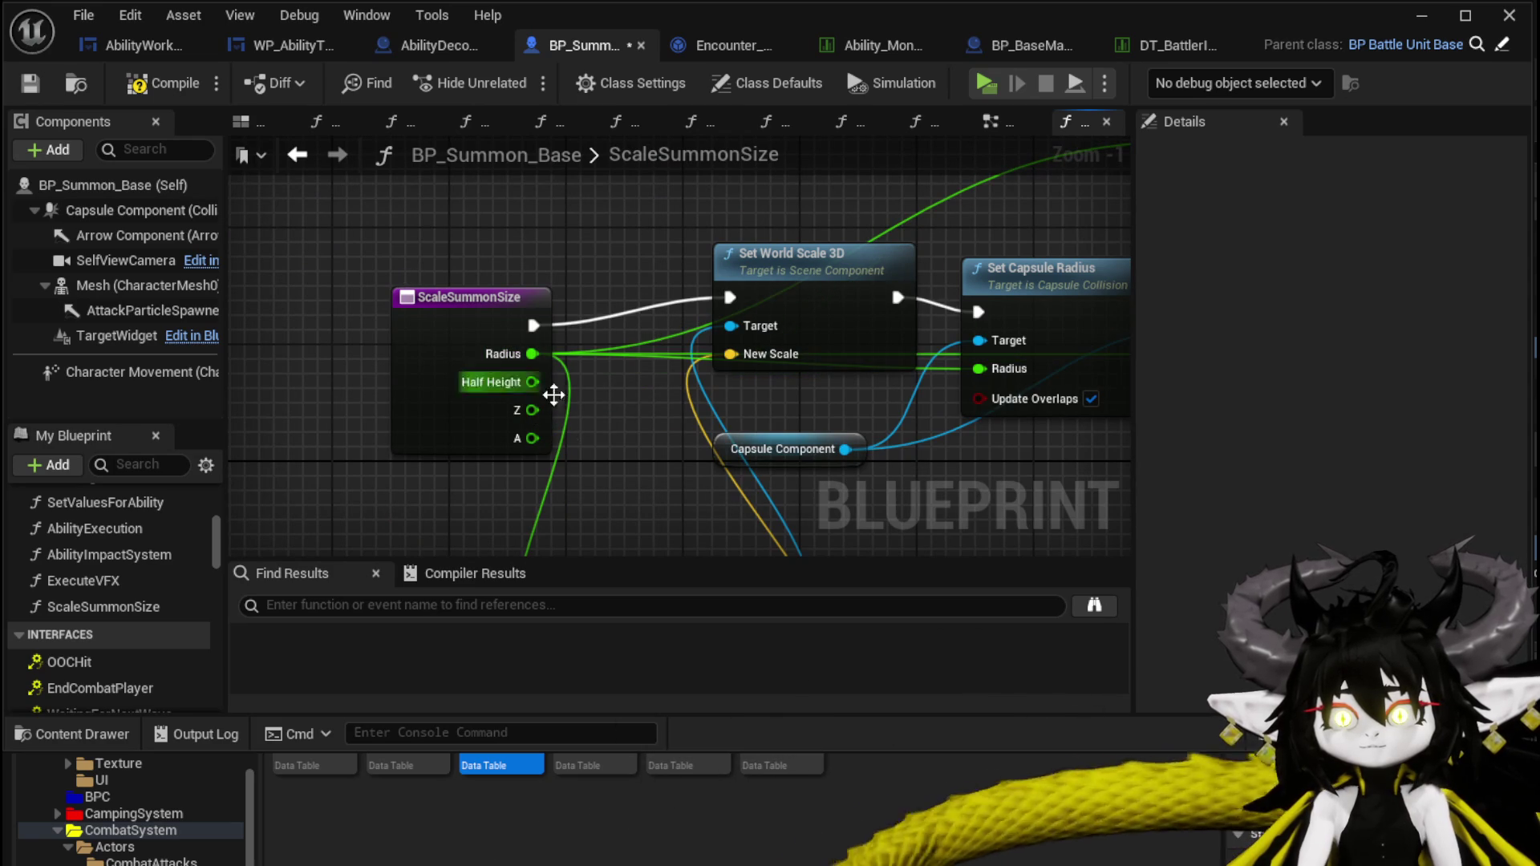
# Rename the Radius input to Amount and remove the HalfHeight, Z and A inputs.
pyautogui.click(491, 384)
pyautogui.click(1158, 155)
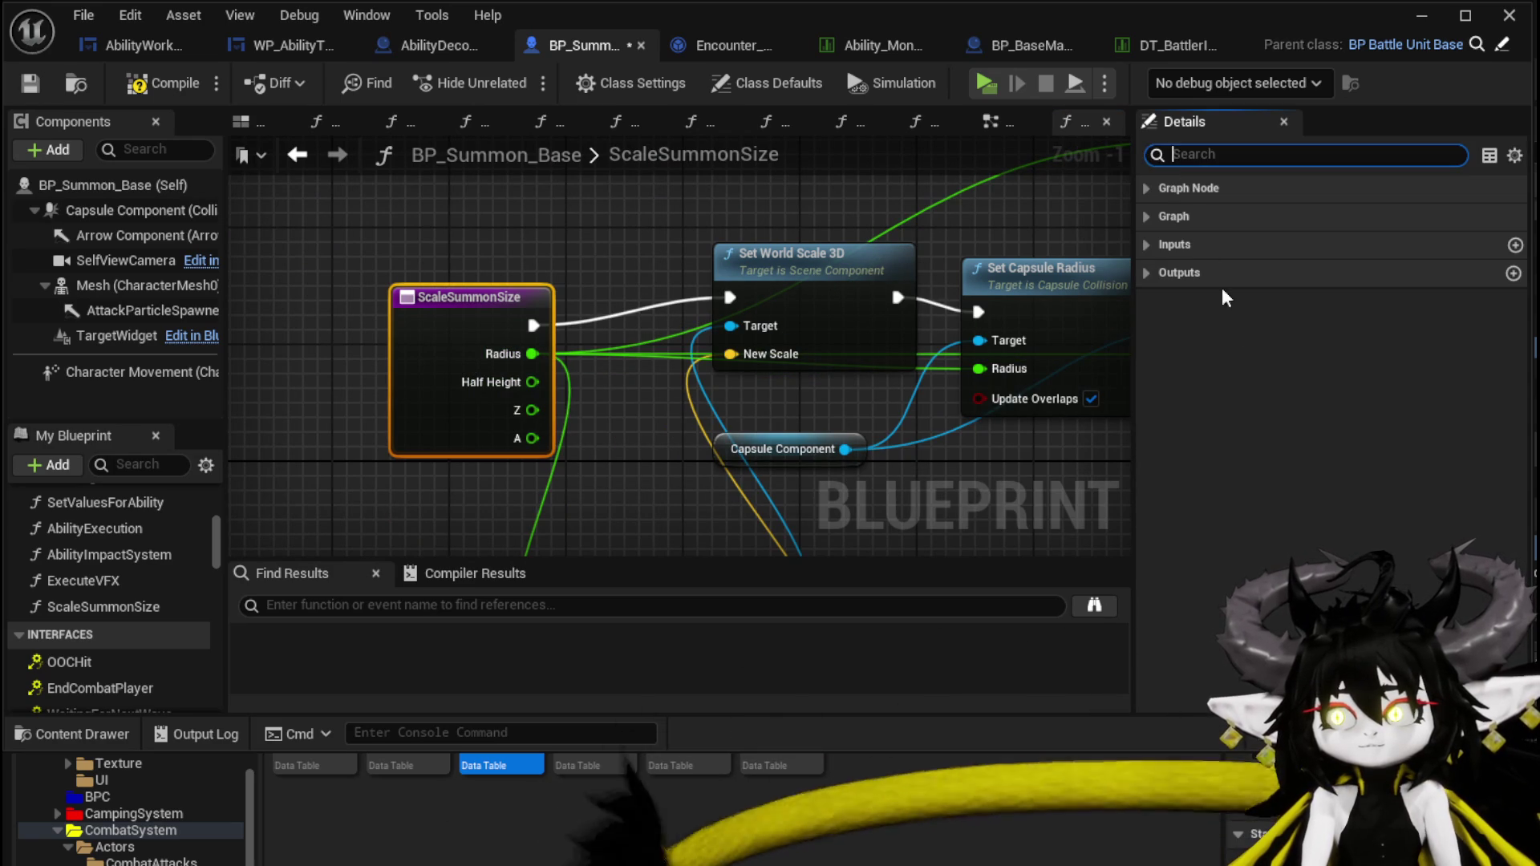
pyautogui.click(1162, 245)
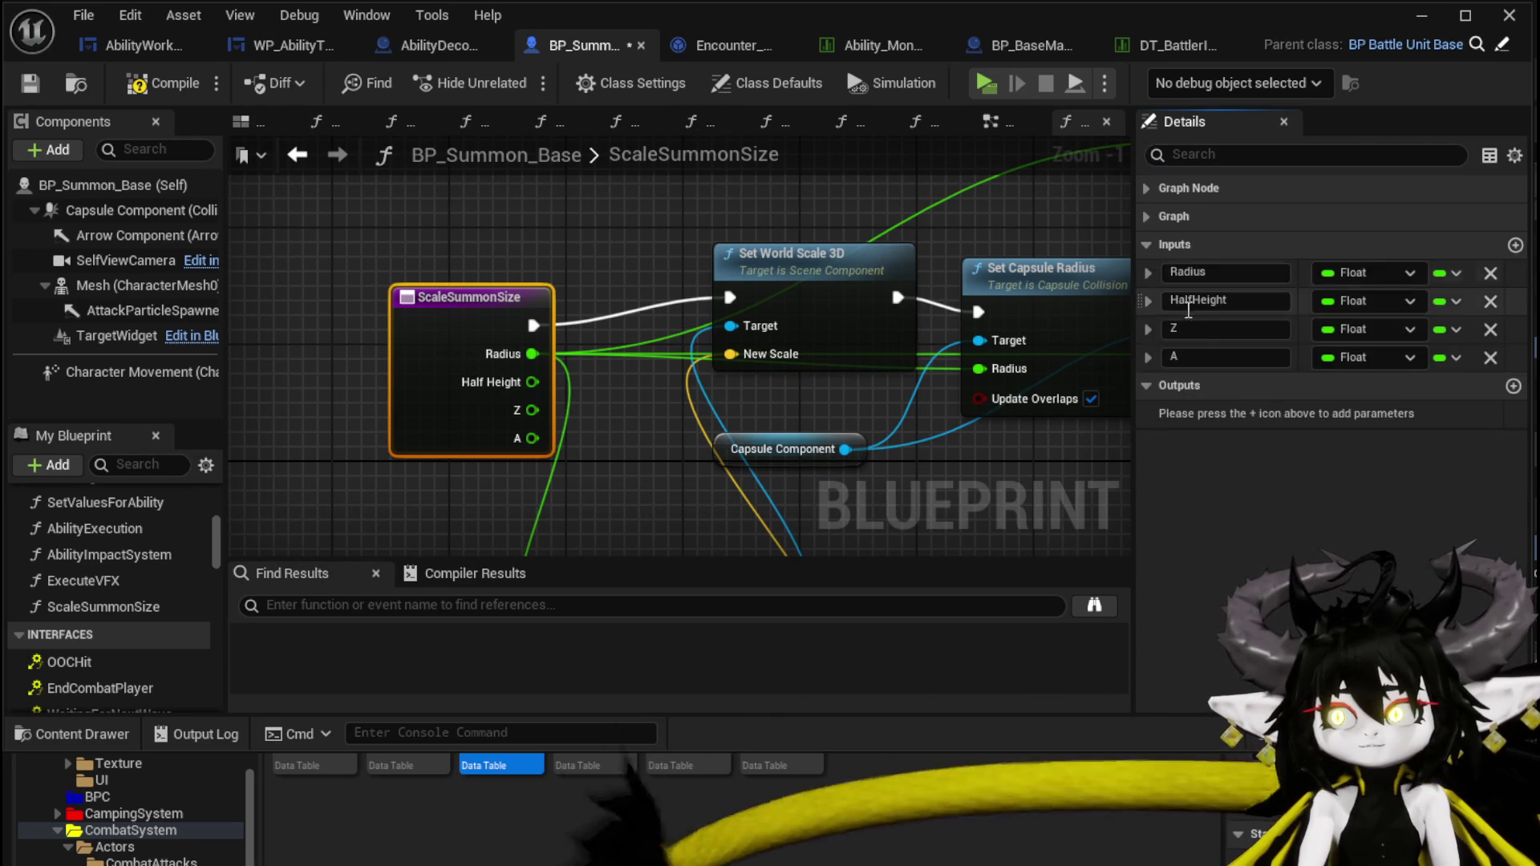
pyautogui.click(1215, 273)
pyautogui.write('Amount')
pyautogui.press('Return')
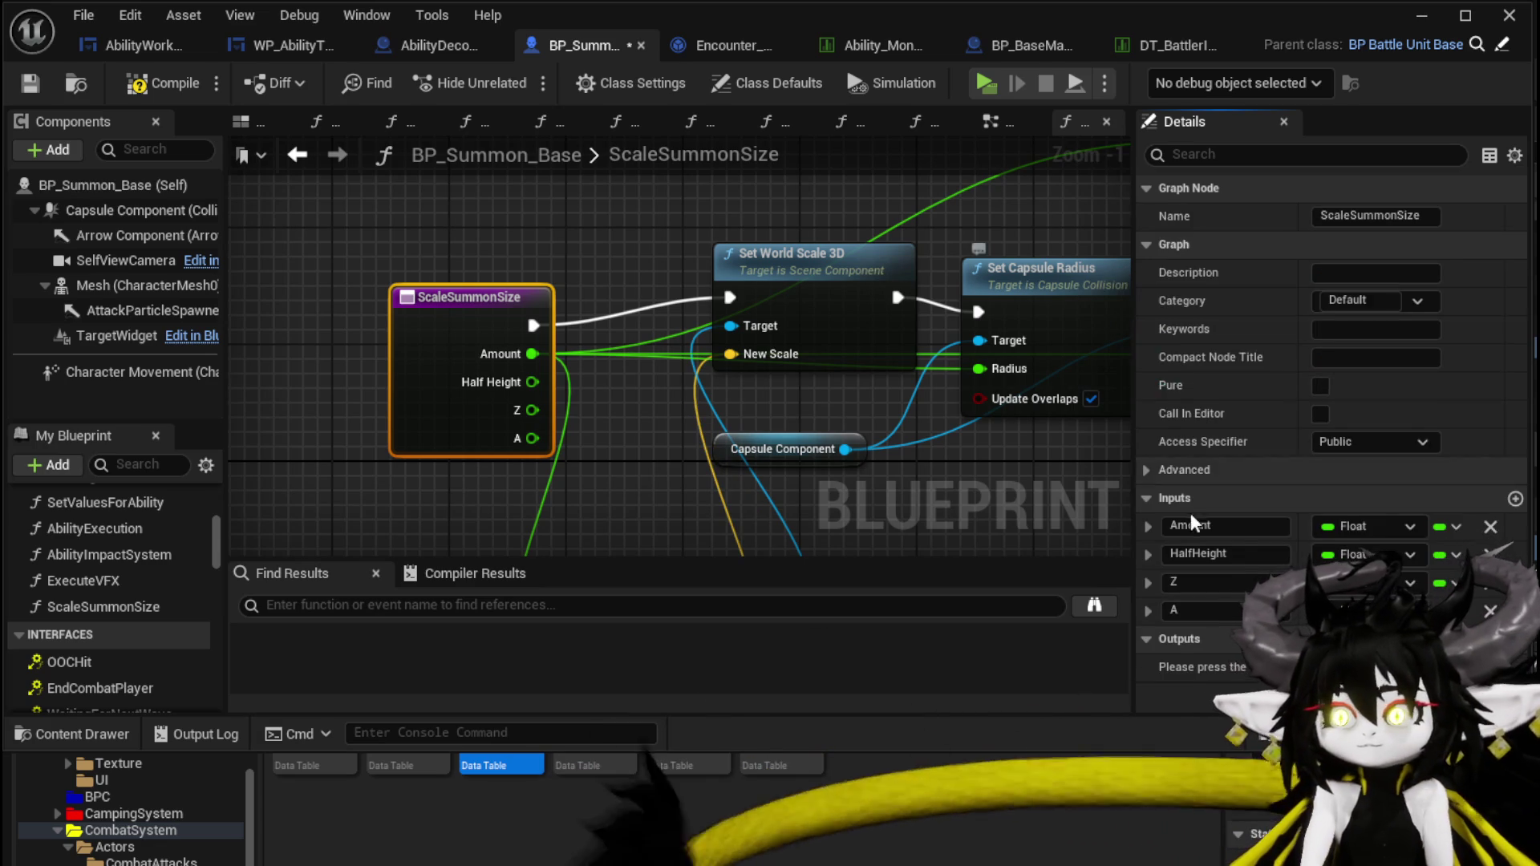
pyautogui.click(1490, 554)
pyautogui.click(1490, 555)
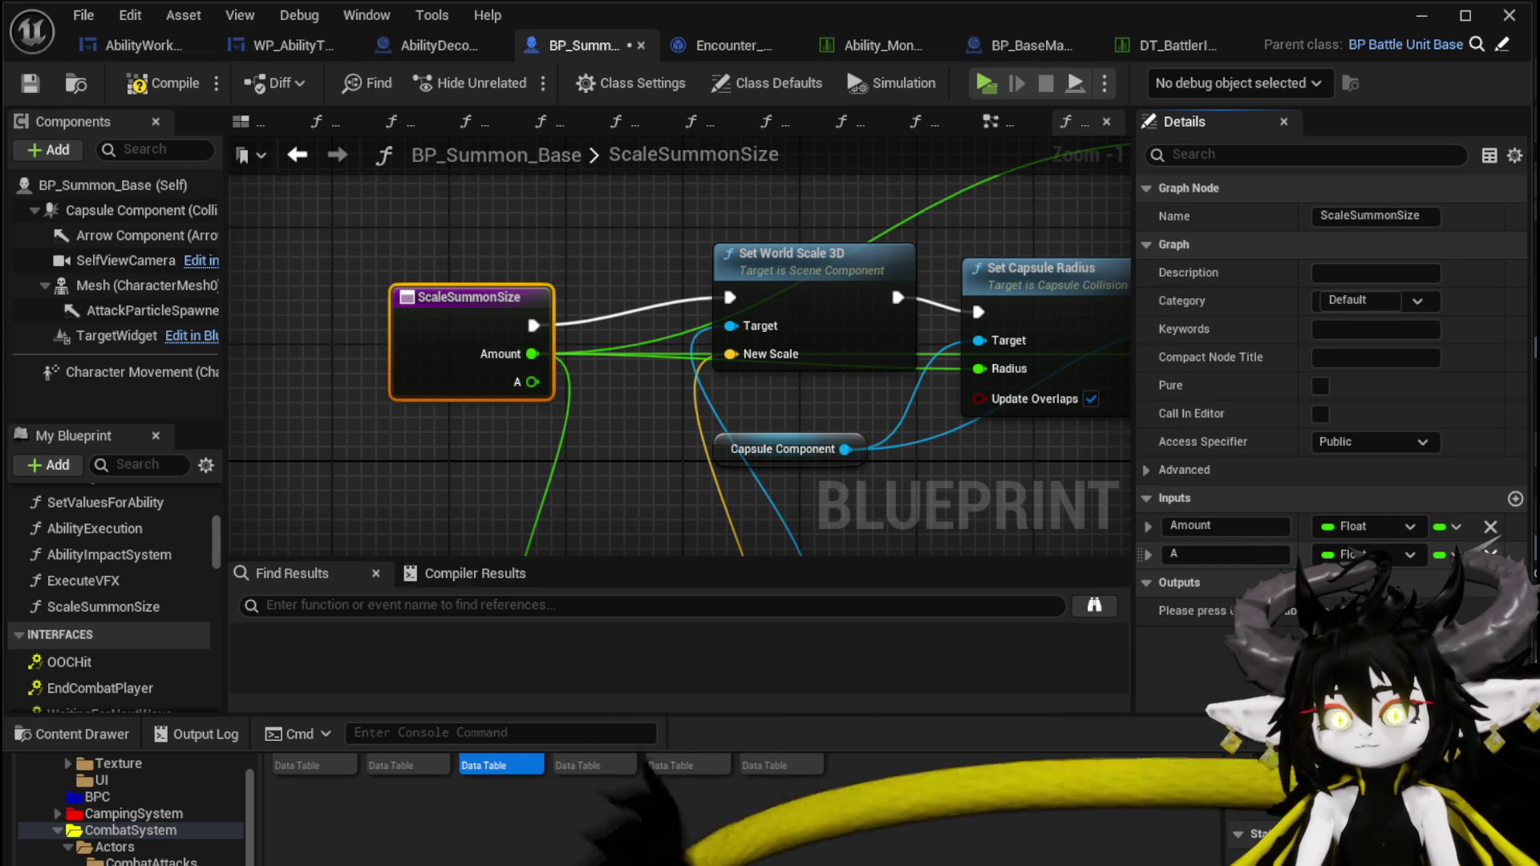
pyautogui.click(1489, 554)
# Compile and save BP_Summon_Base, then go back to the EventGraph.
pyautogui.scroll(-3, 296, 274)
pyautogui.moveTo(296, 274)
pyautogui.mouseDown()
pyautogui.moveTo(431, 421)
pyautogui.moveTo(393, 566)
pyautogui.mouseUp()
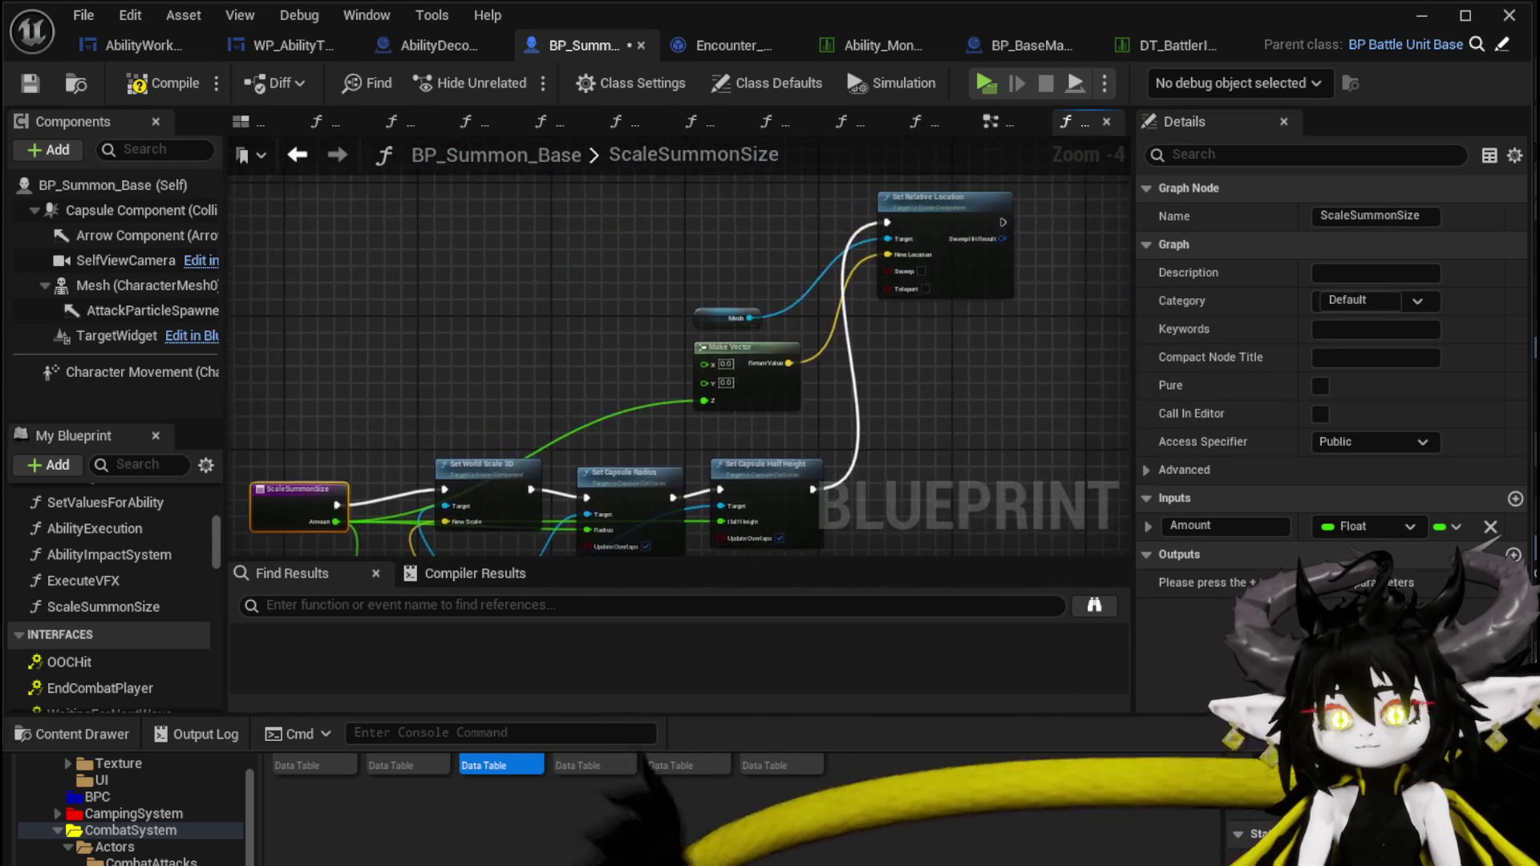
pyautogui.click(40, 83)
pyautogui.click(1002, 124)
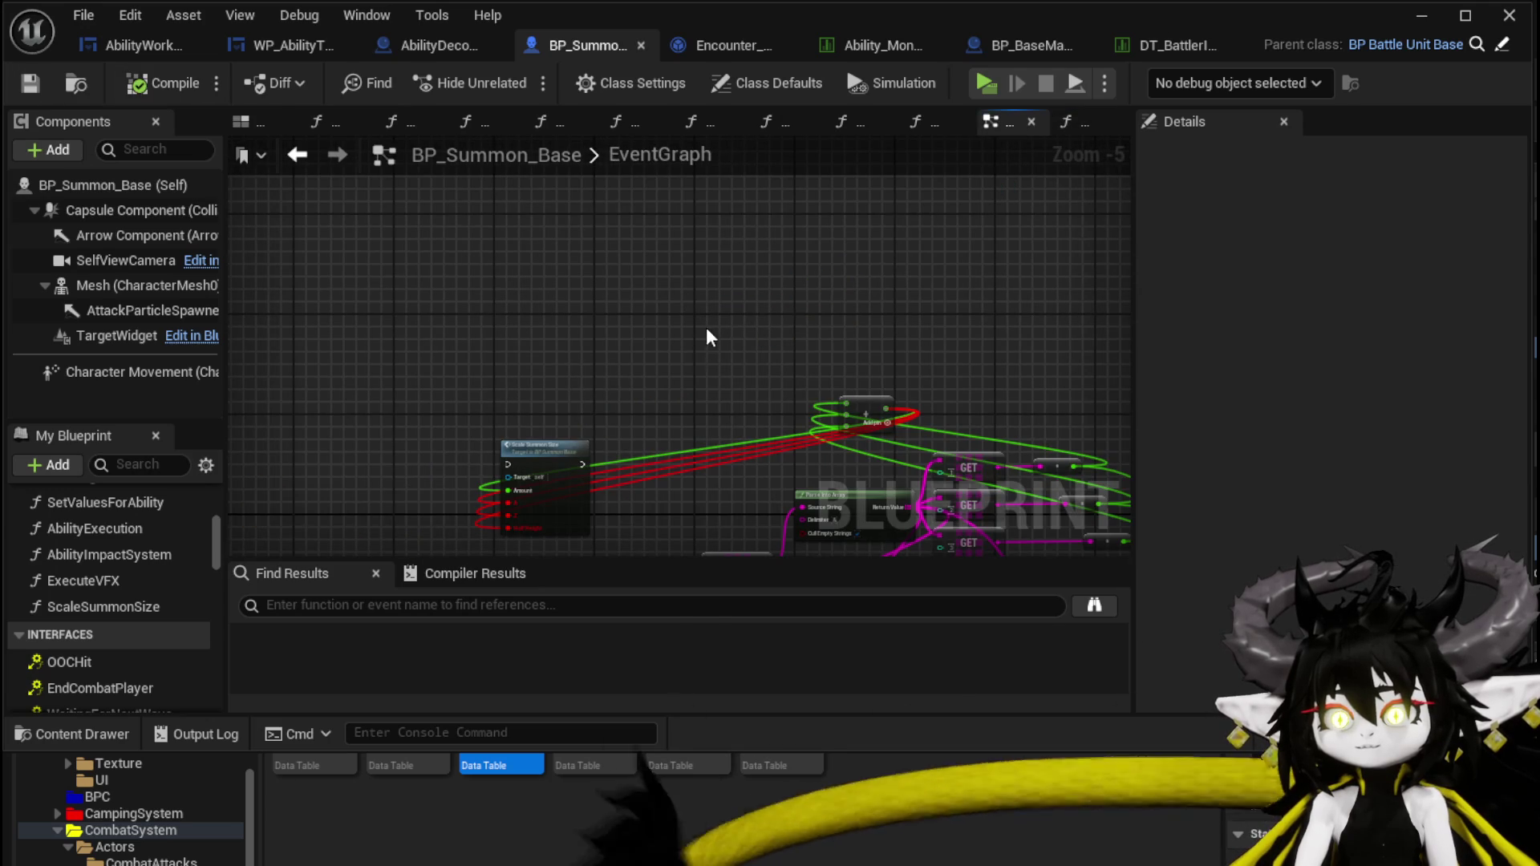
# Run Scale Summon Size after SET Utility and continue into SET Current Encounter.
pyautogui.scroll(4, 568, 440)
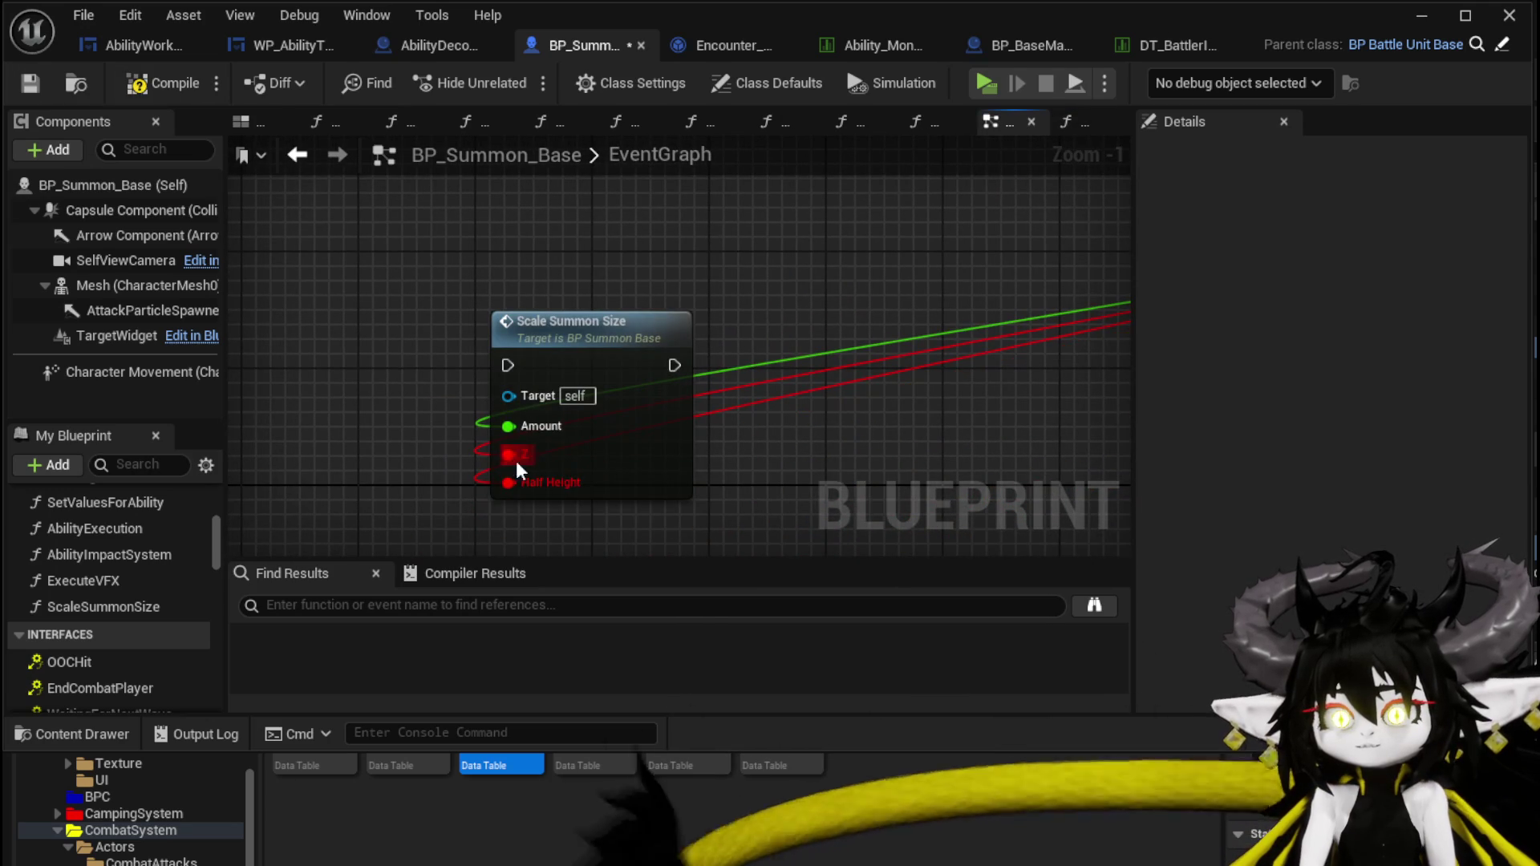
pyautogui.scroll(-4, 517, 456)
pyautogui.moveTo(271, 366)
pyautogui.mouseDown()
pyautogui.moveTo(1069, 398)
pyautogui.moveTo(1054, 425)
pyautogui.mouseUp()
pyautogui.moveTo(375, 328); pyautogui.dragTo(758, 429)
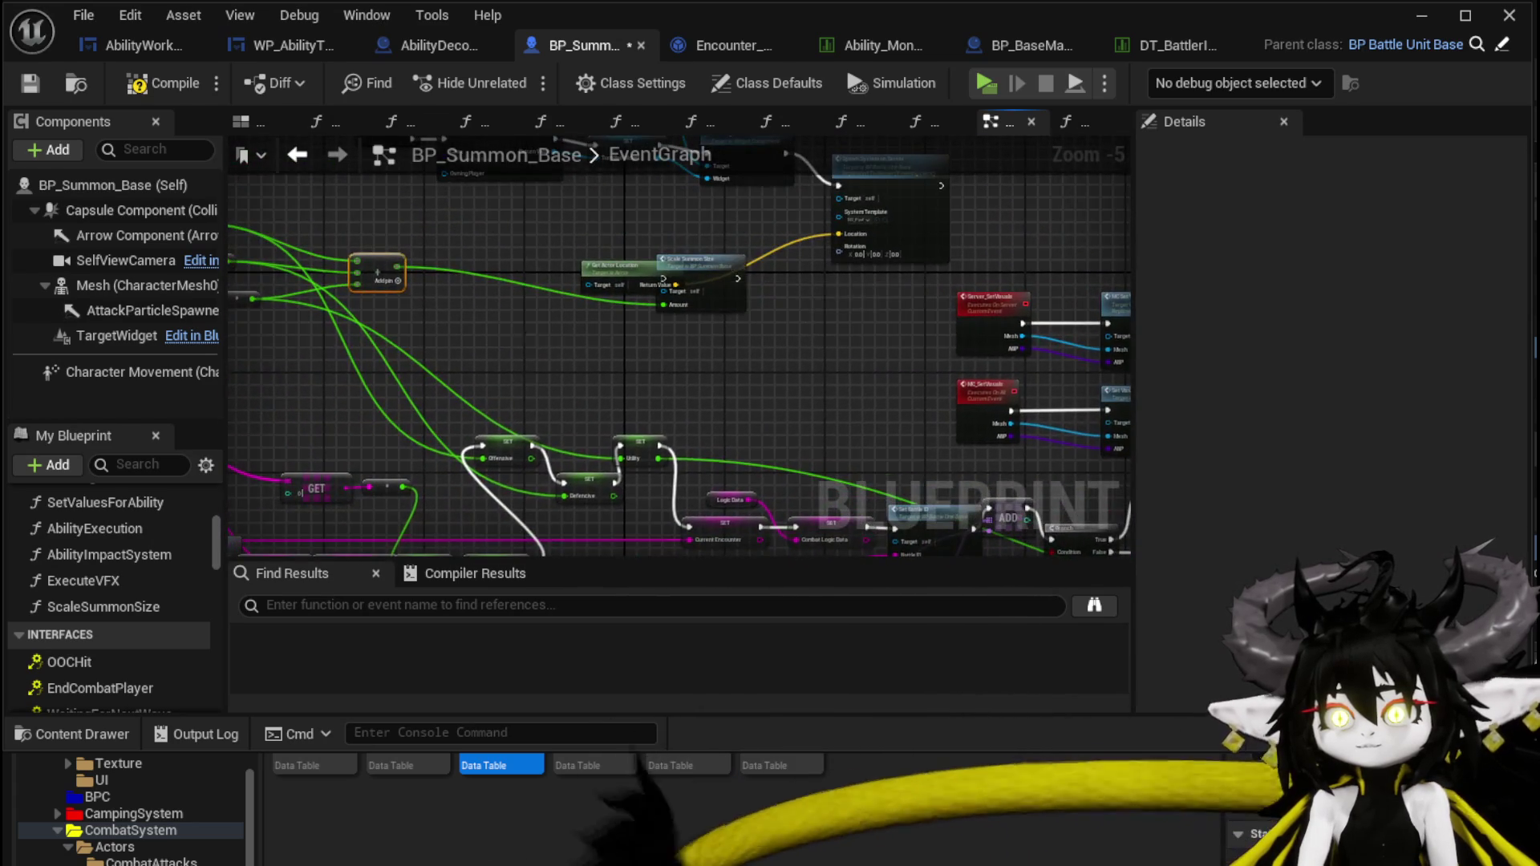
pyautogui.moveTo(526, 337); pyautogui.dragTo(585, 336)
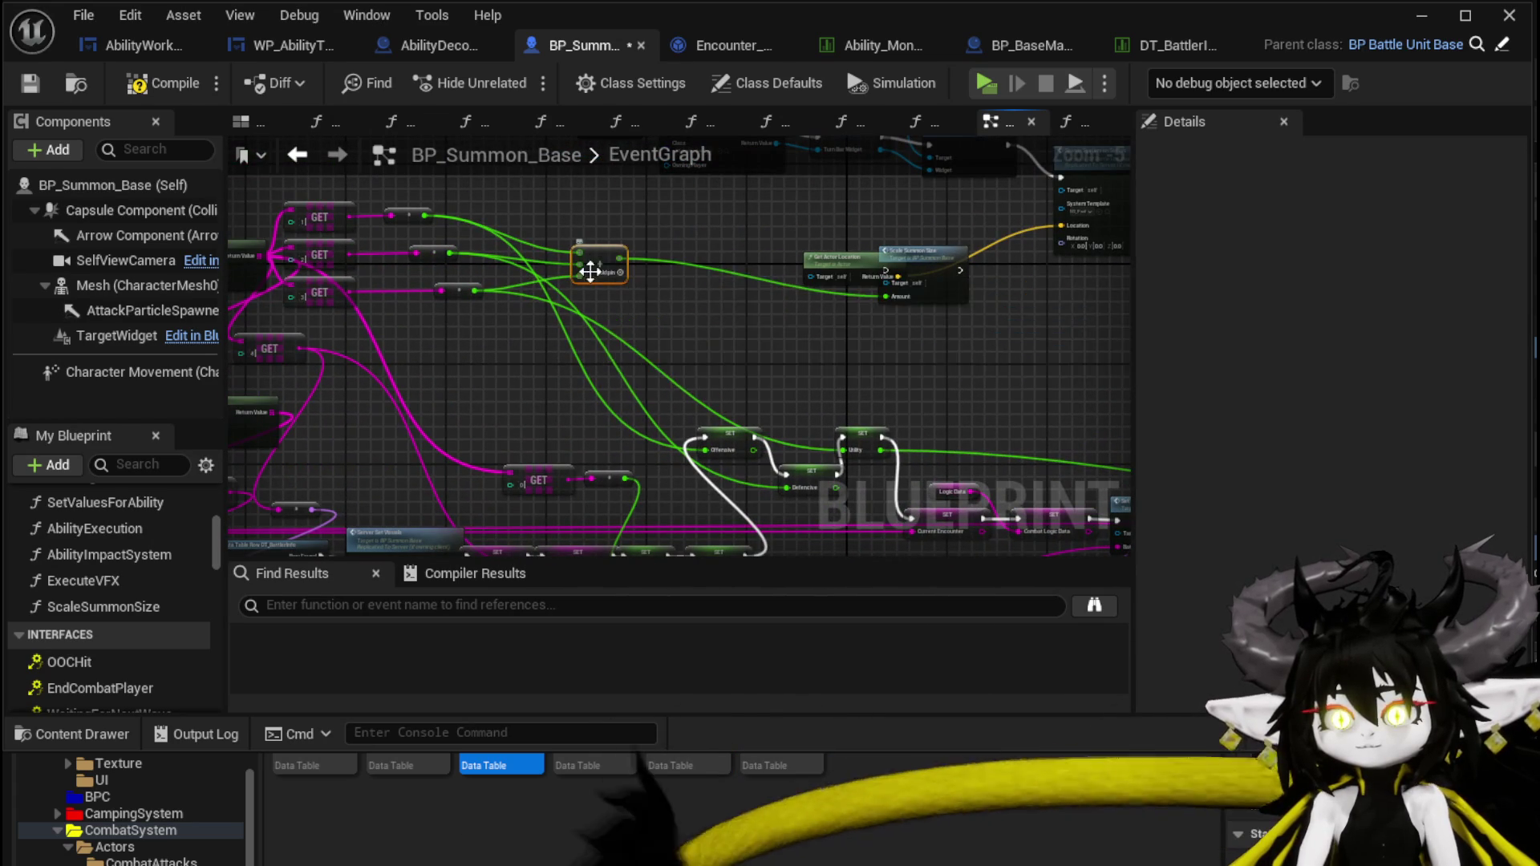
pyautogui.moveTo(592, 264)
pyautogui.mouseDown()
pyautogui.moveTo(834, 377)
pyautogui.moveTo(695, 308)
pyautogui.moveTo(637, 301)
pyautogui.mouseUp()
pyautogui.scroll(2, 640, 311)
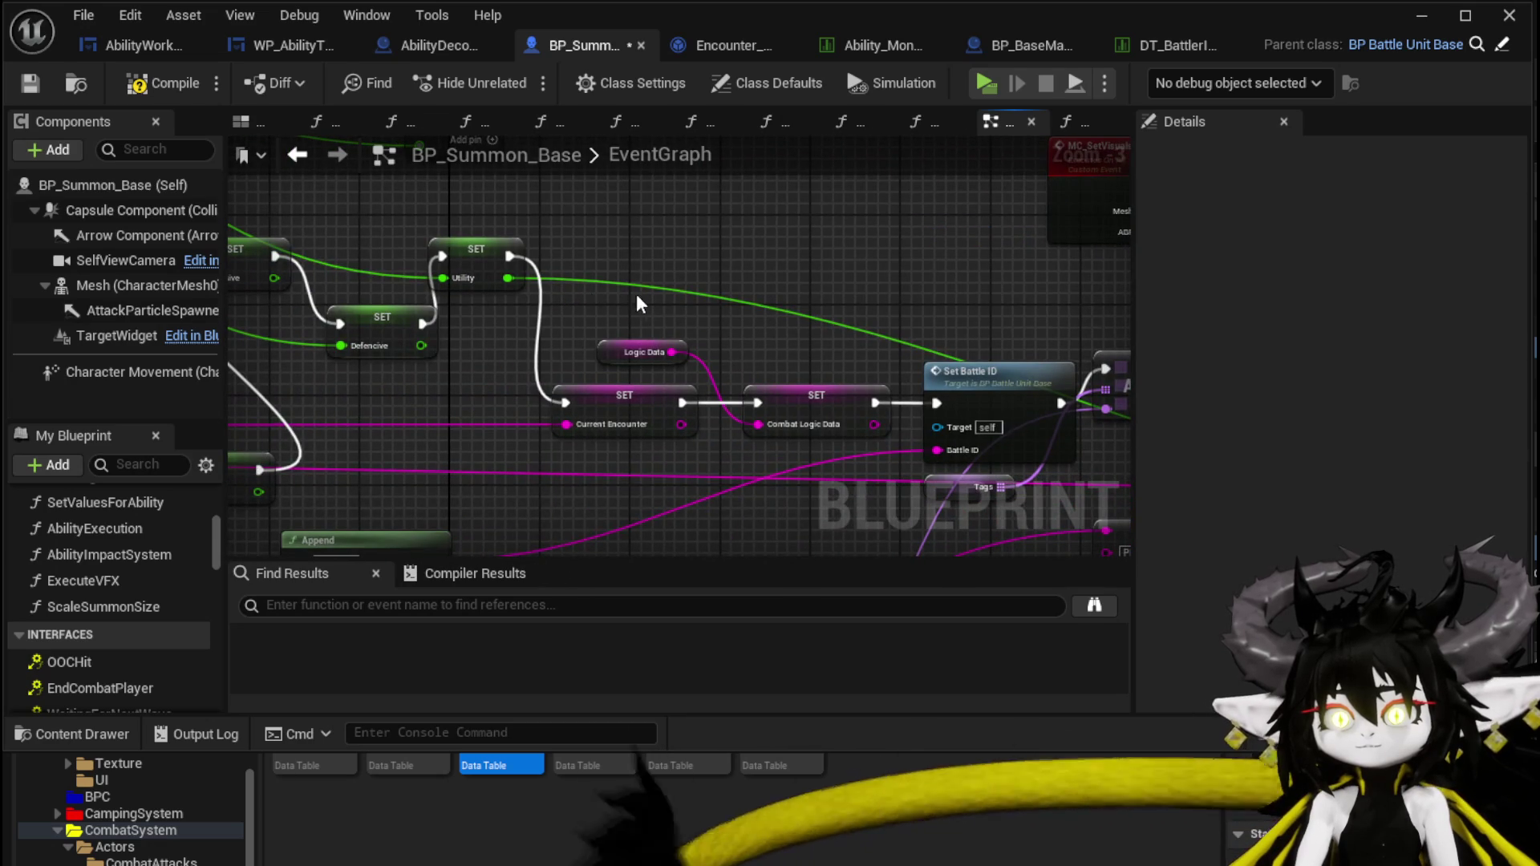
pyautogui.moveTo(630, 293); pyautogui.dragTo(762, 426)
pyautogui.moveTo(693, 224)
pyautogui.mouseDown()
pyautogui.moveTo(621, 174)
pyautogui.moveTo(570, 257)
pyautogui.moveTo(745, 311)
pyautogui.mouseUp()
pyautogui.moveTo(742, 244); pyautogui.dragTo(627, 401)
pyautogui.moveTo(750, 402)
pyautogui.mouseDown()
pyautogui.moveTo(798, 392)
pyautogui.moveTo(730, 360)
pyautogui.mouseUp()
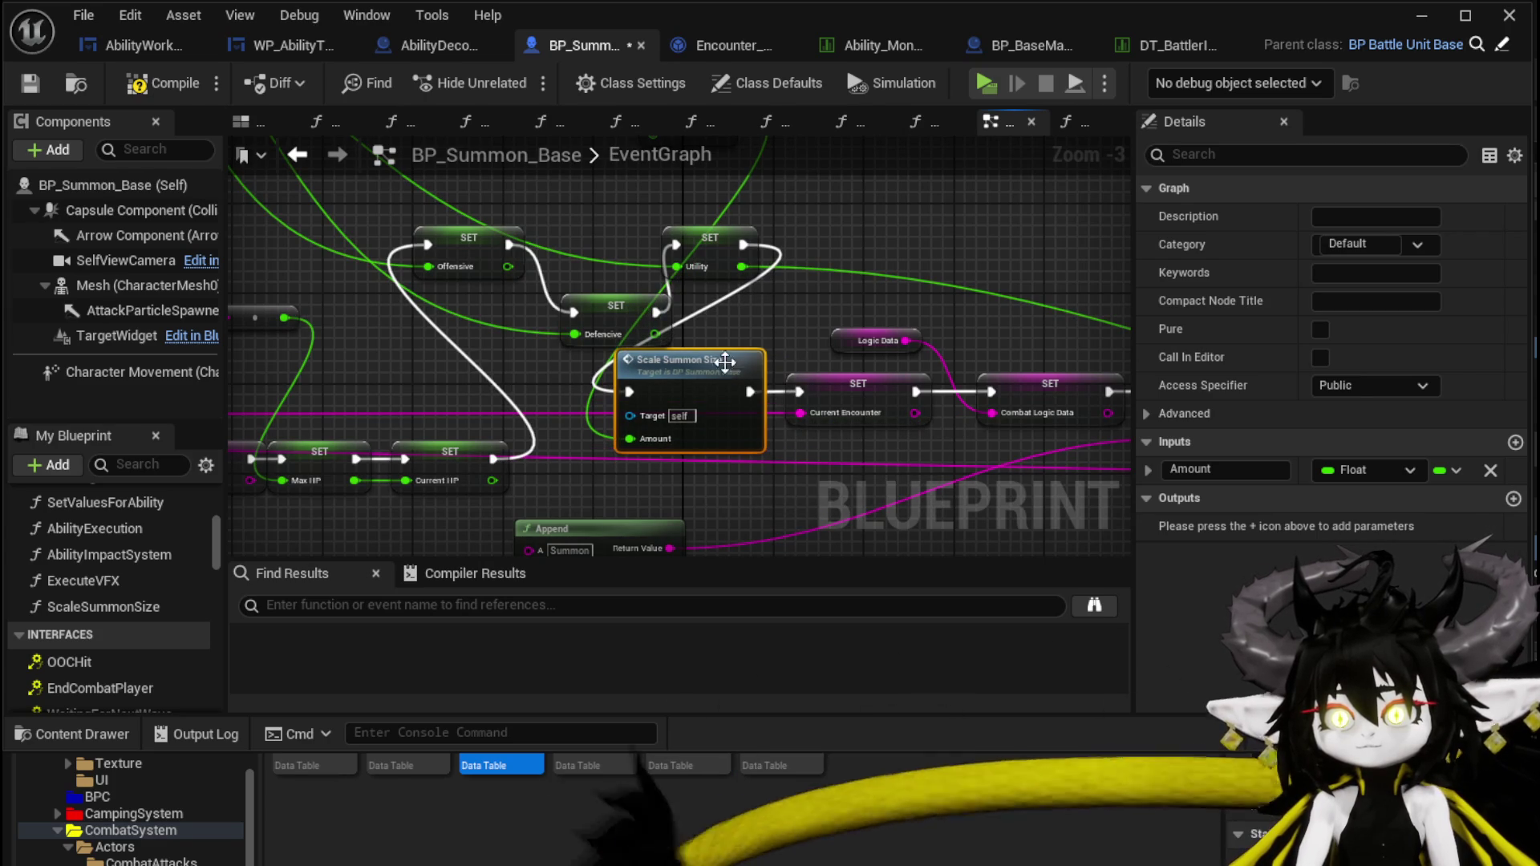
pyautogui.click(766, 332)
# Compile and save, then shift the Offensive, Defencive and Utility SET nodes left.
pyautogui.click(139, 87)
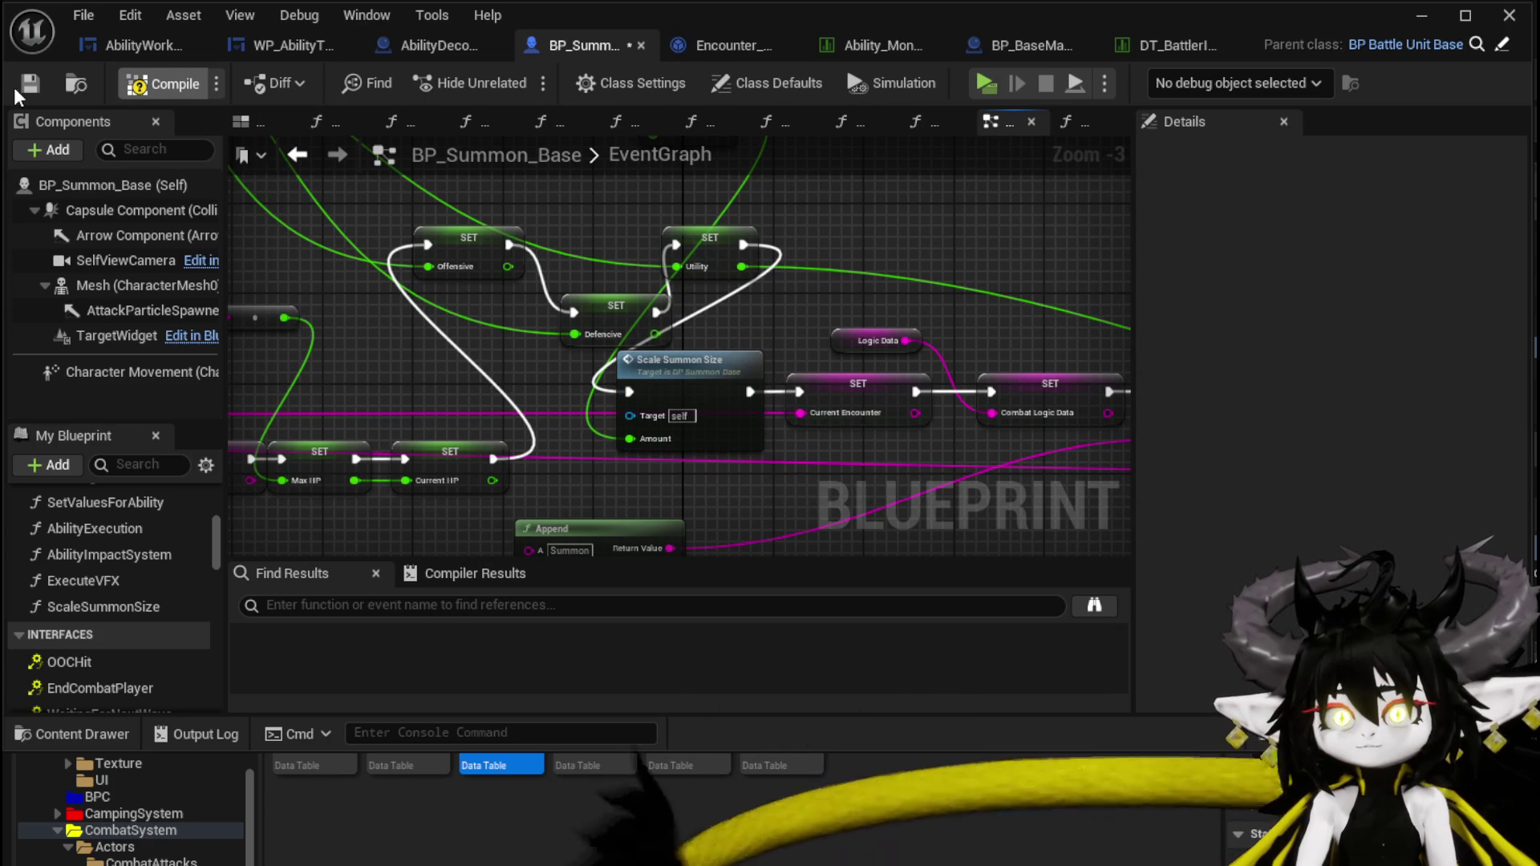
pyautogui.click(17, 88)
pyautogui.moveTo(686, 305); pyautogui.dragTo(683, 301)
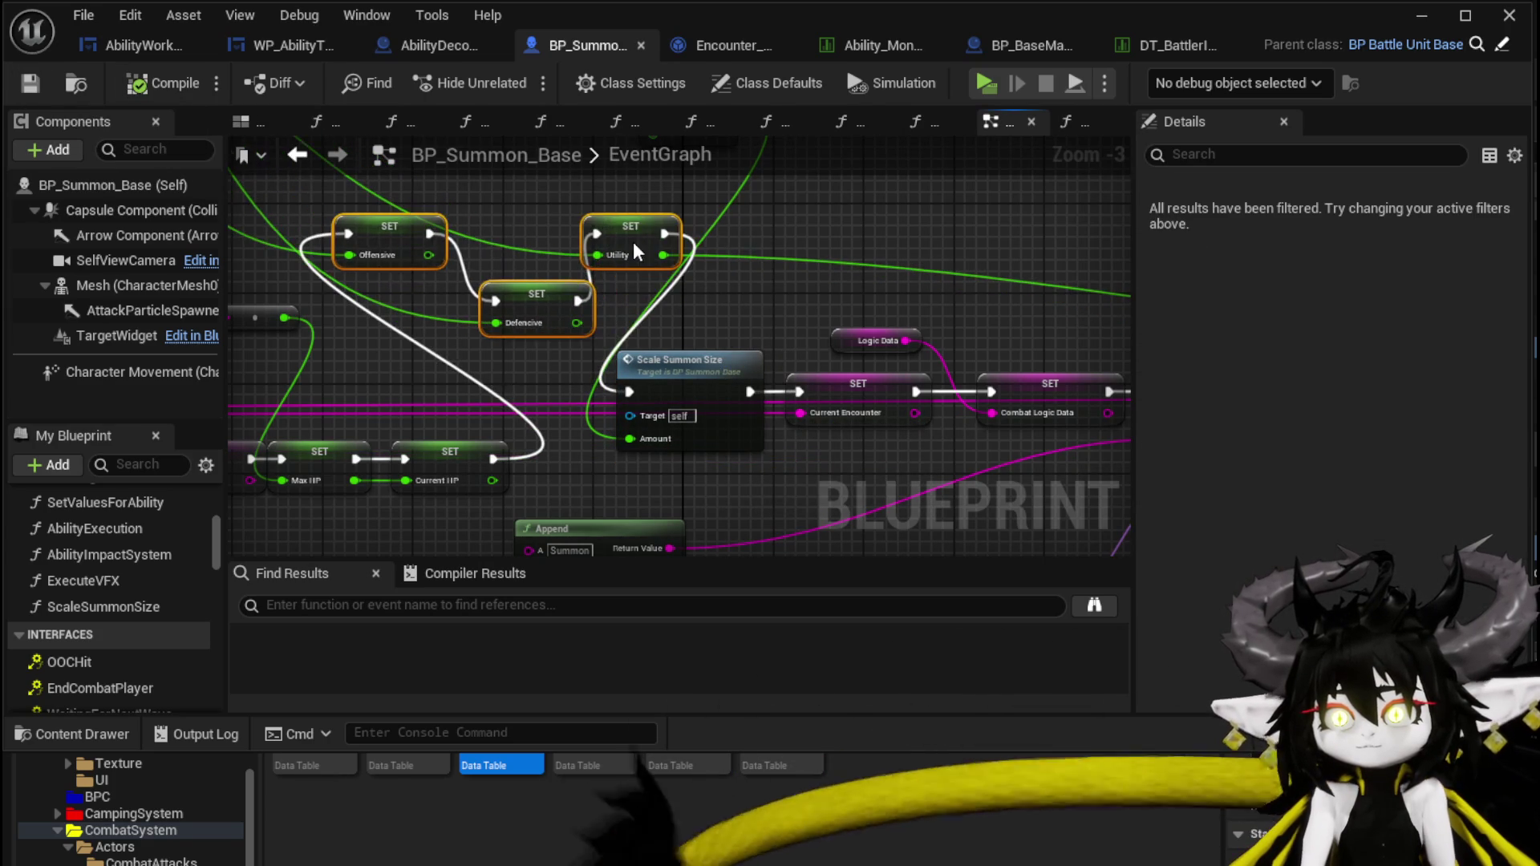
pyautogui.moveTo(633, 242); pyautogui.dragTo(553, 231)
pyautogui.moveTo(547, 301); pyautogui.dragTo(515, 304)
pyautogui.click(663, 312)
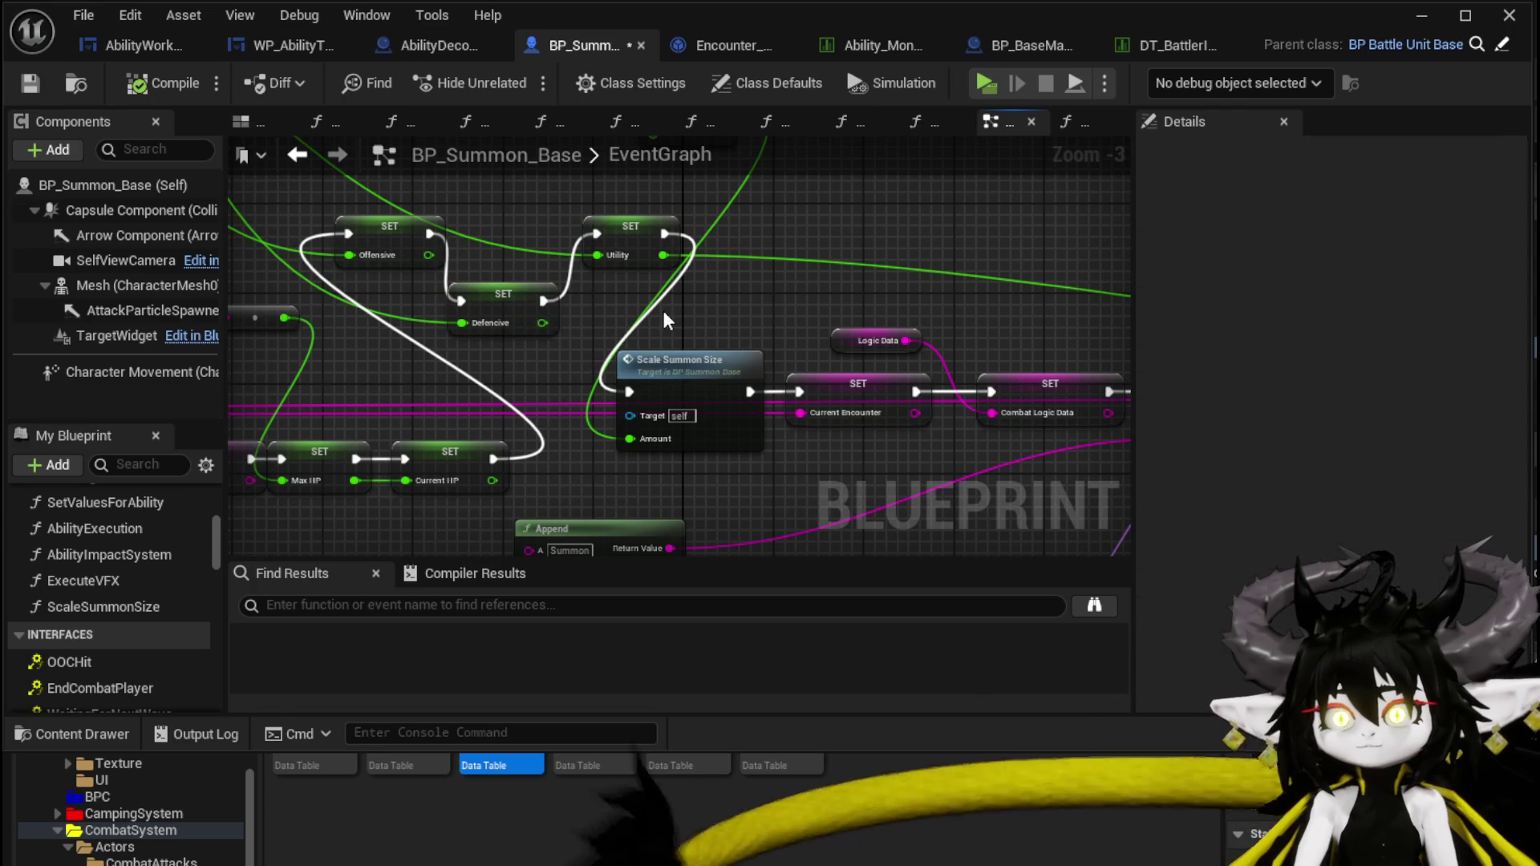
# Reposition the Add node above the stat SET nodes.
pyautogui.moveTo(719, 324)
pyautogui.mouseDown()
pyautogui.moveTo(743, 540)
pyautogui.moveTo(741, 509)
pyautogui.mouseUp()
pyautogui.moveTo(730, 290)
pyautogui.mouseDown()
pyautogui.moveTo(667, 273)
pyautogui.moveTo(727, 279)
pyautogui.mouseUp()
pyautogui.moveTo(641, 521)
pyautogui.mouseDown()
pyautogui.moveTo(691, 412)
pyautogui.moveTo(672, 488)
pyautogui.mouseUp()
pyautogui.moveTo(716, 307)
pyautogui.mouseDown()
pyautogui.moveTo(815, 344)
pyautogui.moveTo(797, 303)
pyautogui.moveTo(784, 393)
pyautogui.mouseUp()
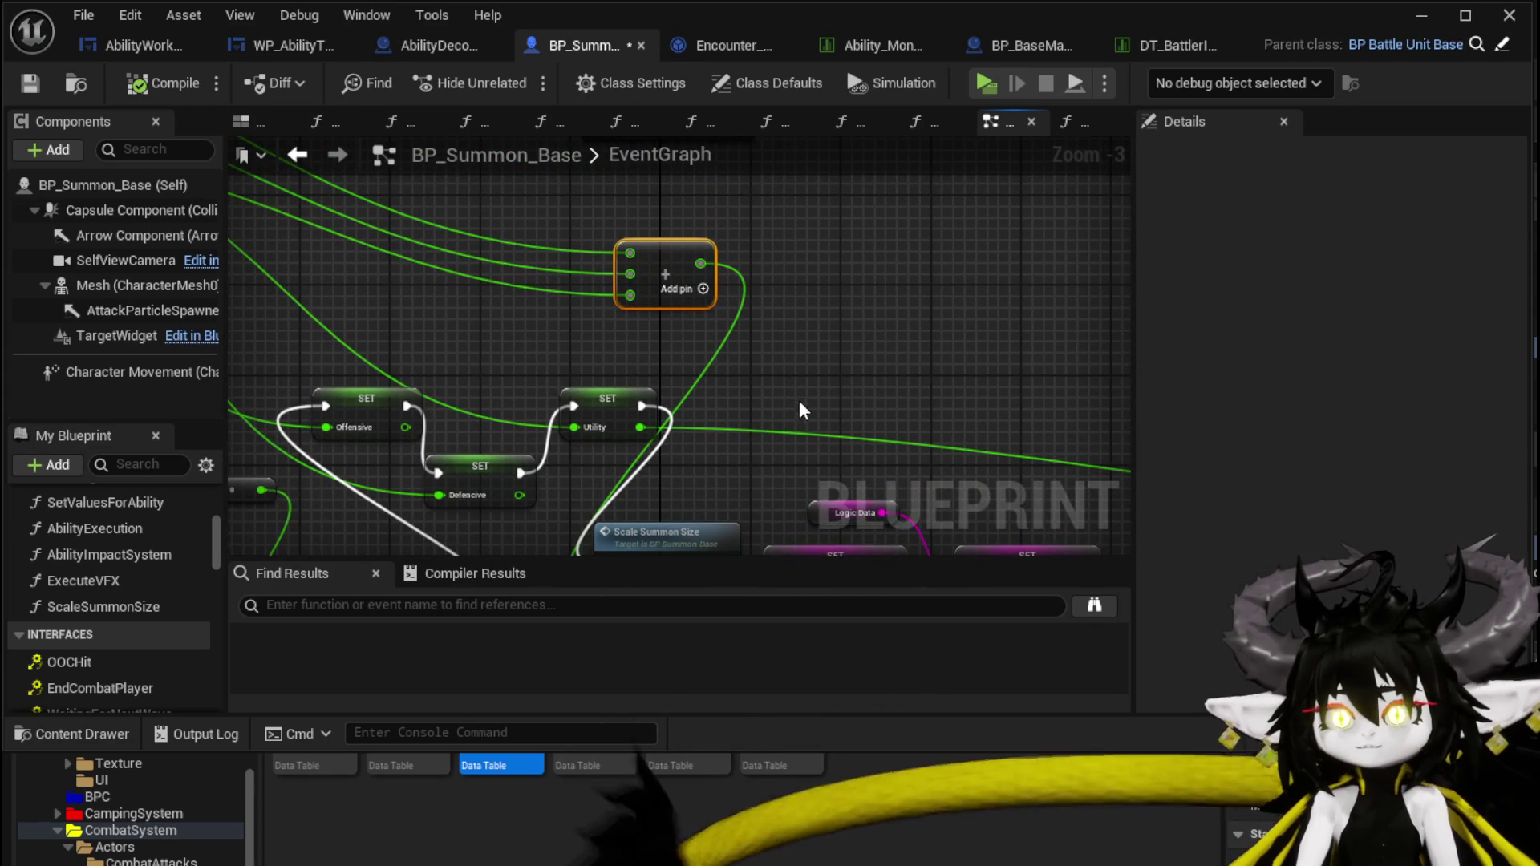
# Place Utility, Offensive and Defencive getters inside the ScaleSummonSize function.
pyautogui.doubleClick(665, 532)
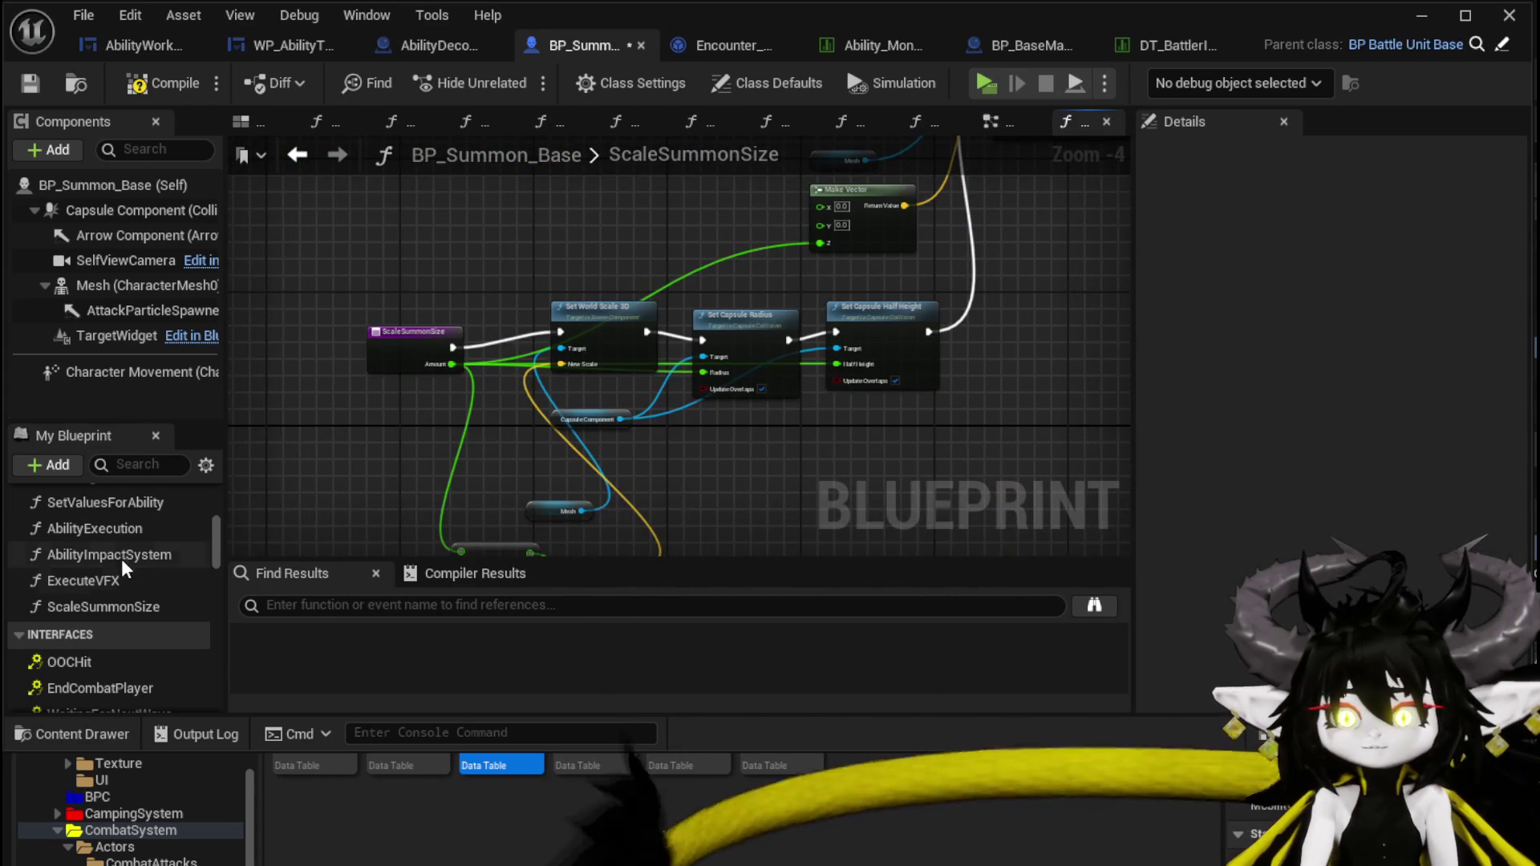
pyautogui.scroll(-3, 118, 555)
pyautogui.scroll(-10, 96, 558)
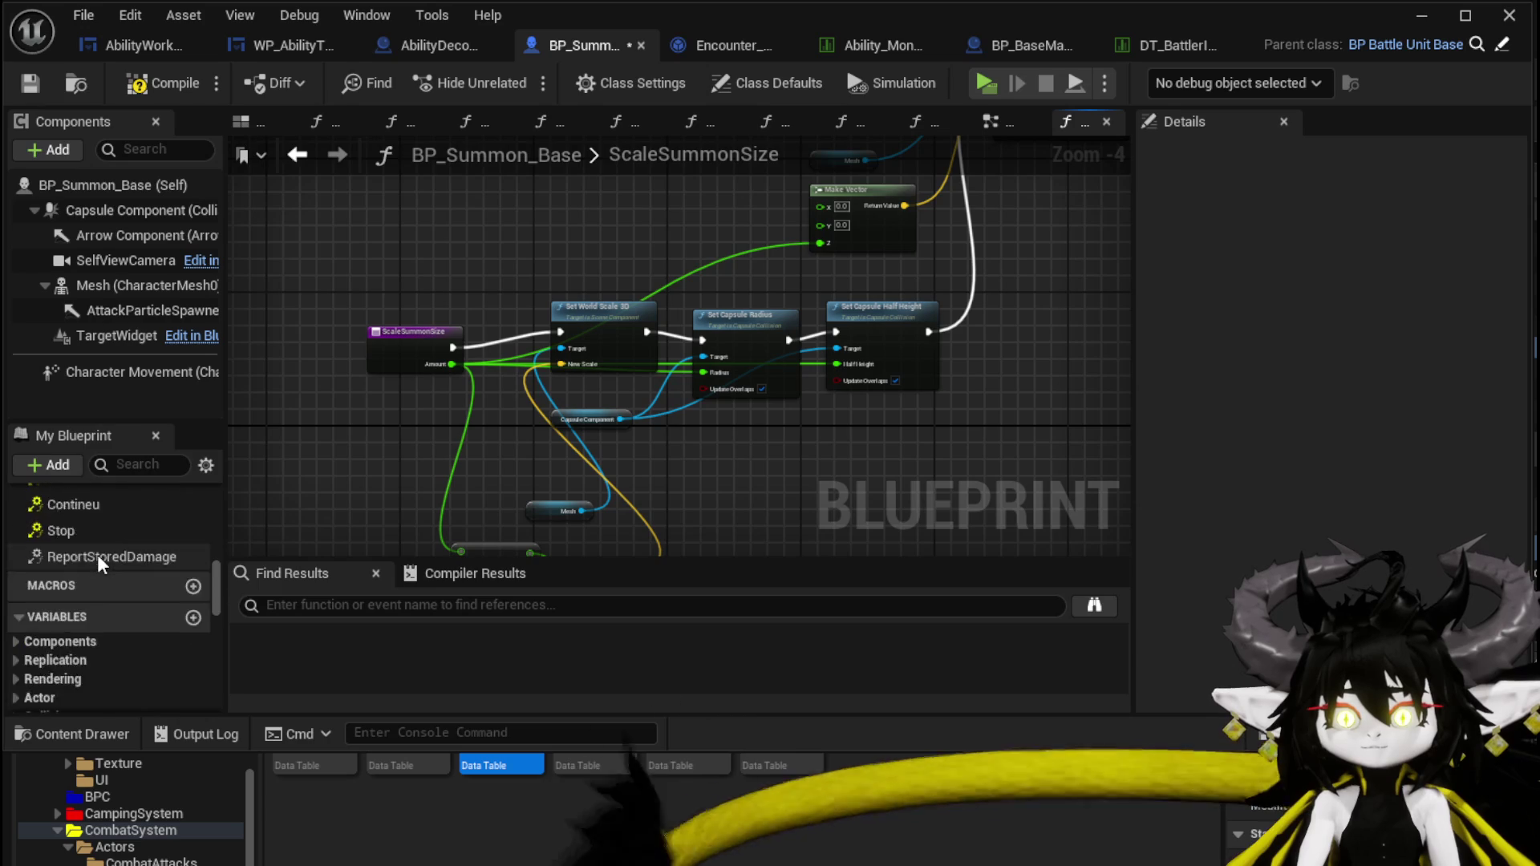
pyautogui.scroll(-5, 88, 562)
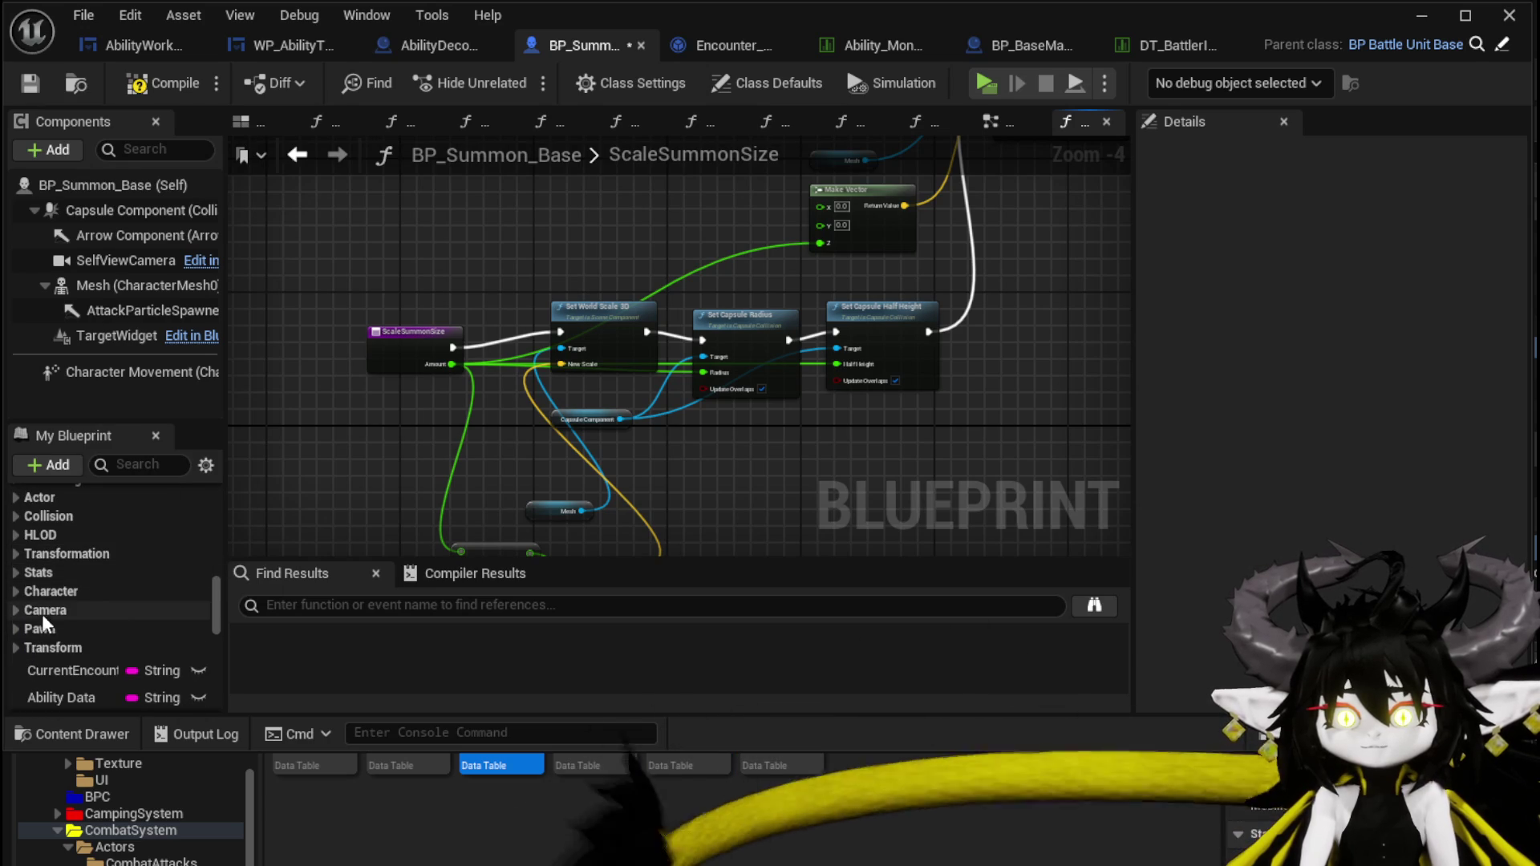
pyautogui.click(16, 572)
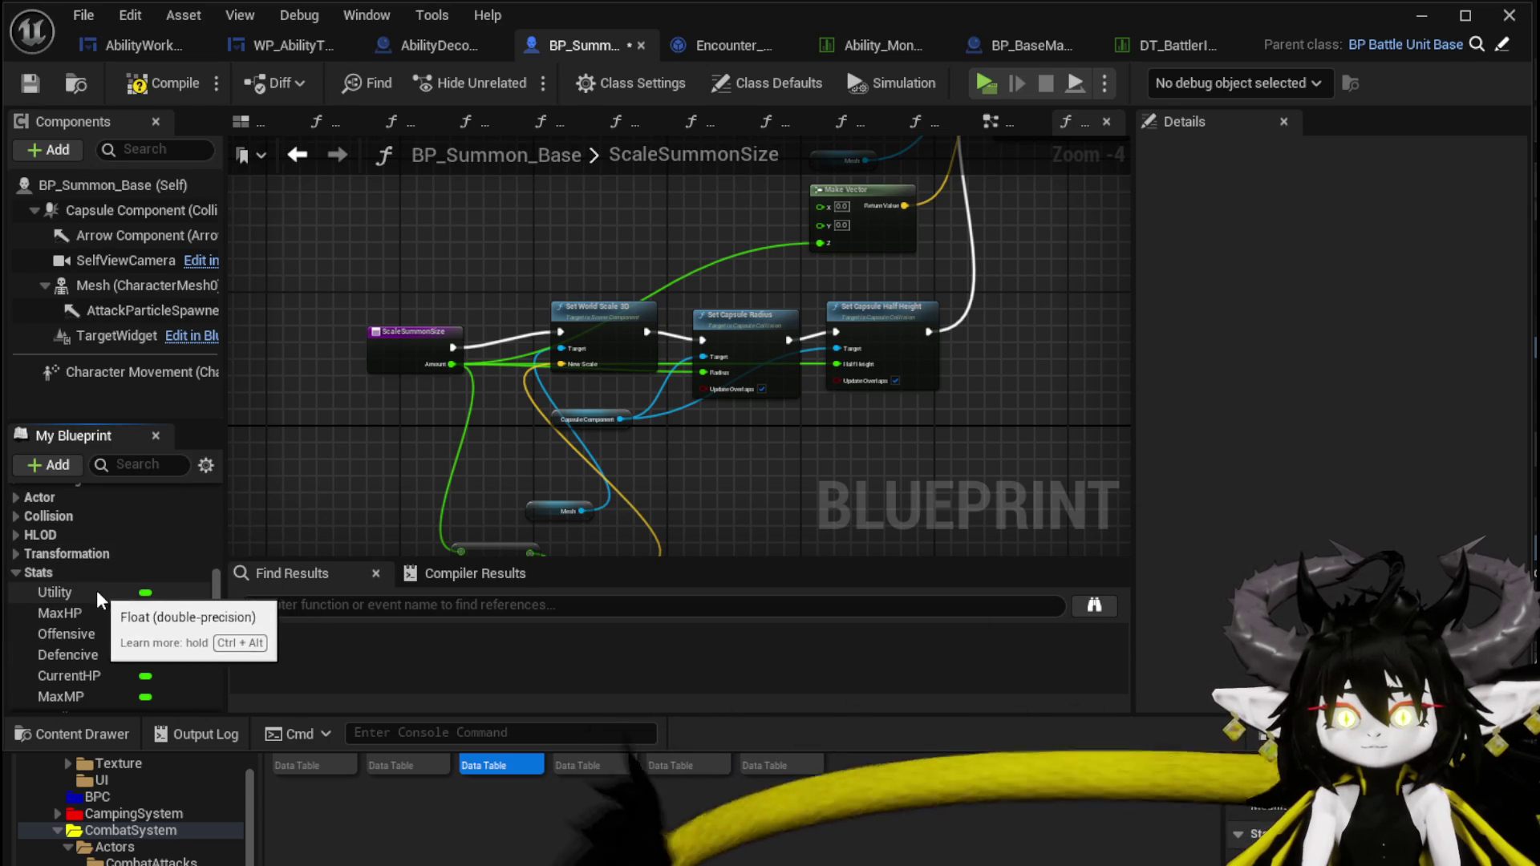
pyautogui.moveTo(86, 593); pyautogui.dragTo(324, 212)
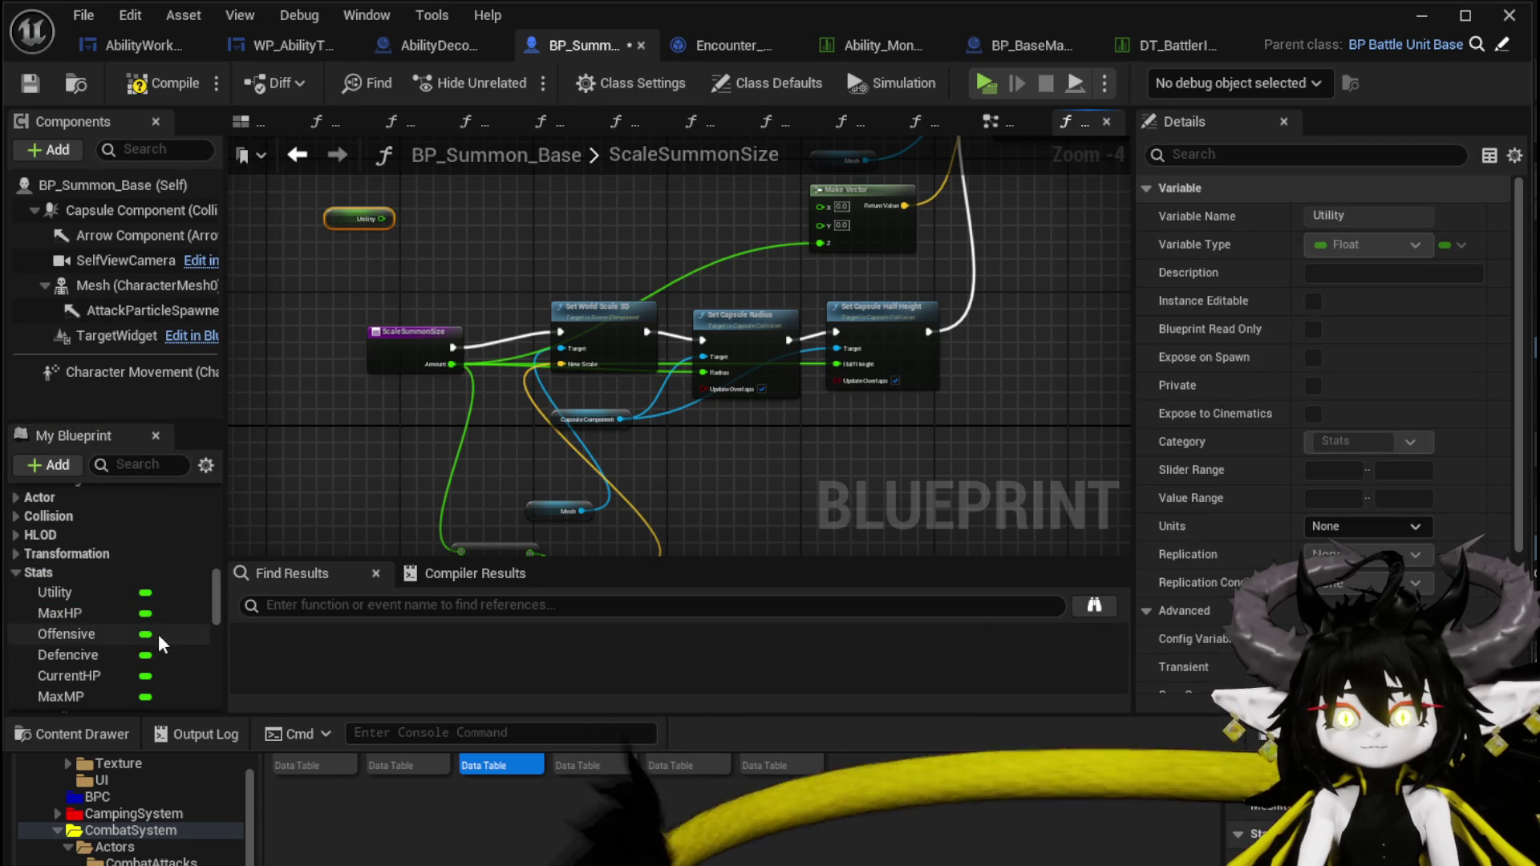
pyautogui.moveTo(85, 628); pyautogui.dragTo(402, 213)
pyautogui.click(410, 290)
pyautogui.moveTo(68, 654)
pyautogui.mouseDown()
pyautogui.moveTo(309, 273)
pyautogui.moveTo(345, 302)
pyautogui.moveTo(513, 297)
pyautogui.mouseUp()
pyautogui.click(361, 315)
# Sum the three stats with an Add node replacing Amount's uses, then compile.
pyautogui.scroll(2, 361, 321)
pyautogui.write('+')
pyautogui.click(595, 486)
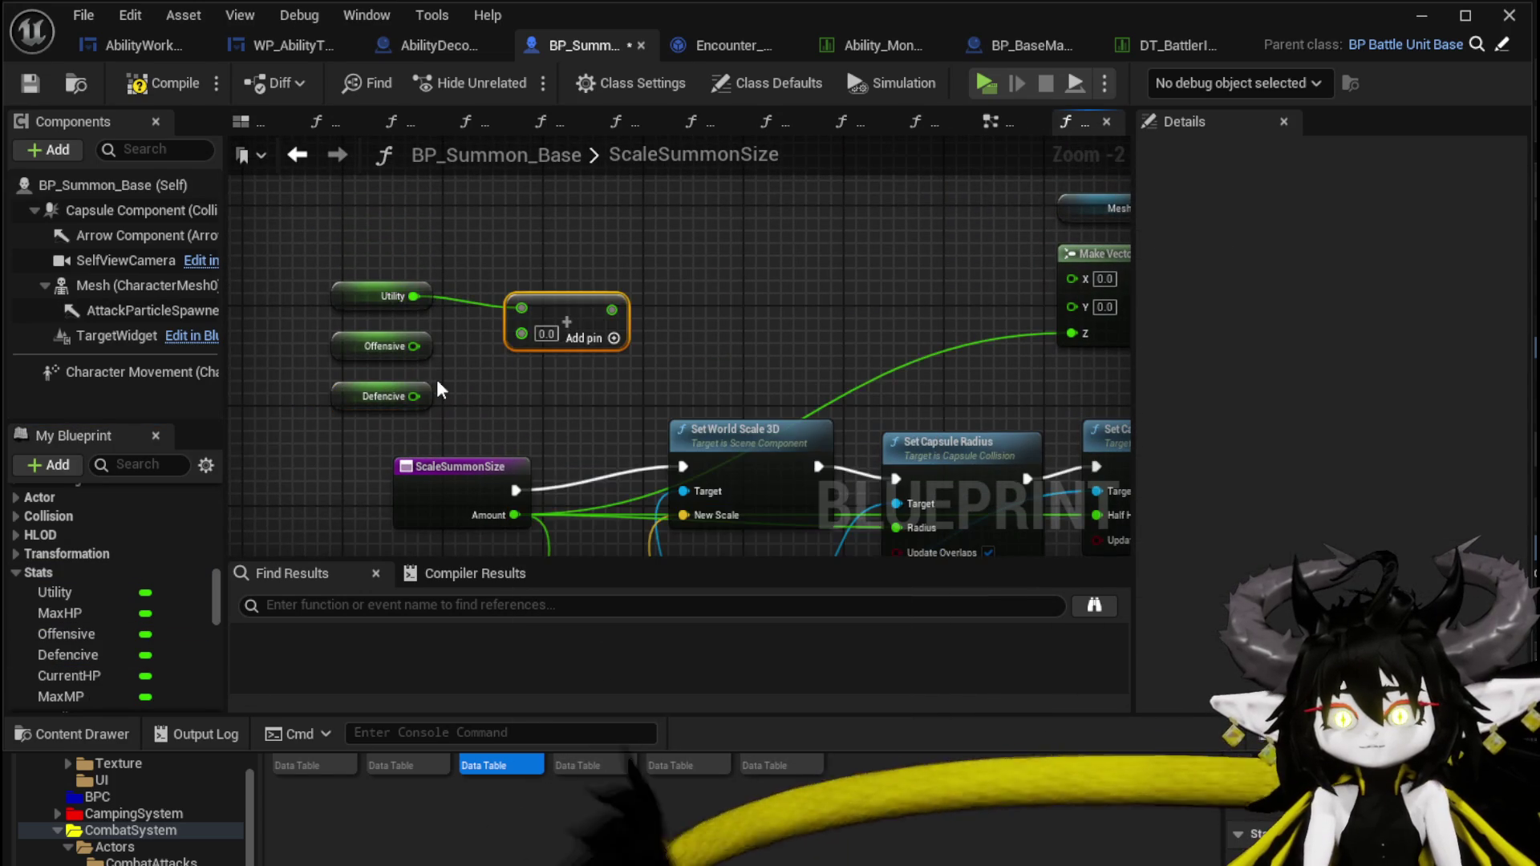
pyautogui.moveTo(413, 346); pyautogui.dragTo(522, 332)
pyautogui.moveTo(415, 396); pyautogui.dragTo(521, 355)
pyautogui.moveTo(514, 515); pyautogui.dragTo(600, 319)
pyautogui.click(481, 481)
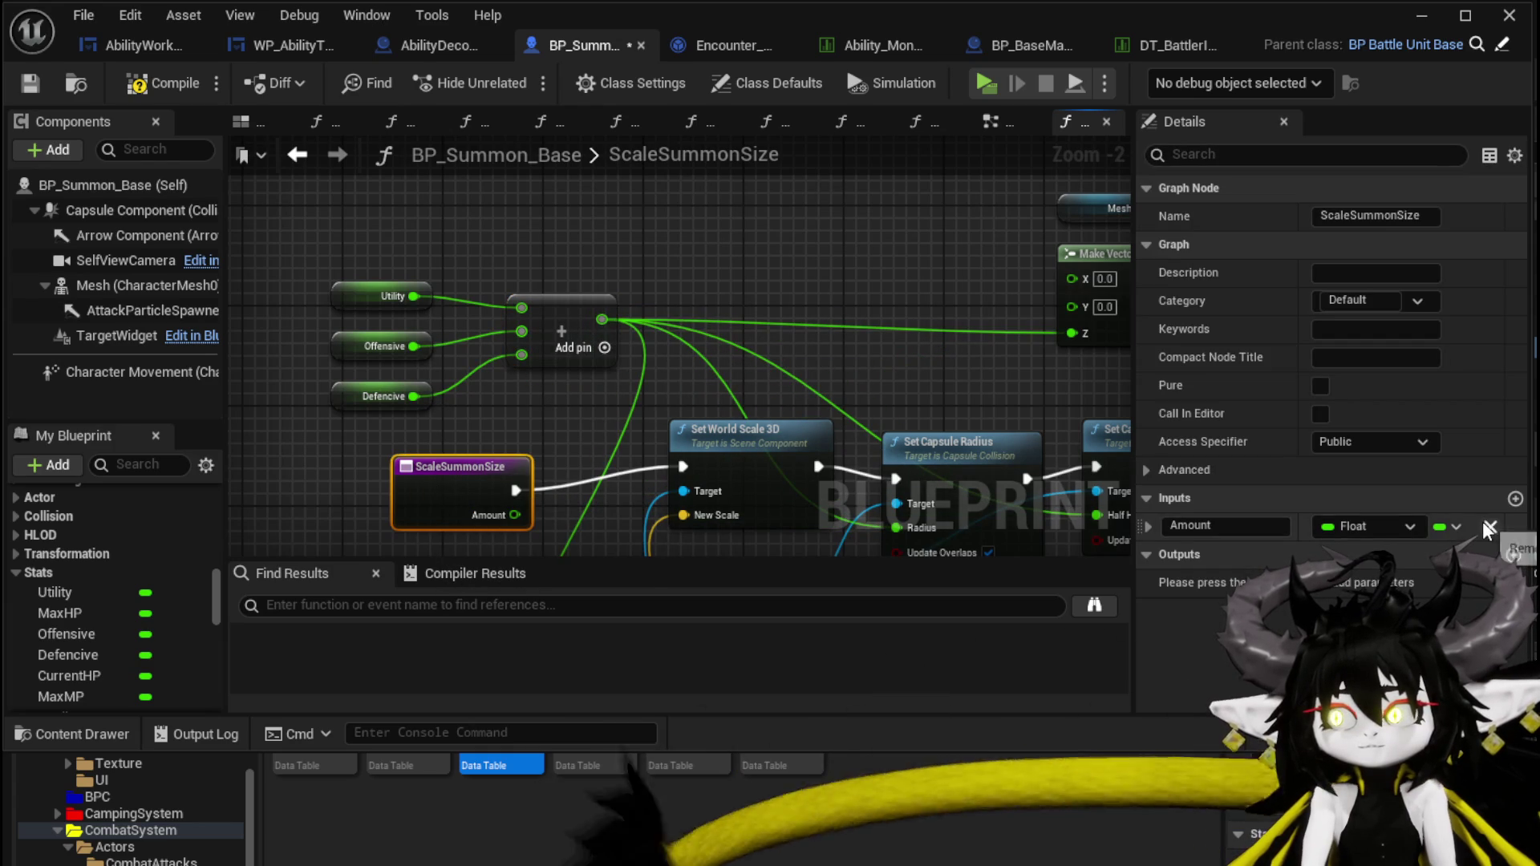
pyautogui.click(159, 85)
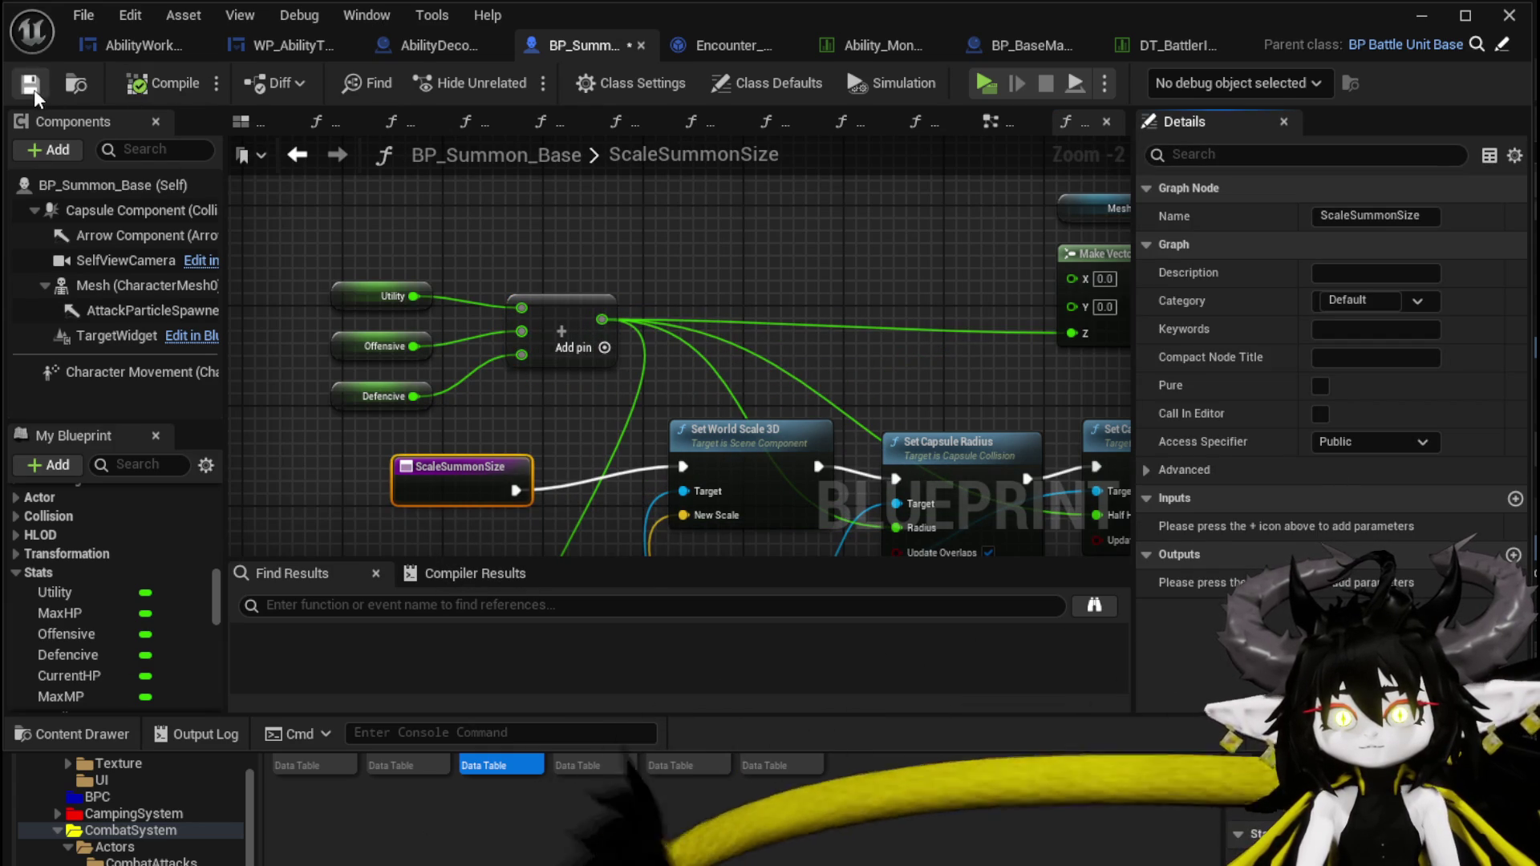
pyautogui.click(299, 159)
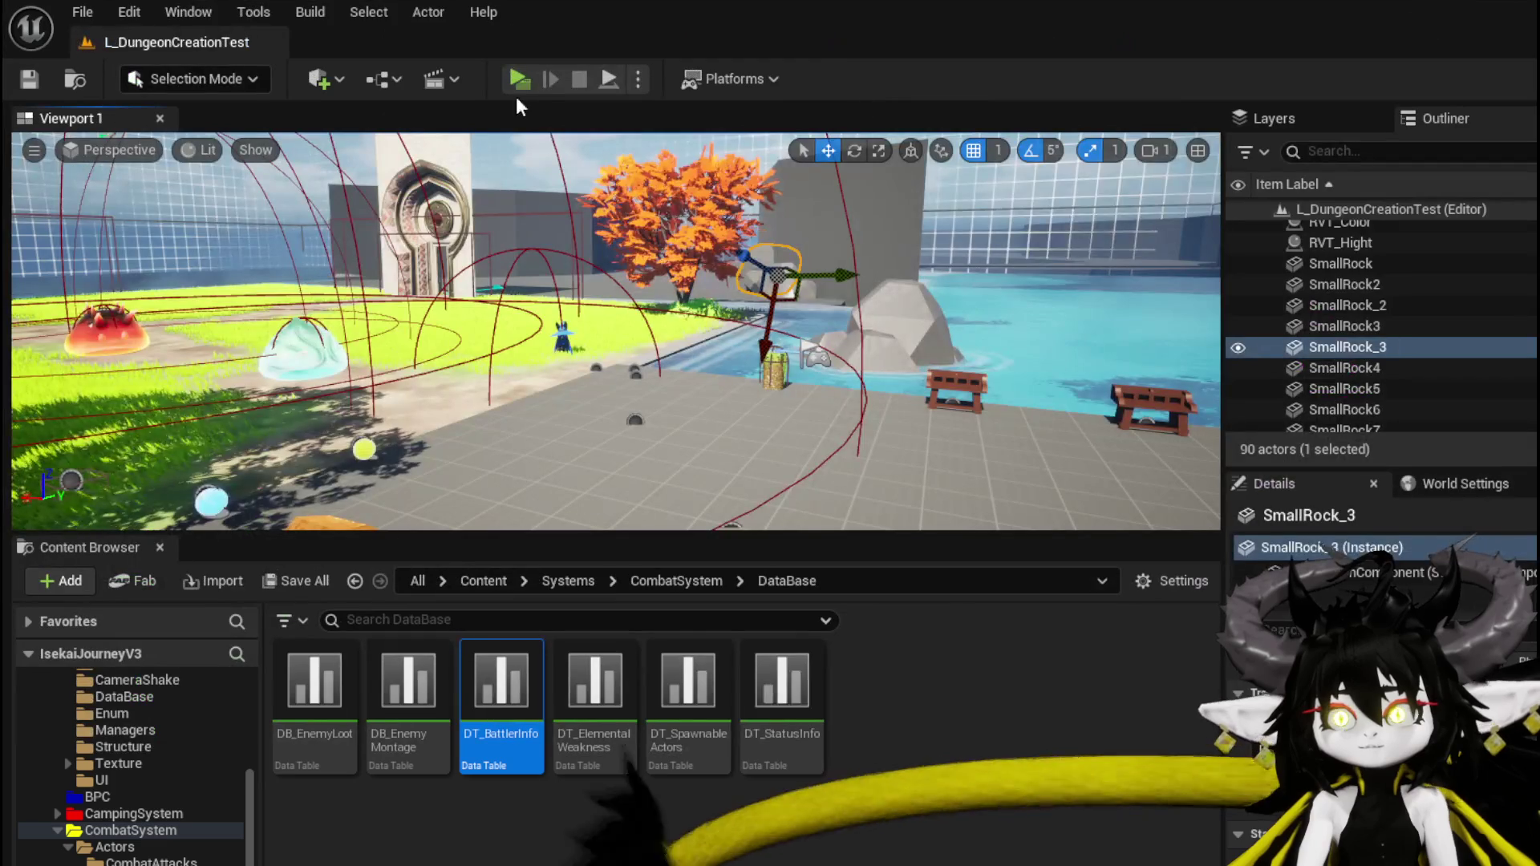
# Play-test by walking into the water slime and playing Test Summon, then stop and save.
pyautogui.click(521, 79)
pyautogui.click(656, 219)
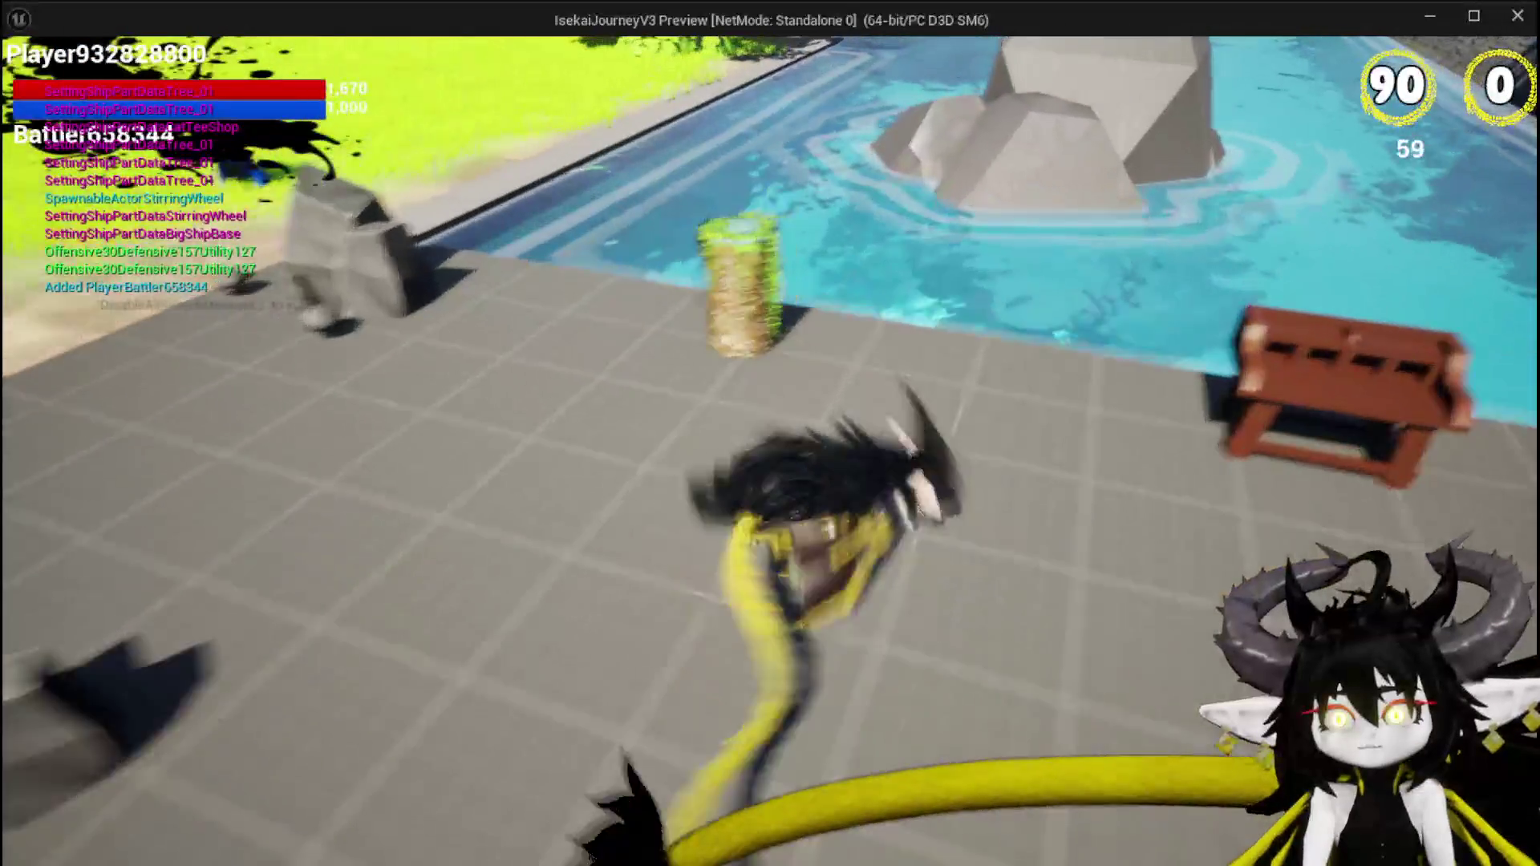
pyautogui.press('w')
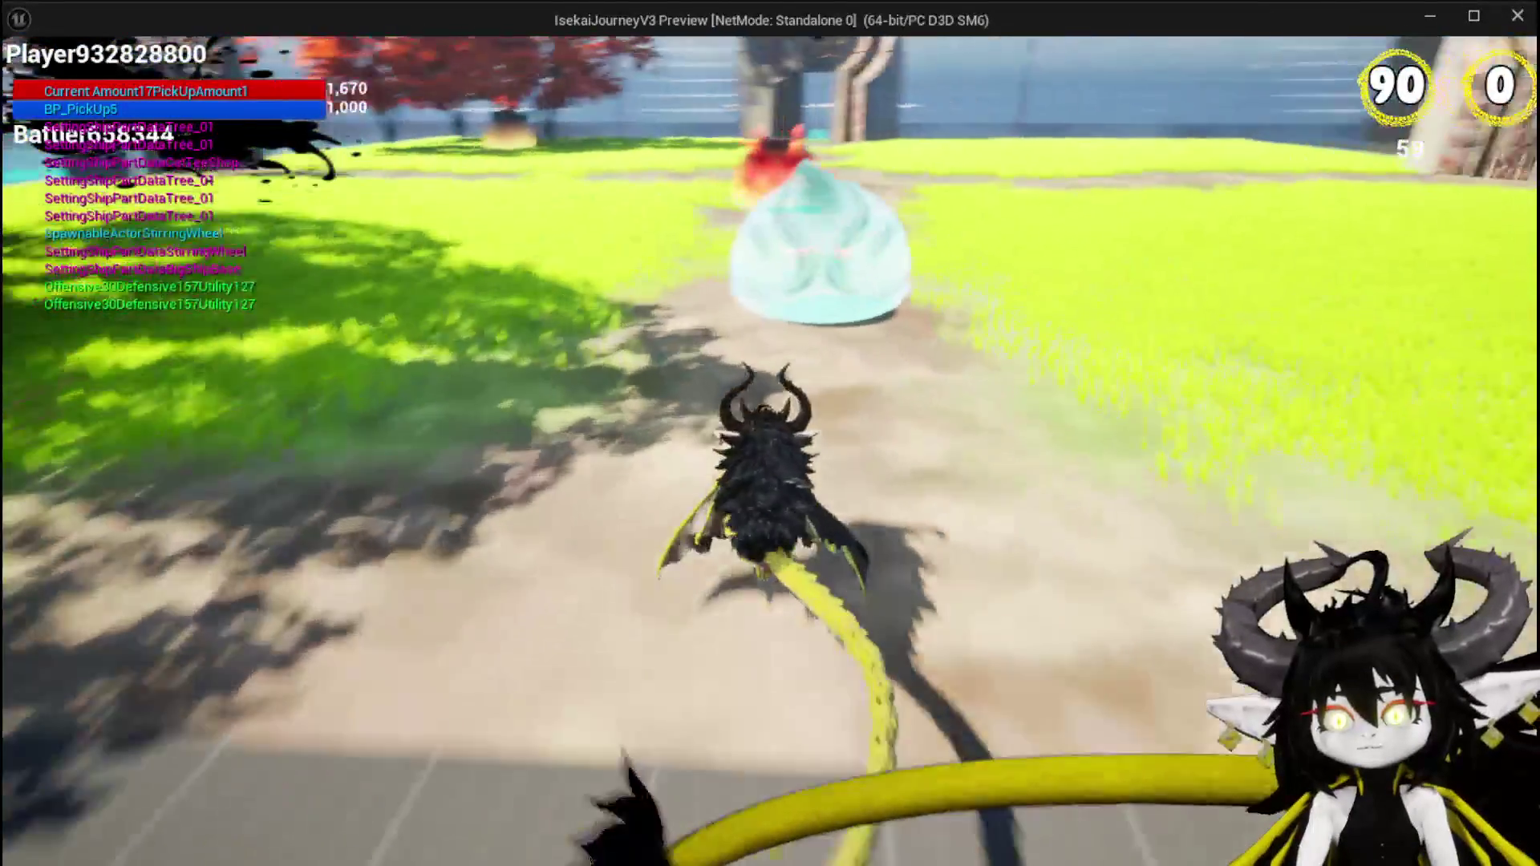
pyautogui.press('w')
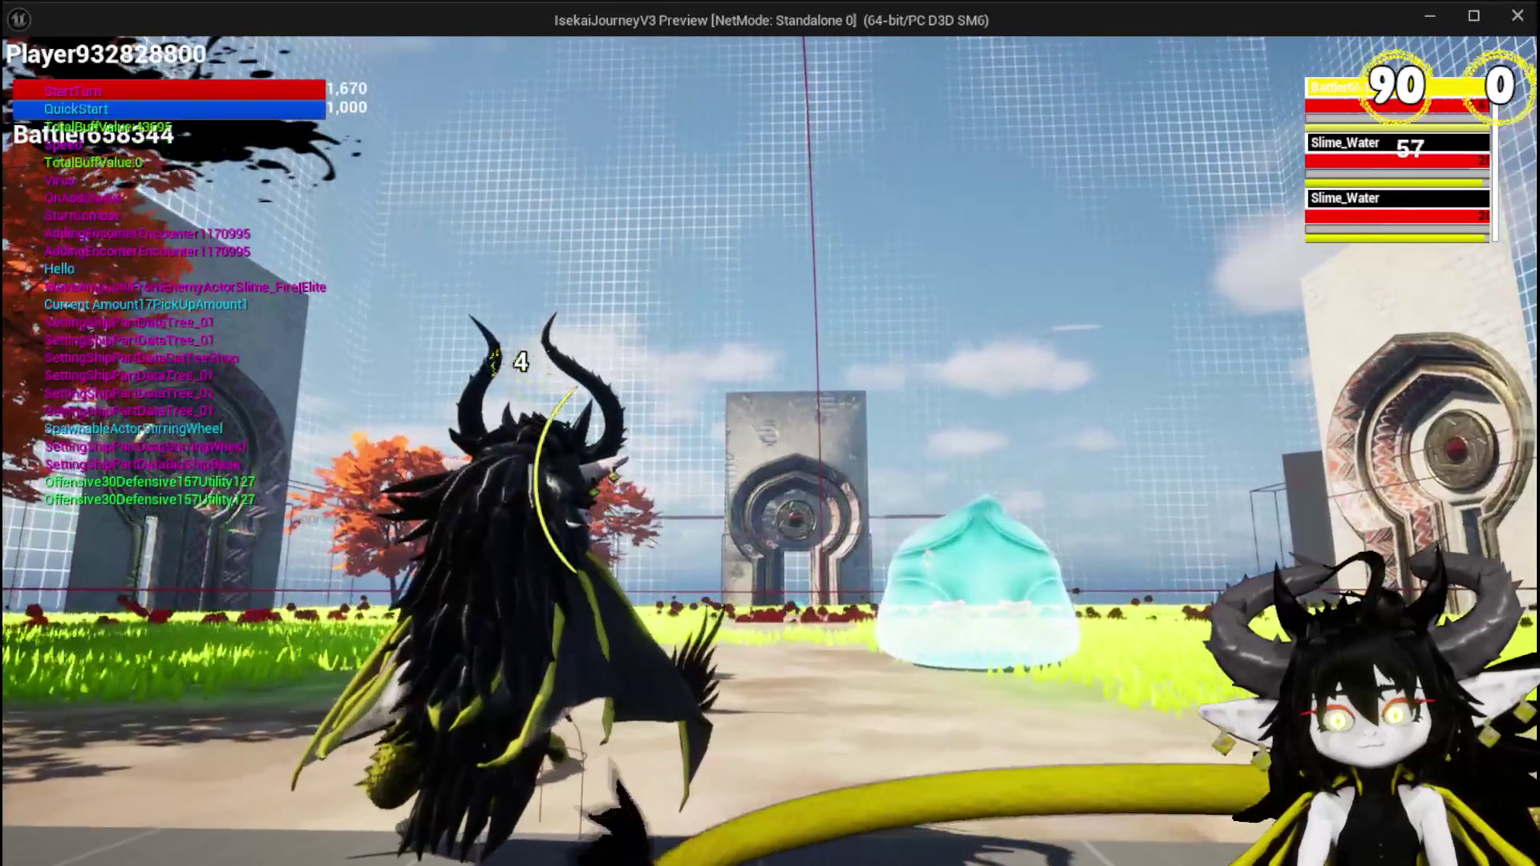
pyautogui.moveTo(556, 715)
pyautogui.mouseDown()
pyautogui.moveTo(962, 724)
pyautogui.moveTo(938, 724)
pyautogui.mouseUp()
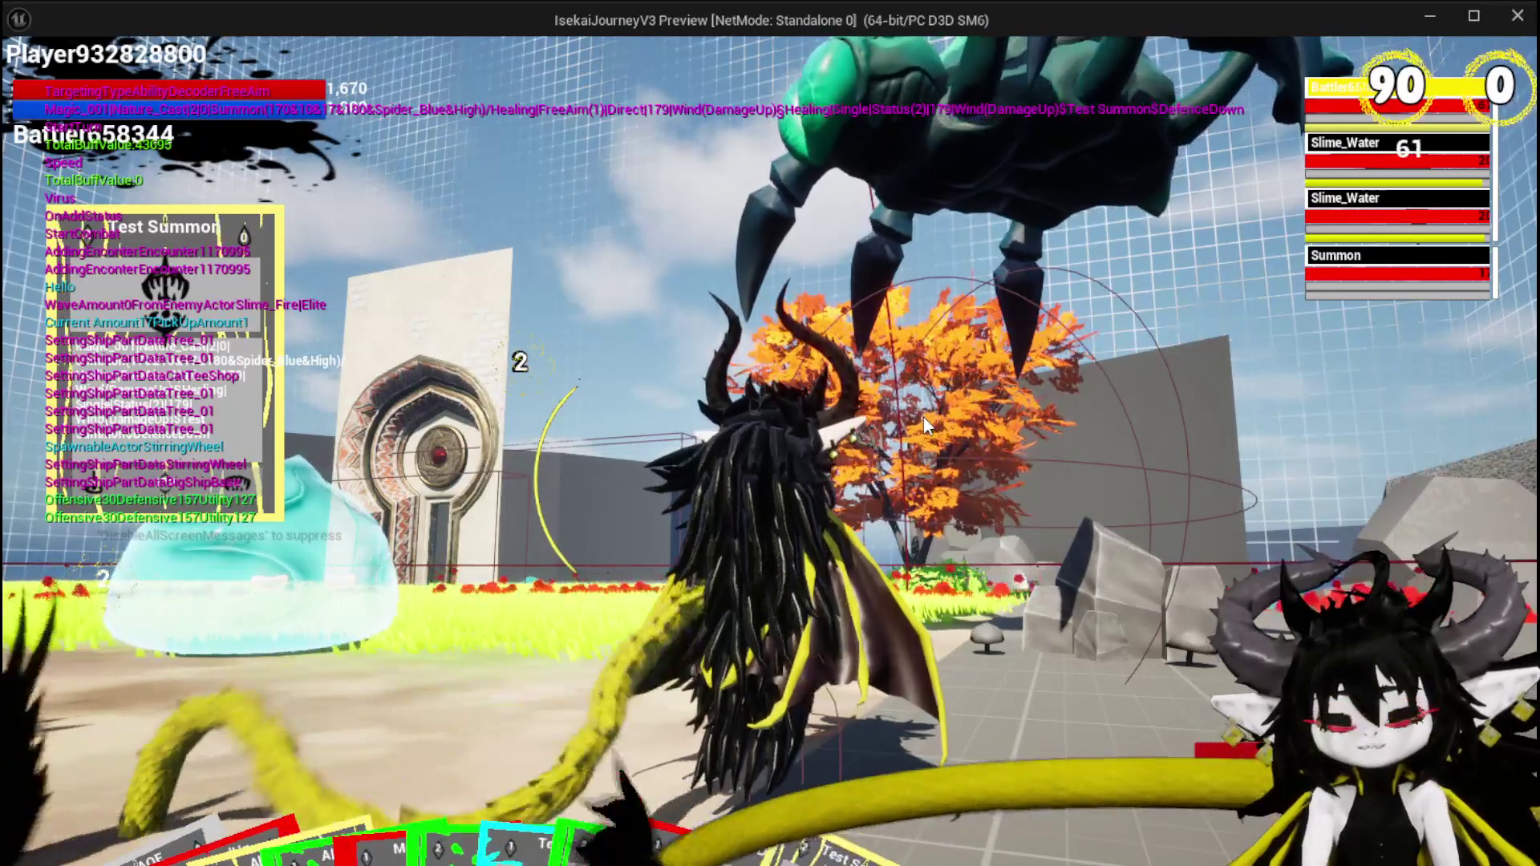
pyautogui.press('Escape')
pyautogui.click(29, 79)
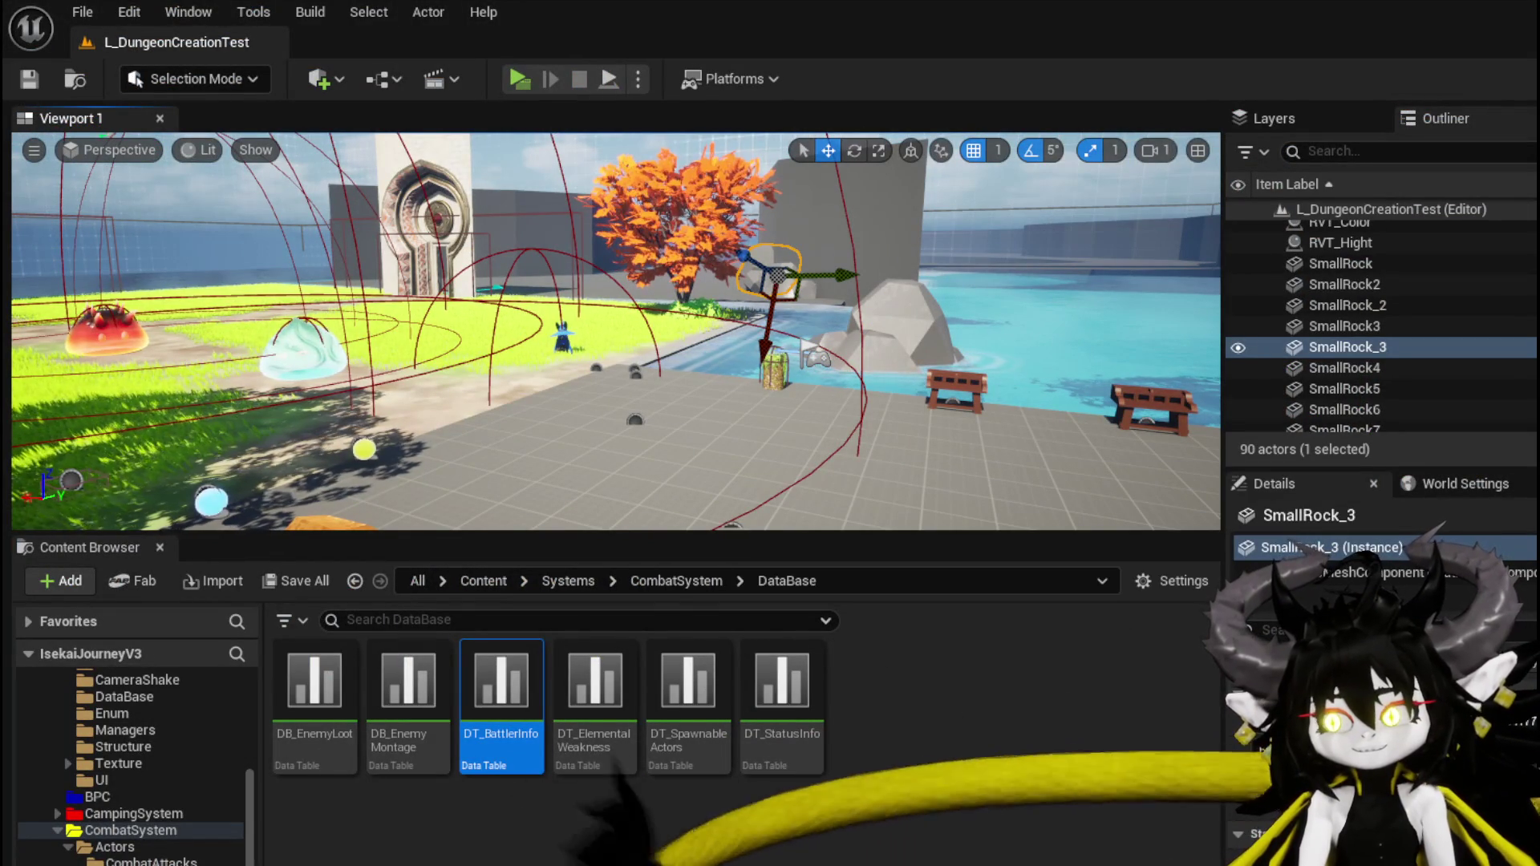
# Open the ScaleSummonSize graph and move the Add and multiply nodes beside the entry node.
pyautogui.hotkey('alt', 'Tab')
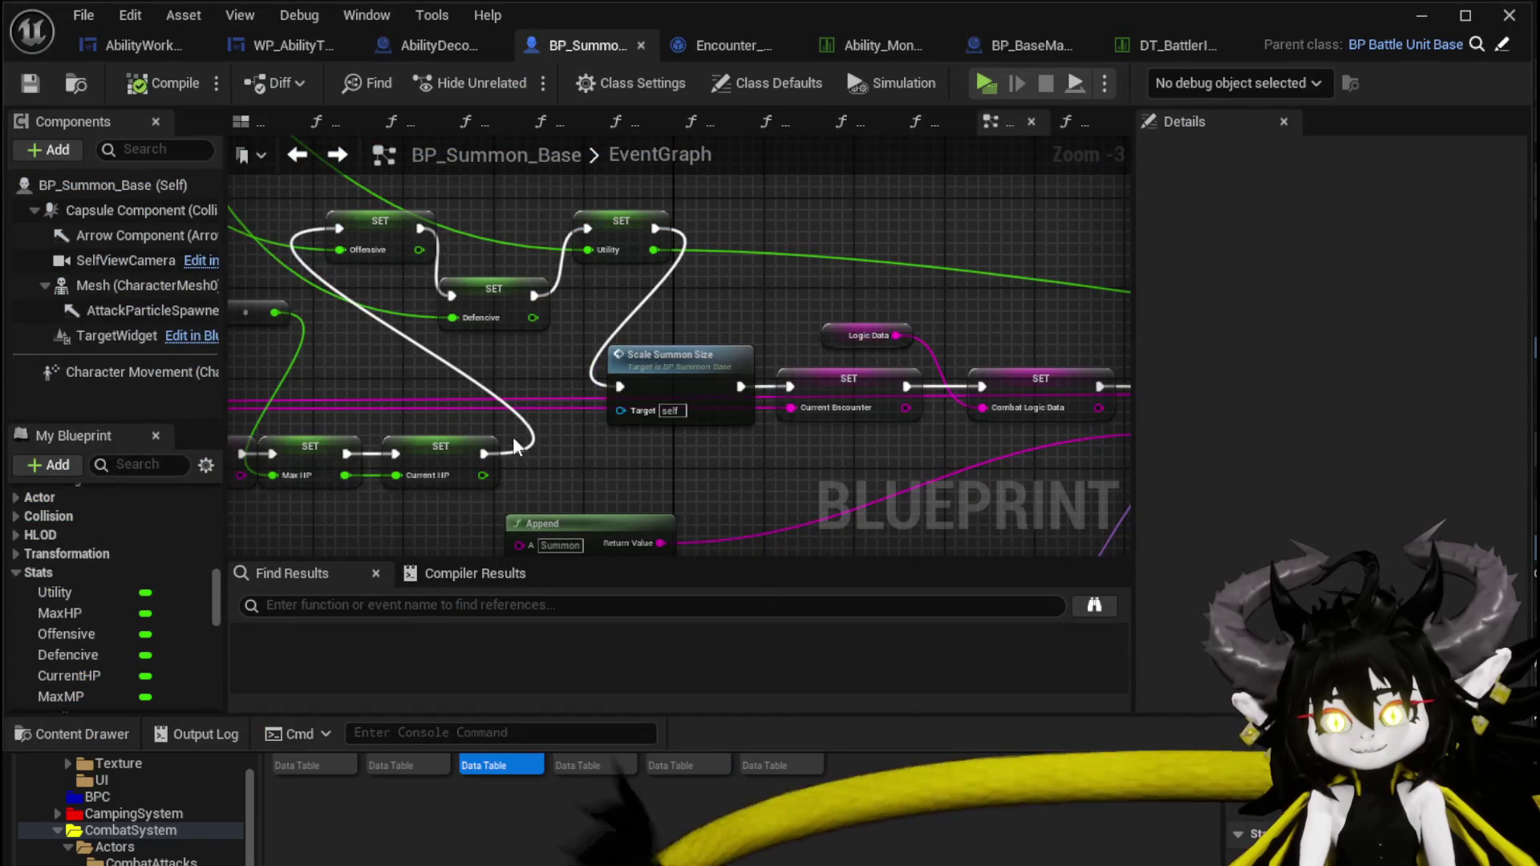
pyautogui.doubleClick(734, 387)
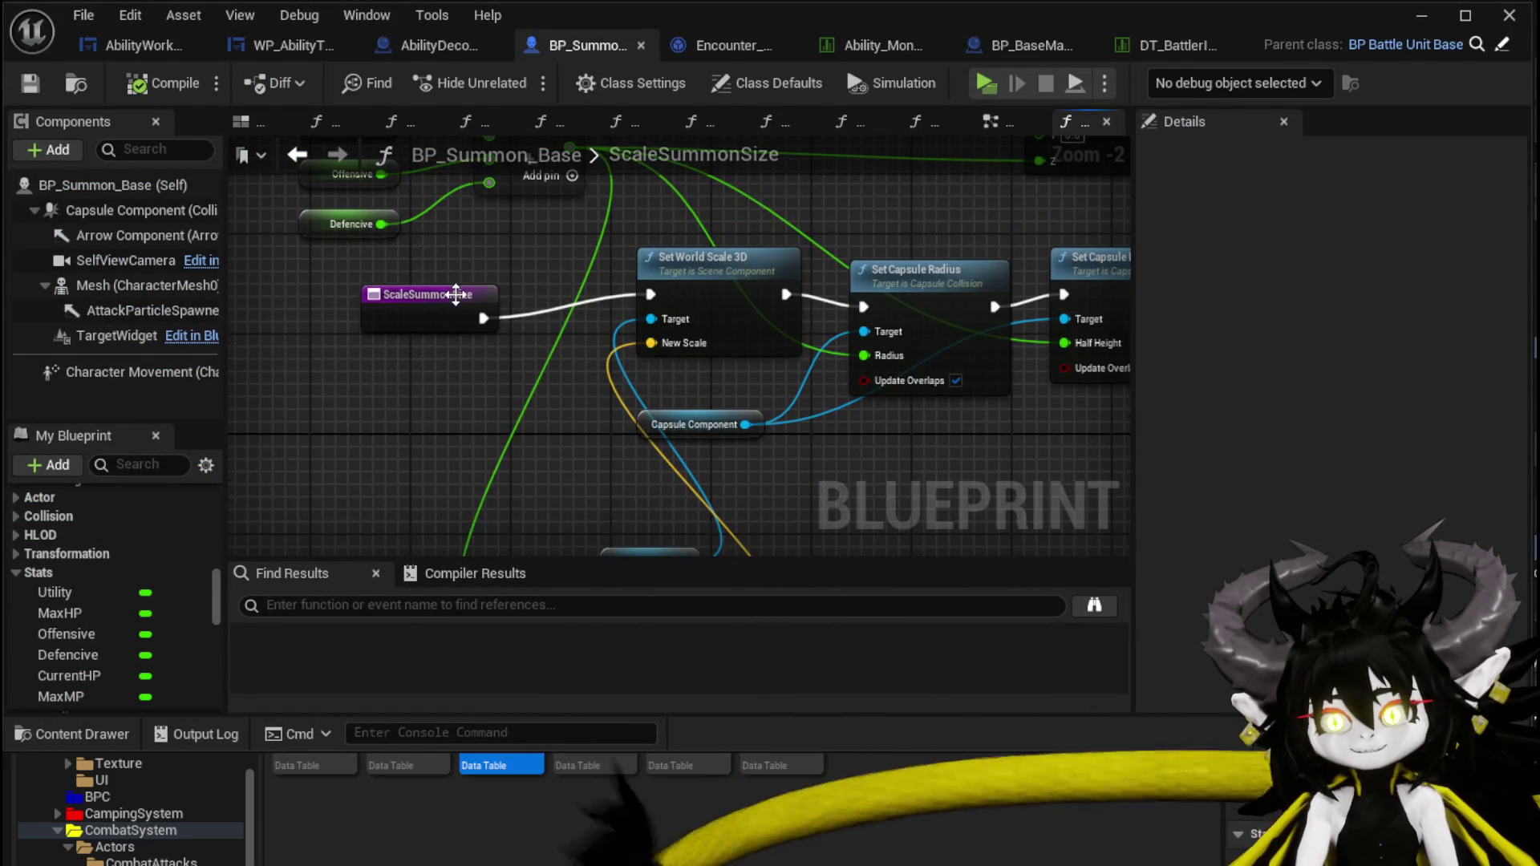
pyautogui.click(421, 284)
pyautogui.scroll(-2, 421, 284)
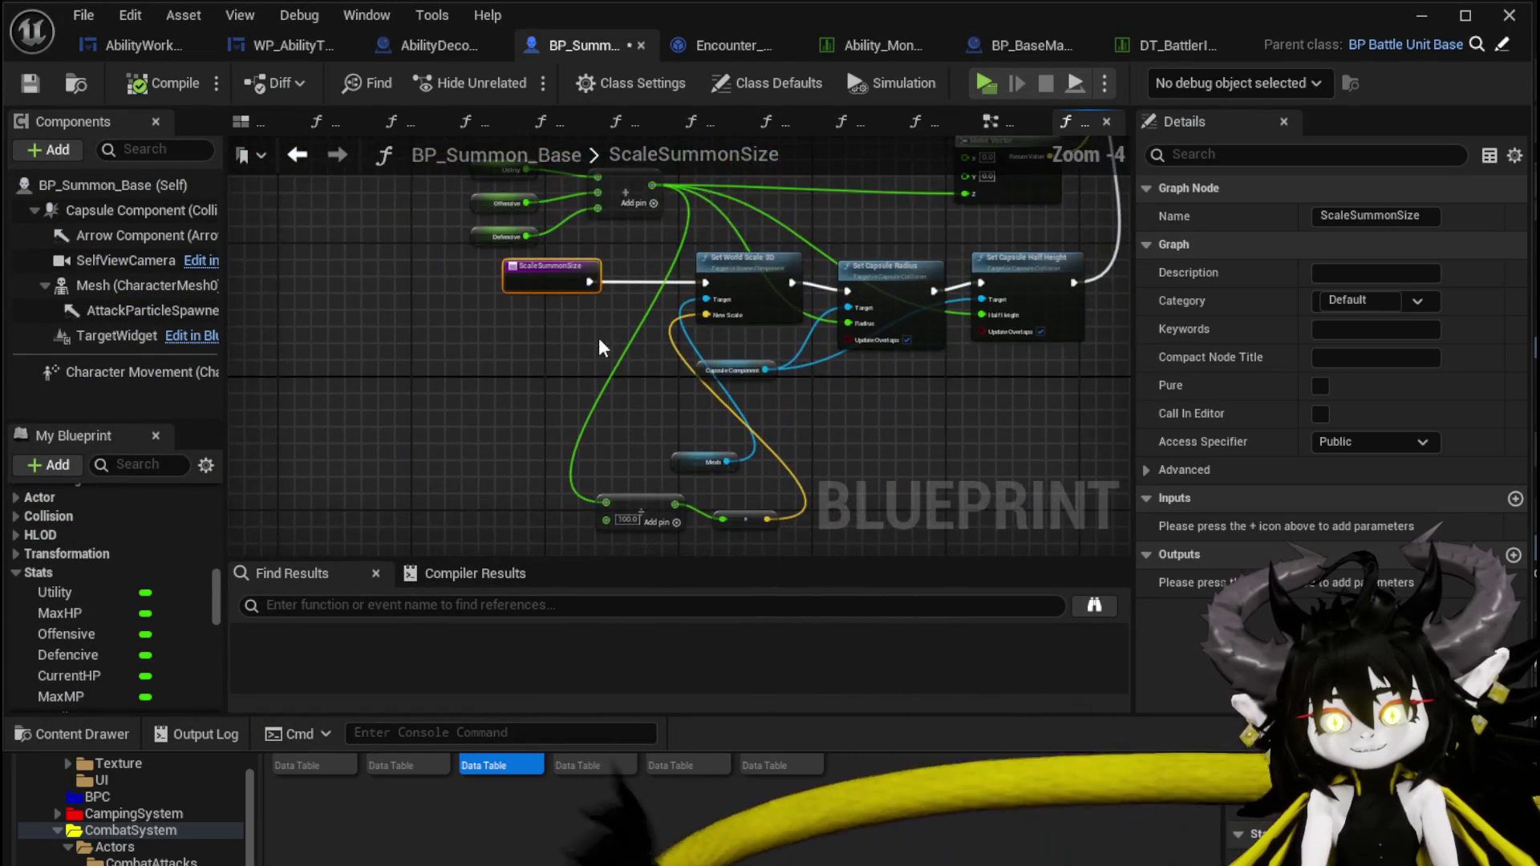
pyautogui.moveTo(625, 482)
pyautogui.mouseDown()
pyautogui.moveTo(770, 521)
pyautogui.moveTo(601, 353)
pyautogui.mouseUp()
pyautogui.scroll(3, 533, 401)
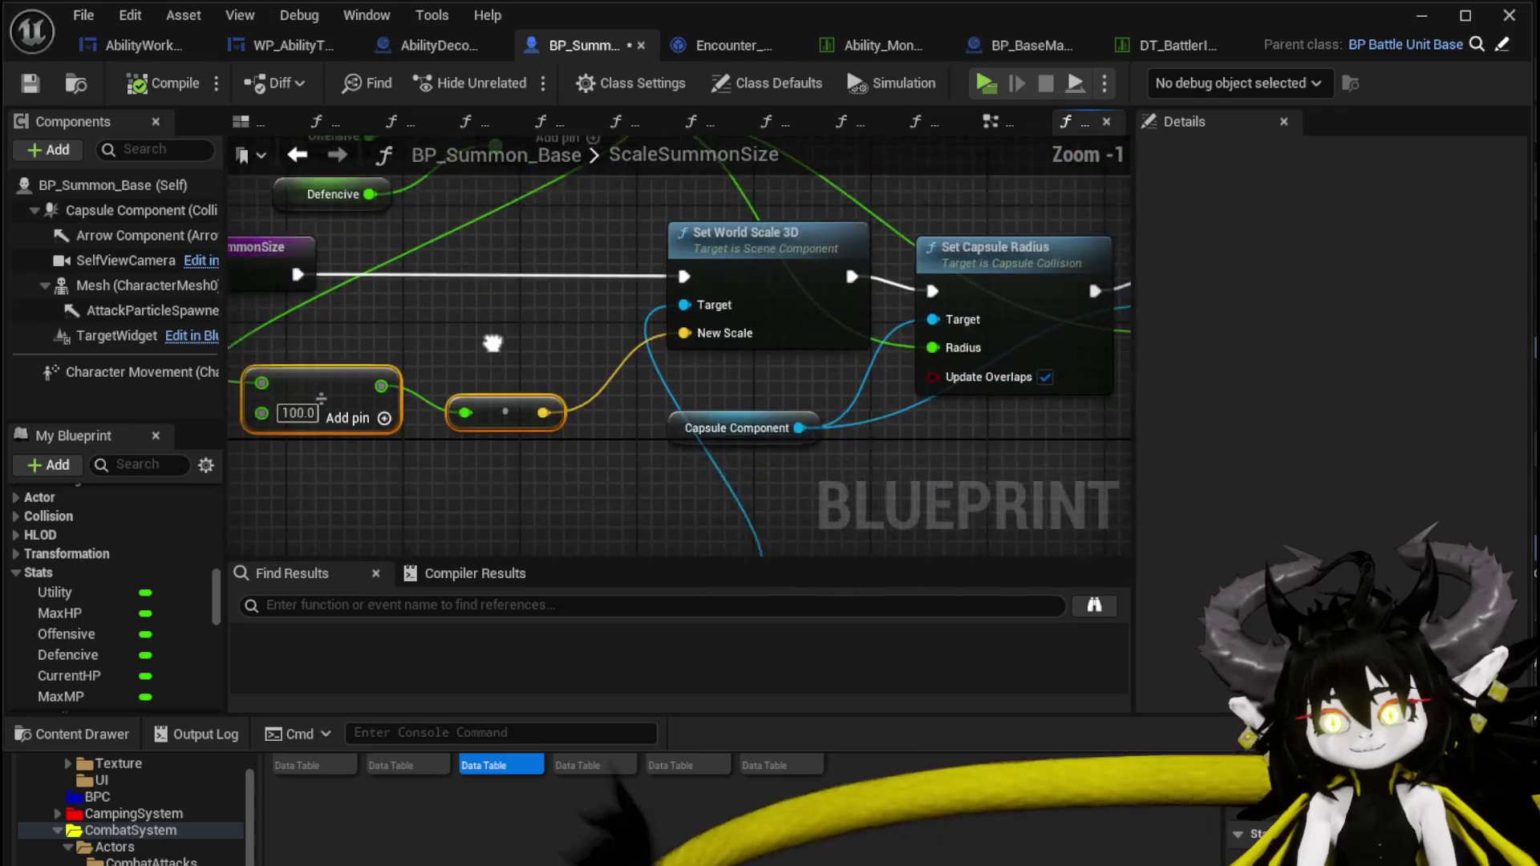
# Add a Get Relative Location node off the Mesh getter near Make Vector.
pyautogui.moveTo(590, 502)
pyautogui.mouseDown()
pyautogui.moveTo(333, 591)
pyautogui.moveTo(888, 768)
pyautogui.mouseUp()
pyautogui.moveTo(1123, 473); pyautogui.dragTo(924, 437)
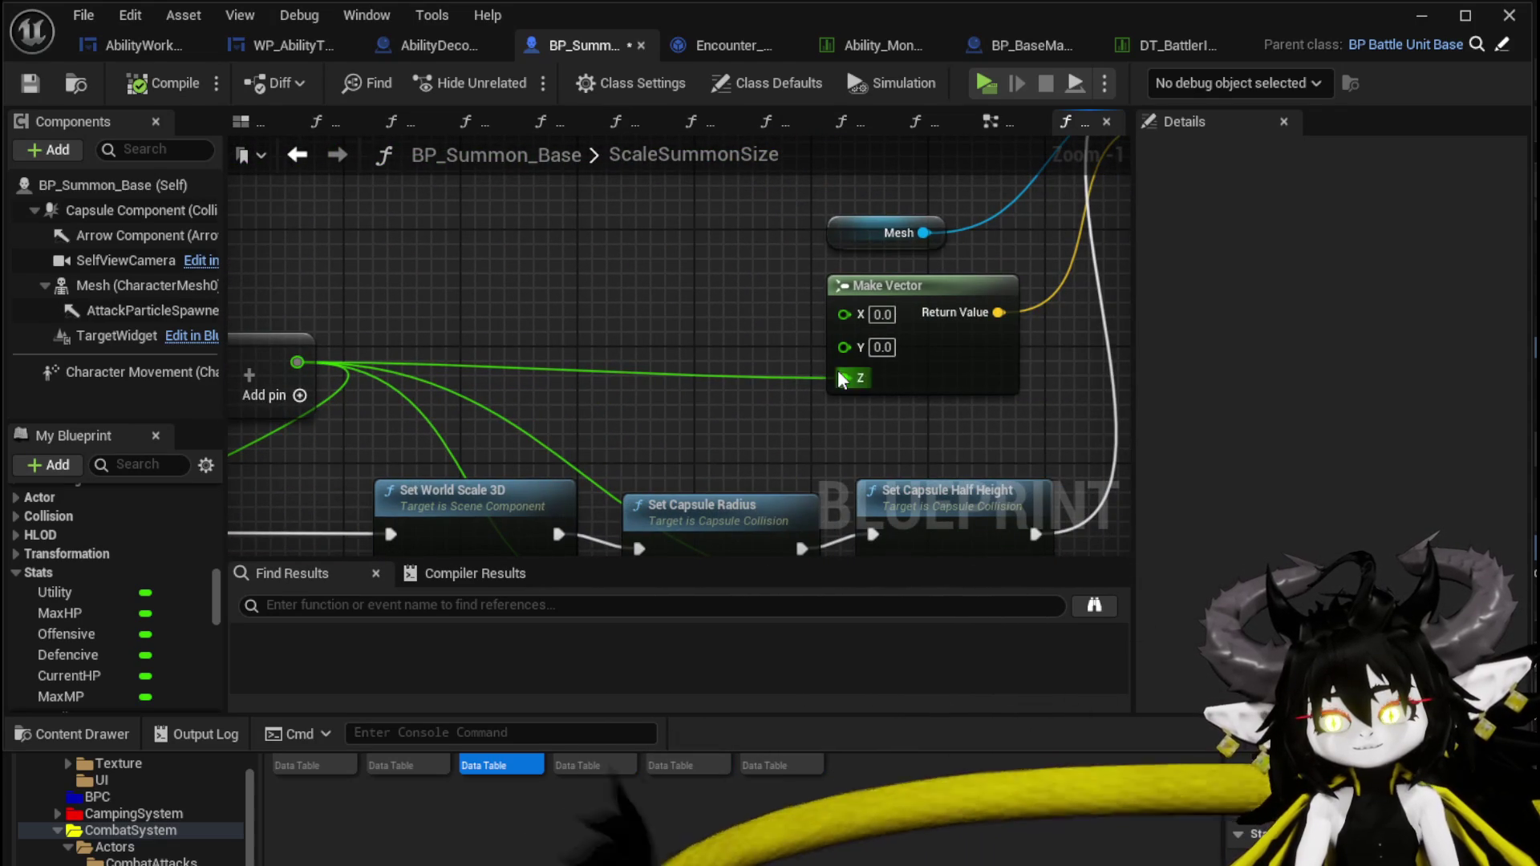
pyautogui.moveTo(935, 360)
pyautogui.mouseDown()
pyautogui.moveTo(705, 357)
pyautogui.moveTo(806, 379)
pyautogui.mouseUp()
pyautogui.moveTo(628, 393)
pyautogui.mouseDown()
pyautogui.moveTo(642, 377)
pyautogui.moveTo(784, 387)
pyautogui.mouseUp()
pyautogui.moveTo(583, 365); pyautogui.dragTo(350, 377)
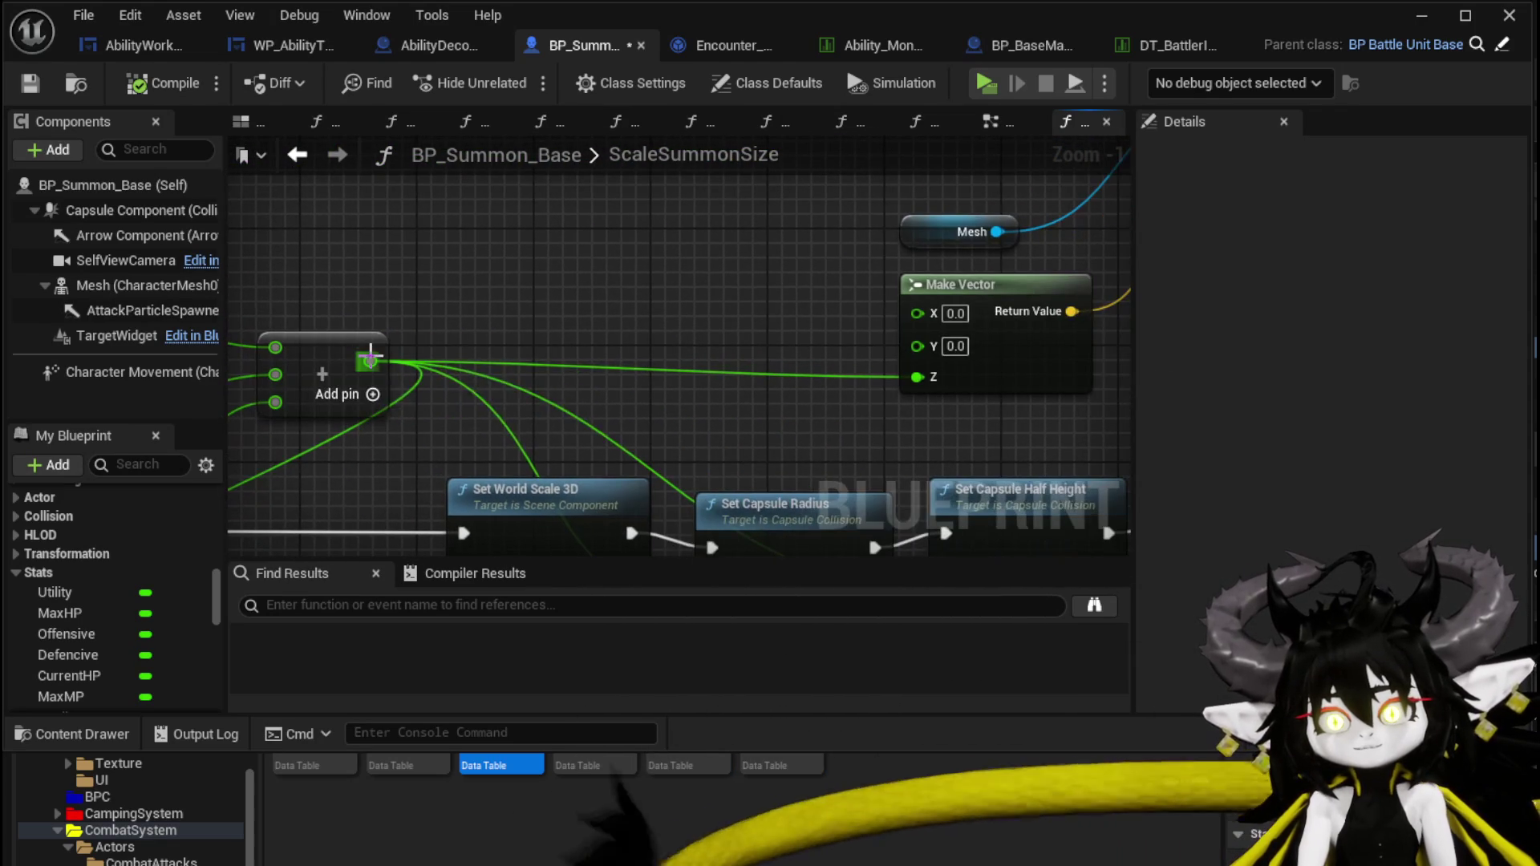
pyautogui.moveTo(903, 231); pyautogui.dragTo(887, 388)
pyautogui.click(934, 376)
pyautogui.moveTo(907, 296)
pyautogui.mouseDown()
pyautogui.moveTo(532, 302)
pyautogui.moveTo(577, 198)
pyautogui.moveTo(317, 299)
pyautogui.mouseUp()
pyautogui.write('get')
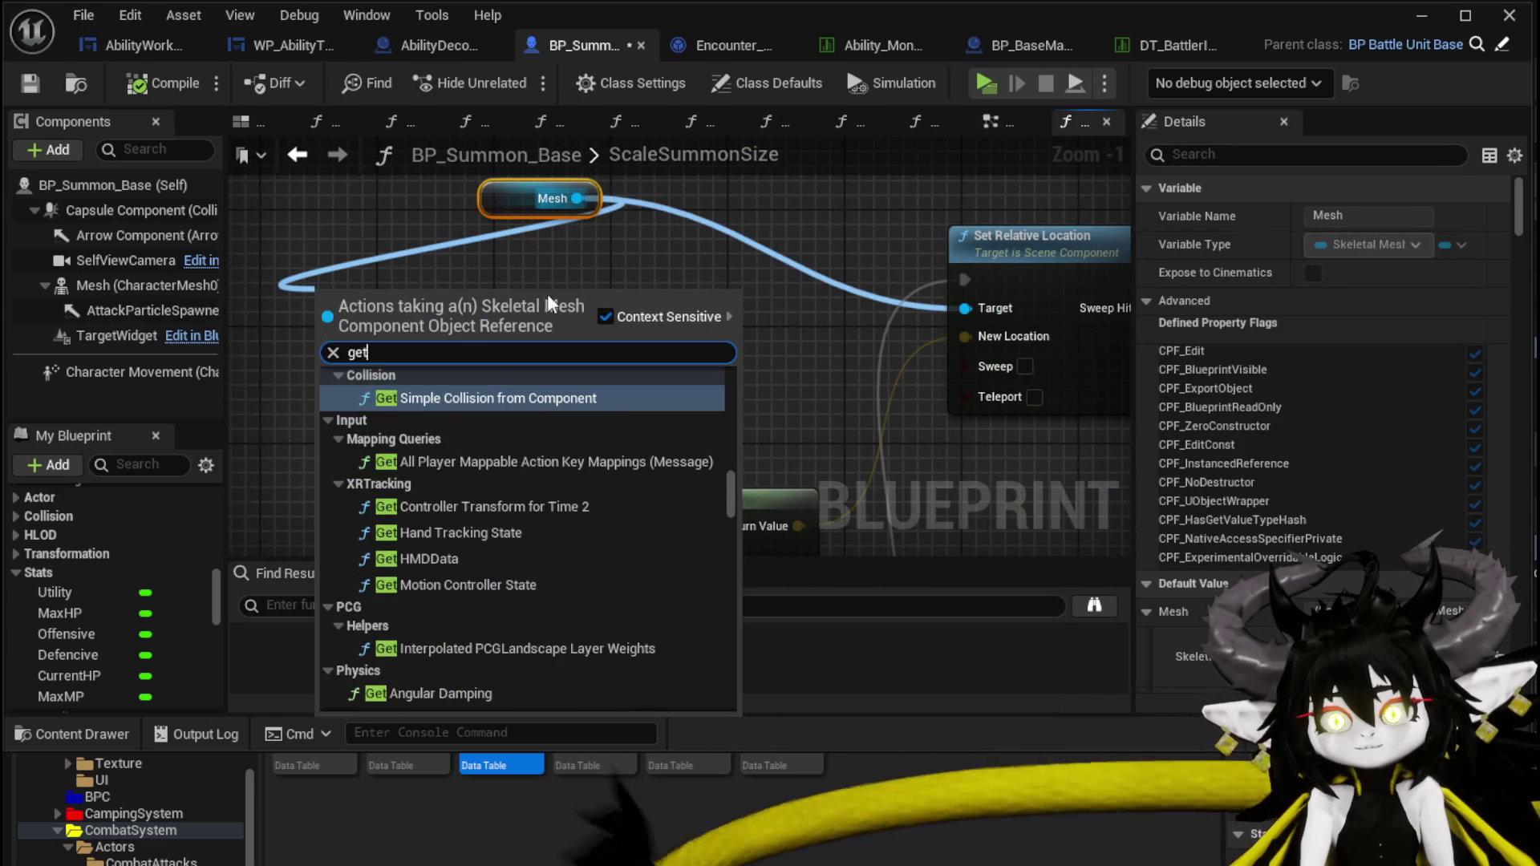
pyautogui.write(' relative ')
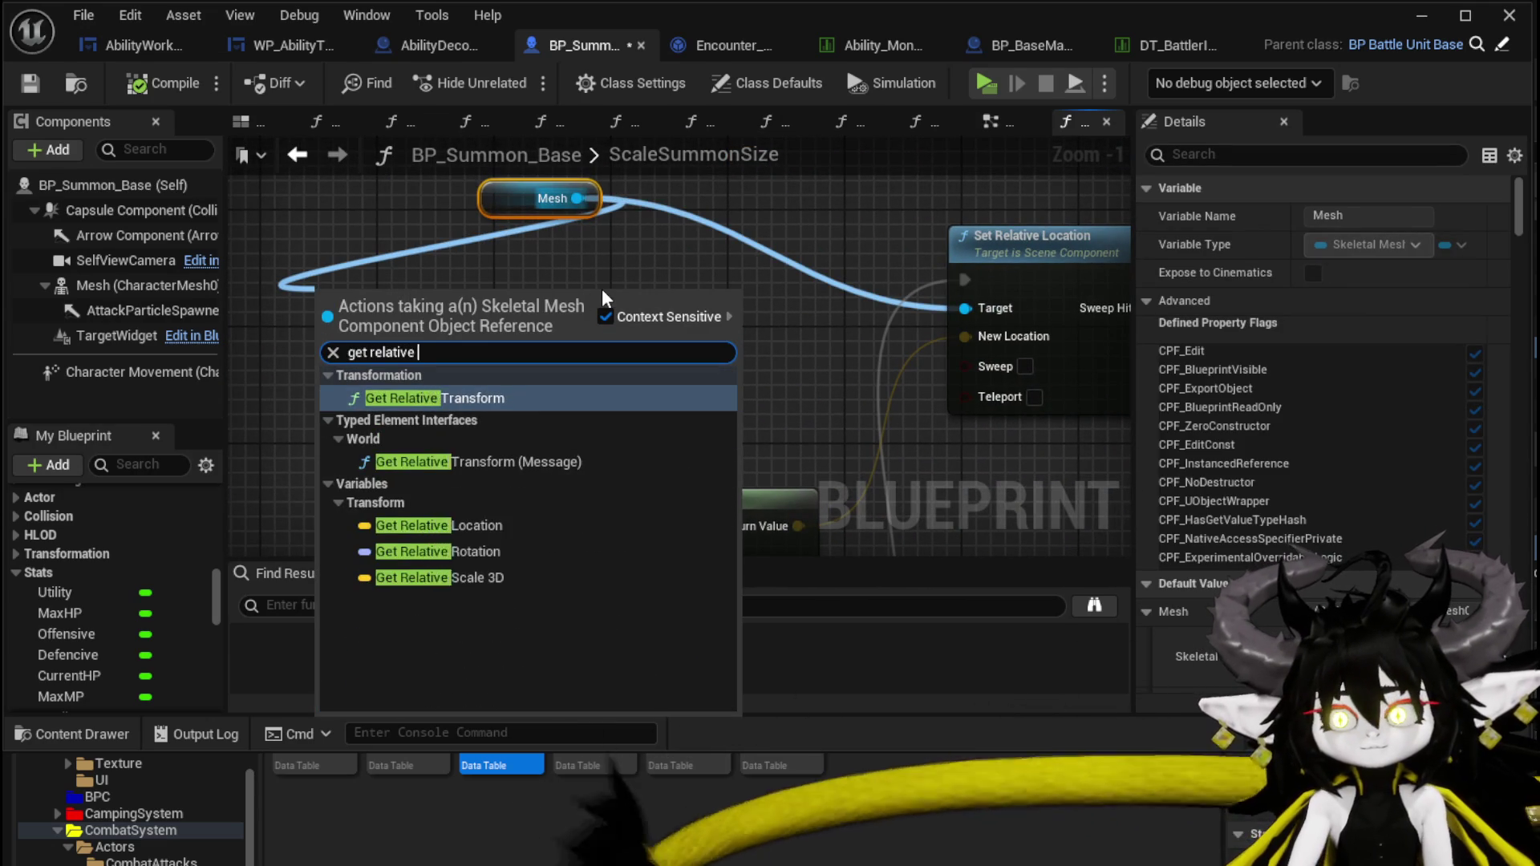
pyautogui.write('loca')
pyautogui.click(393, 422)
# Break the relative location into X, Y, Z and add a Subtract node on Z.
pyautogui.moveTo(668, 240); pyautogui.dragTo(597, 354)
pyautogui.write('brea')
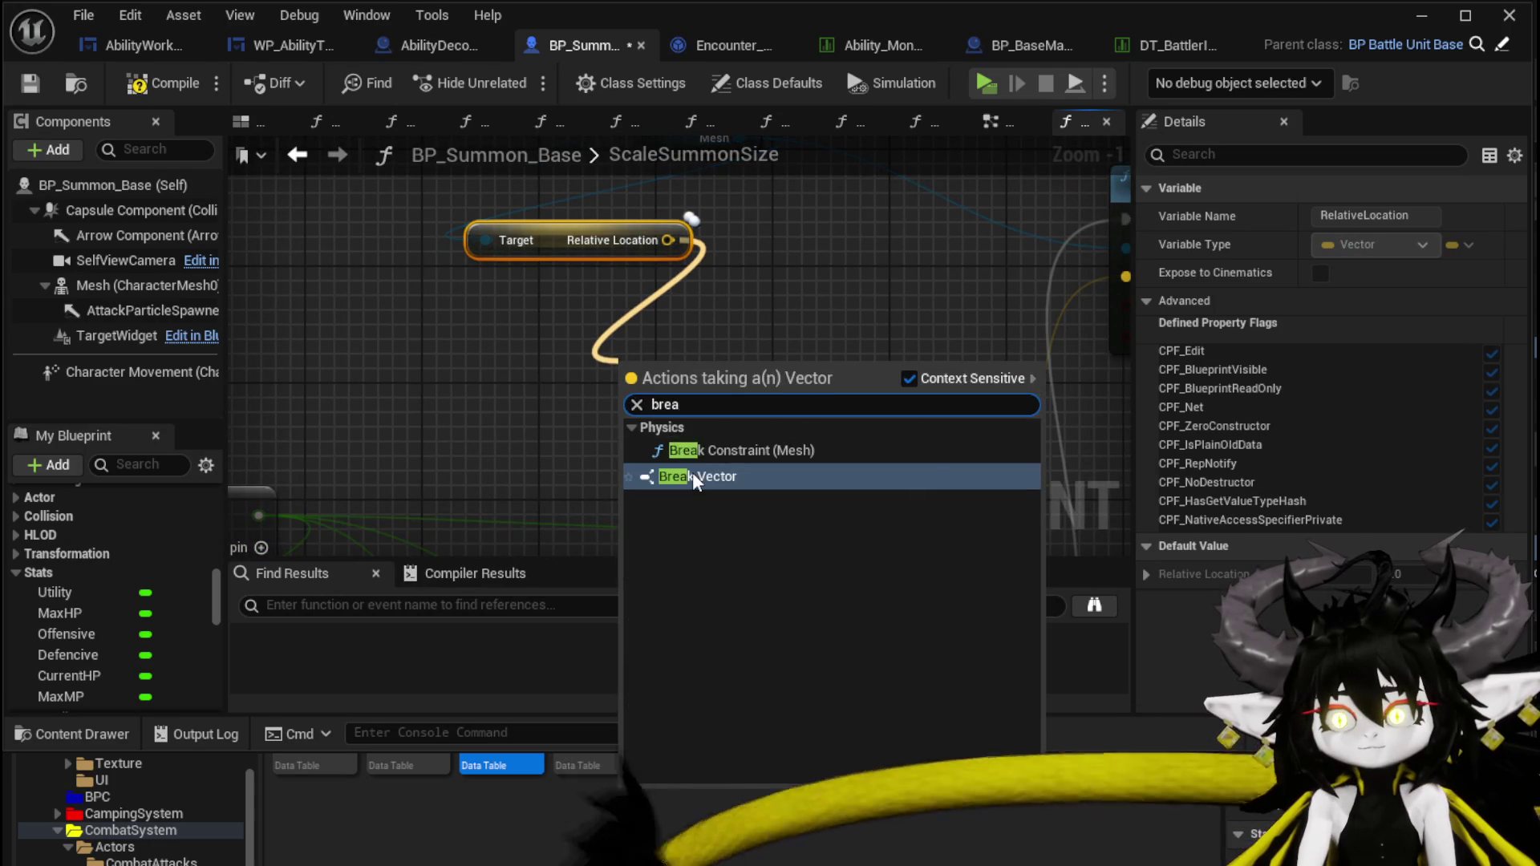
pyautogui.click(694, 478)
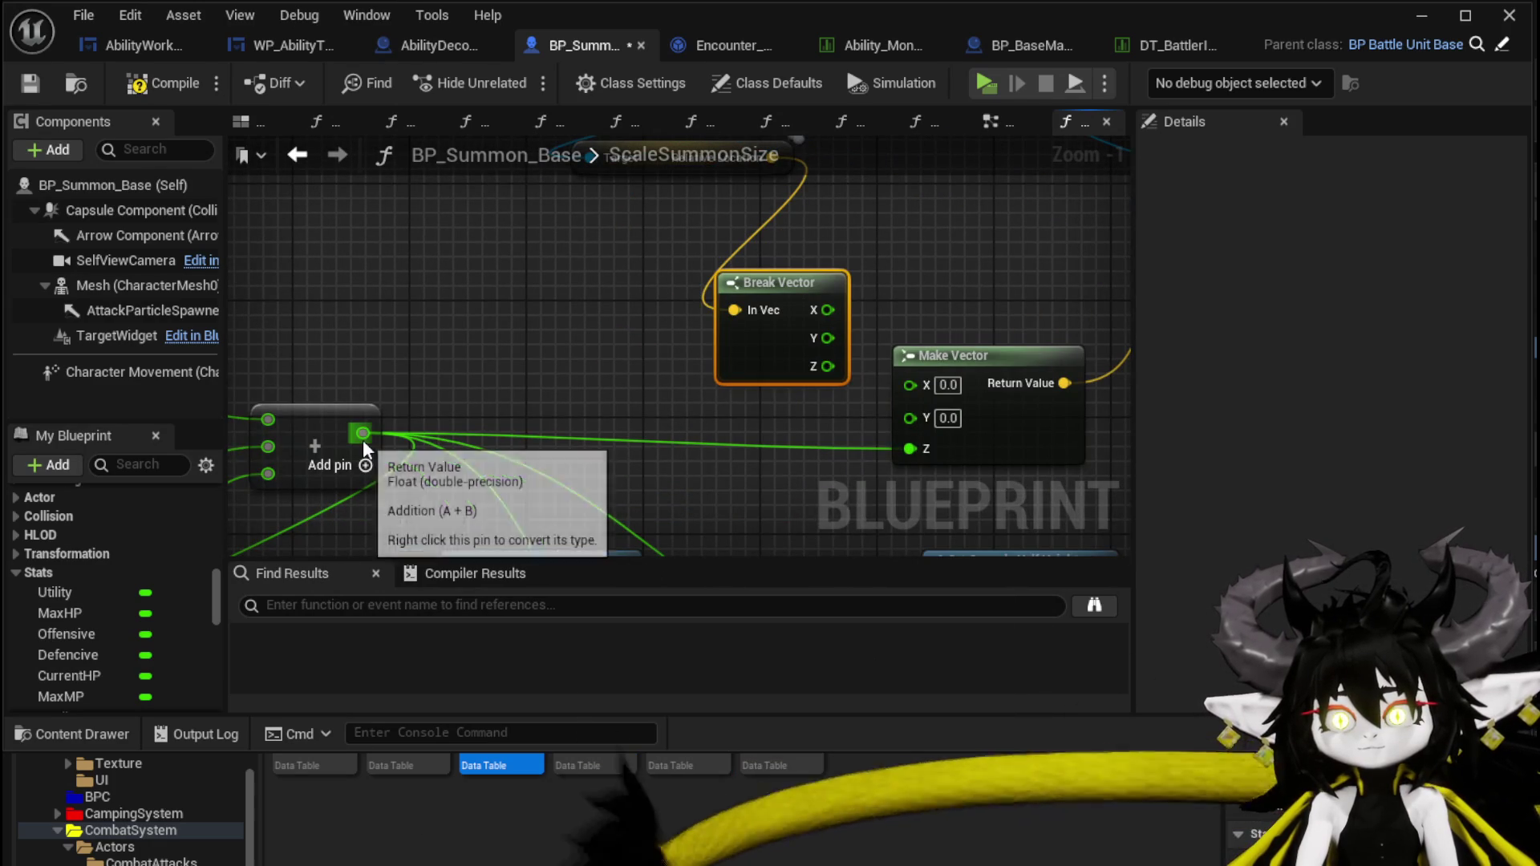
pyautogui.moveTo(807, 274)
pyautogui.mouseDown()
pyautogui.moveTo(746, 422)
pyautogui.moveTo(710, 320)
pyautogui.moveTo(593, 262)
pyautogui.mouseUp()
pyautogui.moveTo(618, 354); pyautogui.dragTo(726, 370)
pyautogui.write('-')
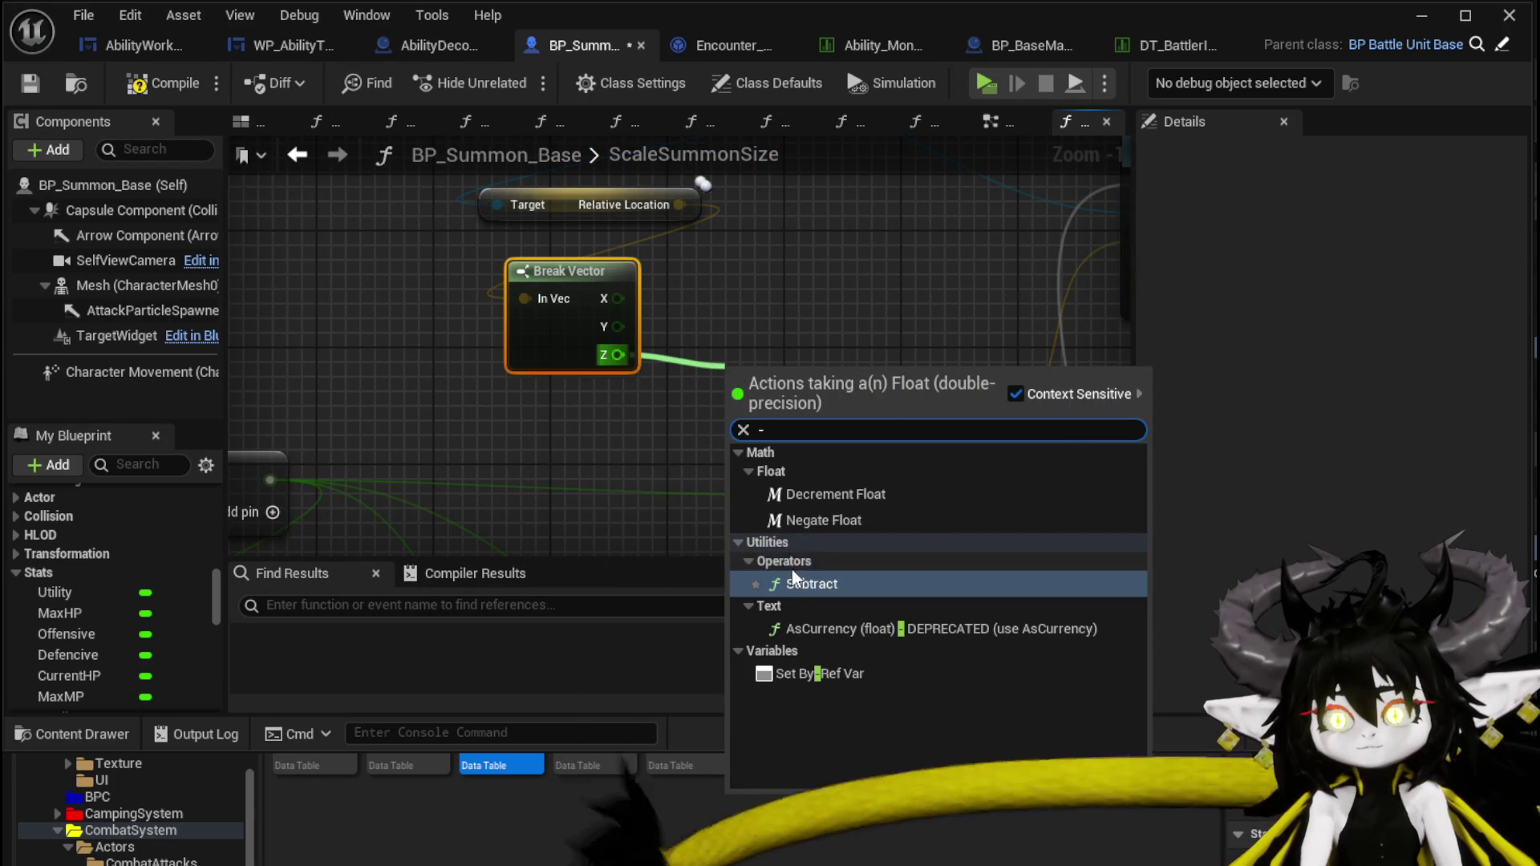
pyautogui.click(794, 579)
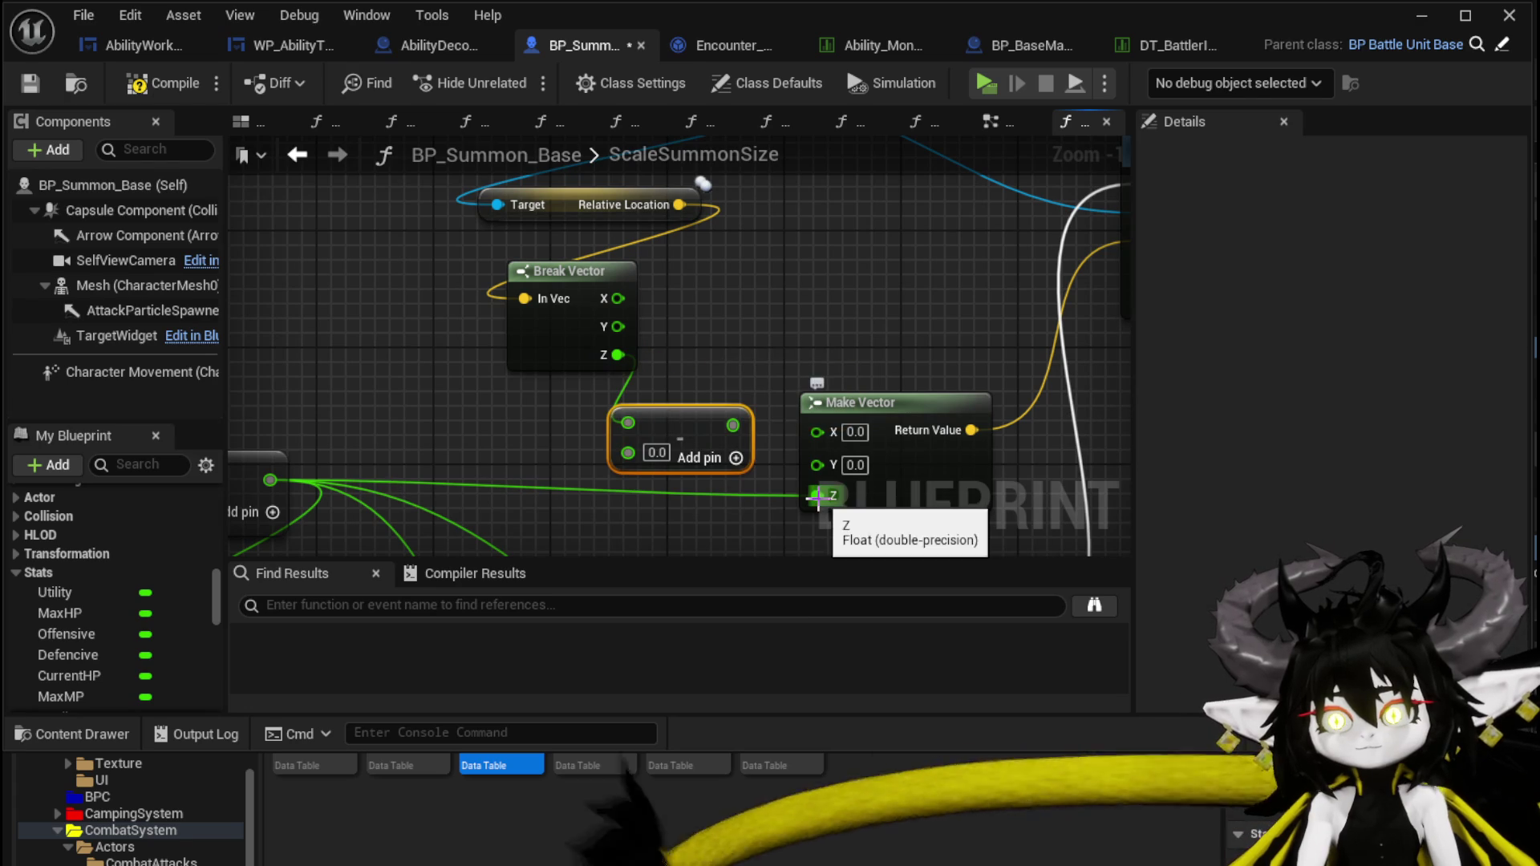